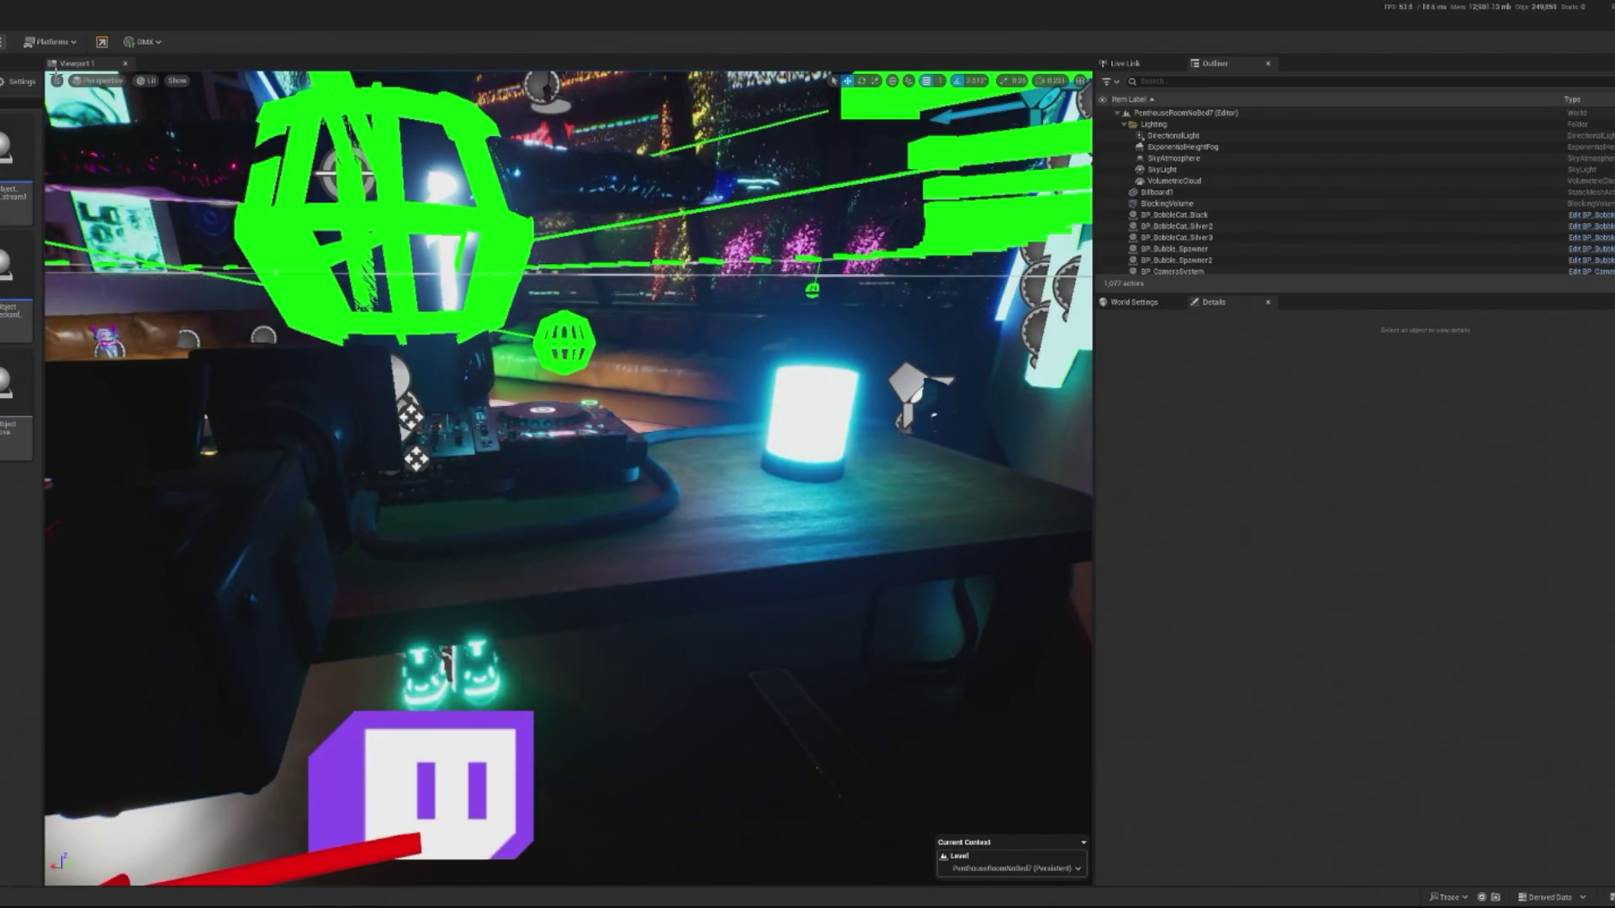
Test-play the penthouse level briefly, then stop the play session.
{"action": "key", "text": "alt+p"}
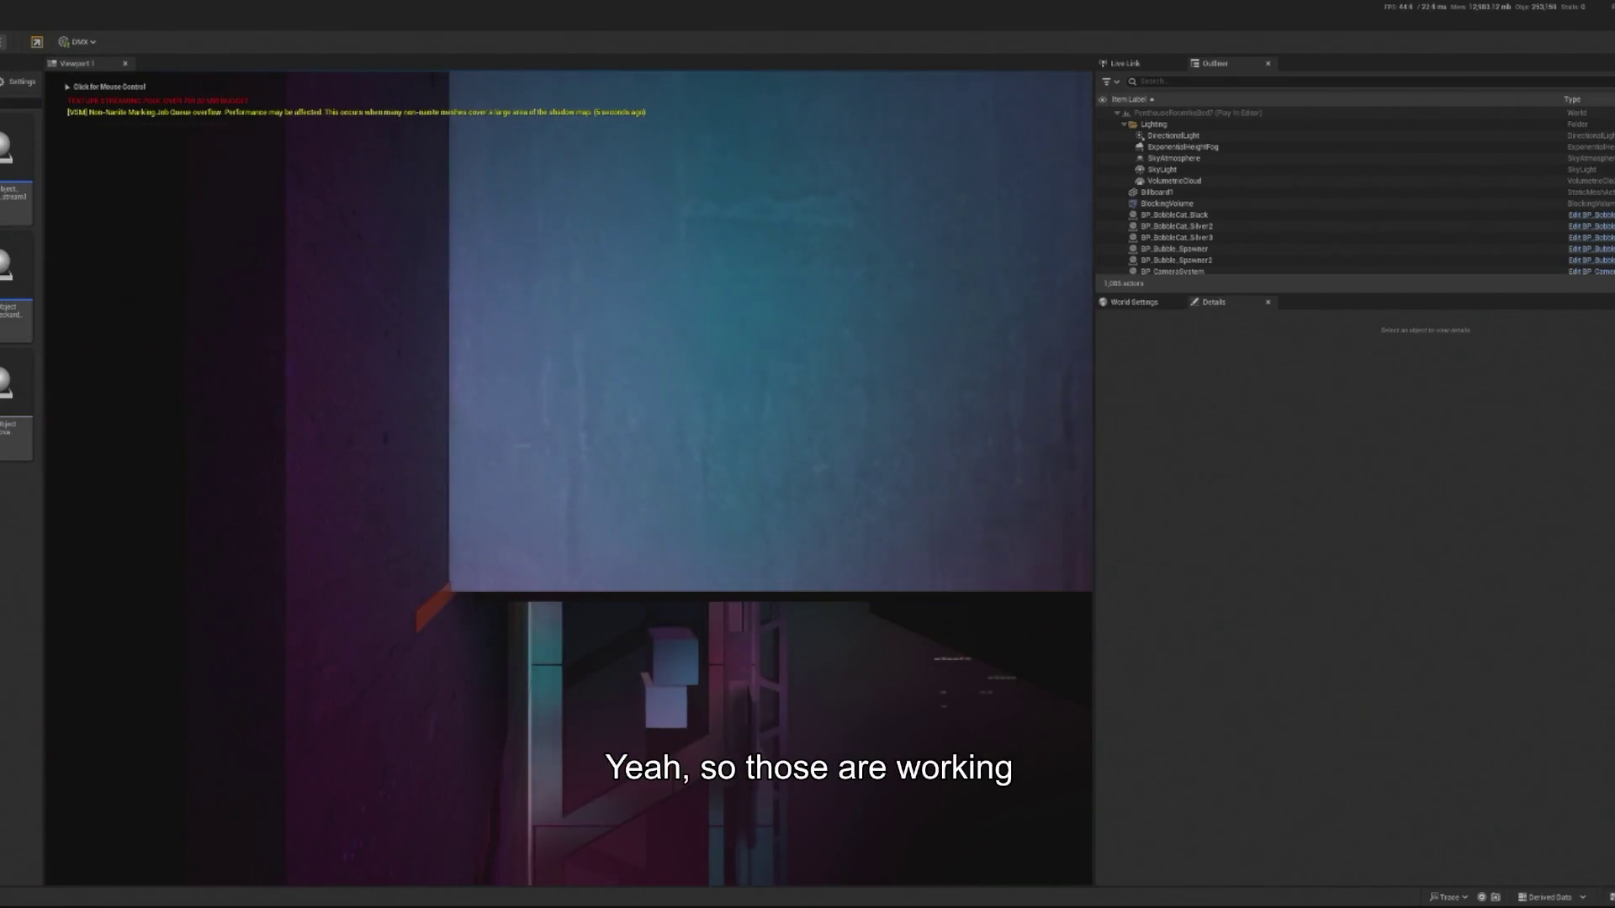
{"action": "key", "text": "Escape"}
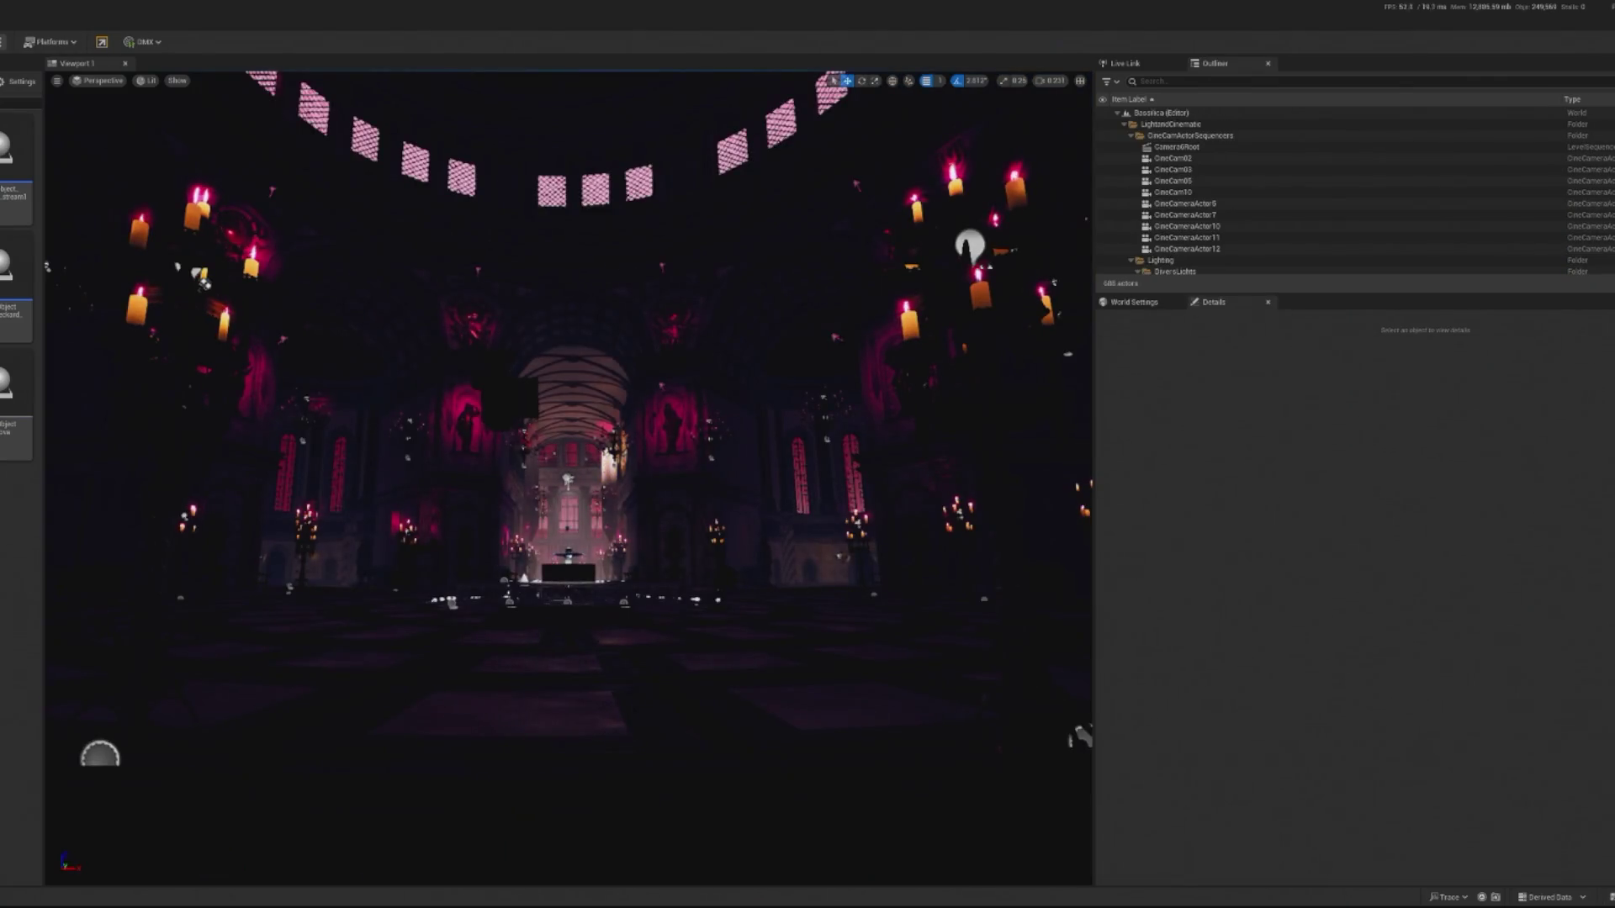
Delete the PlayerStart actor found by searching 'pla', test-playing the level before and after.
{"action": "key", "text": "alt+p"}
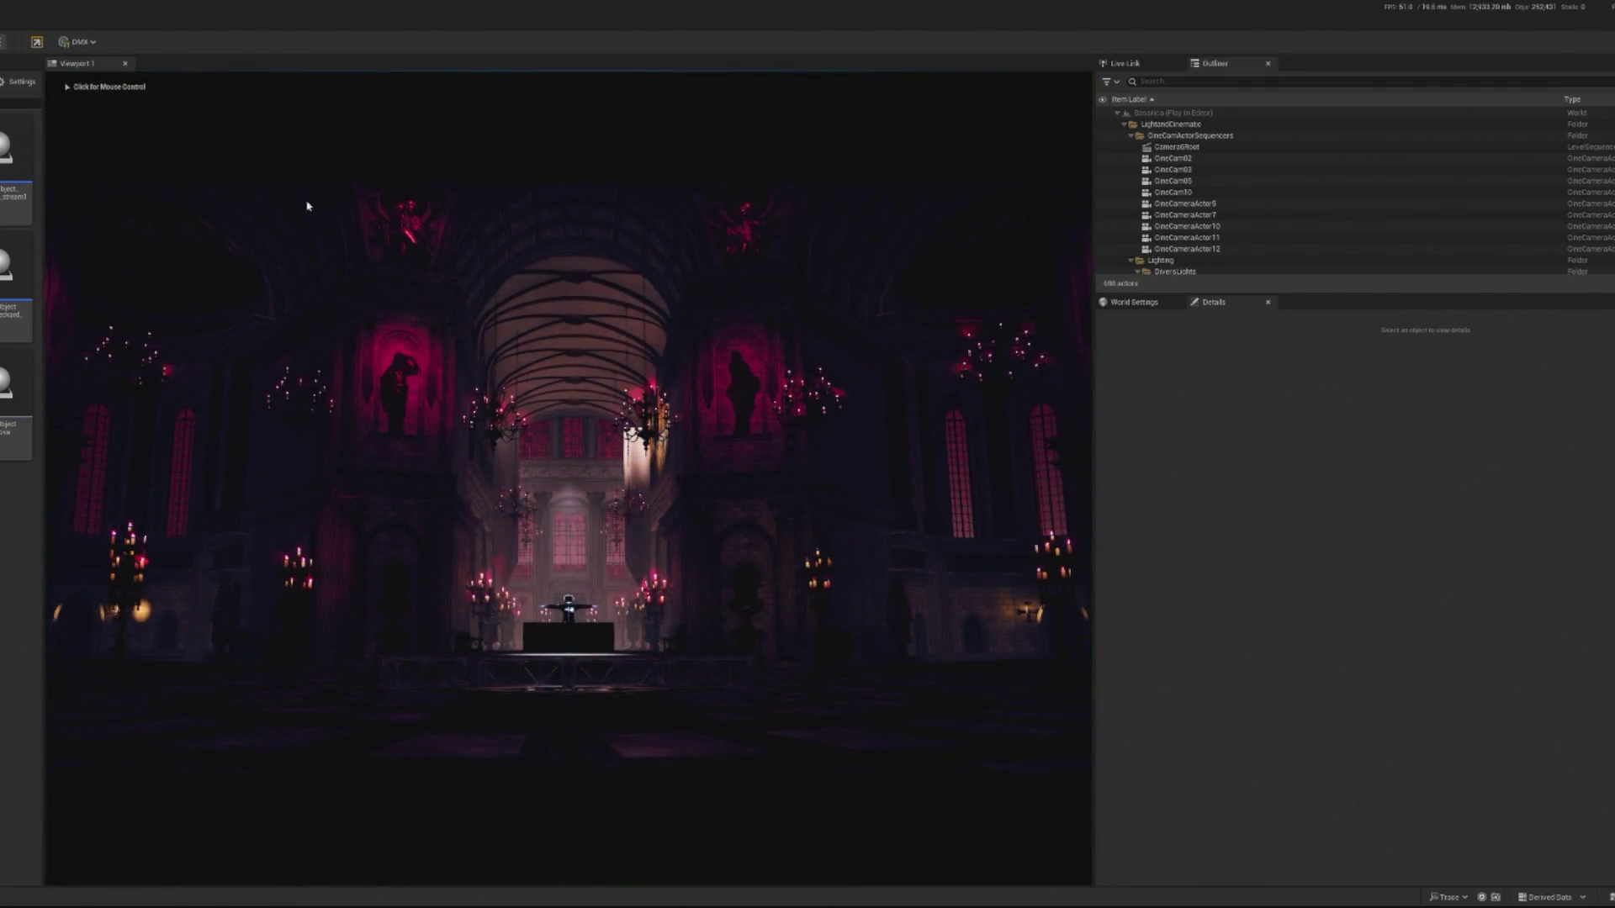
{"action": "key", "text": "Escape"}
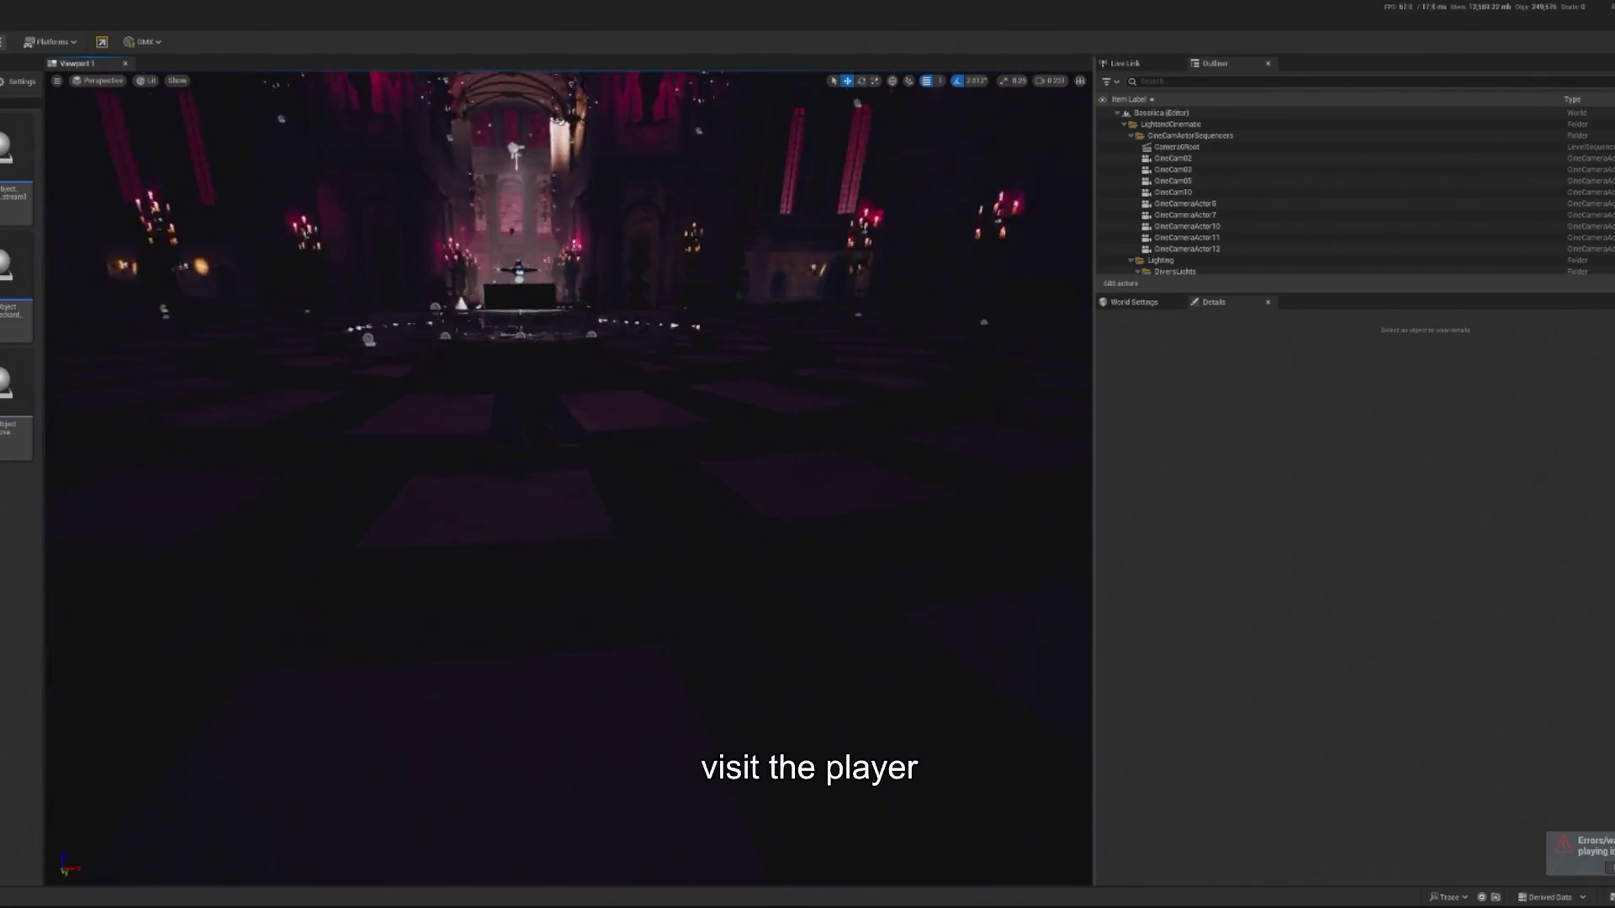
{"action": "left_click", "coordinate": [1144, 81]}
{"action": "type", "text": "pla"}
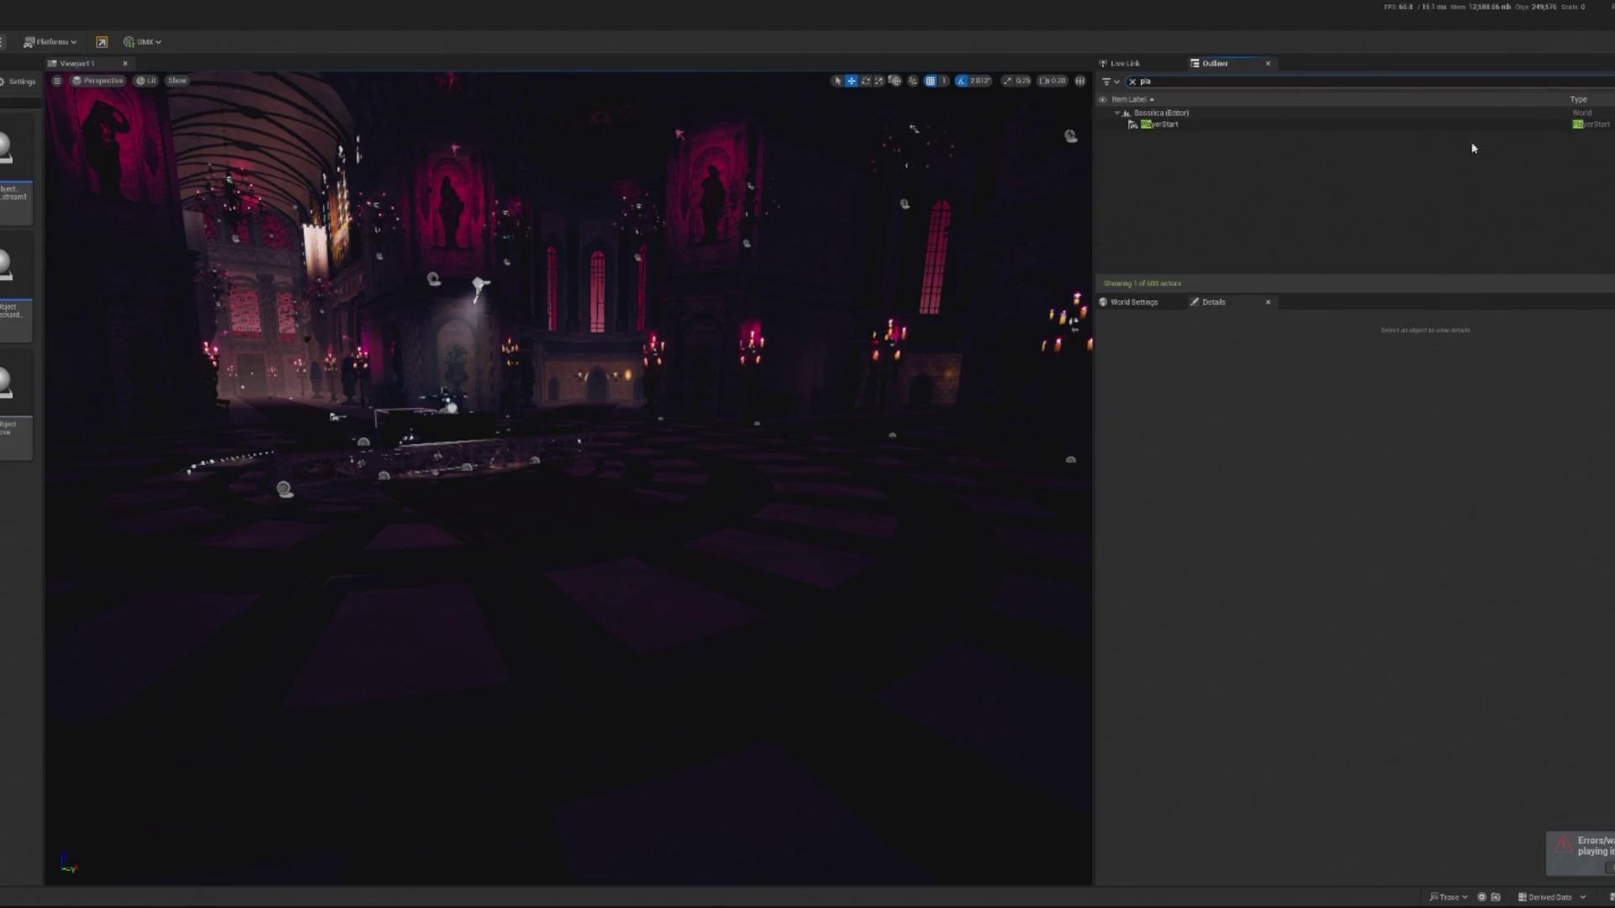
{"action": "left_click", "coordinate": [1265, 125]}
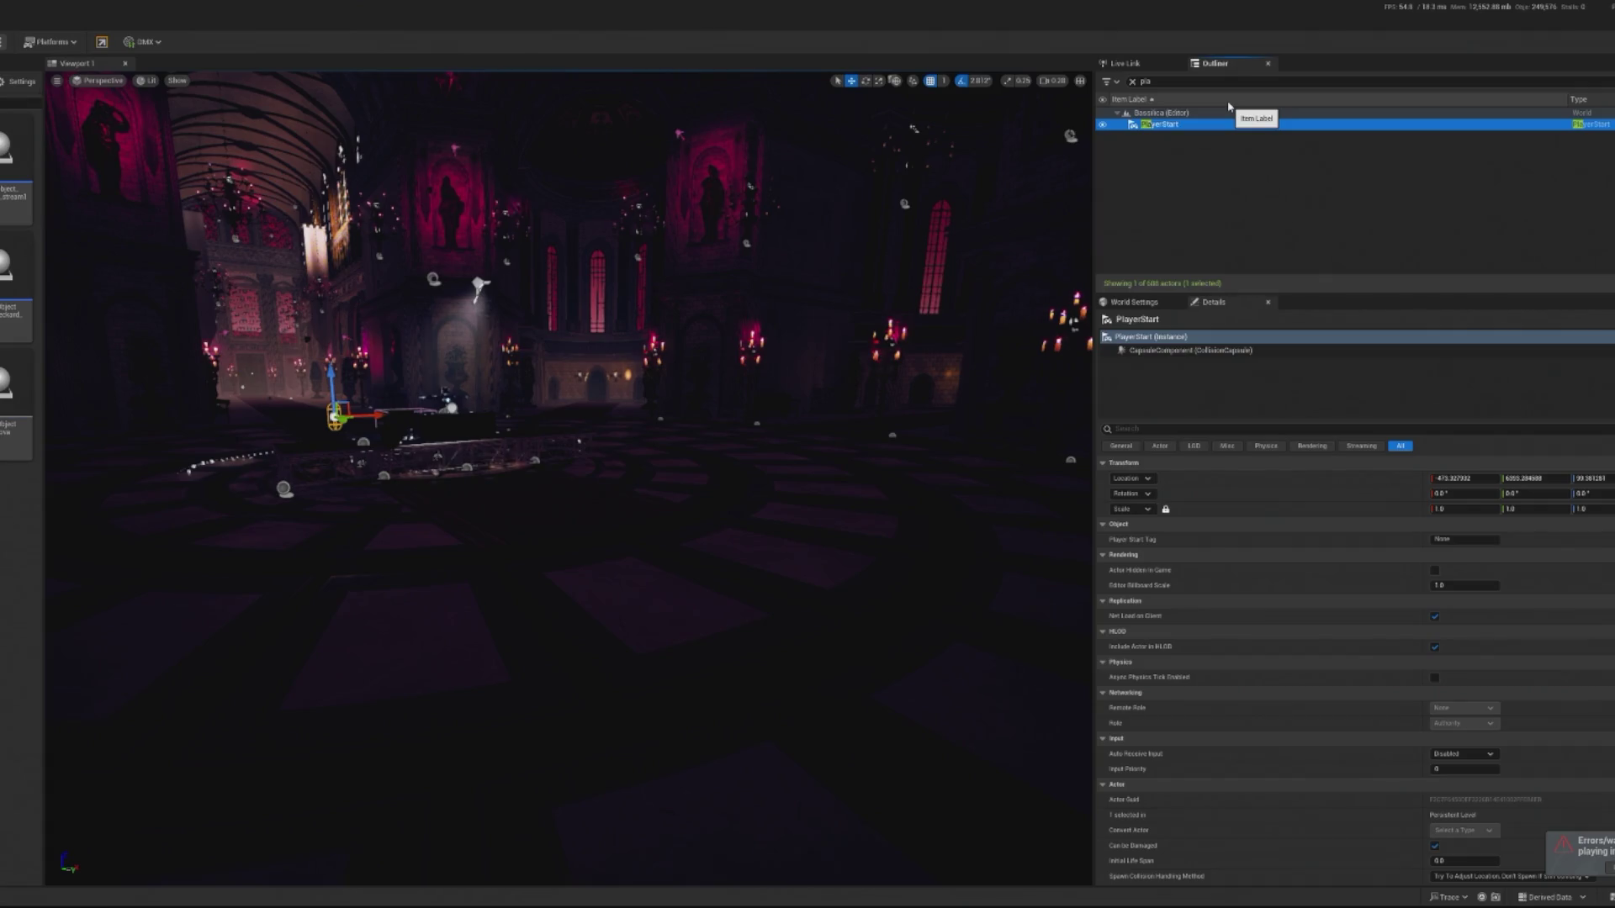
{"action": "key", "text": "Delete"}
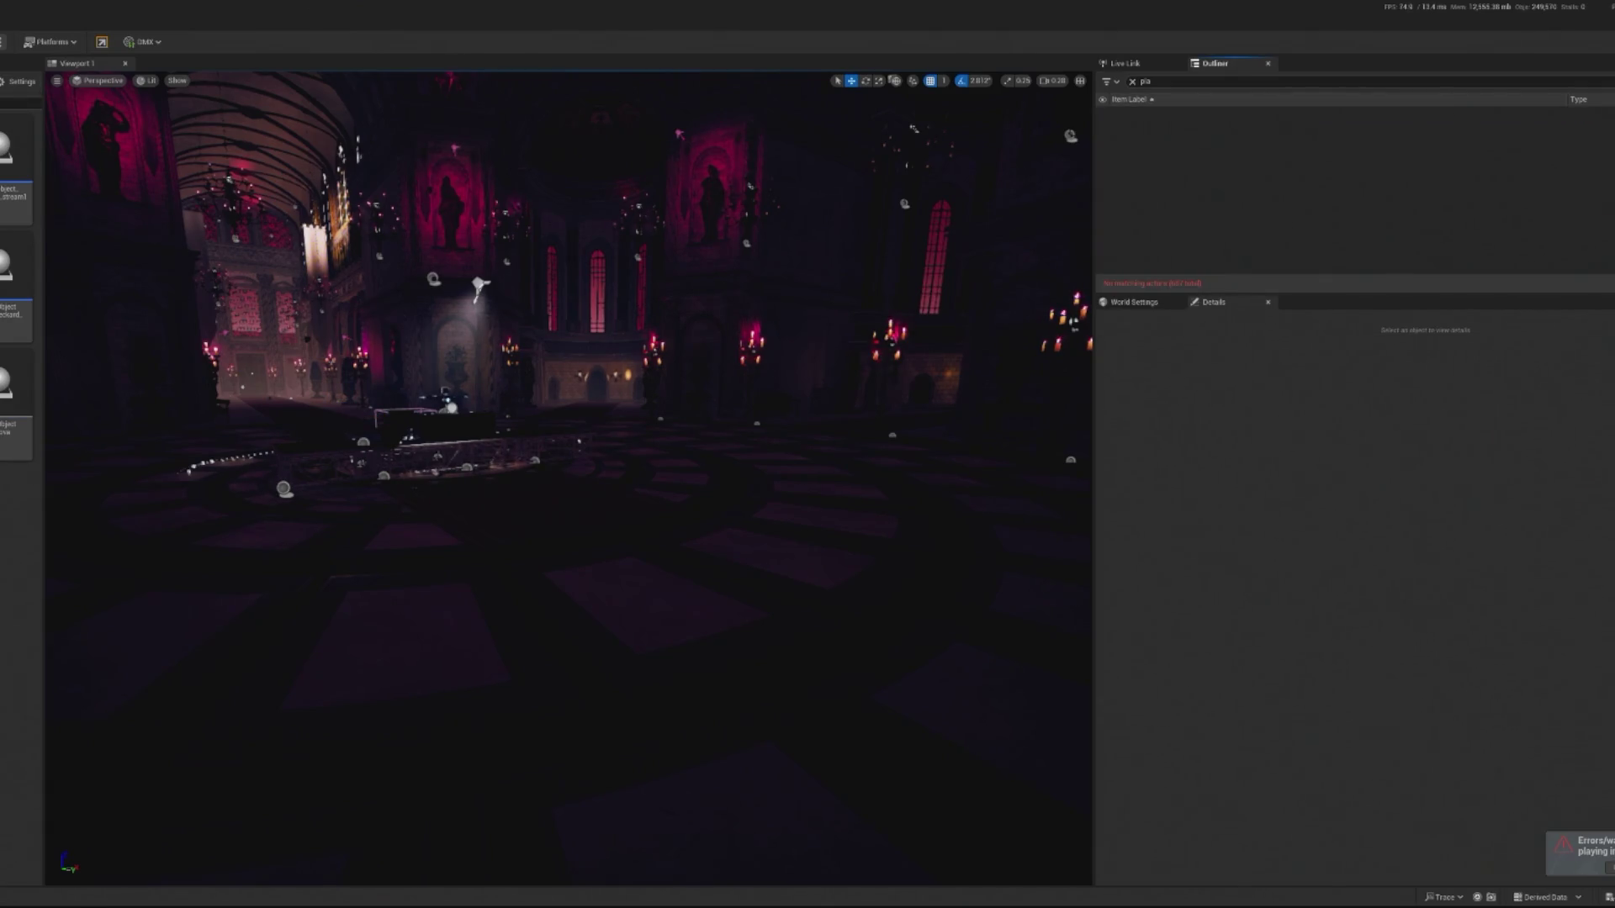
{"action": "left_click", "coordinate": [121, 34]}
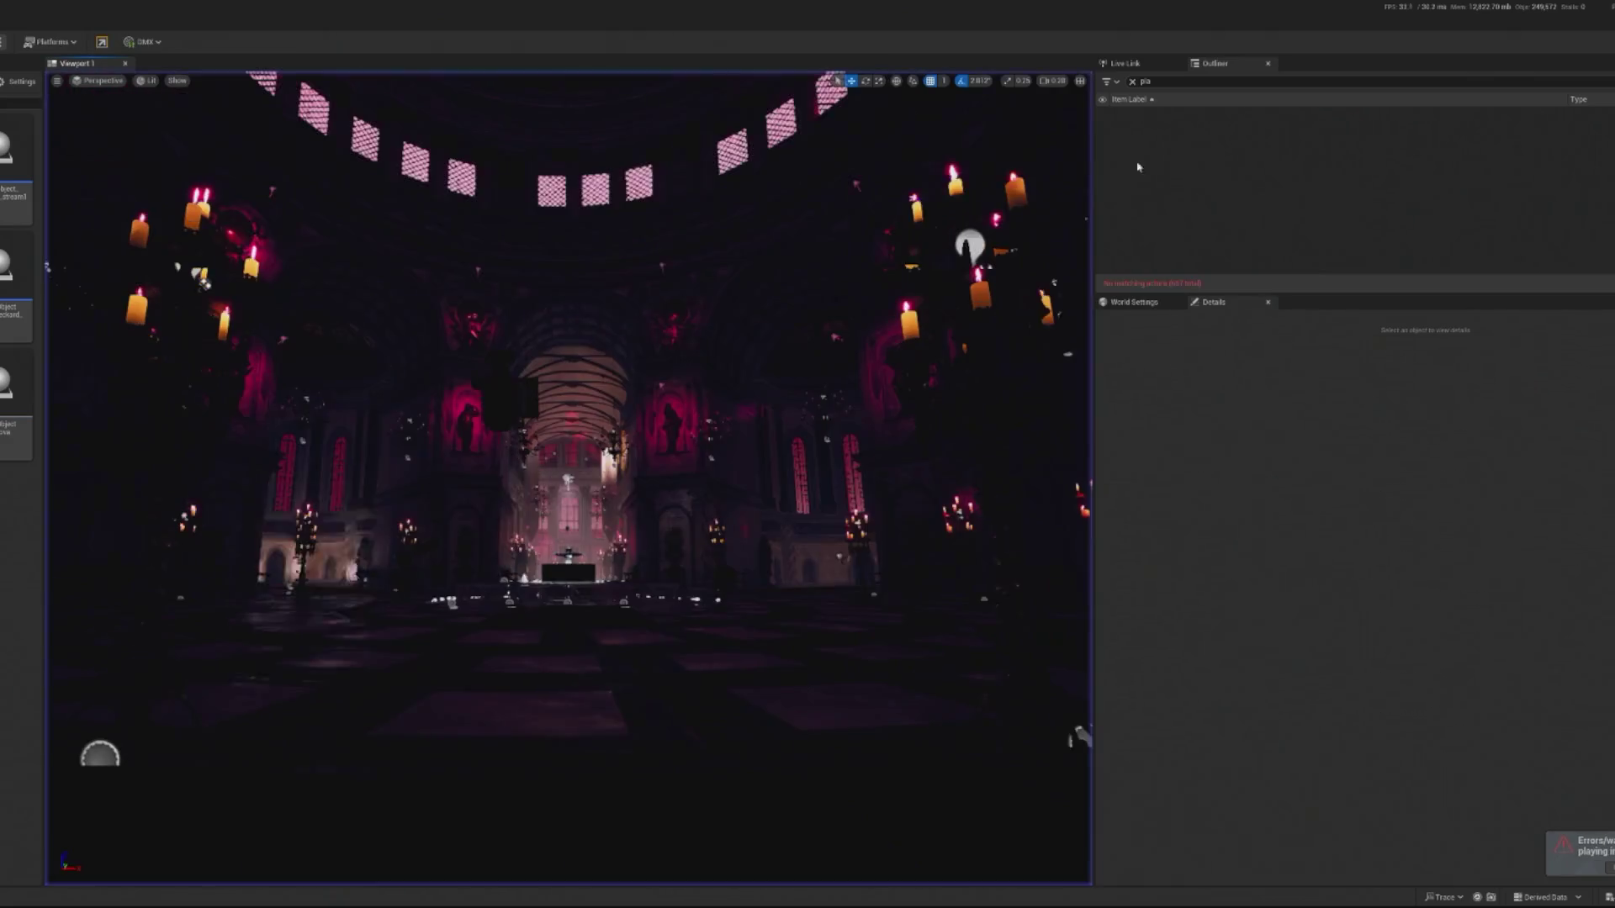
Place a point light above the altar stage with intensity 100 cd.
{"action": "key", "text": "Escape"}
{"action": "mouse_move", "coordinate": [975, 354]}
{"action": "left_mouse_down"}
{"action": "mouse_move", "coordinate": [504, 319]}
{"action": "mouse_move", "coordinate": [379, 270]}
{"action": "mouse_move", "coordinate": [374, 355]}
{"action": "left_mouse_up"}
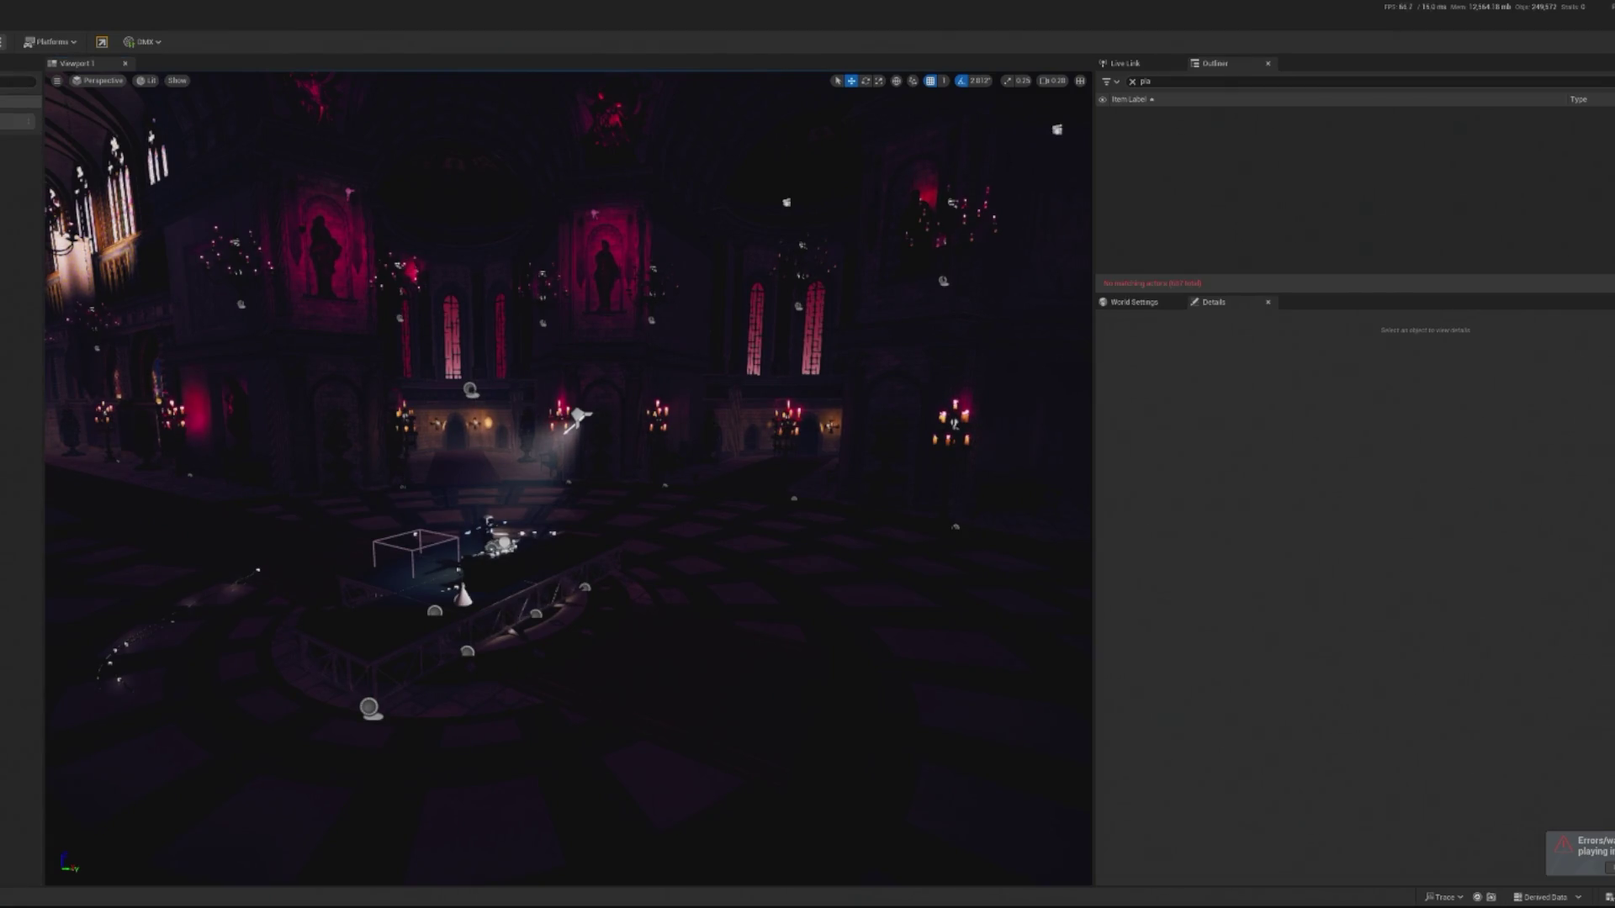
{"action": "mouse_move", "coordinate": [370, 454]}
{"action": "left_mouse_down"}
{"action": "mouse_move", "coordinate": [438, 547]}
{"action": "mouse_move", "coordinate": [512, 555]}
{"action": "mouse_move", "coordinate": [522, 259]}
{"action": "mouse_move", "coordinate": [578, 294]}
{"action": "left_mouse_up"}
{"action": "key", "text": "Return"}
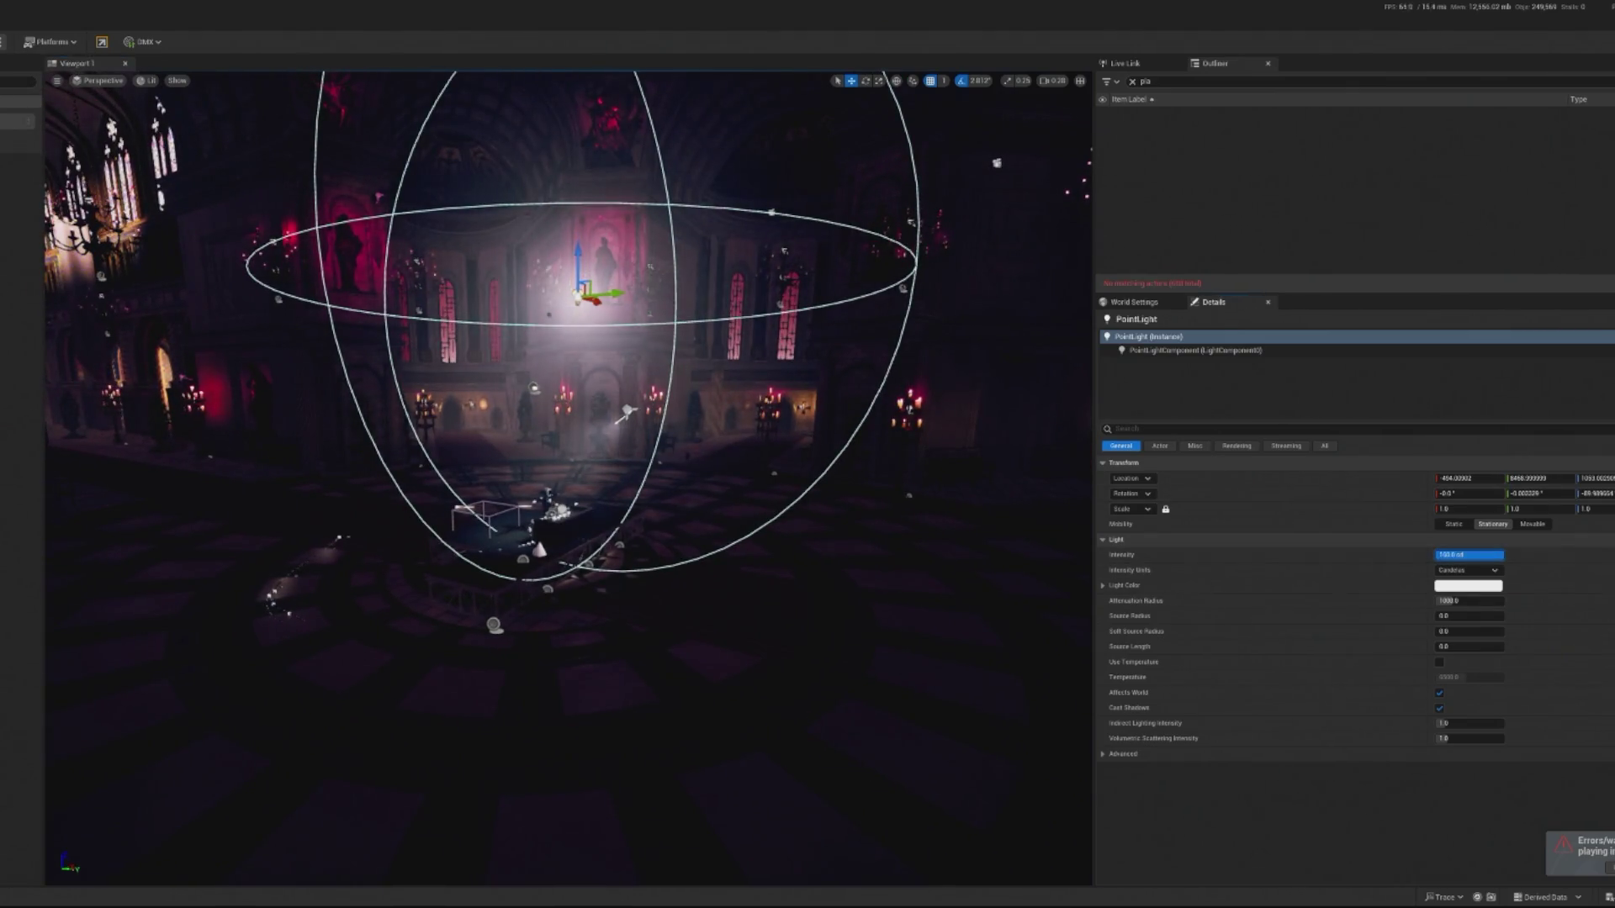
Widen the light's attenuation radius to 16384, nudge it right, tint it pink-red, and test-play.
{"action": "left_click_drag", "start_coordinate": [1447, 600], "coordinate": [1506, 600]}
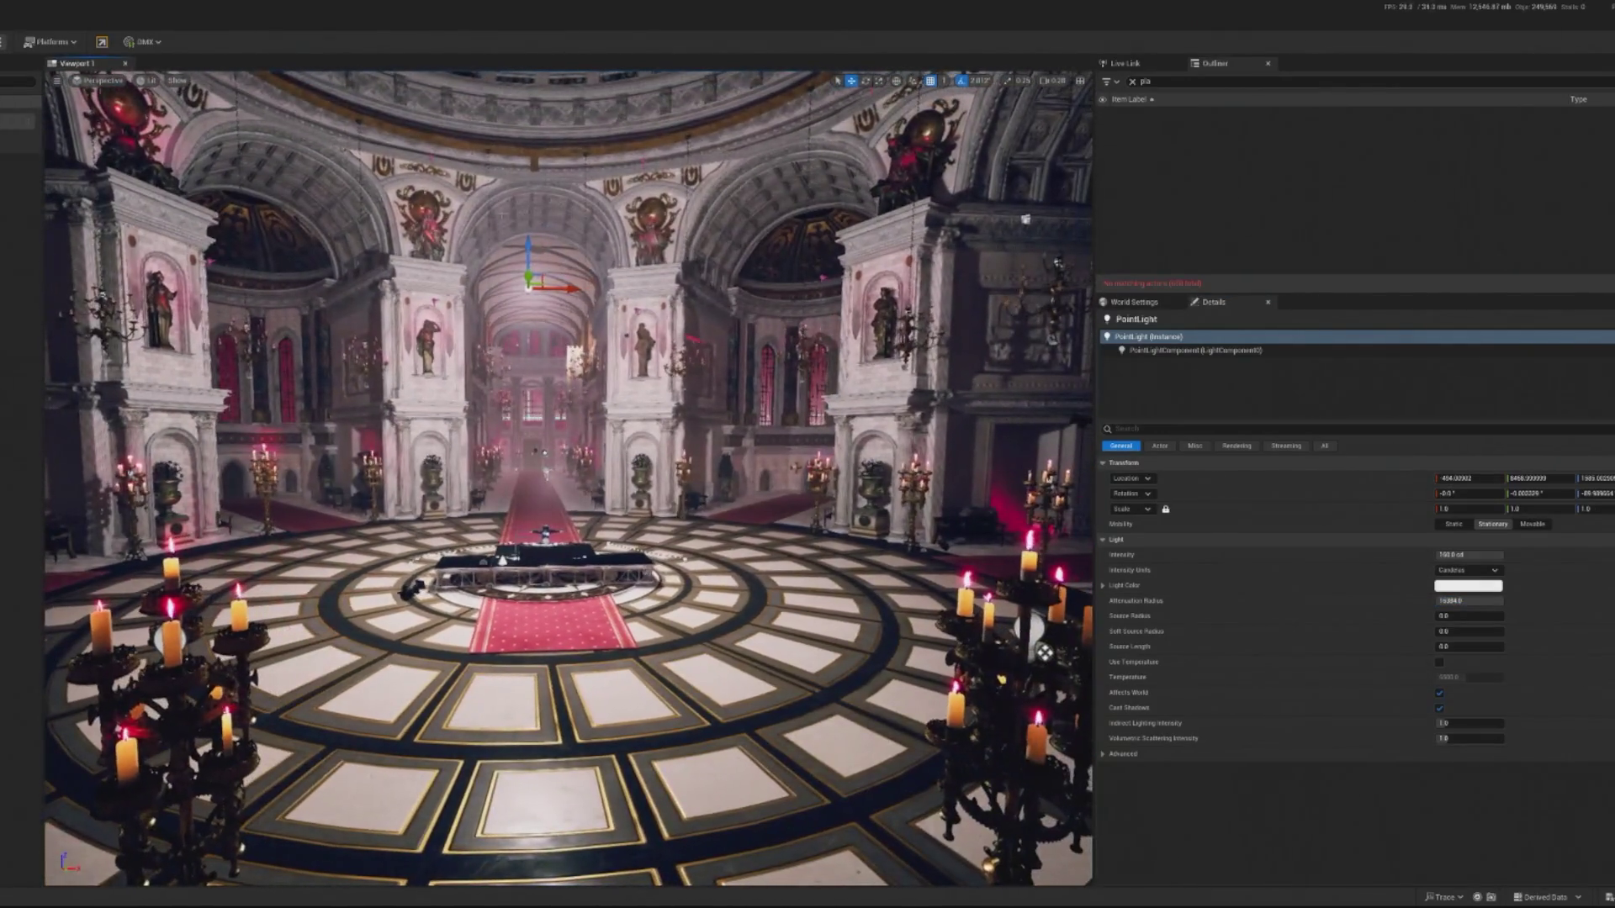
{"action": "left_click_drag", "start_coordinate": [567, 191], "coordinate": [584, 192]}
{"action": "left_click", "coordinate": [1467, 585]}
{"action": "mouse_move", "coordinate": [1551, 642]}
{"action": "left_mouse_down"}
{"action": "mouse_move", "coordinate": [1593, 660]}
{"action": "mouse_move", "coordinate": [1595, 698]}
{"action": "mouse_move", "coordinate": [1597, 660]}
{"action": "left_mouse_up"}
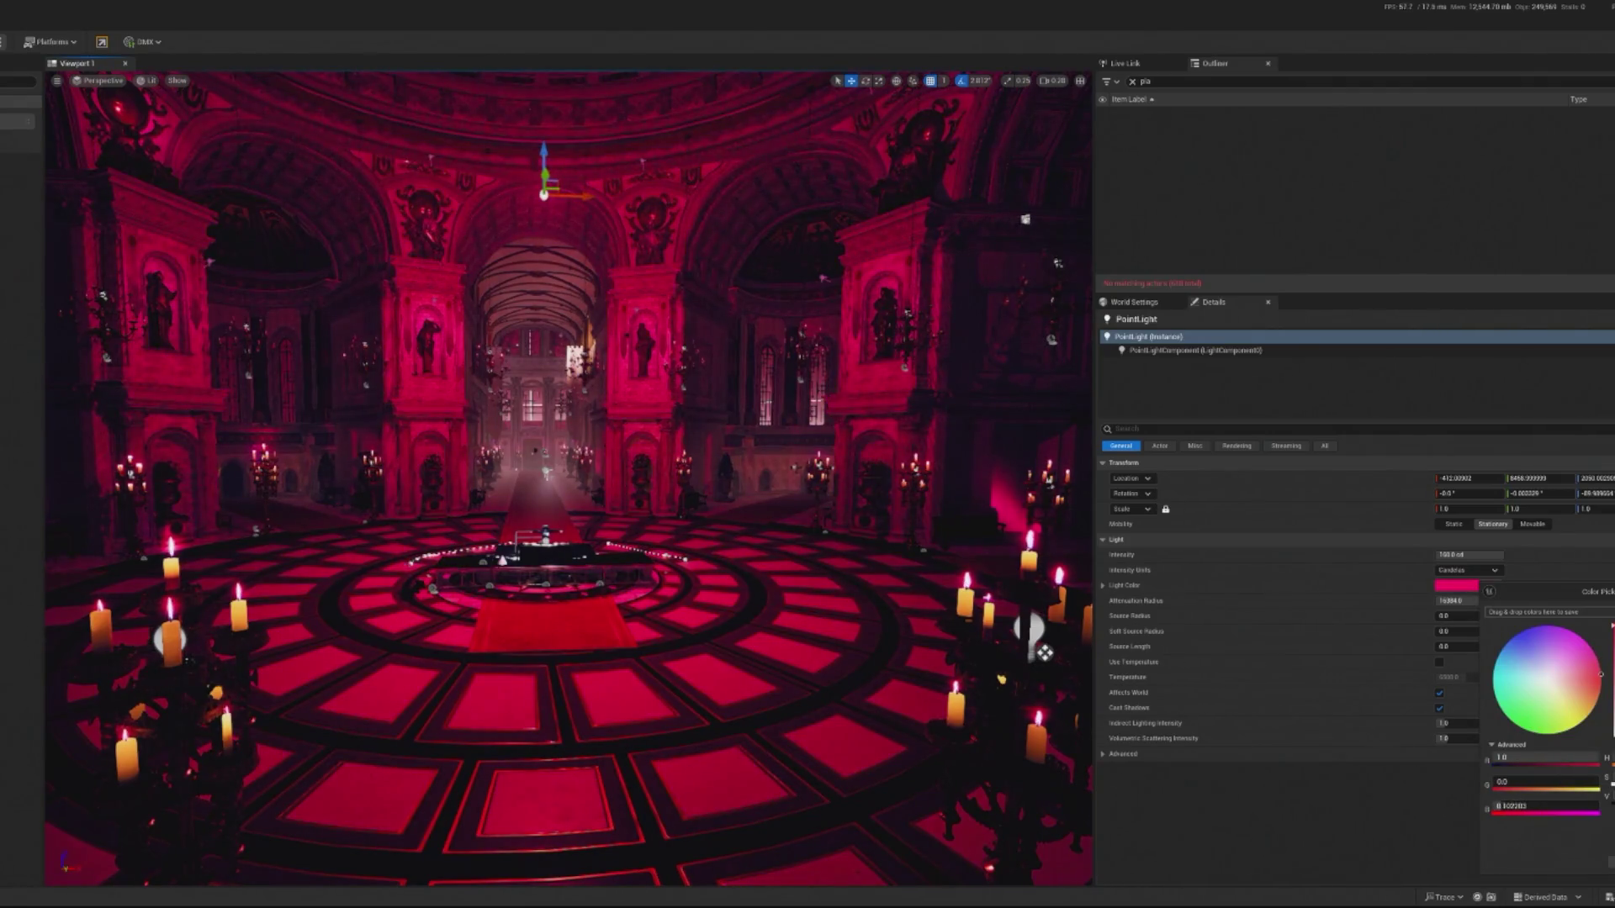
{"action": "key", "text": "alt+p"}
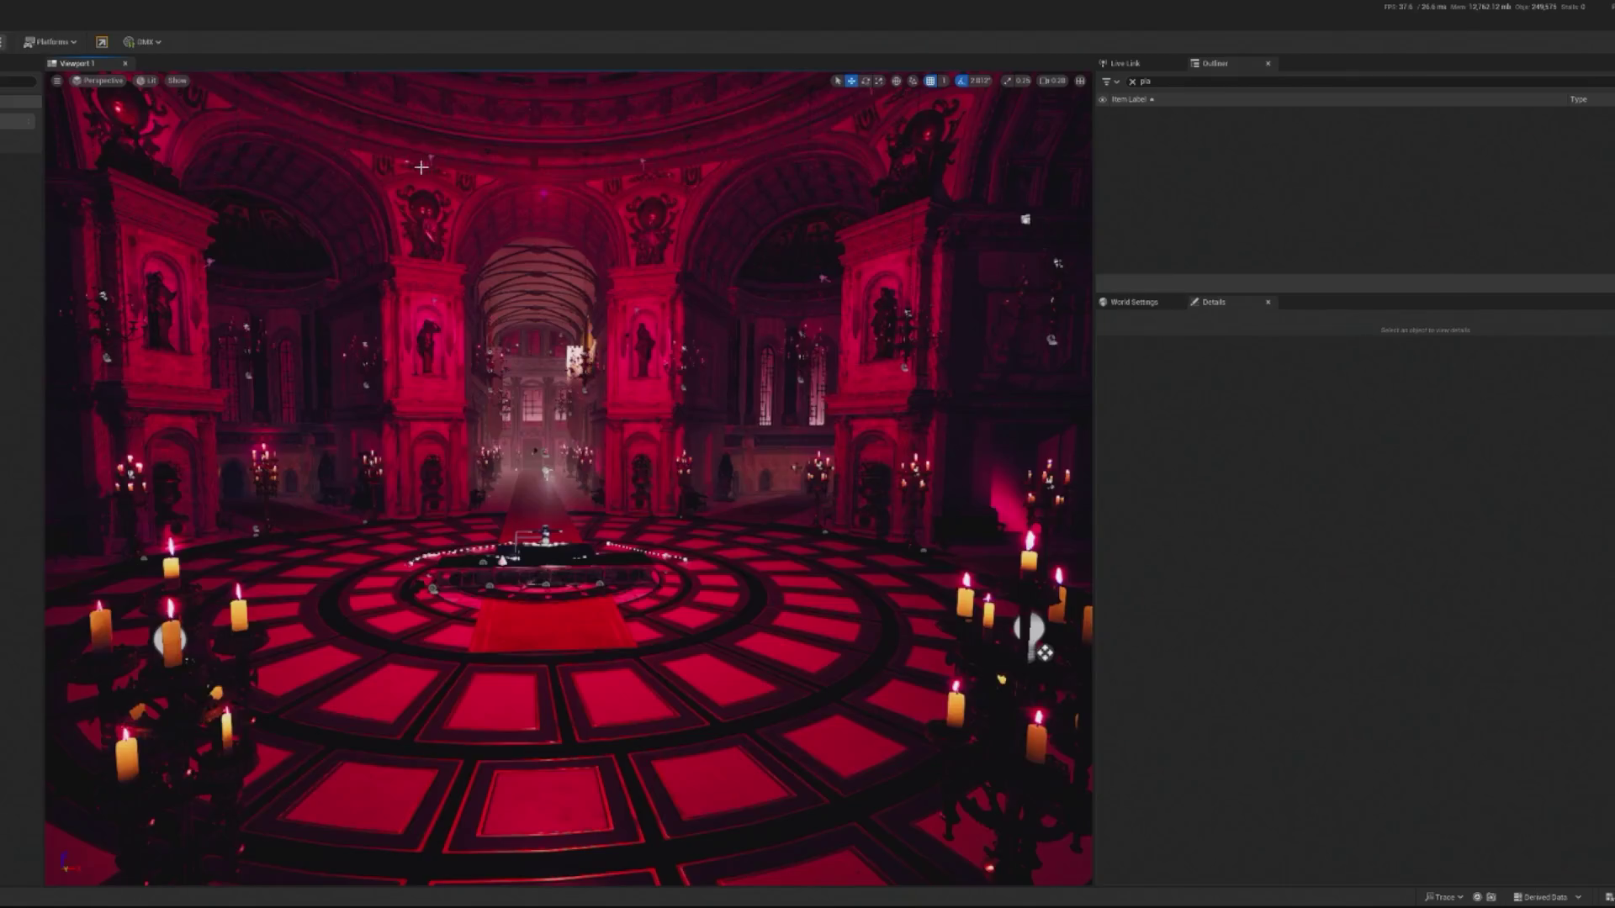
Test-play the red-lit cathedral again, then bring up the level's World Settings.
{"action": "key", "text": "Escape"}
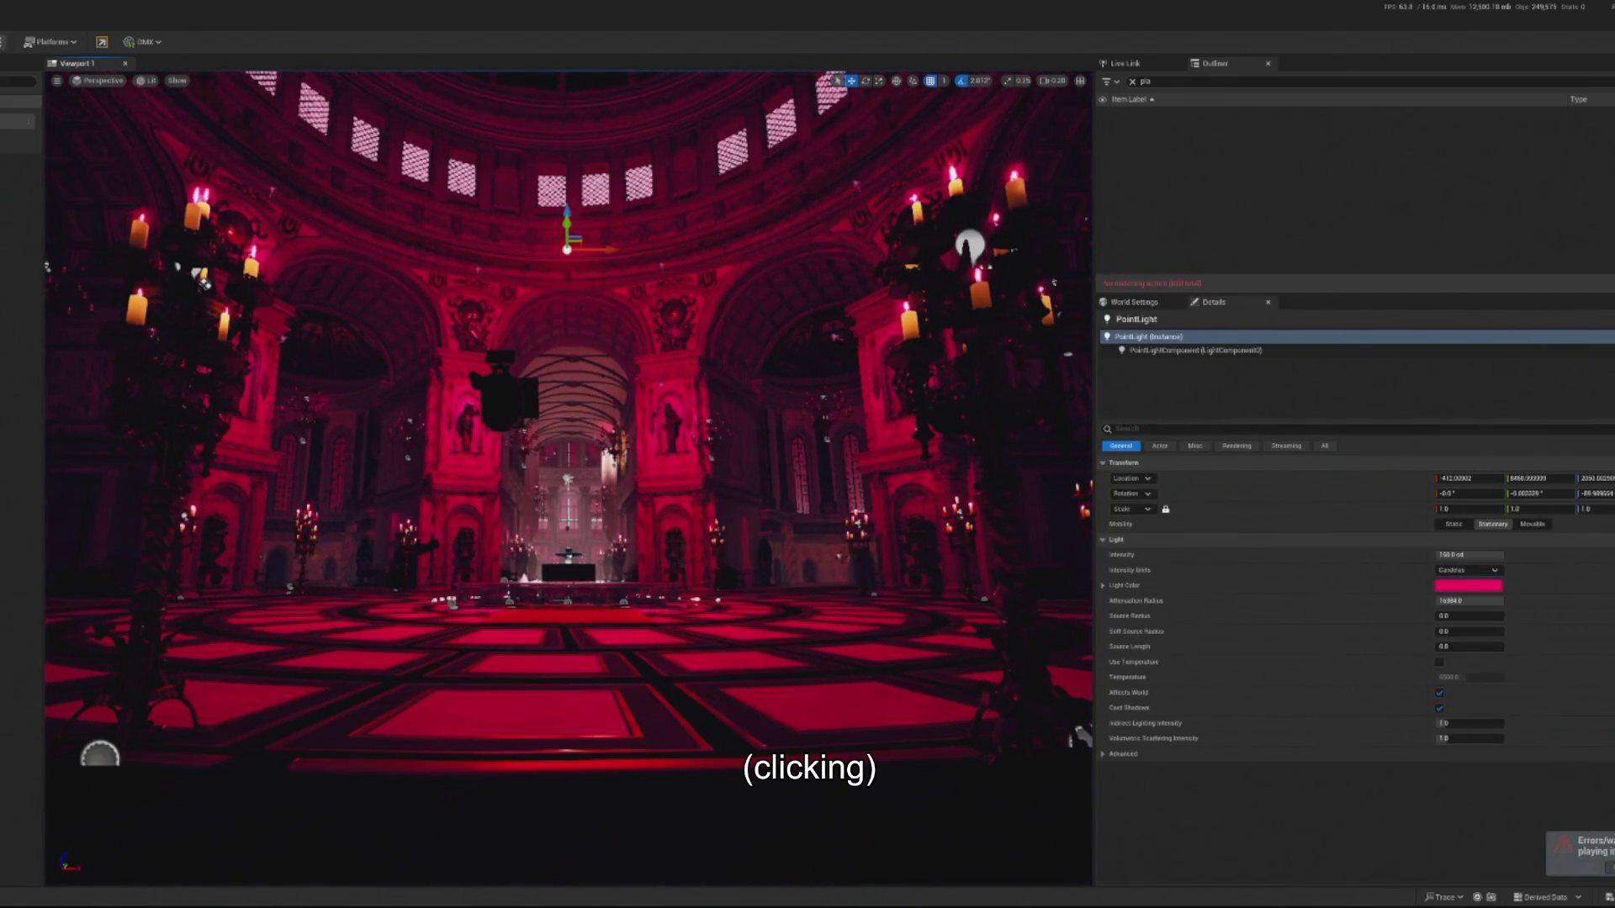
{"action": "key", "text": "alt+p"}
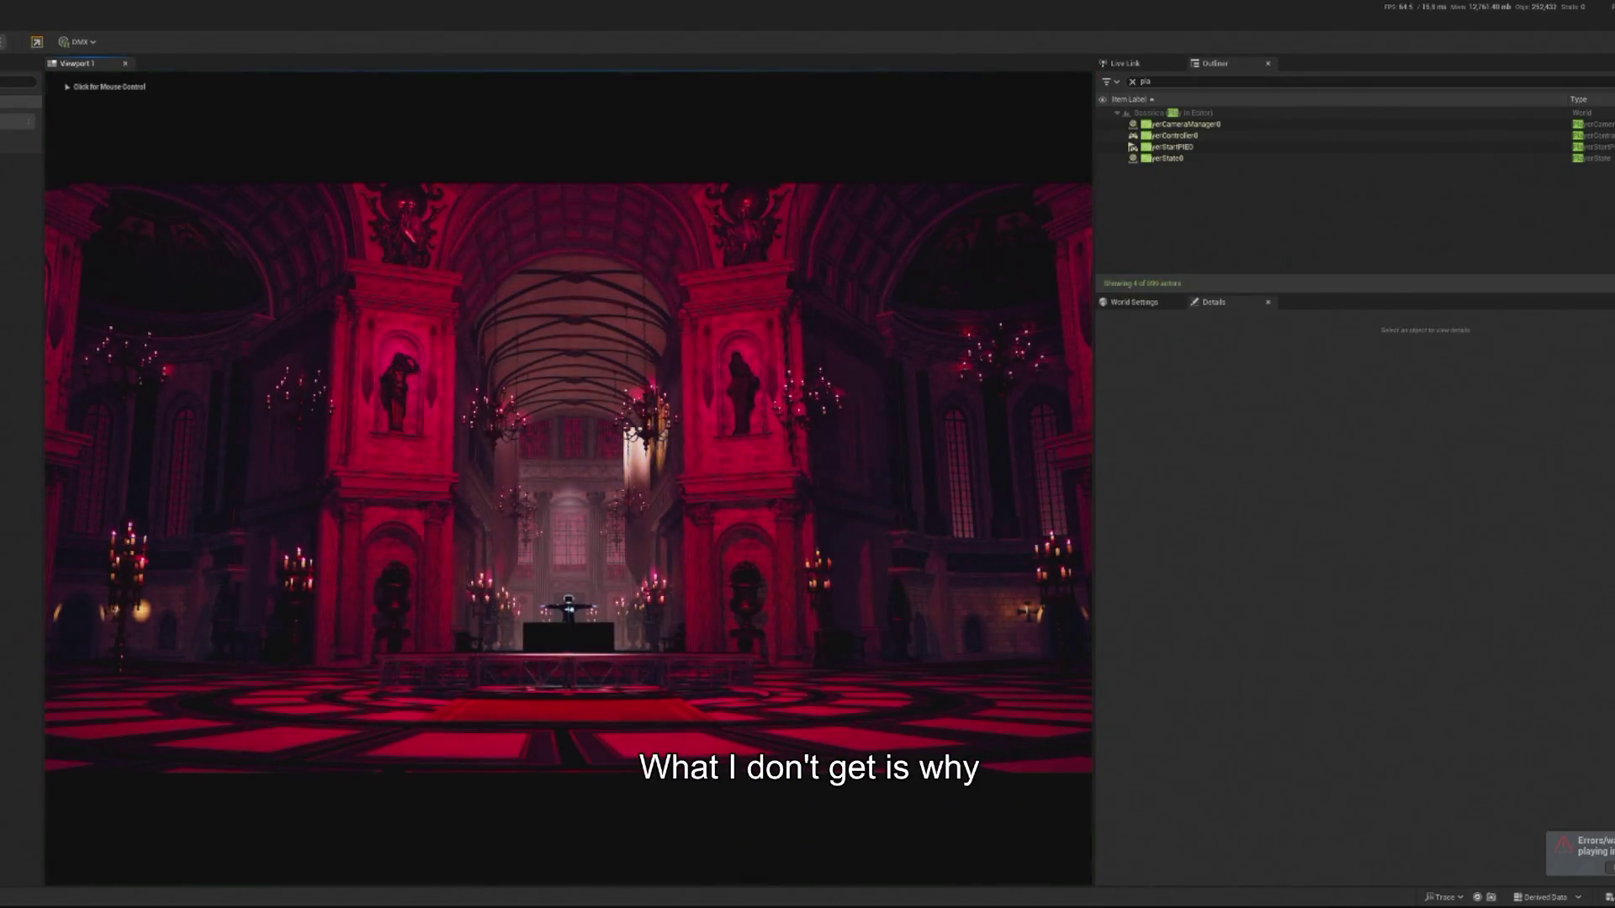
{"action": "key", "text": "Escape"}
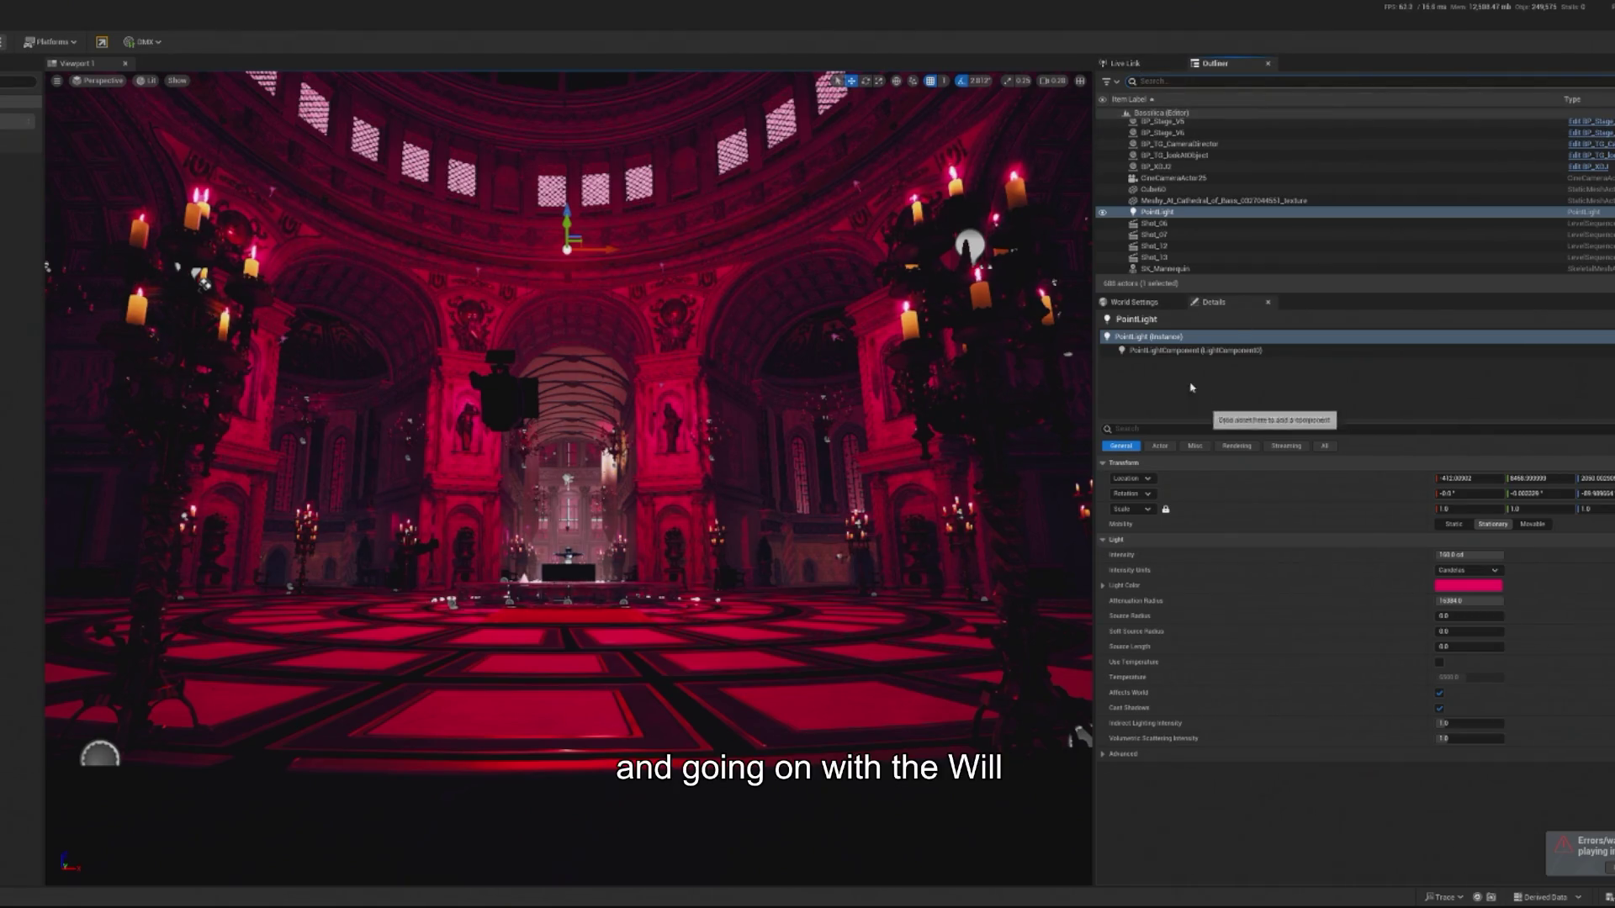
{"action": "left_click", "coordinate": [1149, 303]}
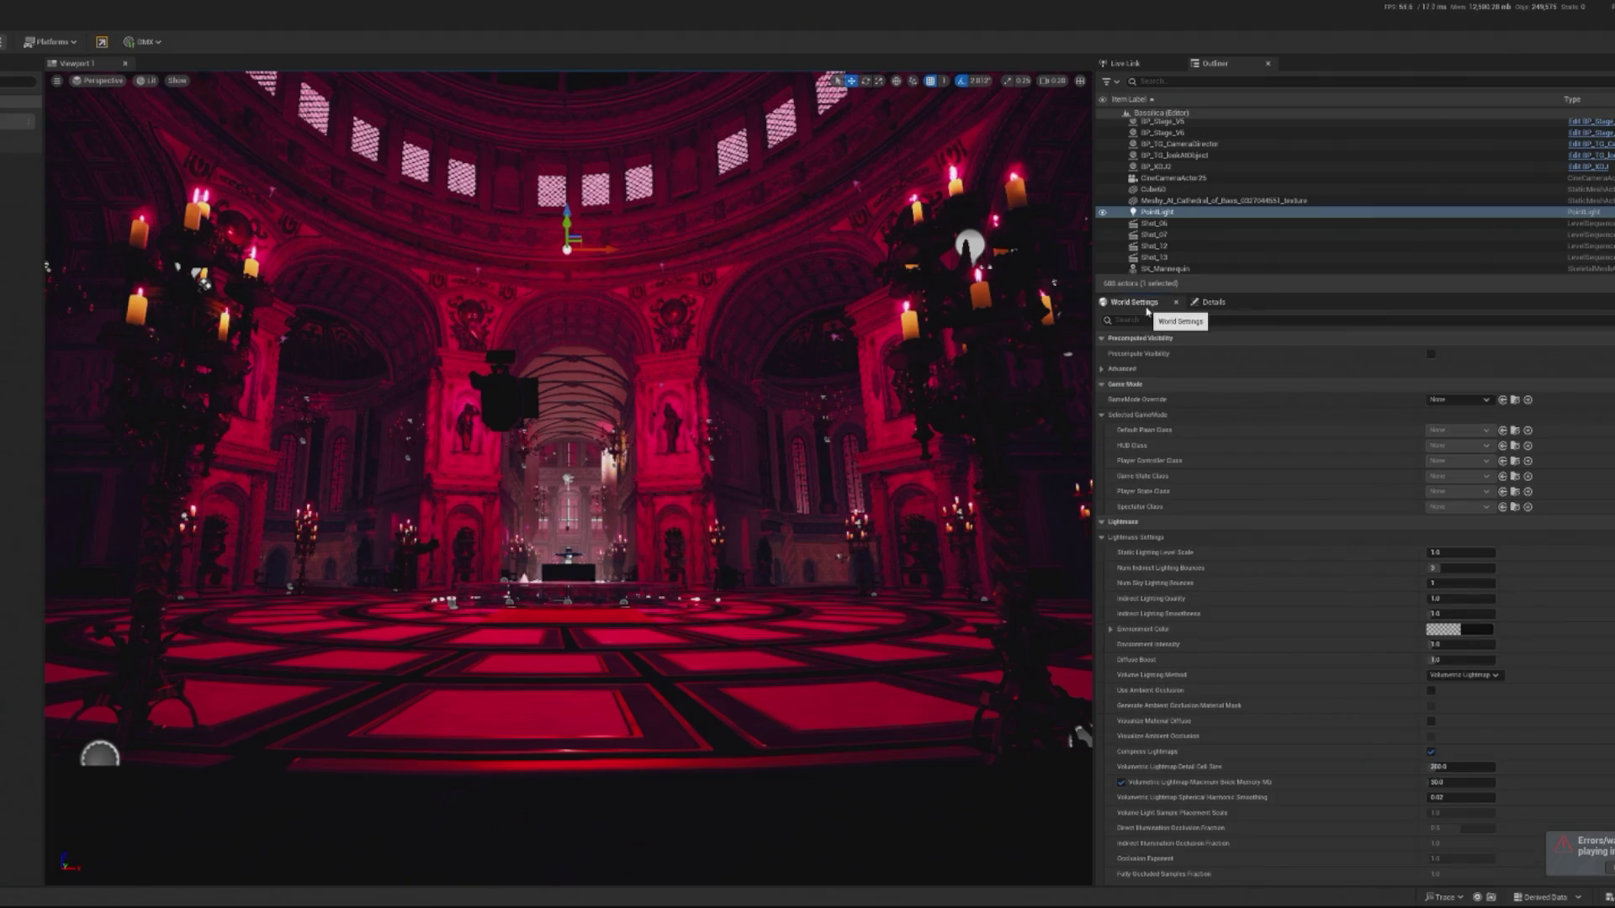
Browse the Outliner, briefly selecting CameraGRoot, and delete the SkyAtmosphere2 actor.
{"action": "scroll", "coordinate": [1237, 143], "scroll_direction": "up", "scroll_amount": 10}
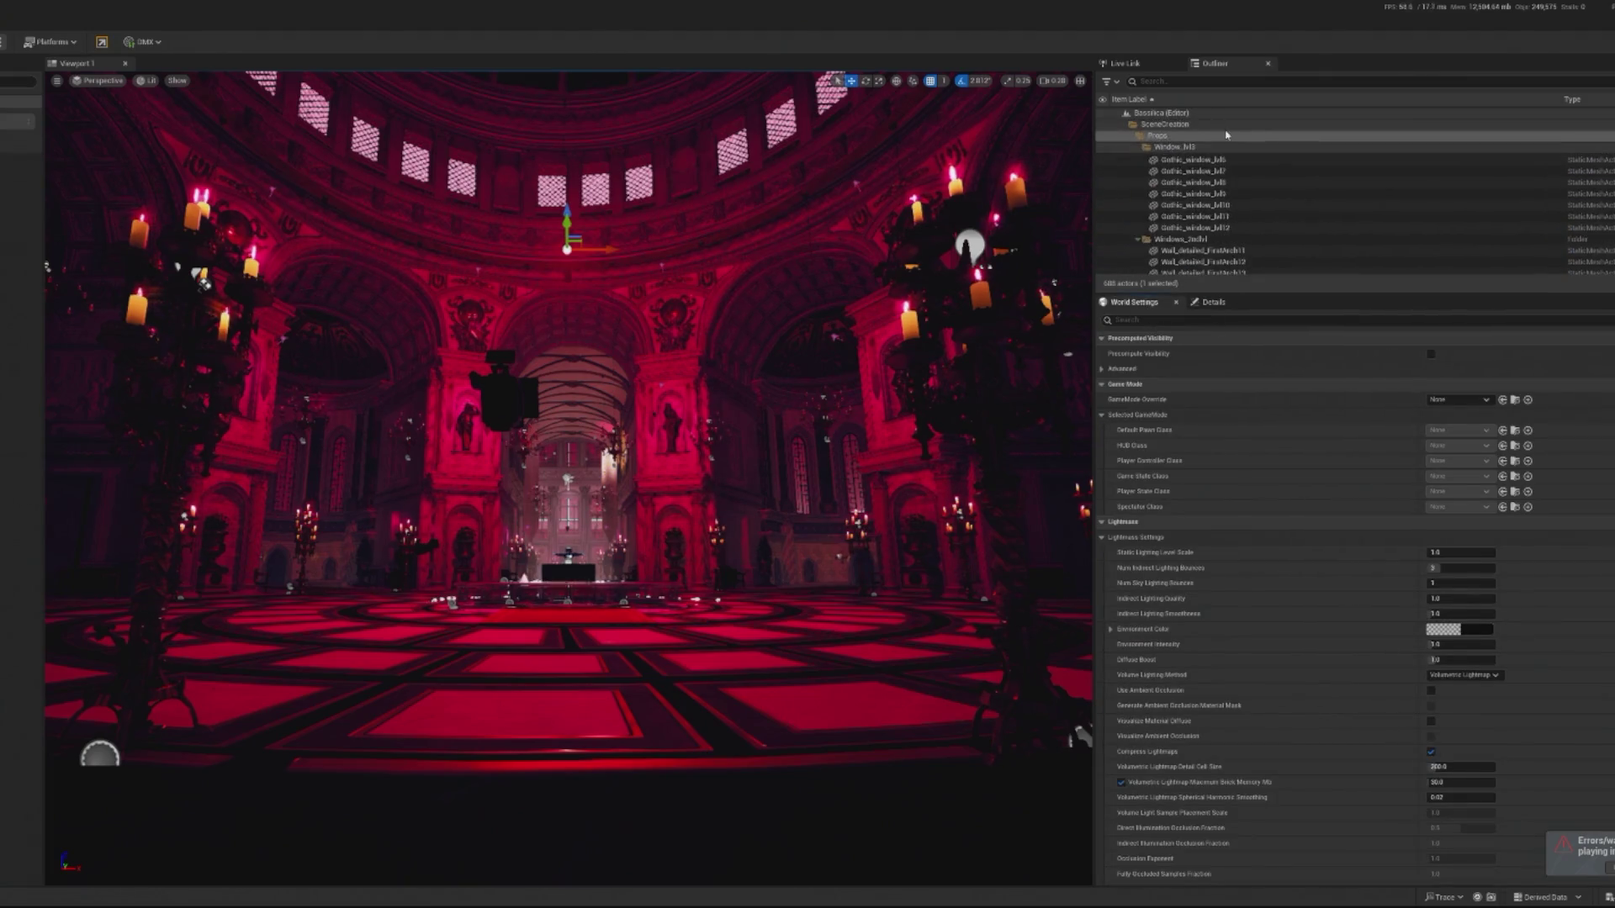
{"action": "scroll", "coordinate": [1237, 143], "scroll_direction": "up", "scroll_amount": 5}
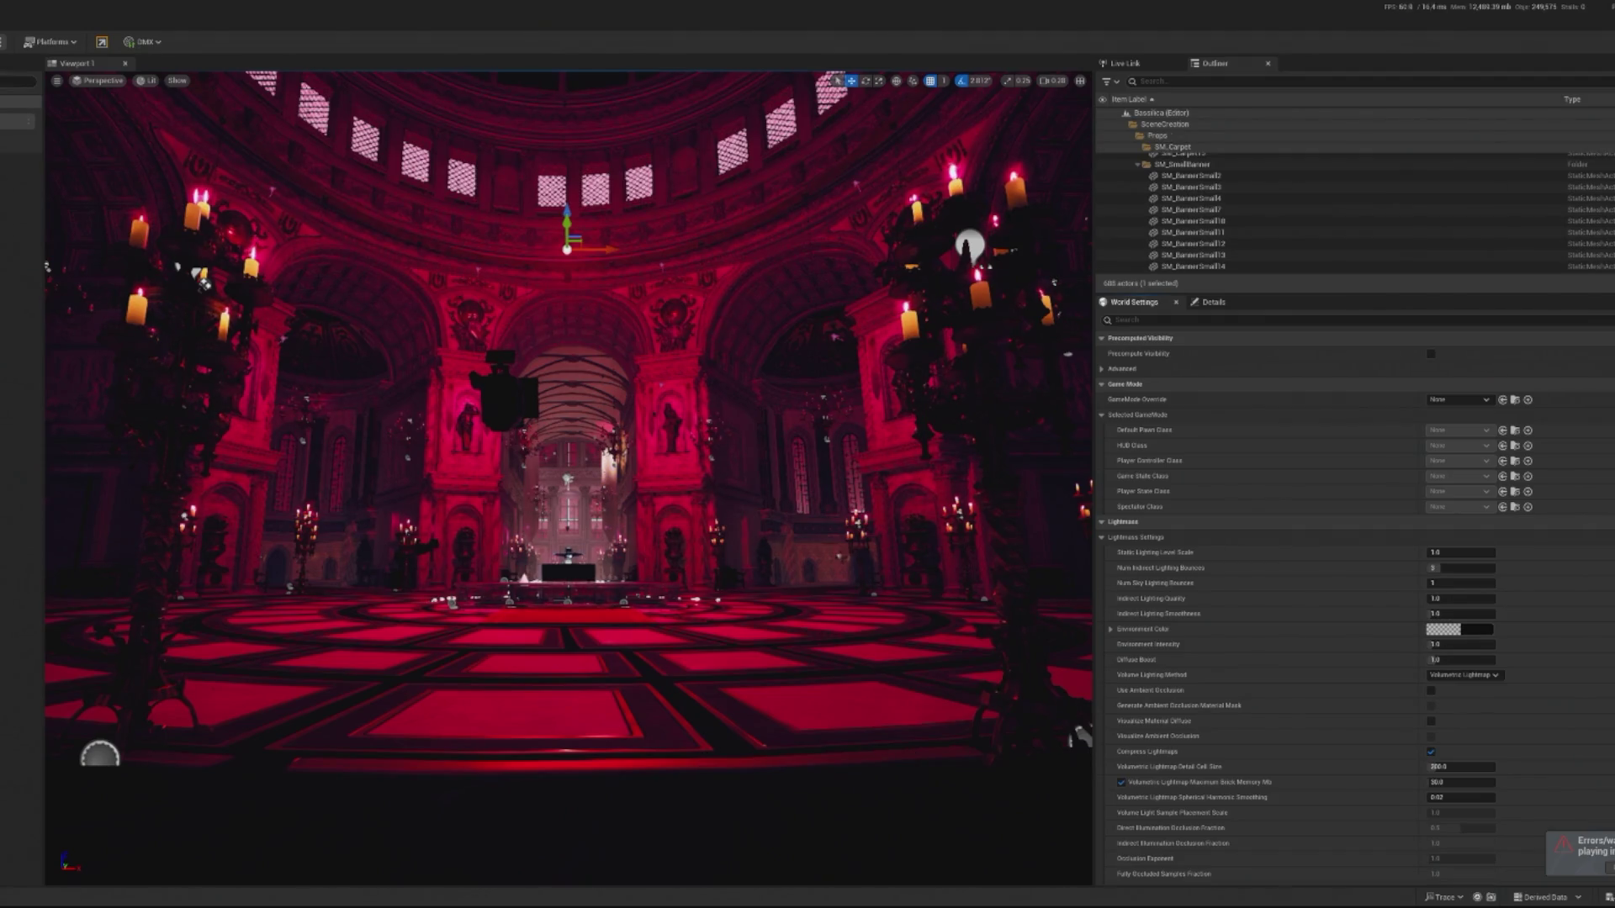
{"action": "scroll", "coordinate": [1237, 194], "scroll_direction": "up", "scroll_amount": 5}
{"action": "left_click", "coordinate": [1221, 148]}
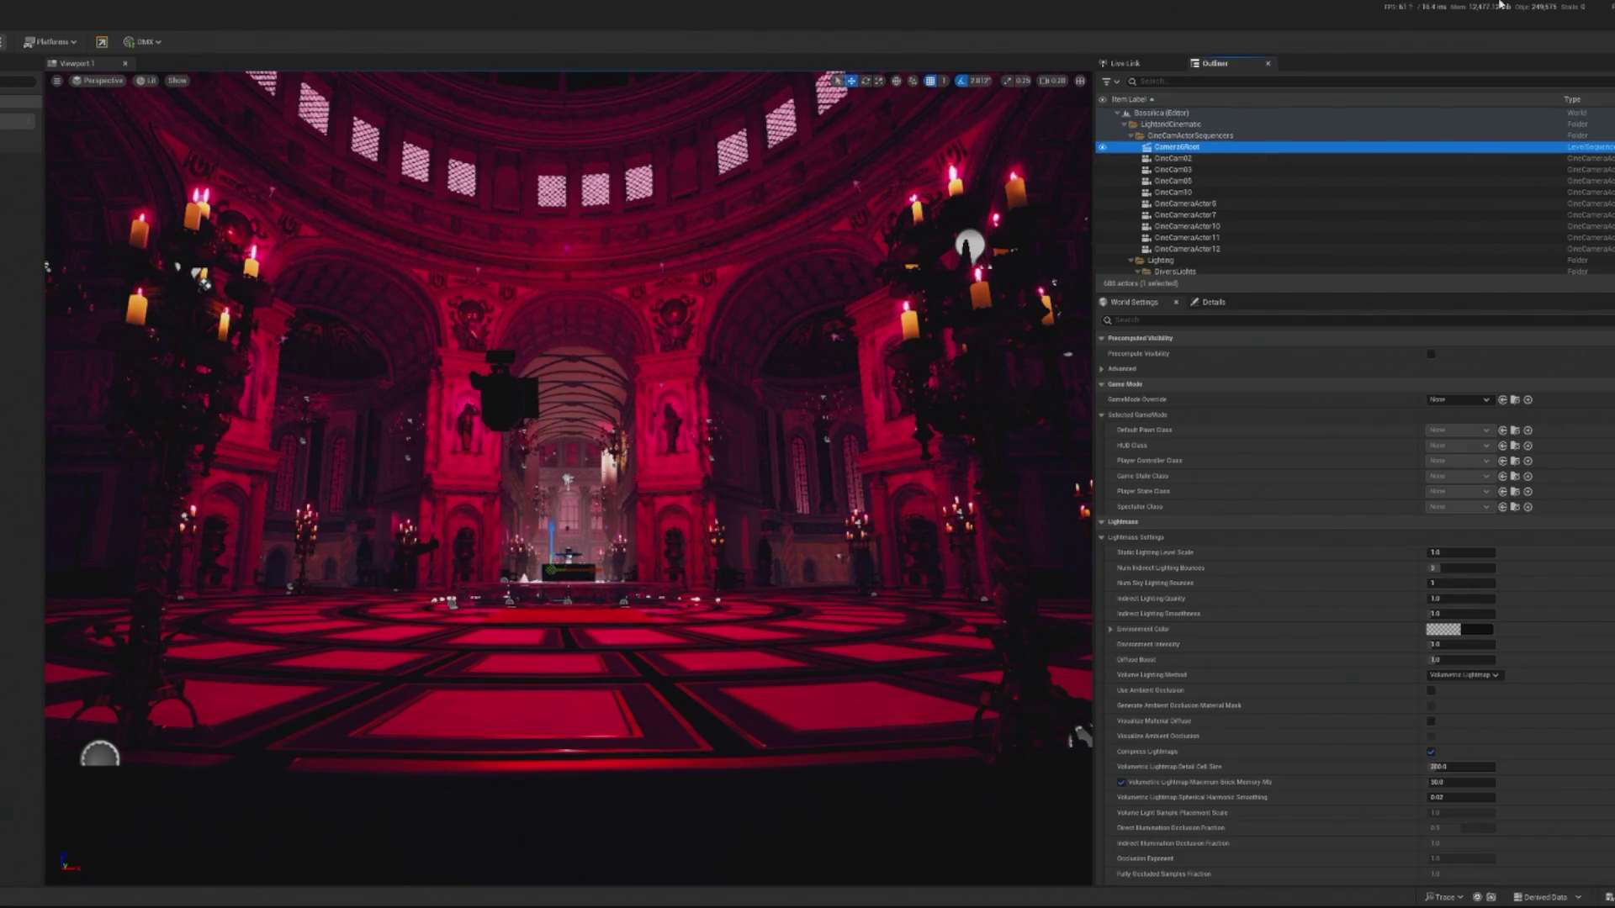
{"action": "key", "text": "Escape"}
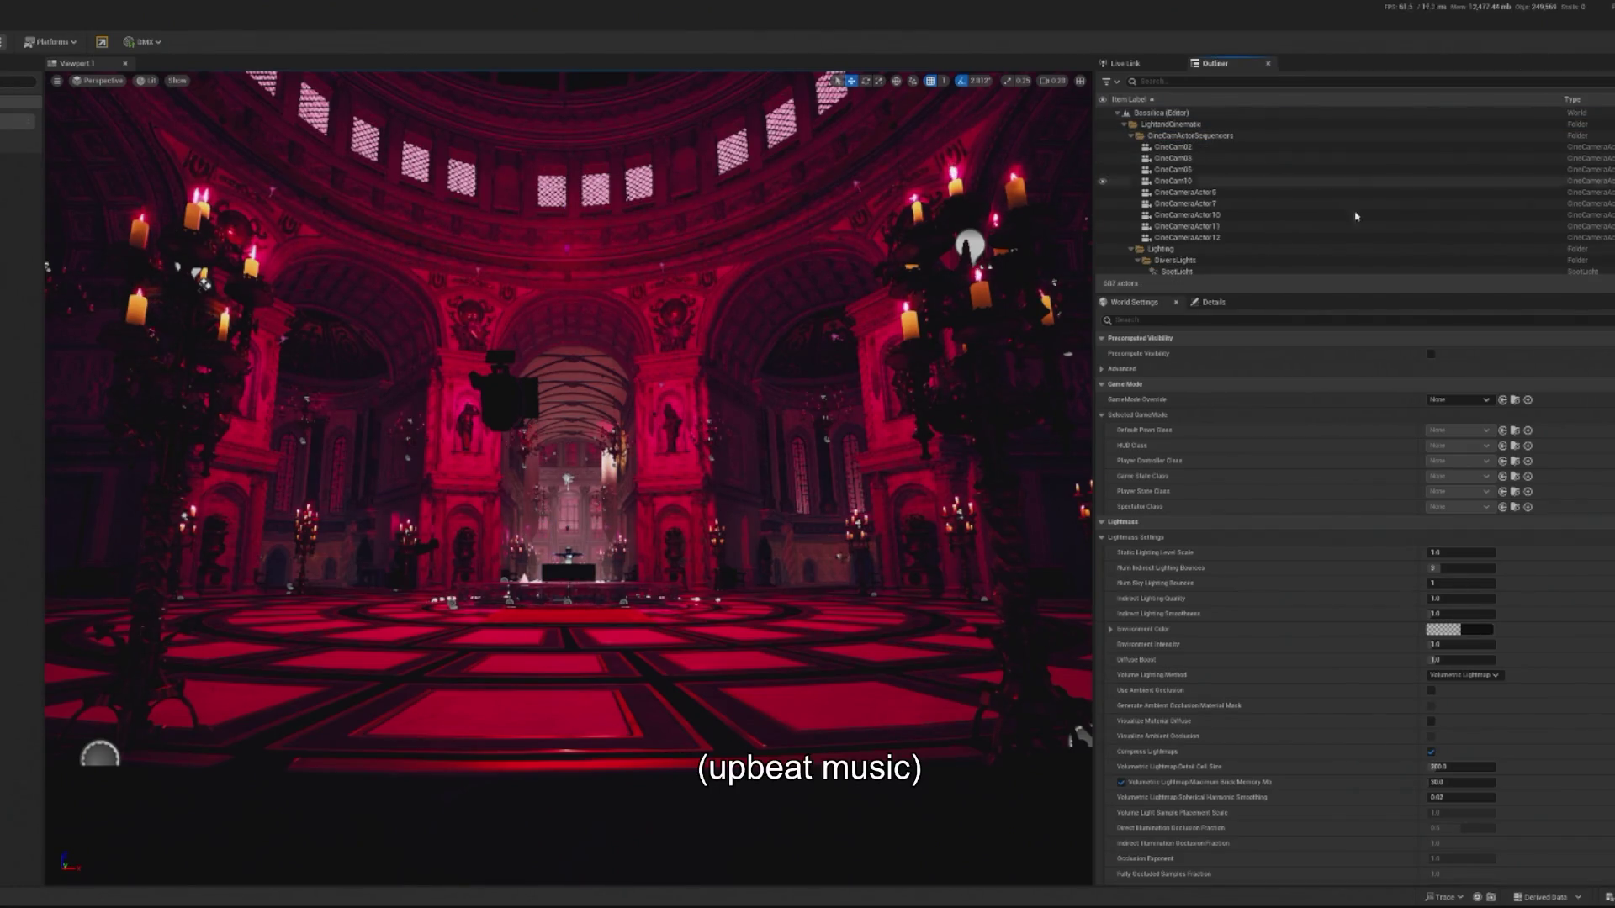
{"action": "scroll", "coordinate": [1220, 227], "scroll_direction": "down", "scroll_amount": 3}
{"action": "scroll", "coordinate": [1215, 235], "scroll_direction": "down", "scroll_amount": 5}
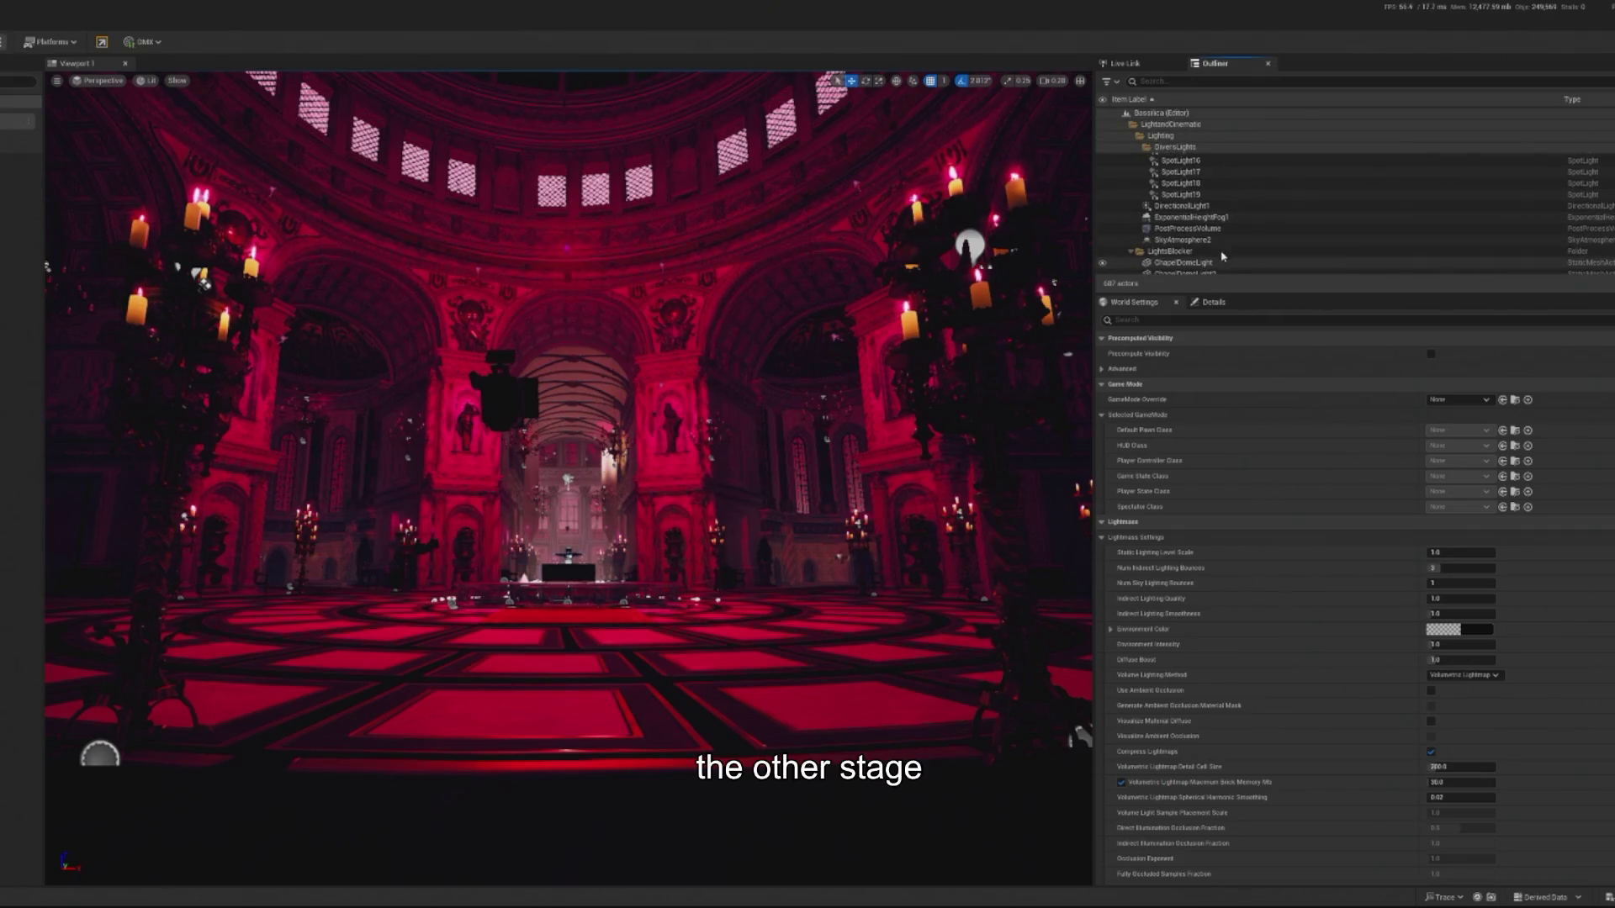
{"action": "left_click", "coordinate": [1234, 241]}
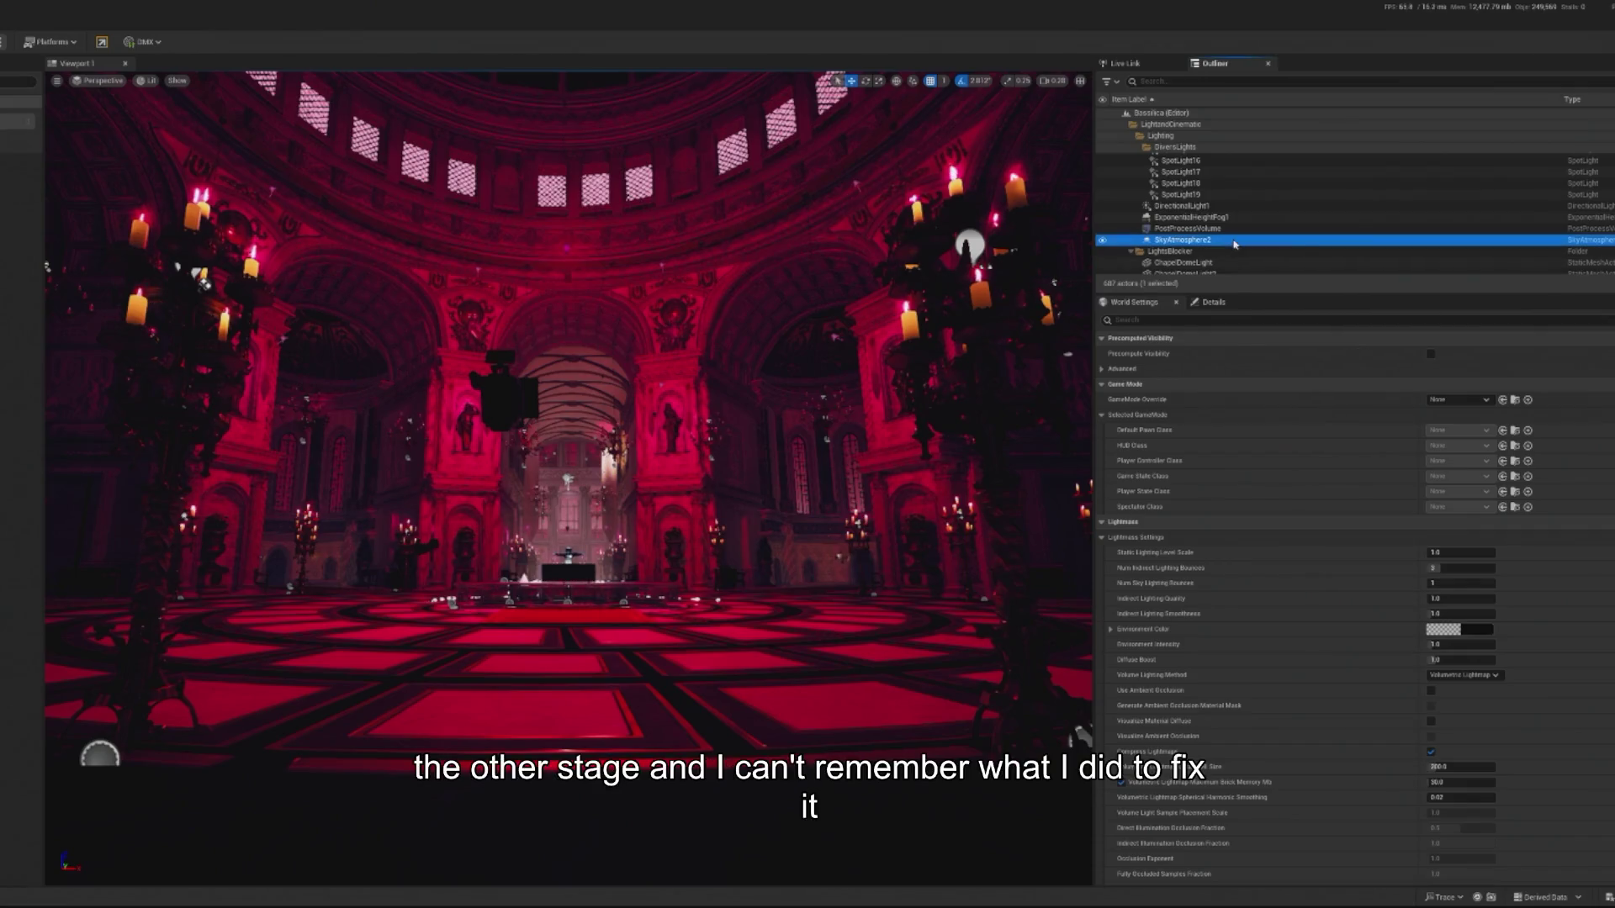
{"action": "key", "text": "Delete"}
Select SpotLight19 and DirectionalLight1, and toggle the height fog's visibility off and back on.
{"action": "left_click", "coordinate": [1211, 194]}
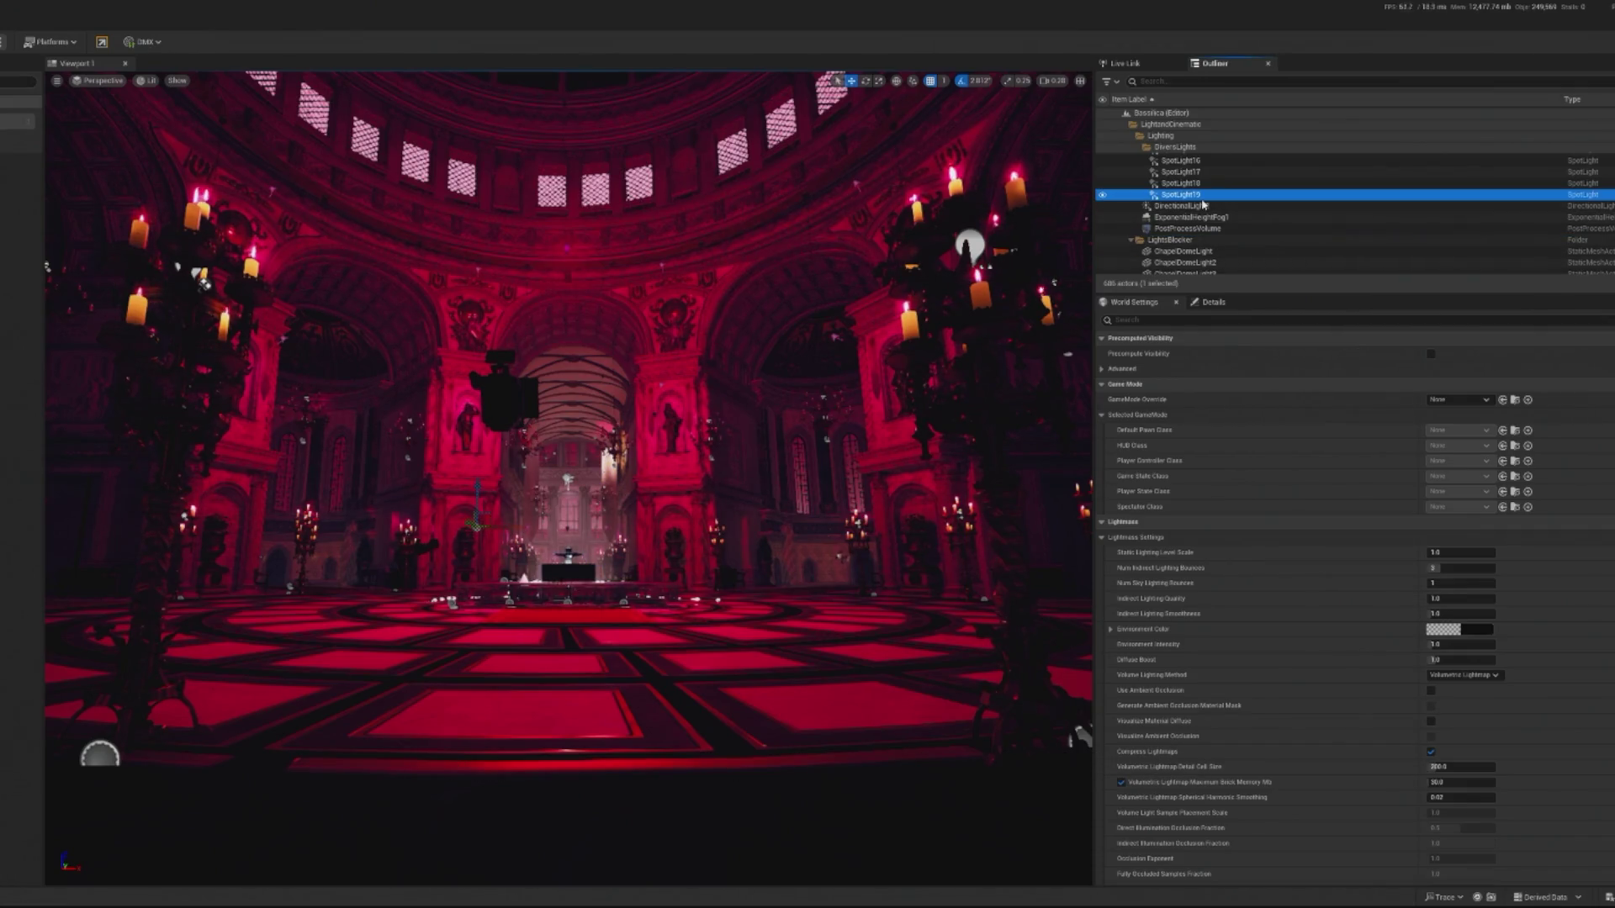
{"action": "left_click", "coordinate": [1211, 206]}
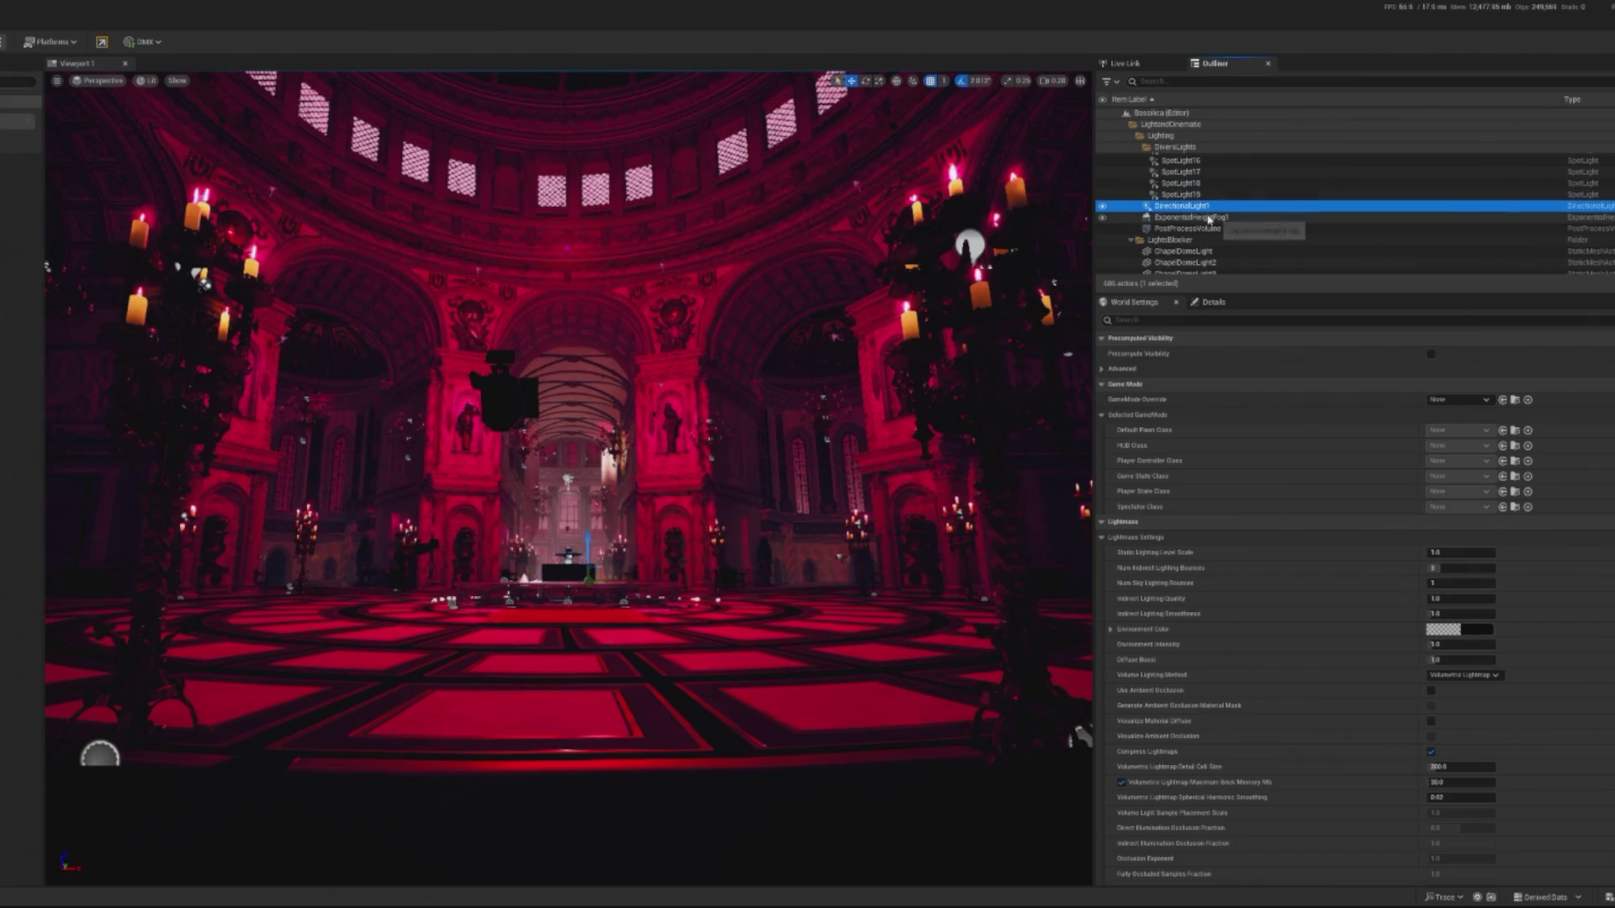
{"action": "left_click", "coordinate": [1102, 217]}
{"action": "left_click", "coordinate": [1102, 218]}
{"action": "left_click", "coordinate": [1103, 217]}
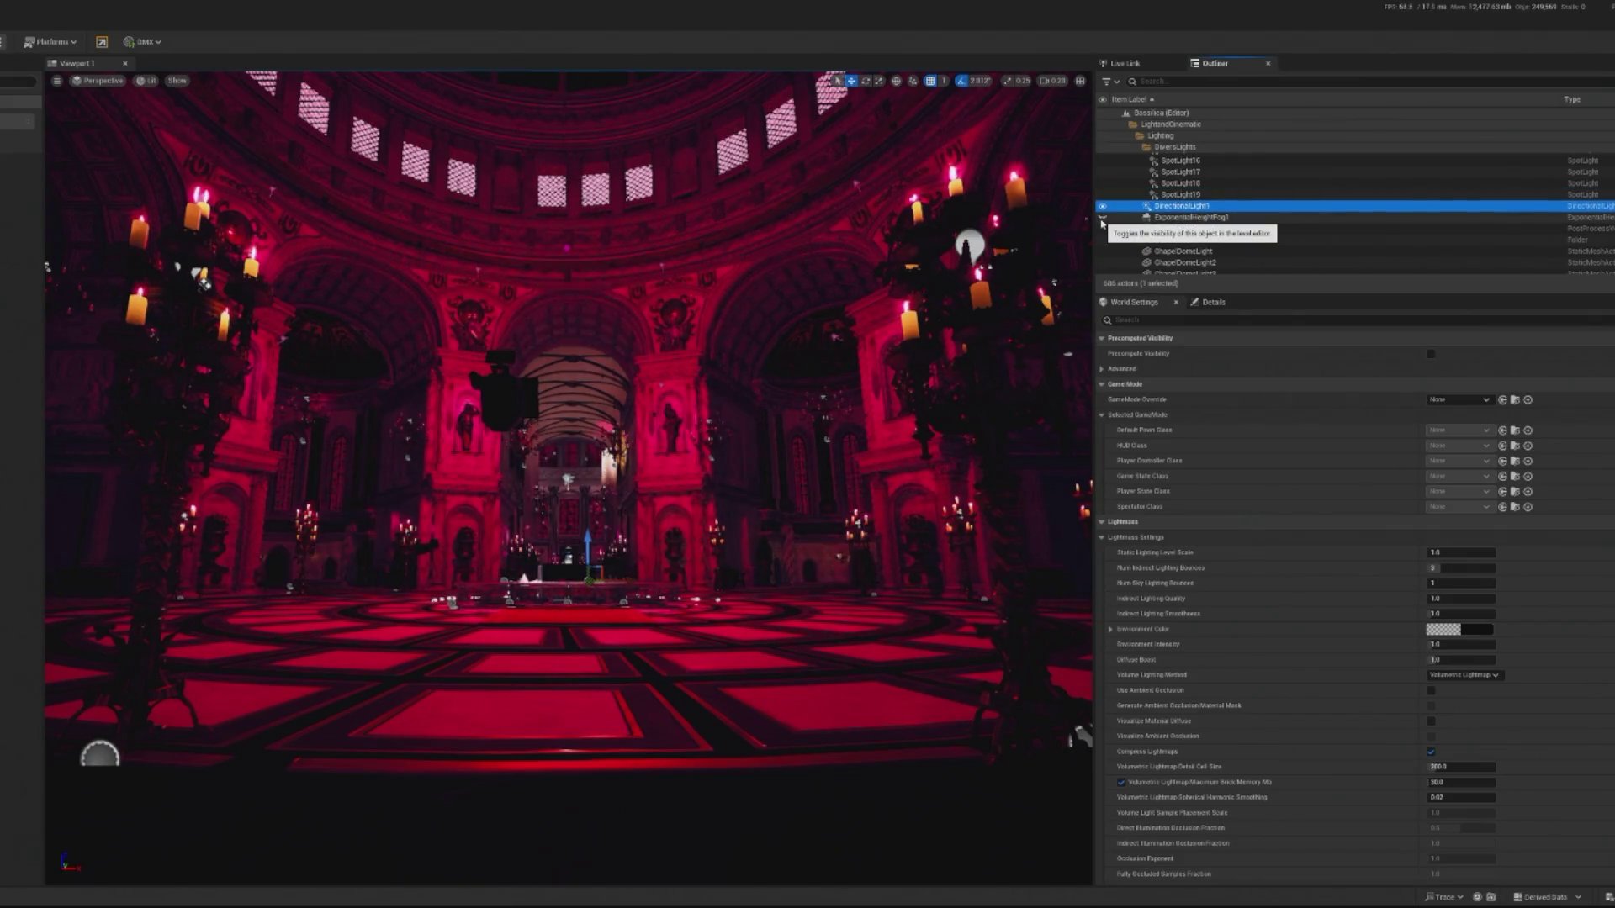
{"action": "left_click", "coordinate": [1103, 218]}
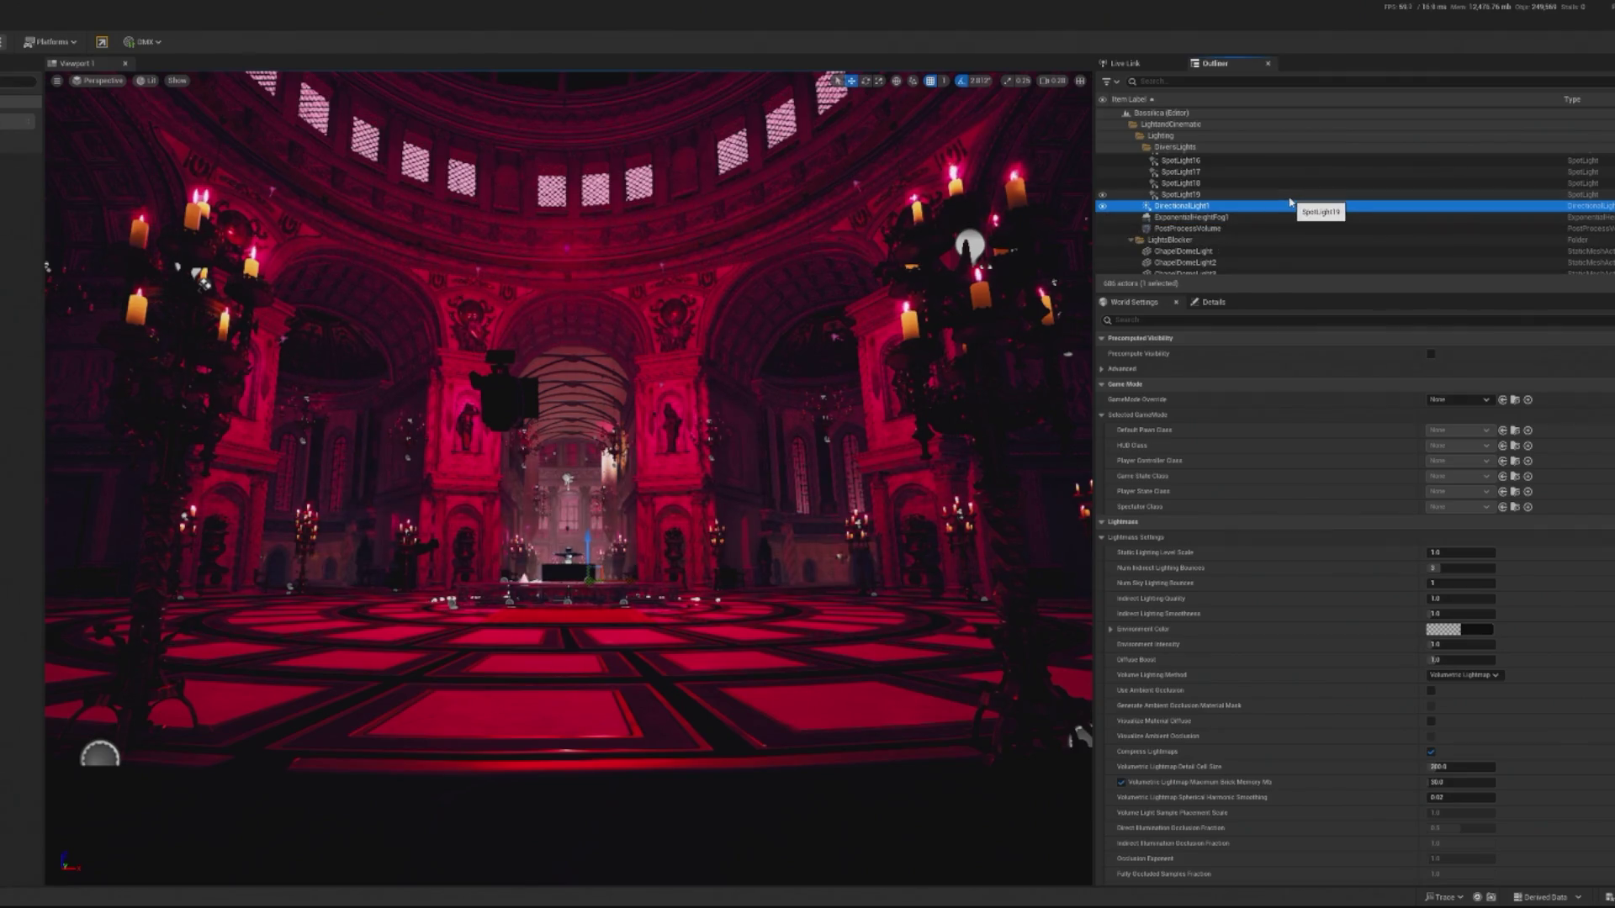
Review the GameMode Override choices, leave it at None, and start a play test.
{"action": "scroll", "coordinate": [1253, 217], "scroll_direction": "down", "scroll_amount": 2}
{"action": "scroll", "coordinate": [1261, 206], "scroll_direction": "down", "scroll_amount": 10}
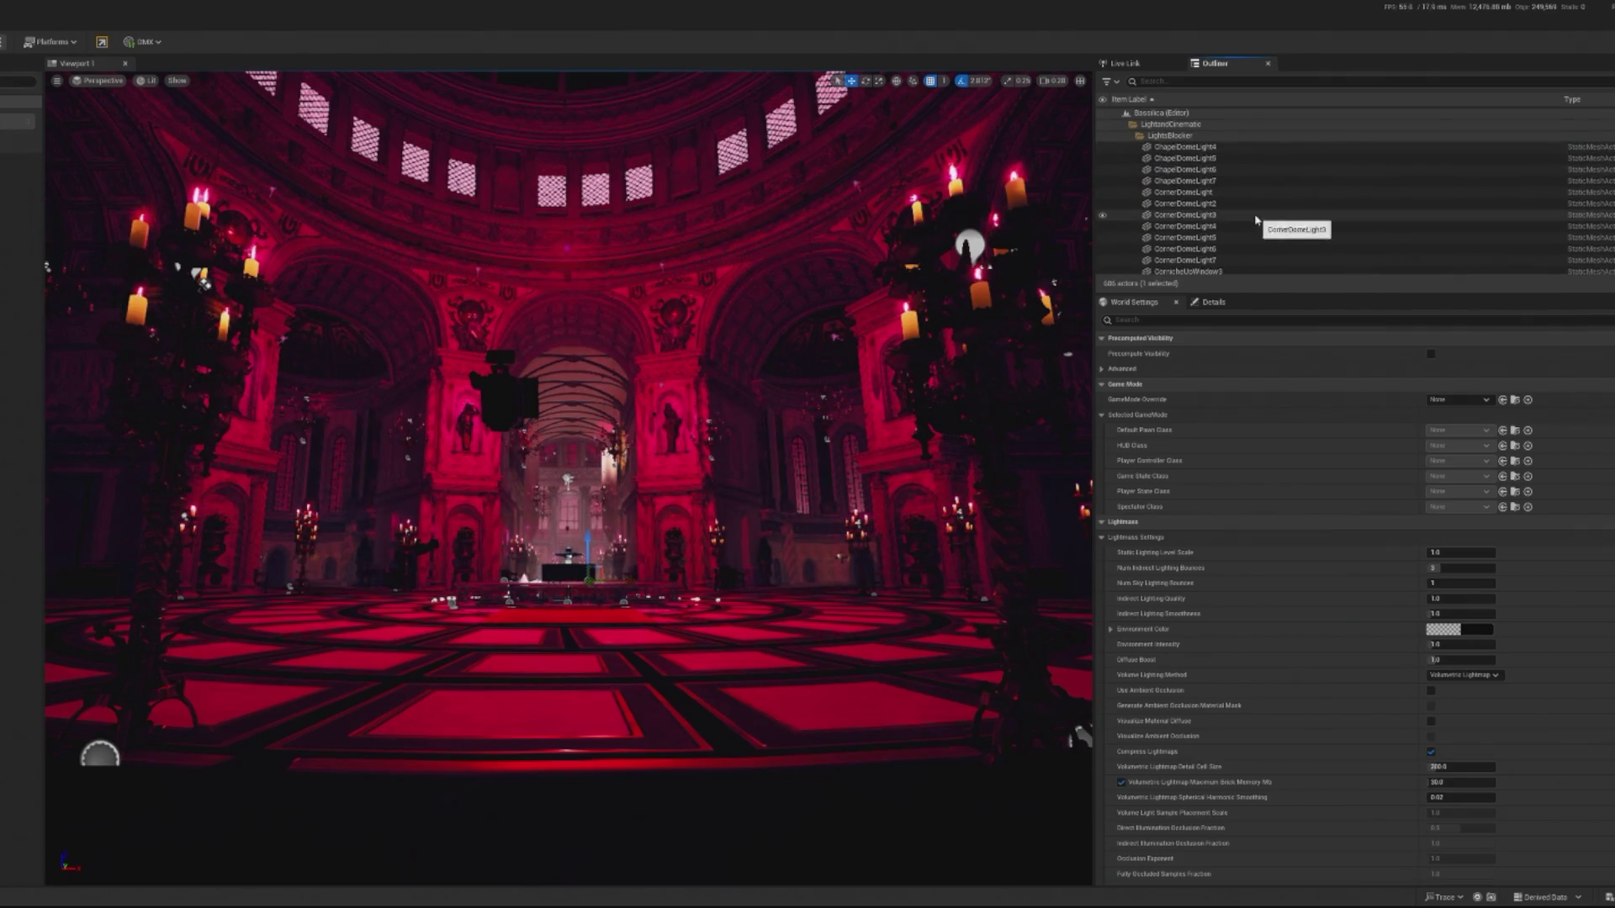
{"action": "scroll", "coordinate": [1219, 225], "scroll_direction": "down", "scroll_amount": 15}
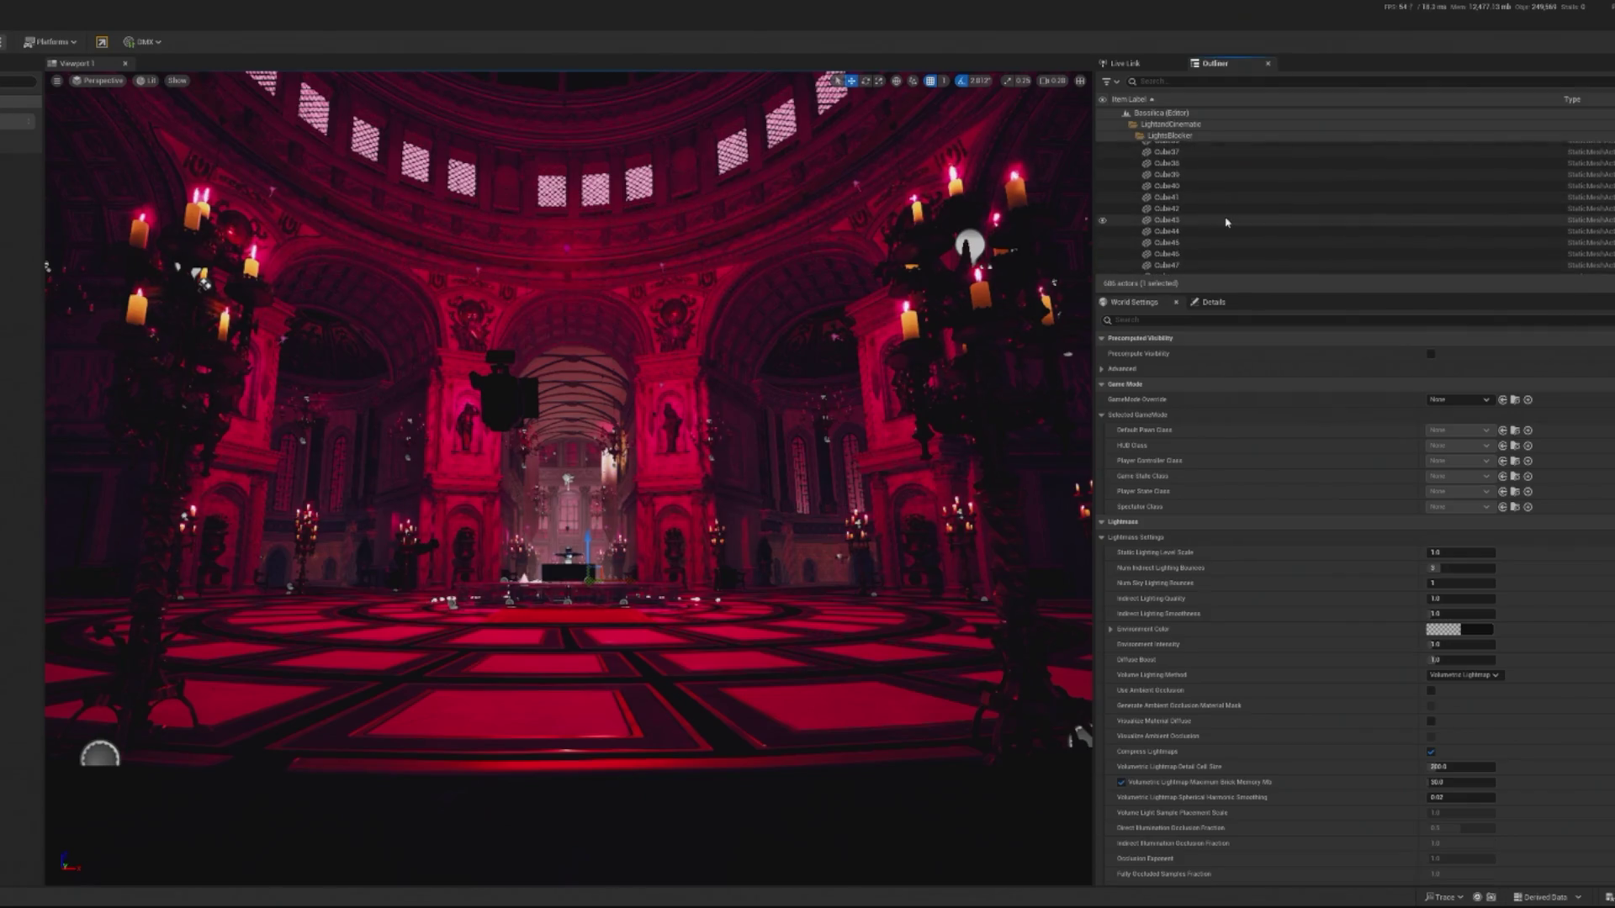
{"action": "scroll", "coordinate": [1228, 225], "scroll_direction": "down", "scroll_amount": 10}
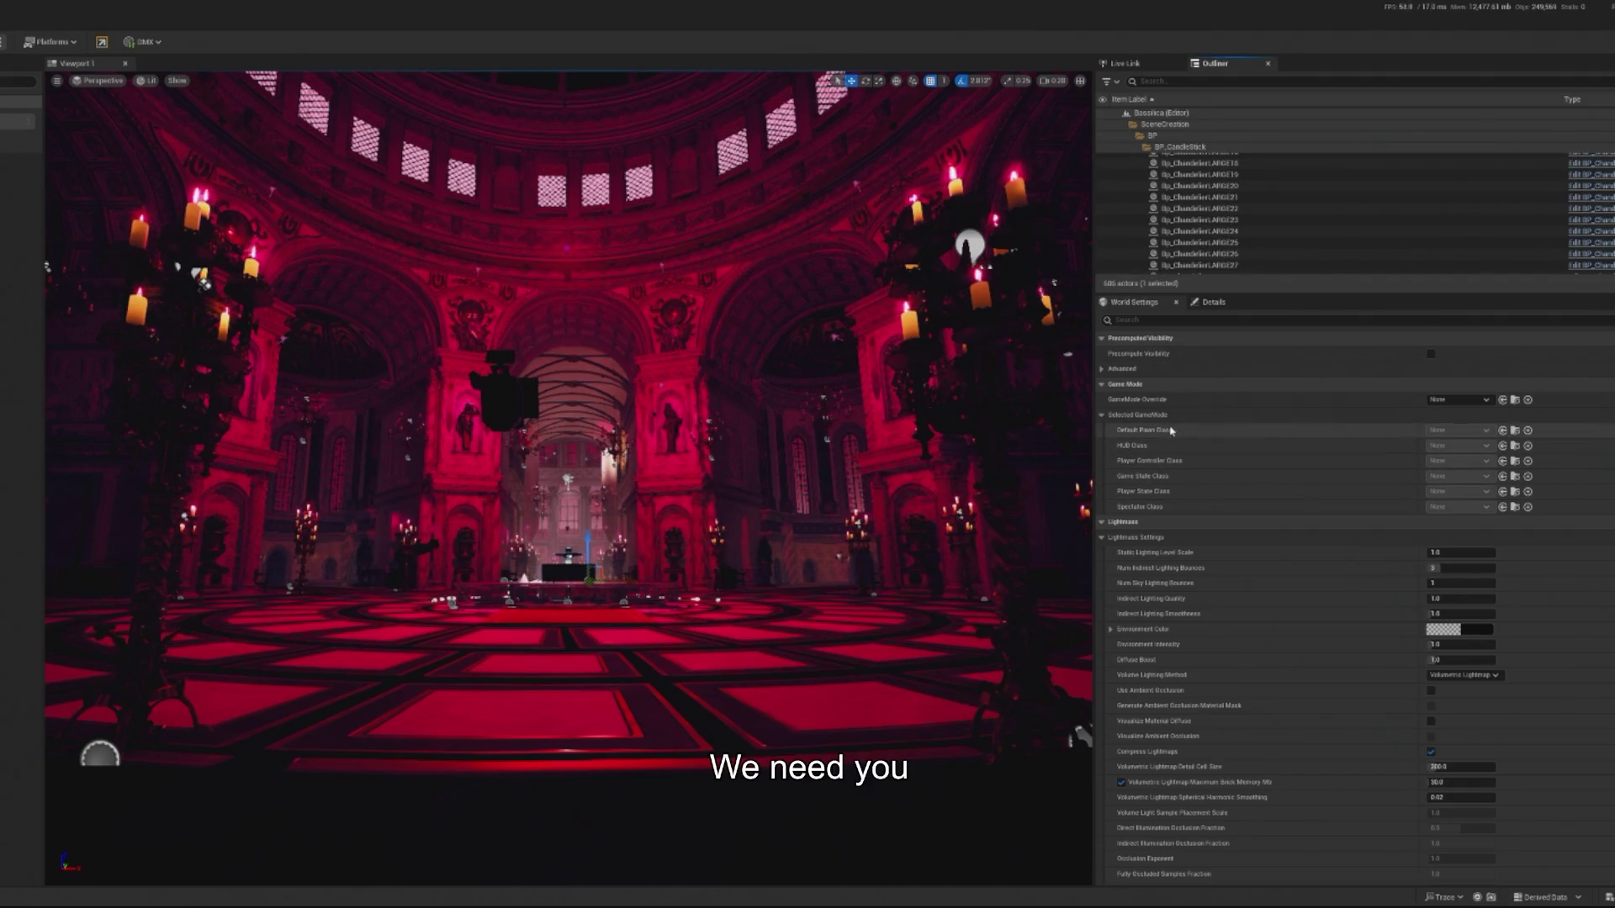
{"action": "left_click", "coordinate": [1465, 402]}
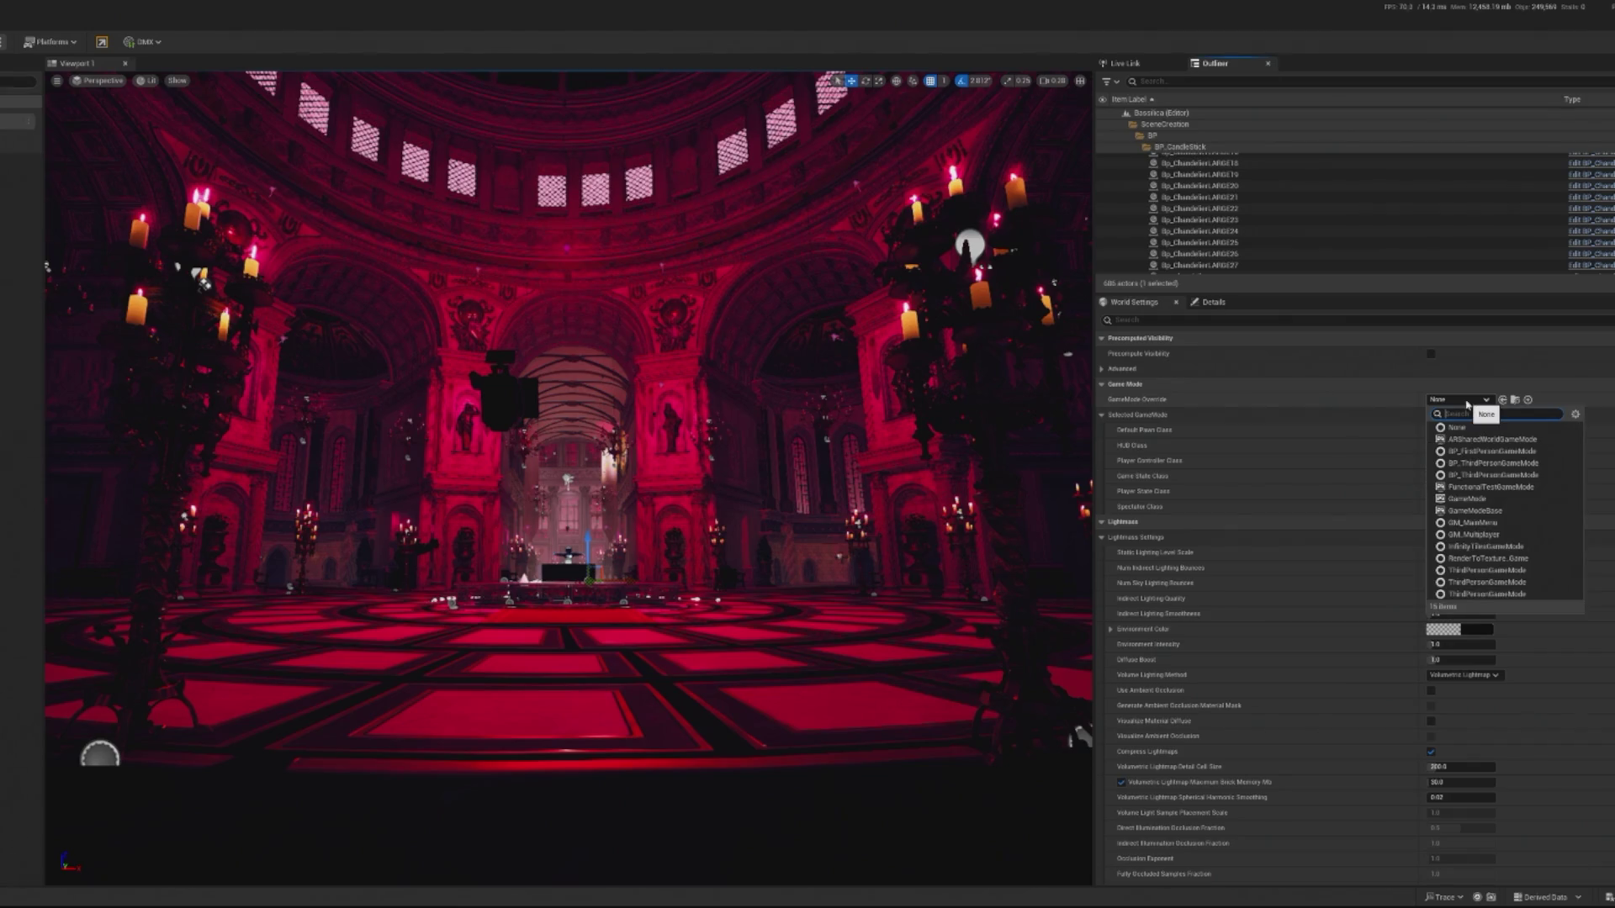
{"action": "key", "text": "Escape"}
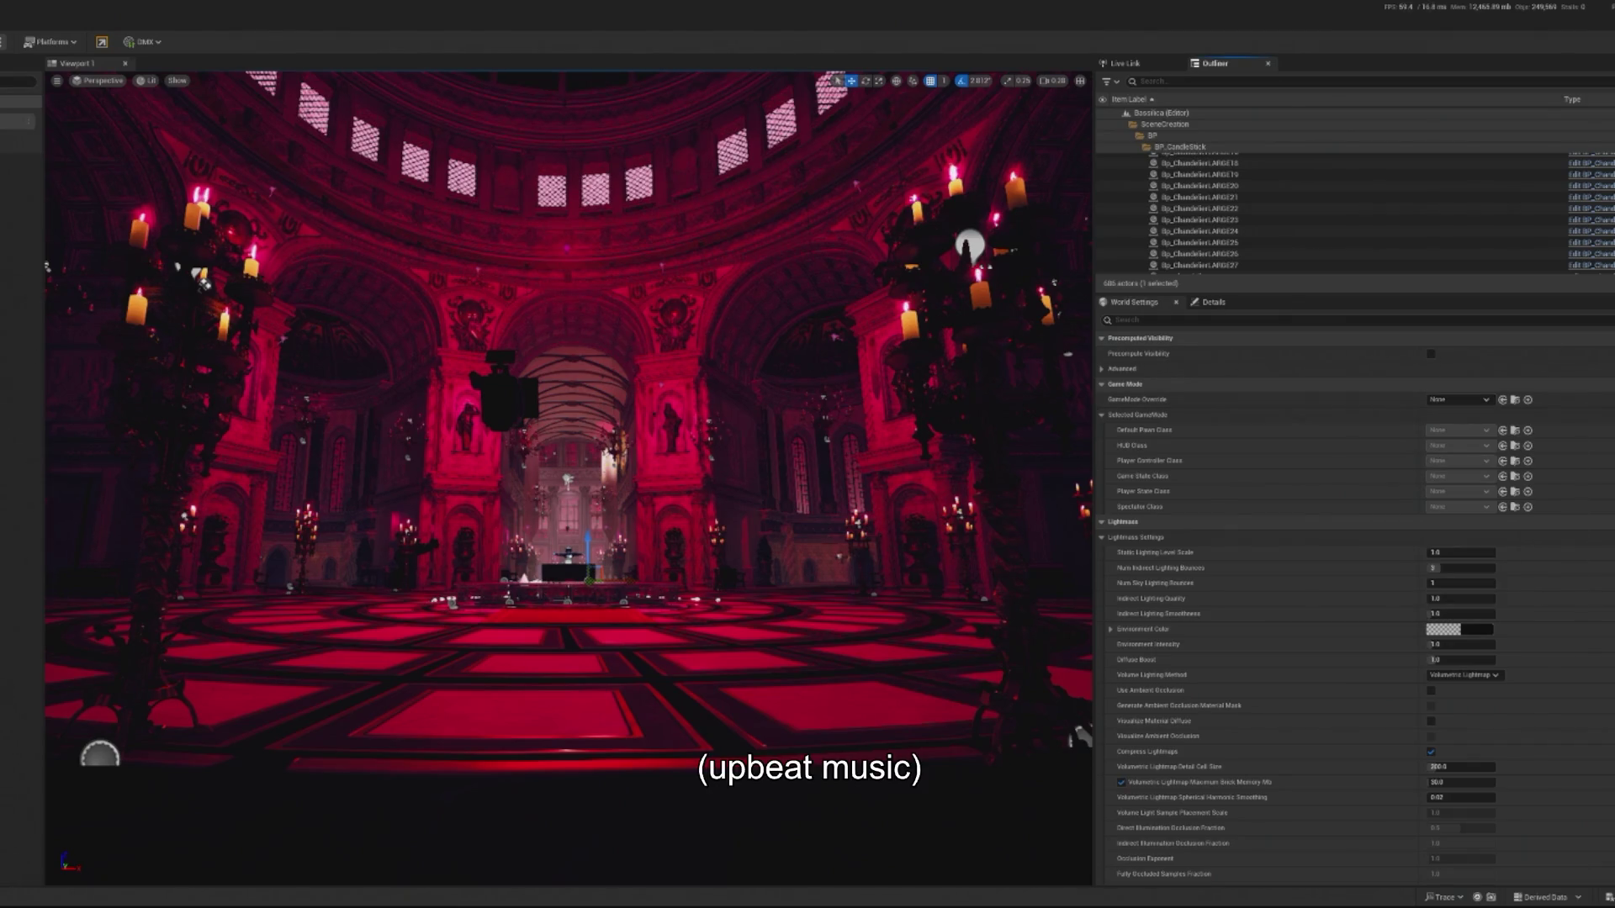
{"action": "key", "text": "alt+p"}
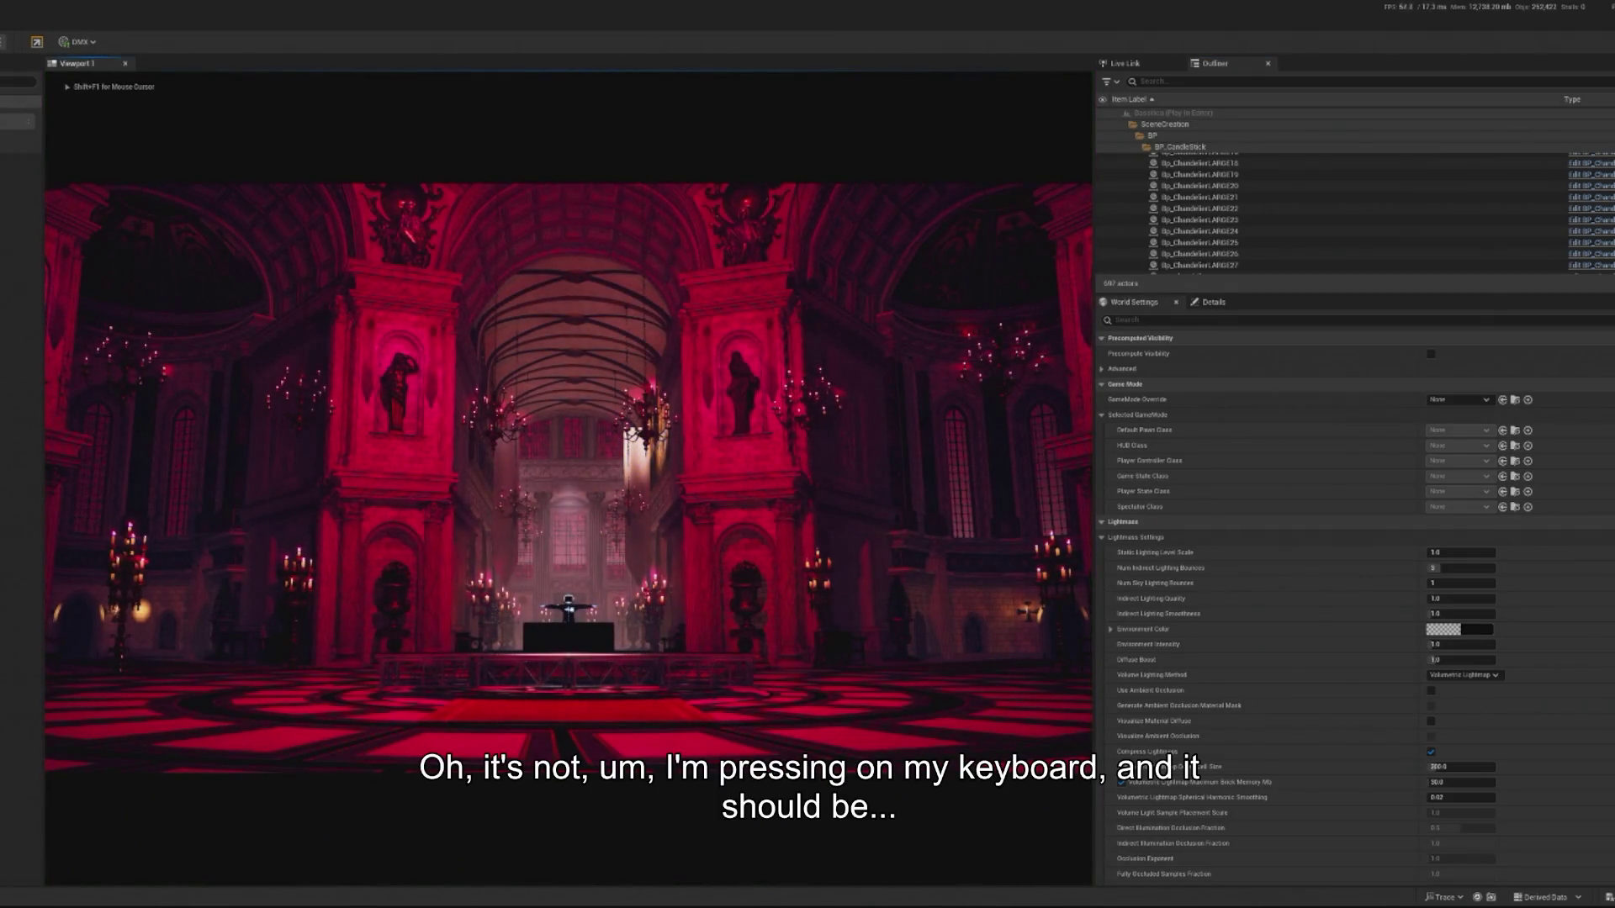
Stop the play session and view the directional light's properties.
{"action": "key", "text": "Escape"}
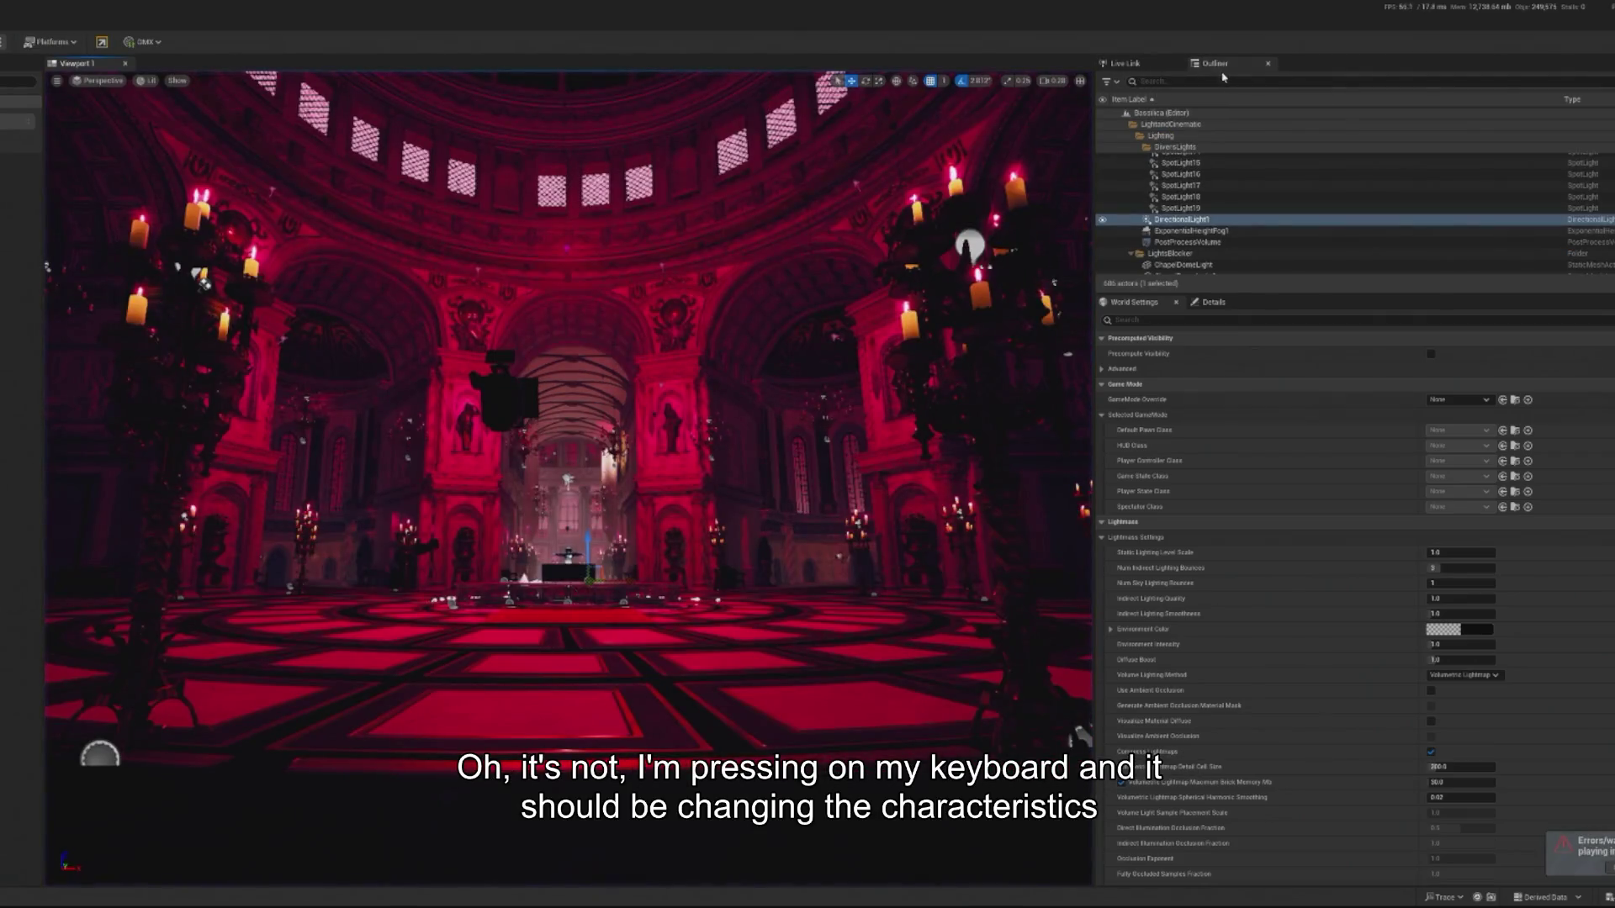
{"action": "left_click", "coordinate": [1144, 320]}
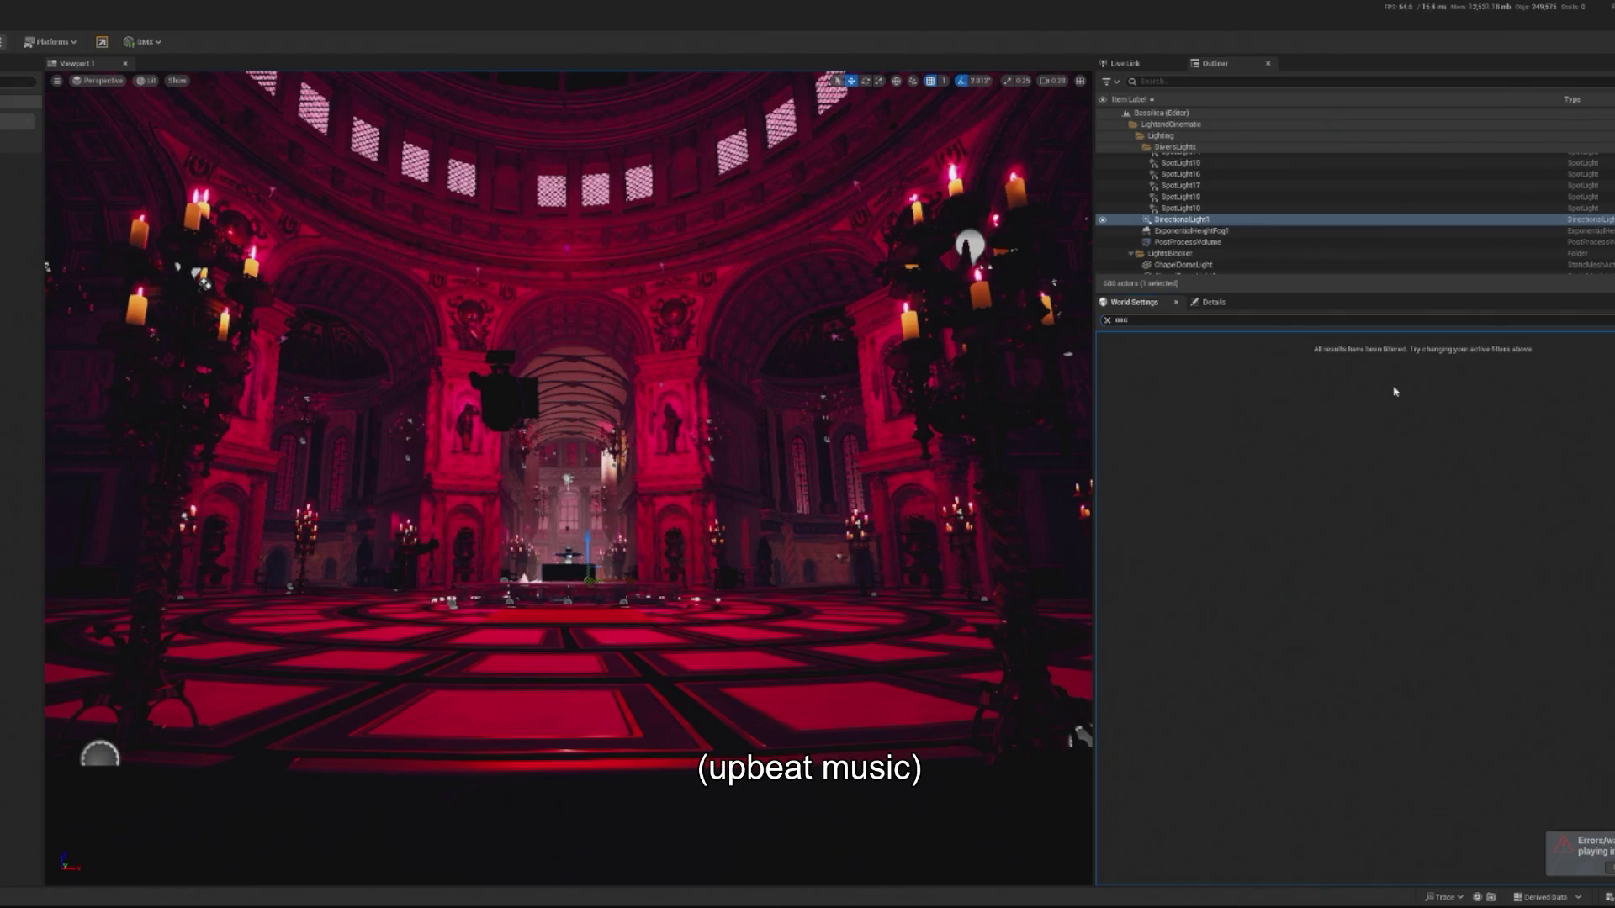
{"action": "left_click", "coordinate": [1213, 302]}
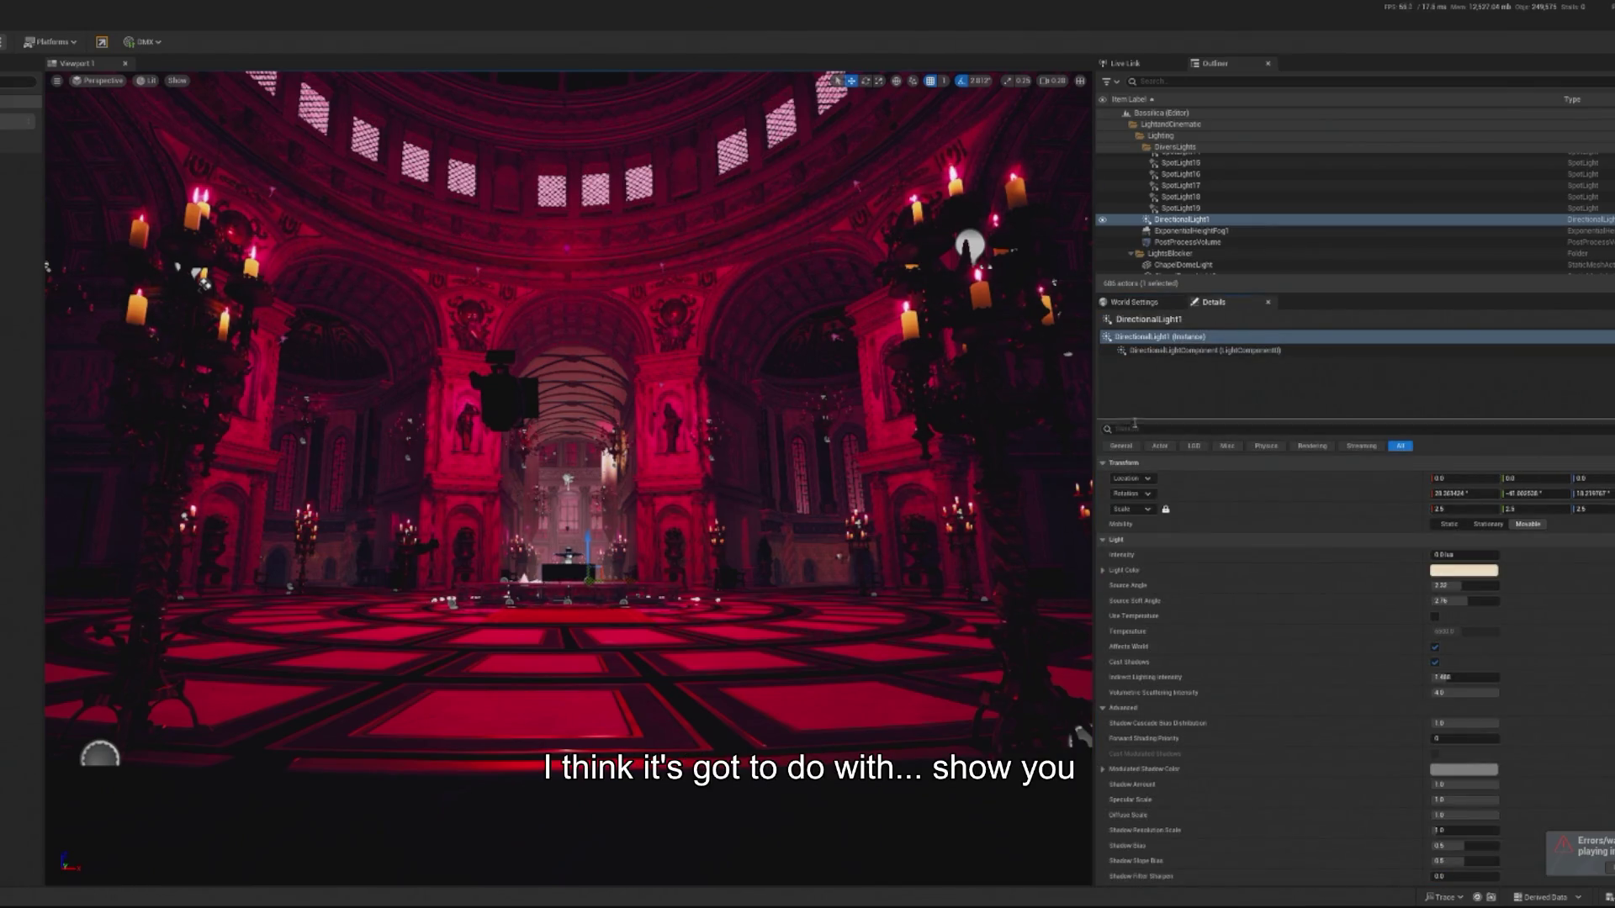
Search 'osc' in the Outliner and open the BP_SH_OscRouter blueprint for editing.
{"action": "left_click", "coordinate": [1178, 80]}
{"action": "type", "text": "osc"}
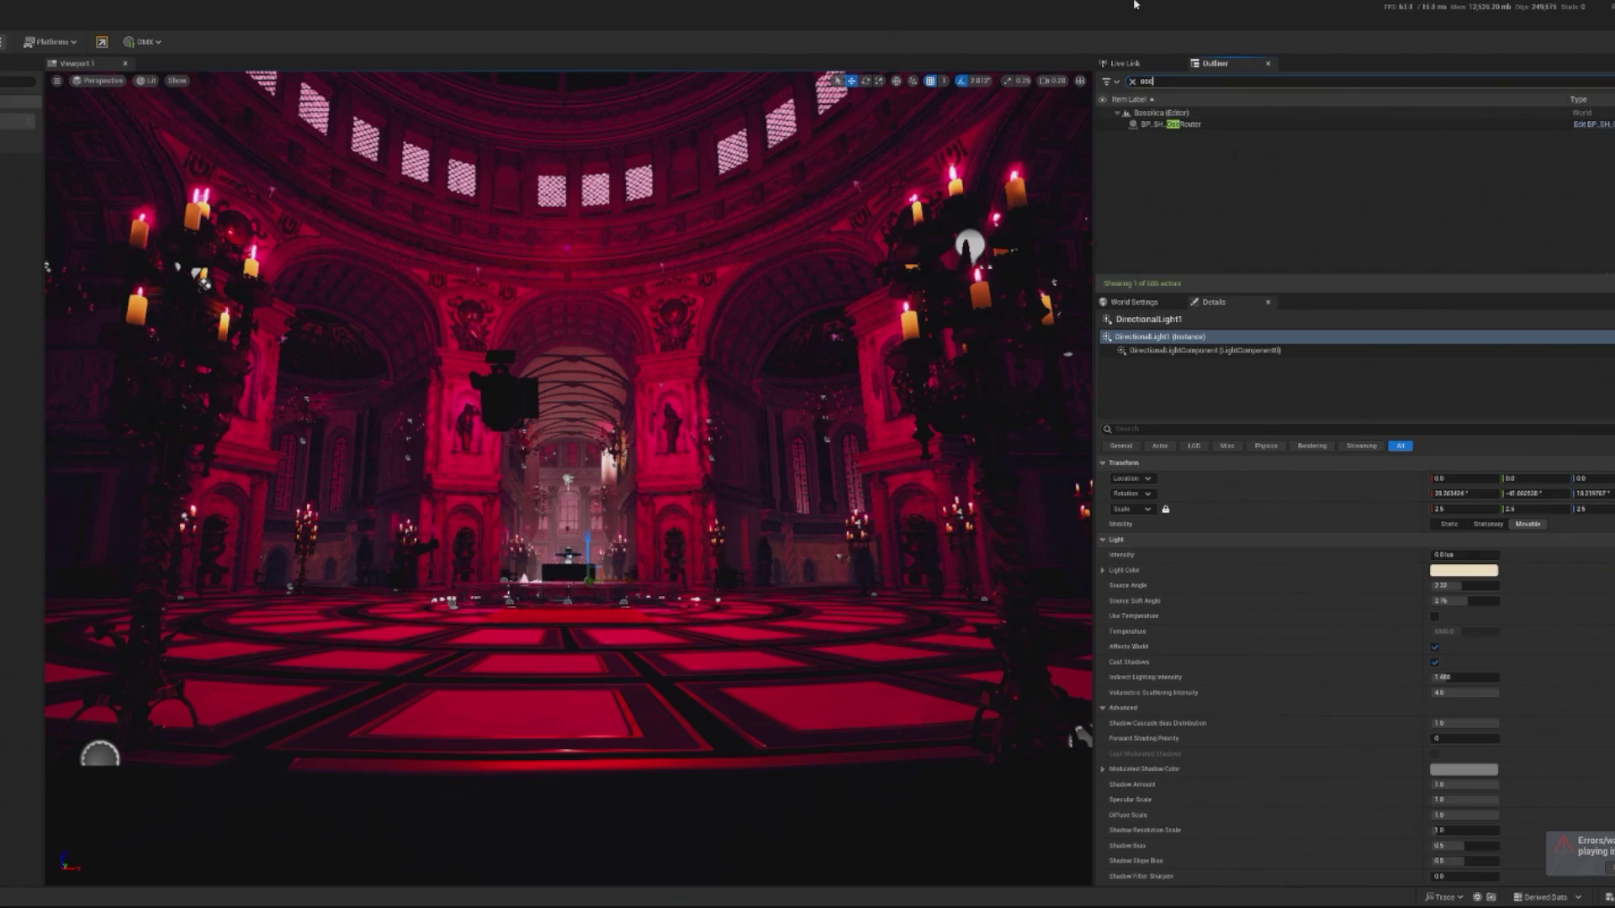
{"action": "key", "text": "Return"}
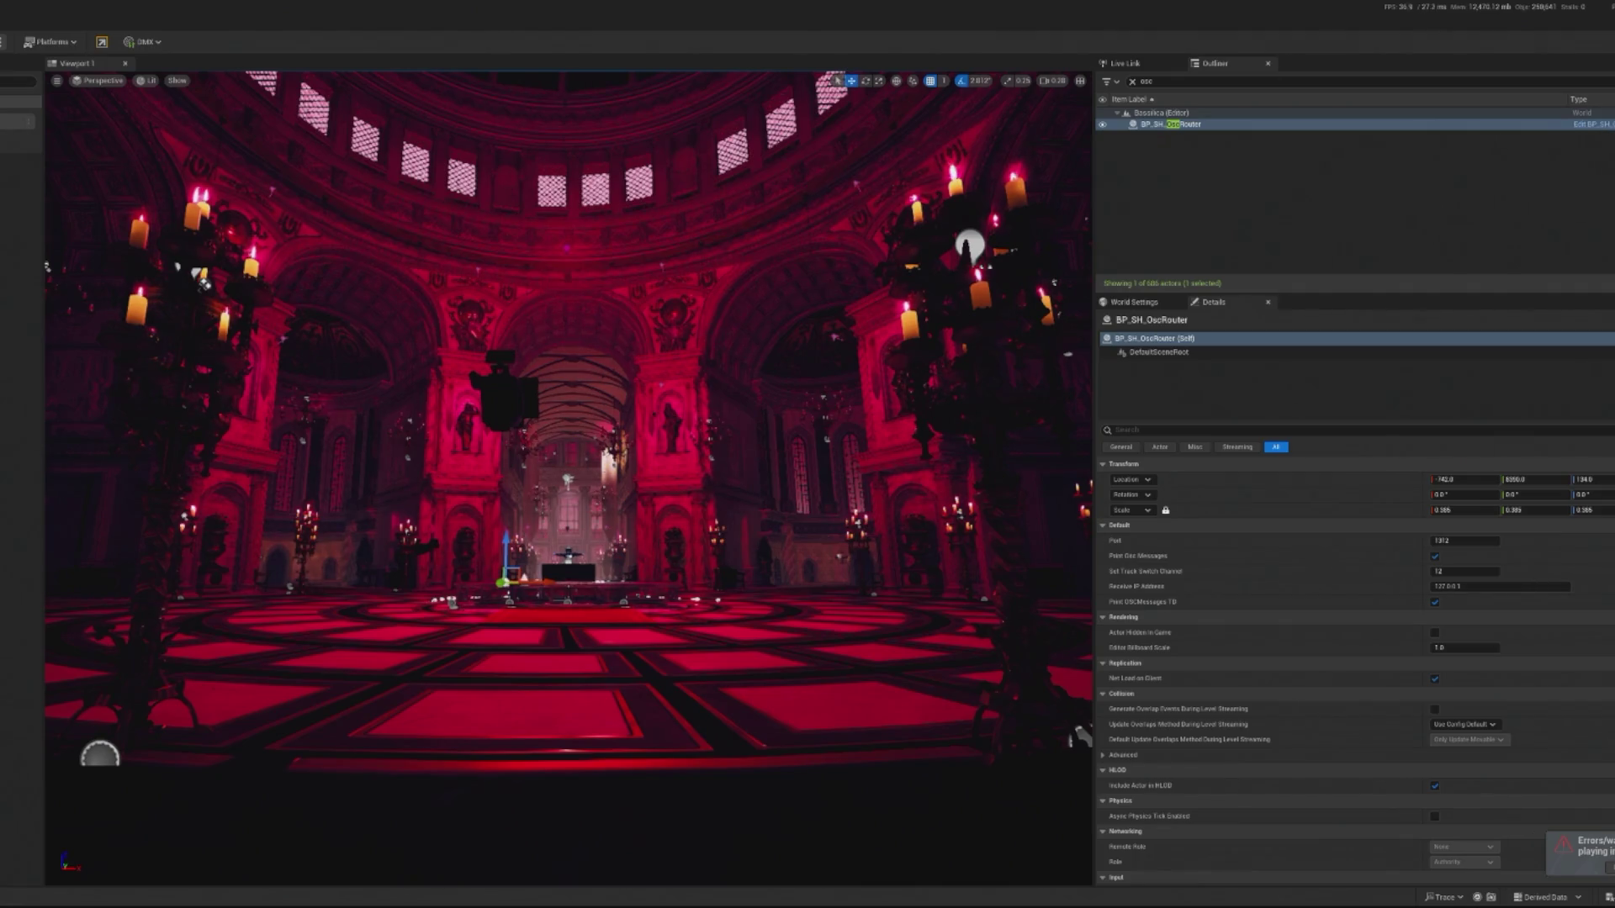
{"action": "left_click", "coordinate": [1592, 124]}
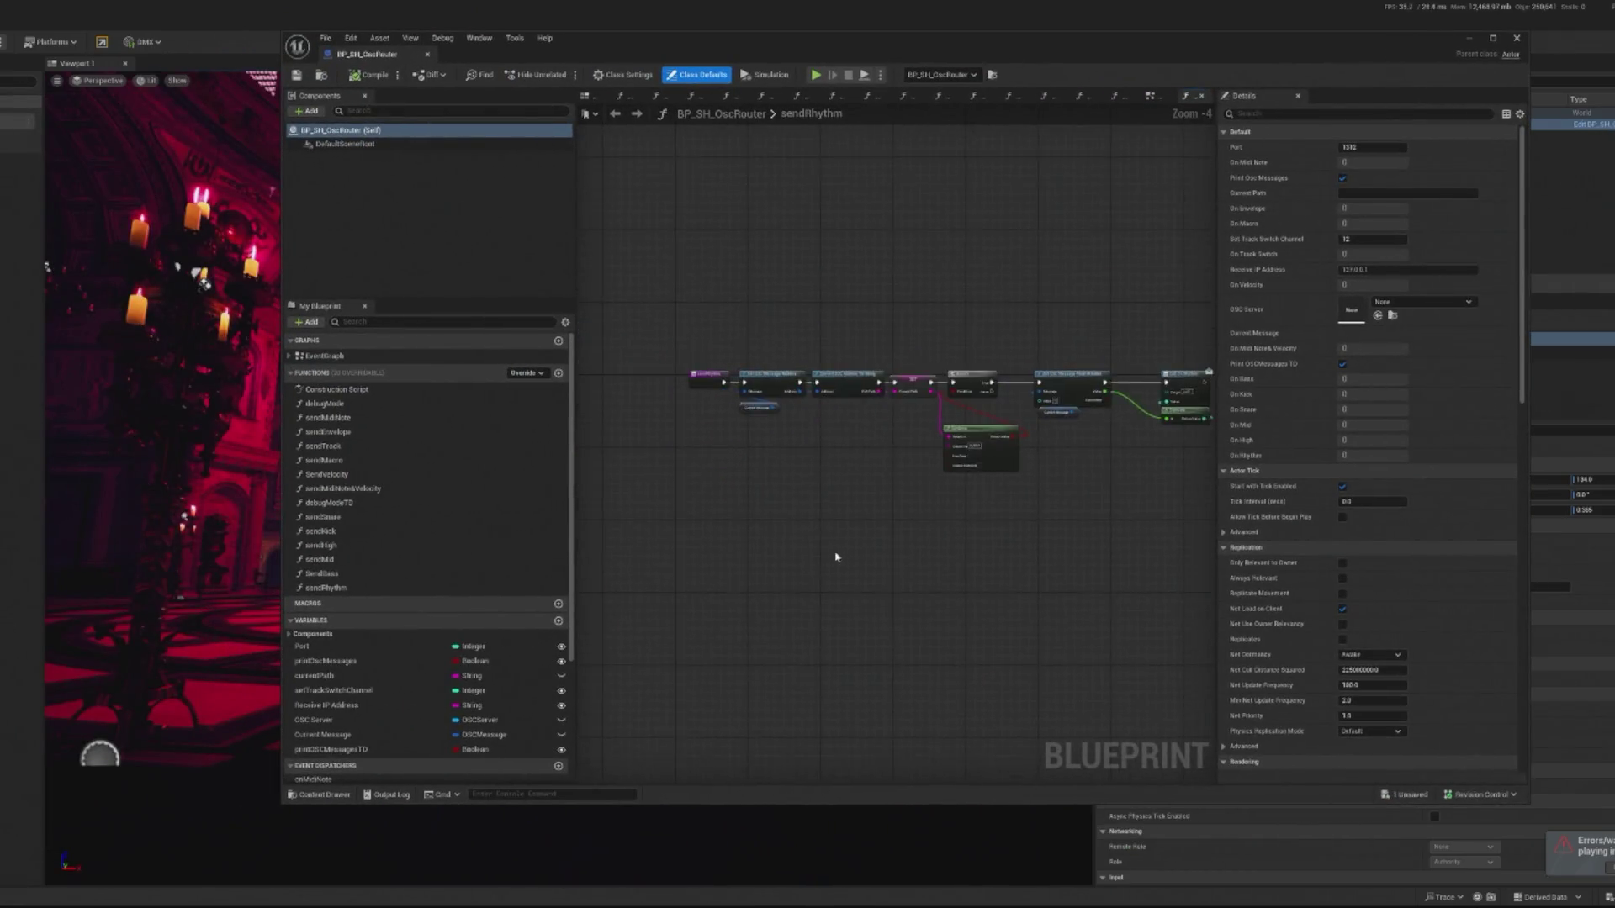
Open the router's EventGraph and simulate the level while zooming around the graph.
{"action": "left_click", "coordinate": [357, 359]}
{"action": "double_click", "coordinate": [356, 360]}
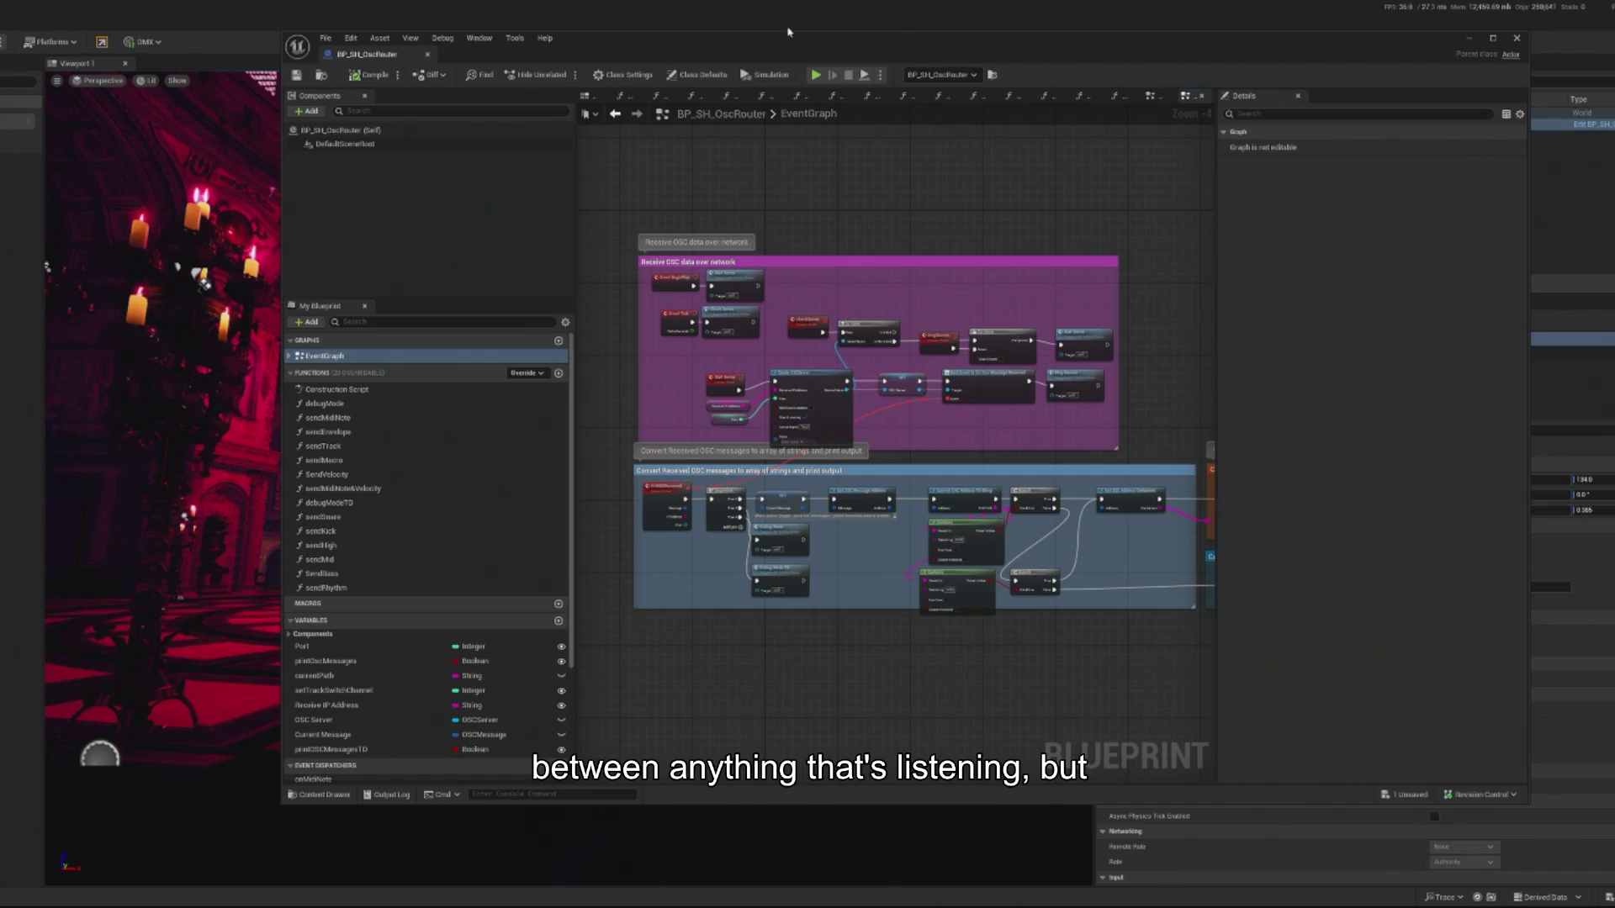
{"action": "left_click", "coordinate": [815, 75]}
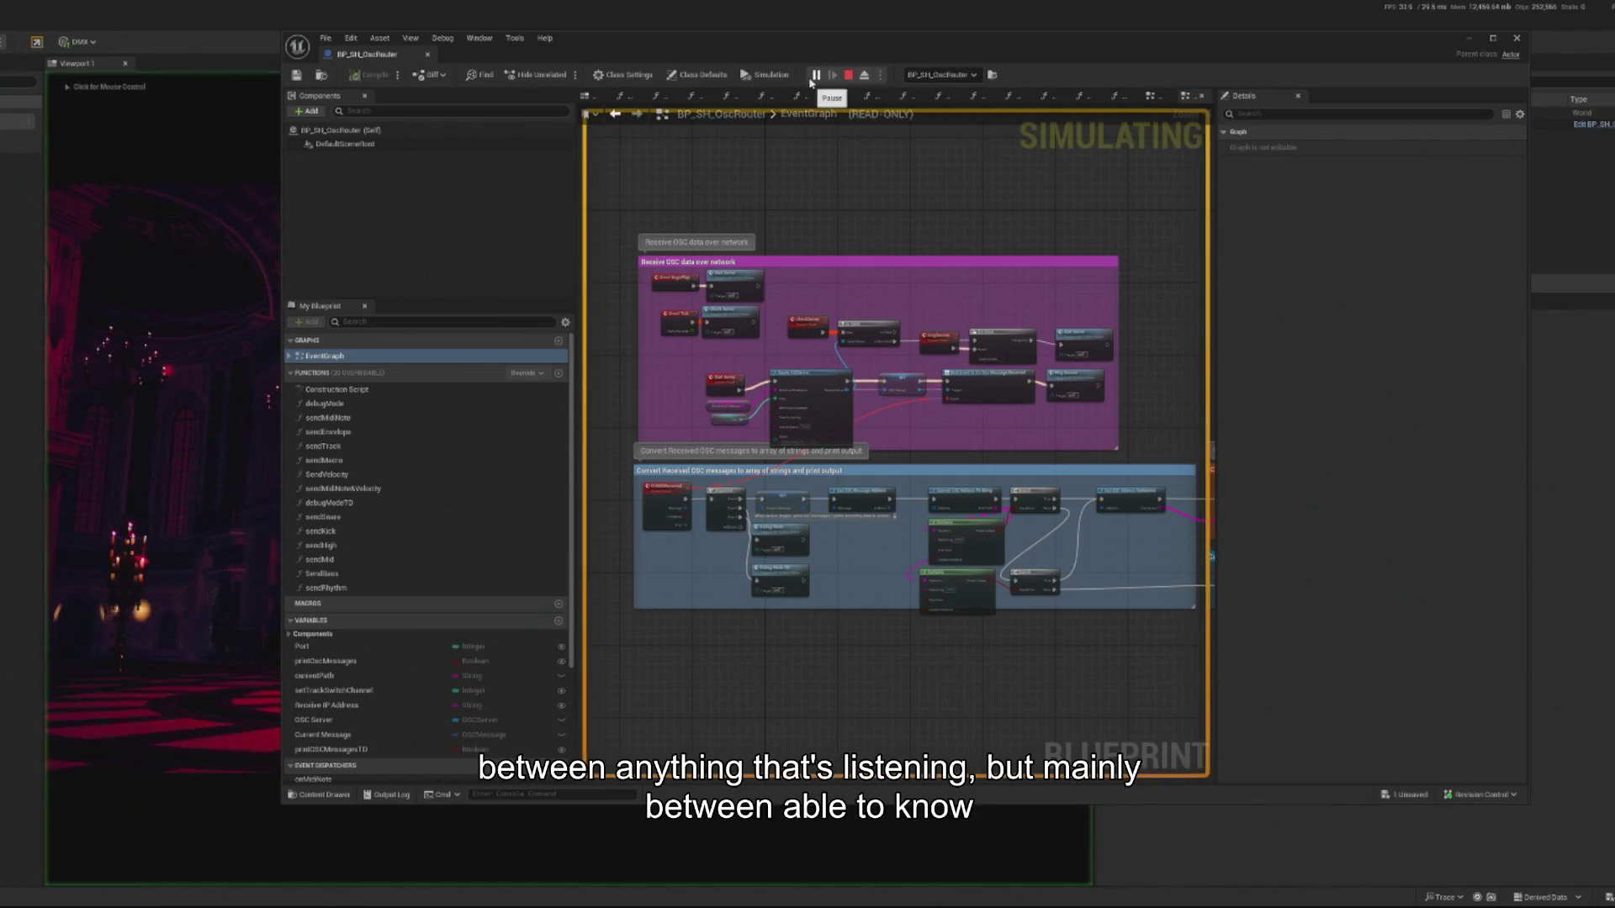
{"action": "scroll", "coordinate": [822, 447], "scroll_direction": "up", "scroll_amount": 2}
{"action": "scroll", "coordinate": [1055, 407], "scroll_direction": "down", "scroll_amount": 2}
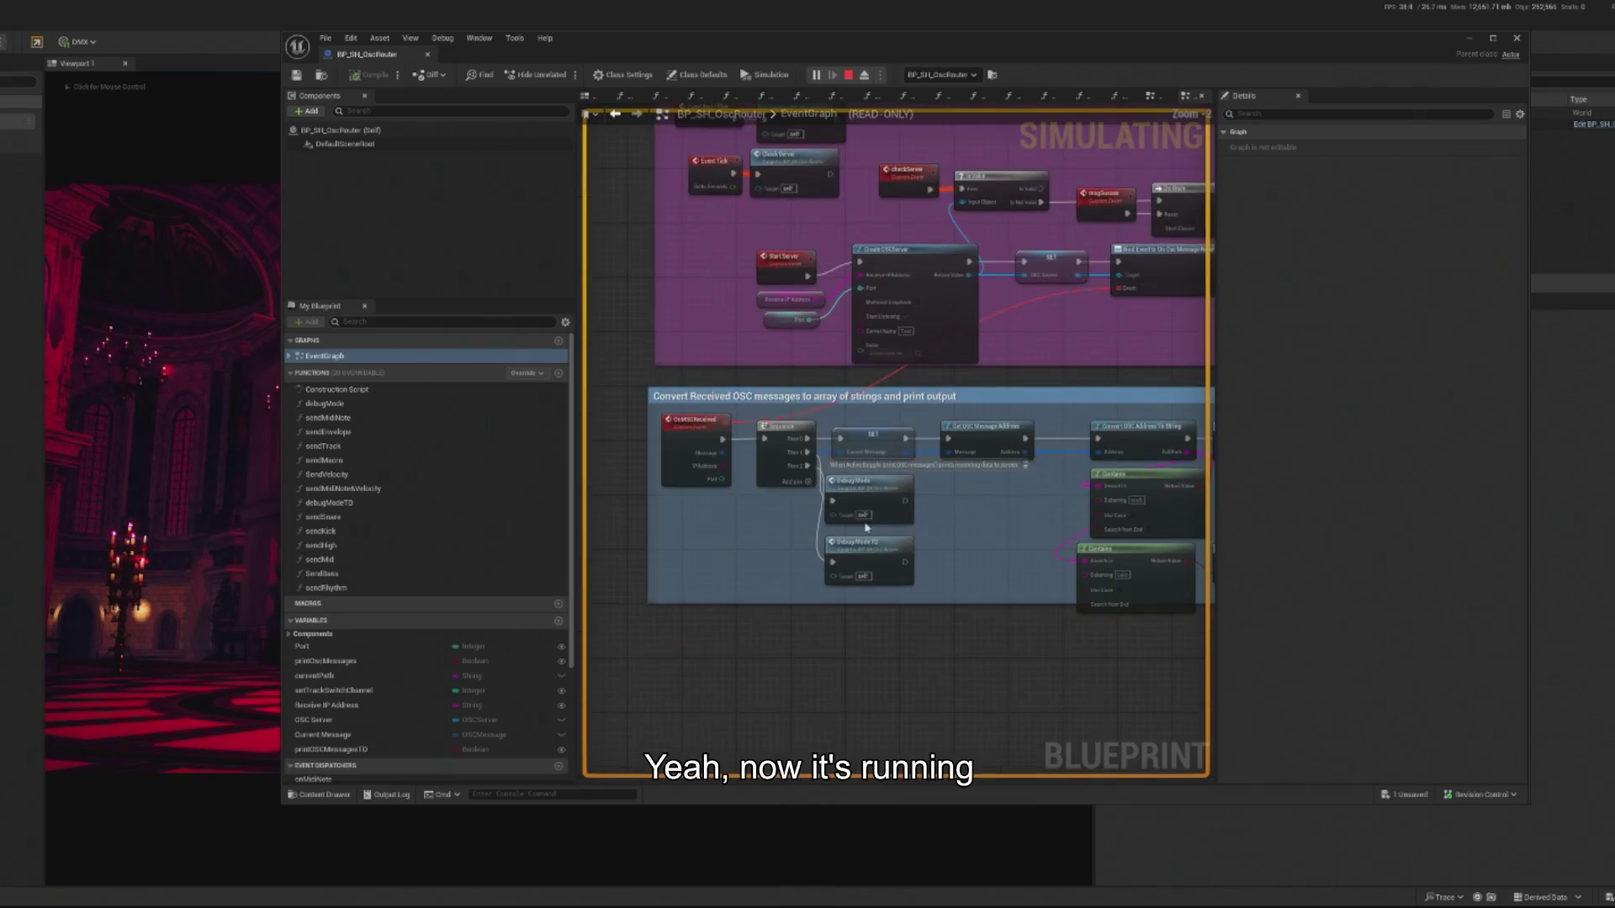
{"action": "scroll", "coordinate": [877, 586], "scroll_direction": "up", "scroll_amount": 2}
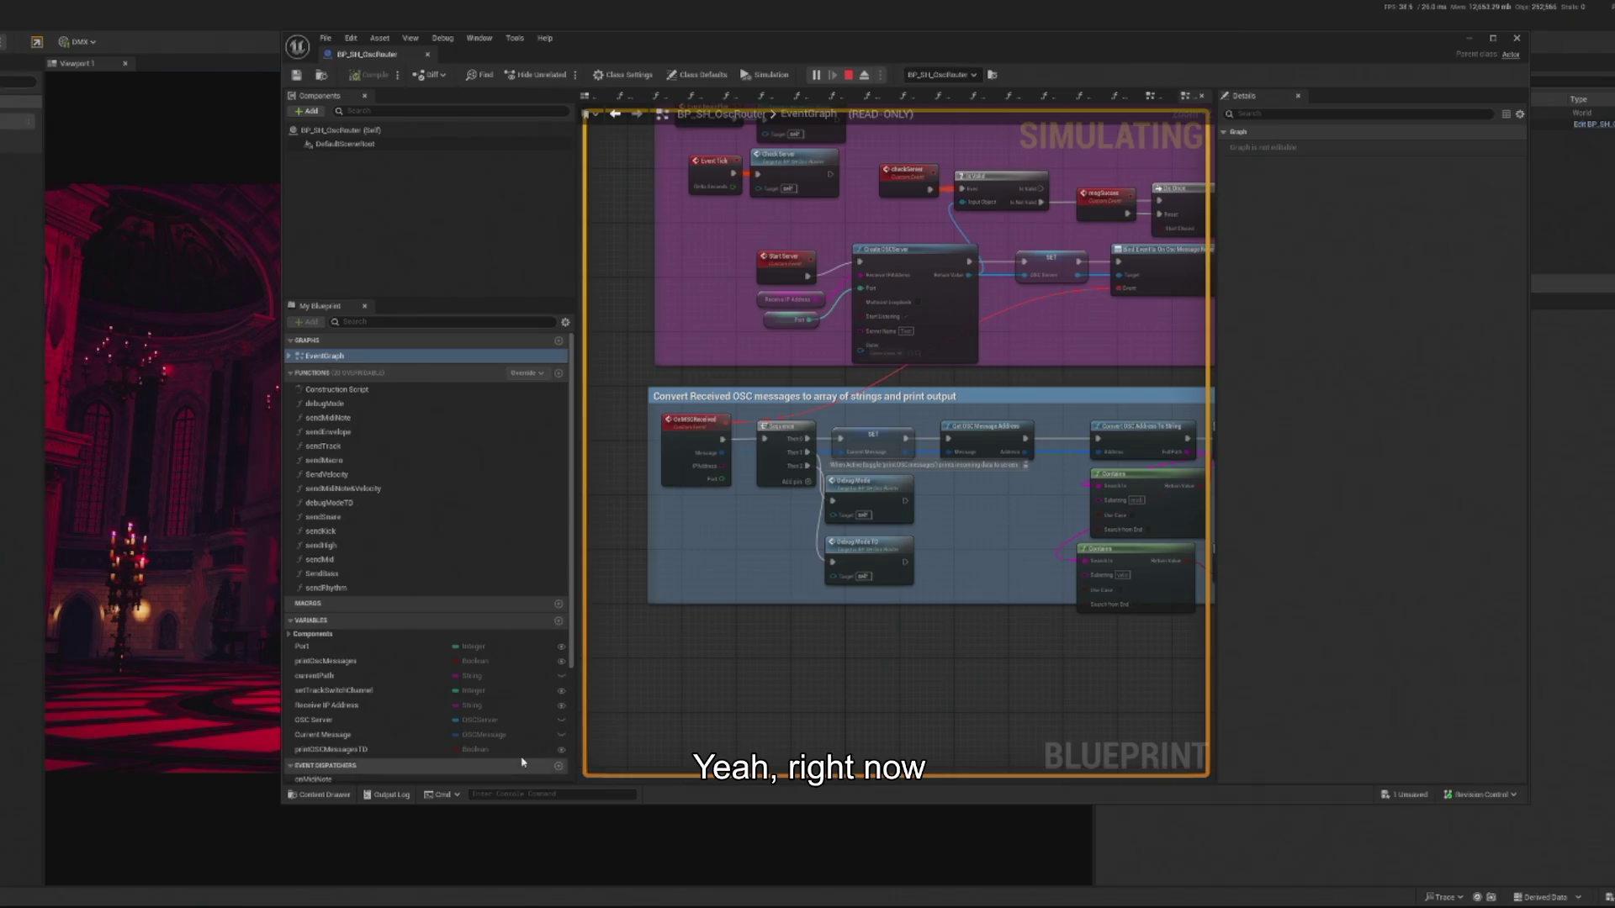
{"action": "scroll", "coordinate": [864, 459], "scroll_direction": "down", "scroll_amount": 5}
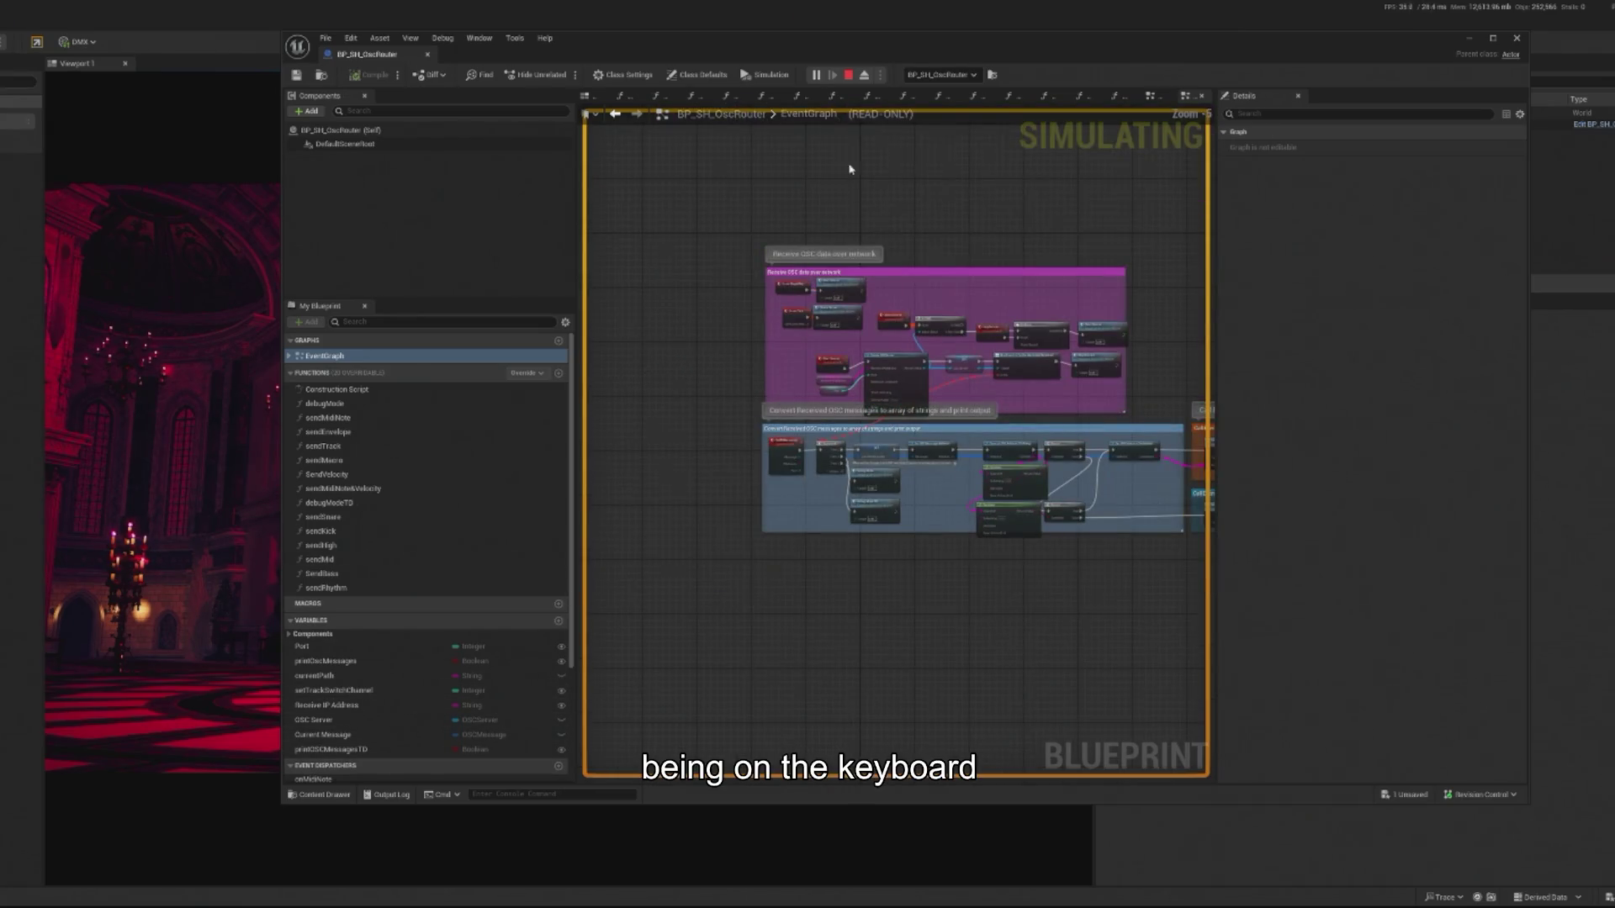
Stop the simulation and close the blueprint editor to return to the level.
{"action": "key", "text": "Escape"}
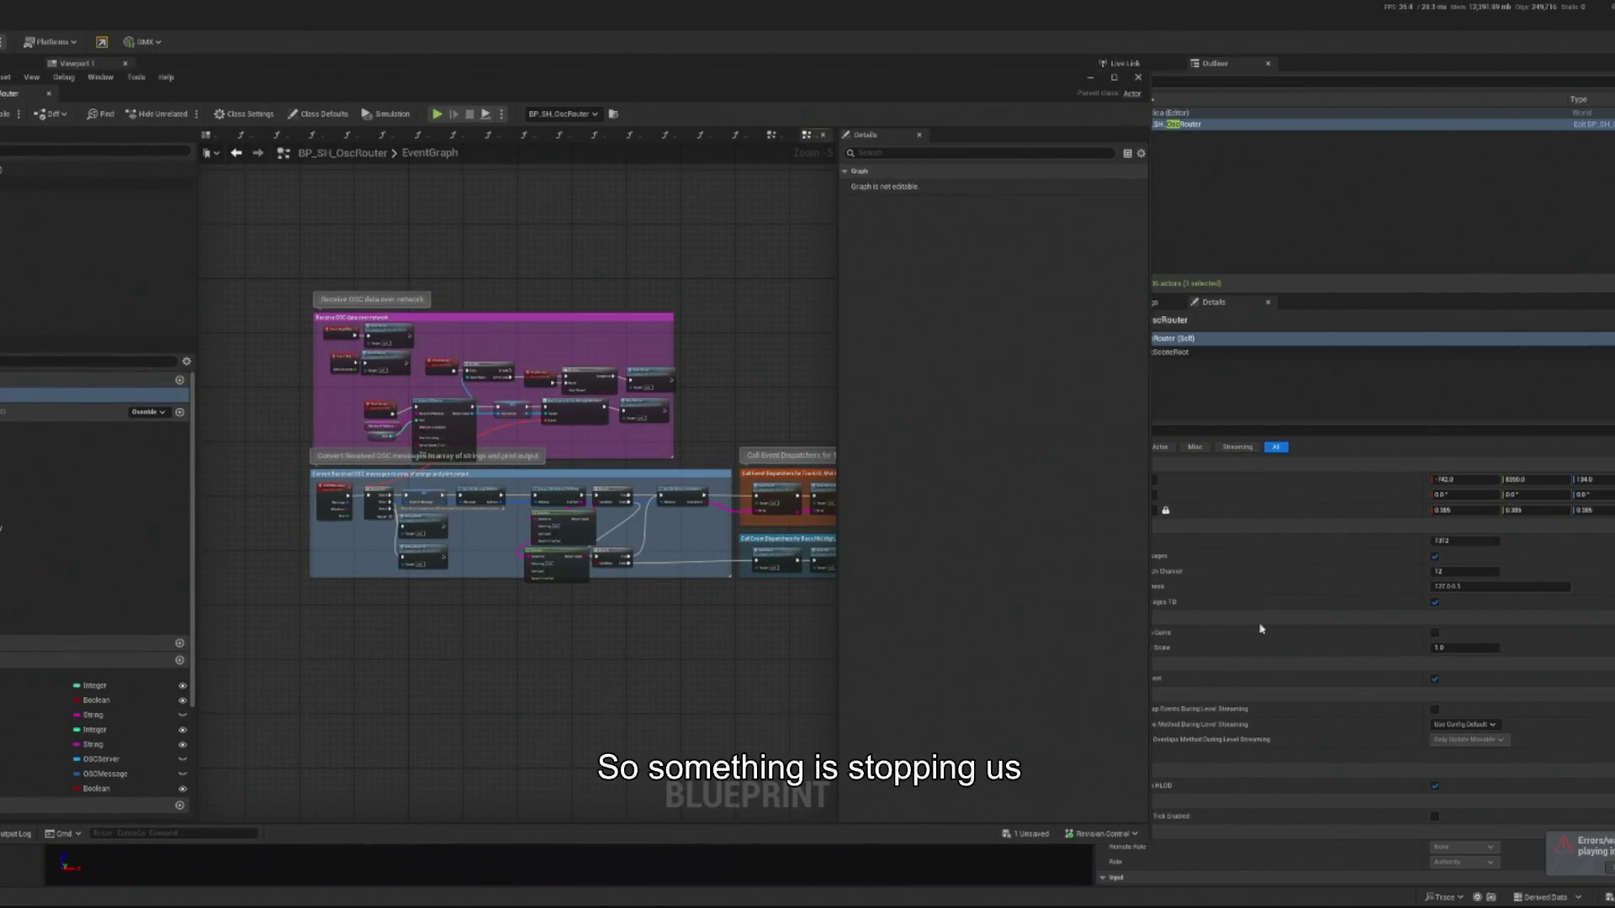
{"action": "mouse_move", "coordinate": [961, 95]}
{"action": "left_mouse_down"}
{"action": "mouse_move", "coordinate": [882, 47]}
{"action": "mouse_move", "coordinate": [853, 60]}
{"action": "left_mouse_up"}
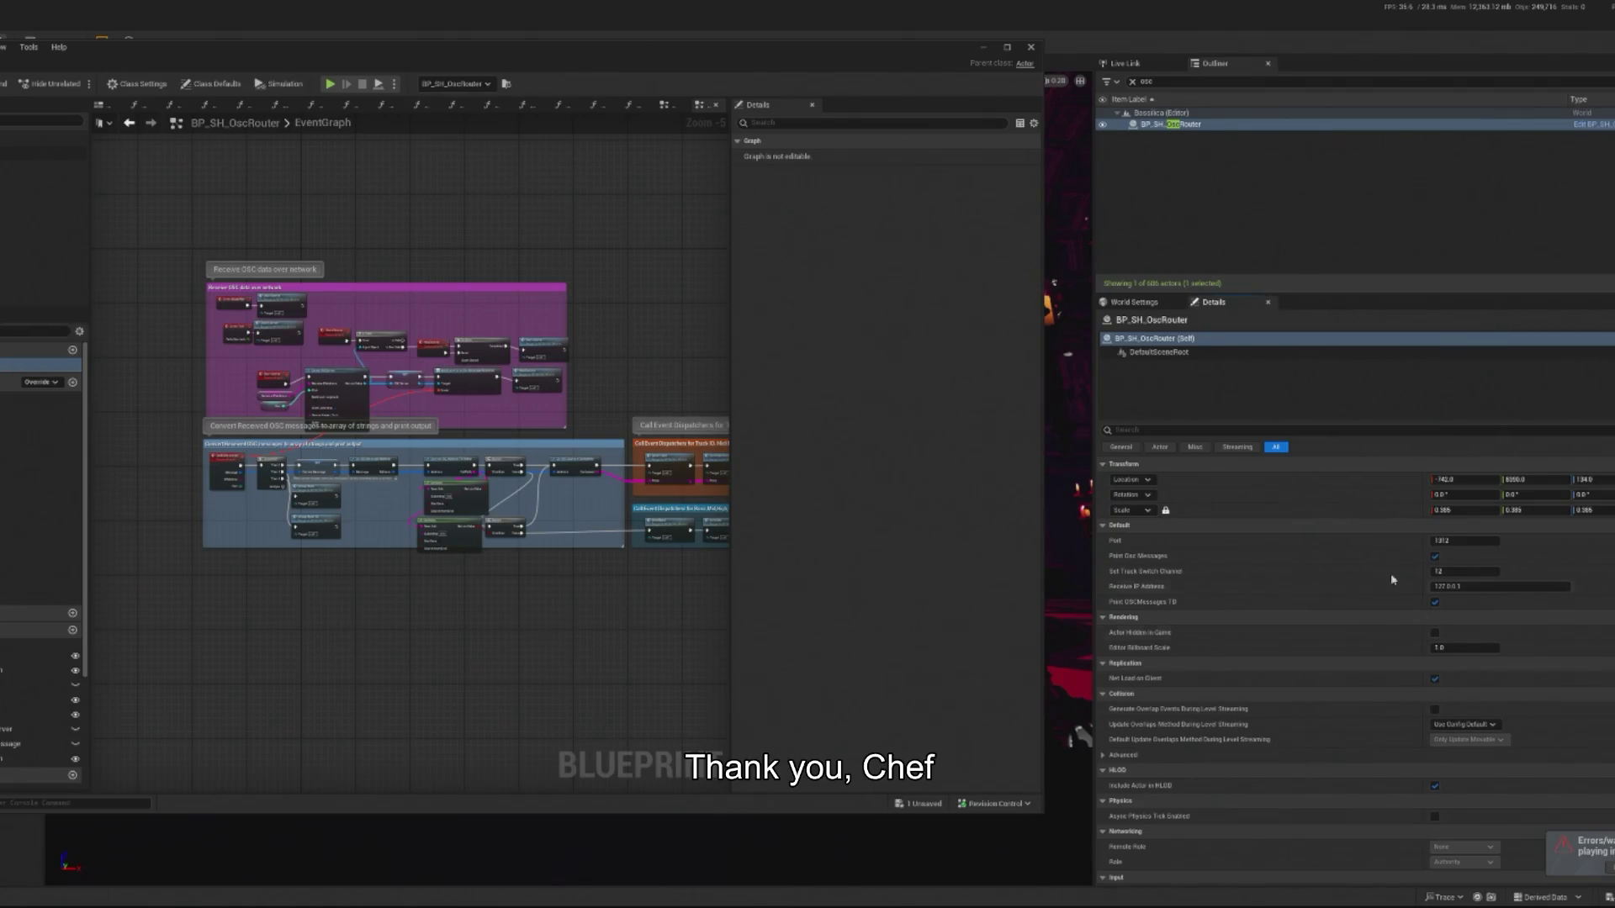
{"action": "left_click", "coordinate": [1028, 49]}
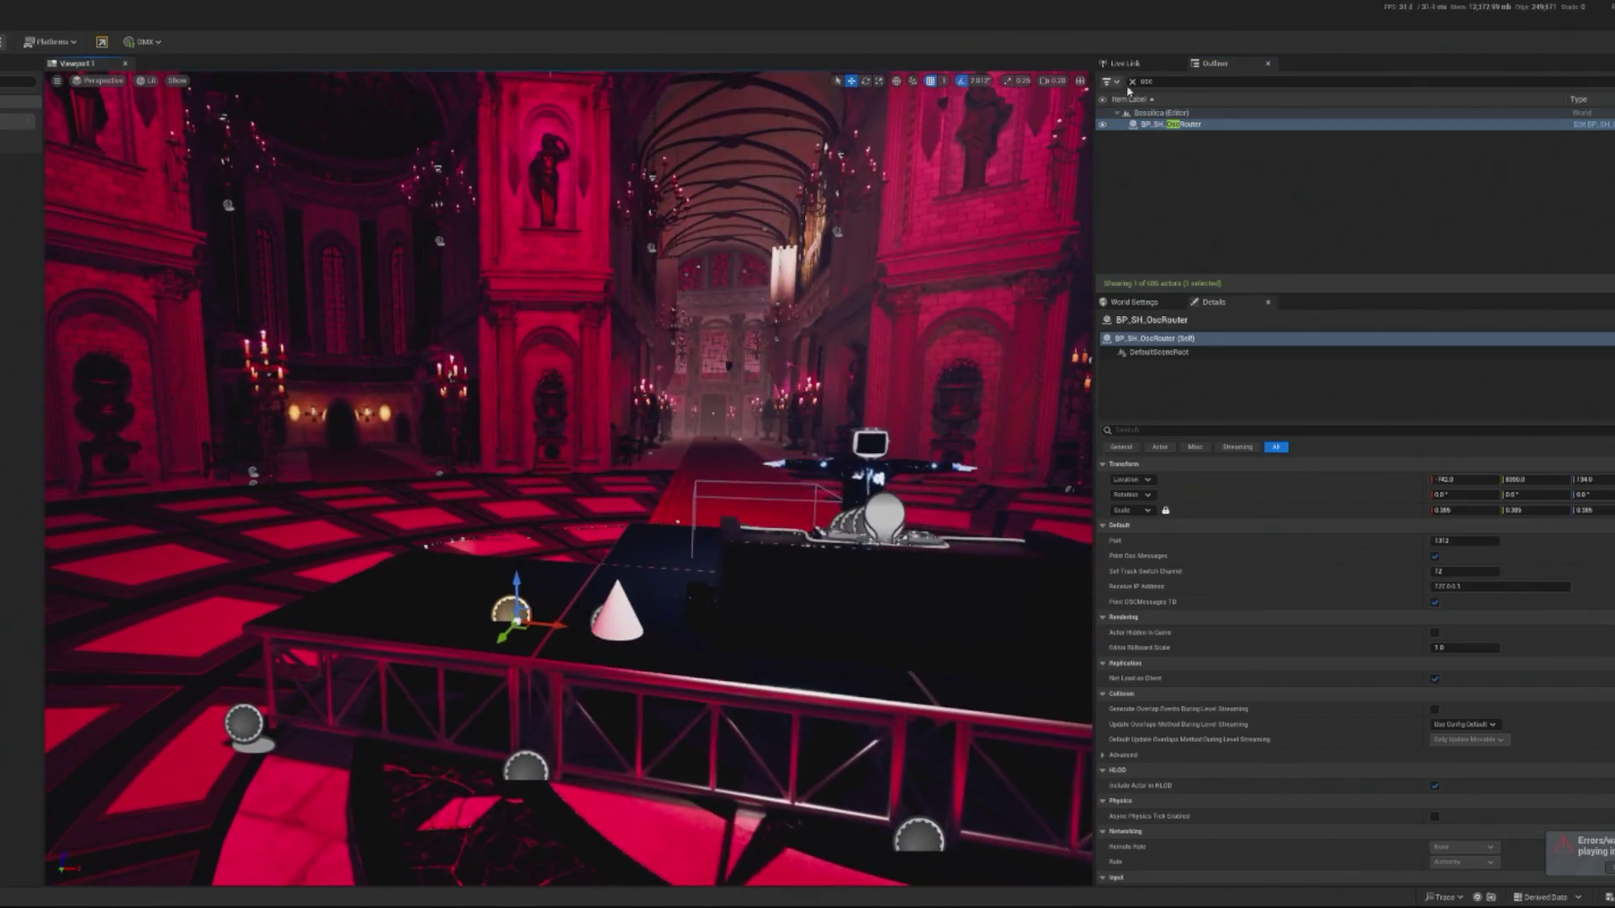
Delete BP_SH_OscRouter despite its reference warning, then save the Basilica level's changes.
{"action": "left_click", "coordinate": [1210, 133]}
{"action": "left_click", "coordinate": [1188, 126]}
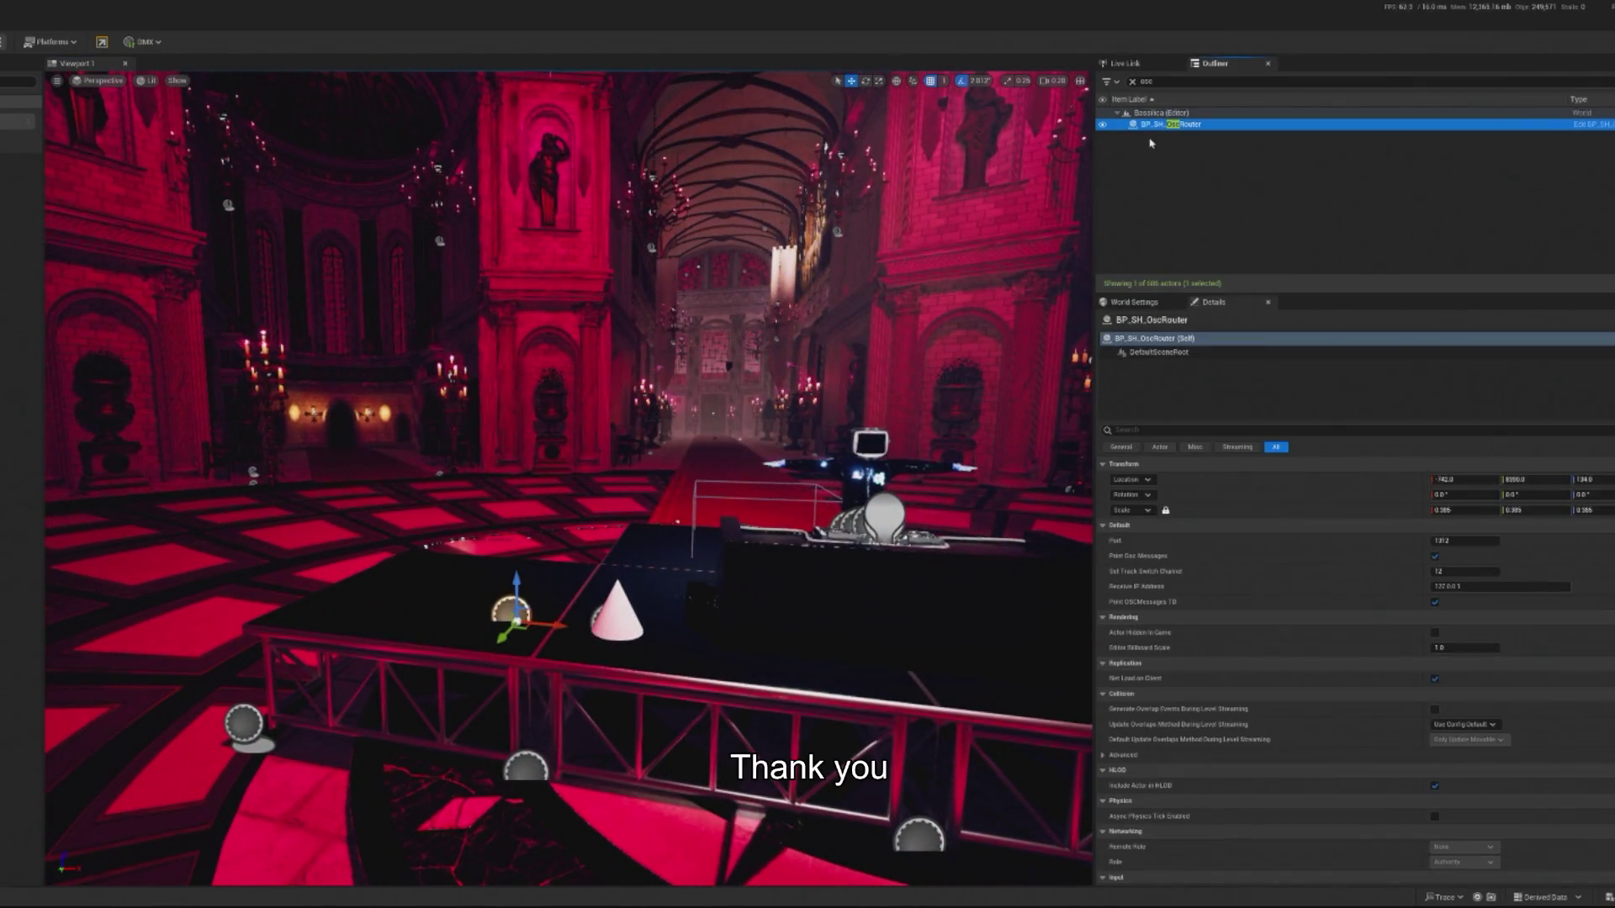
{"action": "key", "text": "Delete"}
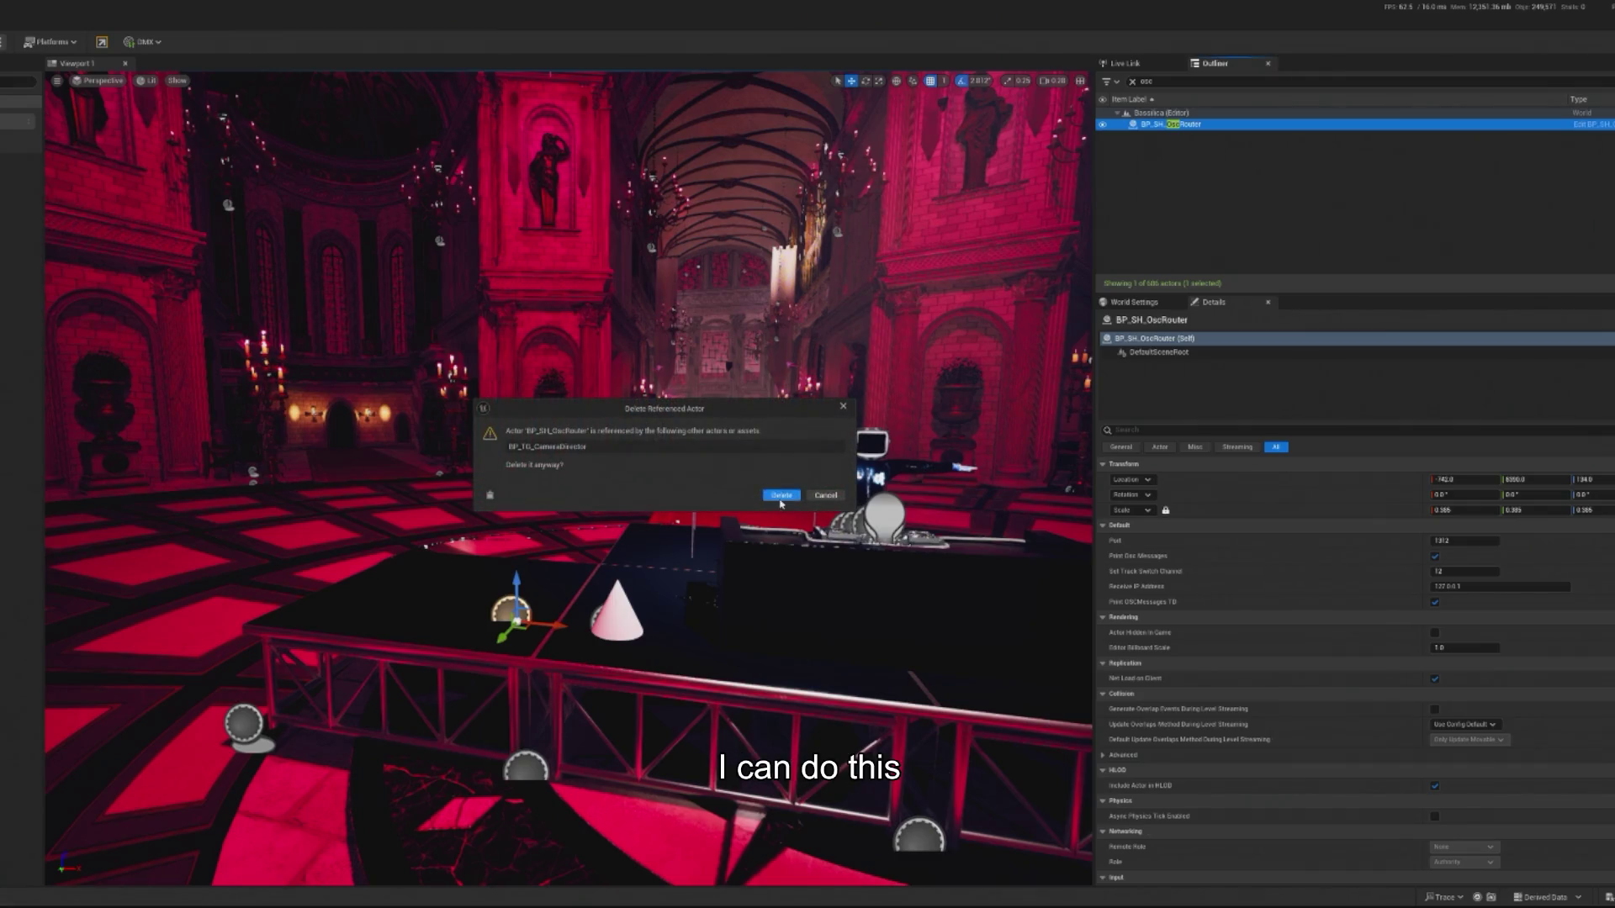
{"action": "left_click", "coordinate": [780, 497]}
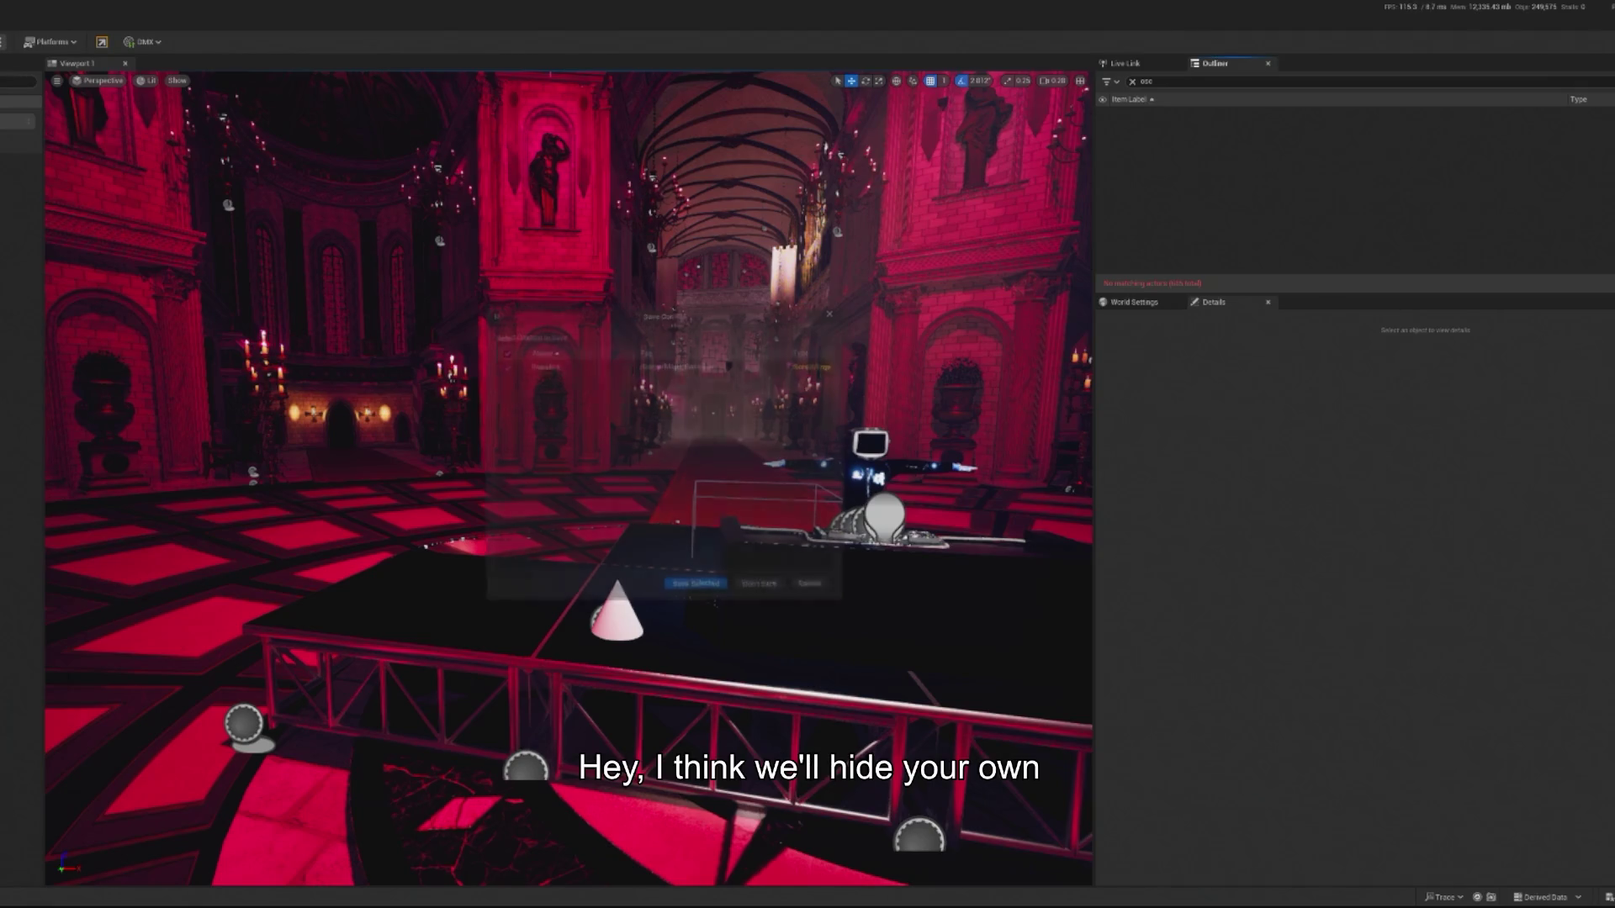
{"action": "key", "text": "ctrl+shift+s"}
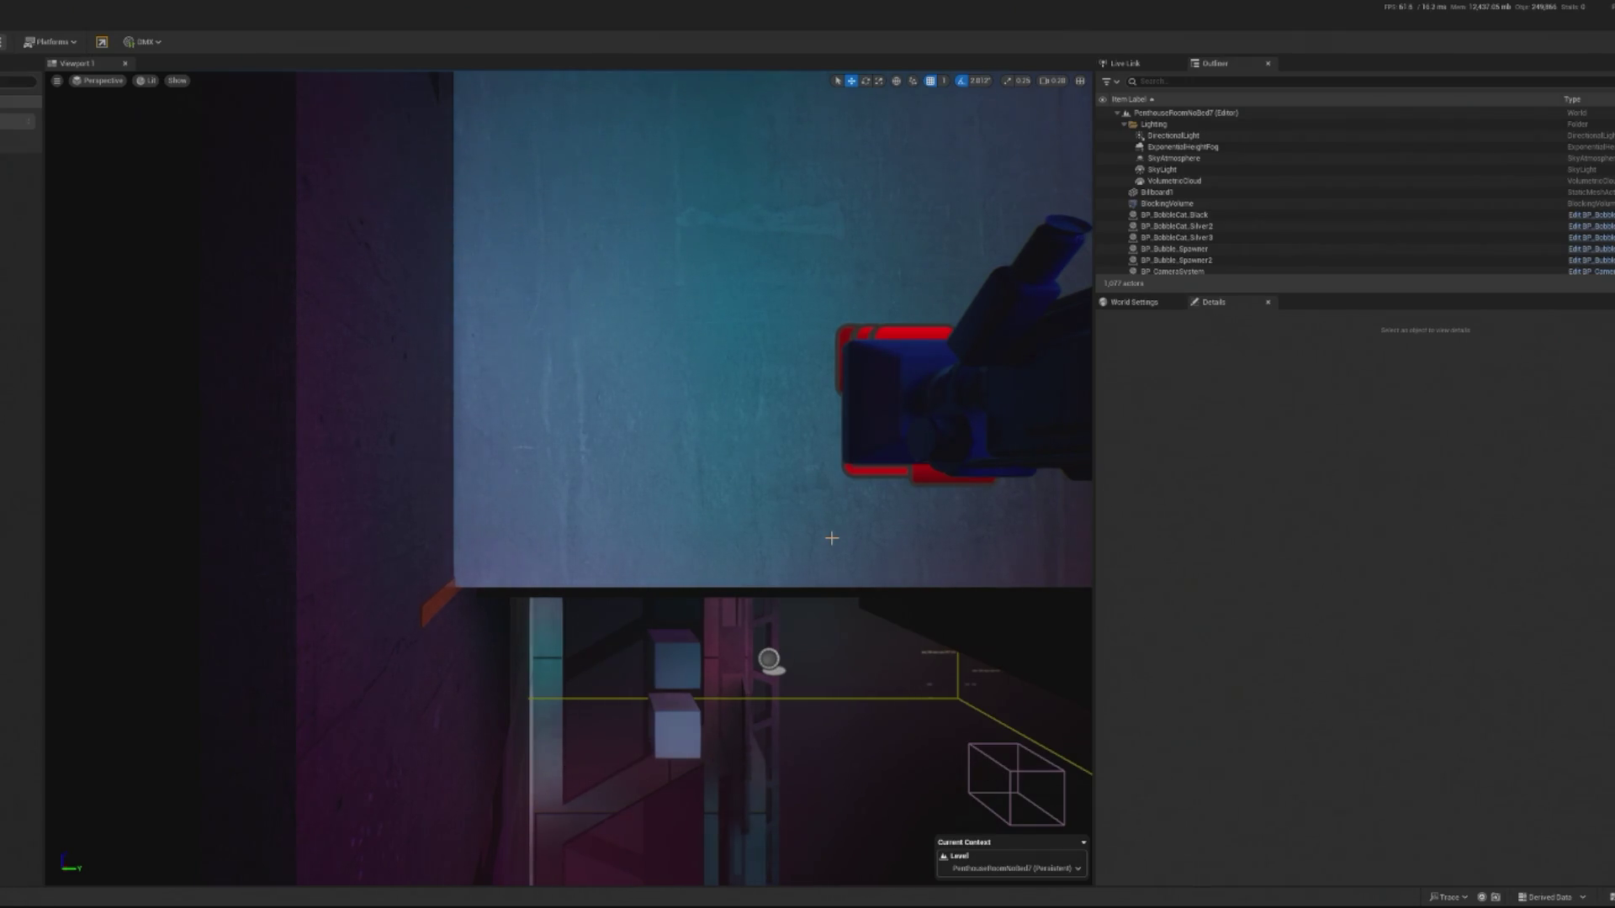
Search 'osc' in this level's Outliner and select BP_SH_OscRouter for copying.
{"action": "left_click", "coordinate": [1136, 81]}
{"action": "type", "text": "osc"}
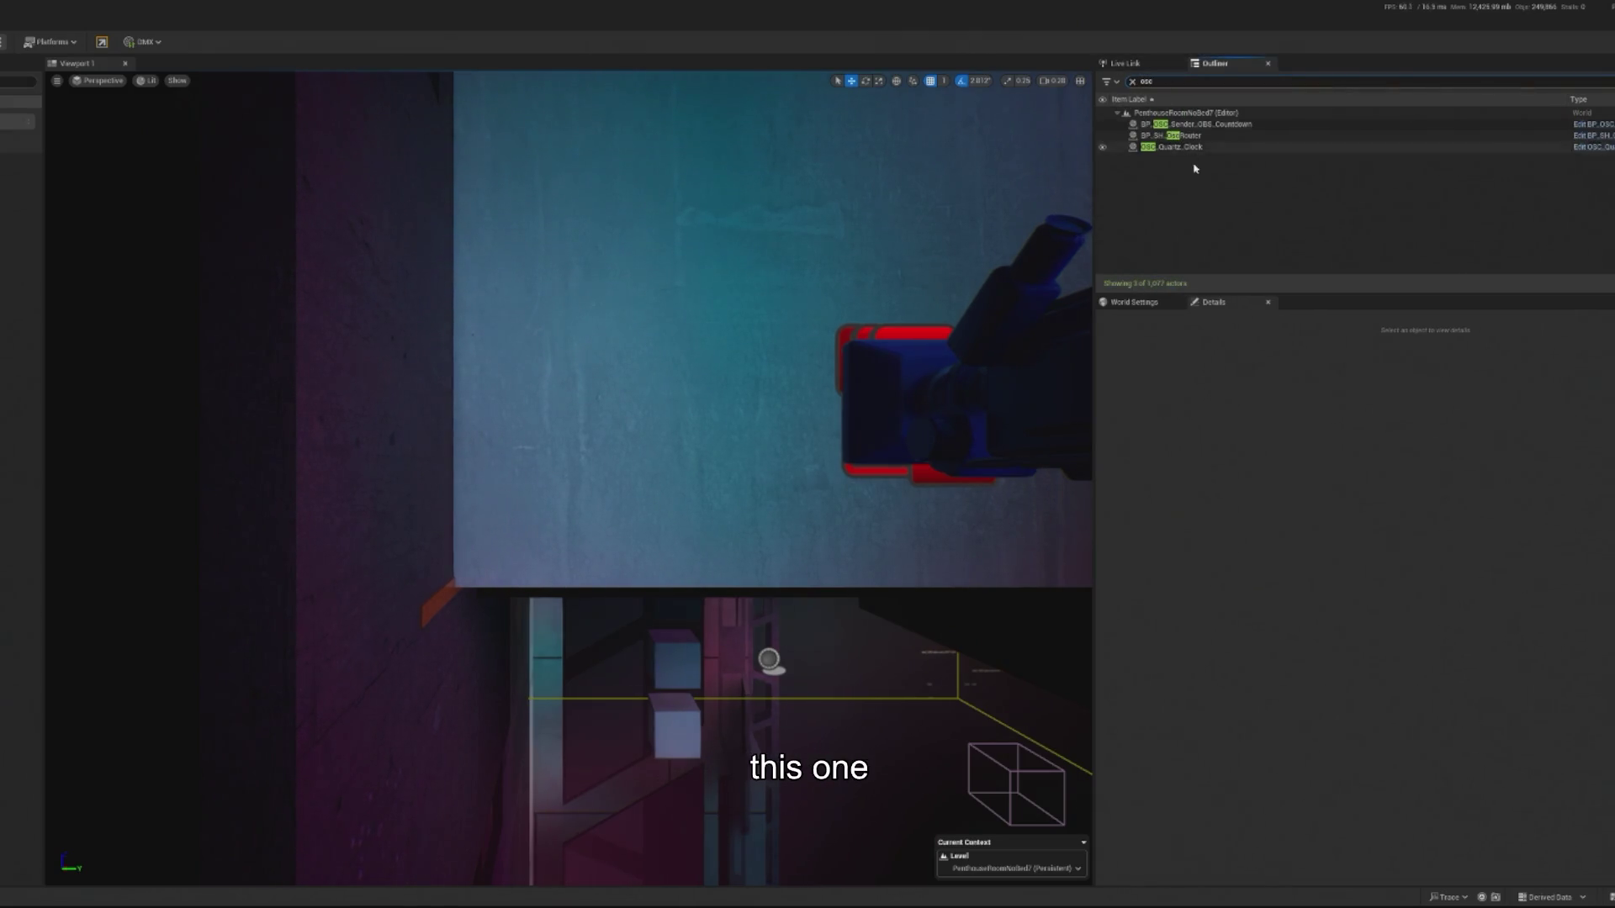
{"action": "left_click", "coordinate": [1193, 135]}
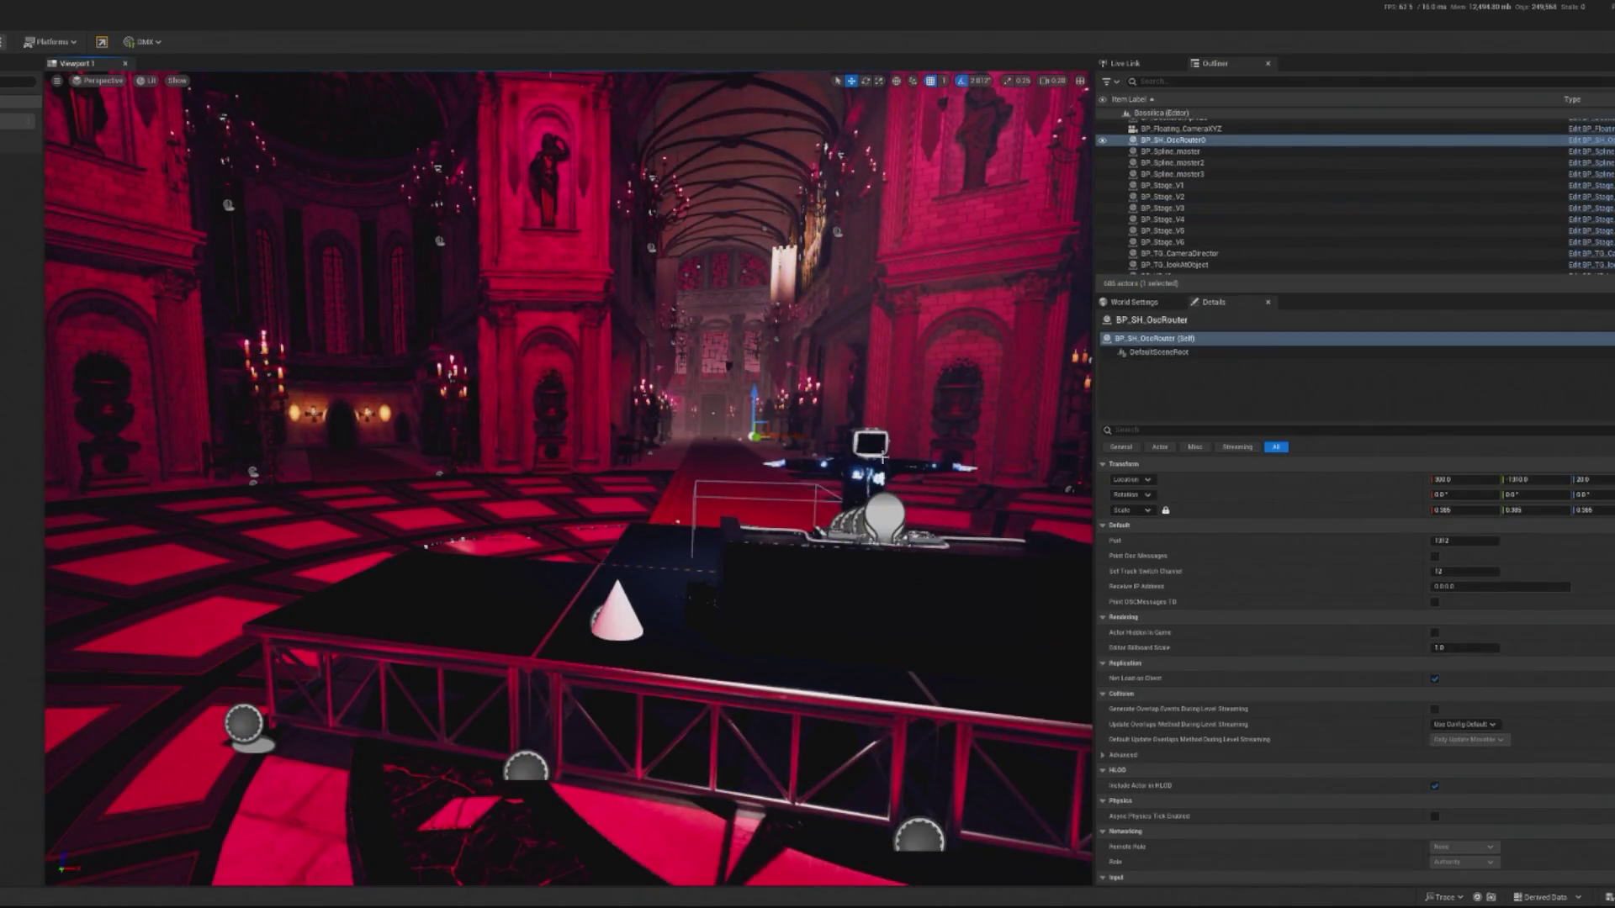
Set BP_TG_CameraDirector's Osc Router Ref to BP_SH_OscRouter and start a play test.
{"action": "left_click", "coordinate": [622, 620]}
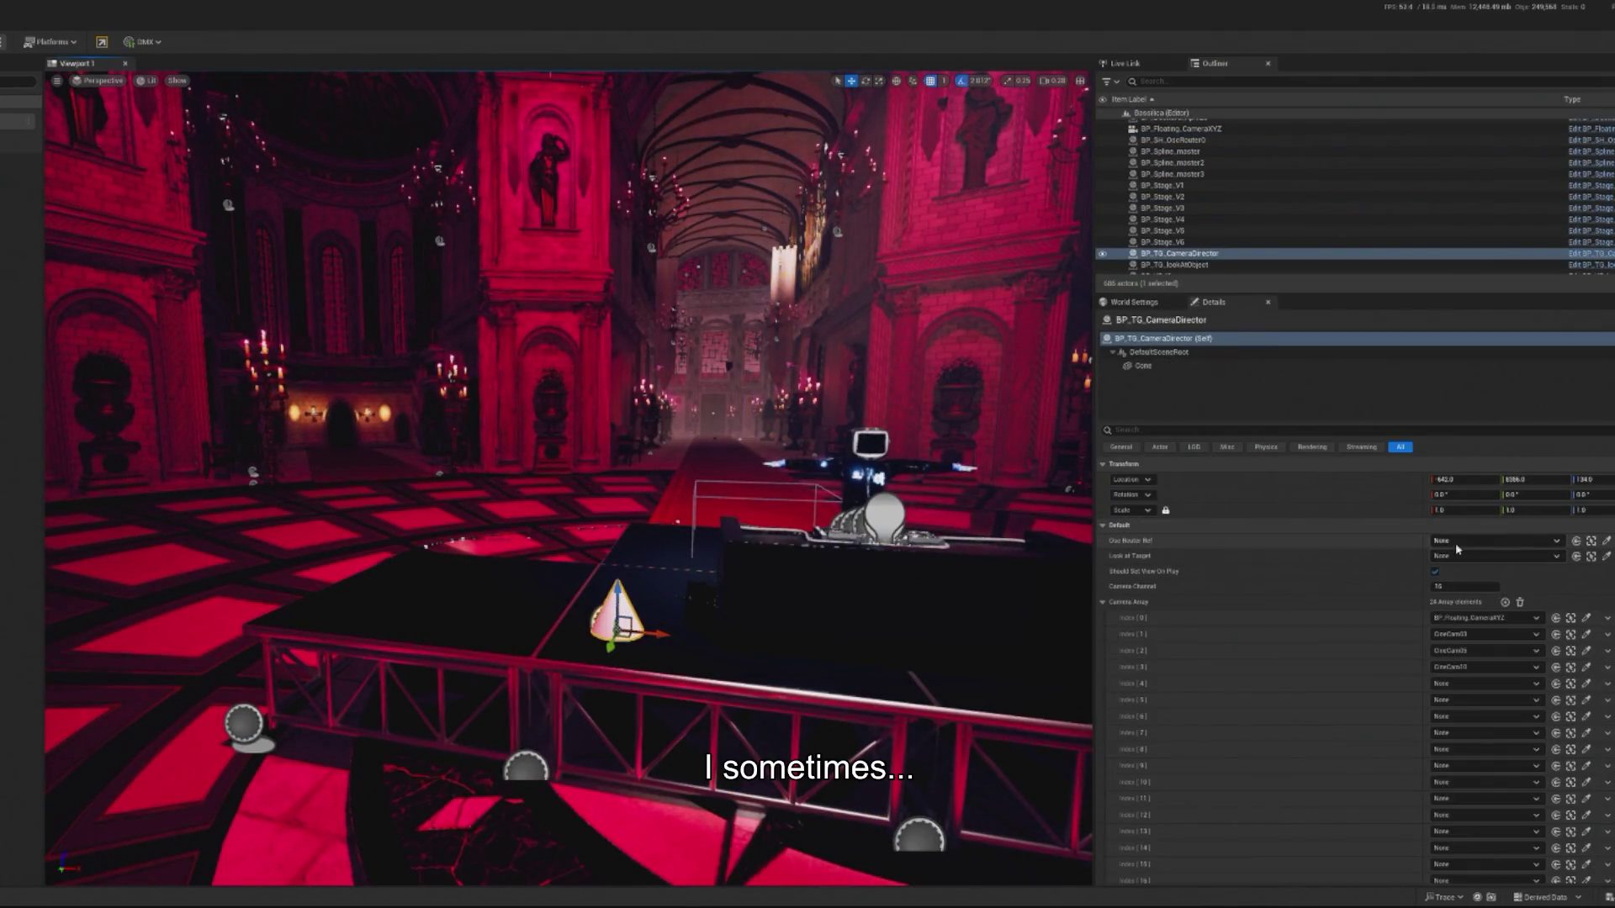
{"action": "left_click", "coordinate": [1480, 541]}
{"action": "left_click", "coordinate": [1501, 681]}
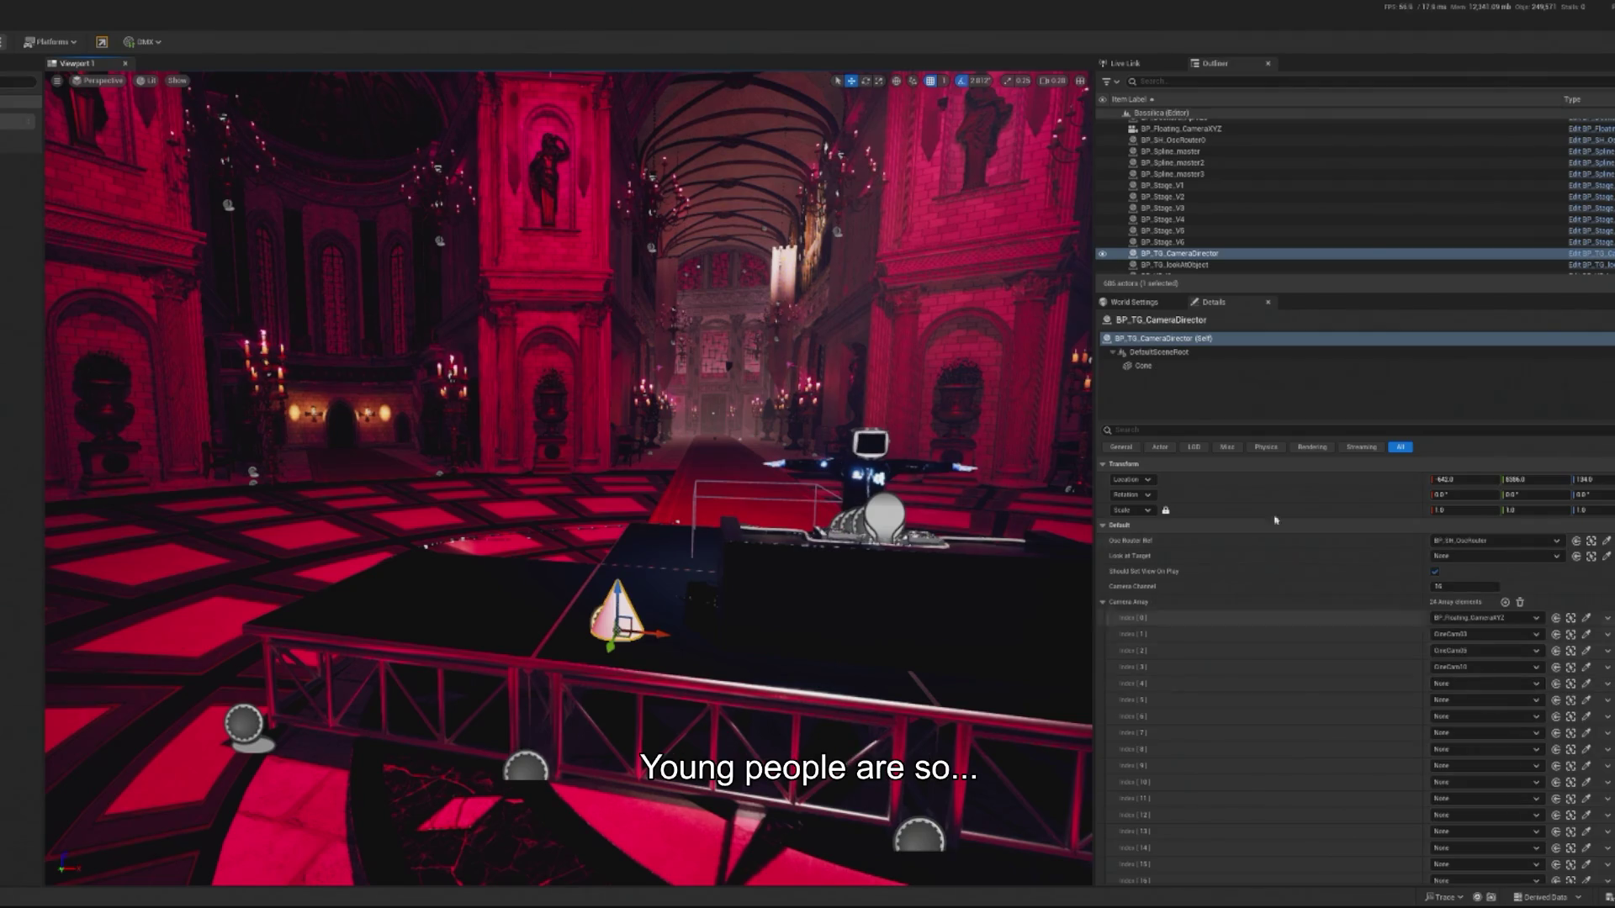
{"action": "key", "text": "alt+p"}
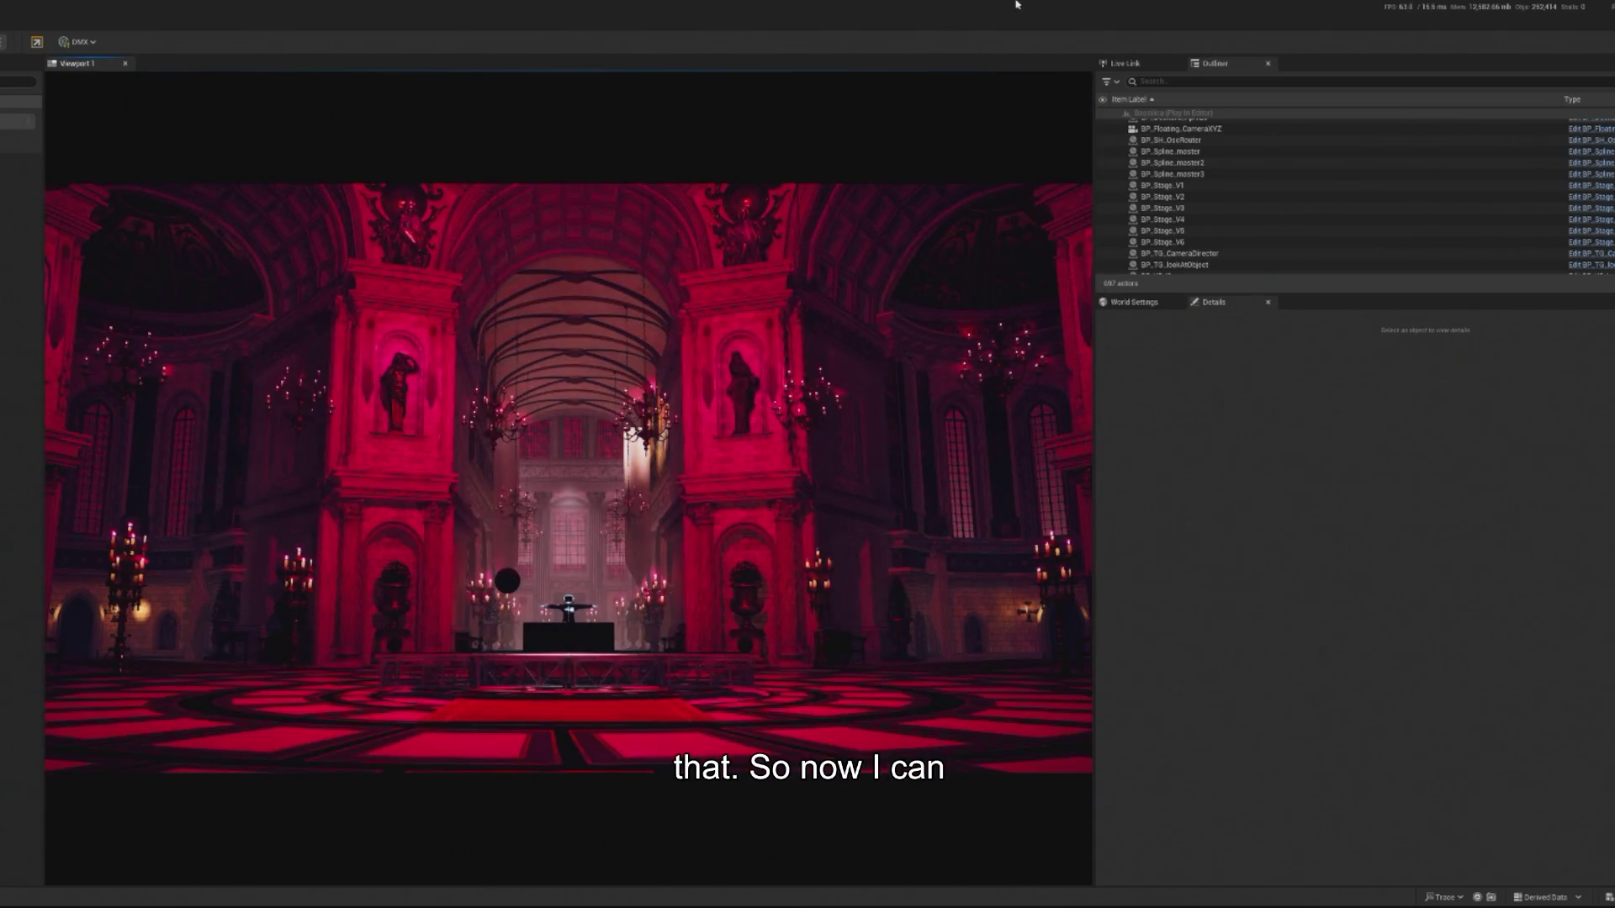
Stop play, drop the PlayerStart to Z -515, and play the level again.
{"action": "key", "text": "Escape"}
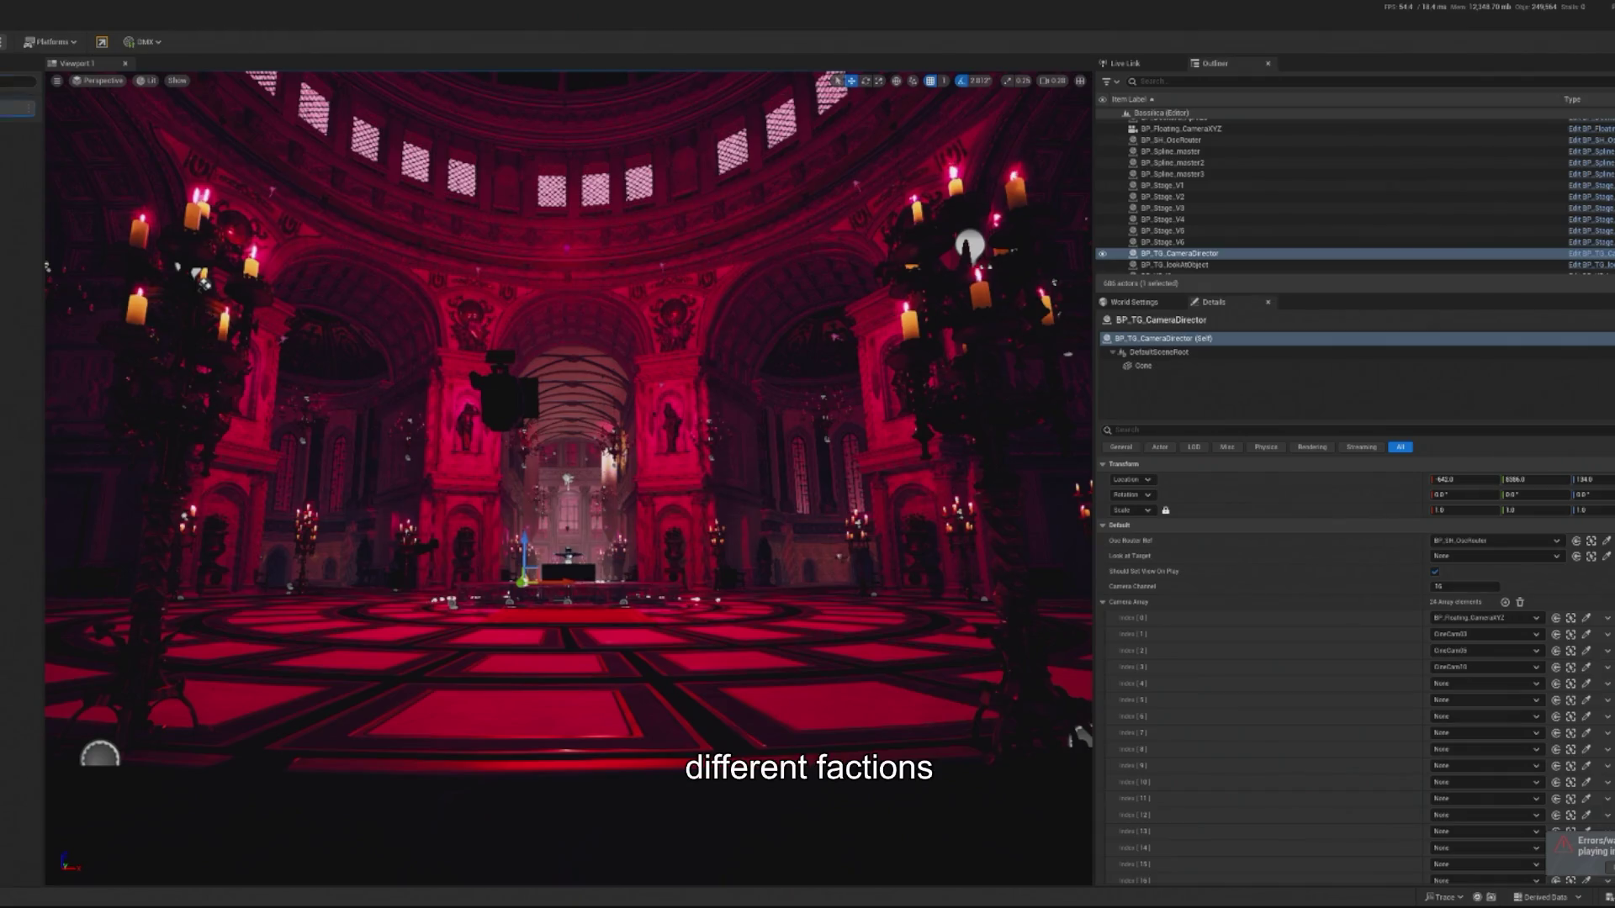
{"action": "left_click", "coordinate": [575, 622]}
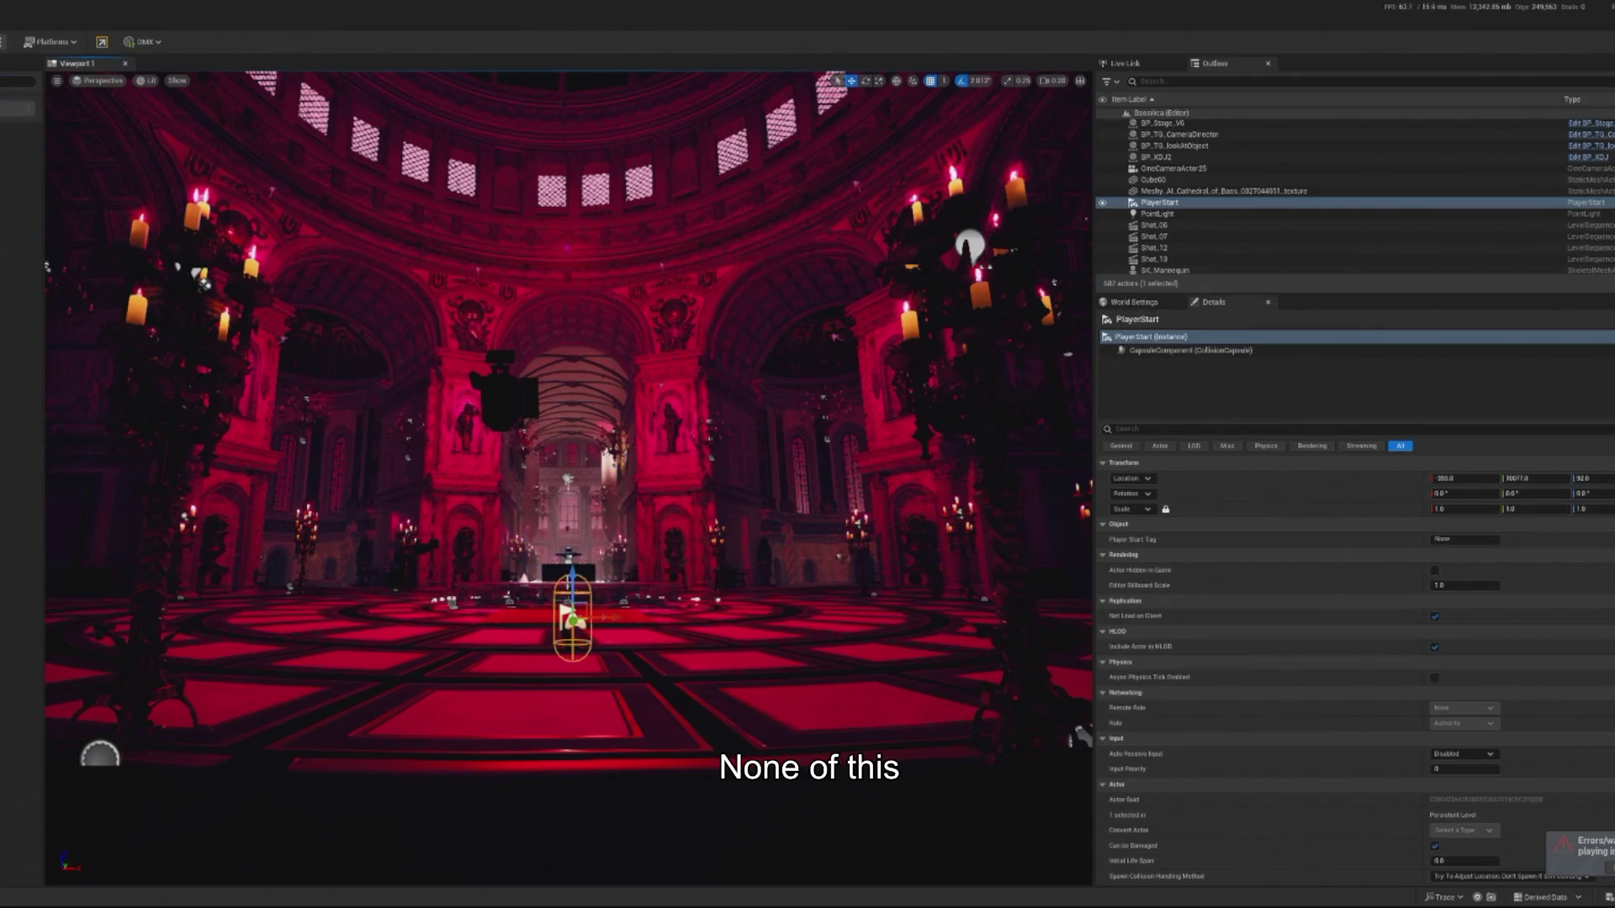
{"action": "key", "text": "End"}
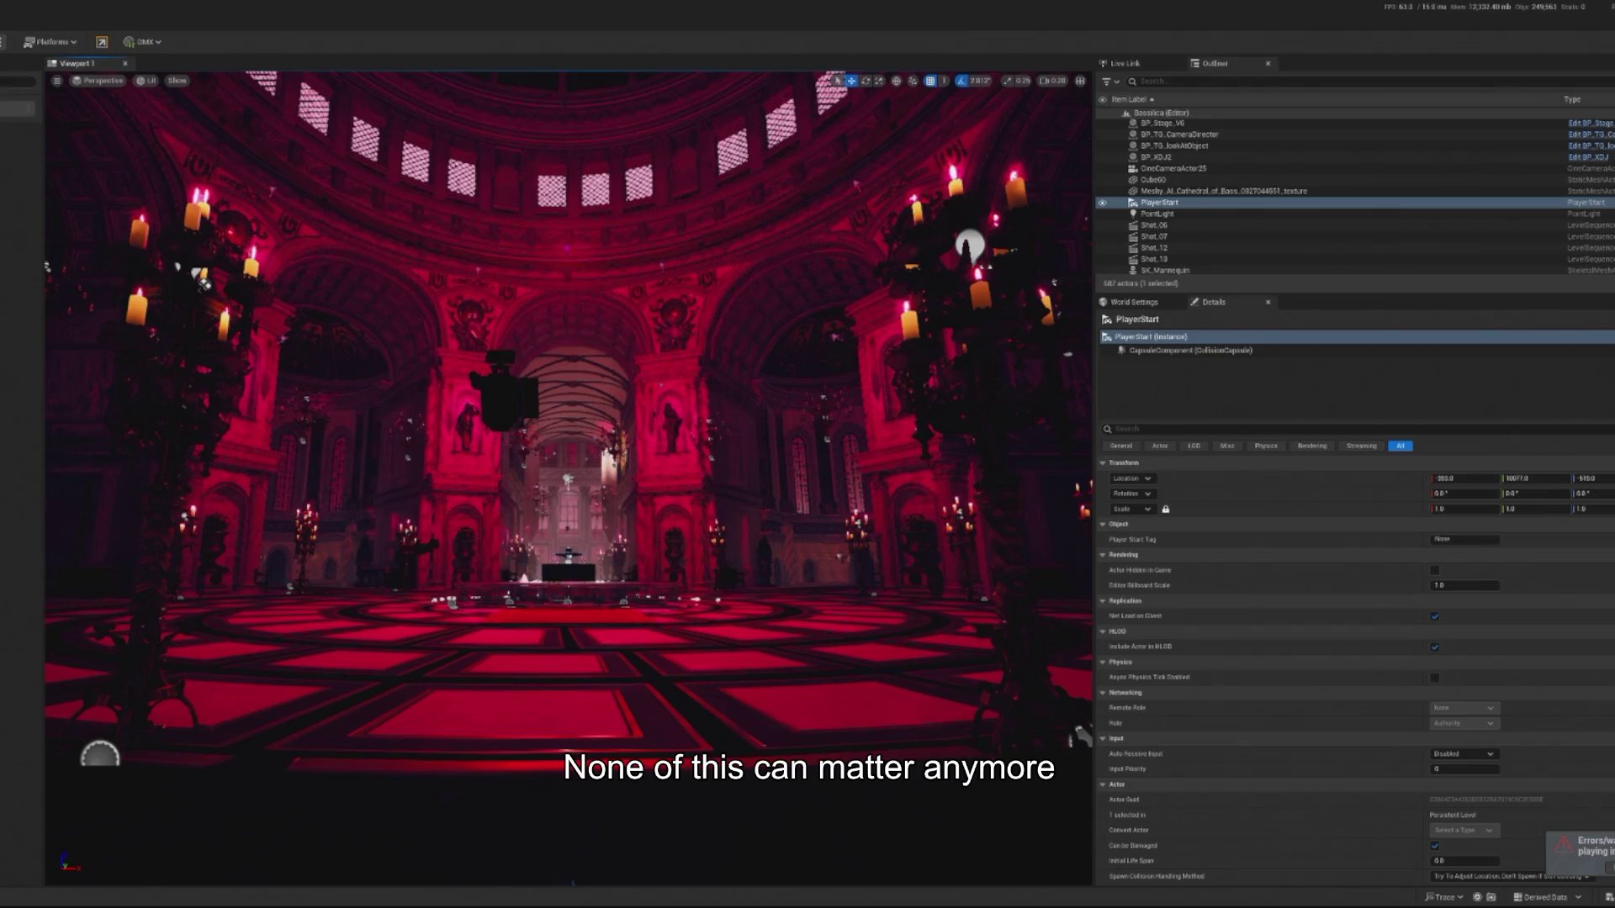
{"action": "key", "text": "alt+p"}
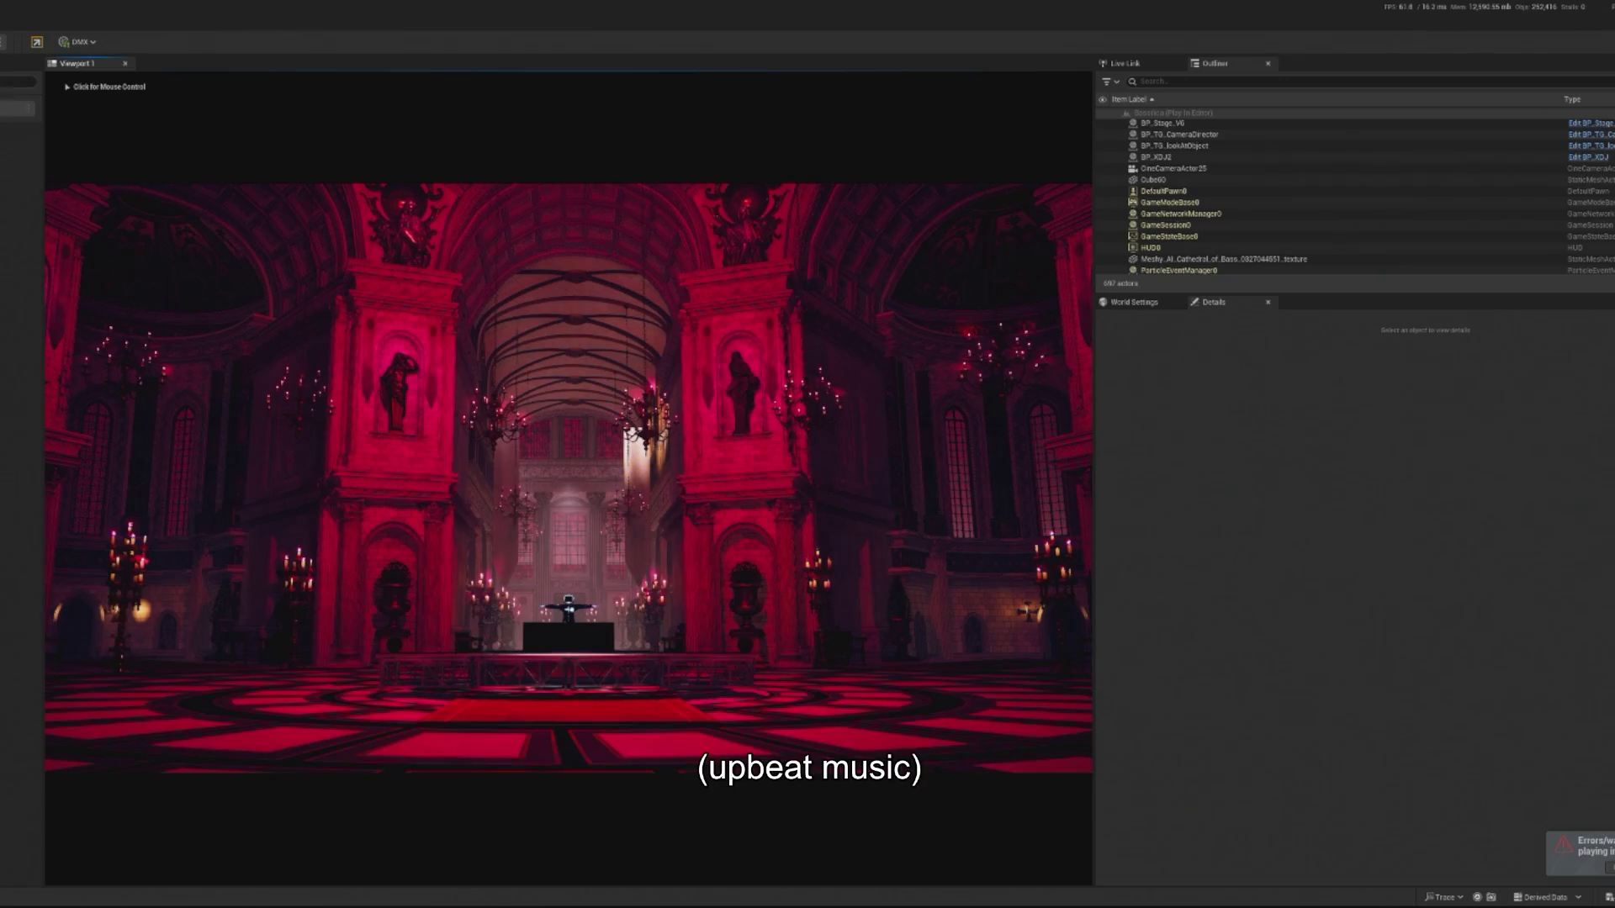
{"action": "key", "text": "shift+F1"}
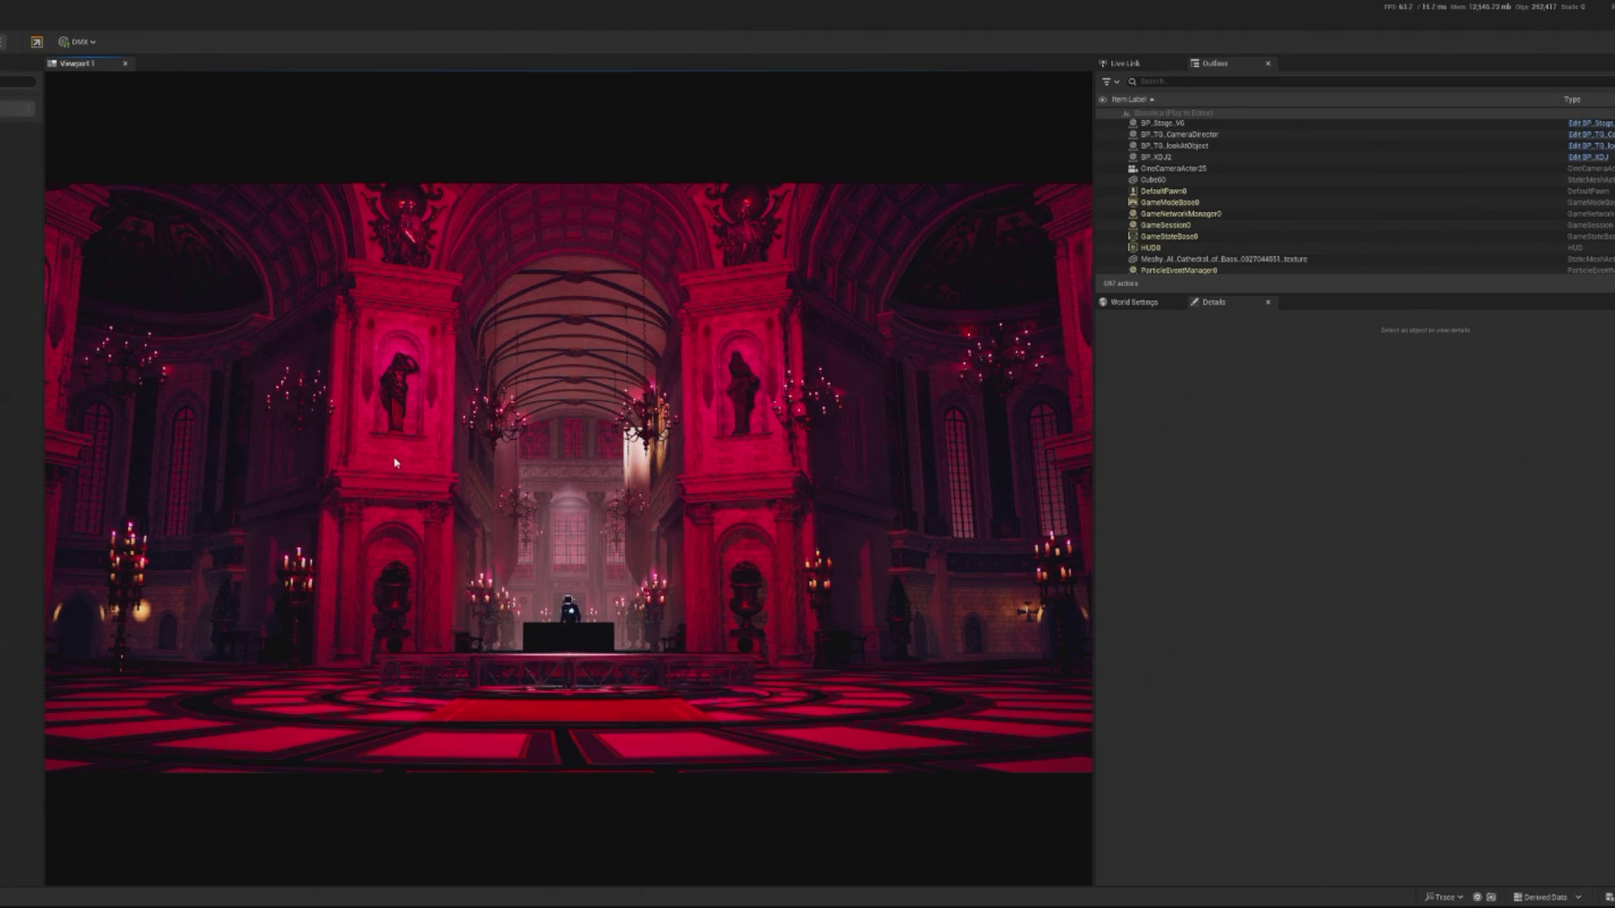
{"action": "key", "text": "Escape"}
{"action": "key", "text": "Escape"}
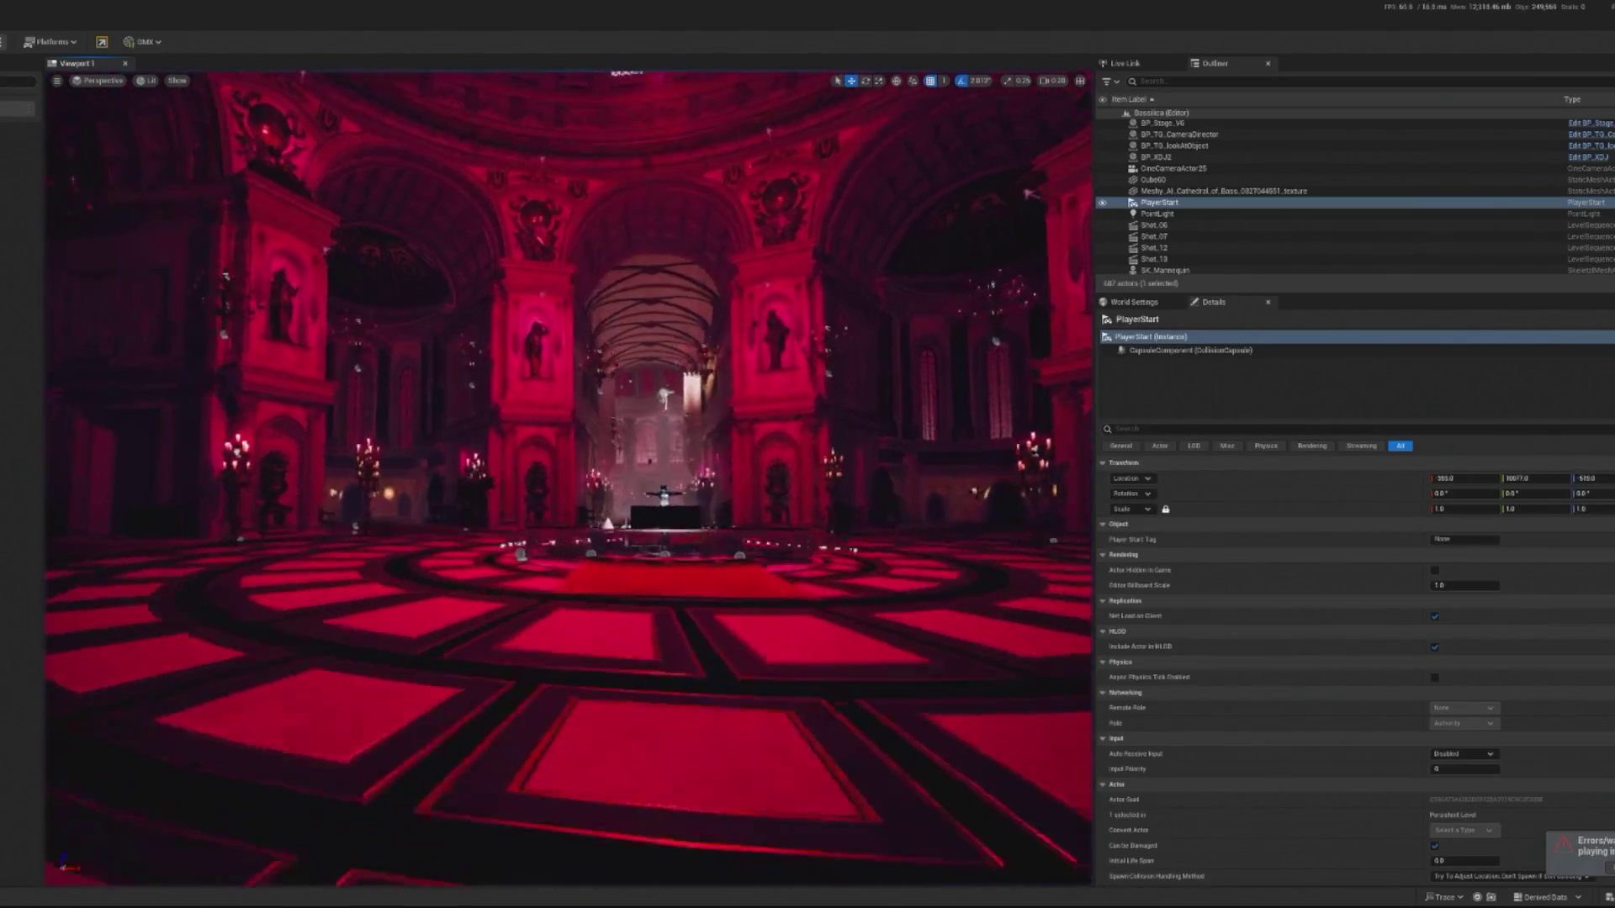
Select the red carpet leading to the stage.
{"action": "left_click", "coordinate": [656, 580]}
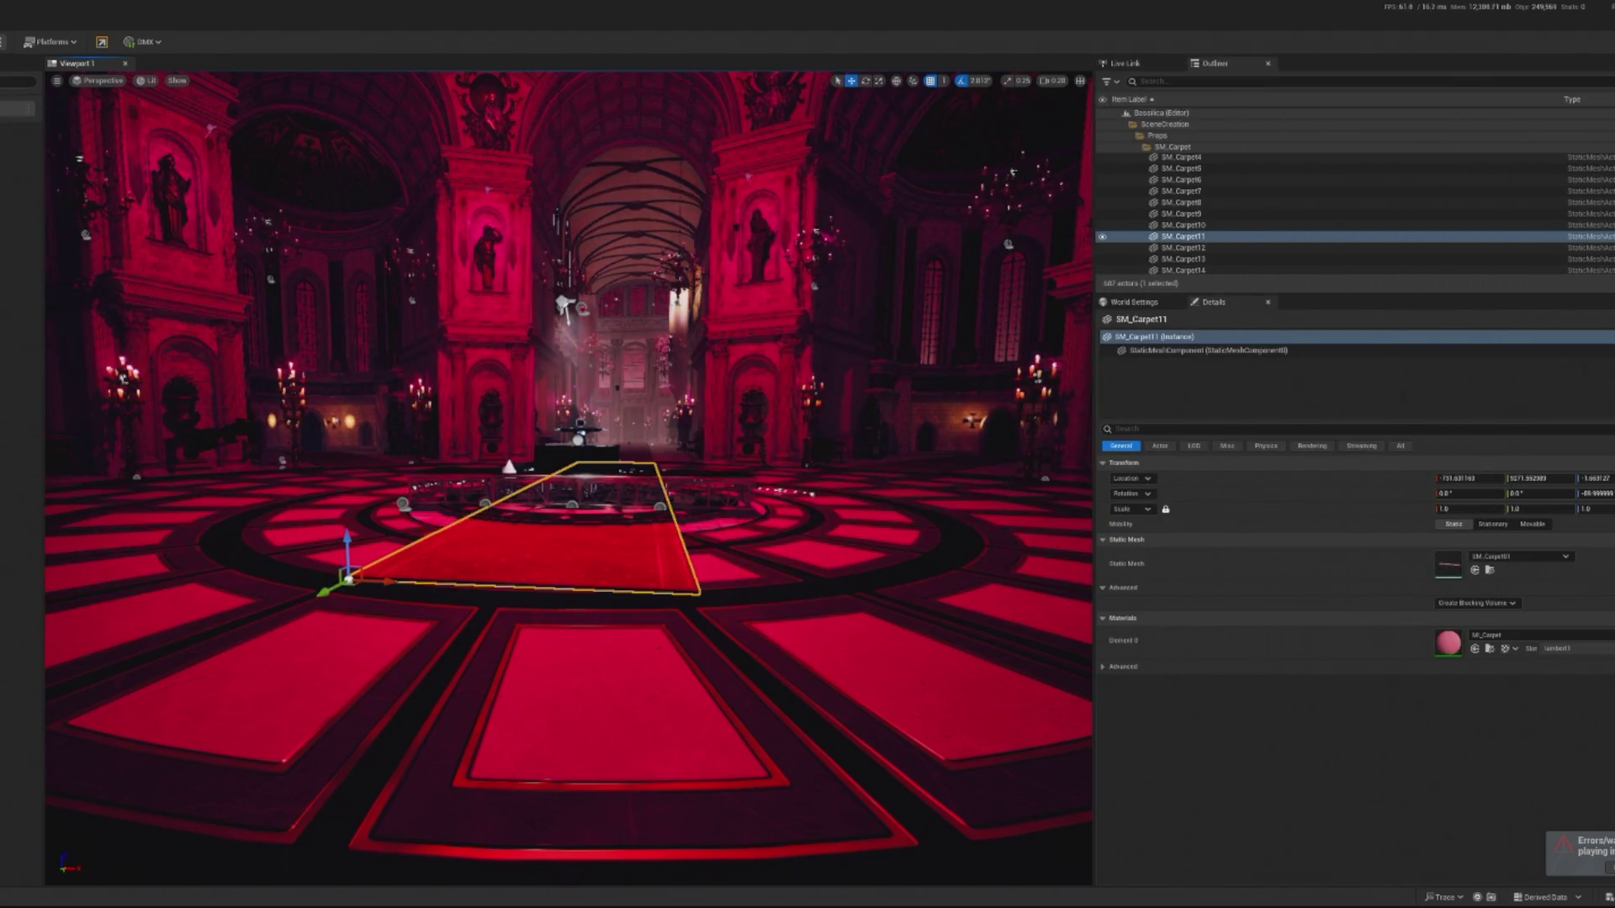
Delete the SM_Carpet11 carpet and start a play session to preview the level.
{"action": "left_click_drag", "start_coordinate": [551, 631], "coordinate": [551, 631]}
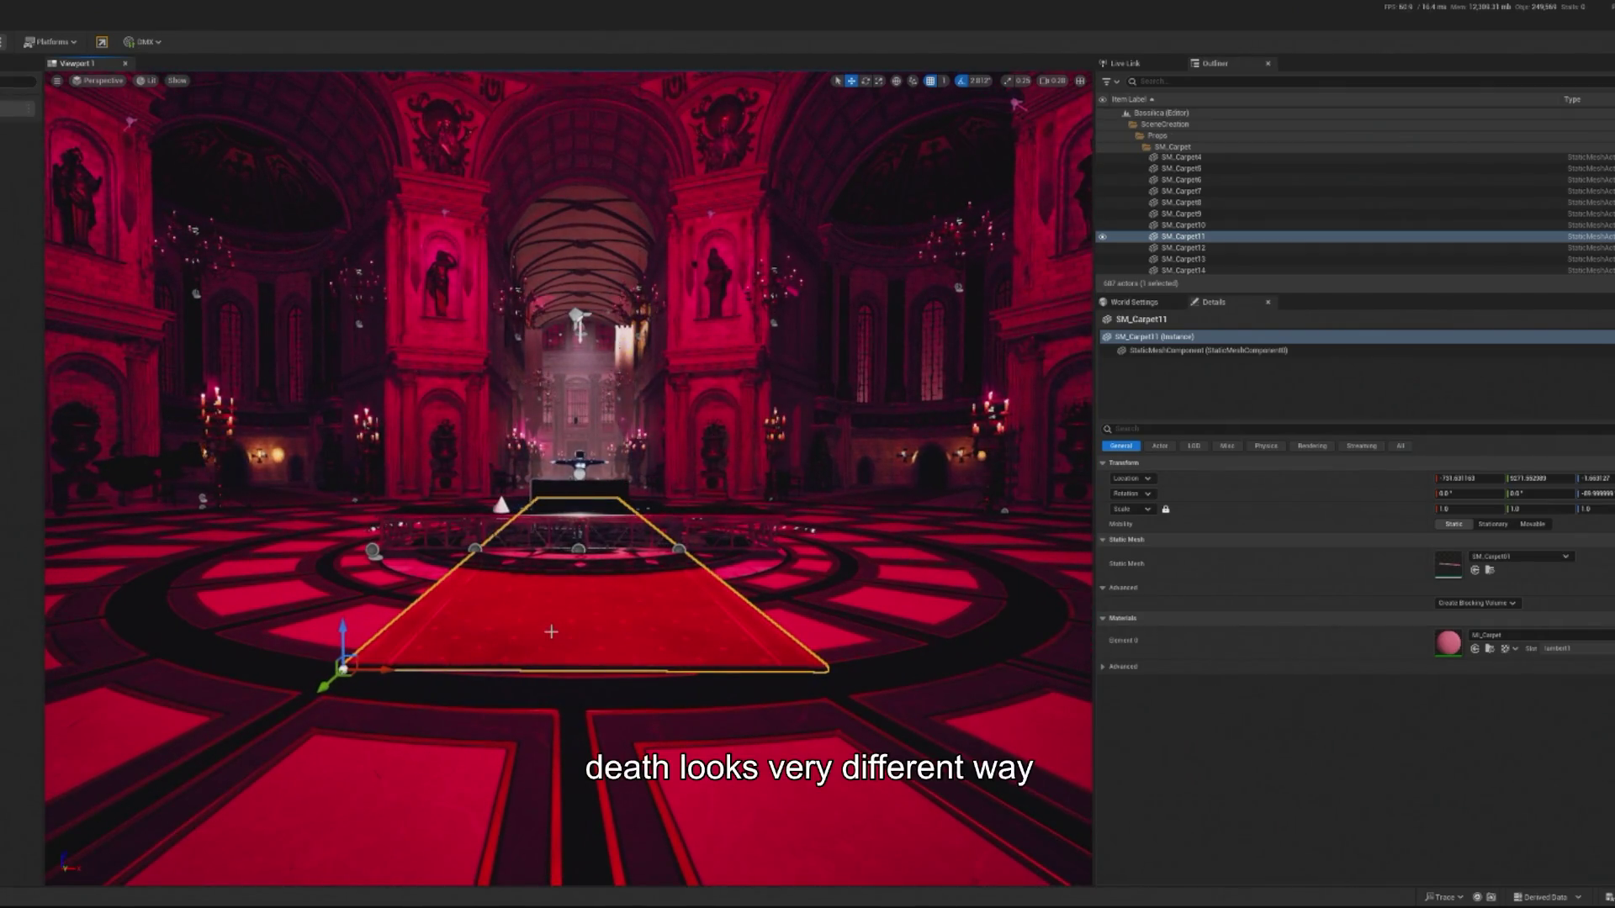
{"action": "key", "text": "Delete"}
{"action": "scroll", "coordinate": [229, 363], "scroll_direction": "down", "scroll_amount": 5}
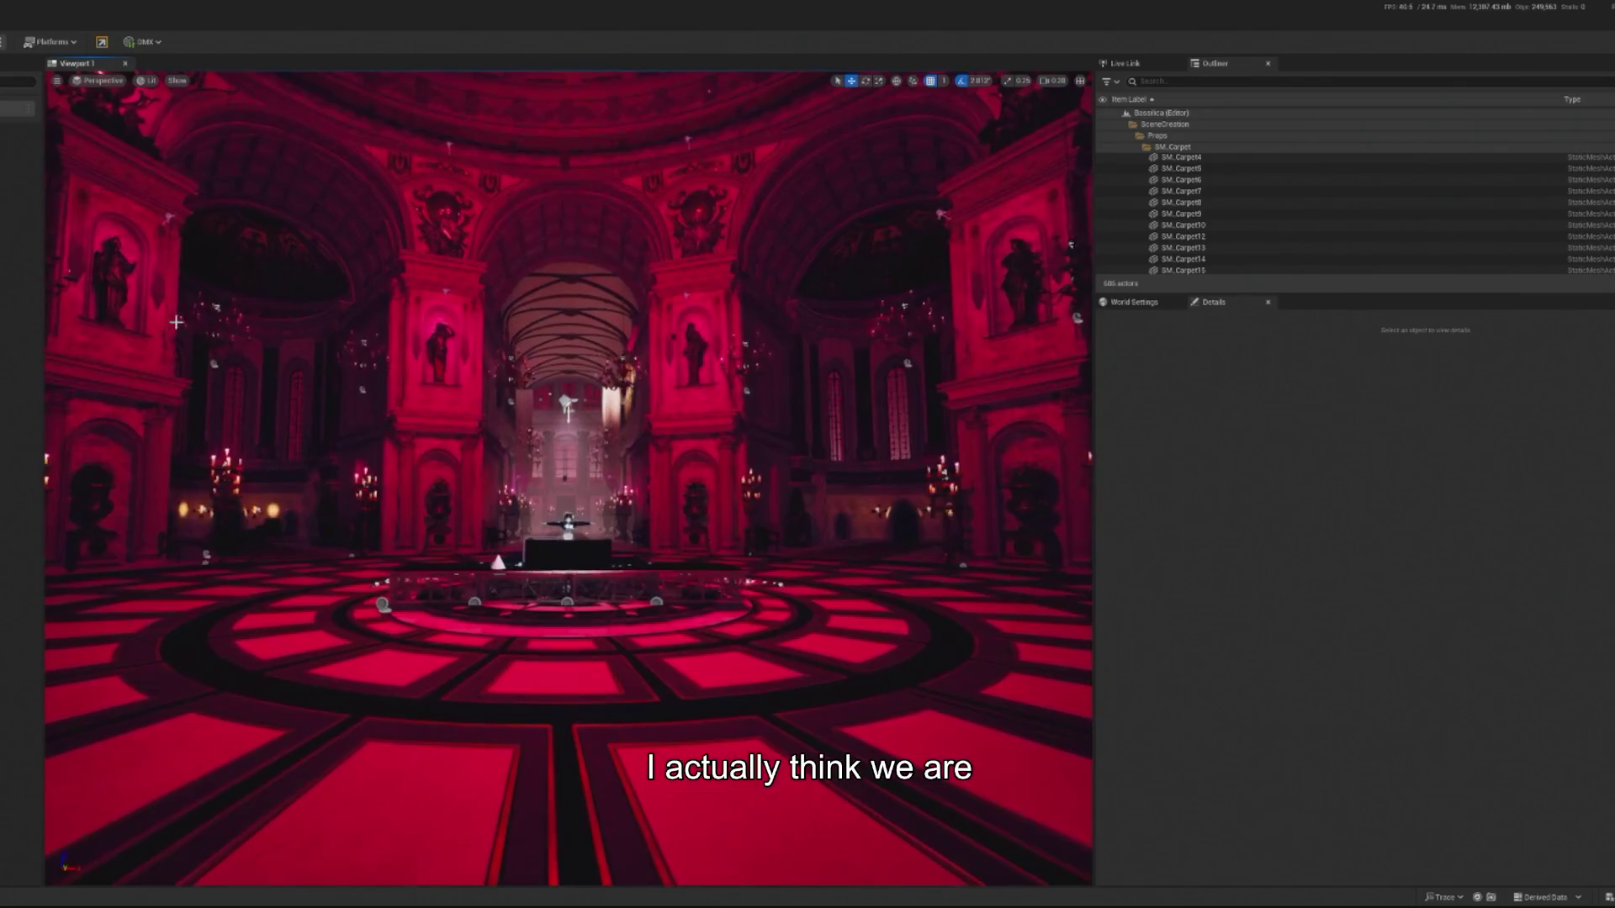
{"action": "key", "text": "alt+p"}
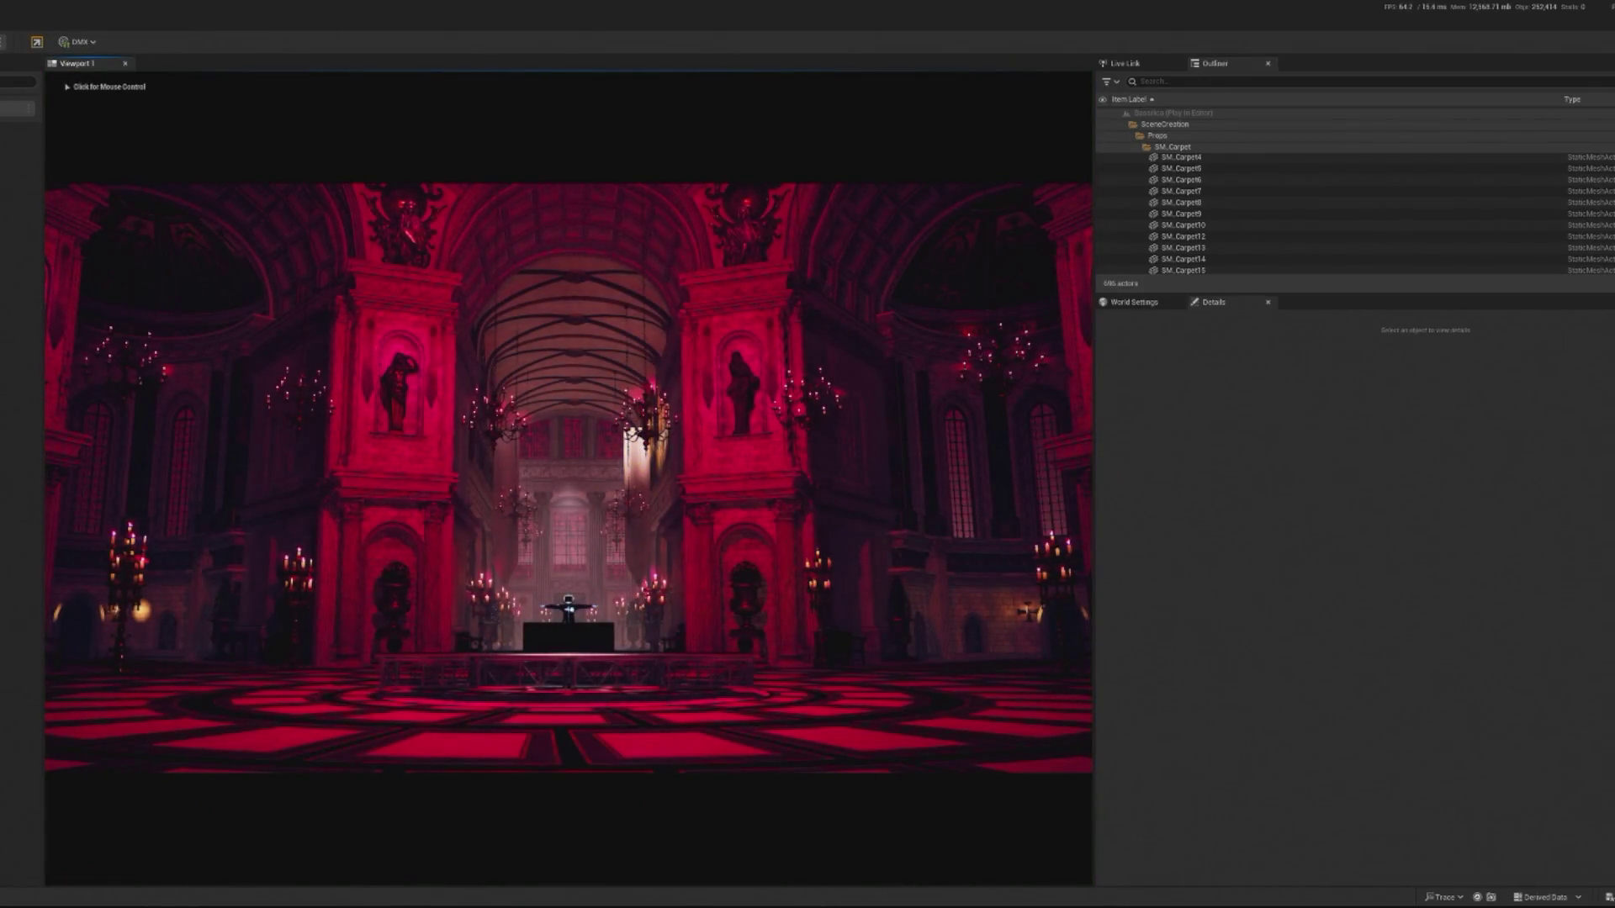
Stop play and give the outer disc floor SM_DiscFloor2 the dark Material_003.
{"action": "key", "text": "Escape"}
{"action": "left_click", "coordinate": [623, 714]}
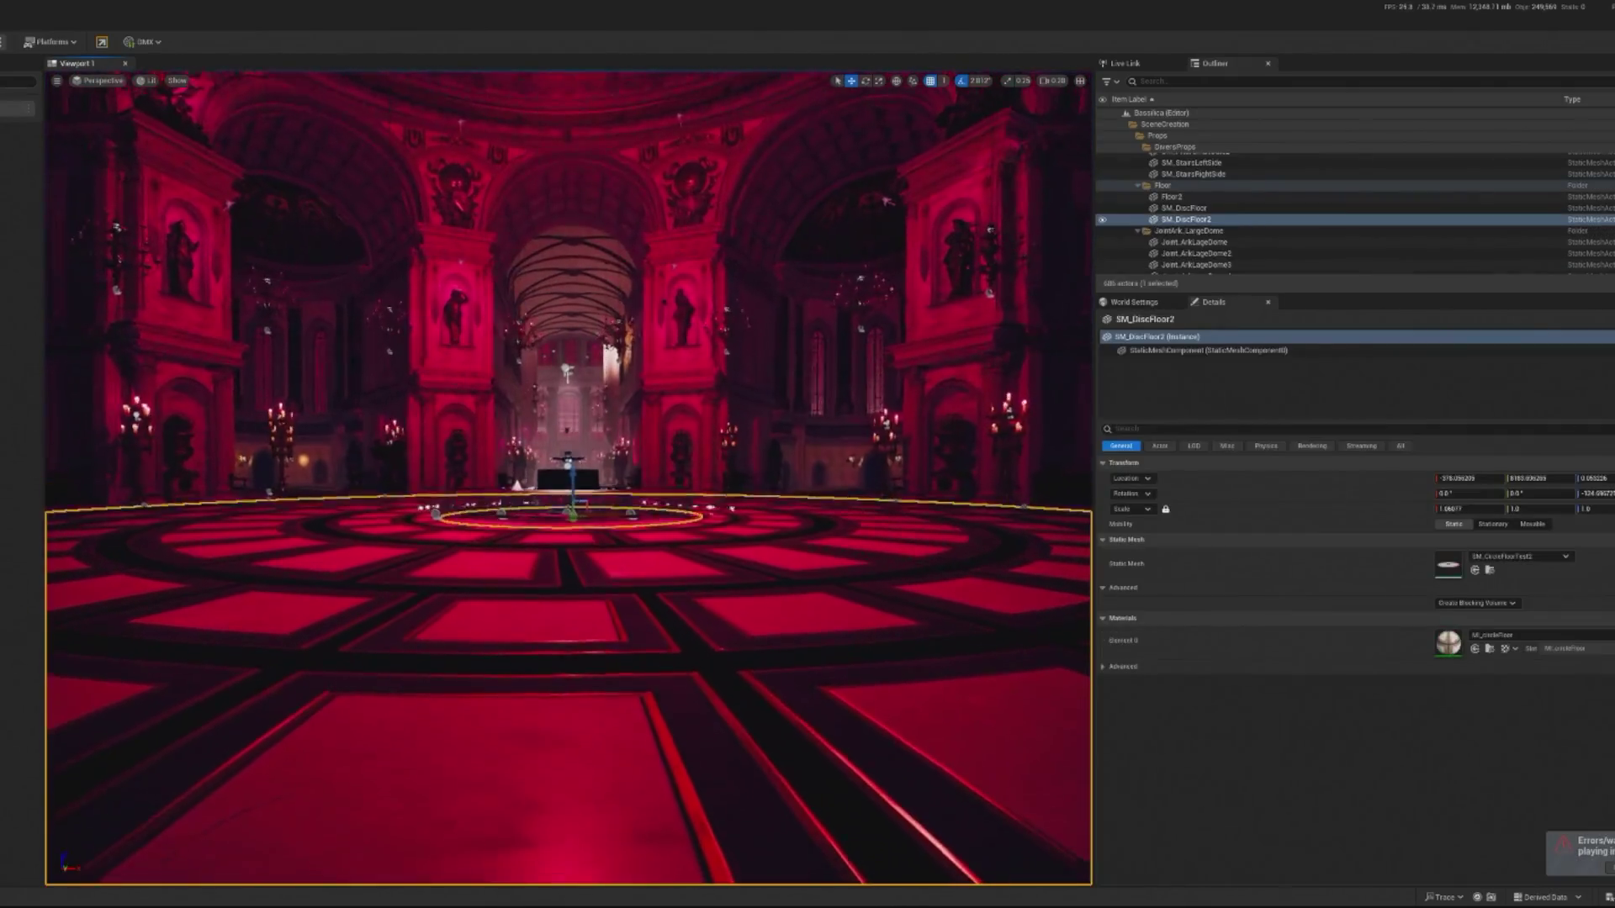
{"action": "key", "text": "f"}
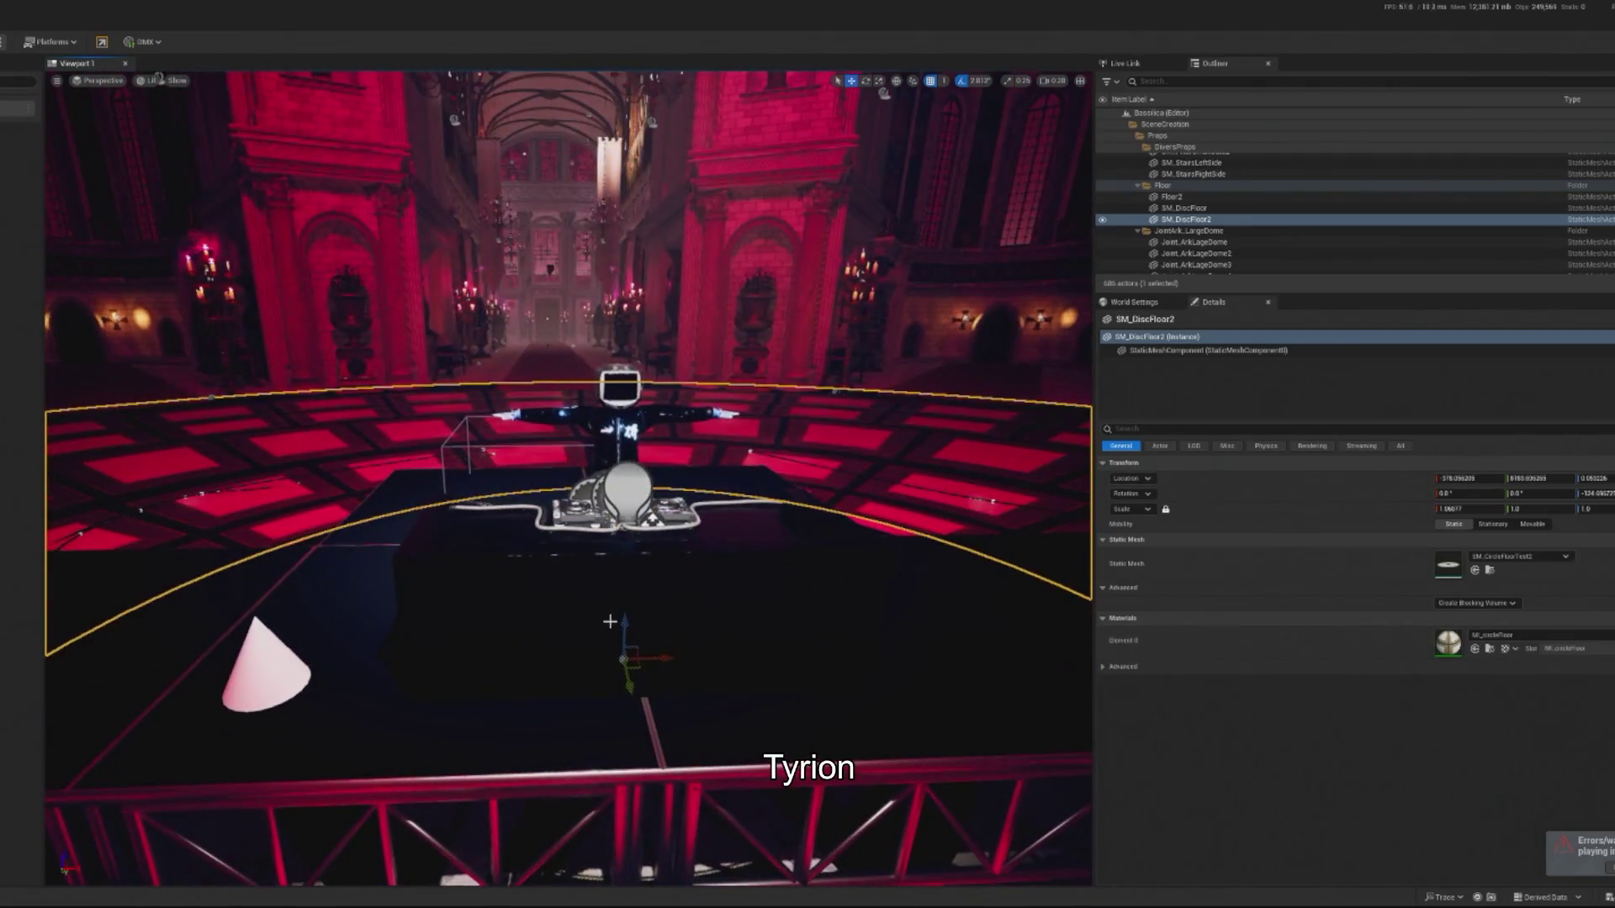
{"action": "left_click", "coordinate": [614, 639]}
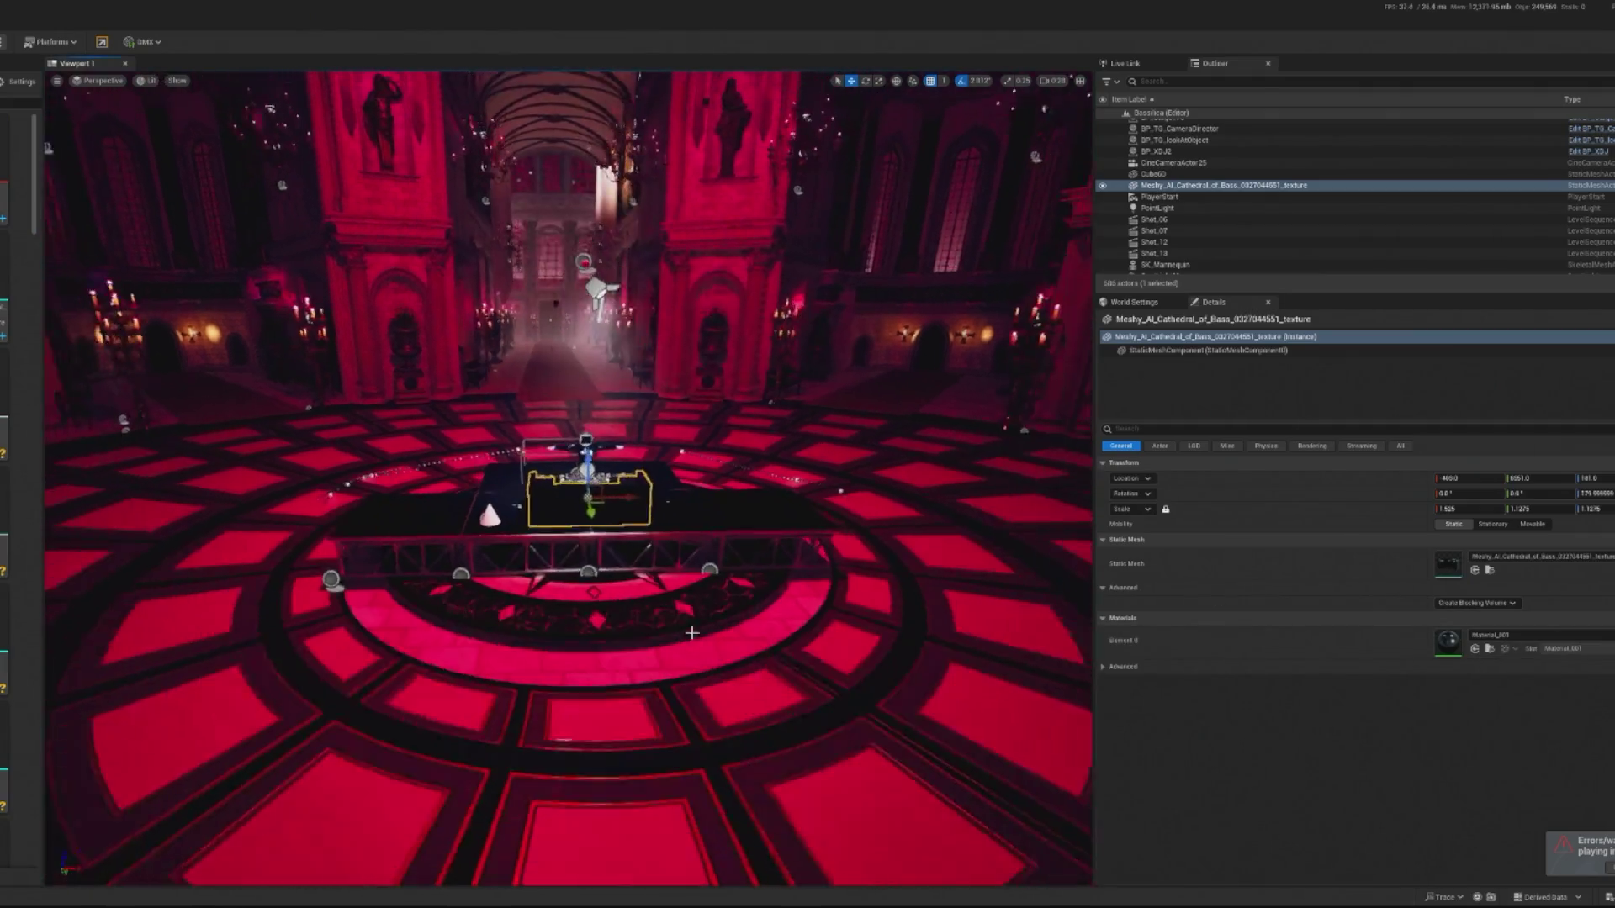
{"action": "left_click", "coordinate": [1474, 648]}
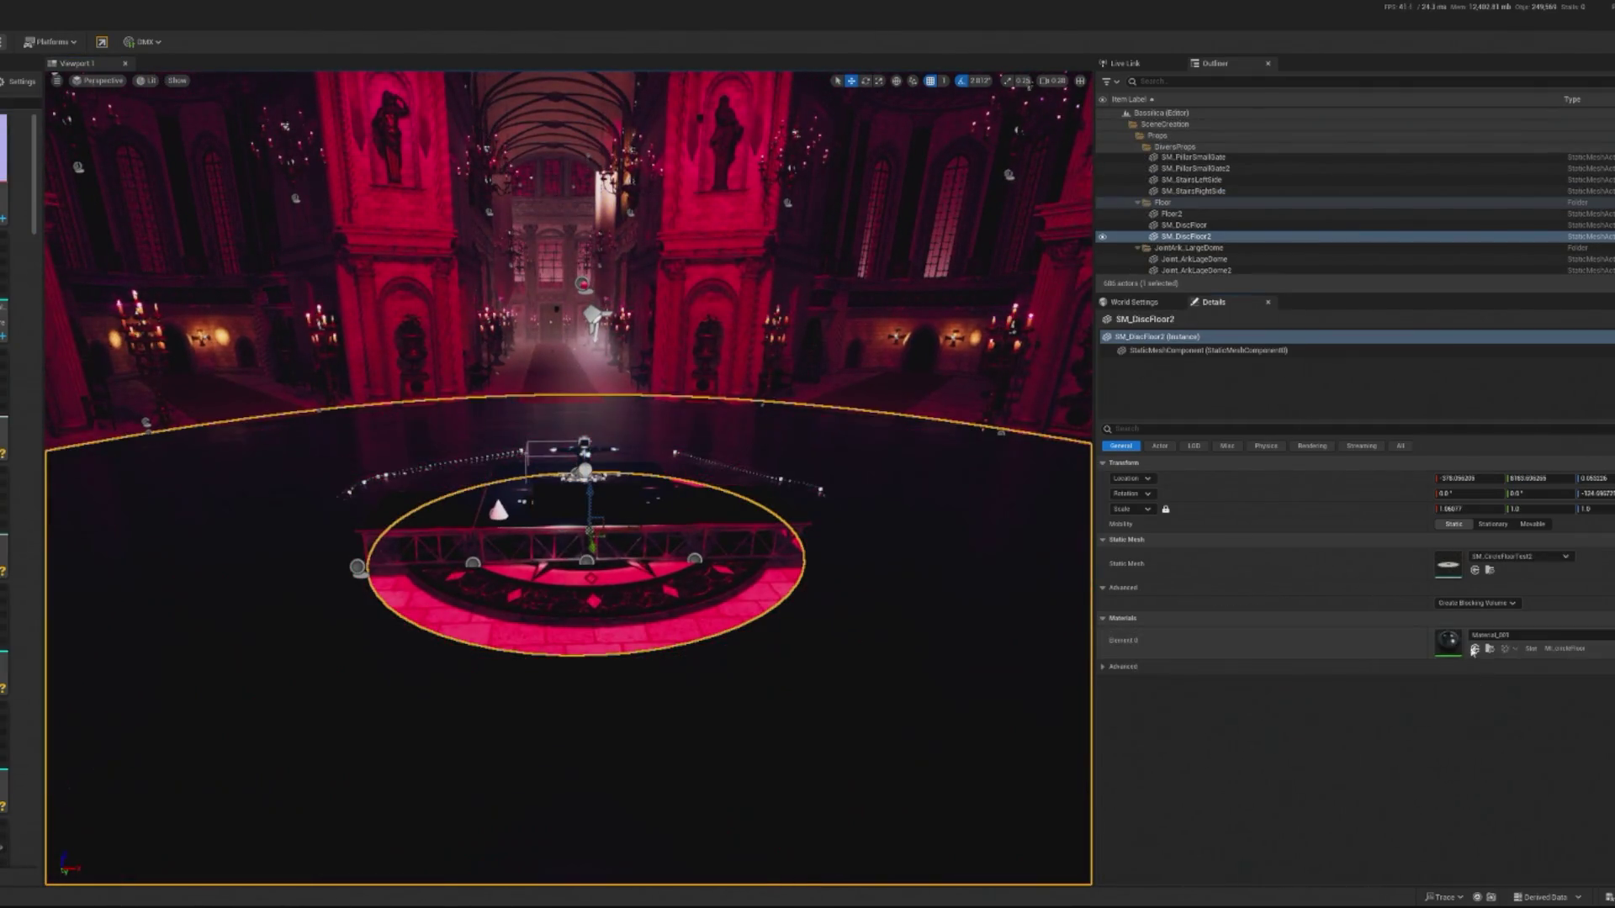
Check the disc floors and Floor2, play-test briefly, then undo the last floor material change.
{"action": "left_click_drag", "start_coordinate": [840, 623], "coordinate": [840, 505]}
{"action": "left_click", "coordinate": [751, 489]}
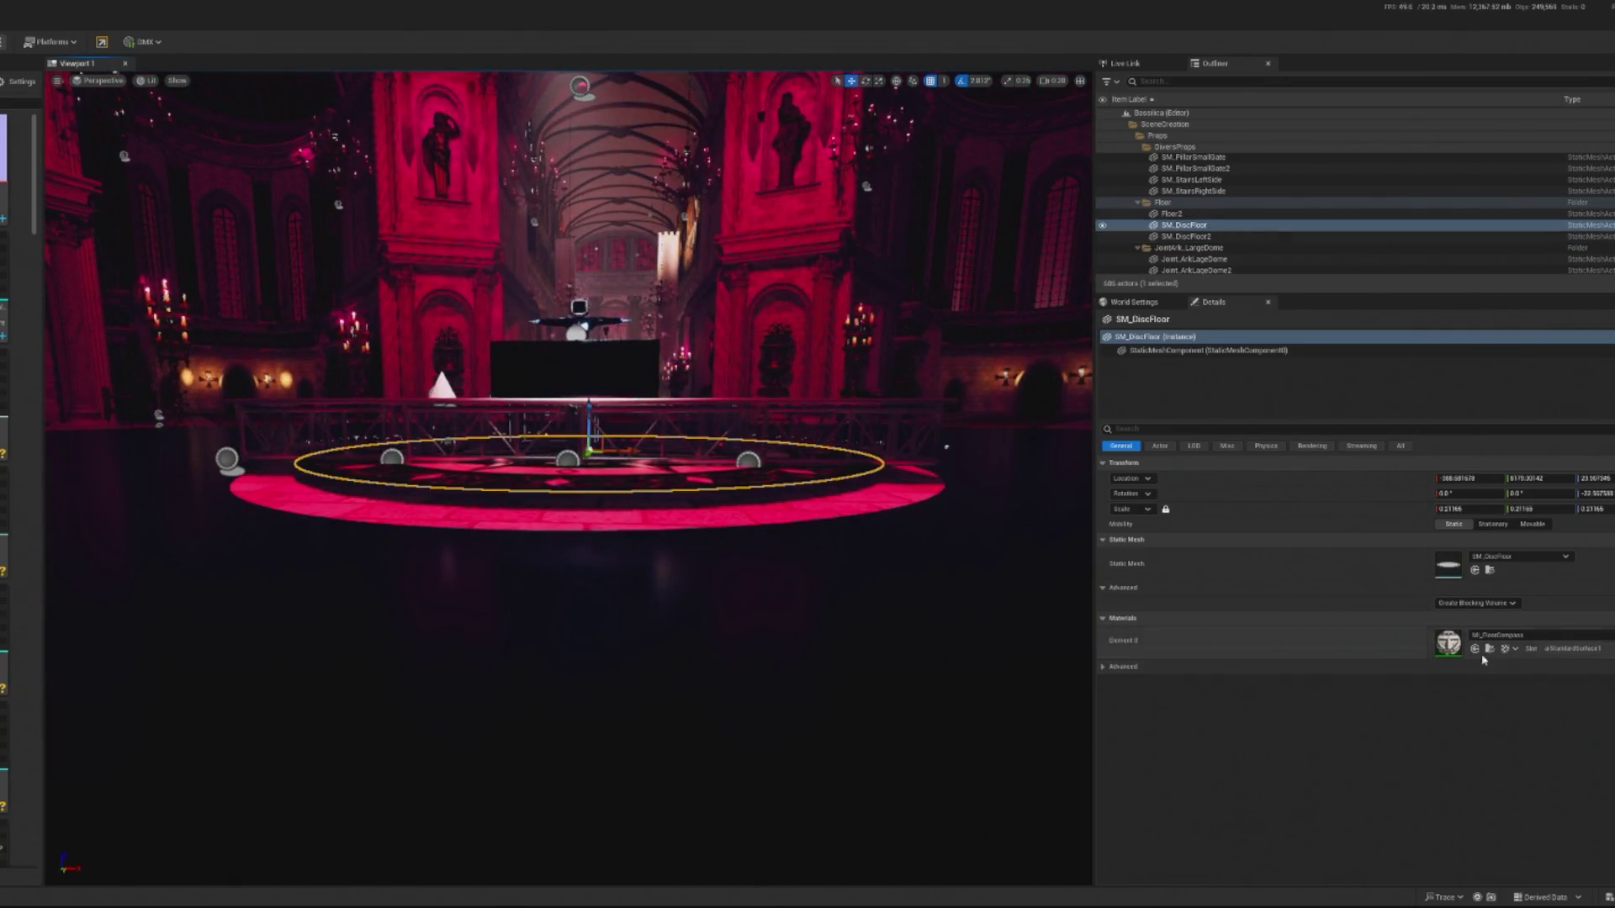
{"action": "left_click", "coordinate": [746, 501]}
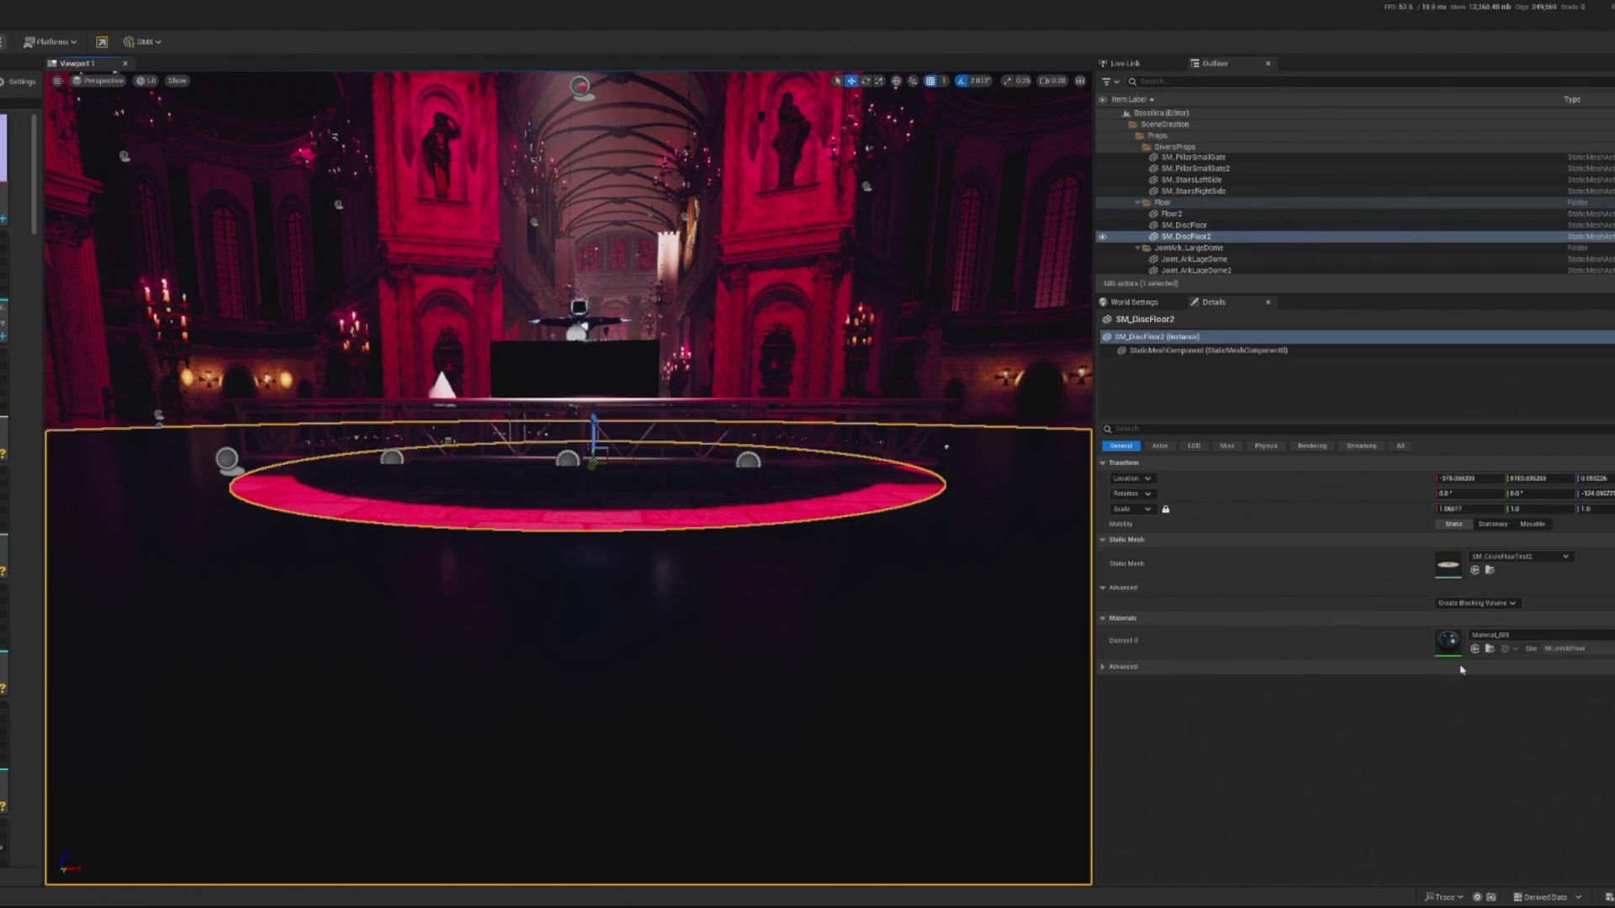
{"action": "left_click_drag", "start_coordinate": [588, 630], "coordinate": [546, 547]}
{"action": "left_click", "coordinate": [452, 421]}
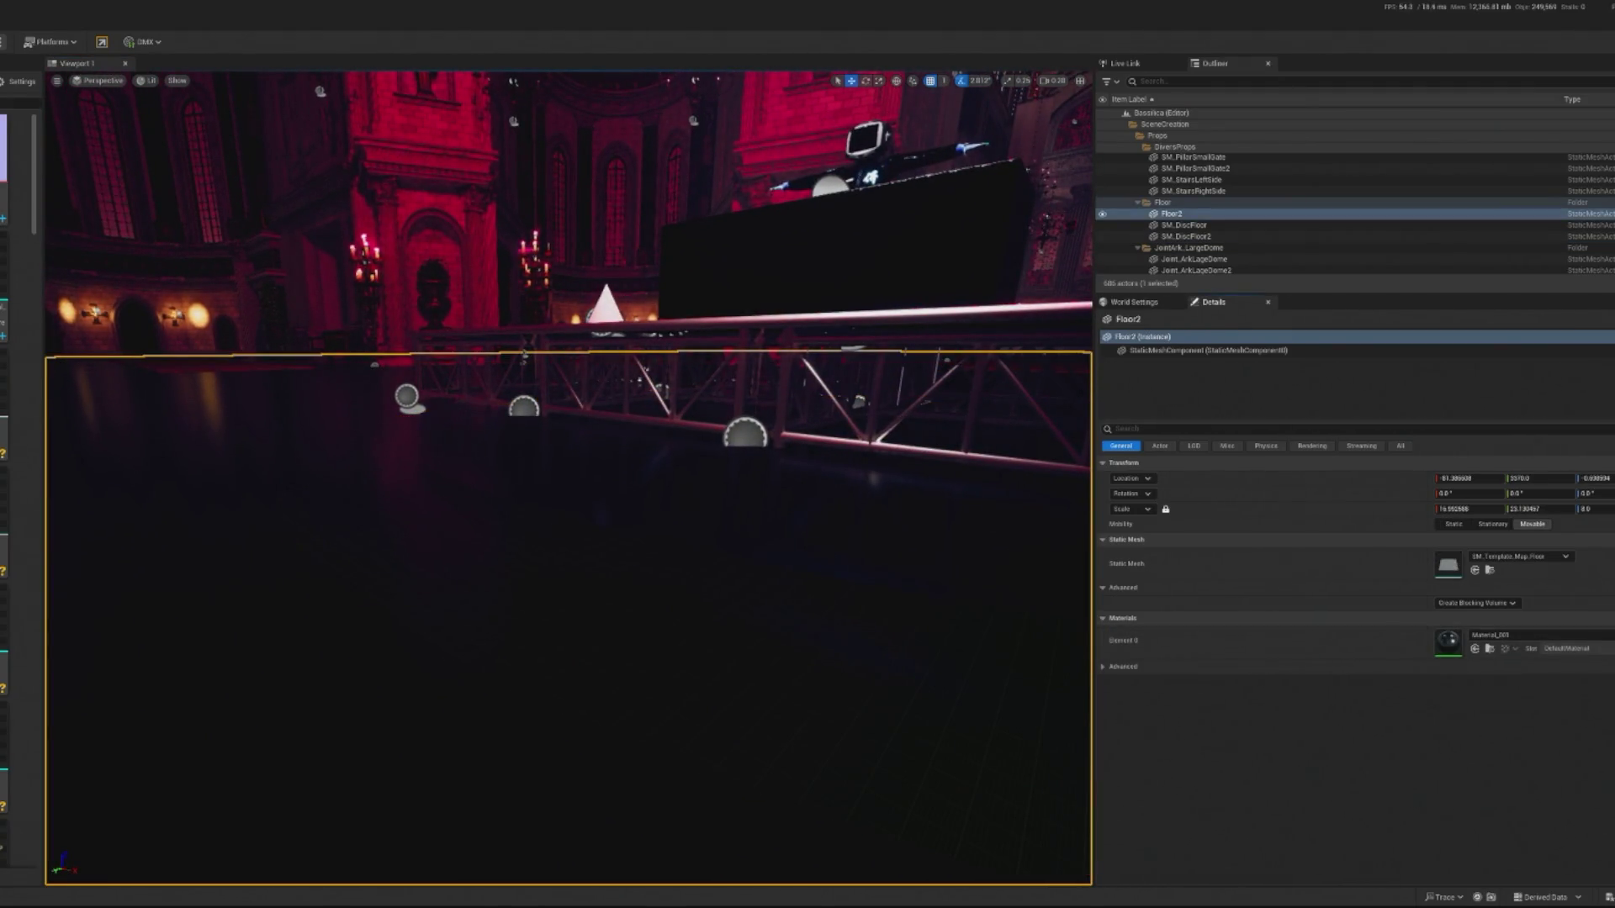
{"action": "key", "text": "alt+p"}
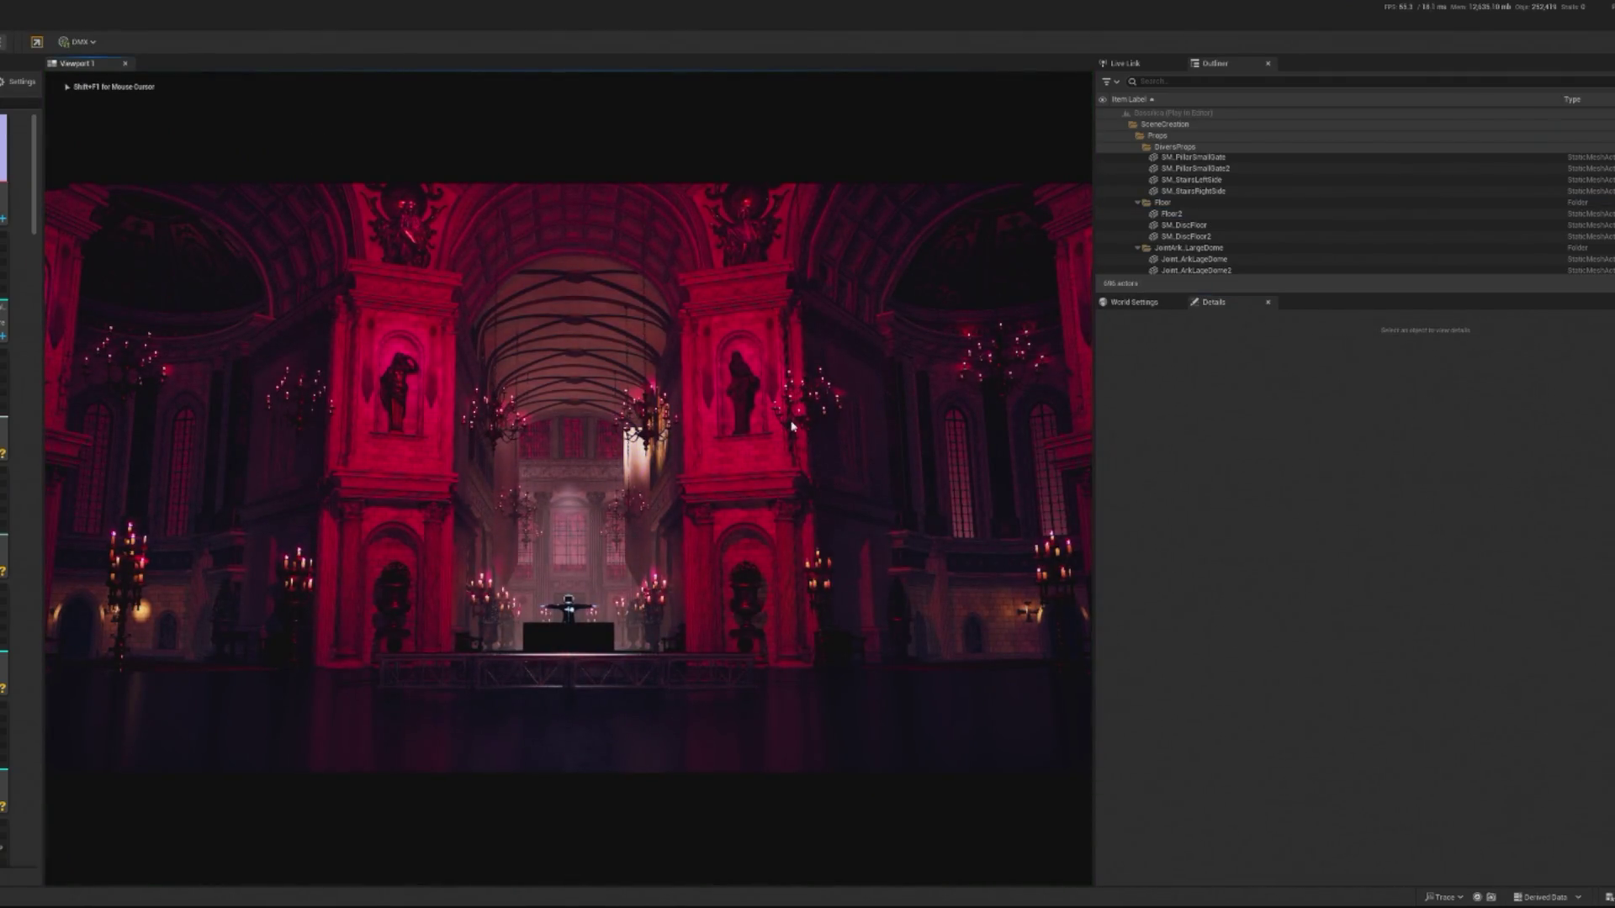
{"action": "key", "text": "Escape"}
{"action": "key", "text": "ctrl+z"}
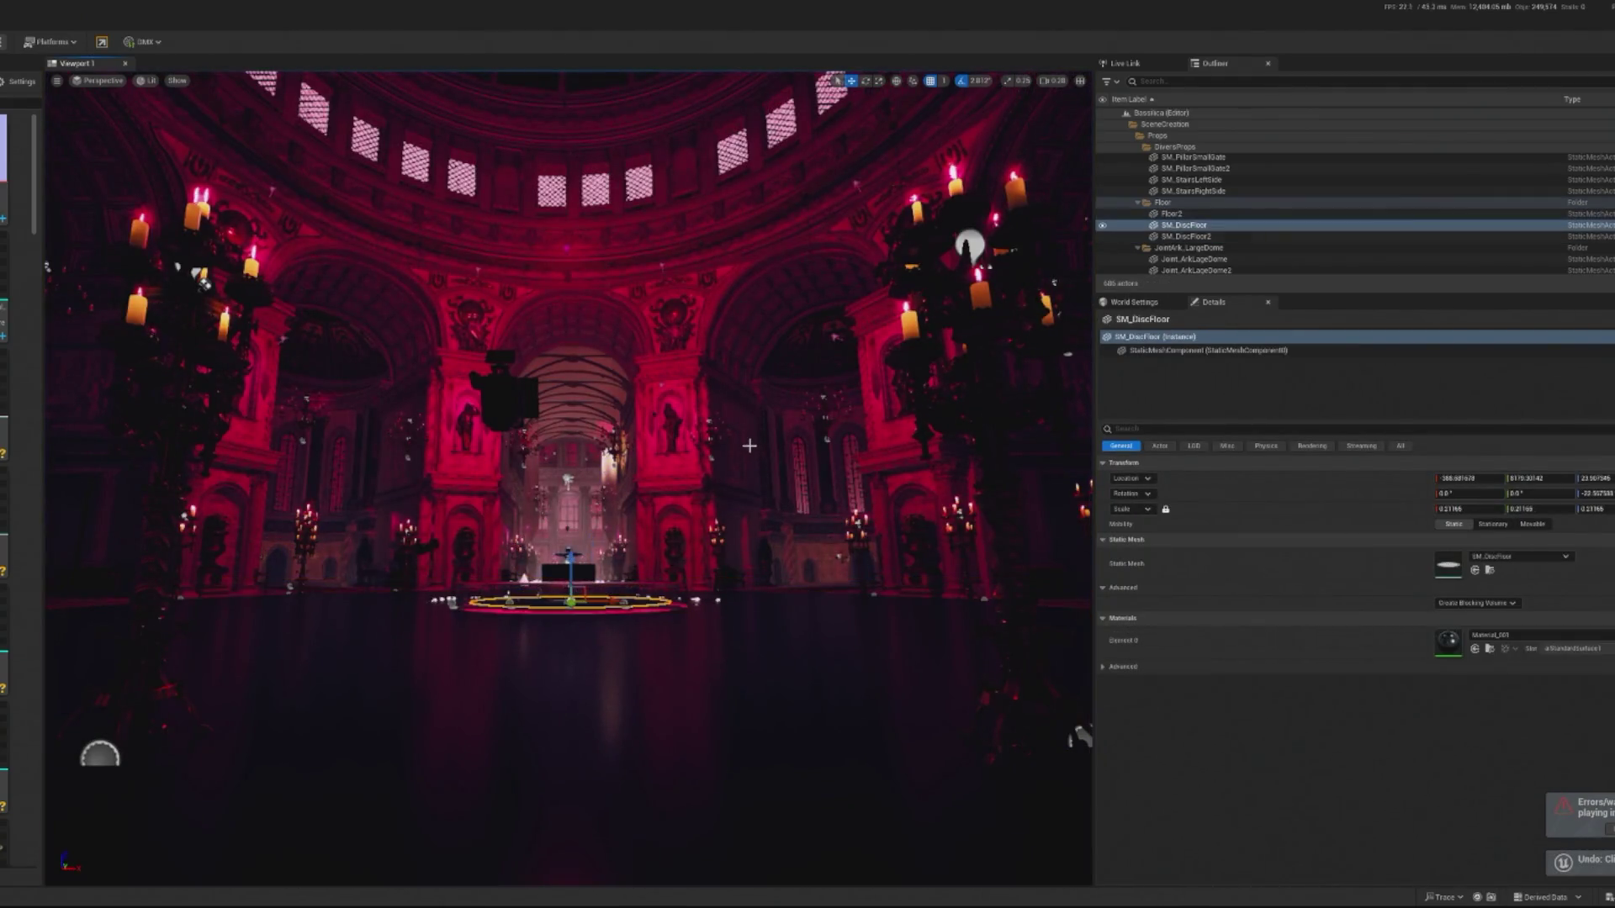
Widen SpotLight20's outer cone to about 54°, slide it, and raise attenuation radius to about 1122.
{"action": "mouse_move", "coordinate": [741, 419]}
{"action": "left_mouse_down"}
{"action": "mouse_move", "coordinate": [442, 621]}
{"action": "mouse_move", "coordinate": [350, 659]}
{"action": "mouse_move", "coordinate": [389, 703]}
{"action": "mouse_move", "coordinate": [397, 613]}
{"action": "left_mouse_up"}
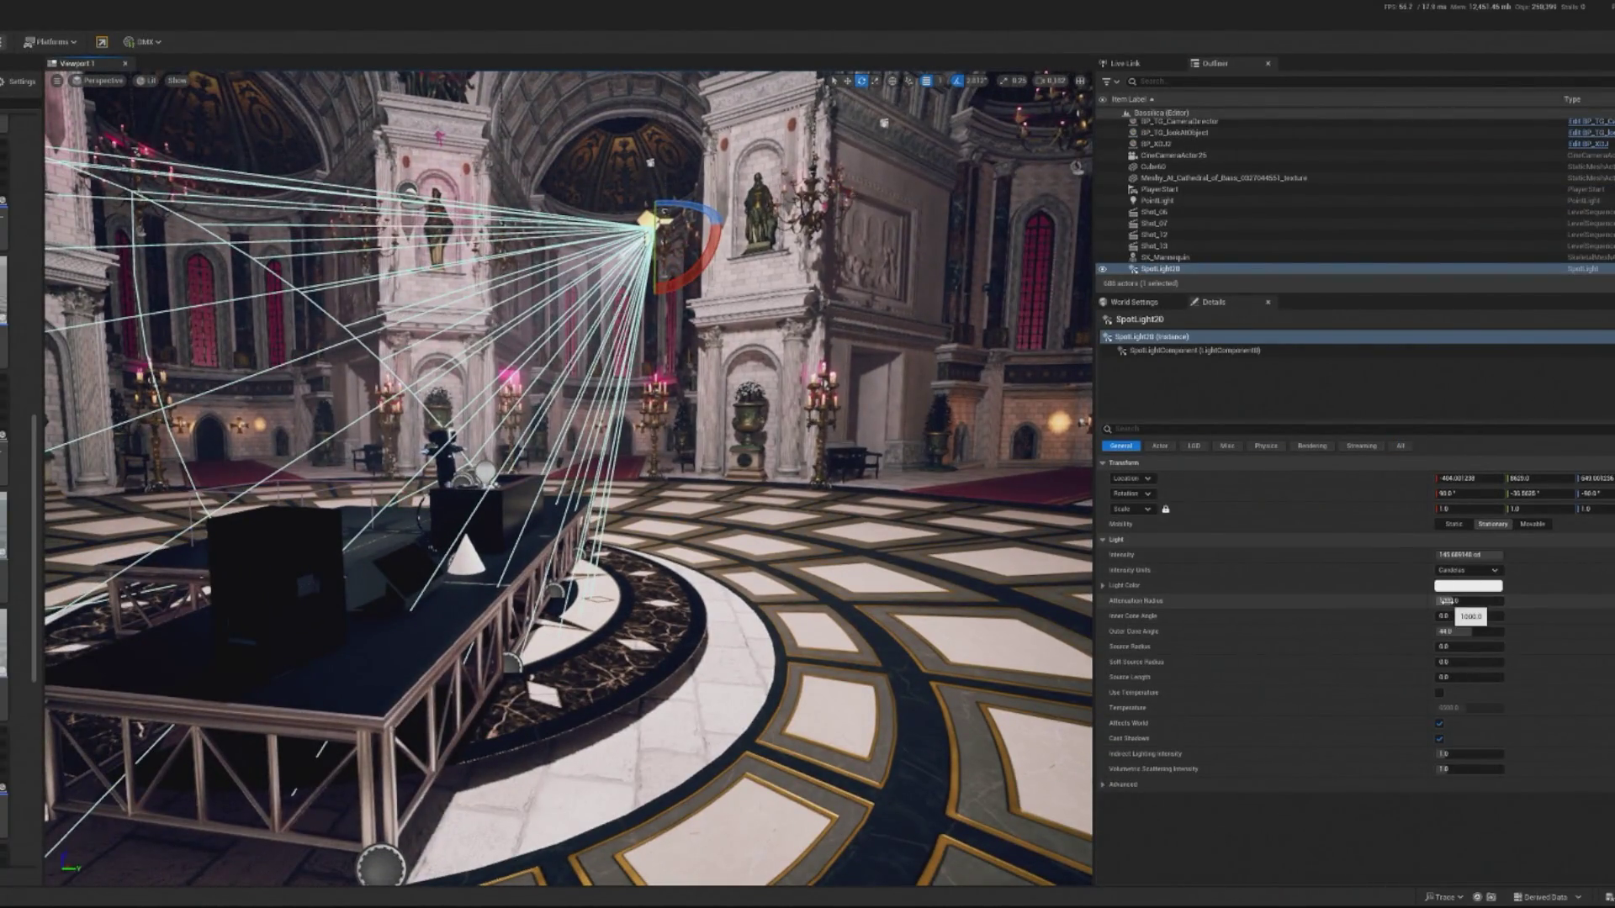
{"action": "mouse_move", "coordinate": [1463, 631]}
{"action": "left_mouse_down"}
{"action": "mouse_move", "coordinate": [1495, 631]}
{"action": "mouse_move", "coordinate": [1476, 631]}
{"action": "left_mouse_up"}
{"action": "key", "text": "w"}
{"action": "left_click_drag", "start_coordinate": [711, 226], "coordinate": [866, 219]}
{"action": "left_click_drag", "start_coordinate": [1467, 601], "coordinate": [1513, 601]}
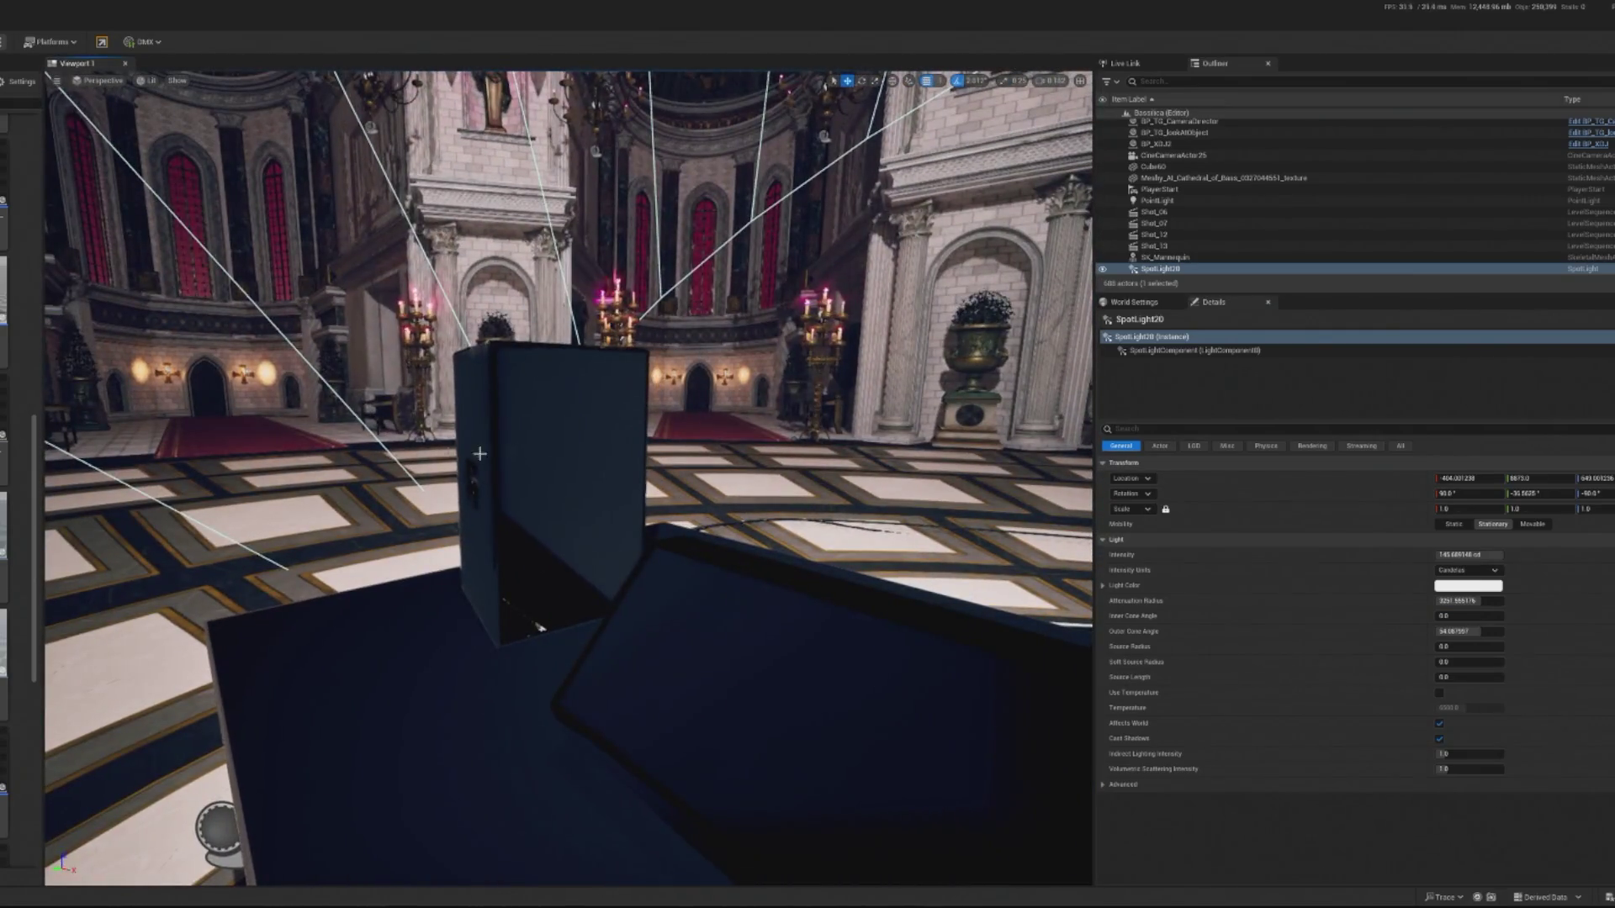
{"action": "left_click", "coordinate": [664, 639]}
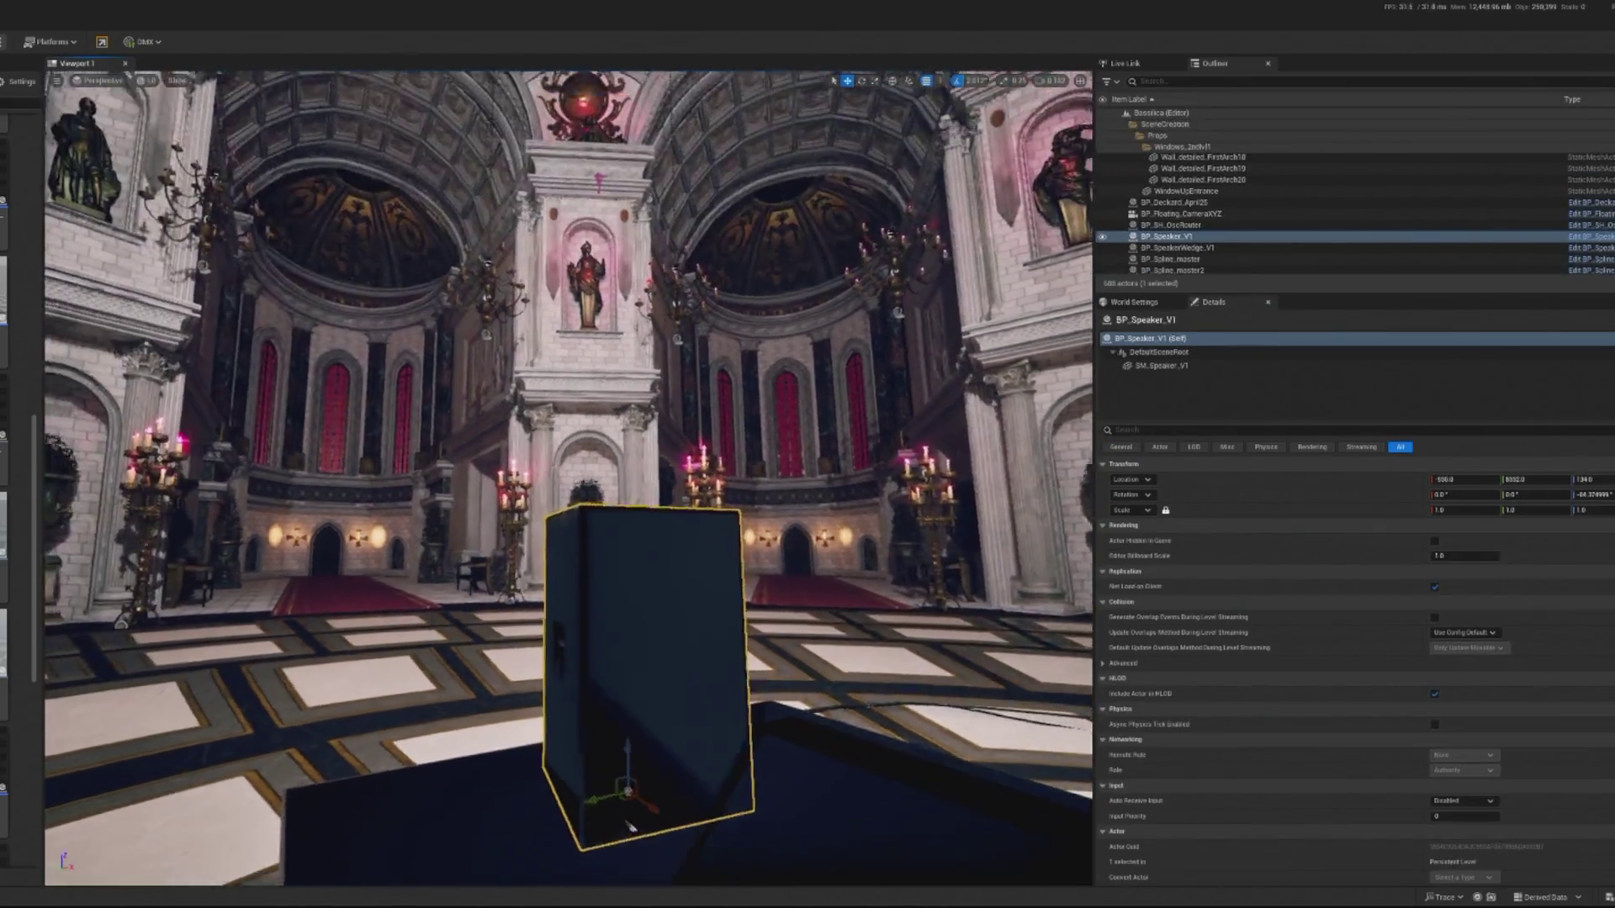
Rotate BP_Speaker_V1 about its vertical axis to a yaw of about -123.75°.
{"action": "key", "text": "f"}
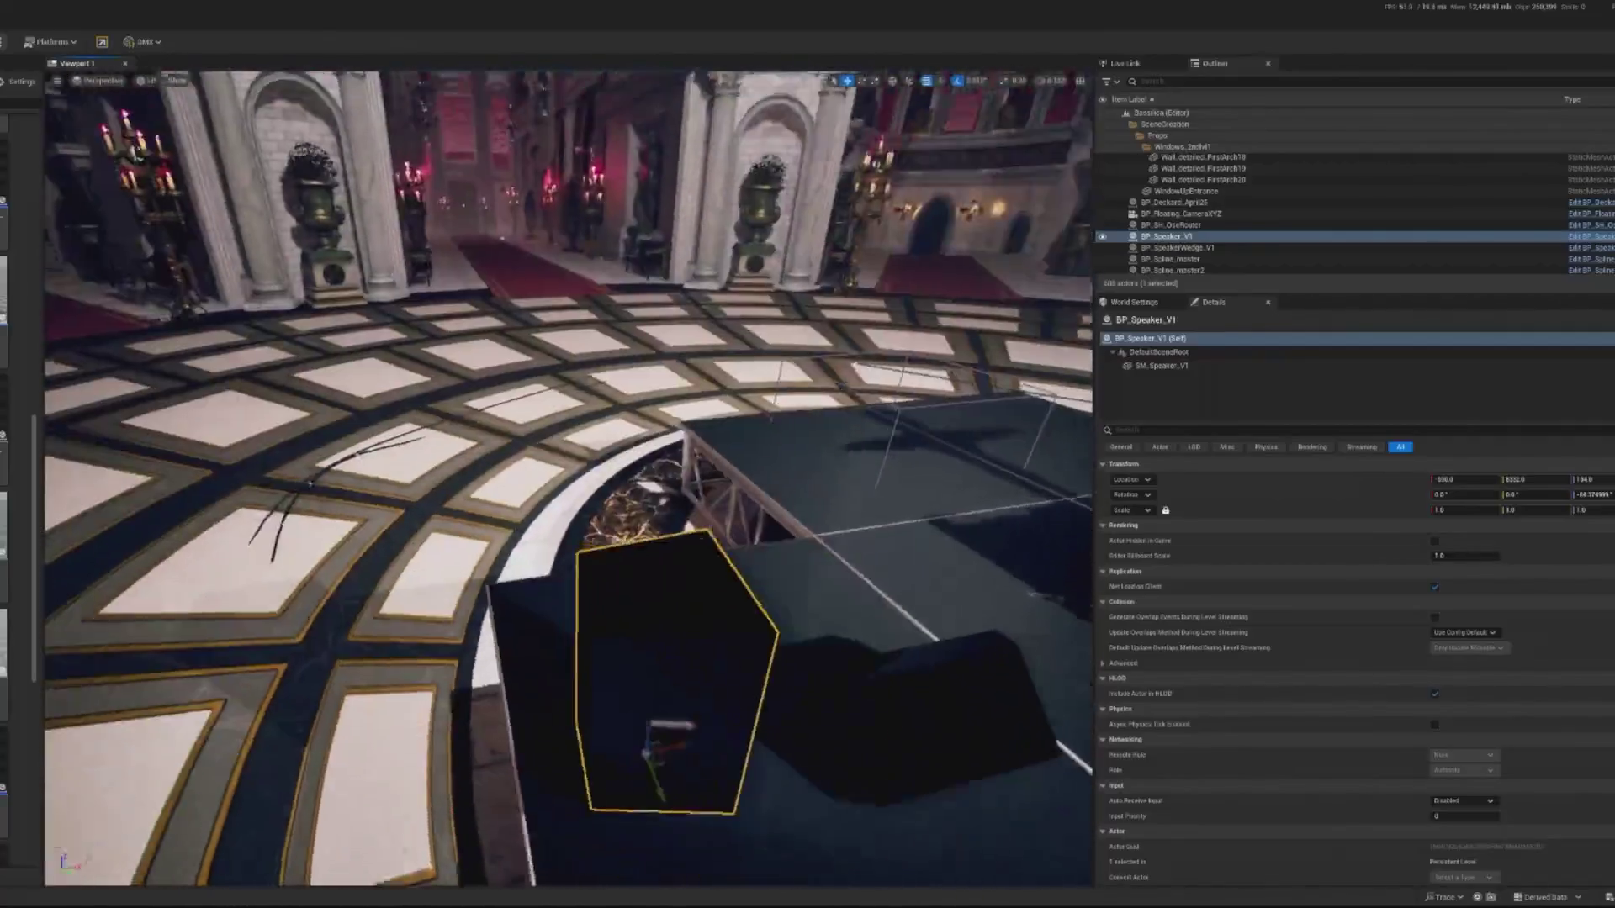
{"action": "key", "text": "e"}
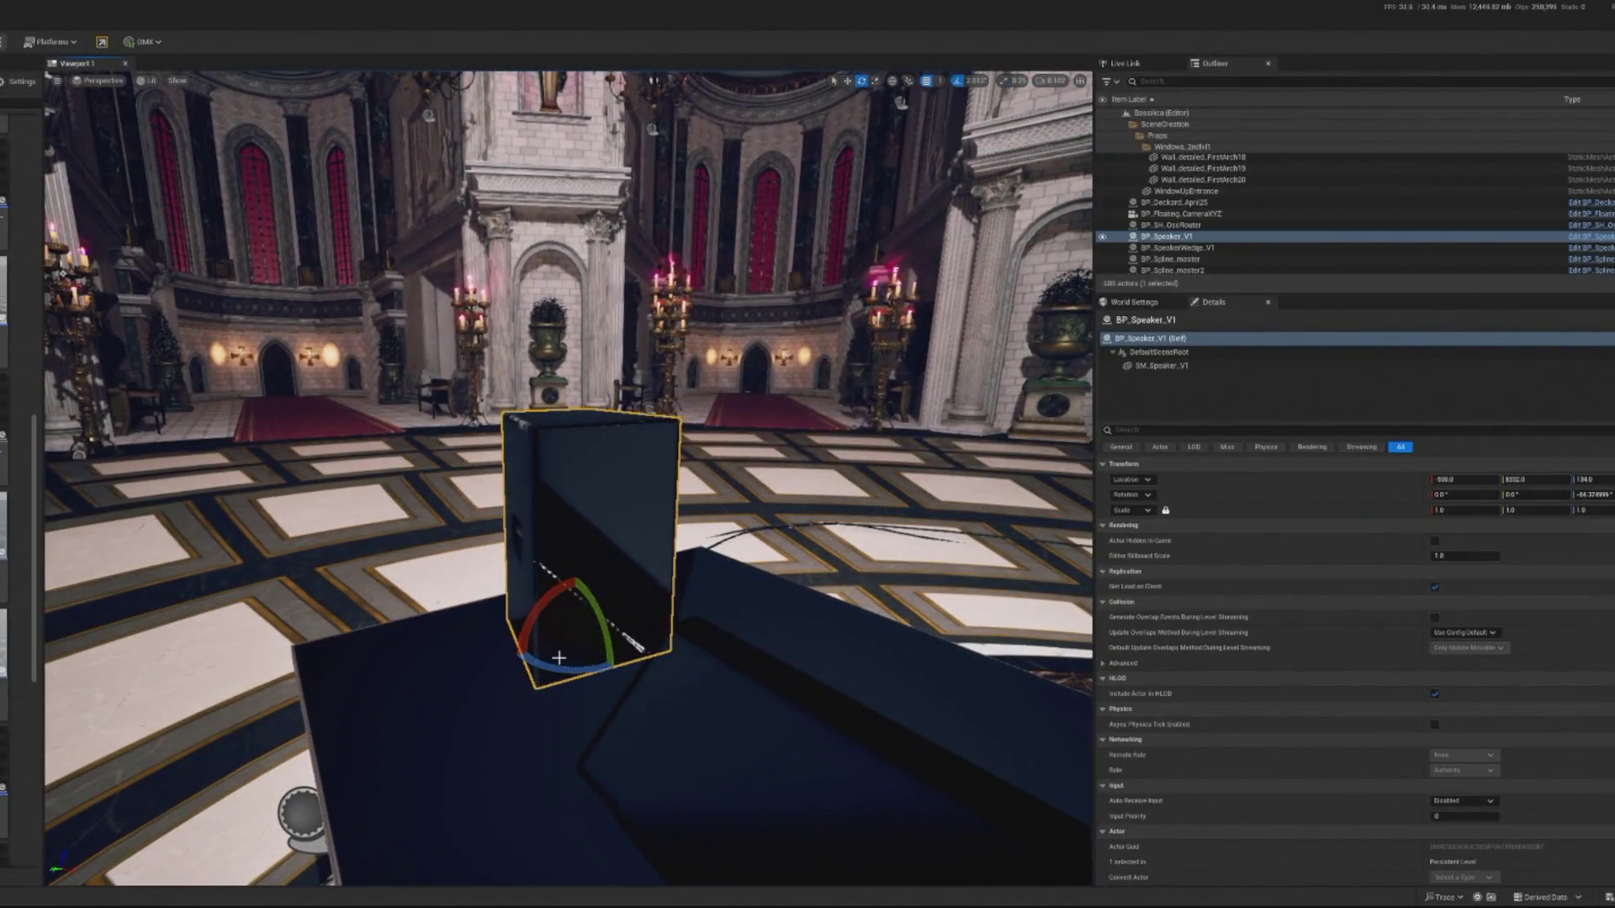
{"action": "left_click", "coordinate": [594, 432]}
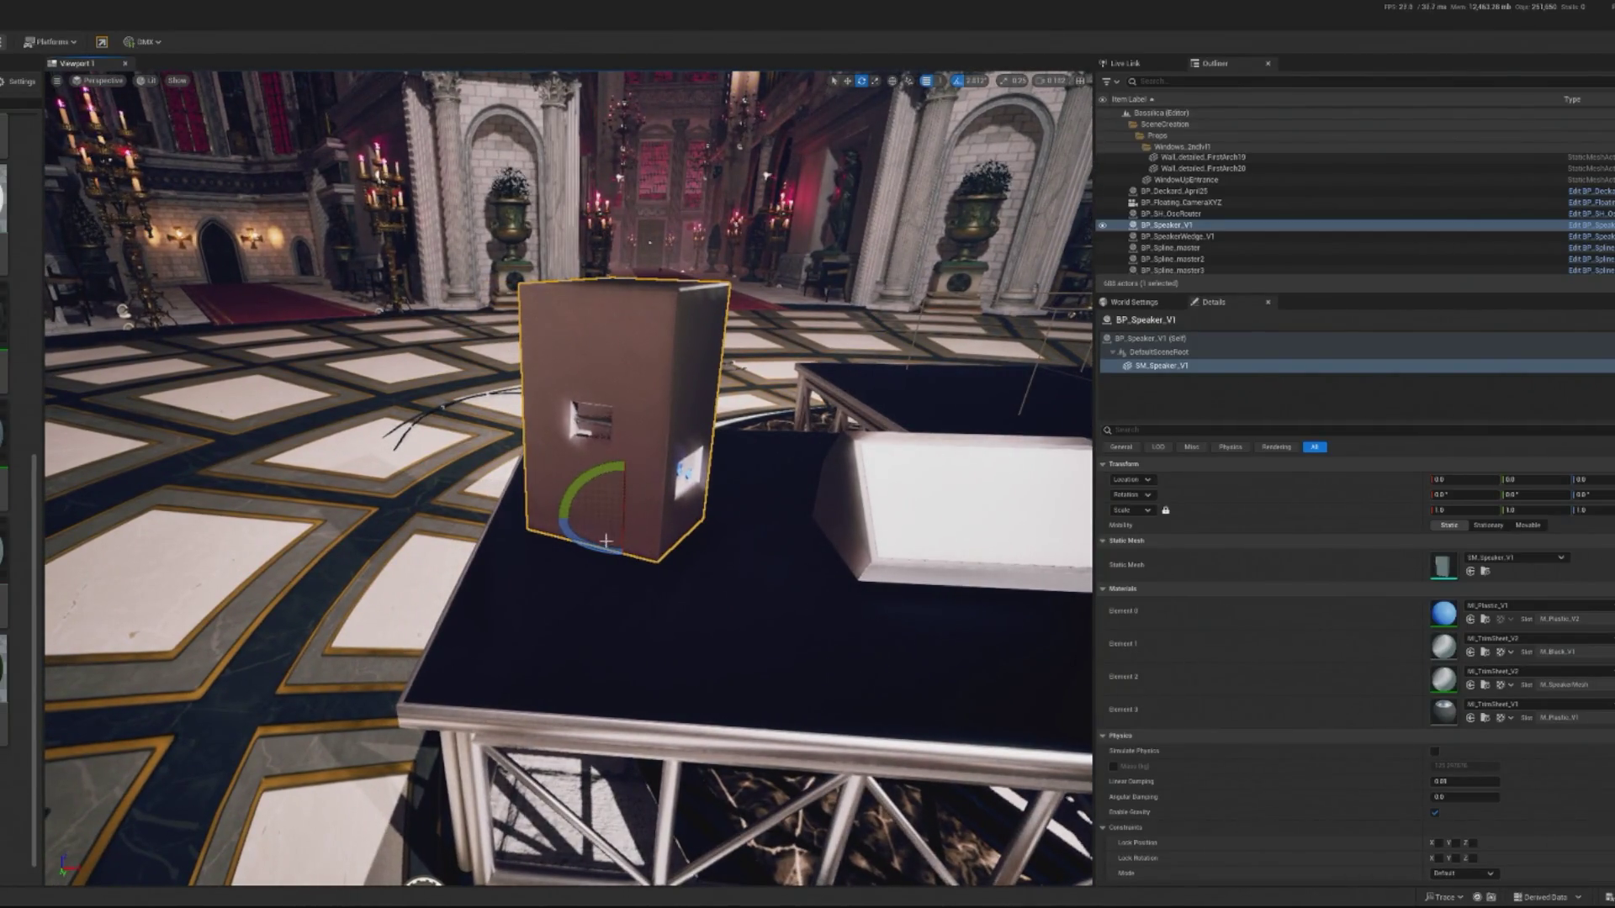
{"action": "left_click_drag", "start_coordinate": [581, 546], "coordinate": [652, 504]}
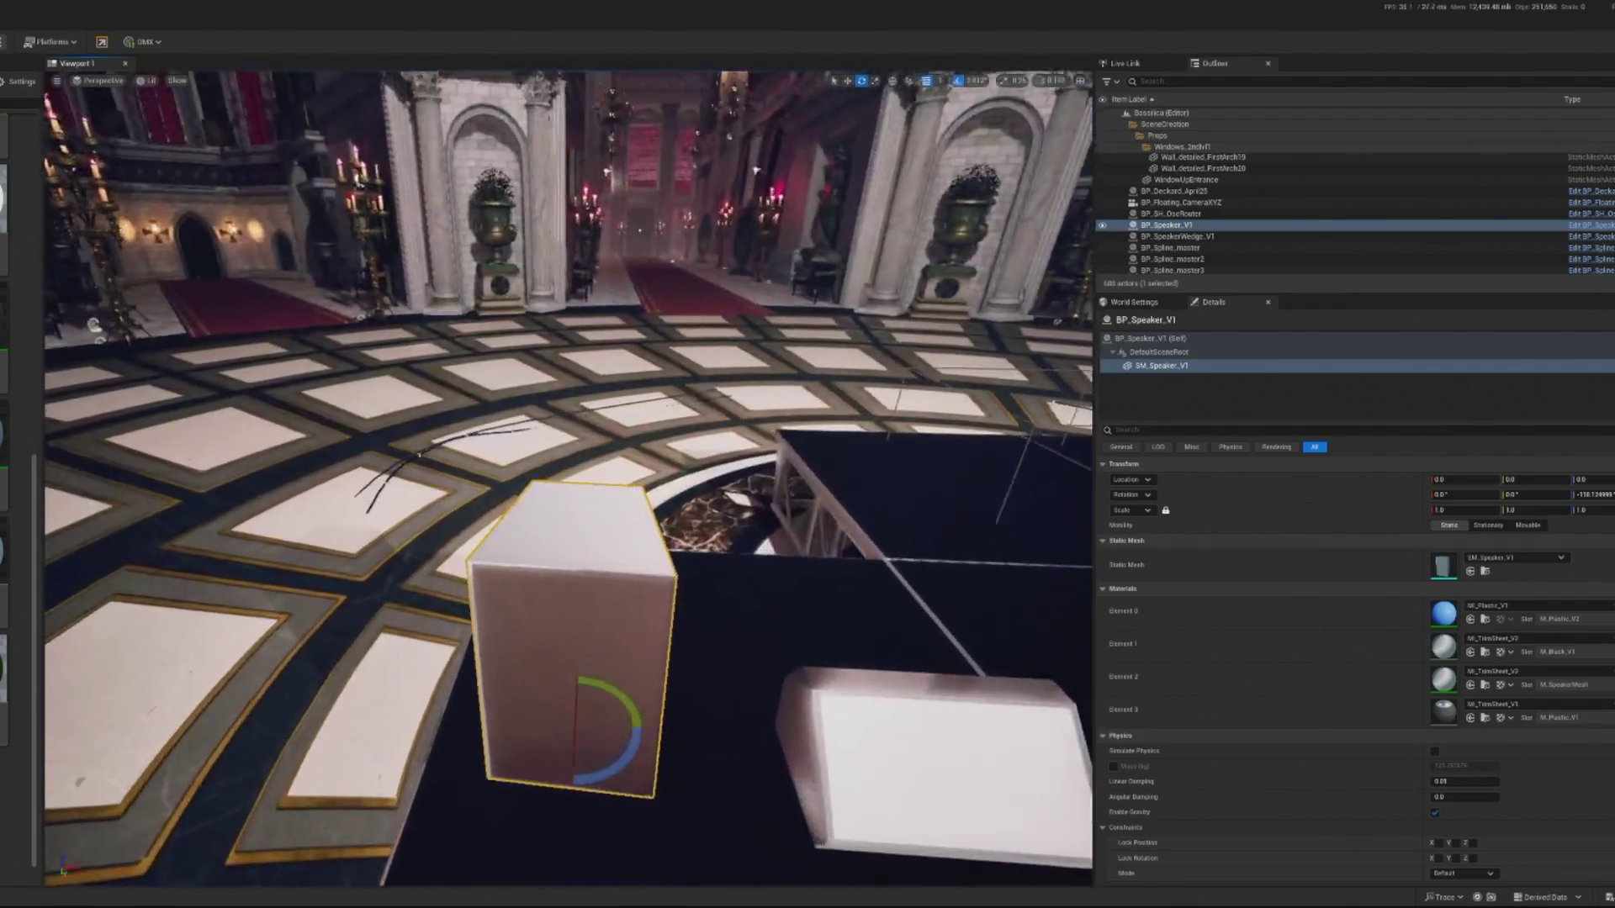
{"action": "key", "text": "w"}
{"action": "key", "text": "e"}
{"action": "mouse_move", "coordinate": [644, 631]}
{"action": "left_mouse_down"}
{"action": "mouse_move", "coordinate": [649, 608]}
{"action": "mouse_move", "coordinate": [623, 601]}
{"action": "mouse_move", "coordinate": [337, 576]}
{"action": "mouse_move", "coordinate": [555, 526]}
{"action": "left_mouse_up"}
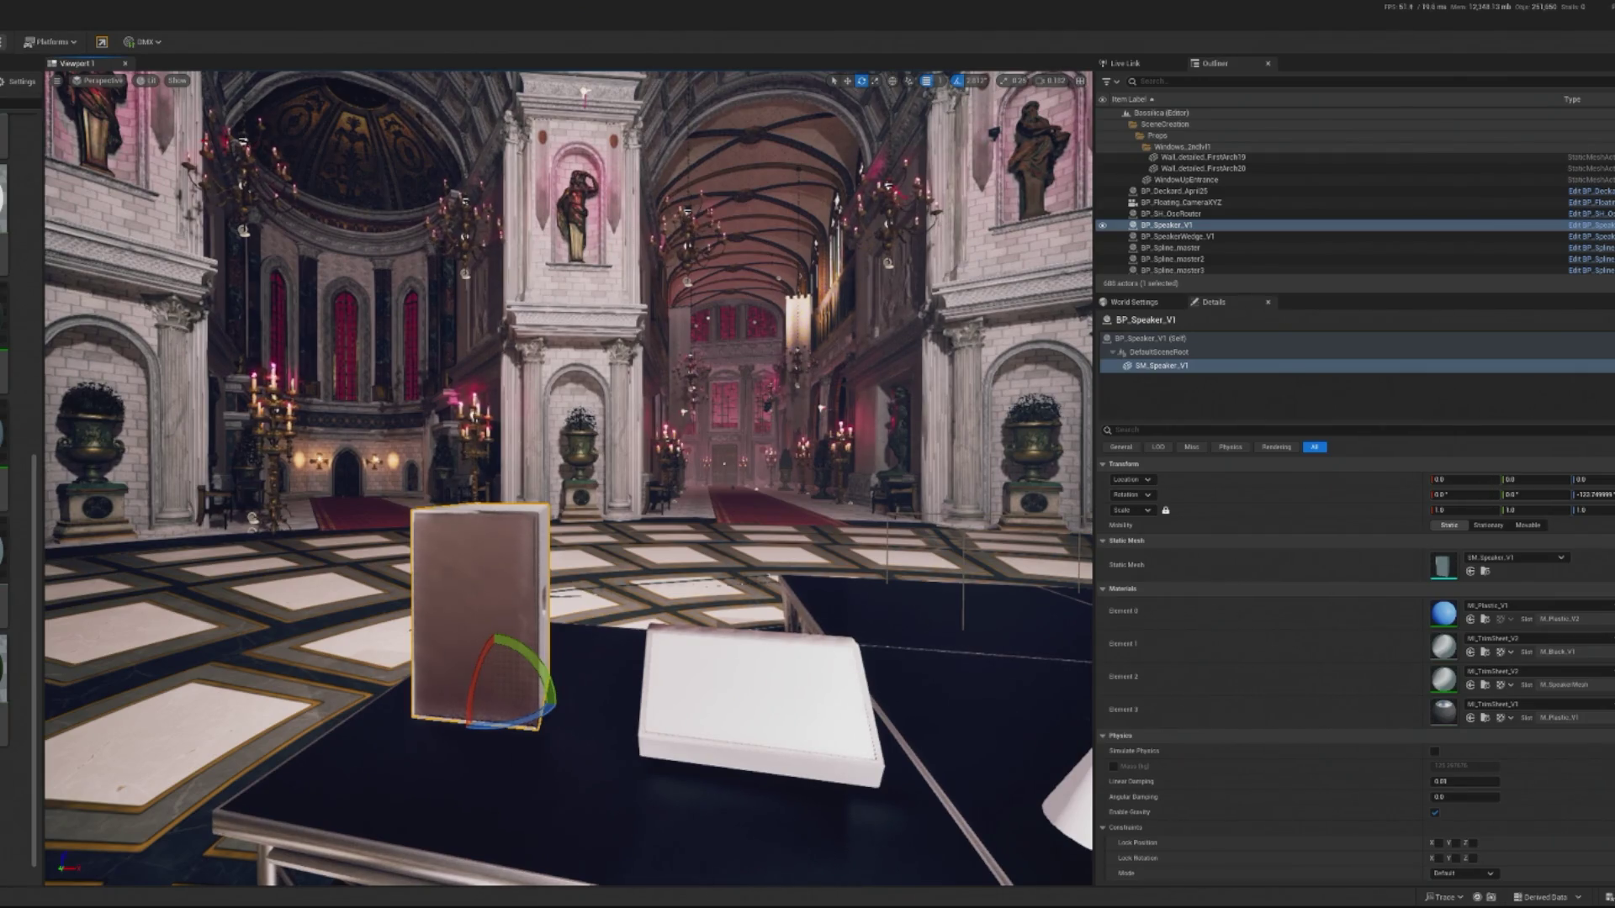
Frame the speaker, orbit down across the stage, and select BP_Stage_V5.
{"action": "key", "text": "f"}
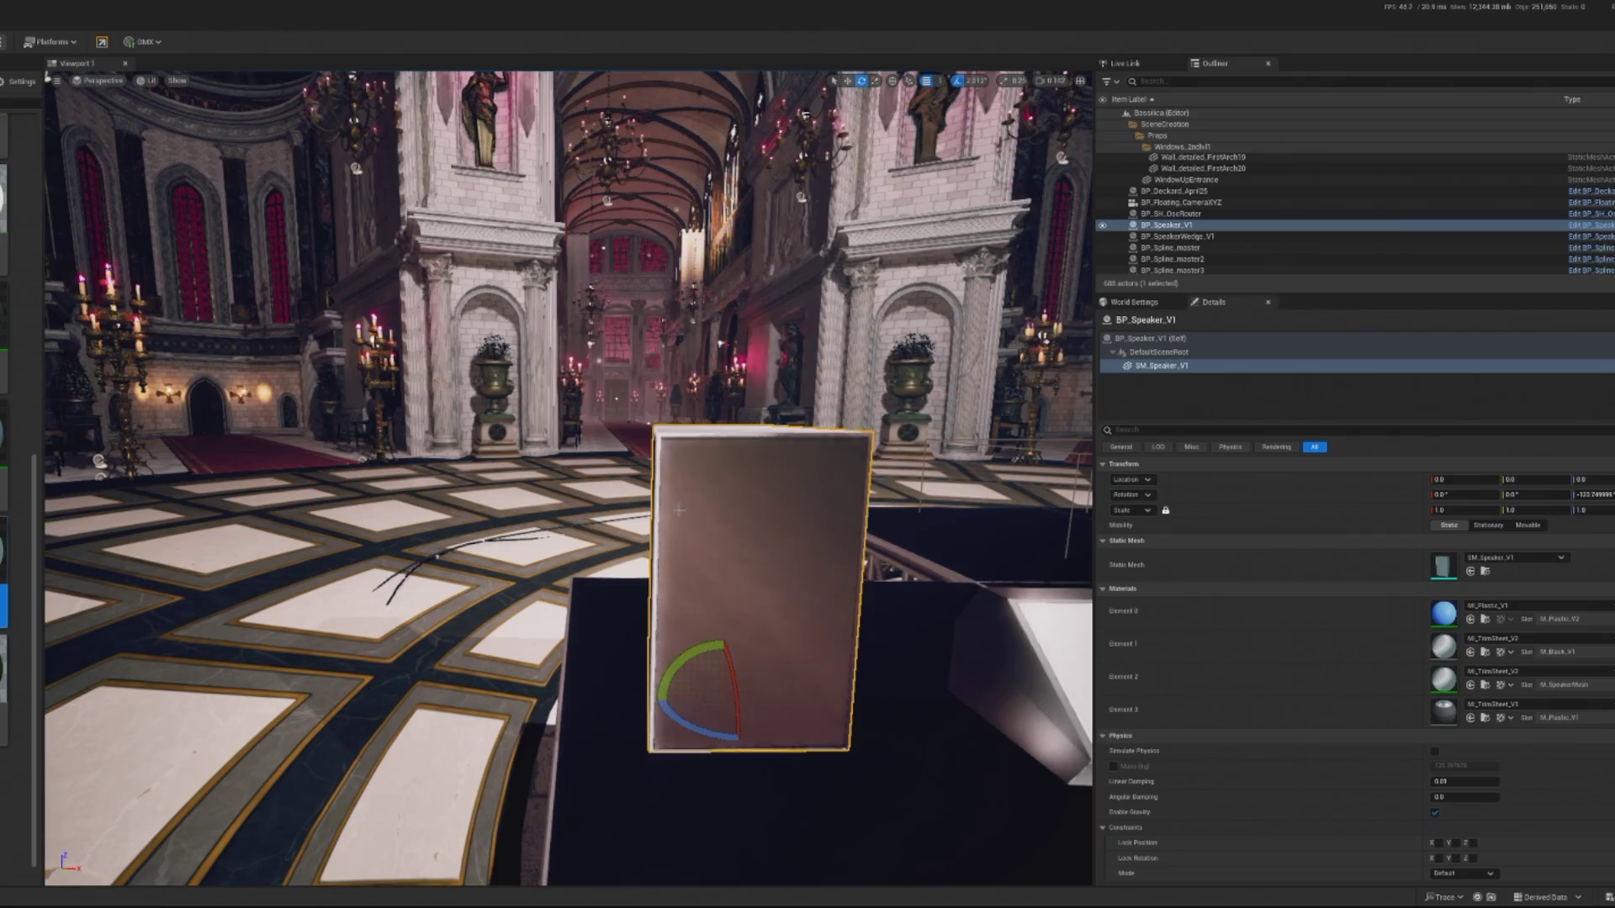
{"action": "key", "text": "f"}
{"action": "left_click_drag", "start_coordinate": [114, 602], "coordinate": [219, 471]}
{"action": "left_click_drag", "start_coordinate": [656, 530], "coordinate": [656, 437]}
{"action": "left_click", "coordinate": [801, 549]}
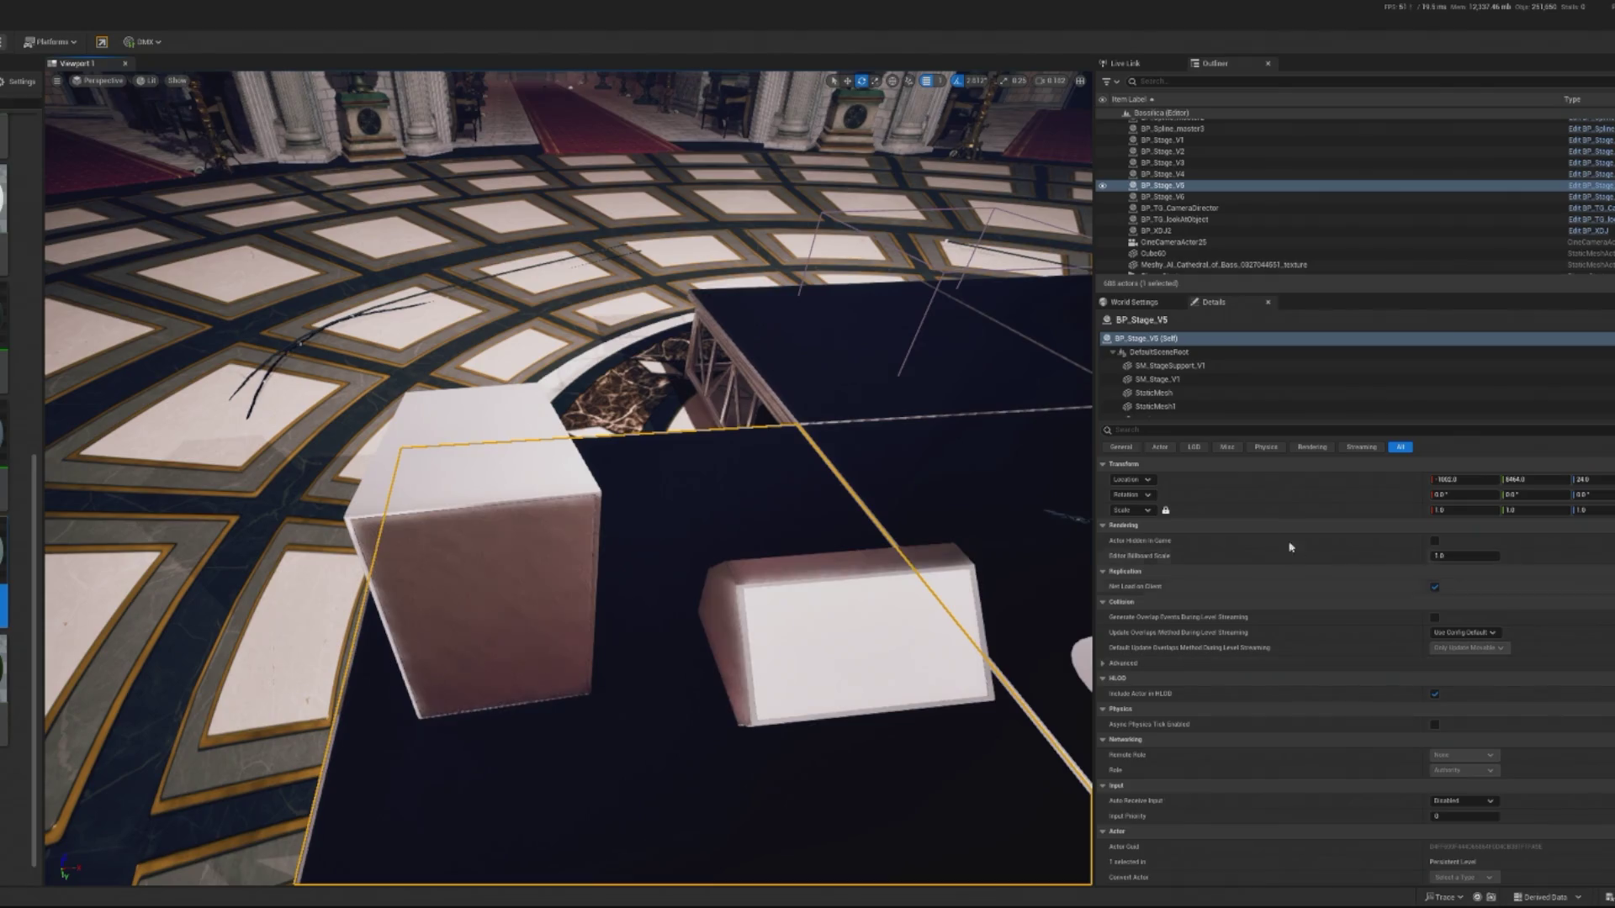
Use the left speaker's context menu, then save the Bassilica map.
{"action": "right_click", "coordinate": [492, 534]}
{"action": "left_click", "coordinate": [553, 181]}
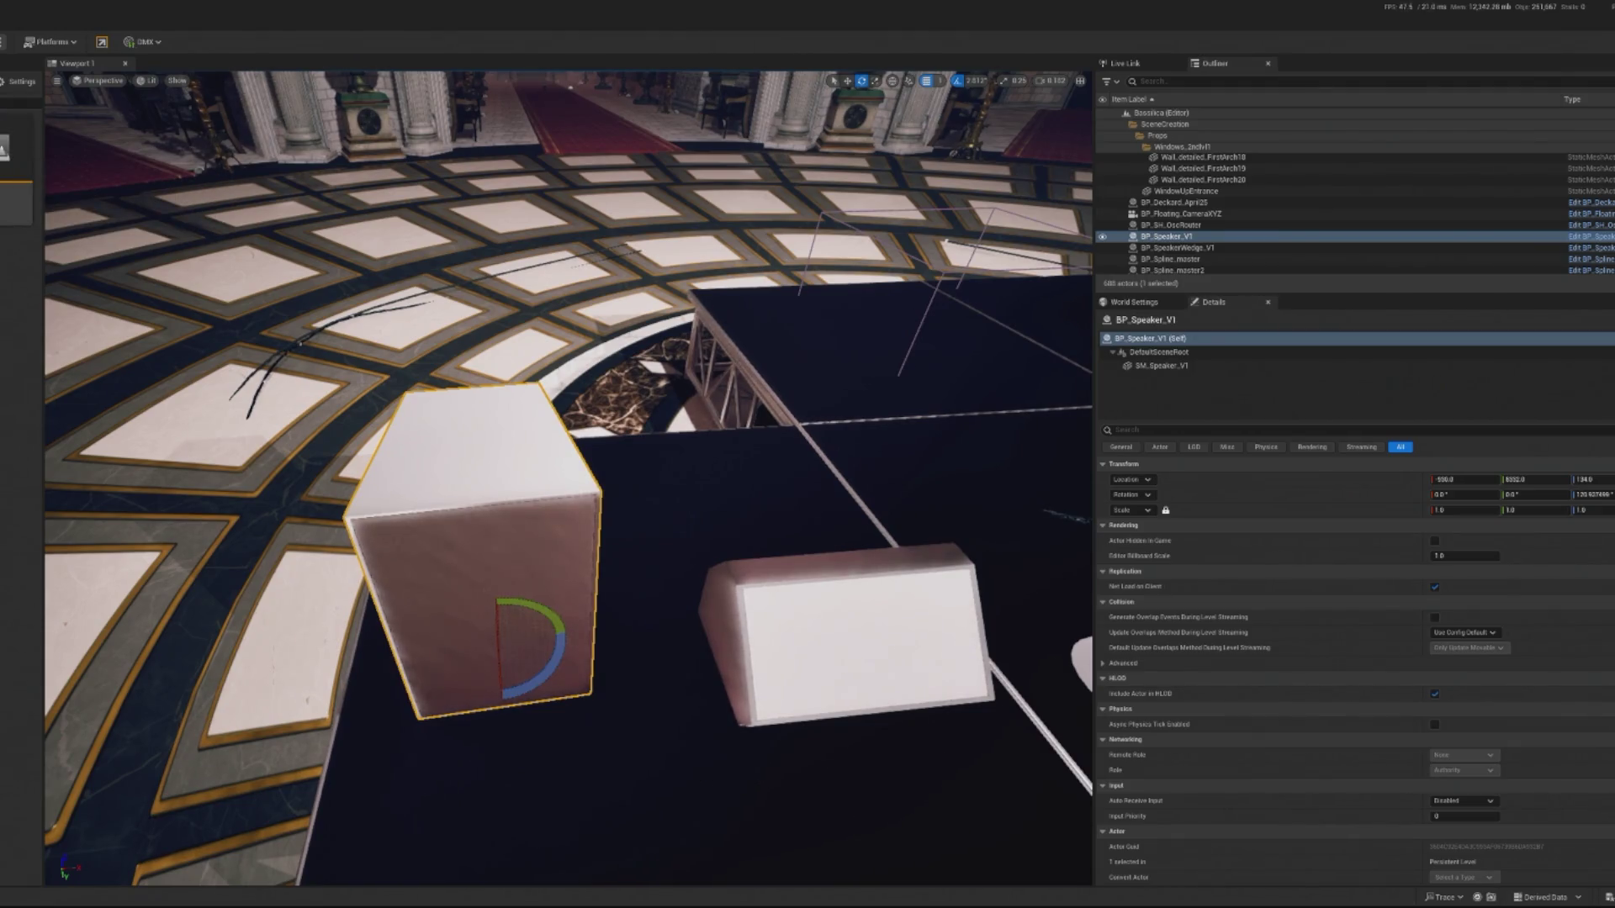
{"action": "key", "text": "ctrl+s"}
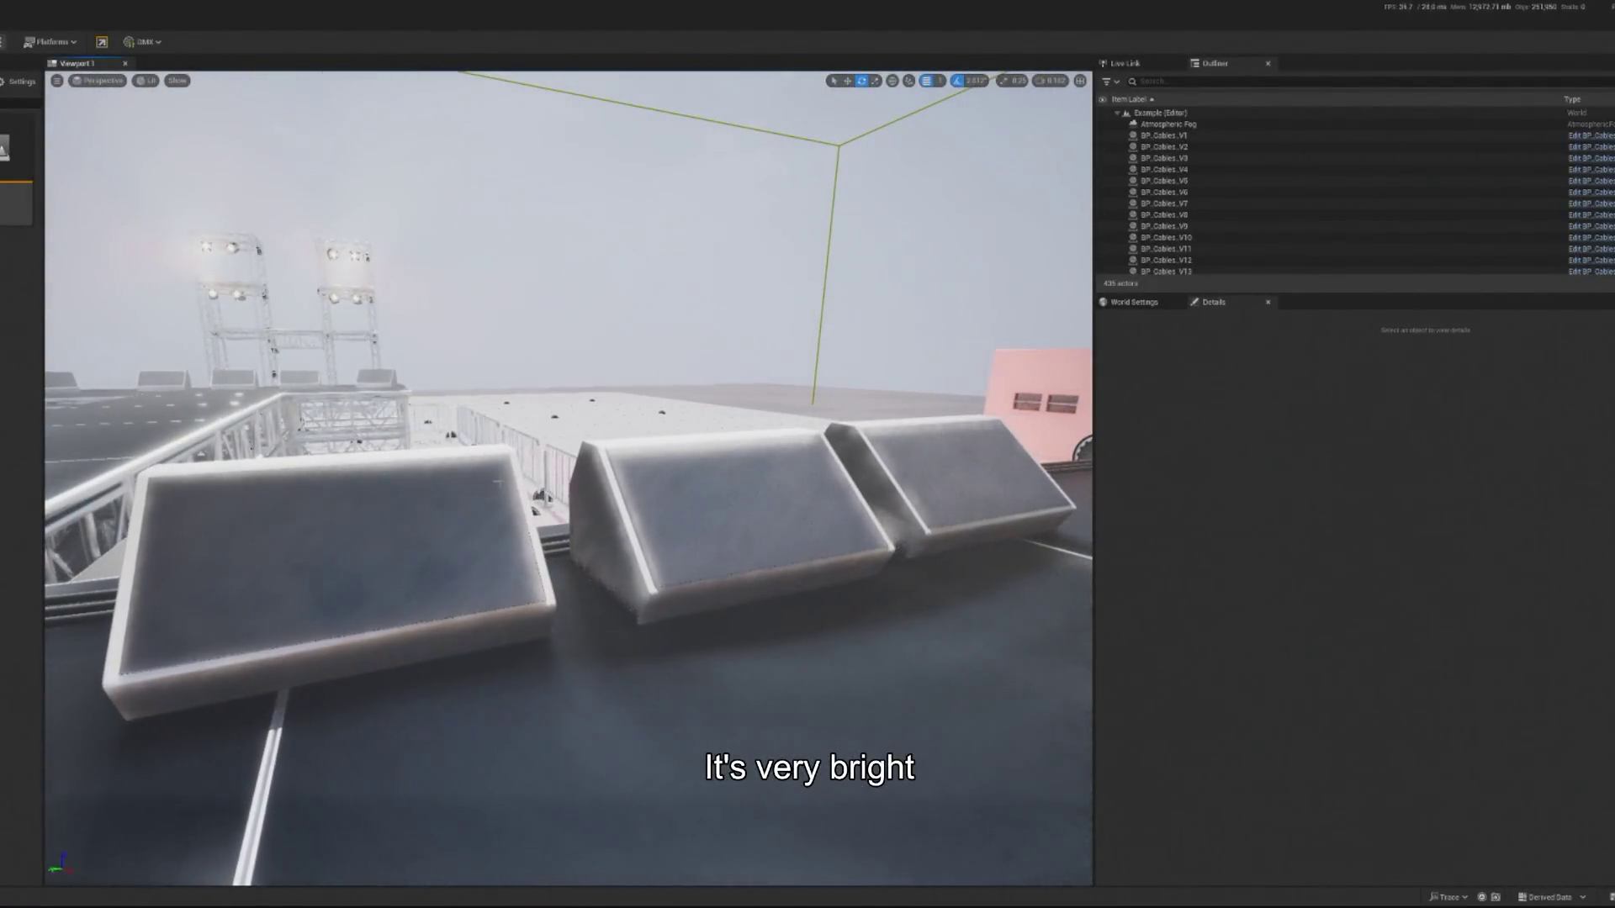
{"action": "left_click", "coordinate": [420, 546]}
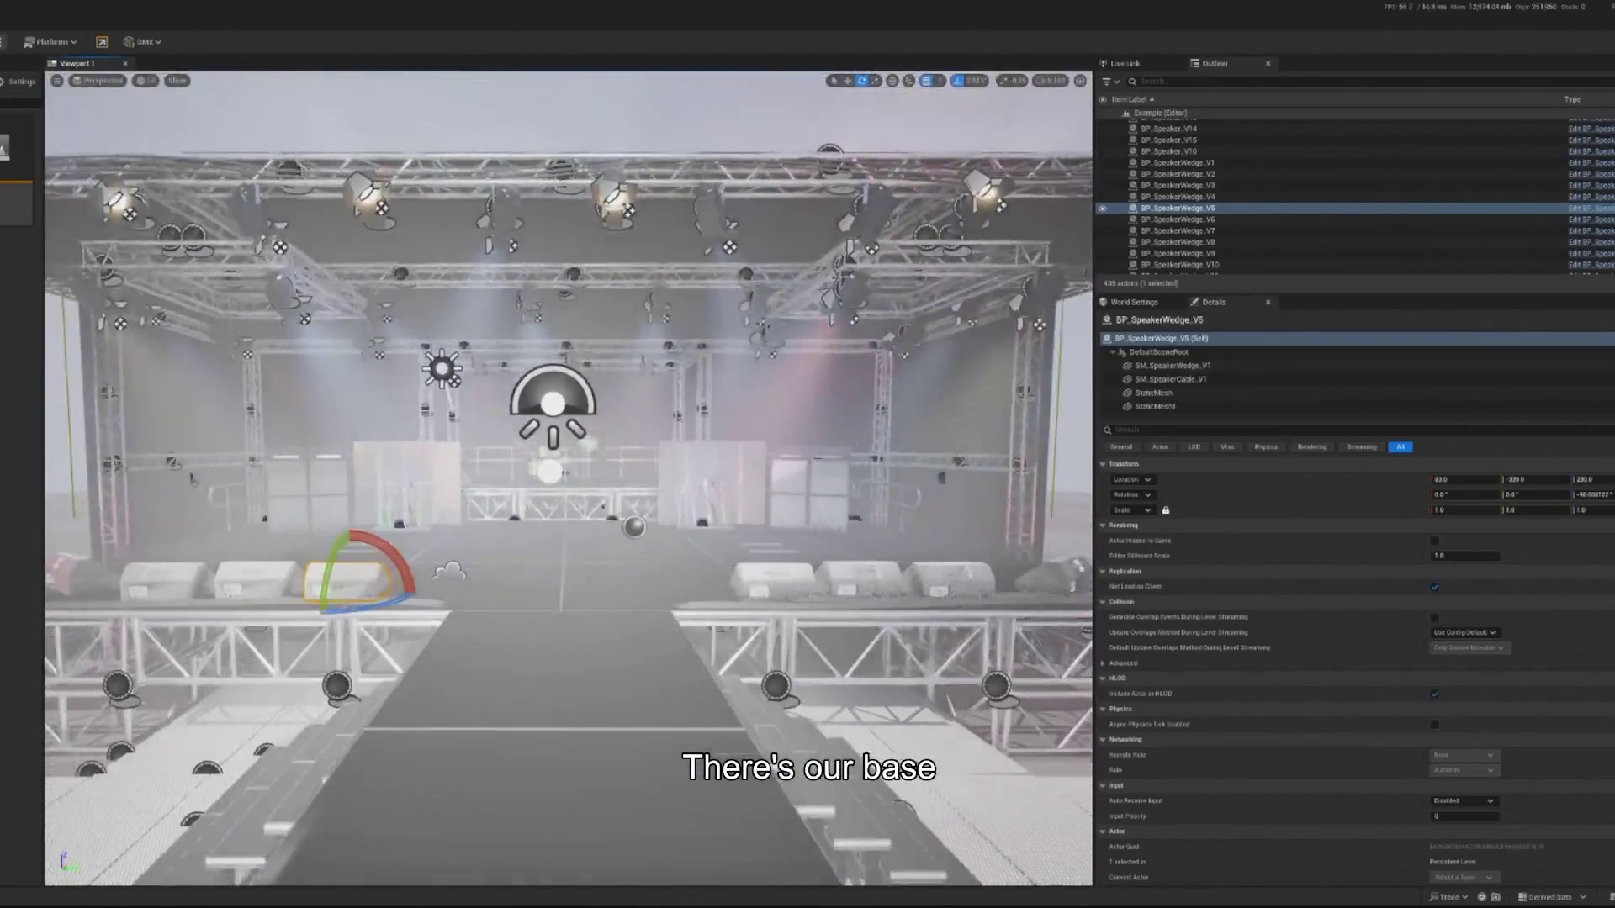
{"action": "key", "text": "w"}
{"action": "left_click", "coordinate": [554, 408]}
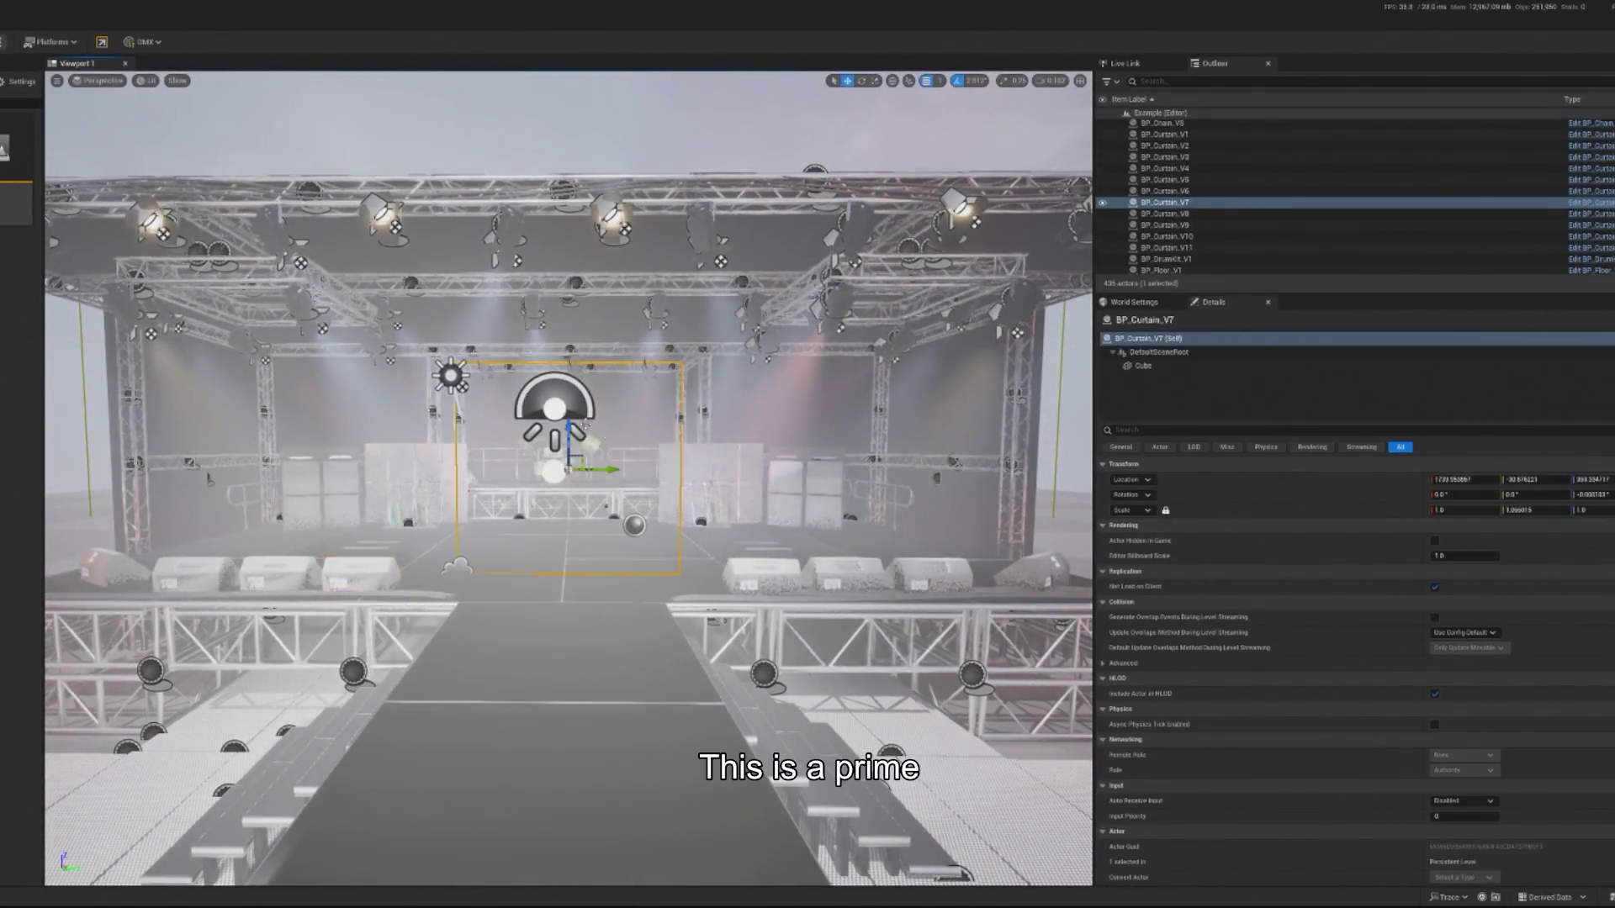
{"action": "key", "text": "f"}
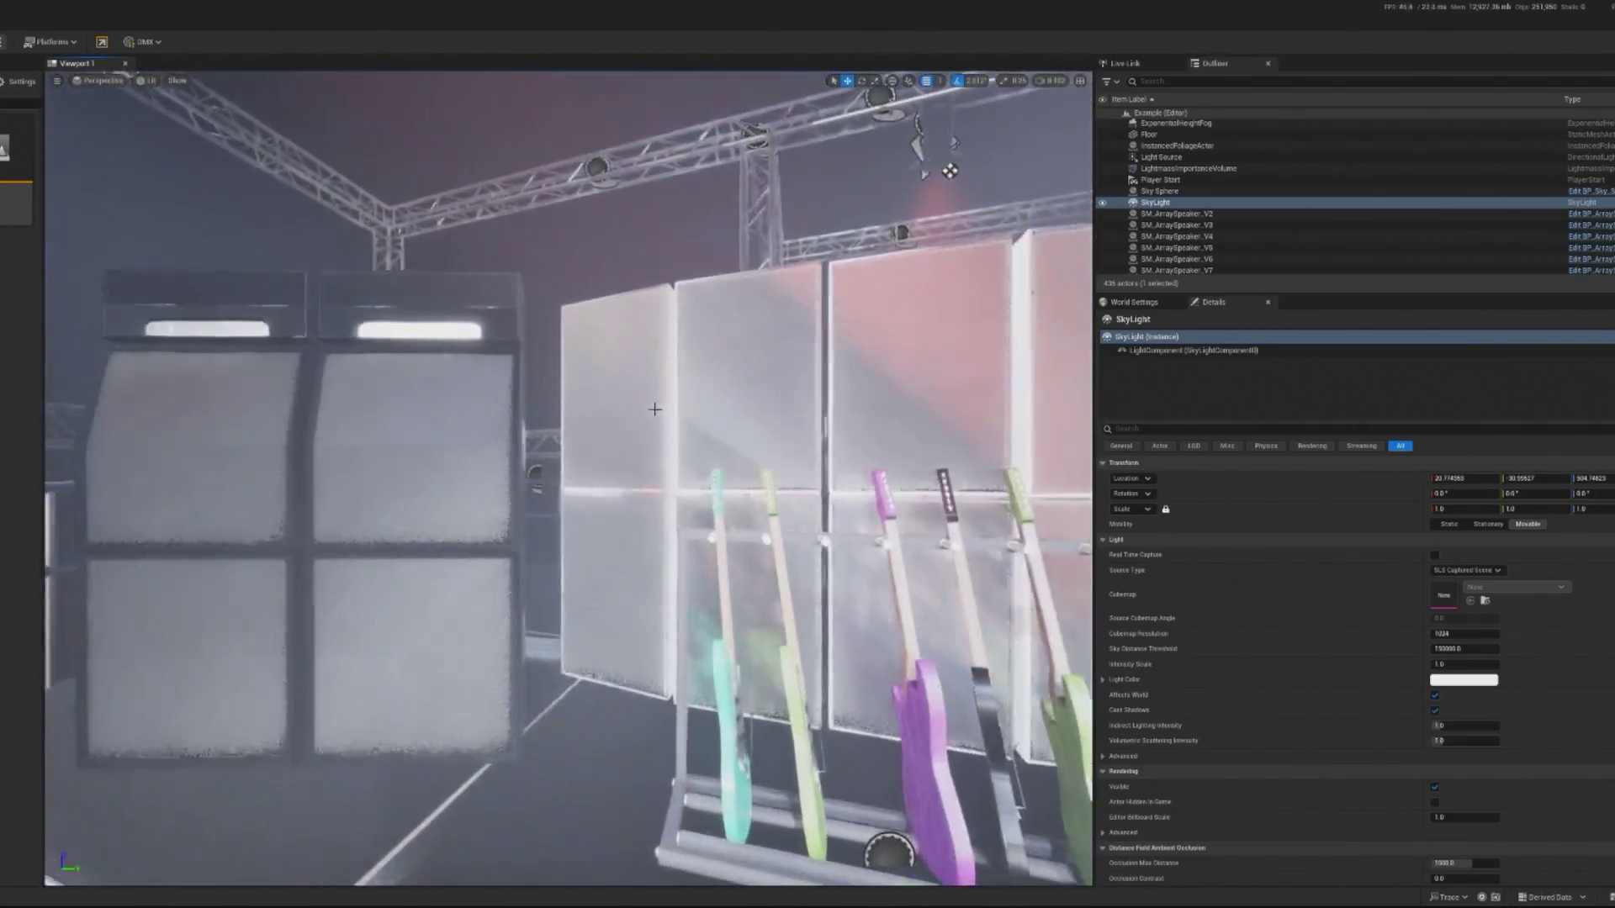
{"action": "key", "text": "Delete"}
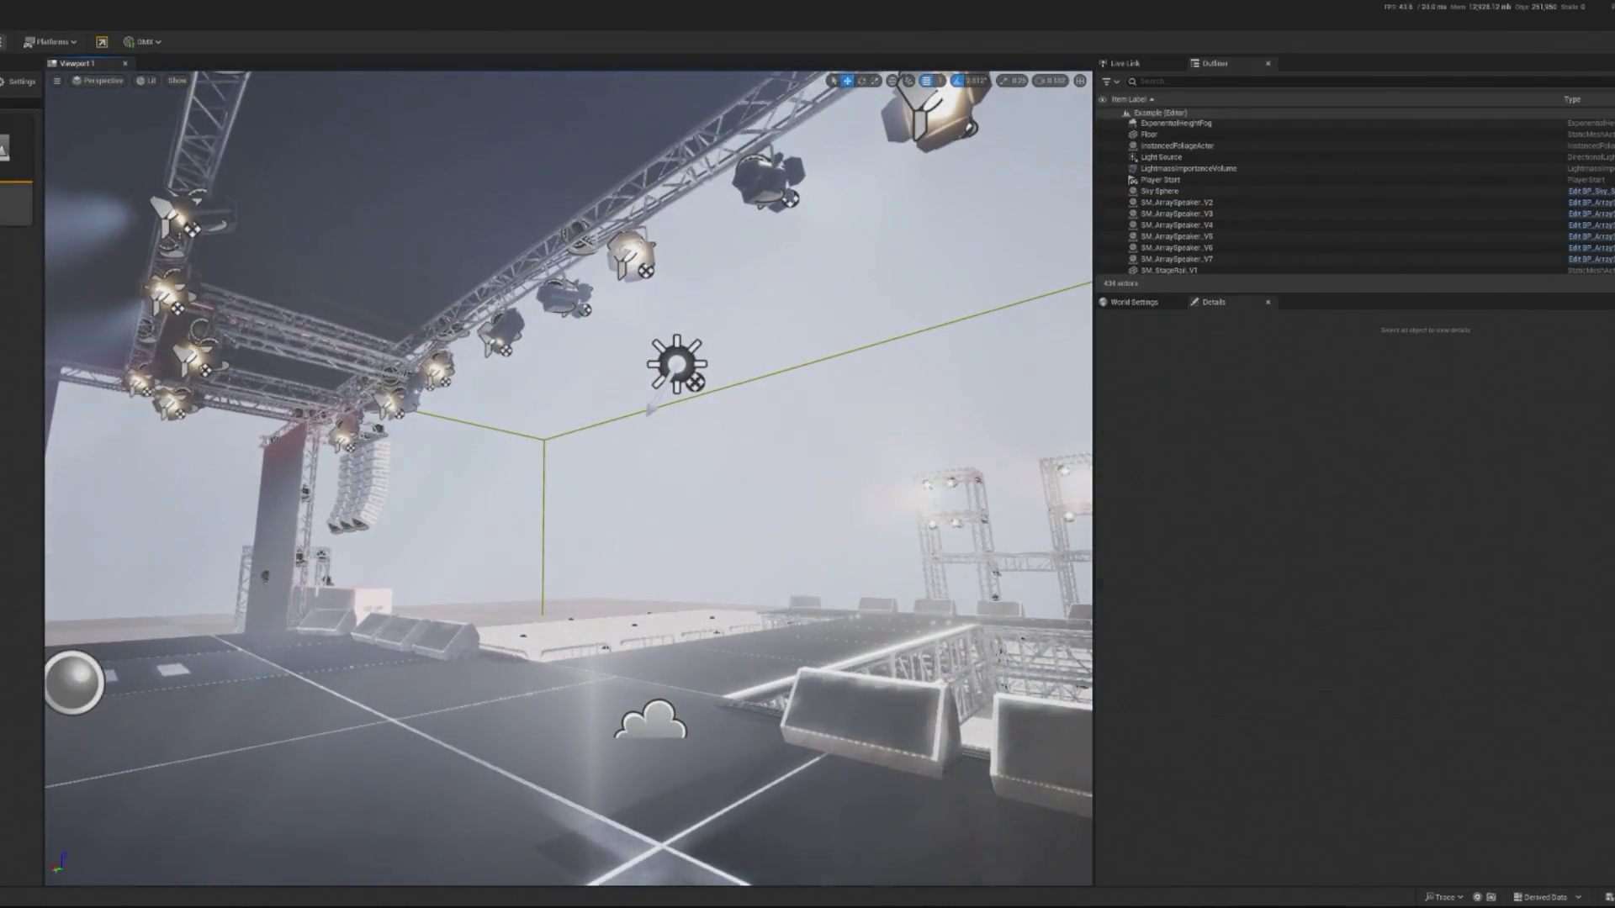
{"action": "key", "text": "ctrl+z"}
{"action": "key", "text": "ctrl+z"}
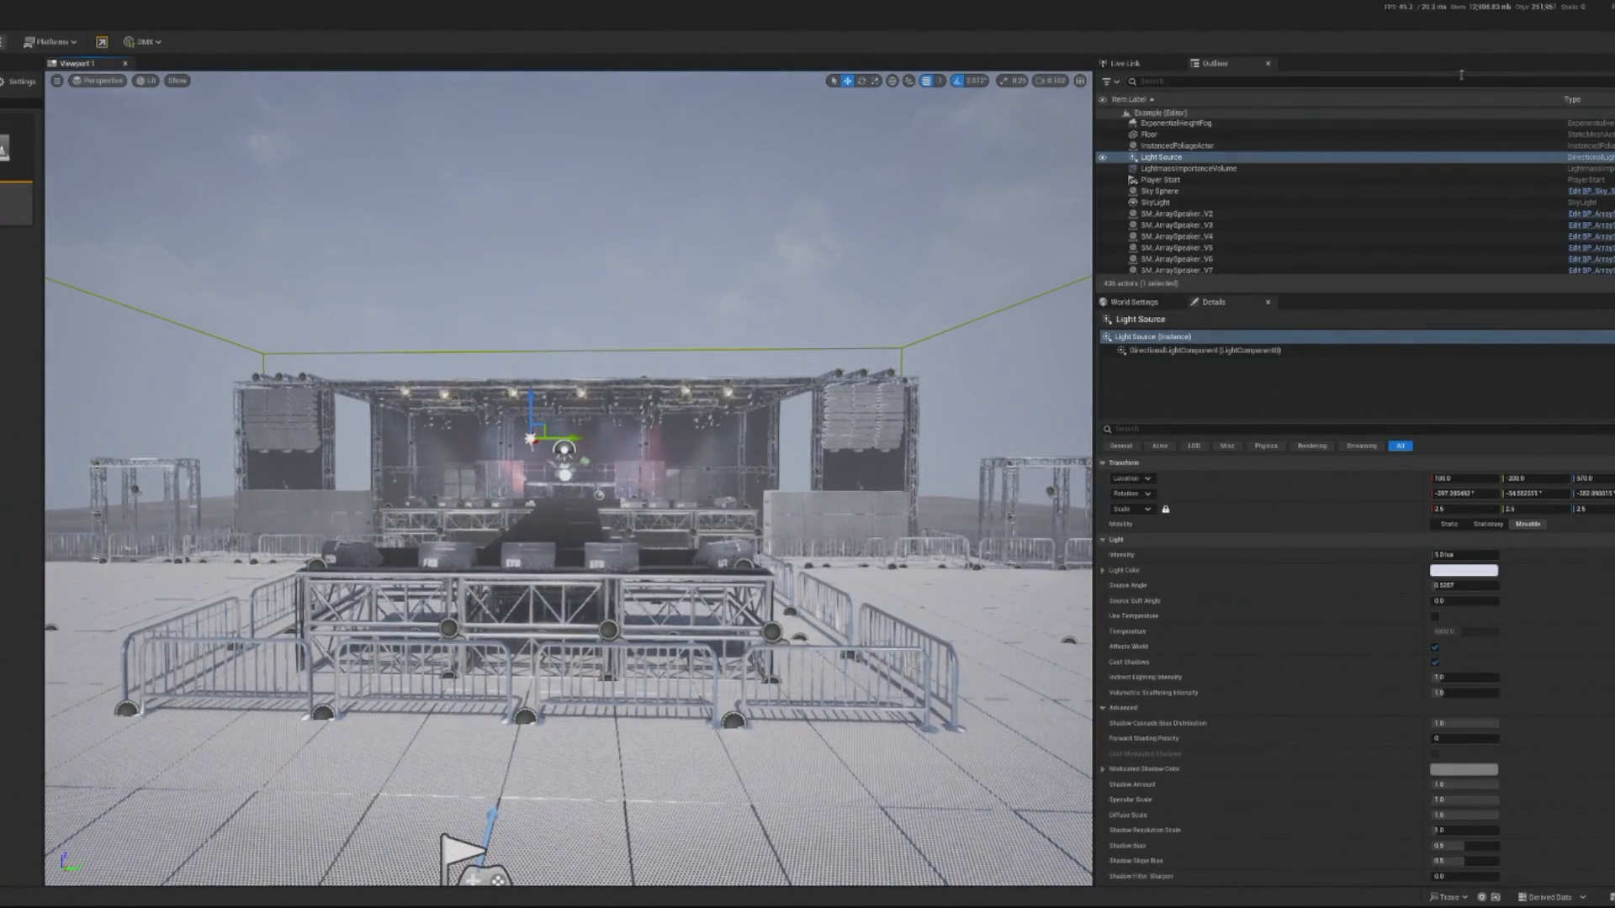
{"action": "left_click", "coordinate": [1606, 42]}
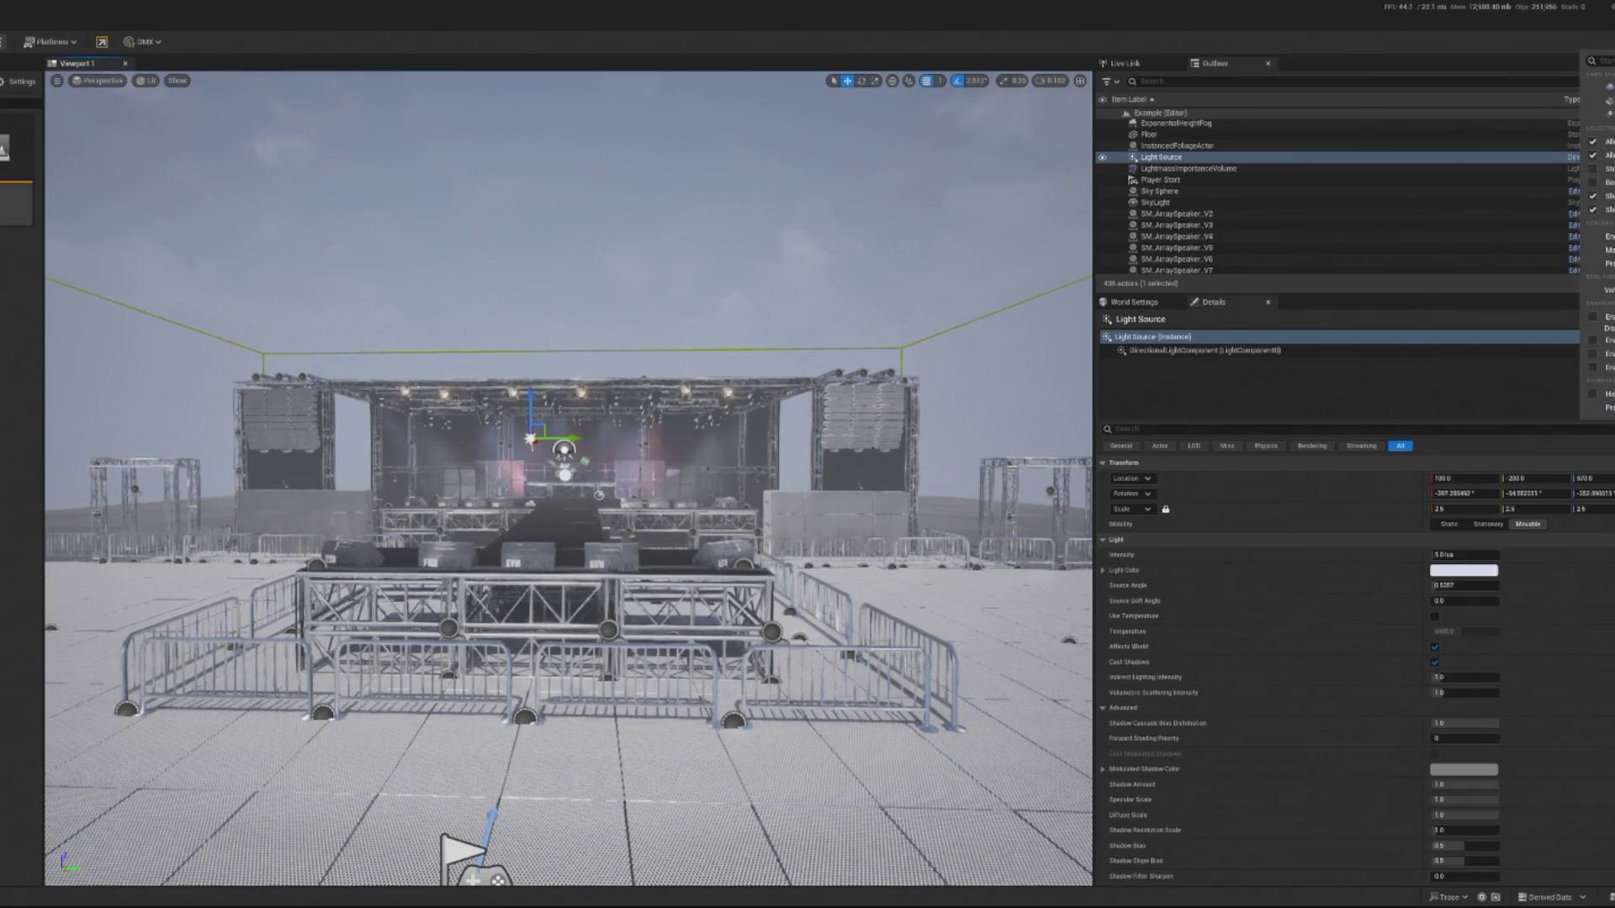
{"action": "mouse_move", "coordinate": [1602, 236]}
{"action": "scroll", "coordinate": [568, 479], "scroll_direction": "up", "scroll_amount": 10}
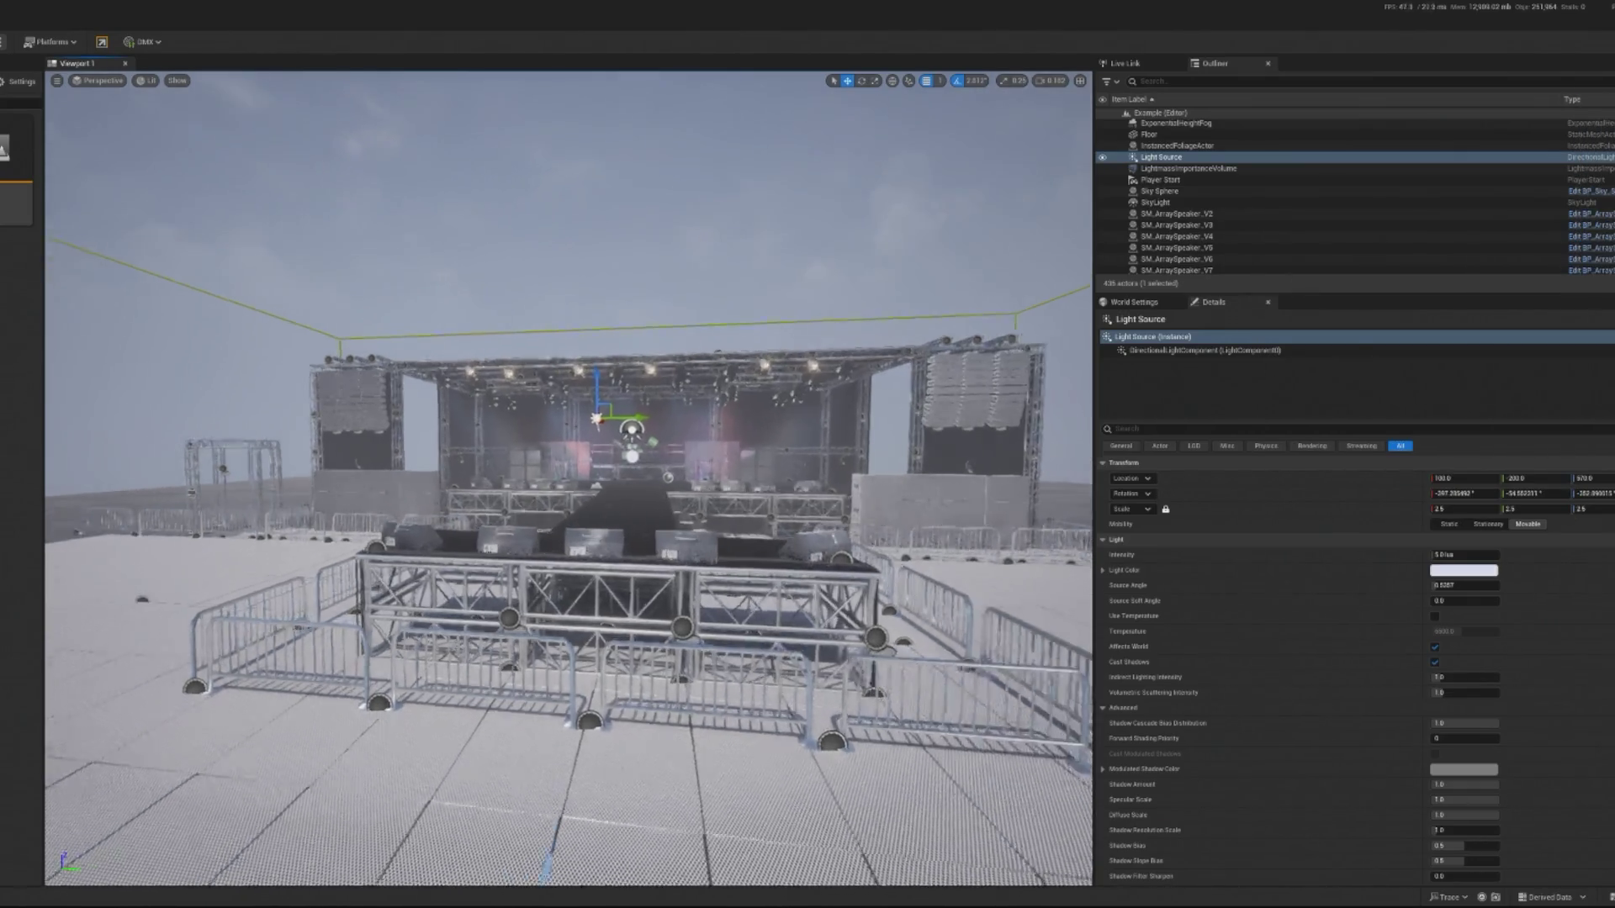
{"action": "scroll", "coordinate": [567, 479], "scroll_direction": "up", "scroll_amount": 3}
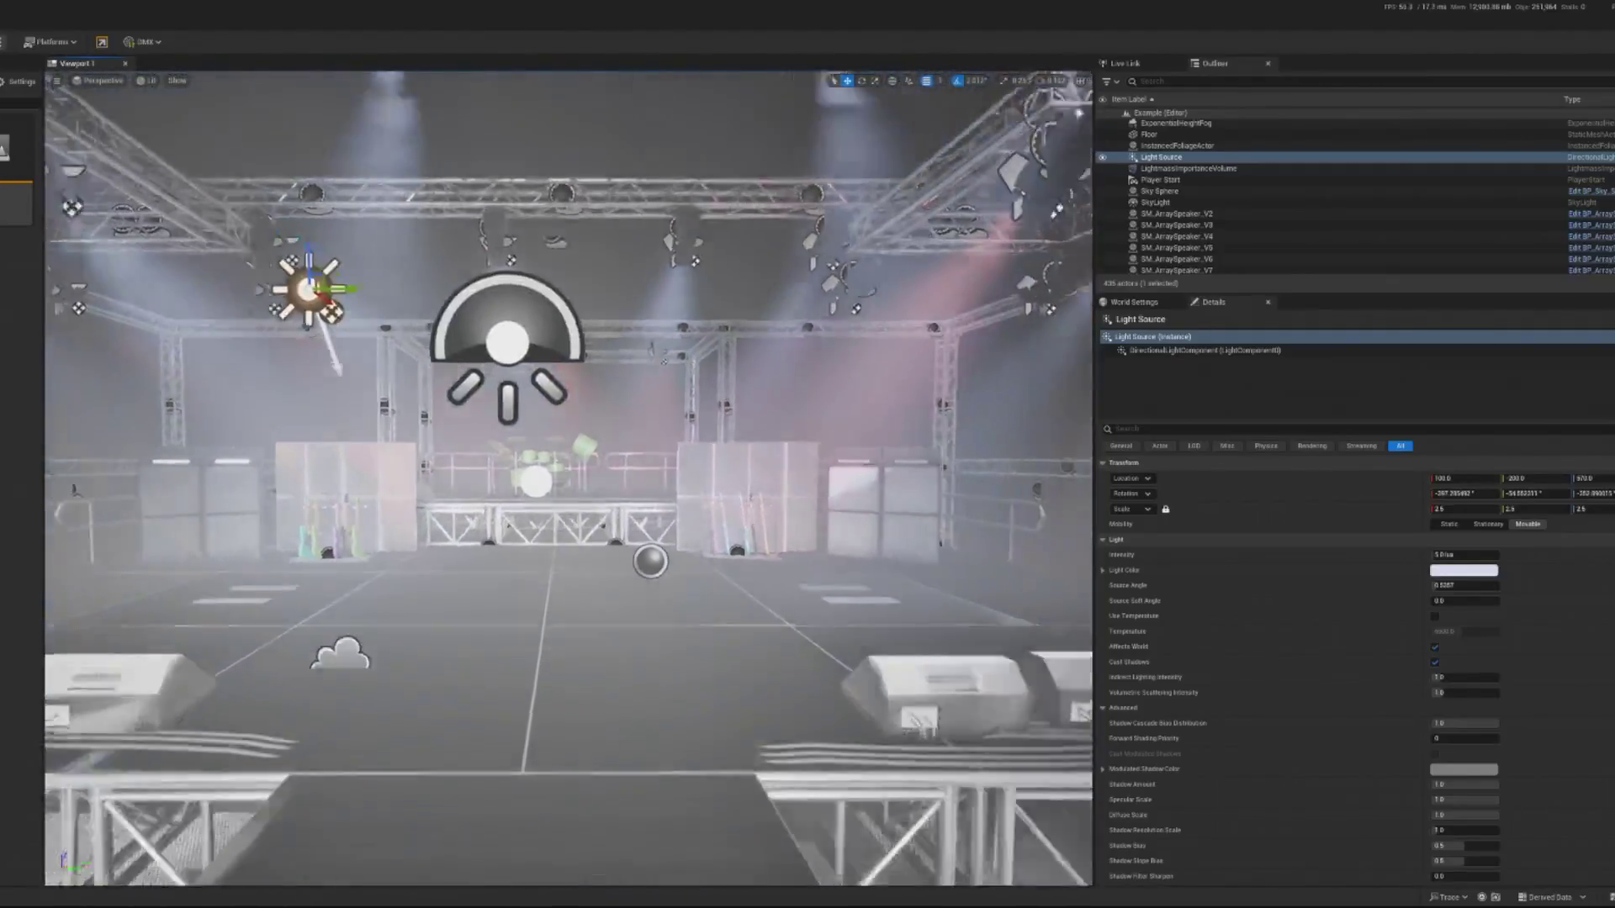
{"action": "scroll", "coordinate": [567, 479], "scroll_direction": "down", "scroll_amount": 5}
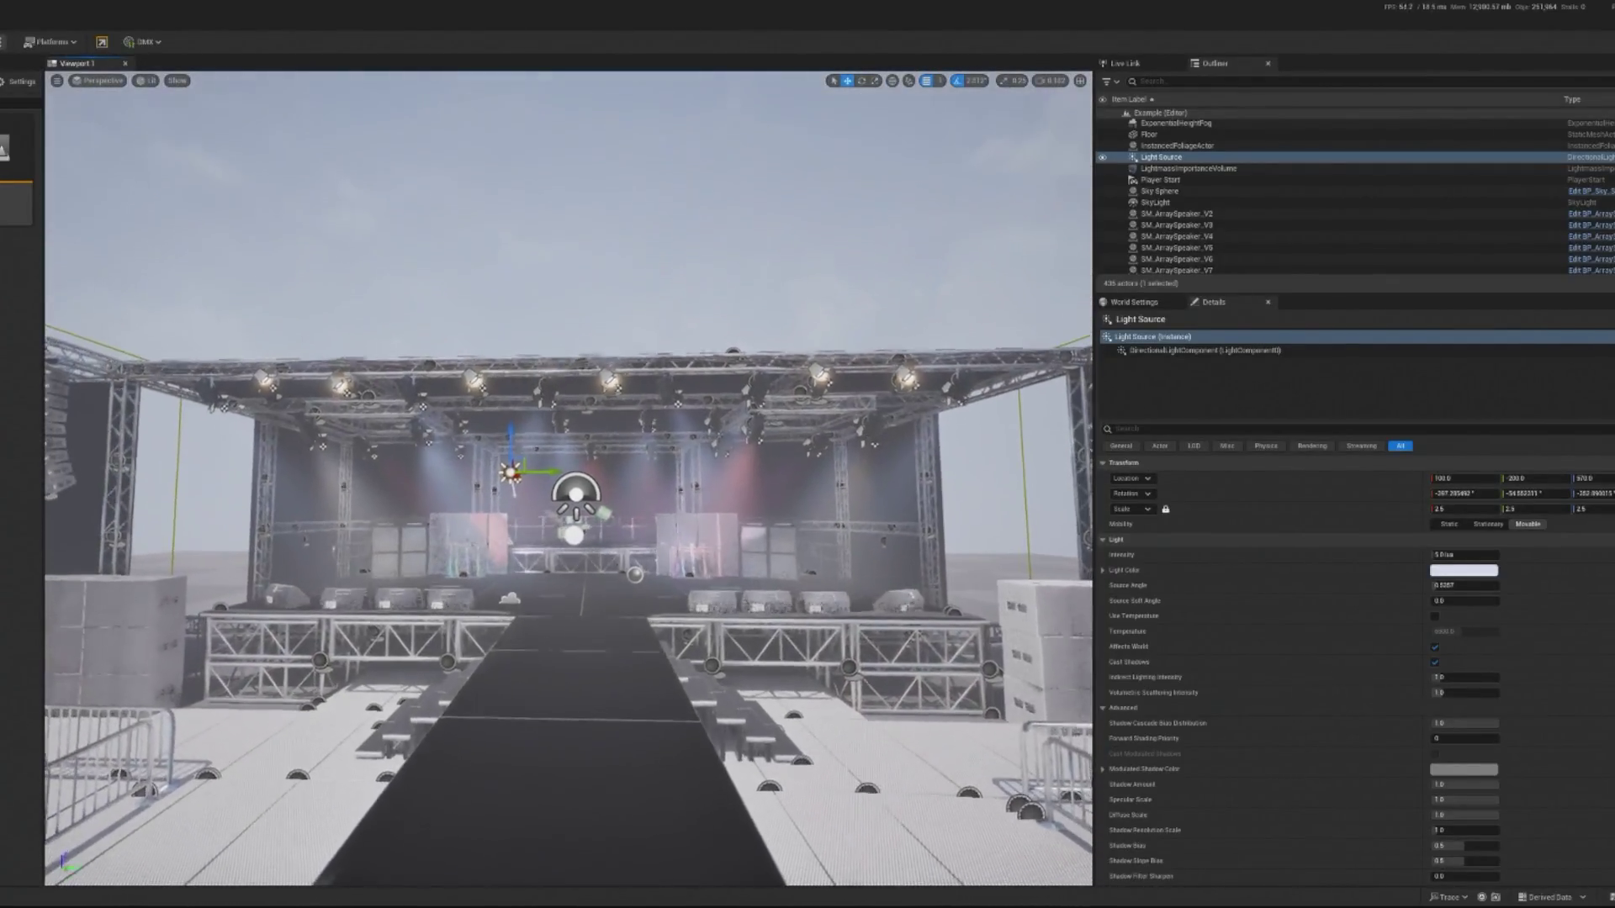
Filter the Outliner for 'fog' and test deleting the height fog and Atmospheric Fog actors.
{"action": "type", "text": "fog"}
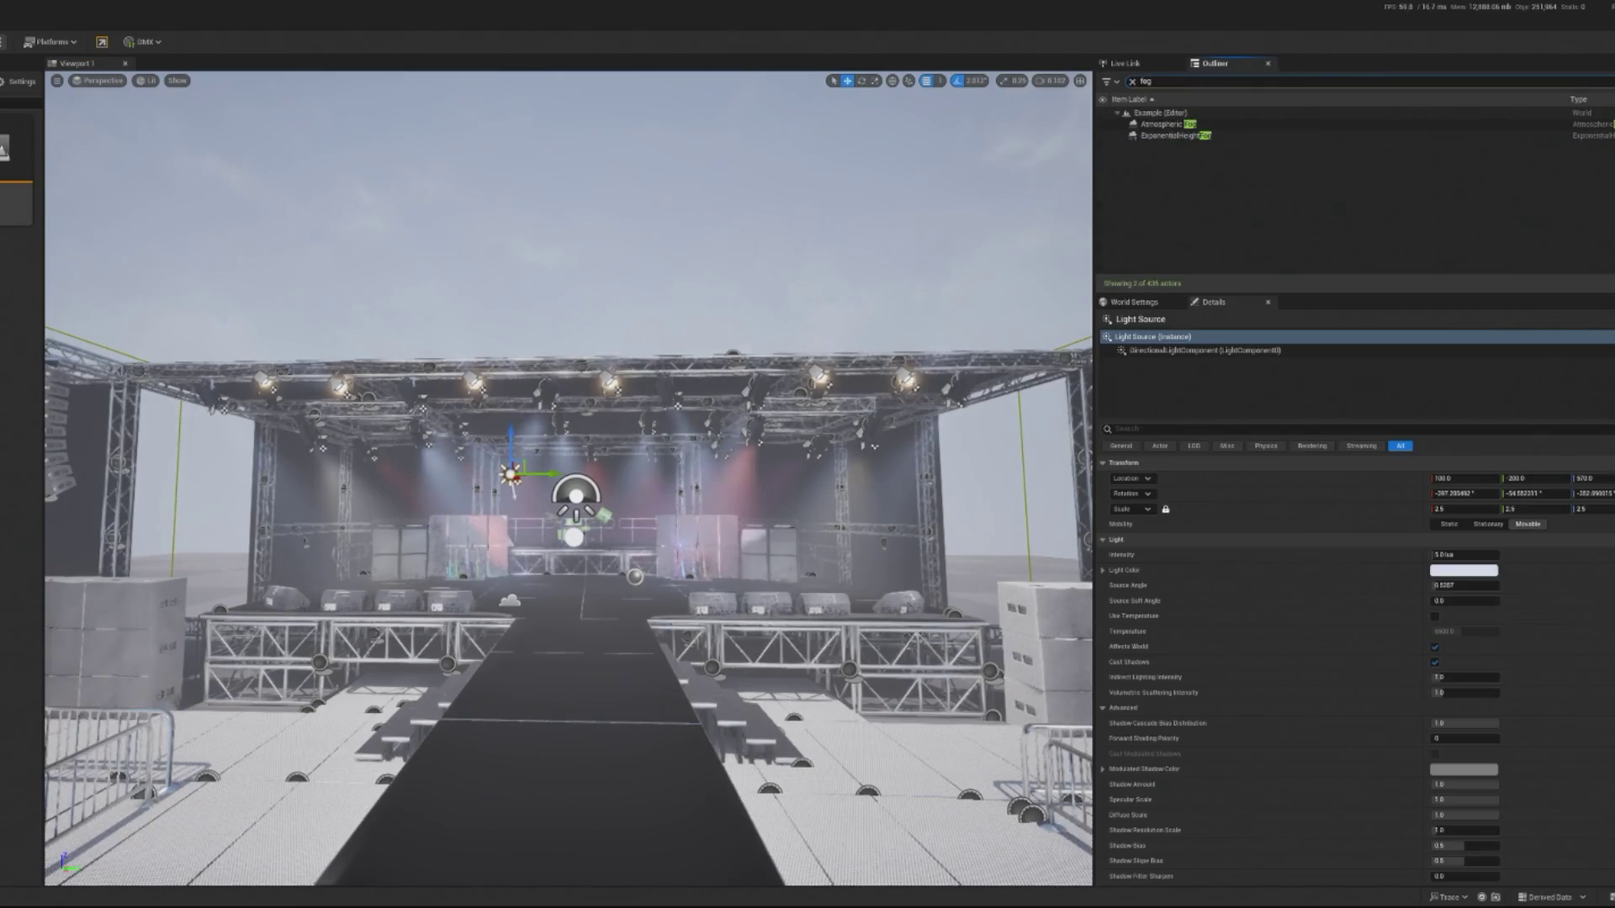
{"action": "left_click", "coordinate": [1353, 126]}
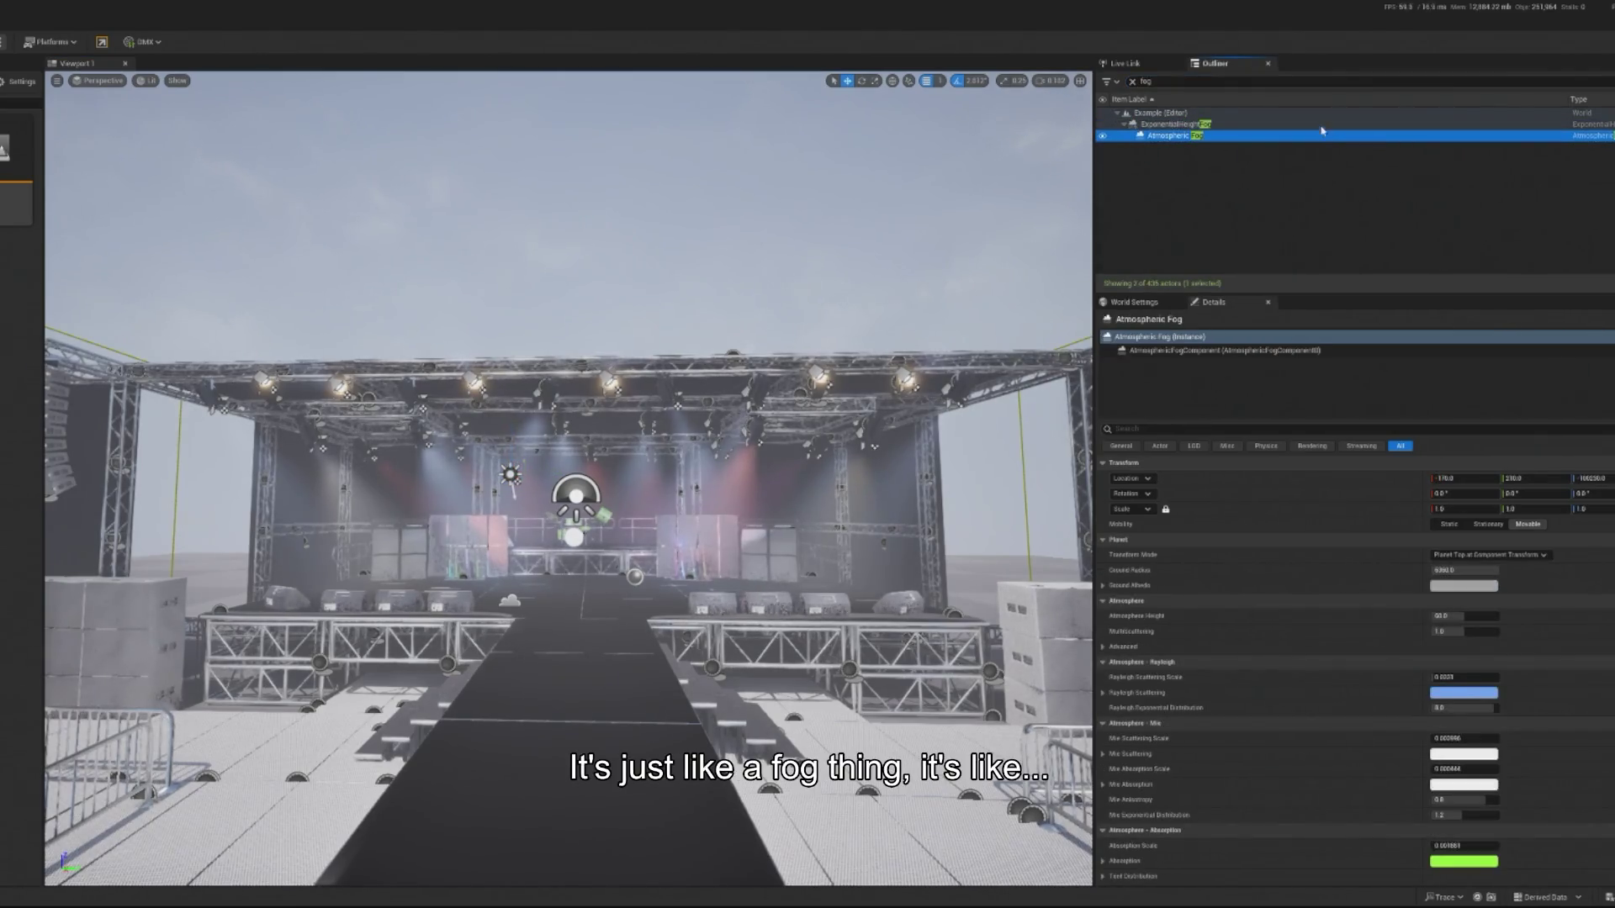
{"action": "left_click", "coordinate": [1346, 136]}
{"action": "key", "text": "Delete"}
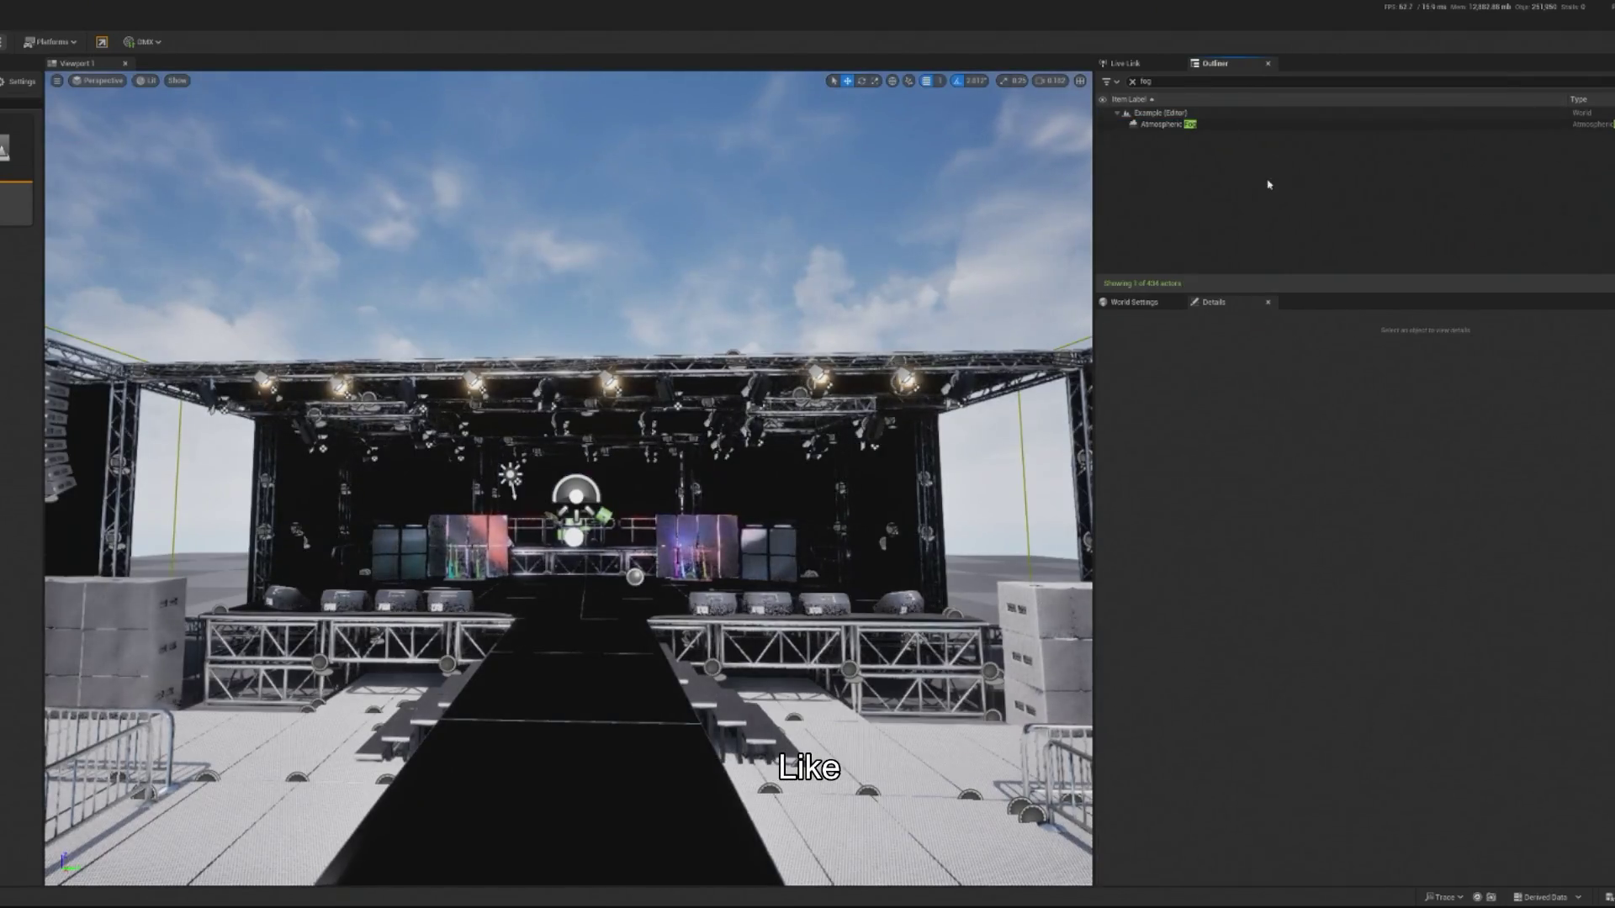
{"action": "key", "text": "ctrl+z"}
{"action": "left_click", "coordinate": [1211, 135]}
{"action": "key", "text": "Delete"}
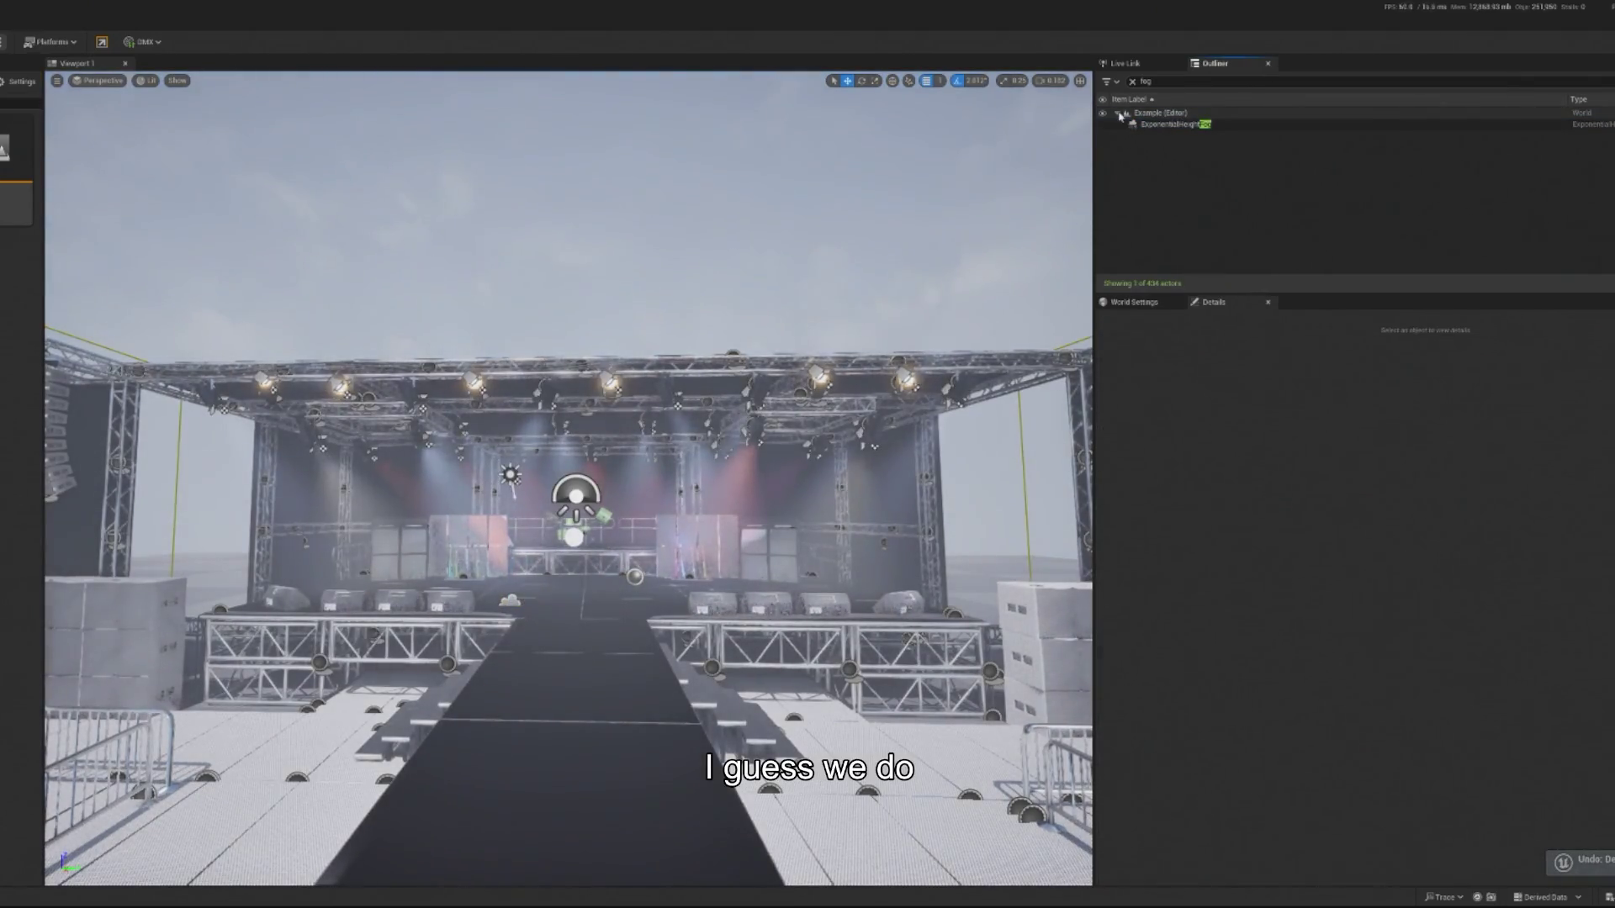
{"action": "left_click", "coordinate": [1303, 125]}
Try a height fog density of 0.045, undo to restore Atmospheric Fog, then nudge density lower.
{"action": "left_click", "coordinate": [1463, 555]}
{"action": "type", "text": "0.045"}
{"action": "key", "text": "Return"}
{"action": "key", "text": "ctrl+z"}
{"action": "key", "text": "ctrl+z"}
{"action": "left_click", "coordinate": [1191, 126]}
{"action": "key", "text": "ctrl+z"}
{"action": "left_click", "coordinate": [1191, 126]}
{"action": "left_click_drag", "start_coordinate": [1463, 555], "coordinate": [1425, 555]}
{"action": "scroll", "coordinate": [569, 478], "scroll_direction": "up", "scroll_amount": 10}
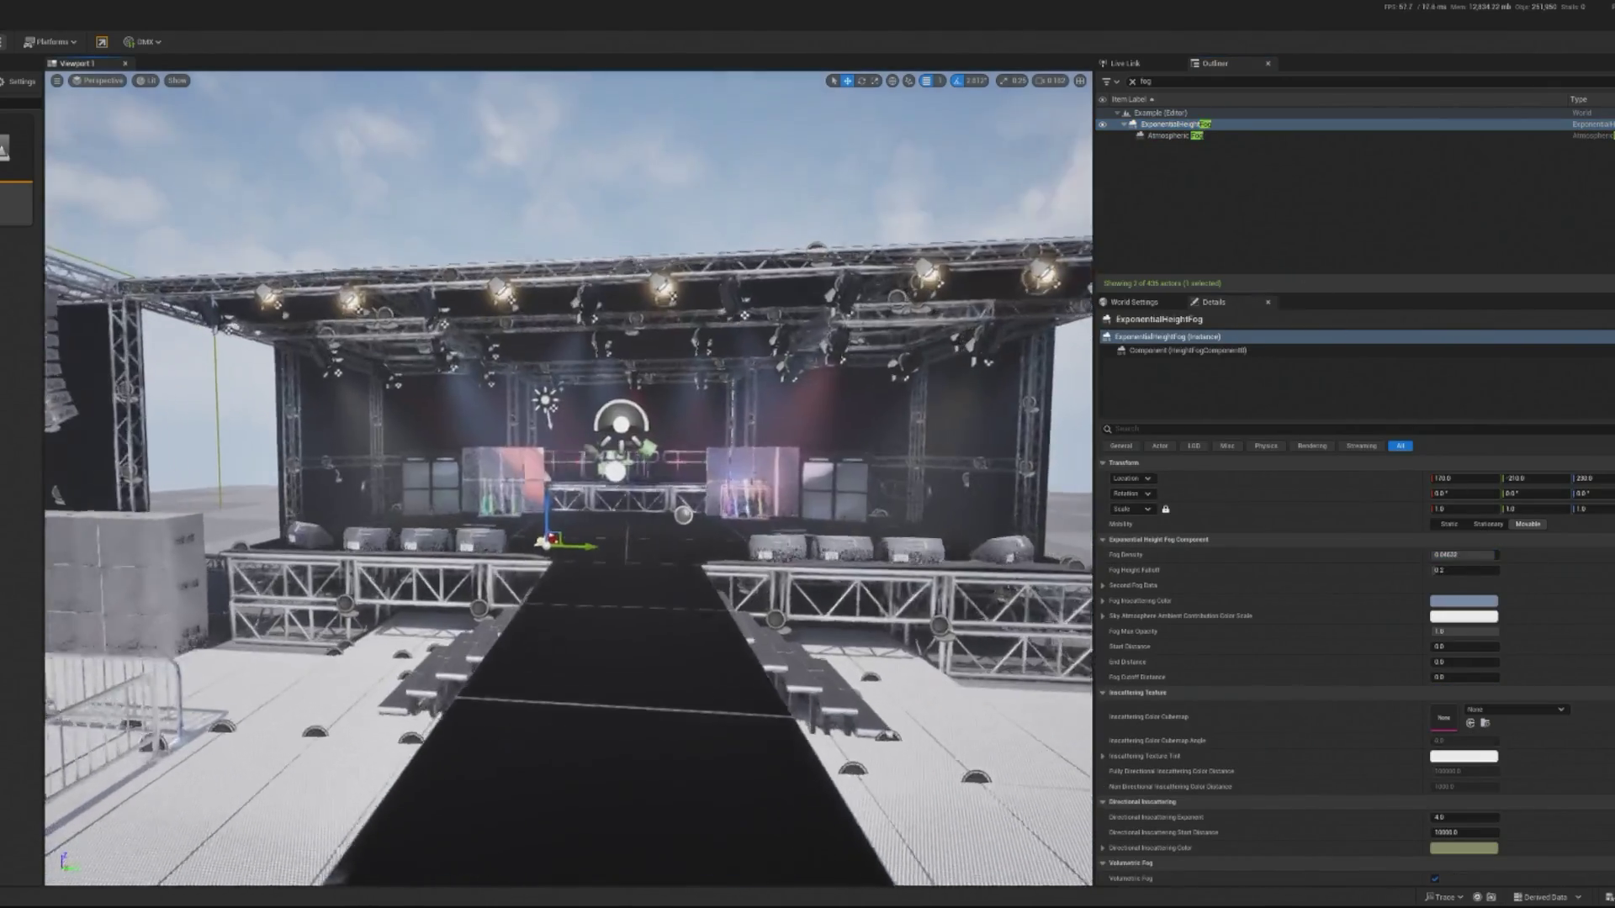
{"action": "scroll", "coordinate": [568, 477], "scroll_direction": "down", "scroll_amount": 10}
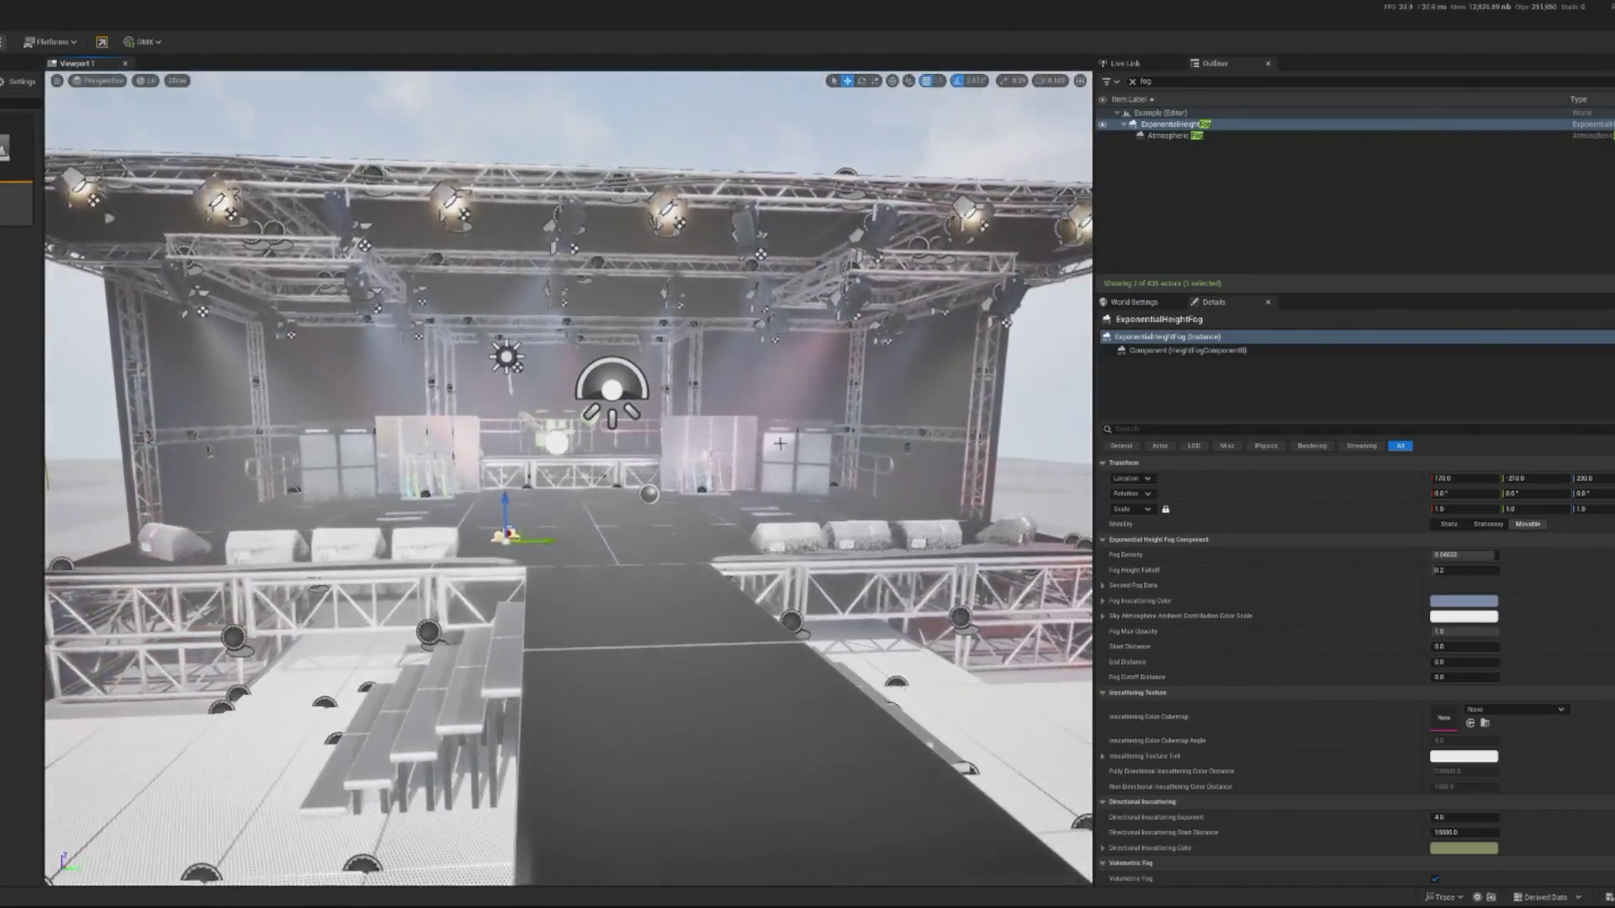
Set Atmospheric Fog MultiScattering to 0.702358 and height fog Fog Density to 0.005.
{"action": "left_click", "coordinate": [1173, 135]}
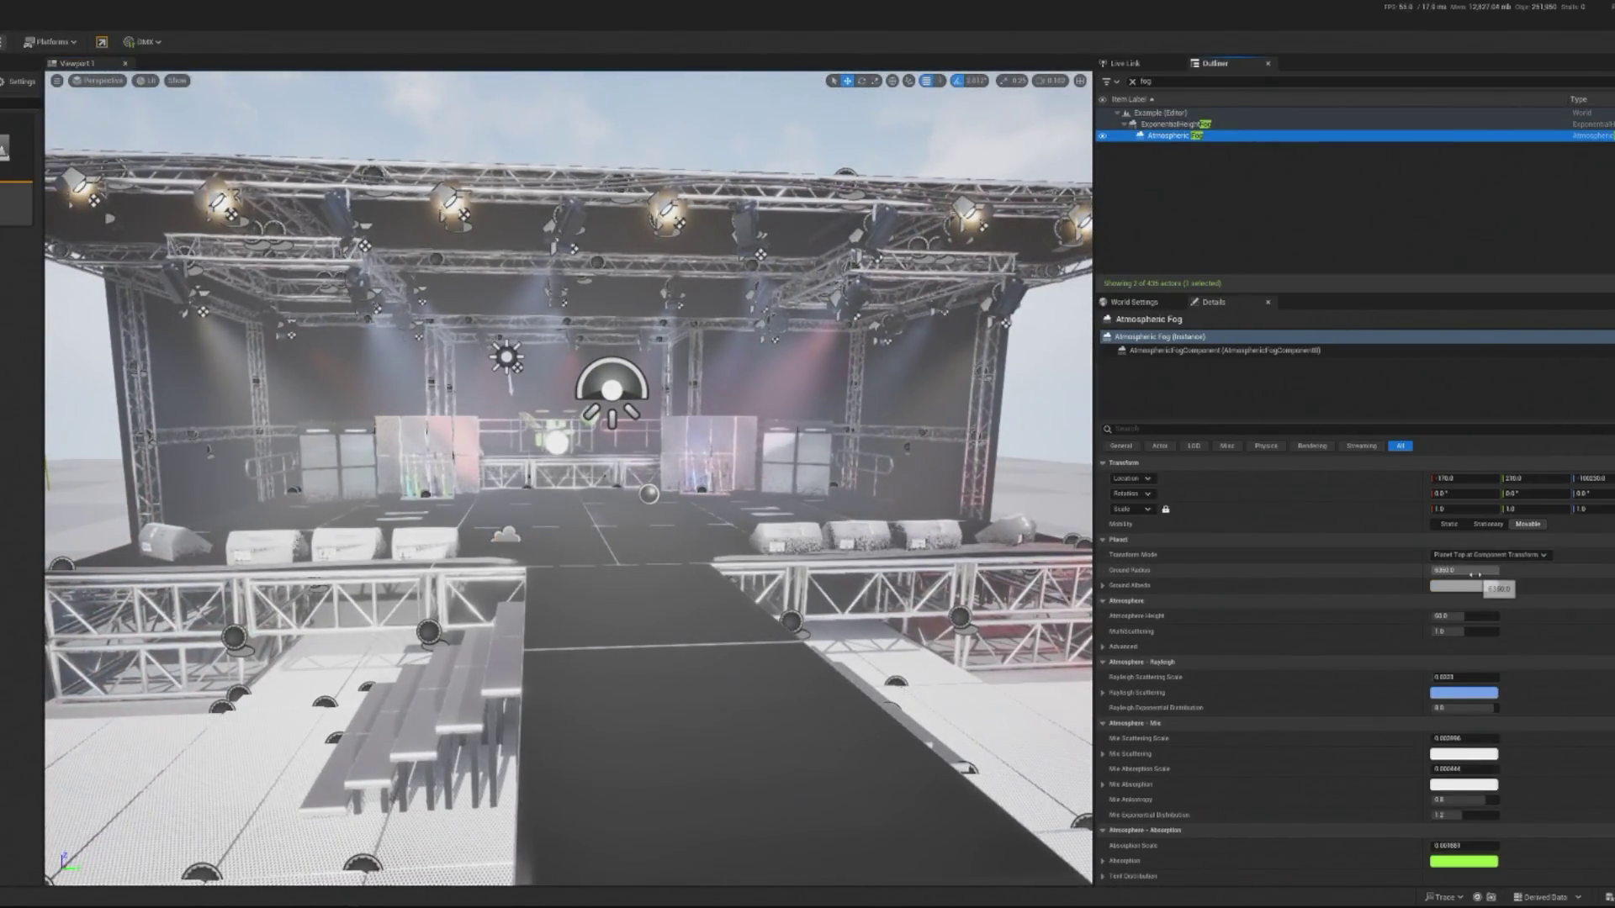
{"action": "left_click", "coordinate": [1464, 631]}
{"action": "type", "text": "0.702358"}
{"action": "key", "text": "Return"}
{"action": "double_click", "coordinate": [1177, 124]}
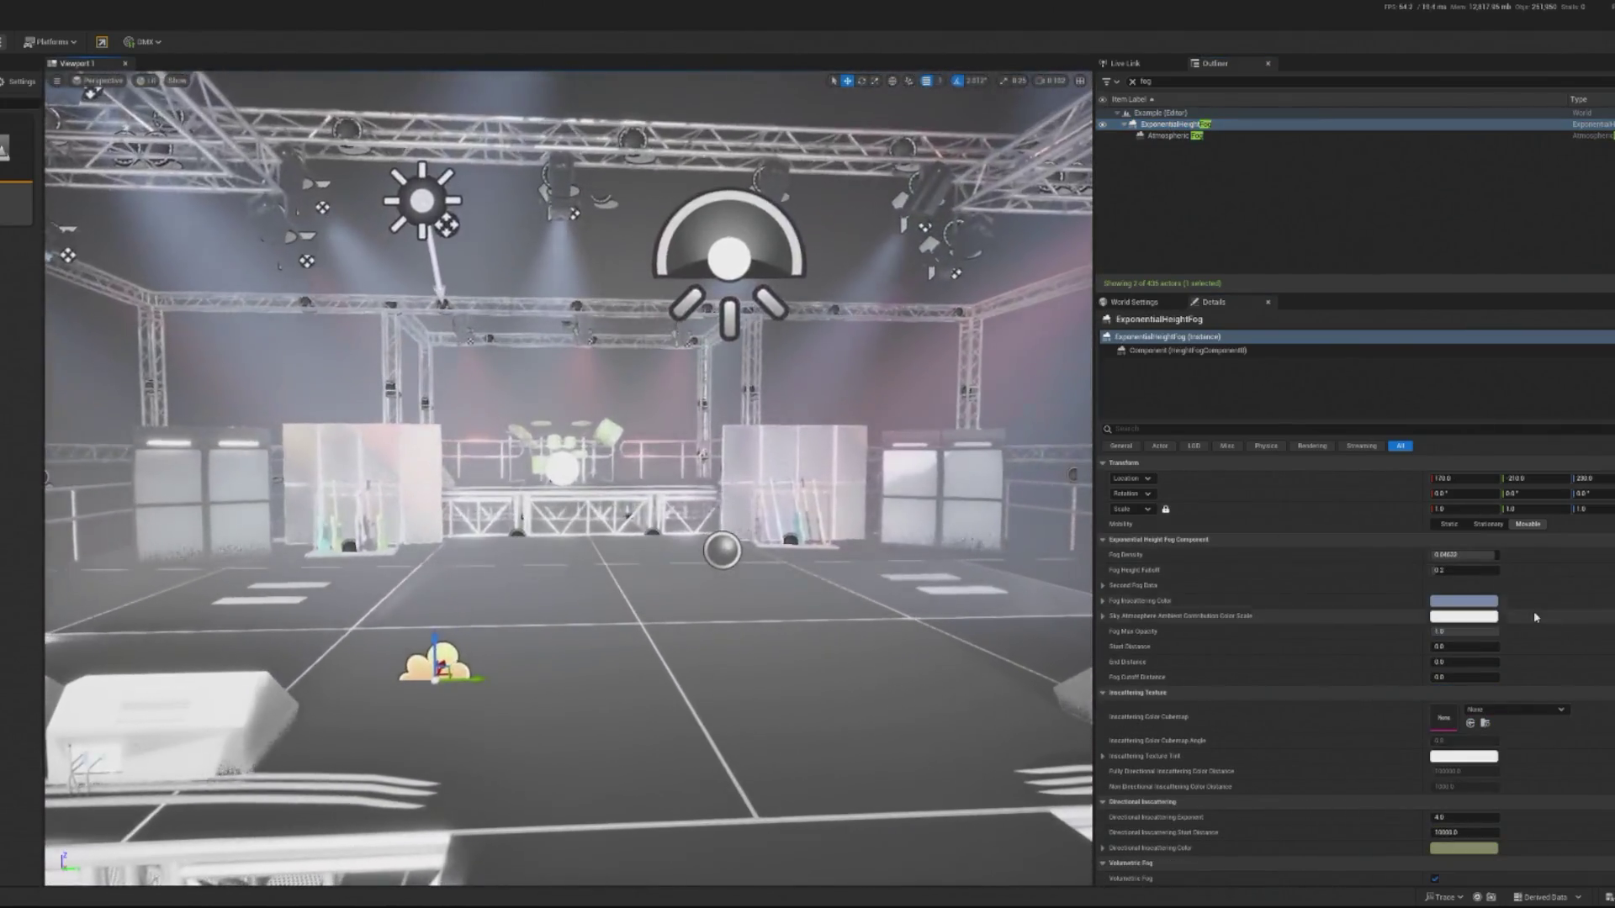
{"action": "left_click", "coordinate": [1463, 555]}
{"action": "type", "text": "0.005"}
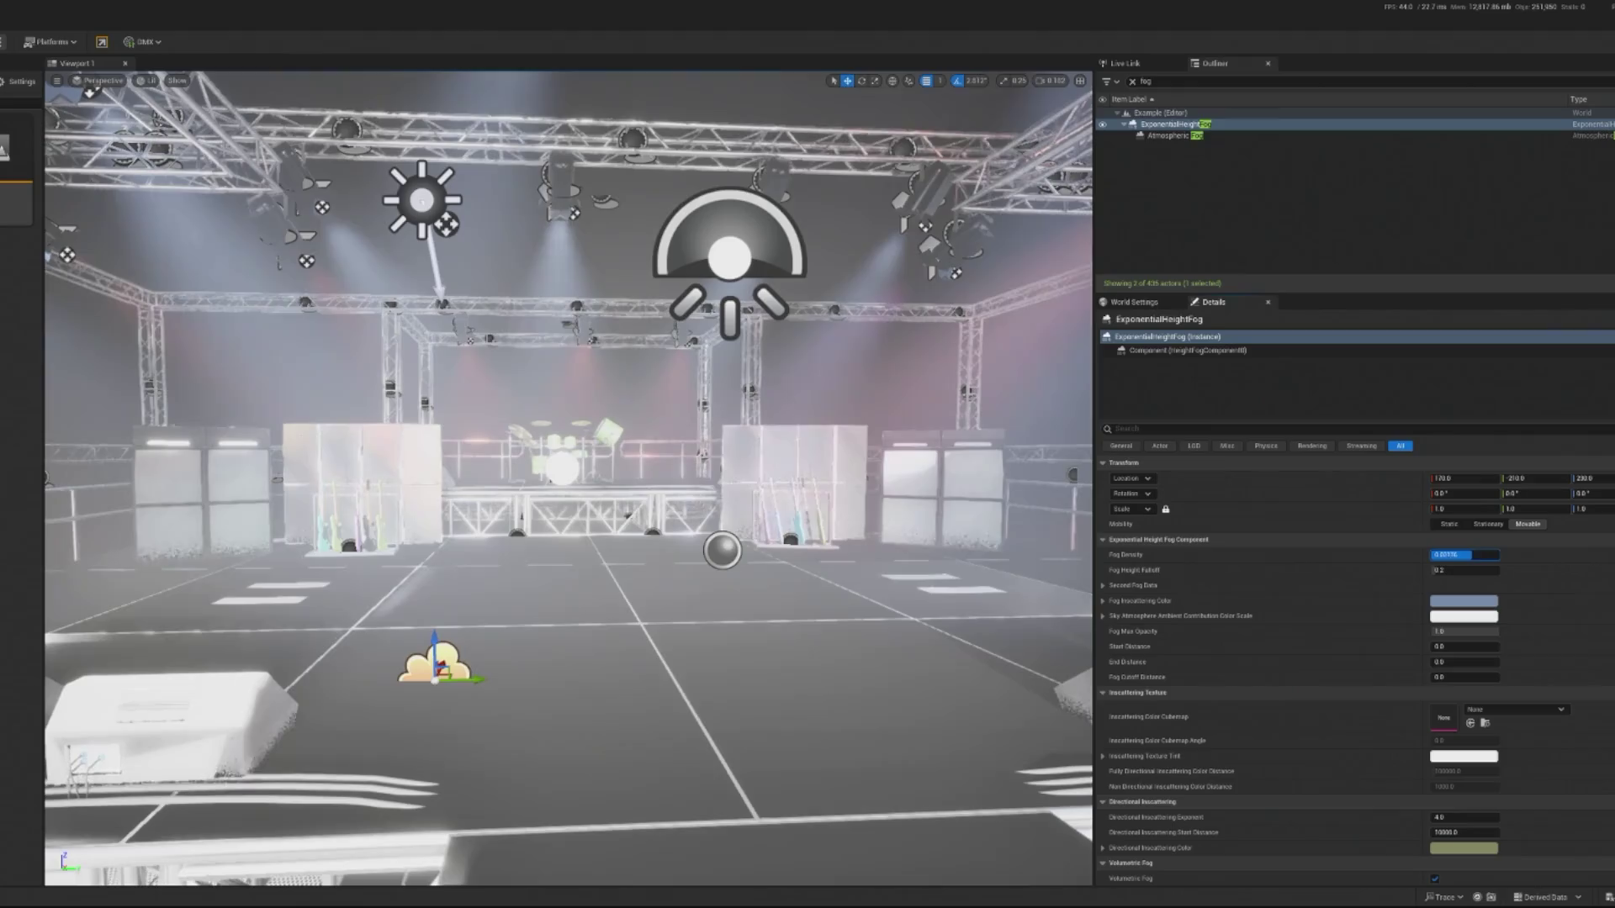
{"action": "key", "text": "Return"}
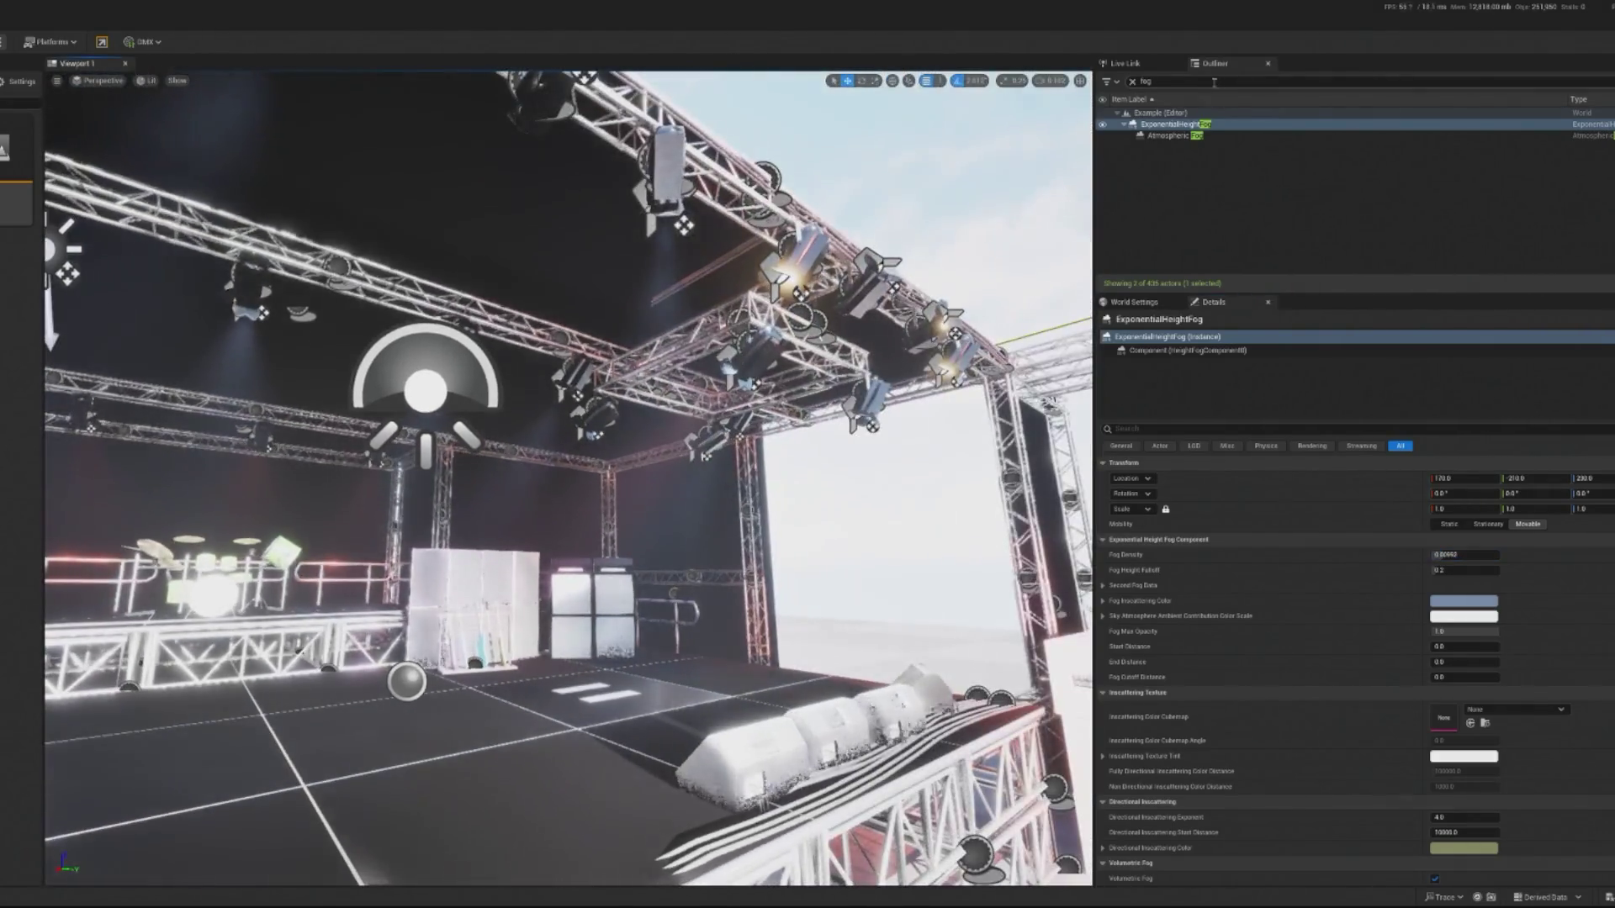
{"action": "key", "text": "BackSpace"}
{"action": "key", "text": "BackSpace"}
{"action": "key", "text": "BackSpace"}
Lower the directional Light Source intensity from 5 to about 3 lux.
{"action": "type", "text": "dr"}
{"action": "left_click", "coordinate": [1177, 125]}
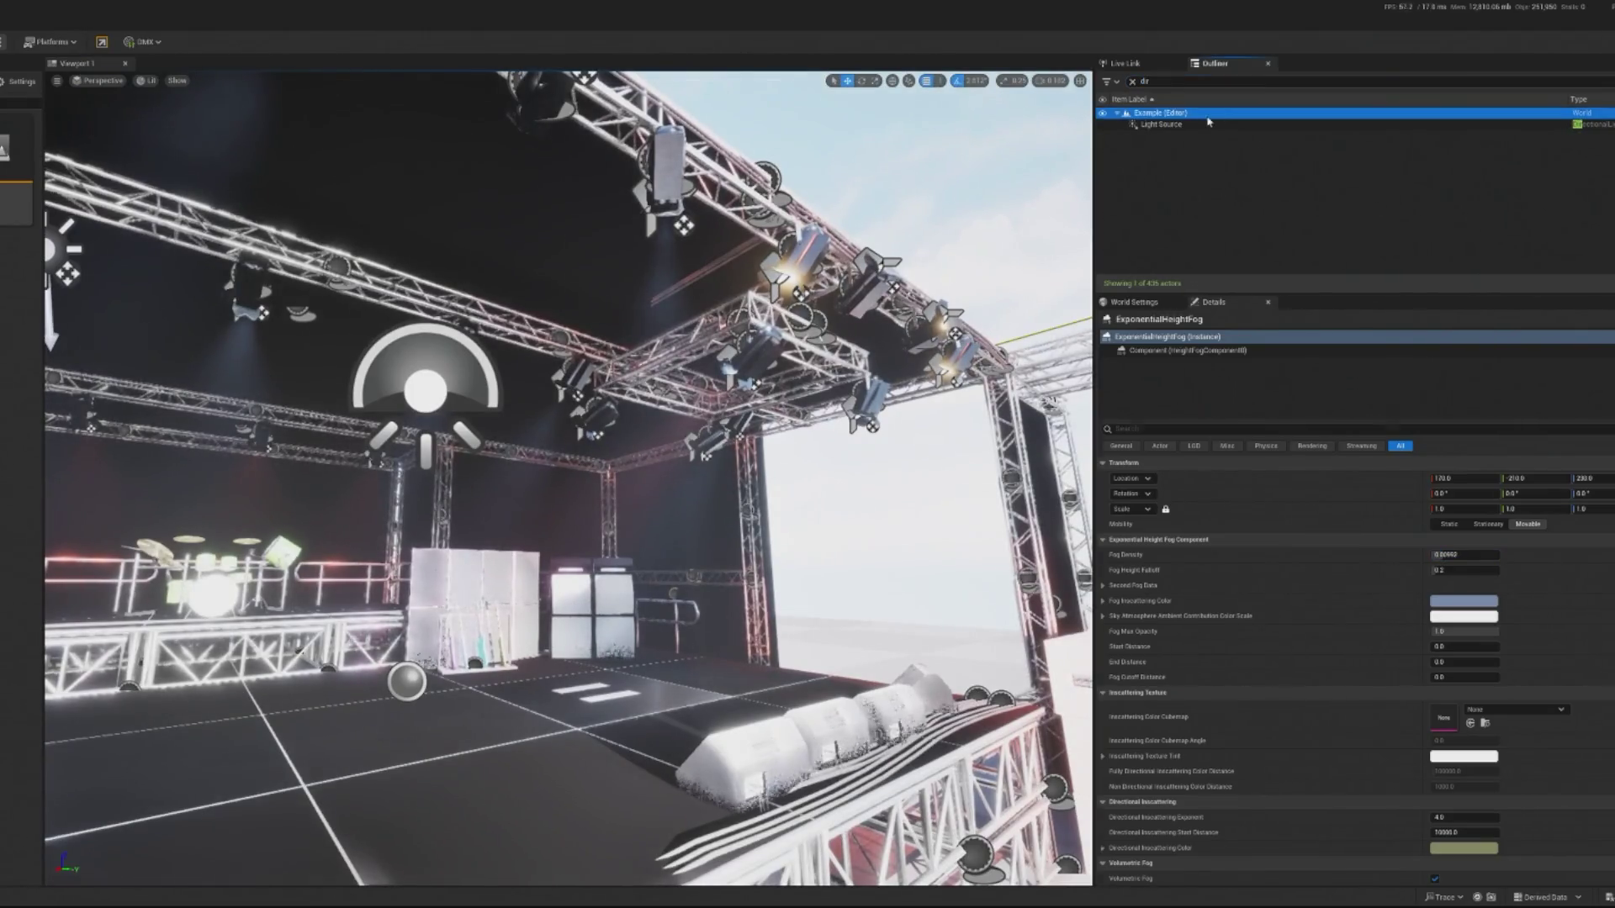
{"action": "mouse_move", "coordinate": [1465, 556]}
{"action": "left_mouse_down"}
{"action": "mouse_move", "coordinate": [1426, 557]}
{"action": "mouse_move", "coordinate": [1459, 571]}
{"action": "left_mouse_up"}
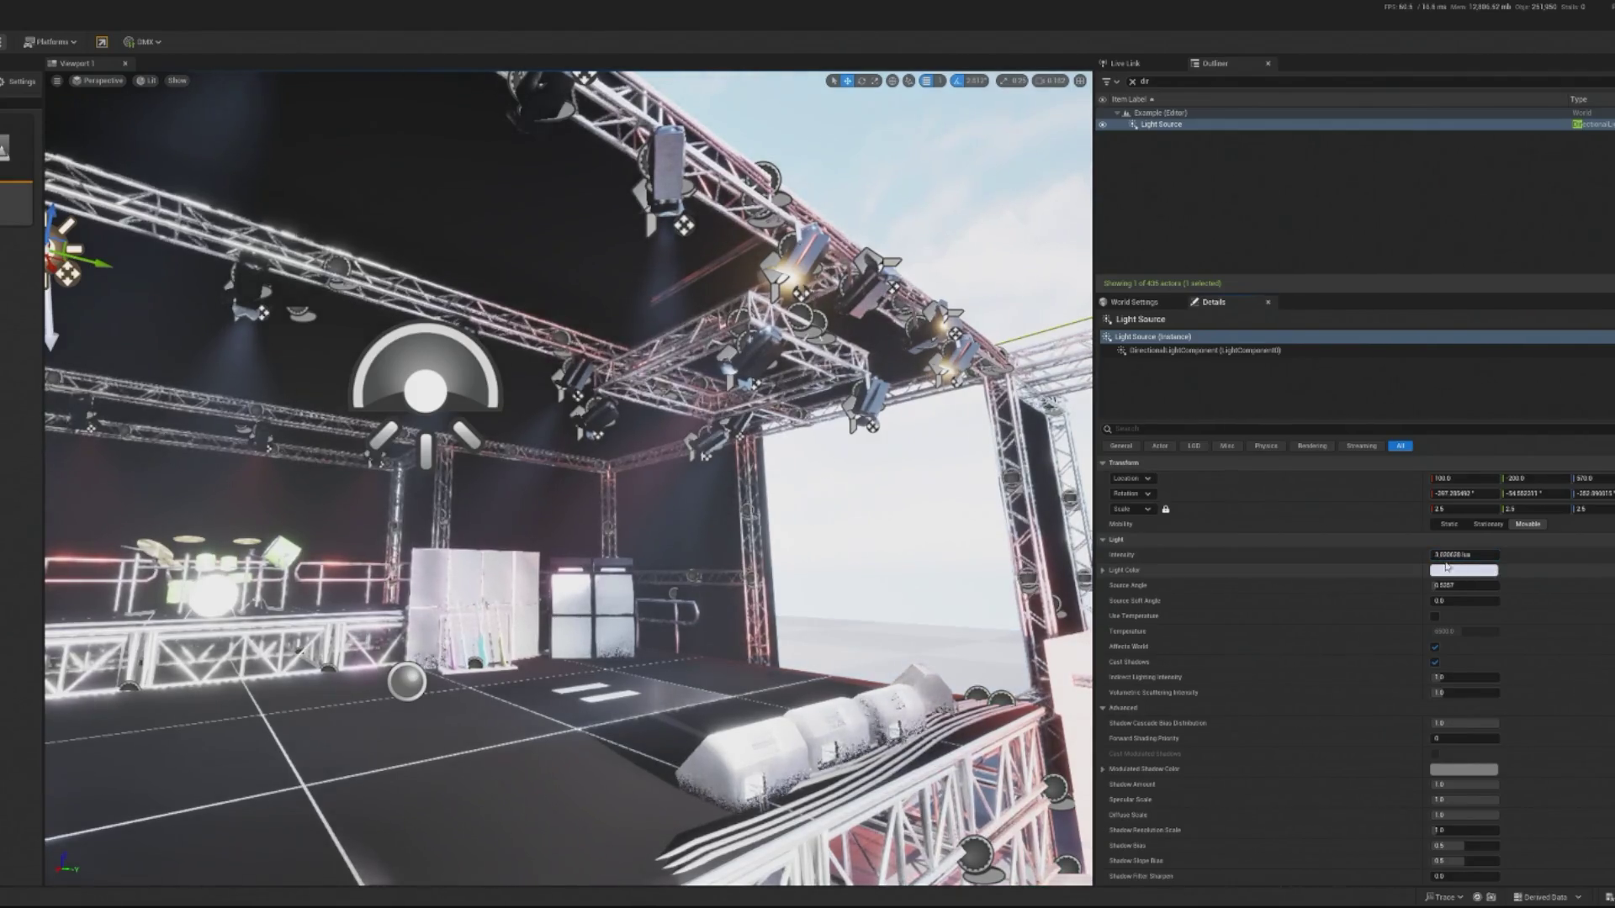
Select the SkyLight from the other side and filter the Outliner for 'atmos'.
{"action": "left_click_drag", "start_coordinate": [611, 174], "coordinate": [908, 178]}
{"action": "left_click", "coordinate": [669, 357]}
{"action": "left_click", "coordinate": [1177, 81]}
{"action": "key", "text": "BackSpace"}
{"action": "key", "text": "BackSpace"}
{"action": "type", "text": "atmos"}
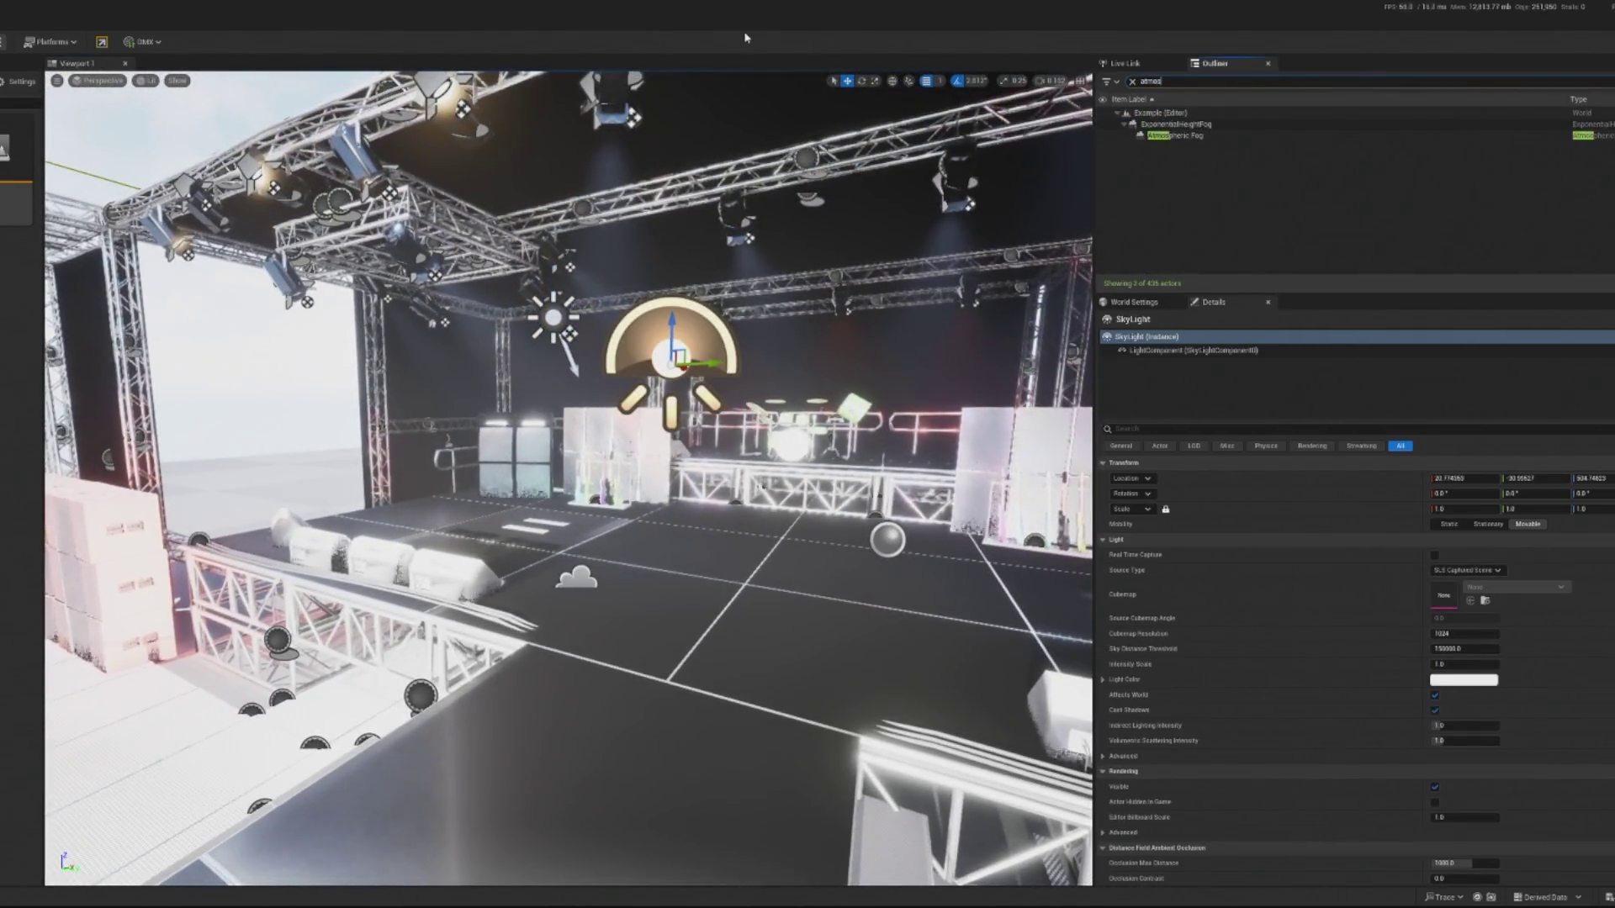
{"action": "left_click_drag", "start_coordinate": [1040, 805], "coordinate": [1040, 806]}
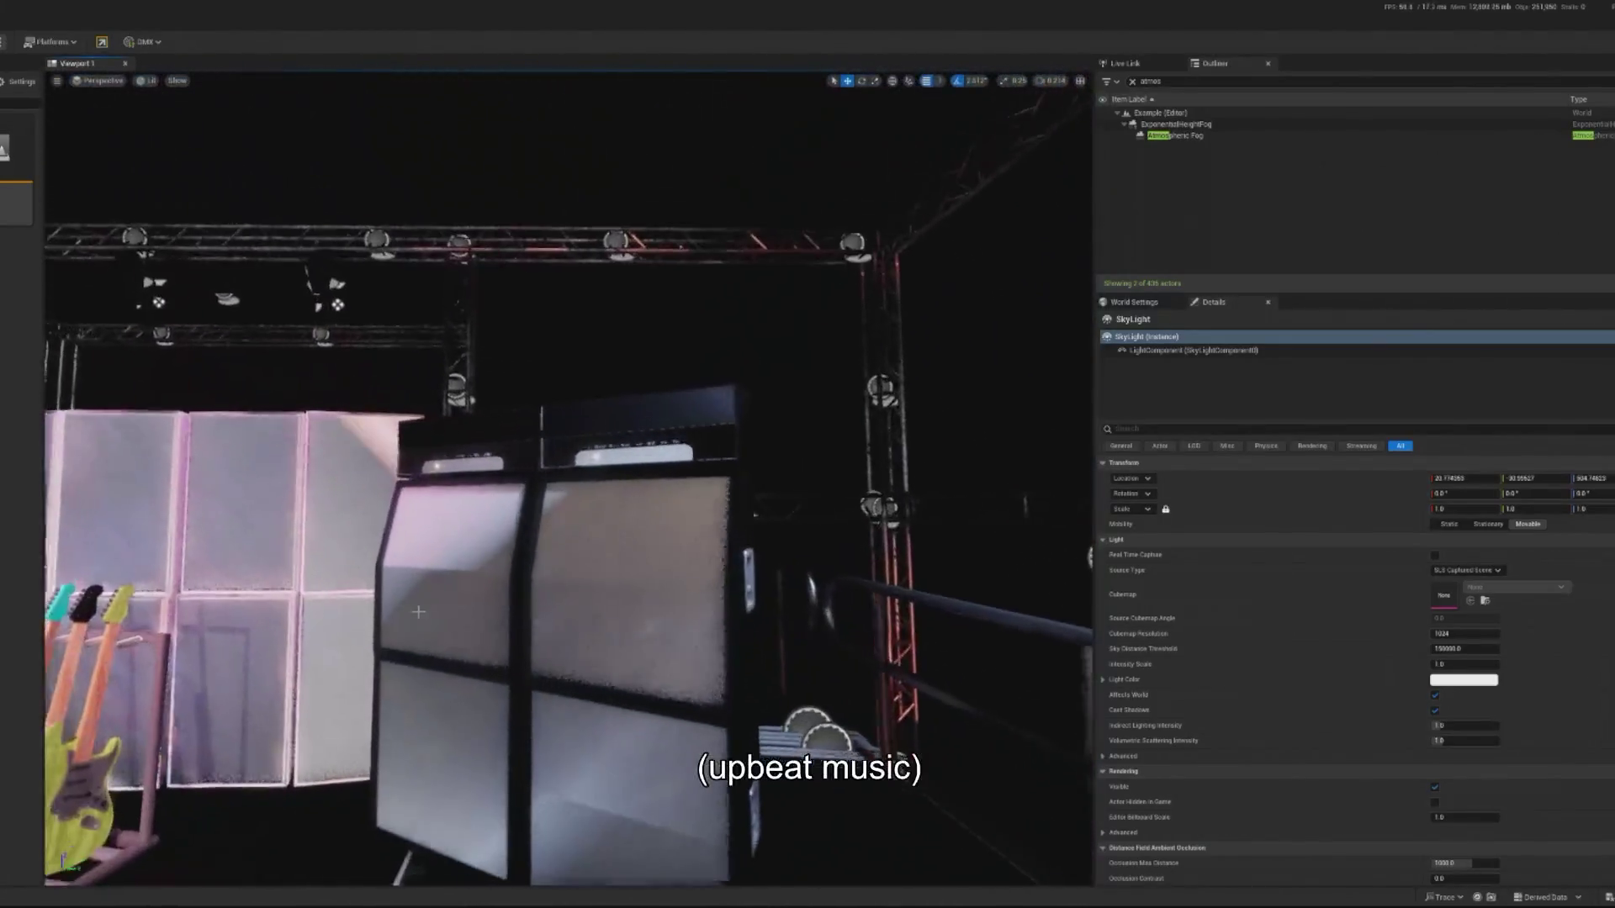
Select the left guitar amp stack BP_GuitarAmp_V4.
{"action": "left_click", "coordinate": [458, 647]}
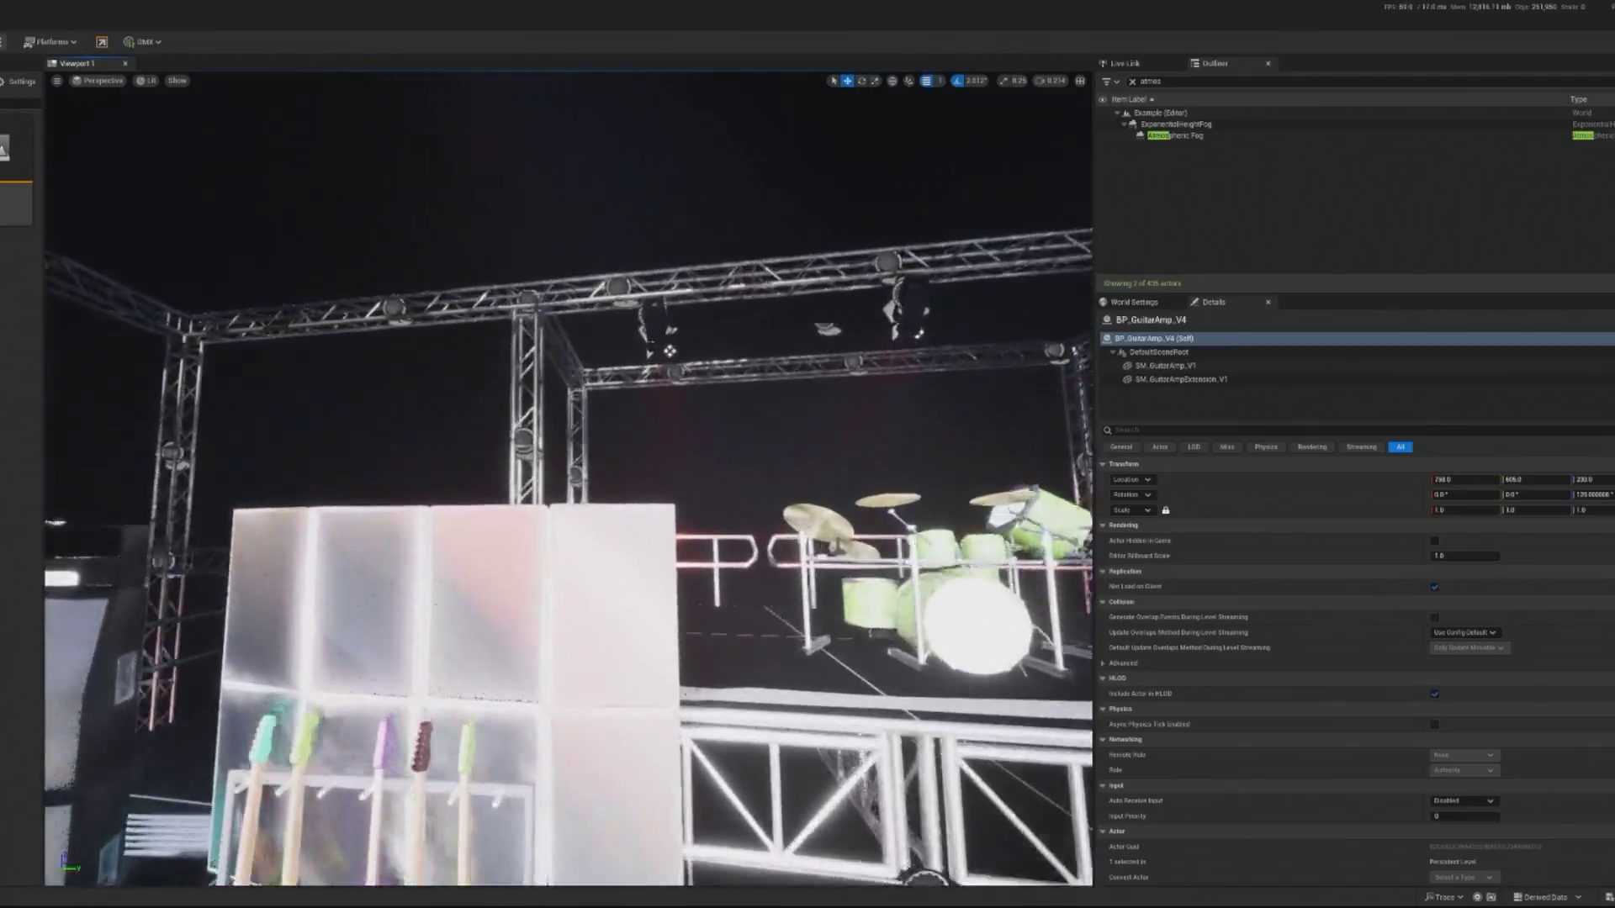
Select the speaker's SM_Speaker_V1 mesh component and browse to its Element 1 material in project assets.
{"action": "left_click", "coordinate": [440, 696]}
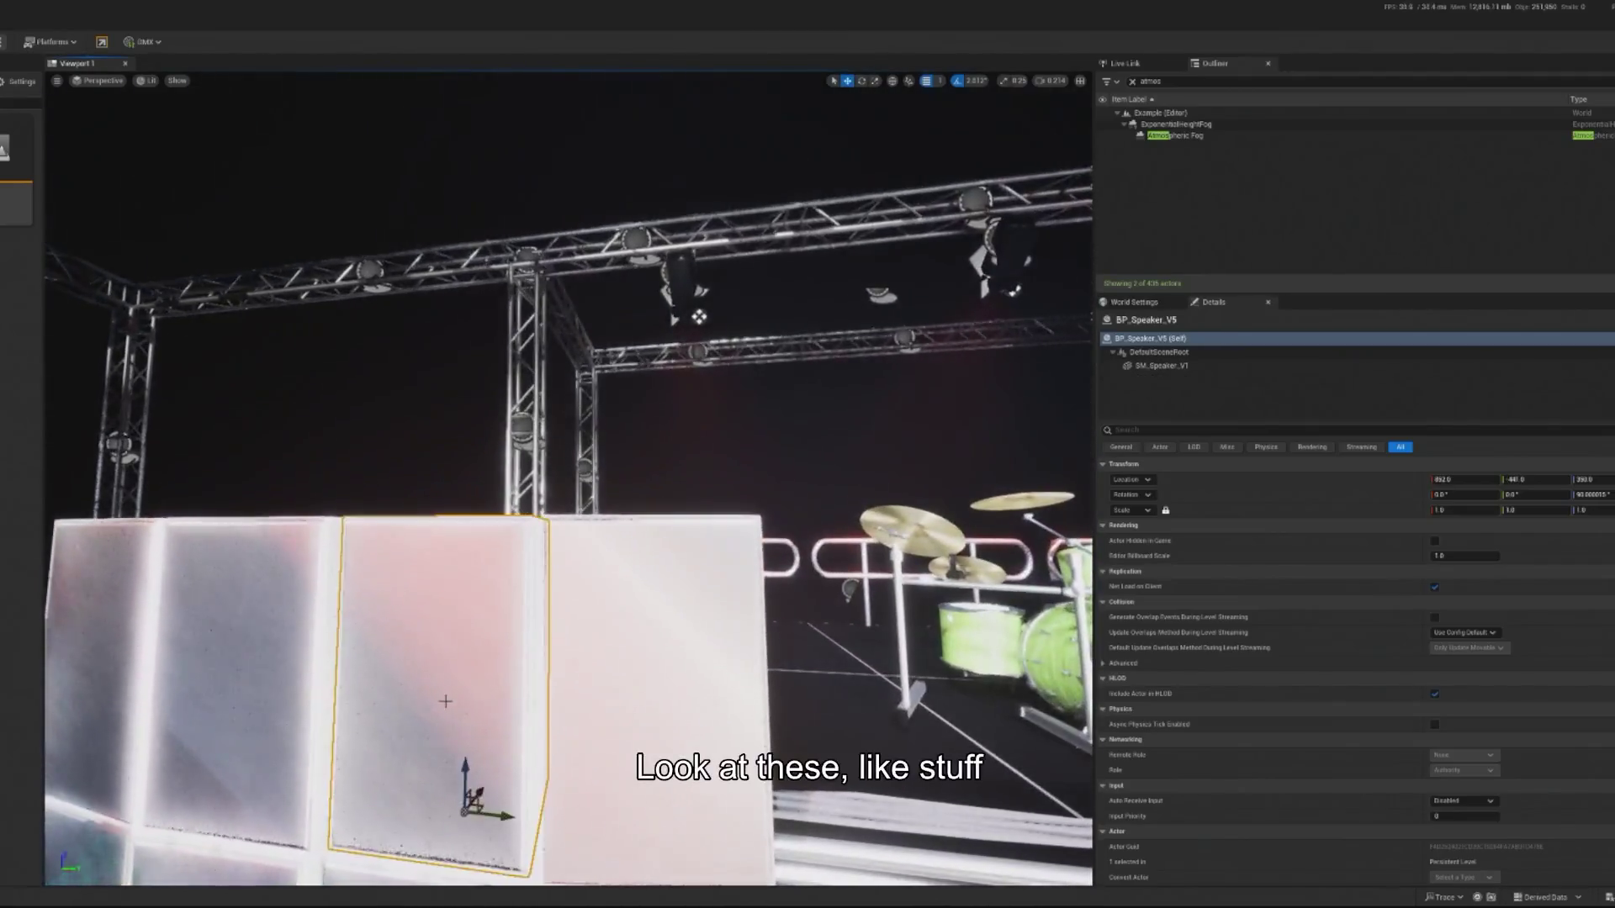
{"action": "left_click", "coordinate": [1203, 354]}
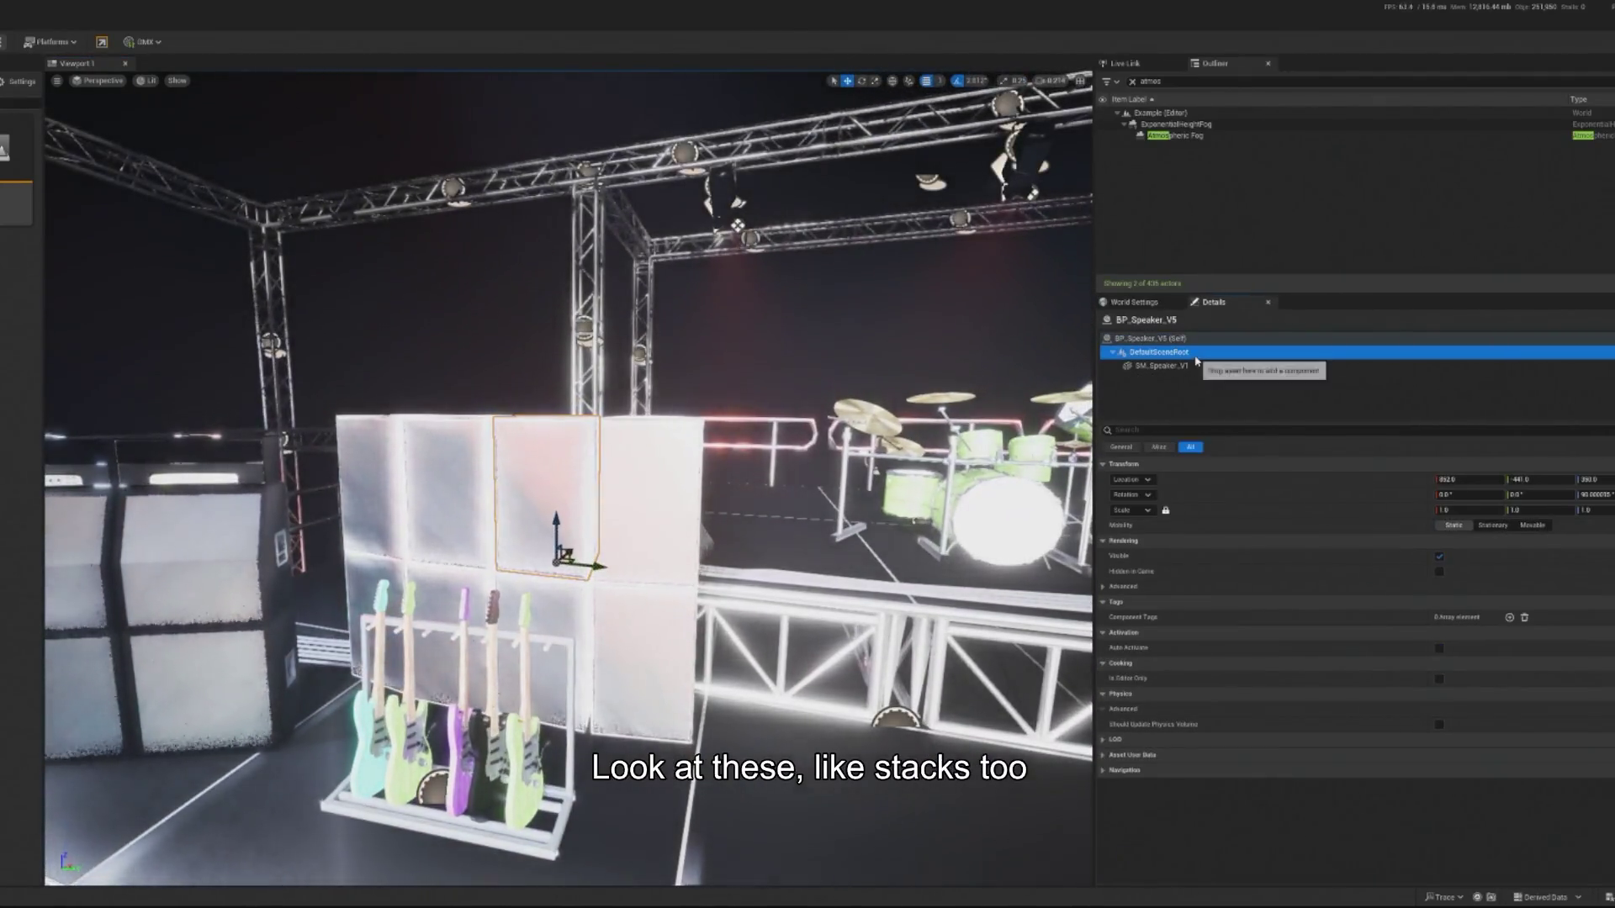
{"action": "left_click", "coordinate": [1198, 366]}
{"action": "left_click_drag", "start_coordinate": [732, 303], "coordinate": [782, 307]}
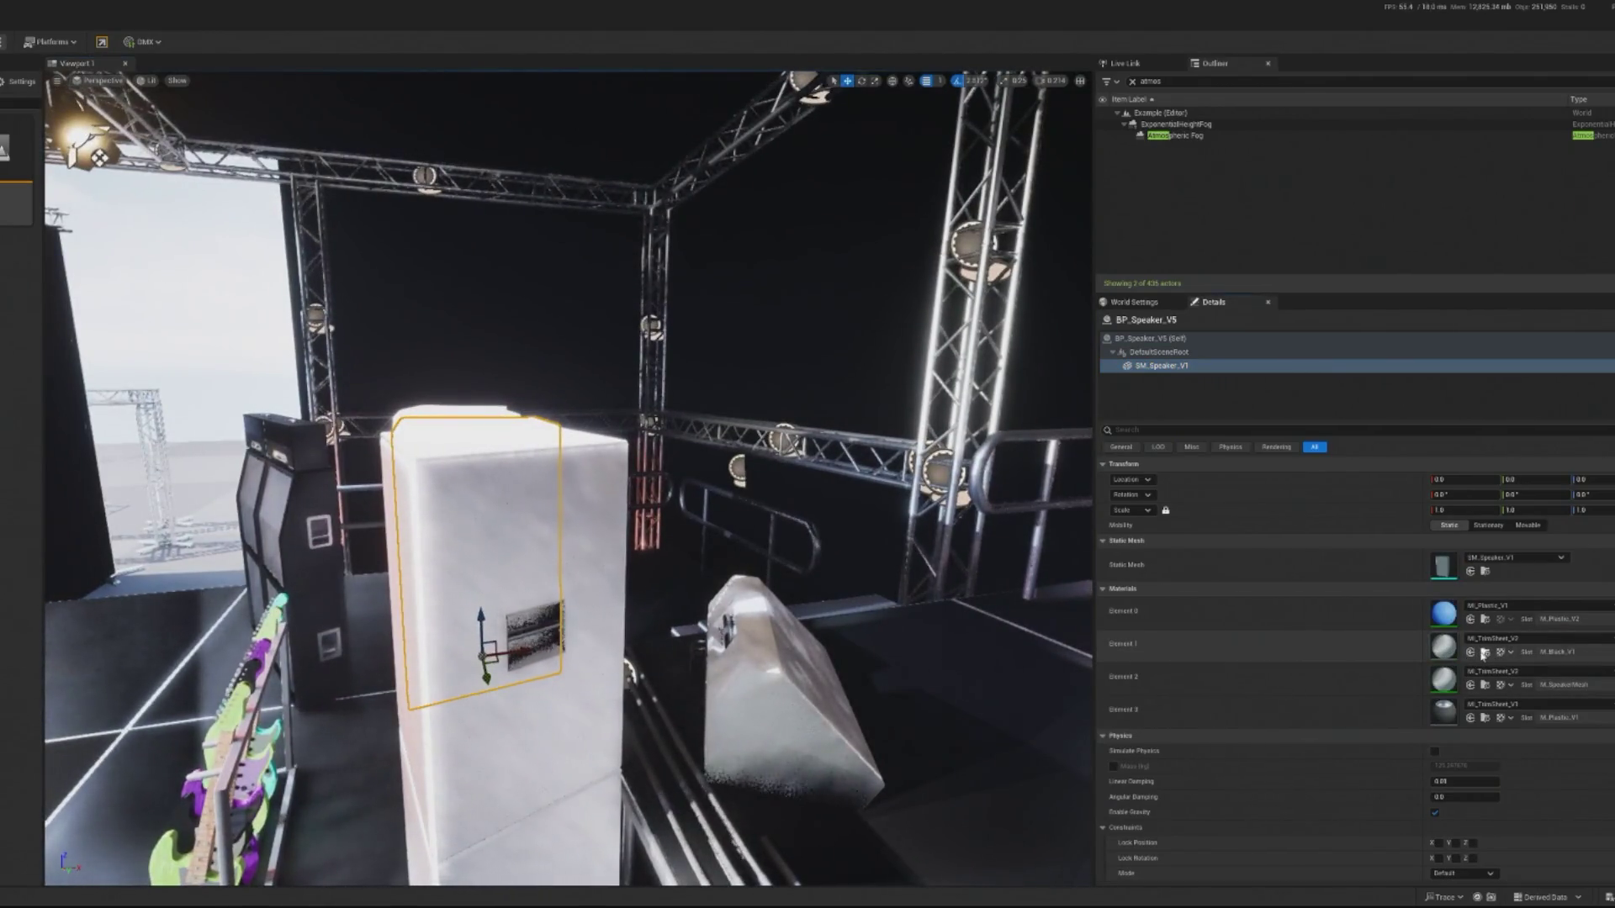
{"action": "left_click", "coordinate": [1484, 653]}
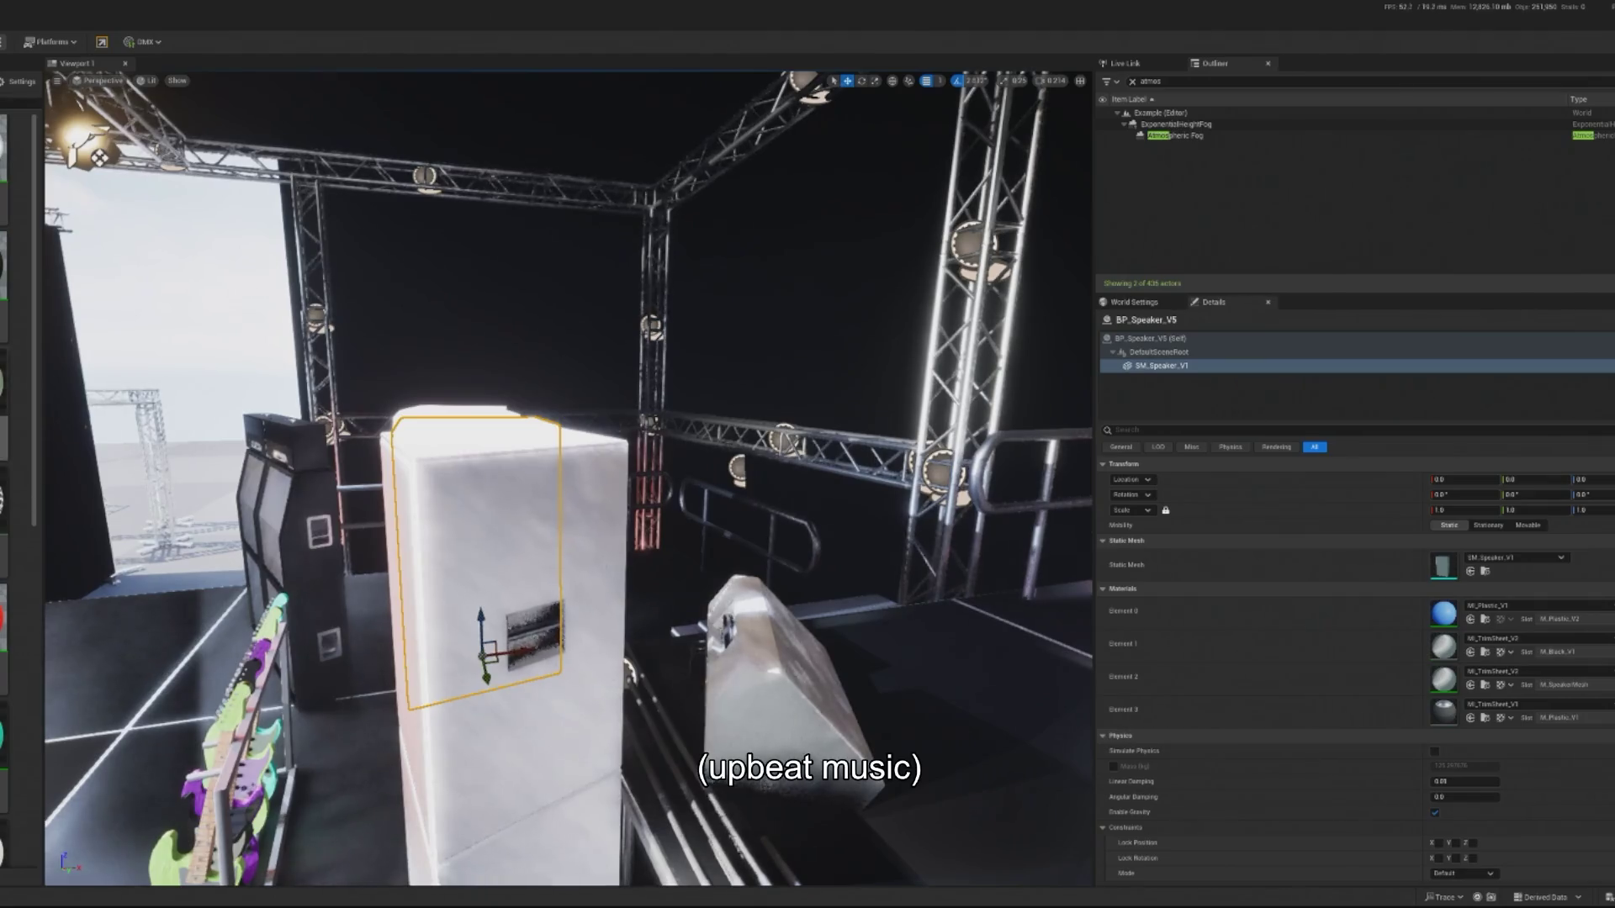
{"action": "scroll", "coordinate": [16, 504], "scroll_direction": "down", "scroll_amount": 5}
{"action": "scroll", "coordinate": [17, 581], "scroll_direction": "down", "scroll_amount": 3}
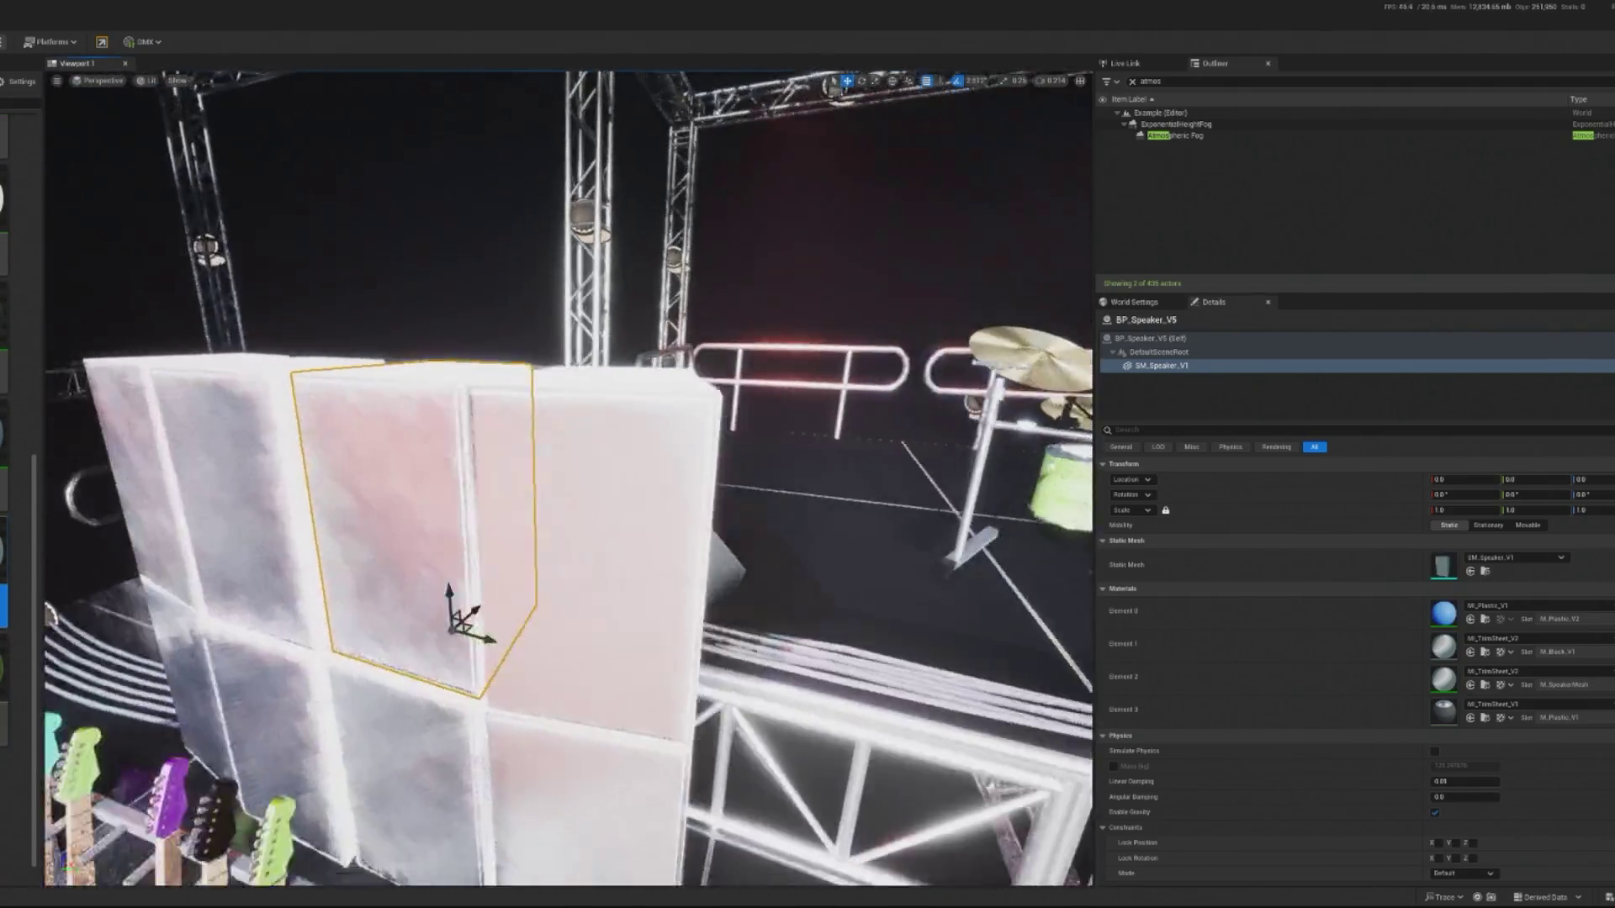
{"action": "key", "text": "f"}
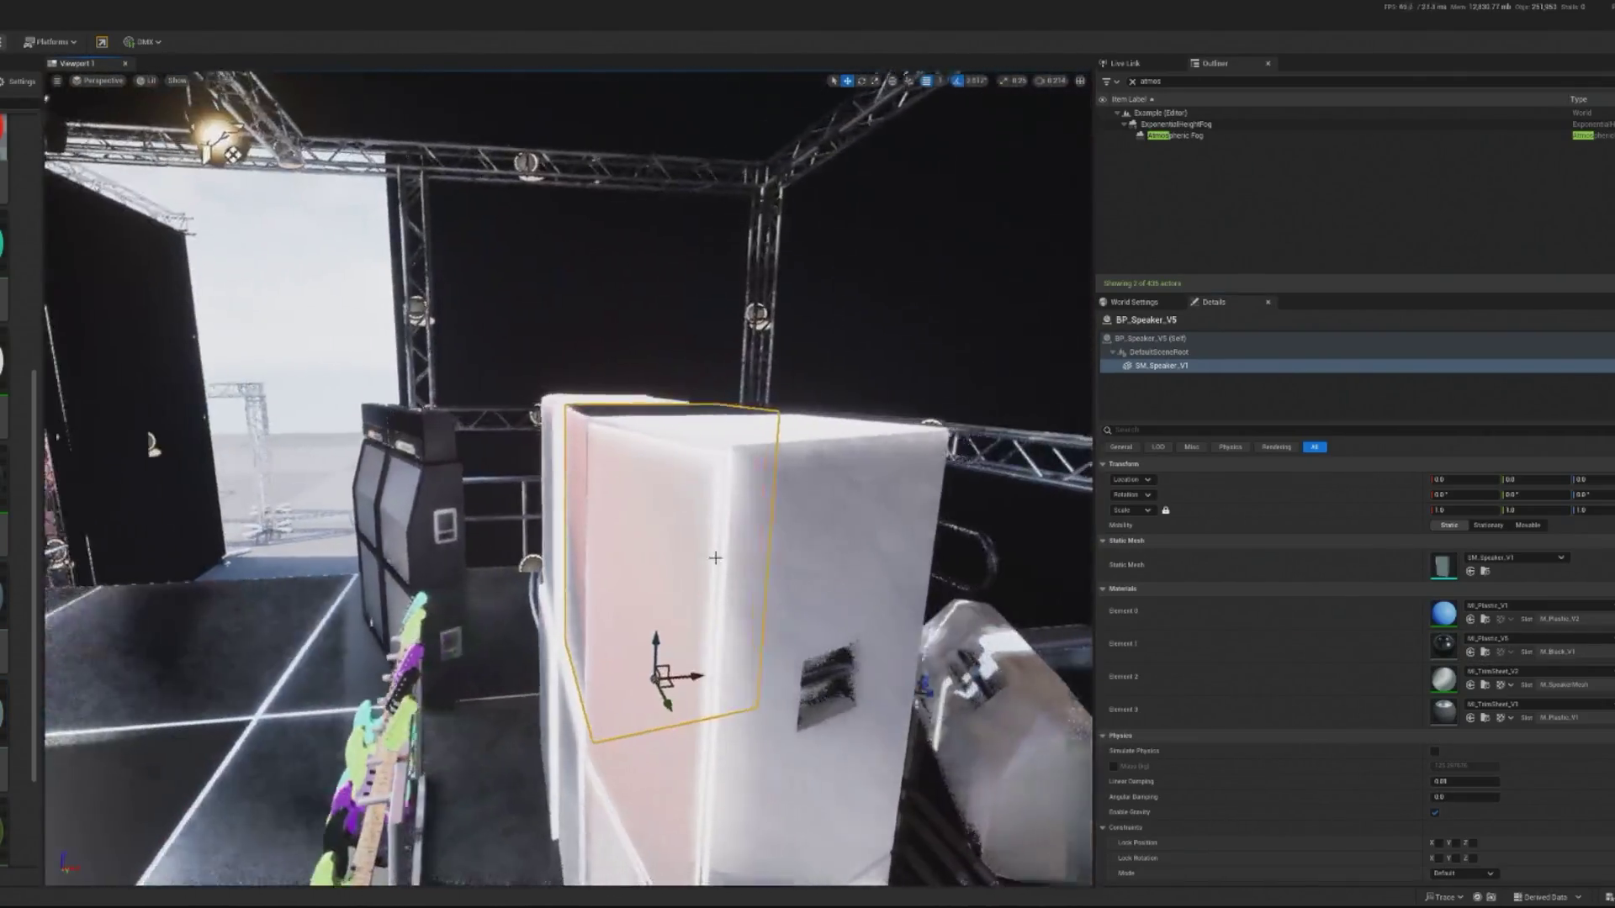
{"action": "left_click", "coordinate": [1245, 366]}
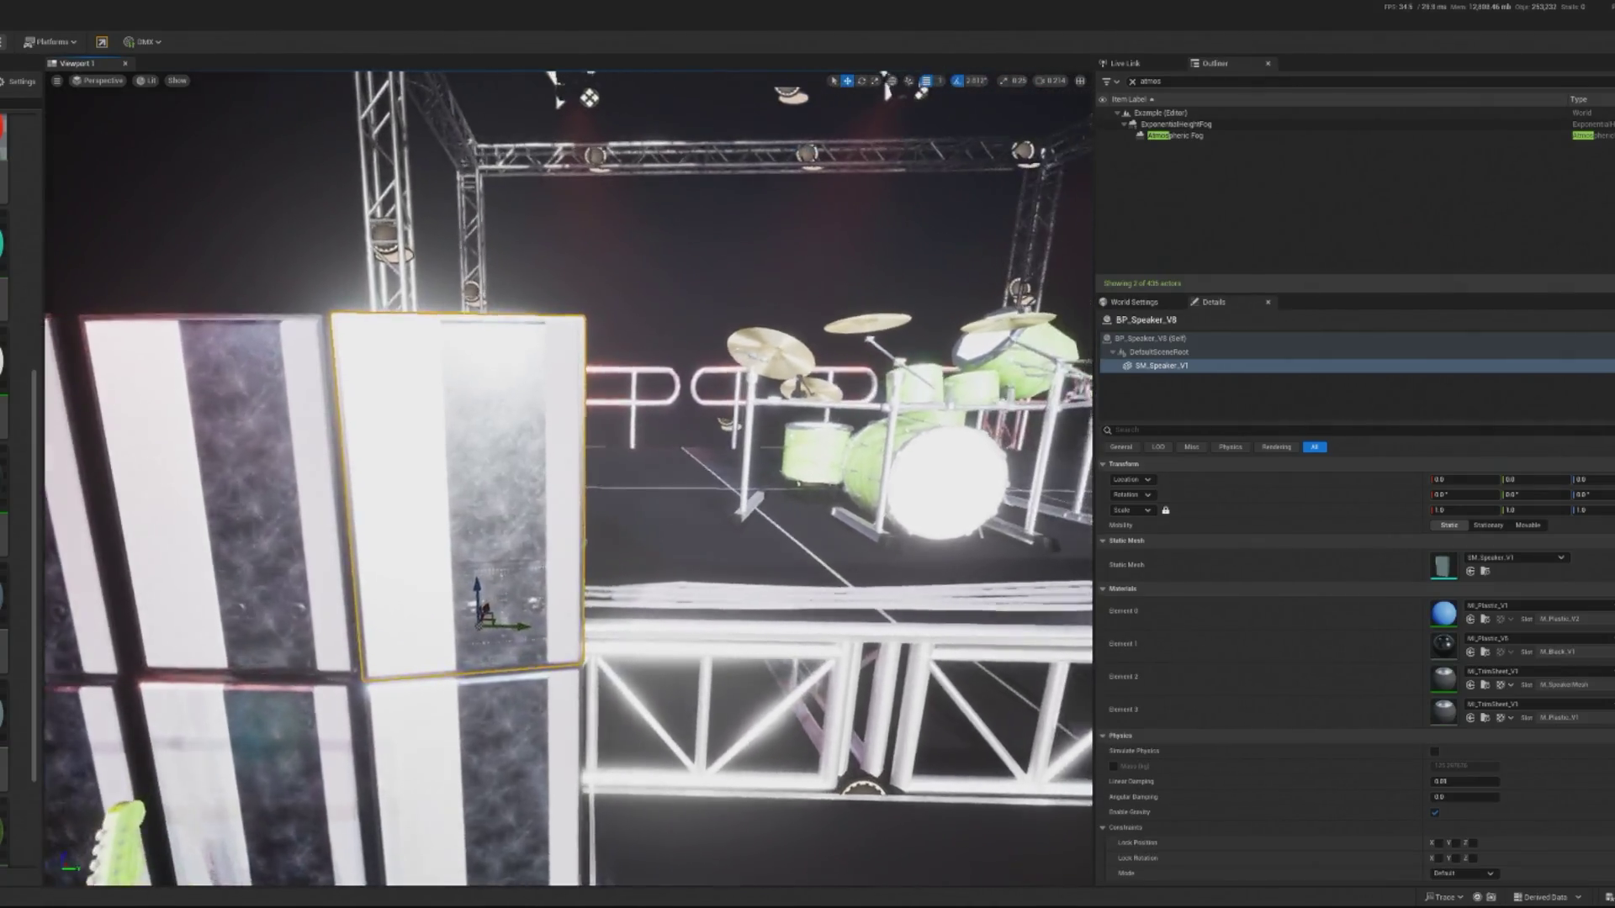
Undo the speaker's material change, then select BP_Speaker_V15 and the Light Source actor.
{"action": "key", "text": "ctrl+z"}
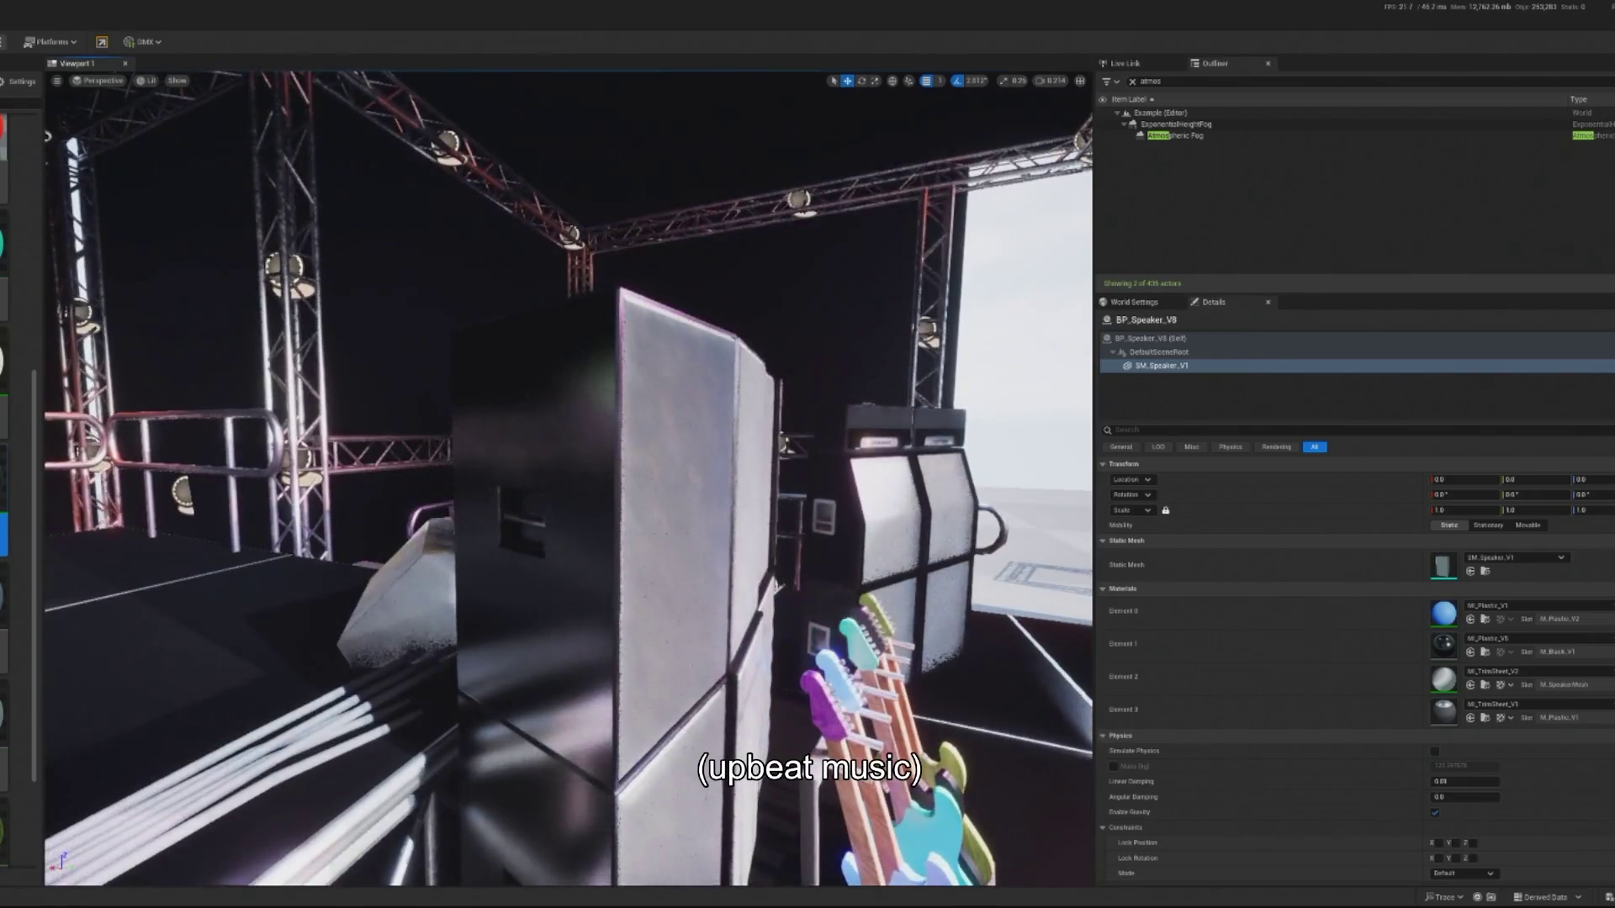
{"action": "left_click", "coordinate": [589, 539]}
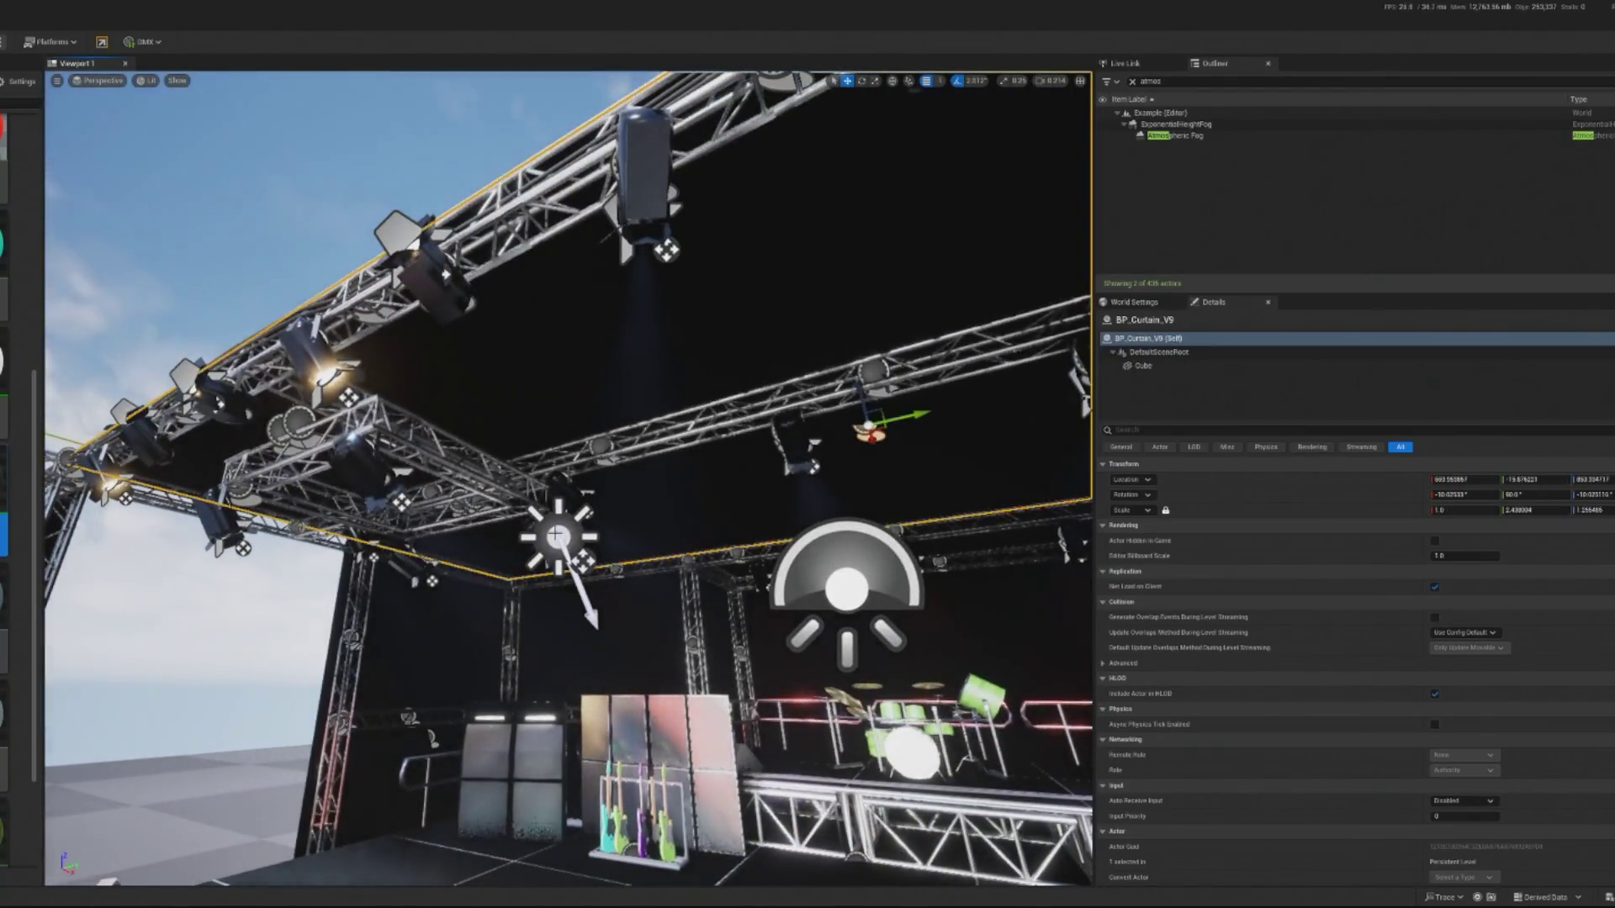
{"action": "left_click", "coordinate": [555, 536]}
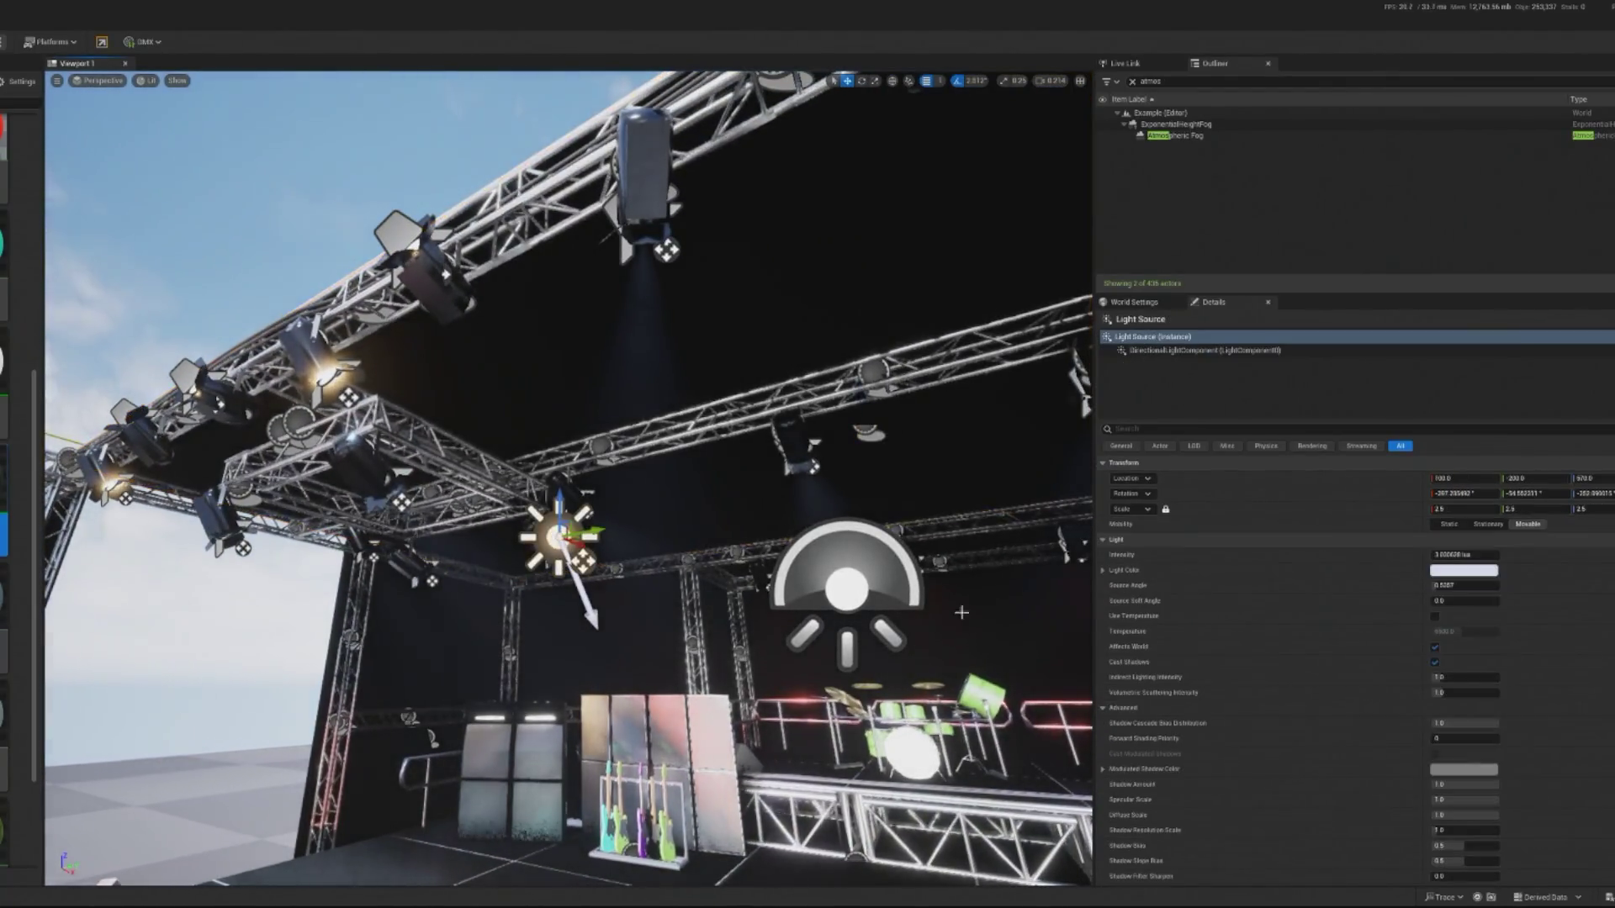
Set the Light Source intensity to 0 lux and clear the Outliner filter to show every actor.
{"action": "type", "text": "0"}
{"action": "key", "text": "Return"}
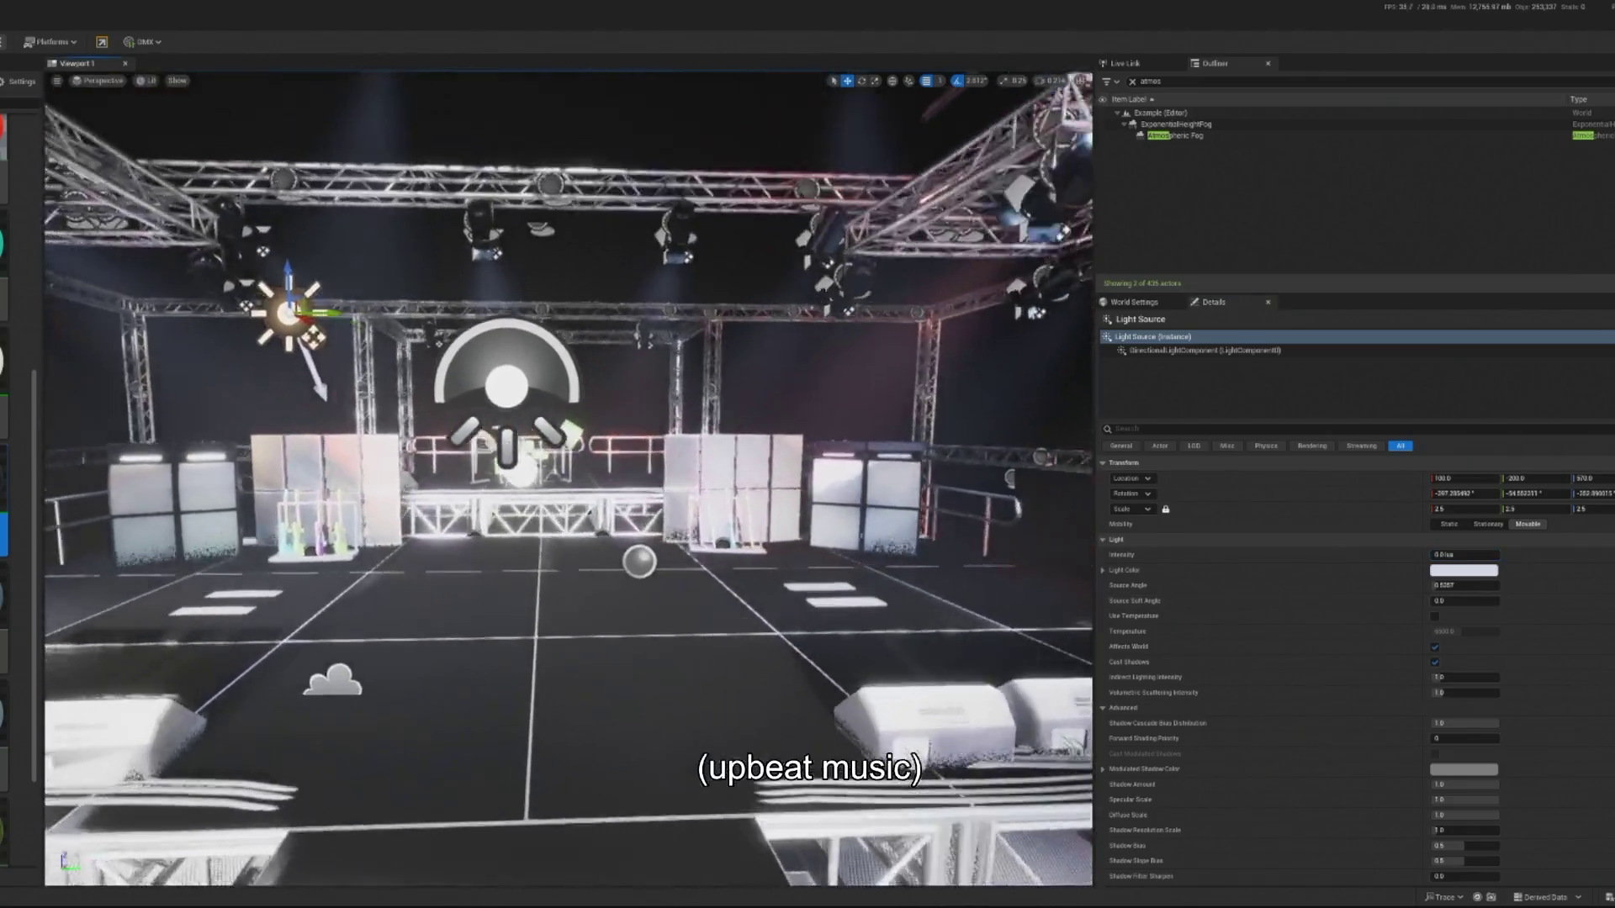
{"action": "scroll", "coordinate": [569, 477], "scroll_direction": "down", "scroll_amount": 5}
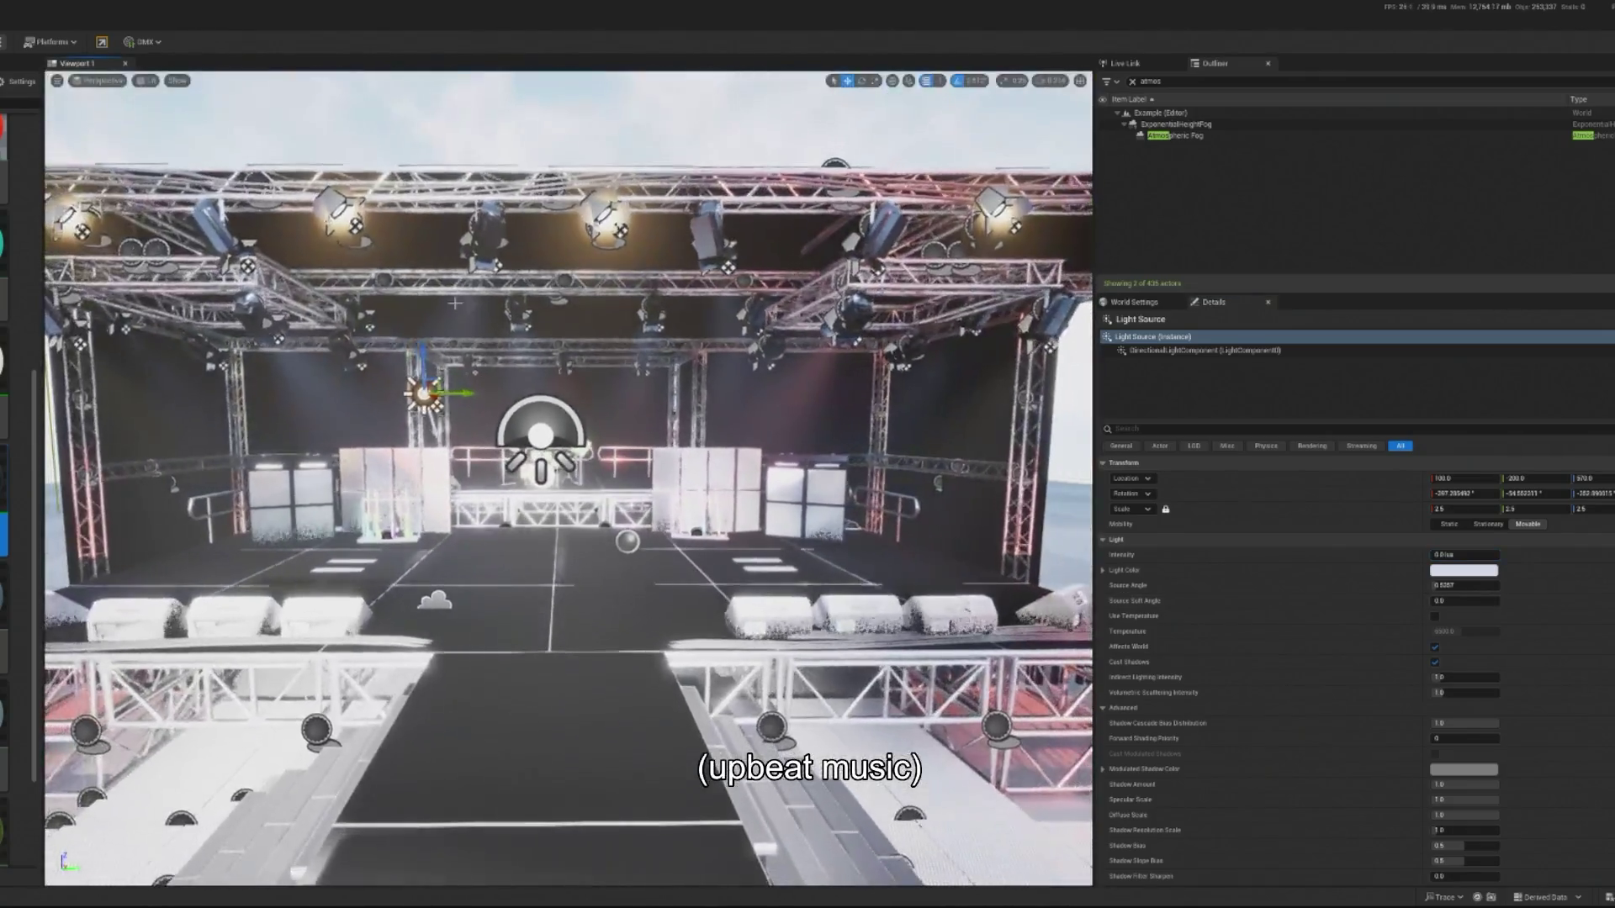
{"action": "left_click", "coordinate": [1132, 81]}
{"action": "scroll", "coordinate": [1310, 156], "scroll_direction": "down", "scroll_amount": 5}
{"action": "scroll", "coordinate": [1309, 155], "scroll_direction": "up", "scroll_amount": 5}
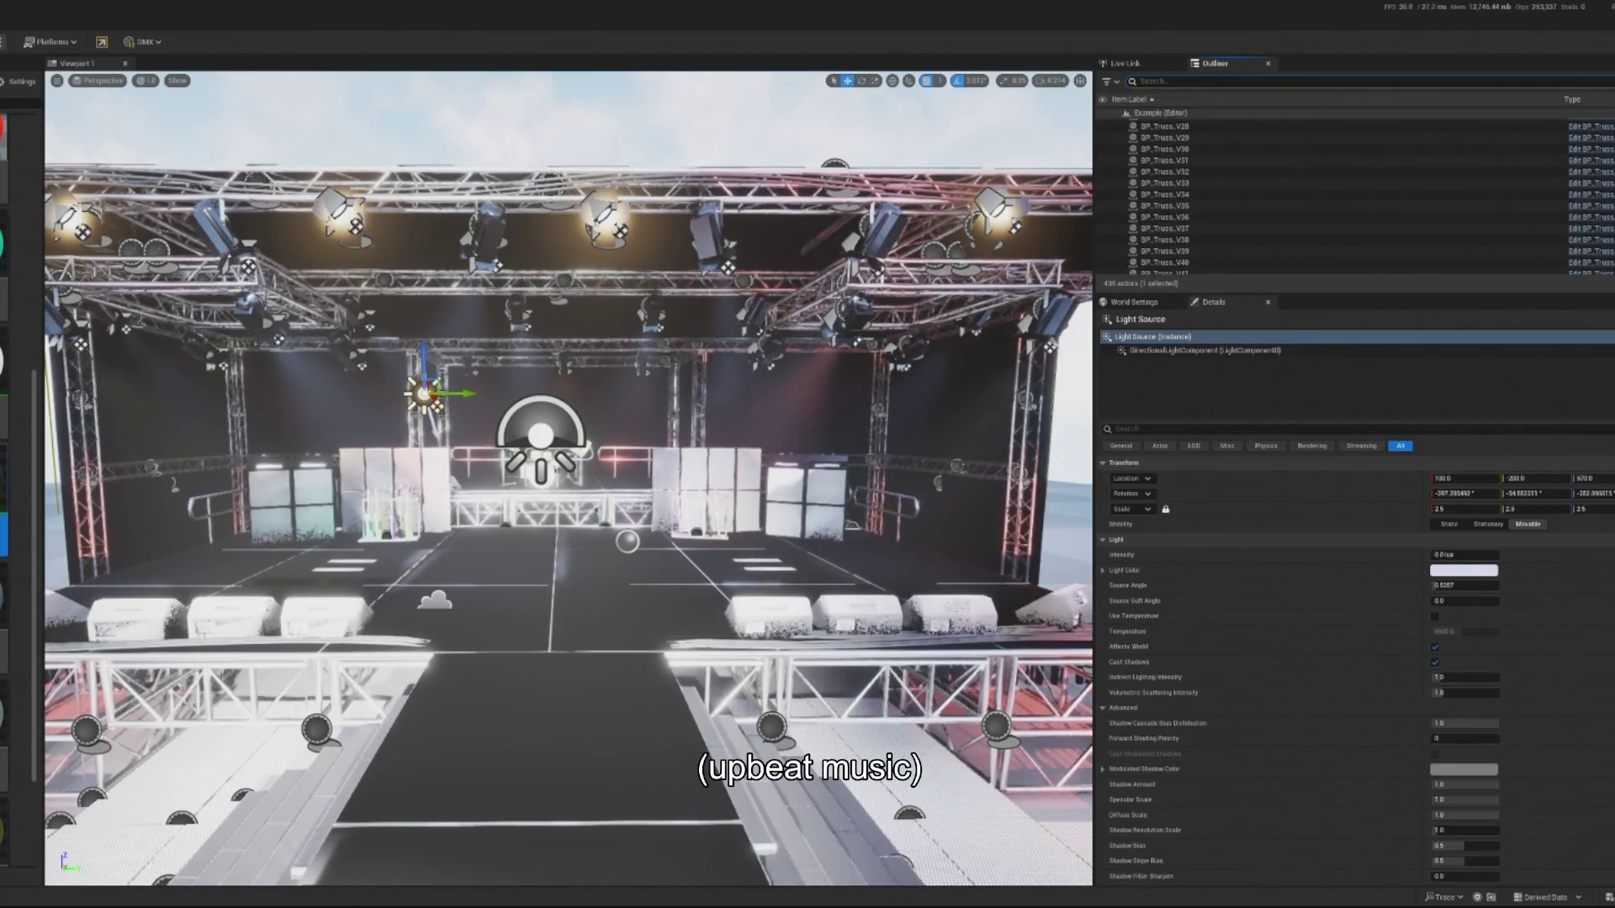
Delete the SkyLight and Sky Sphere actors, then select the spotlight BP_Light_V13.
{"action": "scroll", "coordinate": [1346, 193], "scroll_direction": "down", "scroll_amount": 10}
{"action": "scroll", "coordinate": [1272, 197], "scroll_direction": "up", "scroll_amount": 4}
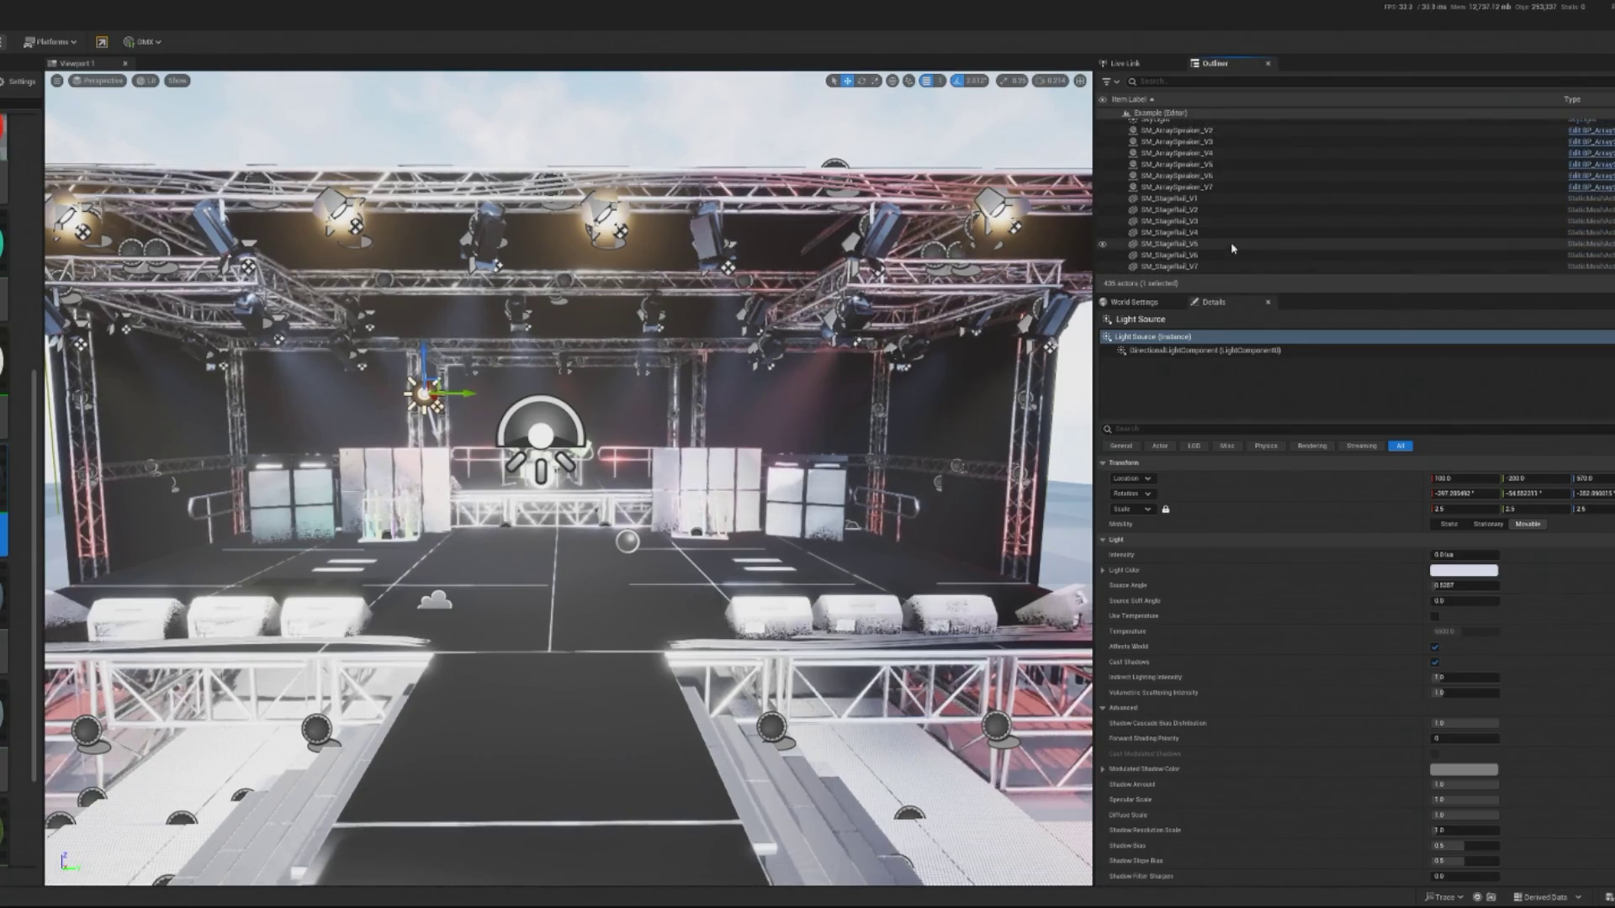
{"action": "left_click", "coordinate": [1211, 192]}
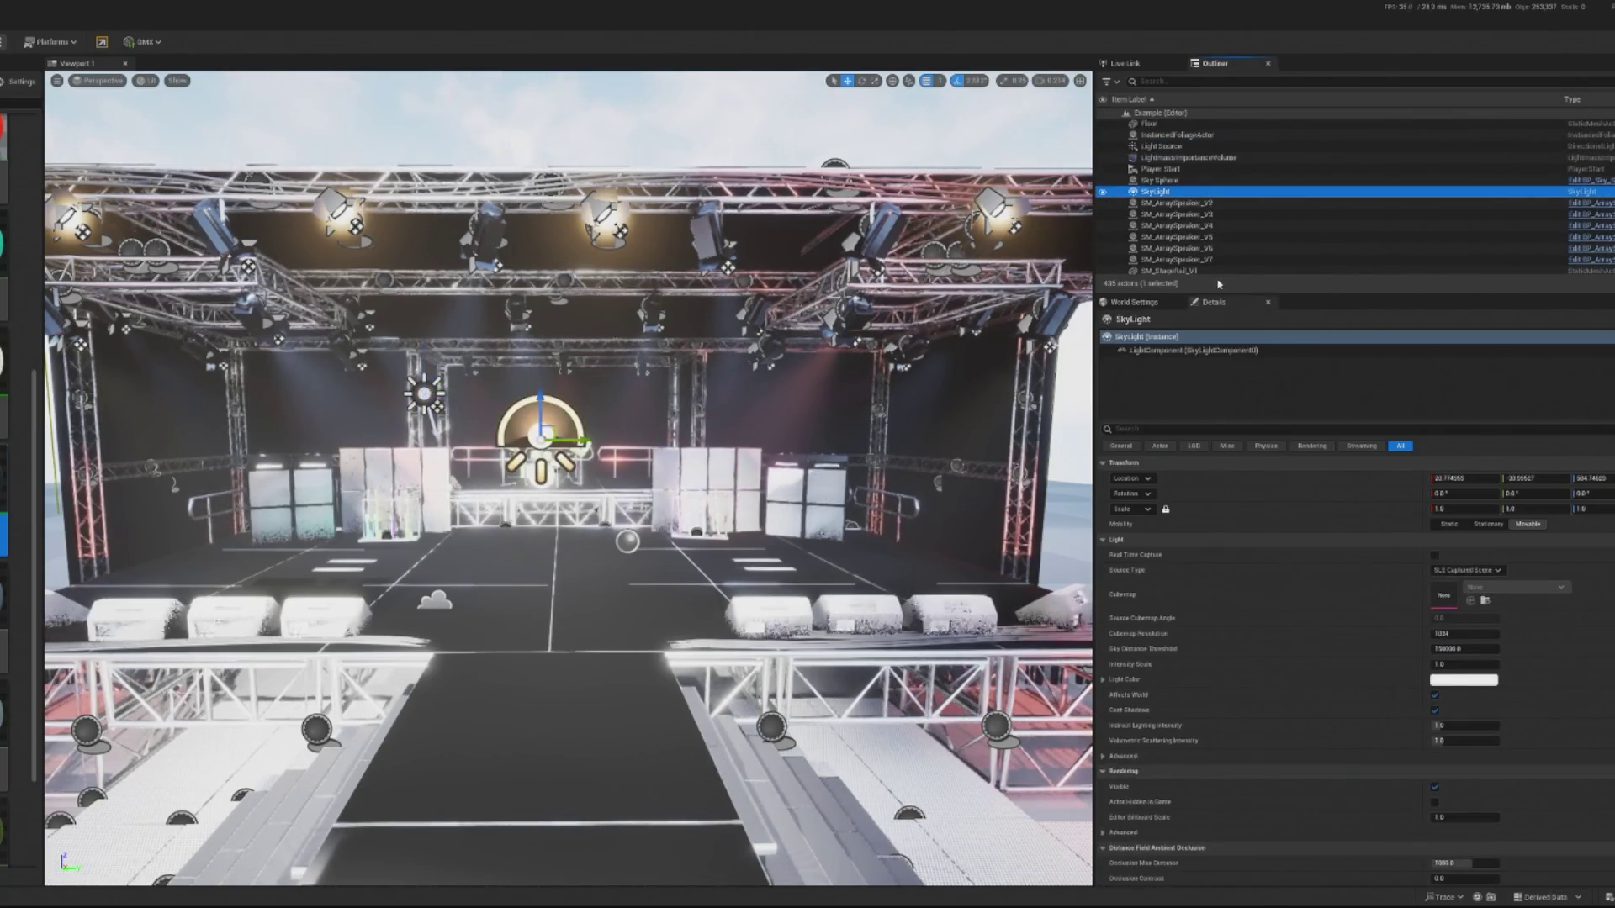
{"action": "key", "text": "Delete"}
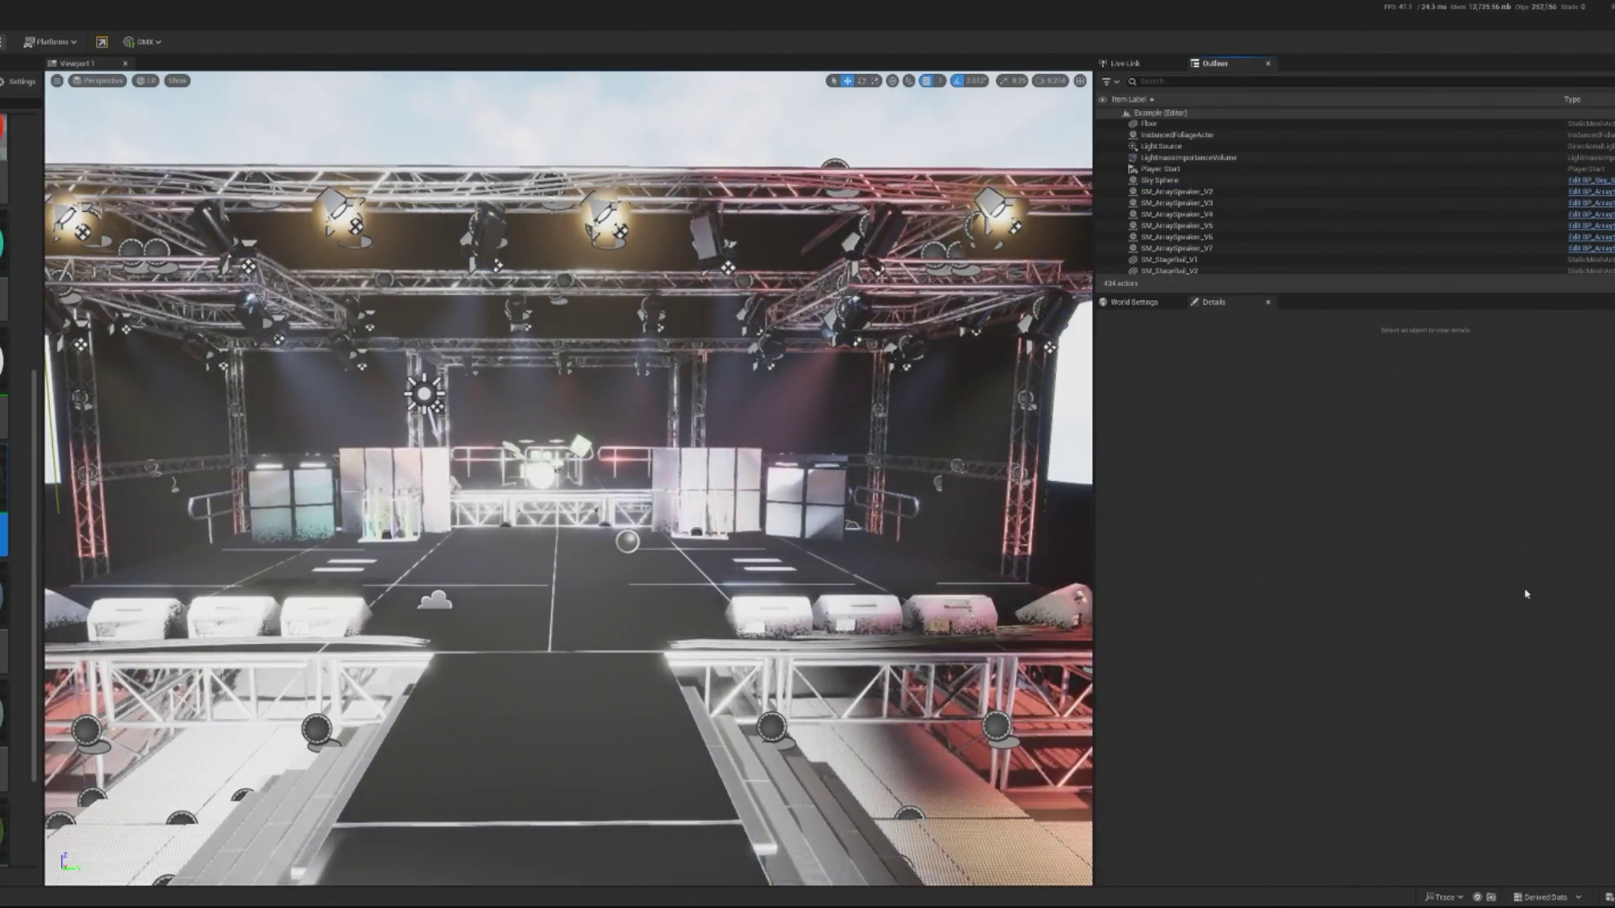
{"action": "left_click", "coordinate": [1205, 191]}
{"action": "key", "text": "Up"}
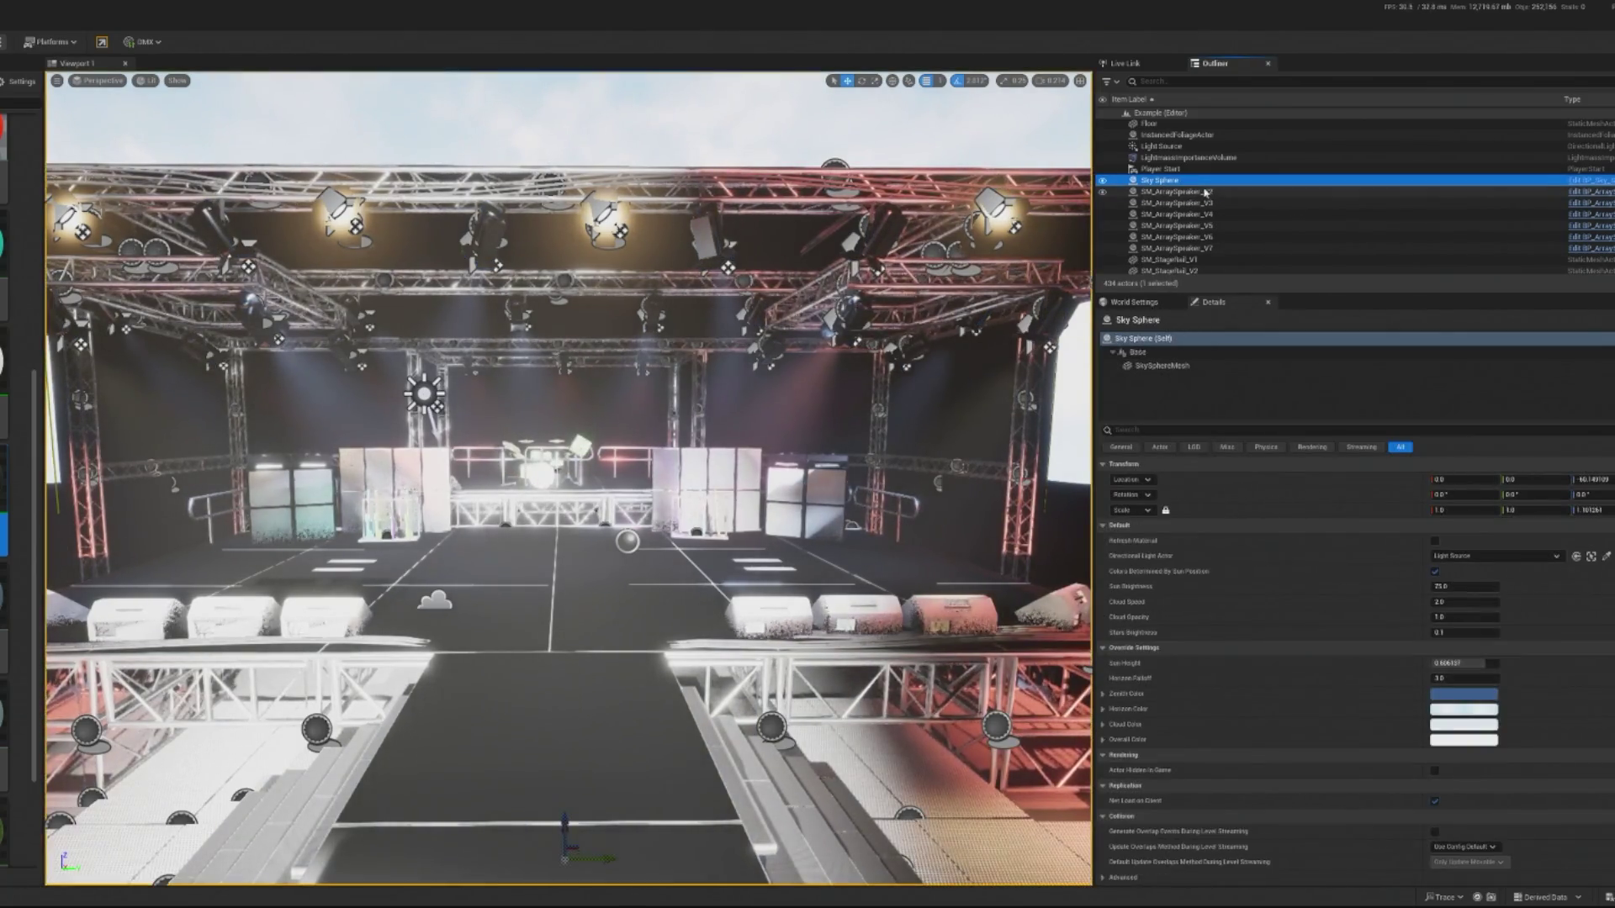
{"action": "key", "text": "Delete"}
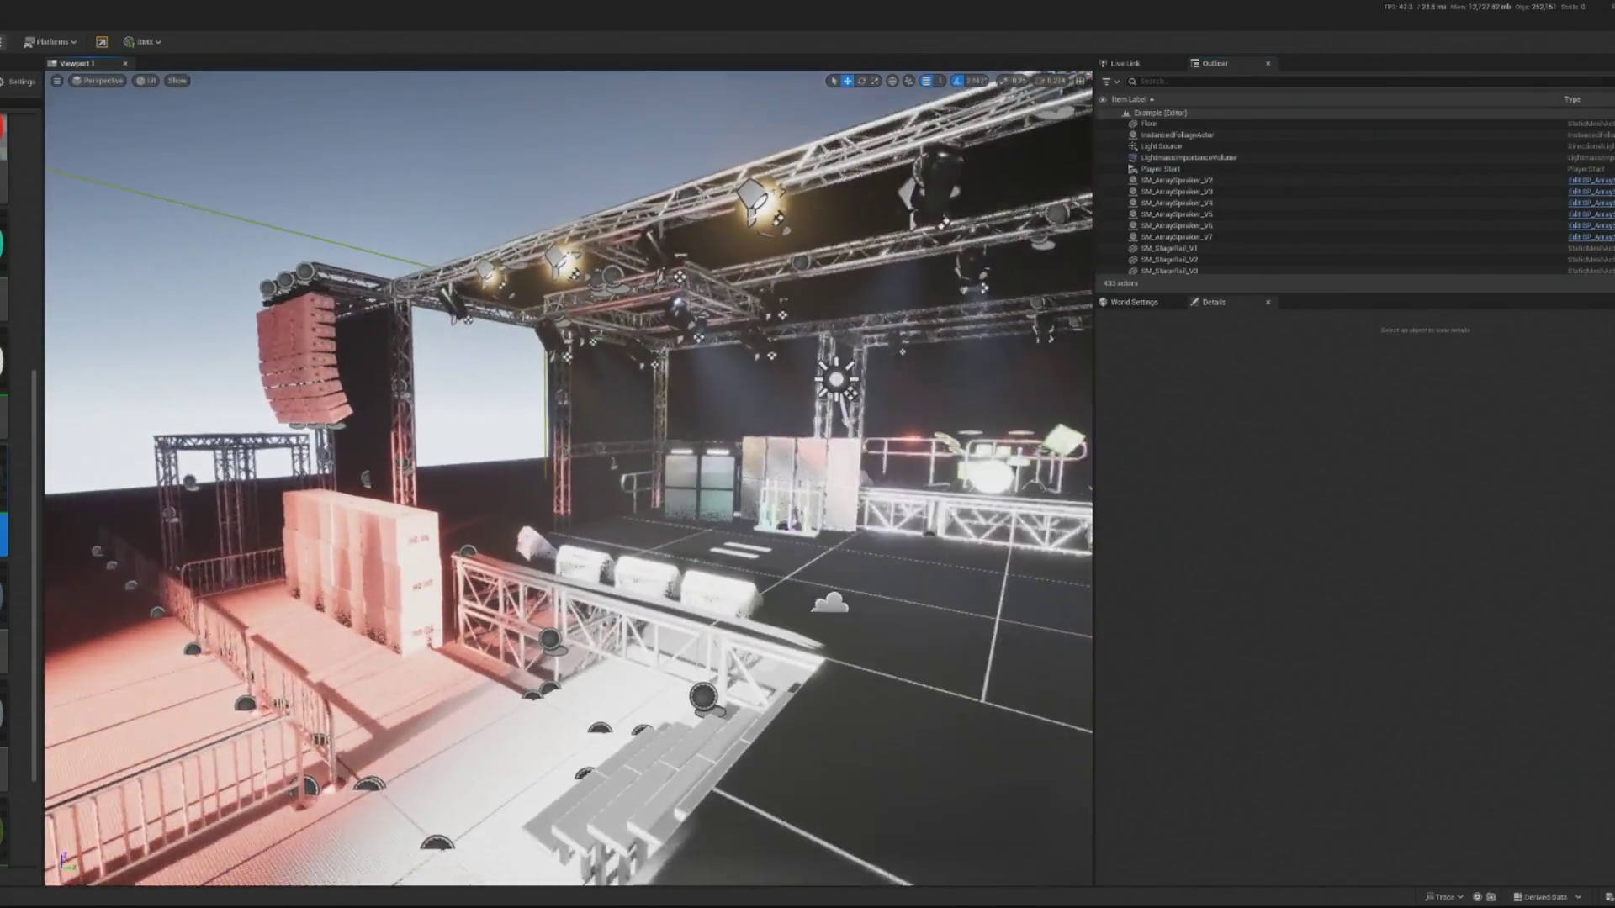
{"action": "key", "text": "w"}
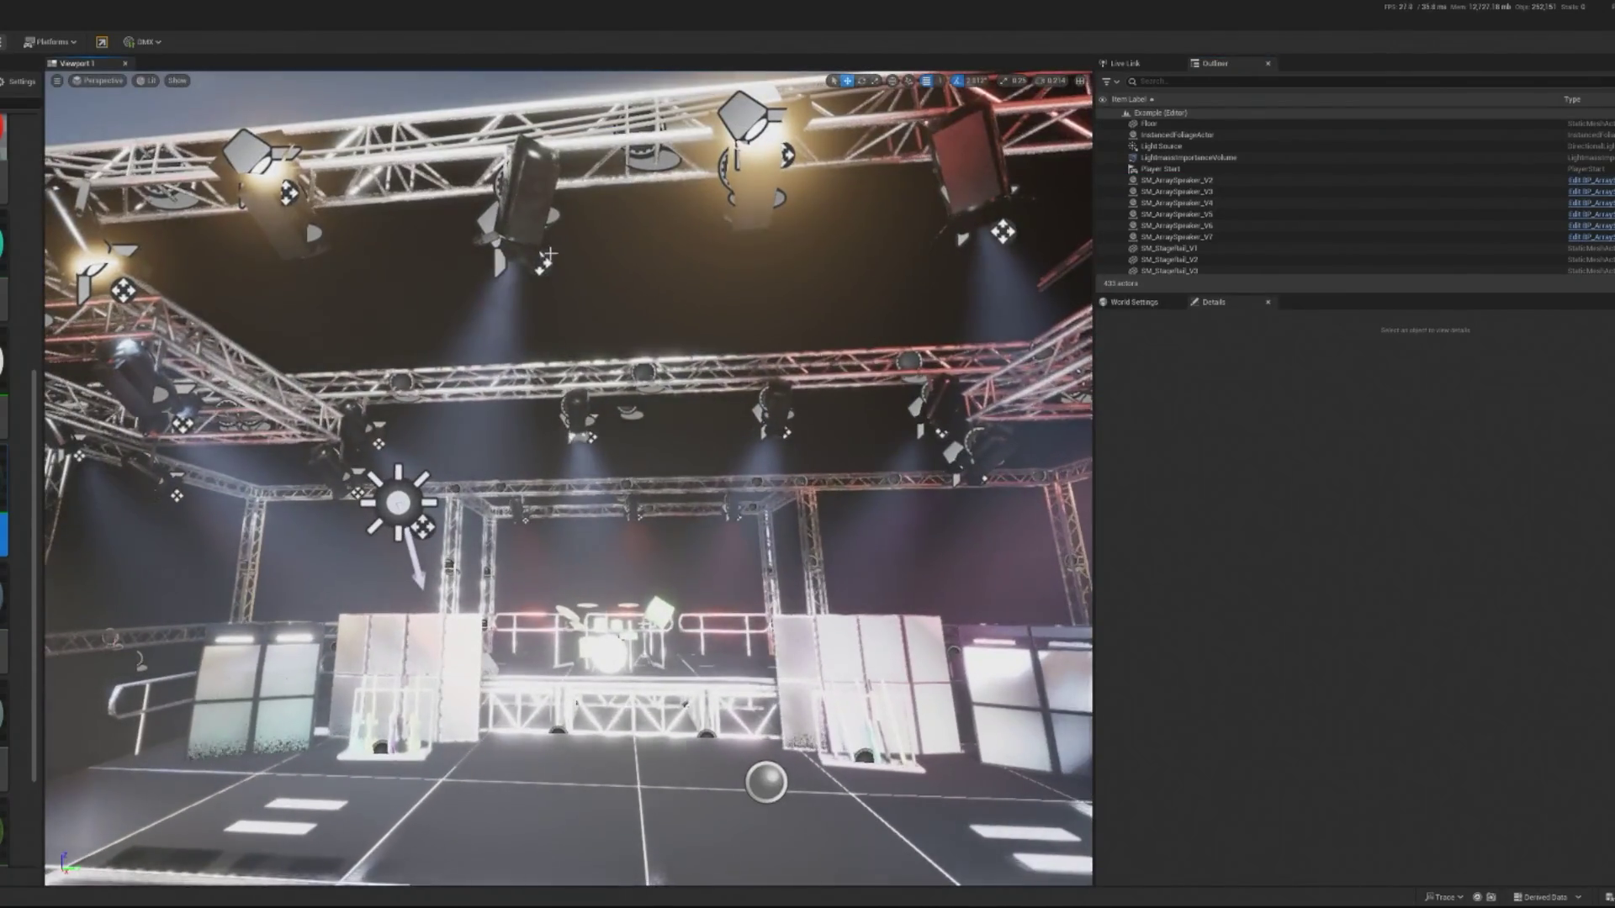
{"action": "left_click", "coordinate": [545, 257]}
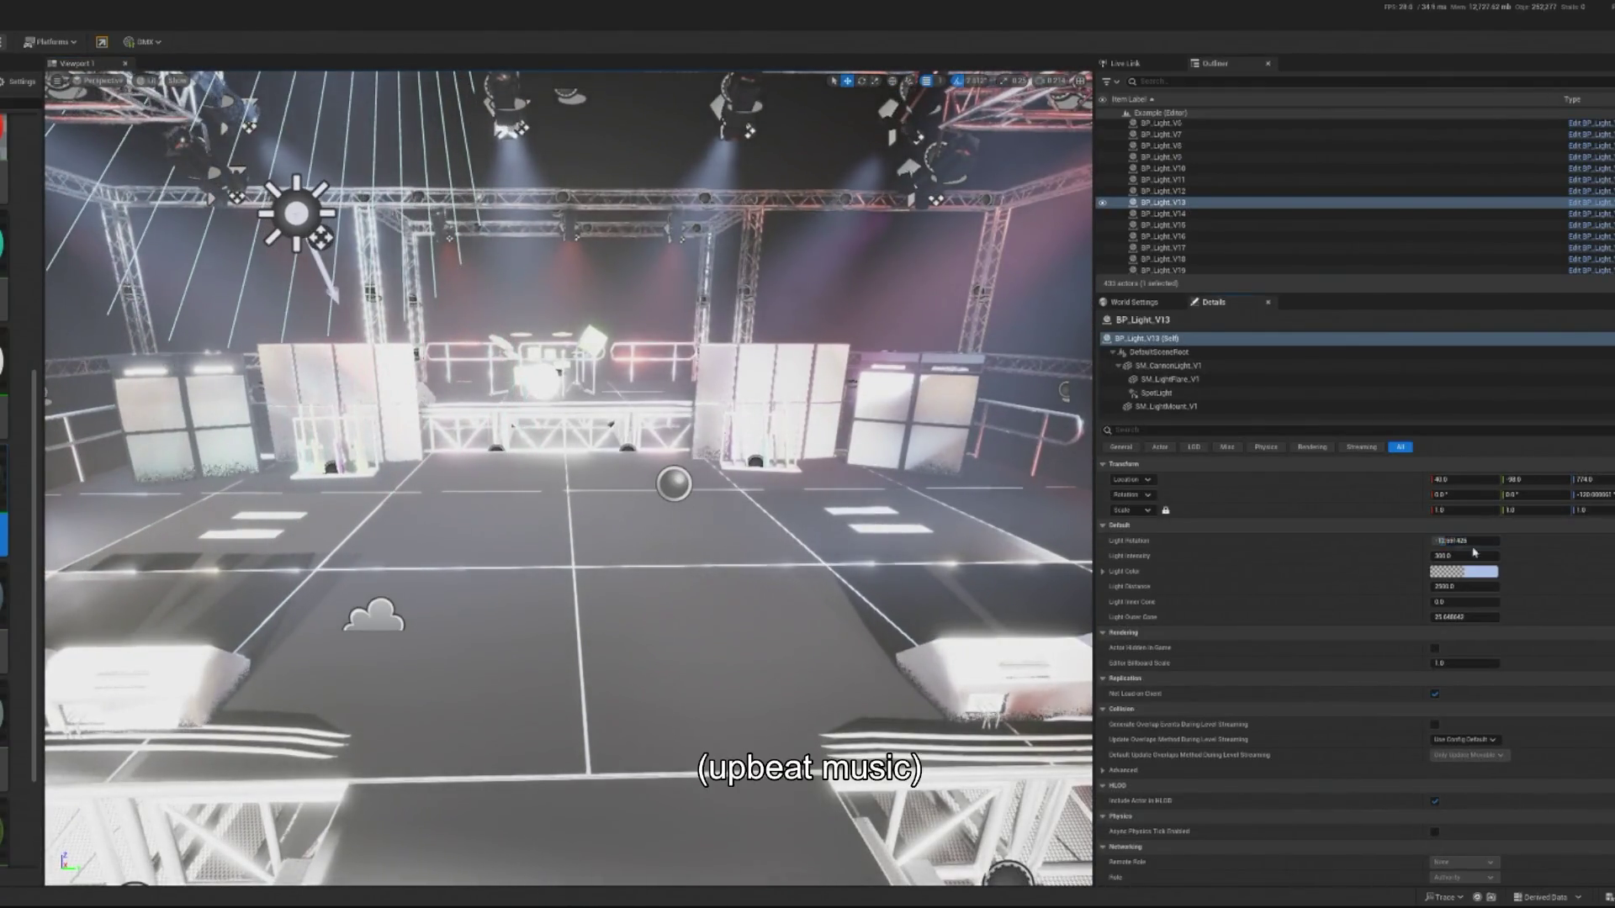
Select the guitar amp's SM_GuitarAmp_V1 mesh to show its material slots, and save the level.
{"action": "key", "text": "w"}
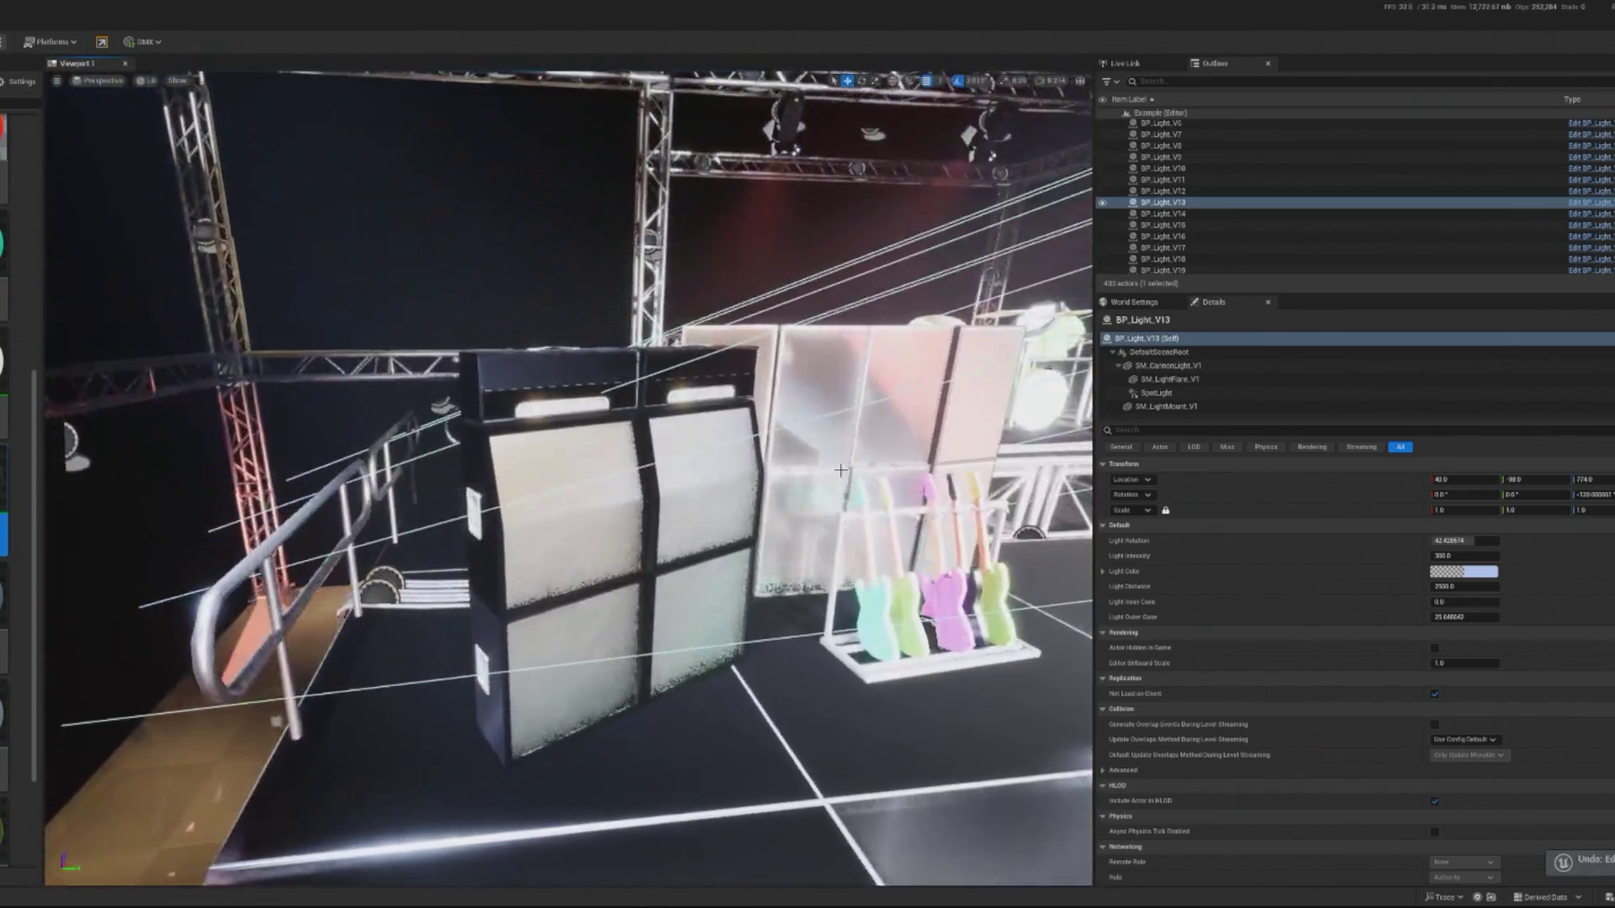
{"action": "left_click", "coordinate": [610, 384]}
{"action": "left_click", "coordinate": [1194, 366]}
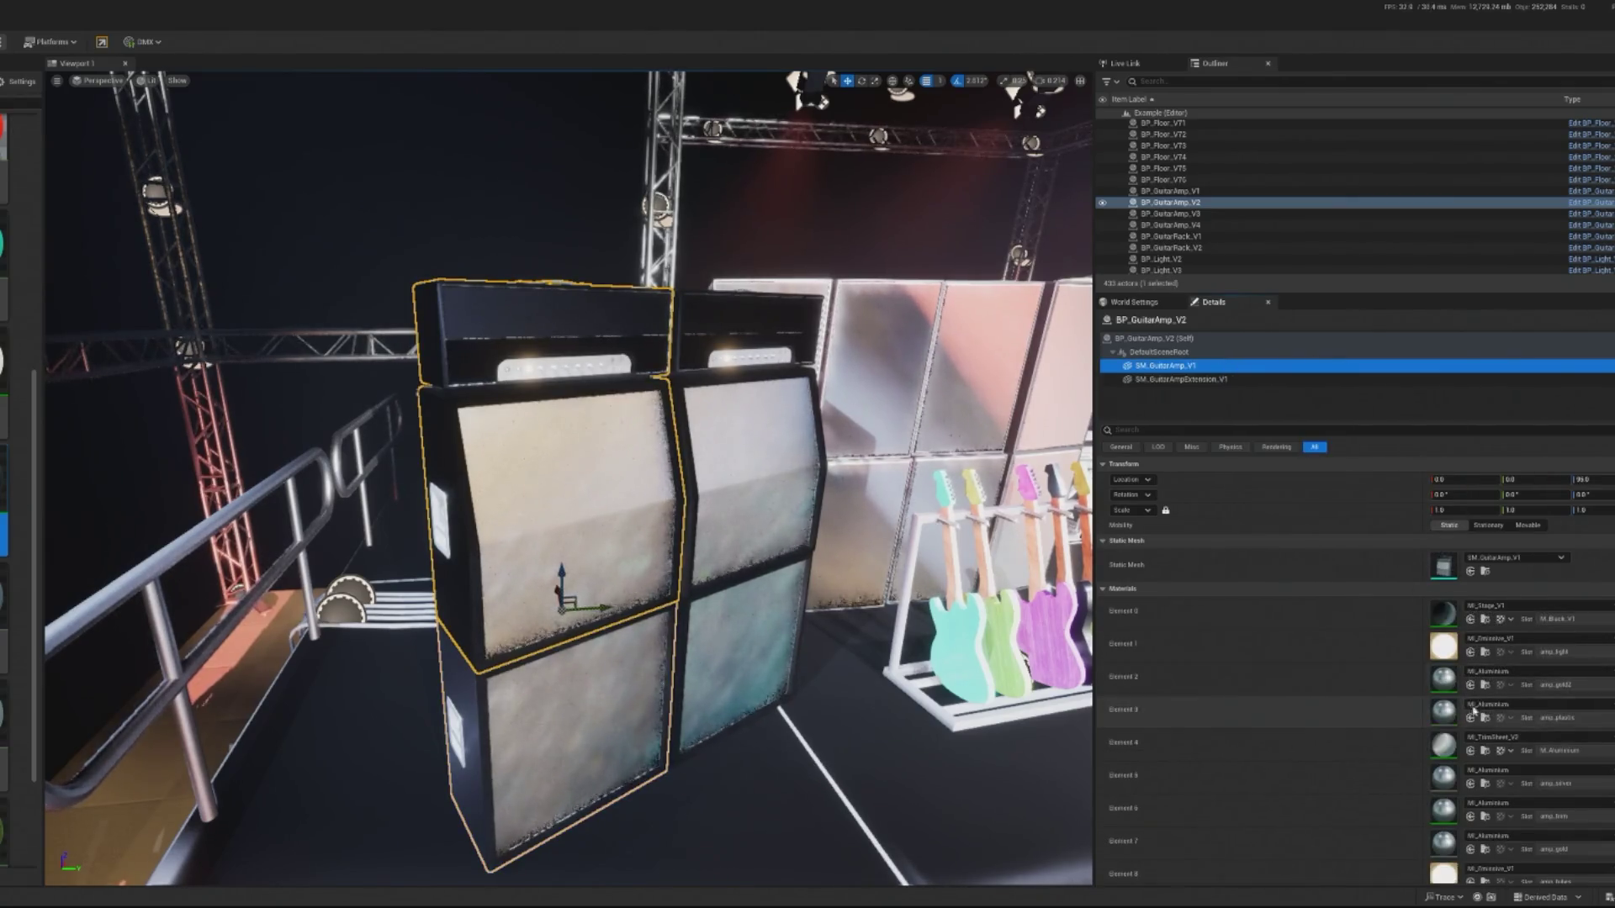
{"action": "scroll", "coordinate": [1470, 706], "scroll_direction": "down", "scroll_amount": 1}
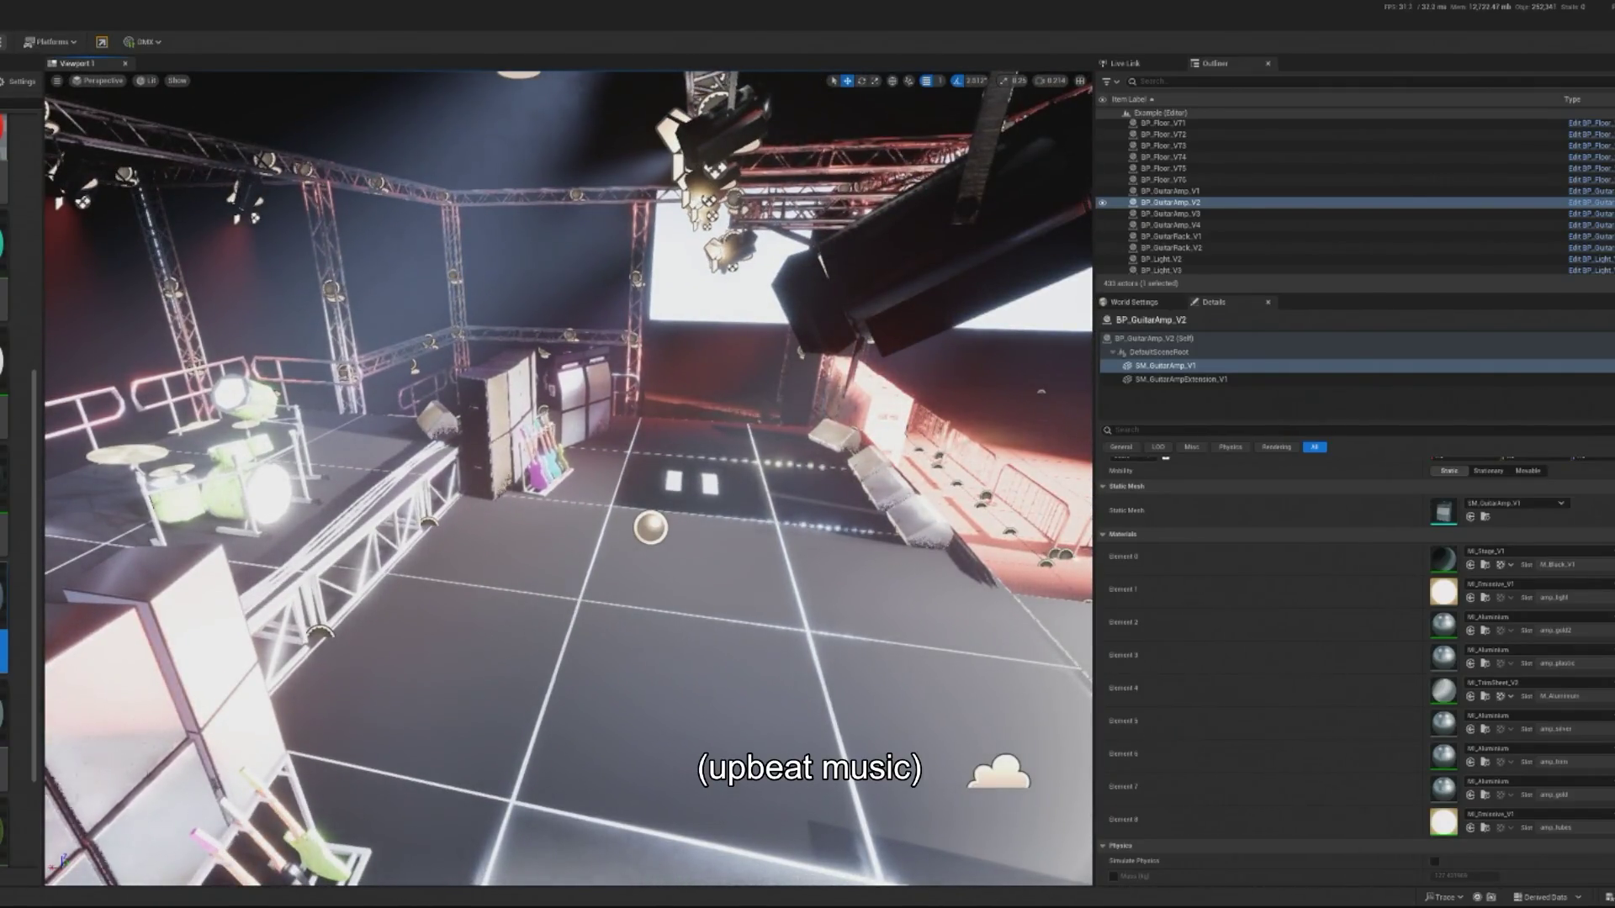
{"action": "key", "text": "ctrl+s"}
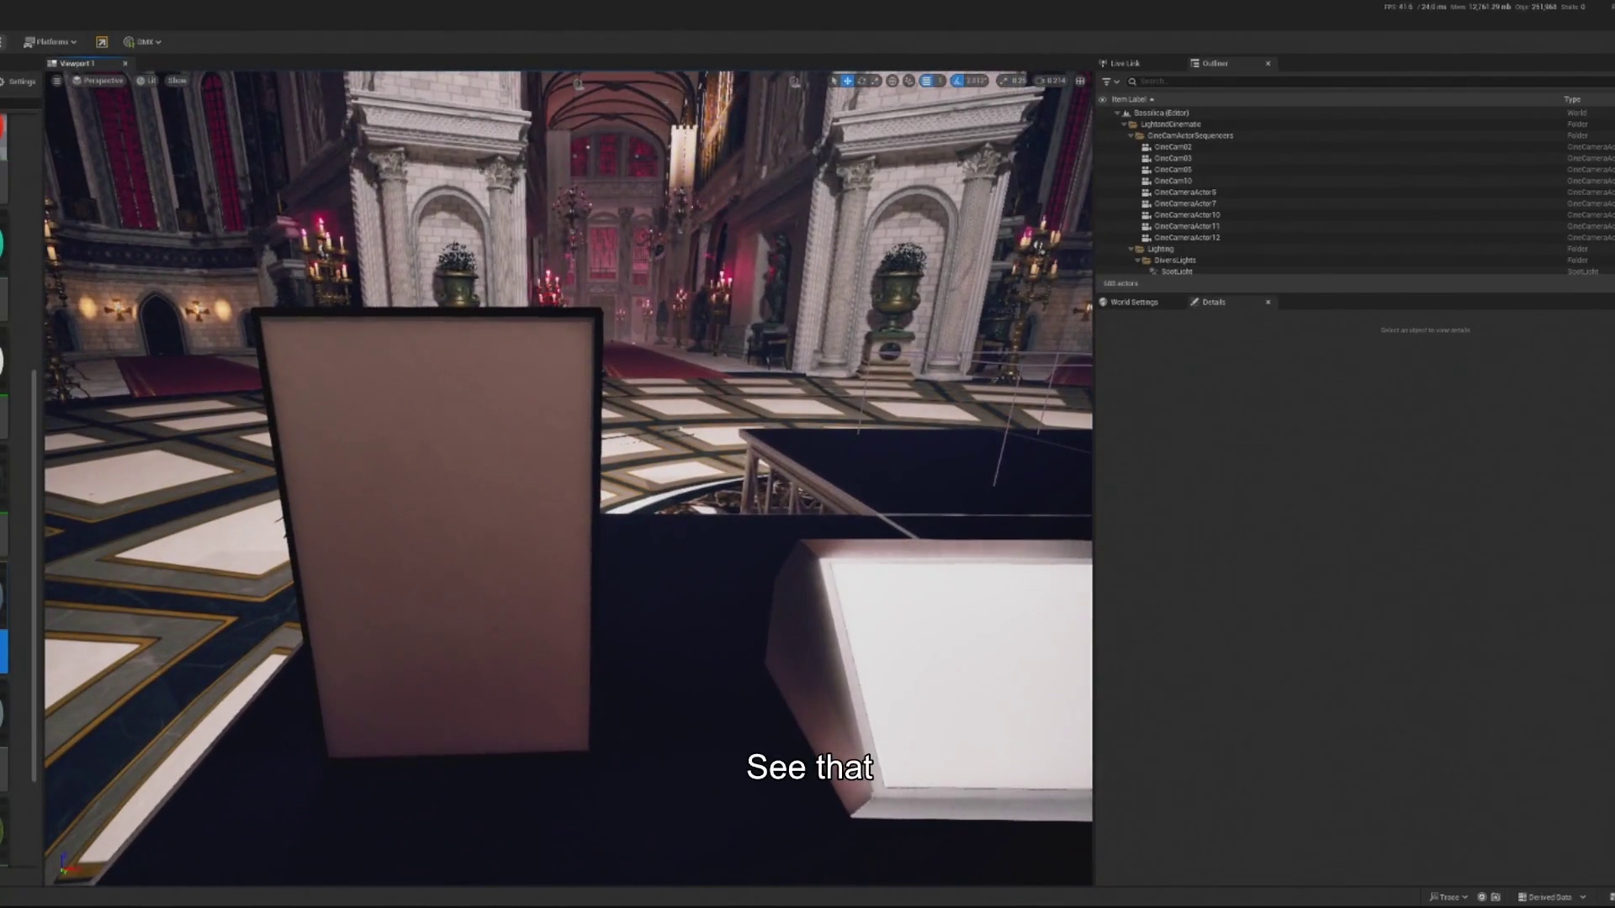
Inspect the mesh and material components of the brown speaker and the white speaker wedge.
{"action": "left_click", "coordinate": [424, 505]}
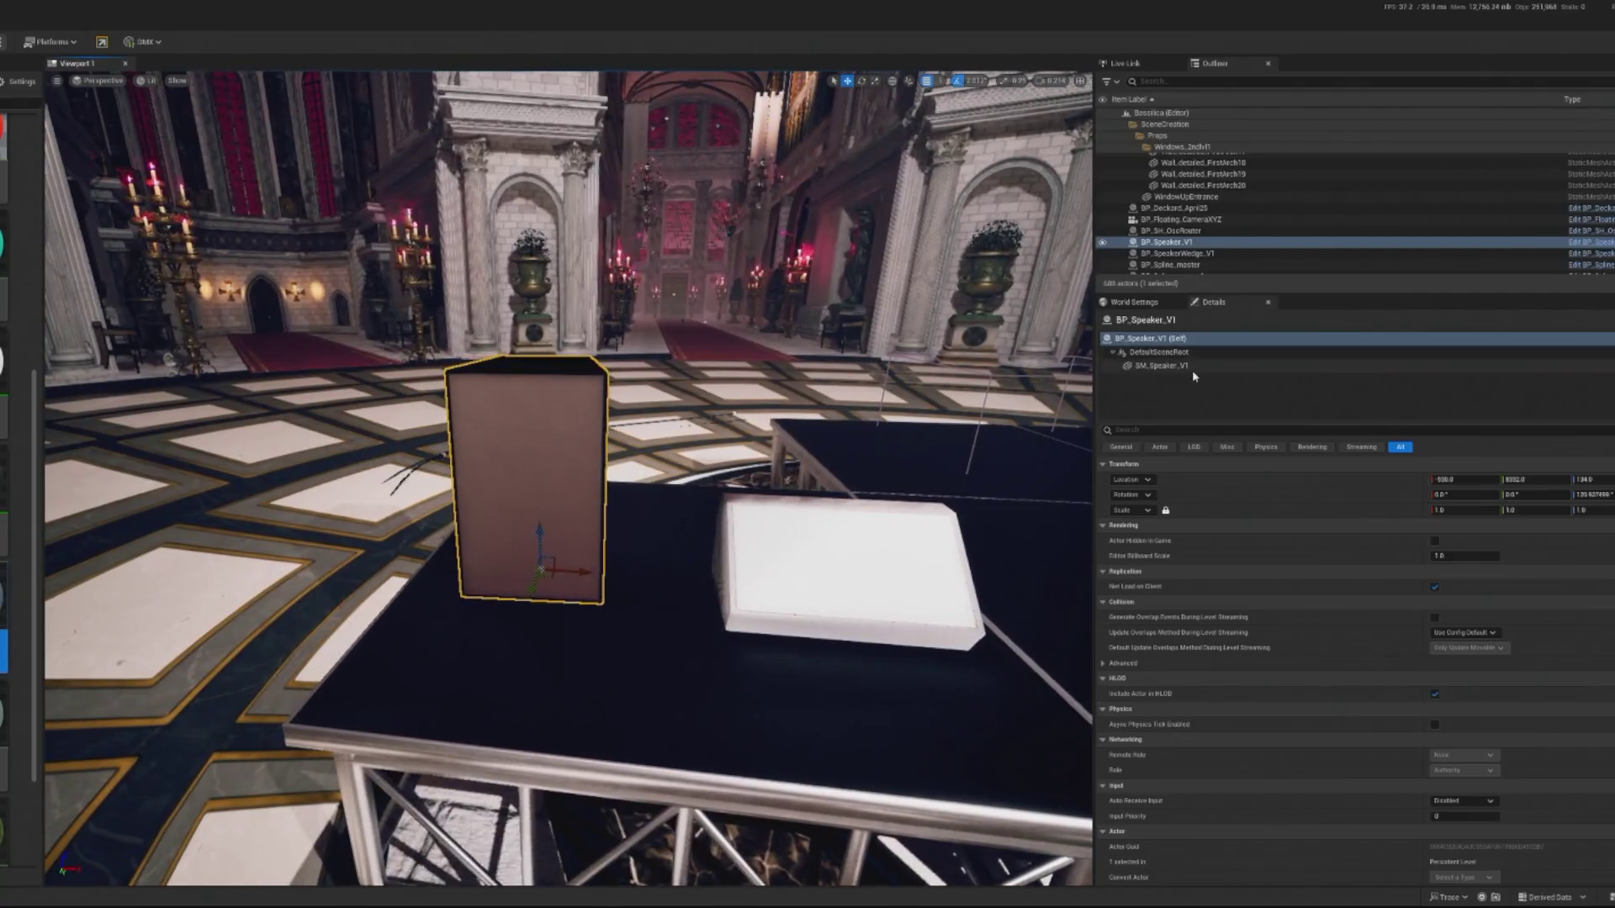
{"action": "left_click", "coordinate": [1162, 366]}
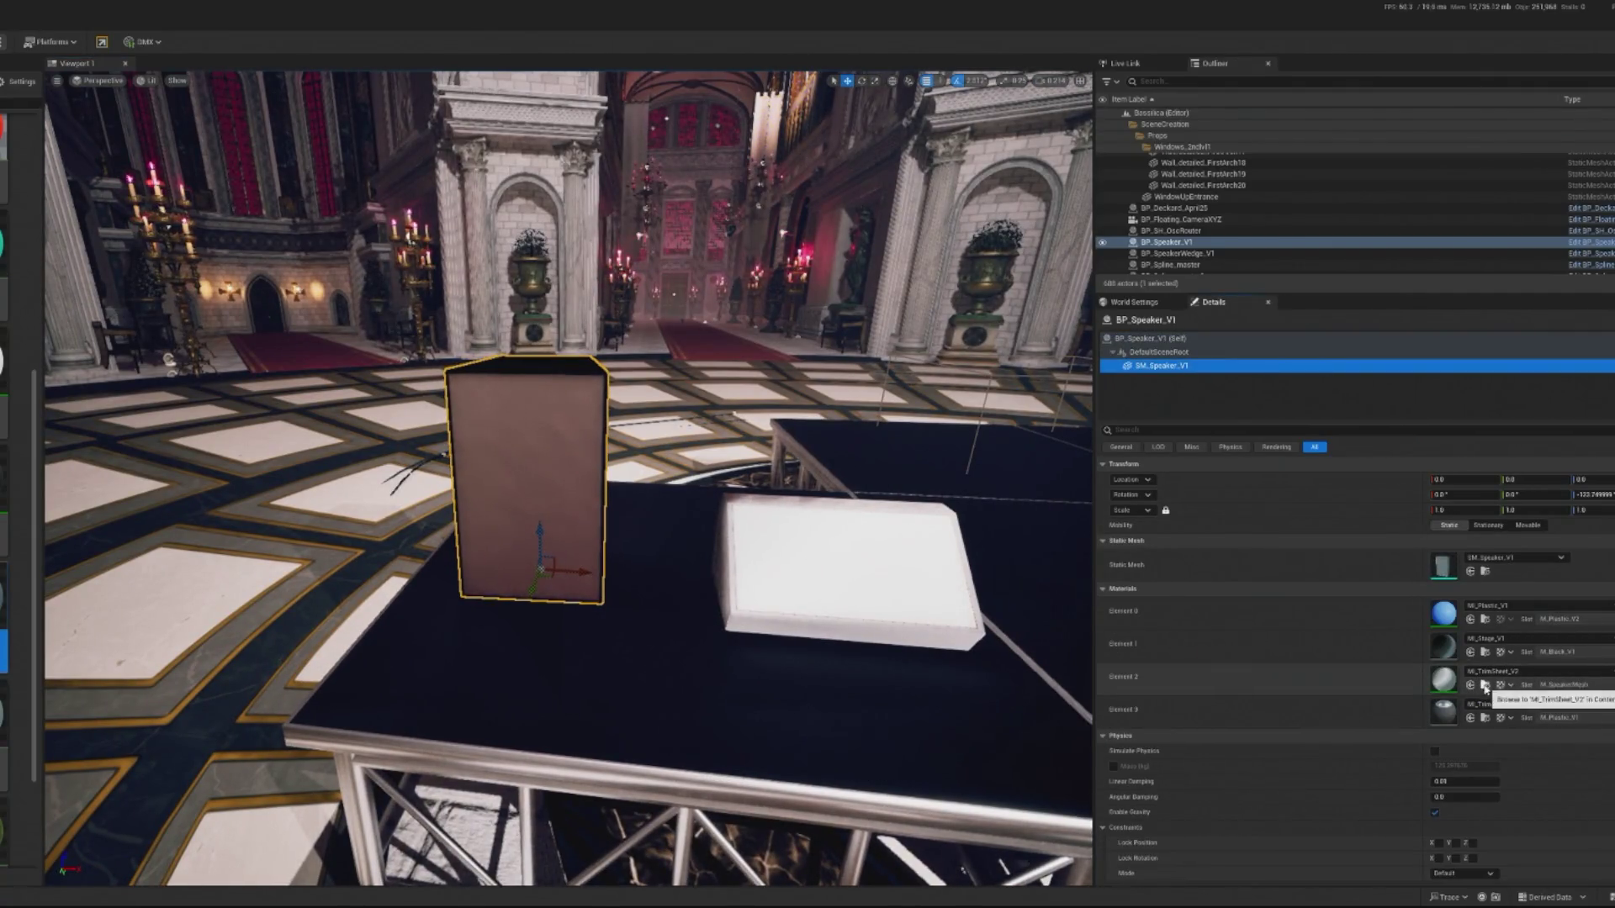
{"action": "left_click", "coordinate": [866, 559]}
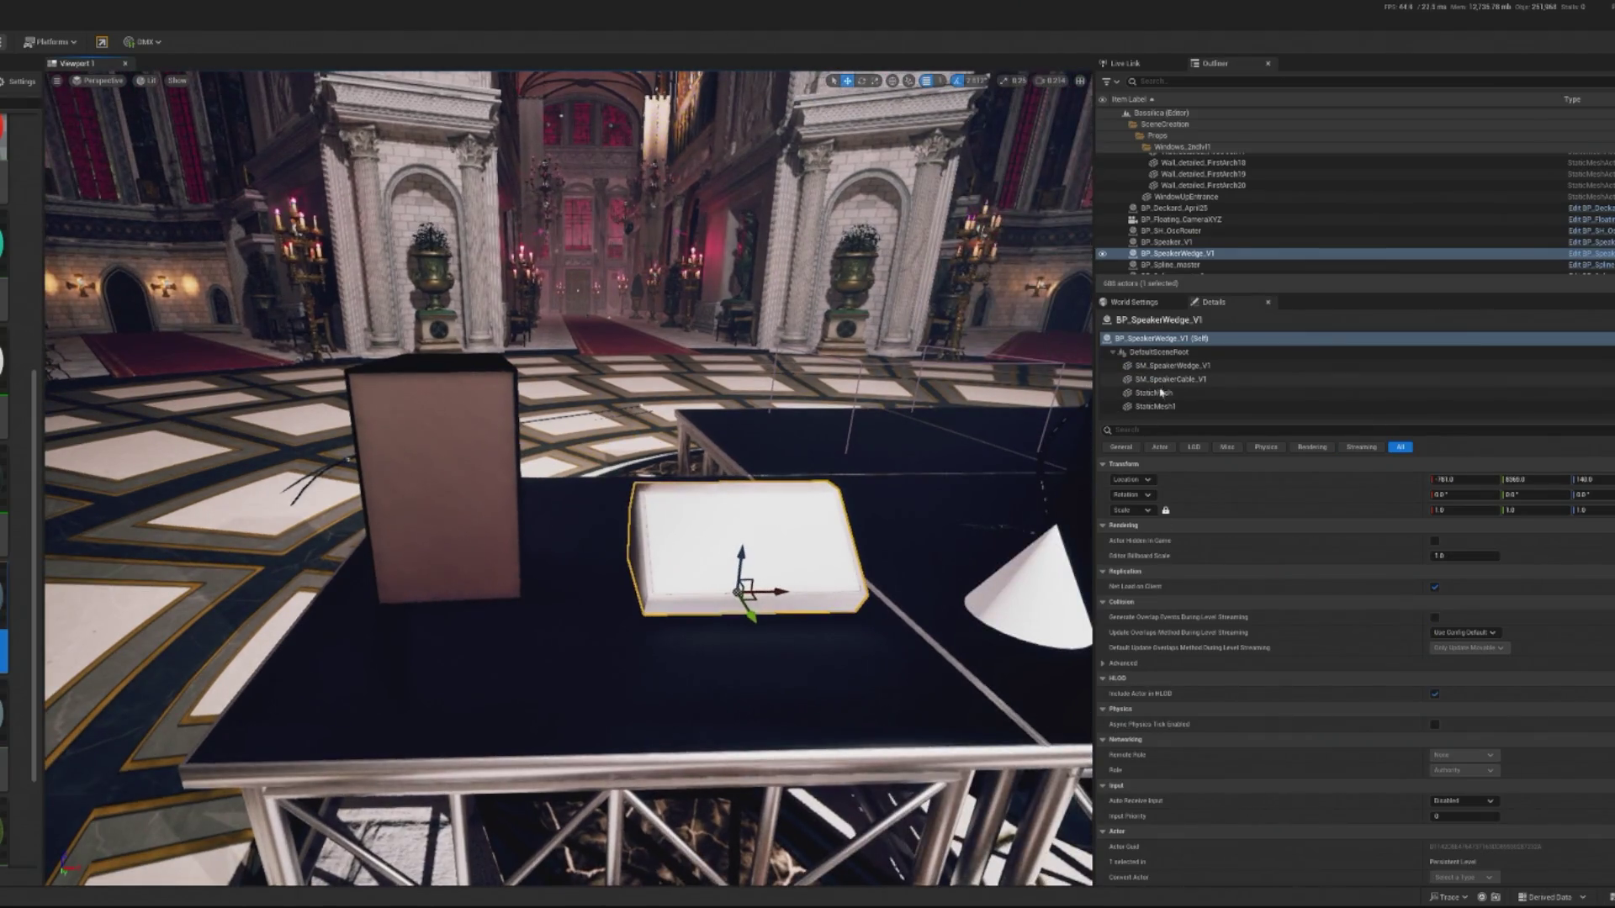
{"action": "left_click", "coordinate": [1176, 367]}
{"action": "left_click", "coordinate": [1177, 380]}
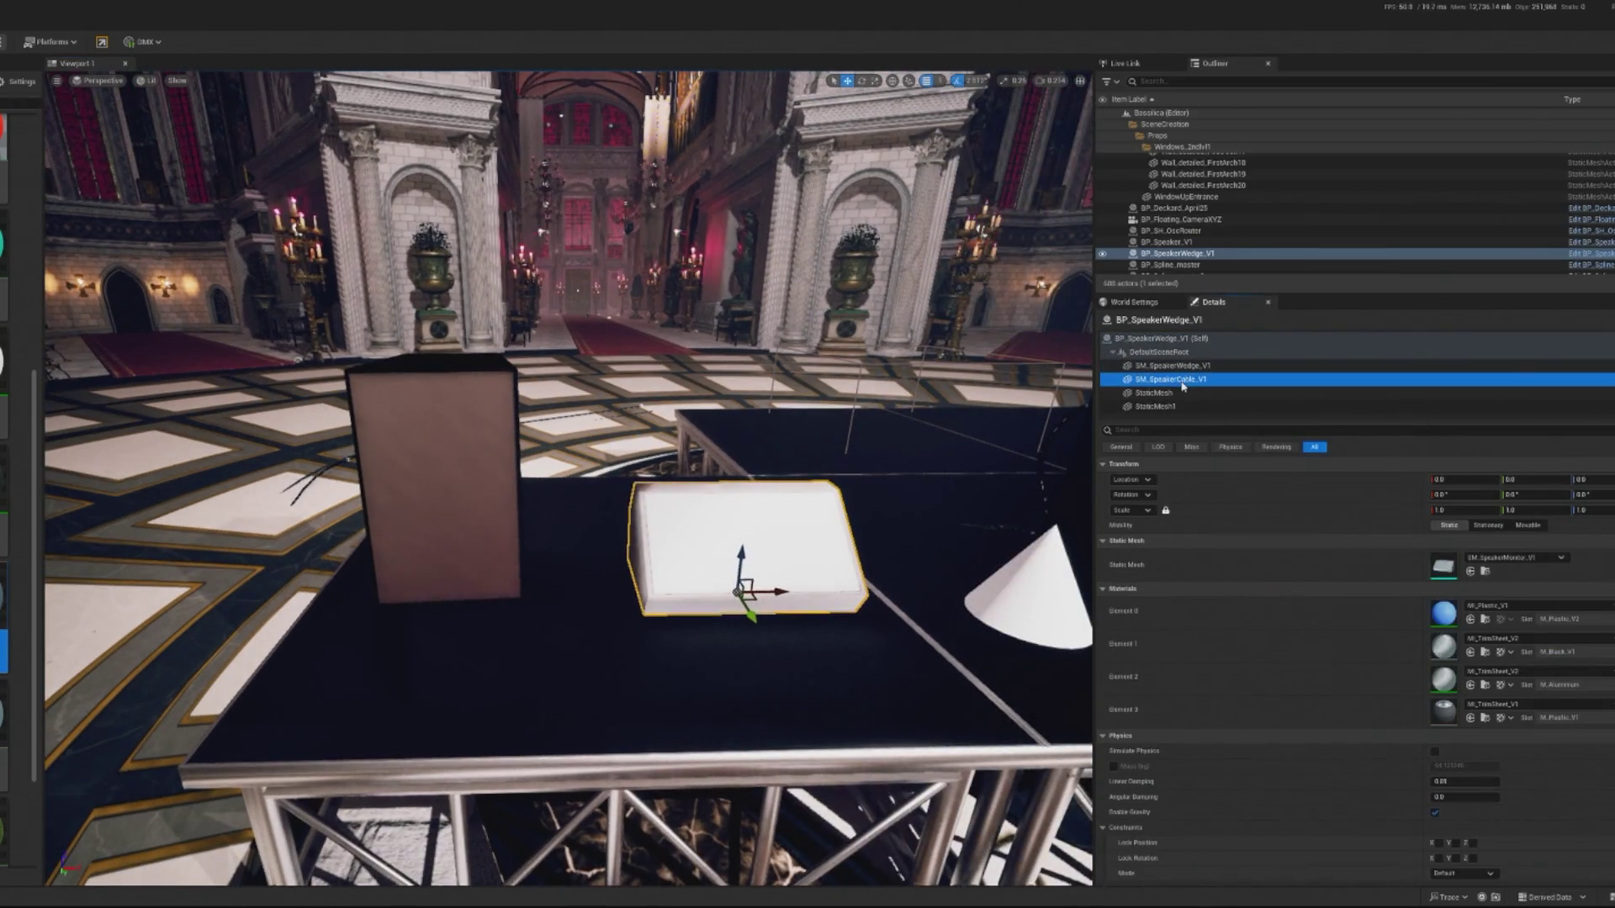
{"action": "left_click", "coordinate": [1170, 393]}
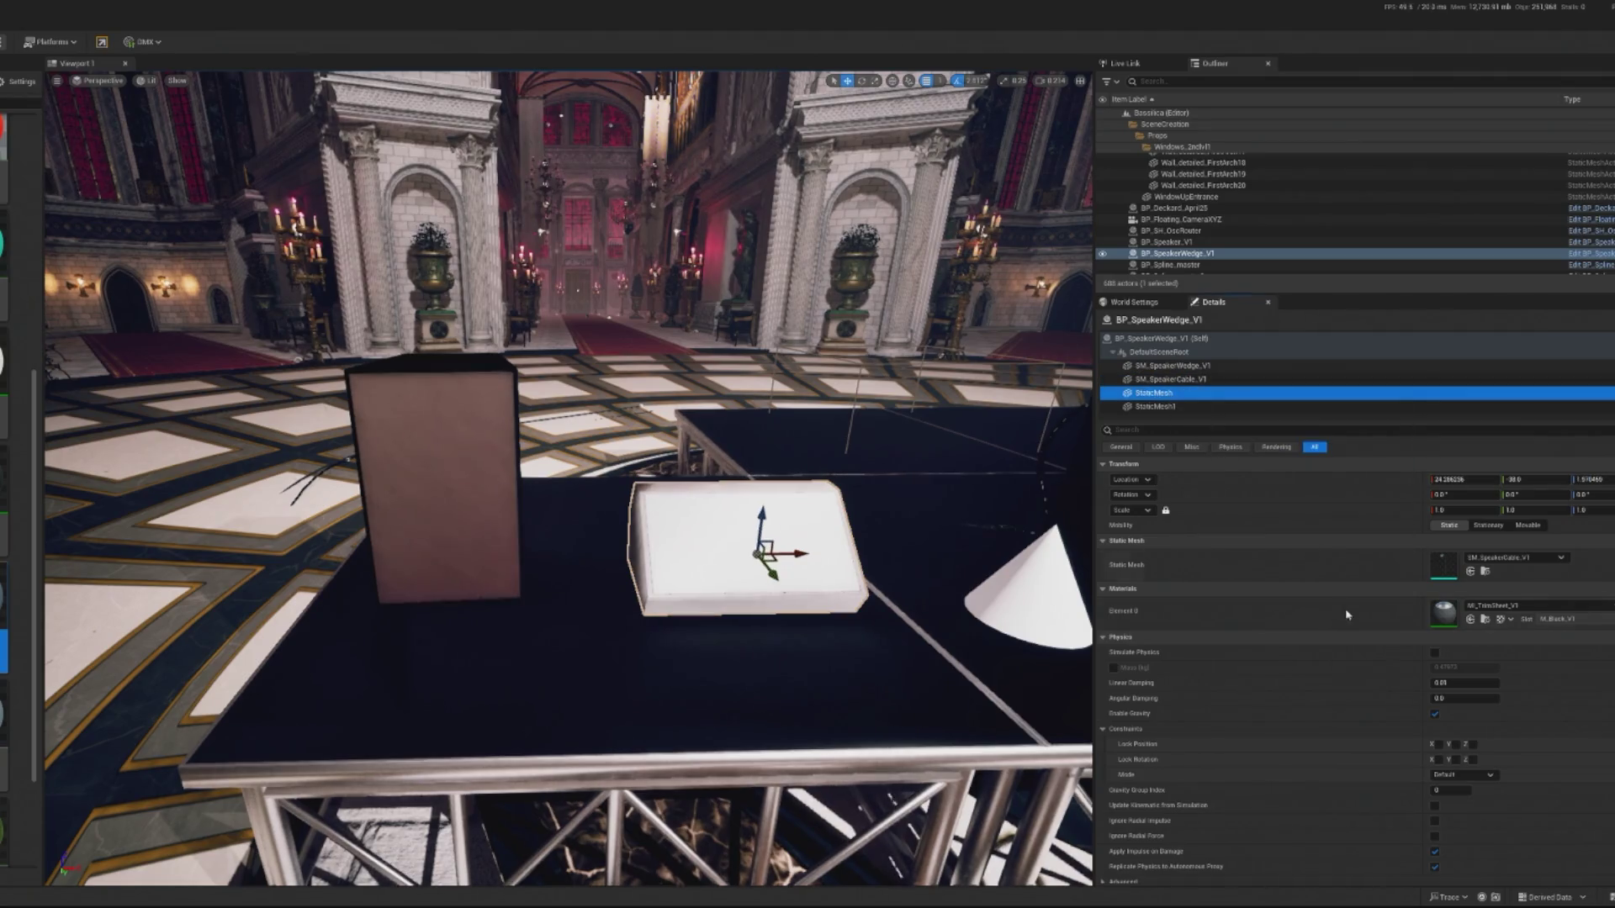
{"action": "left_click", "coordinate": [1173, 367]}
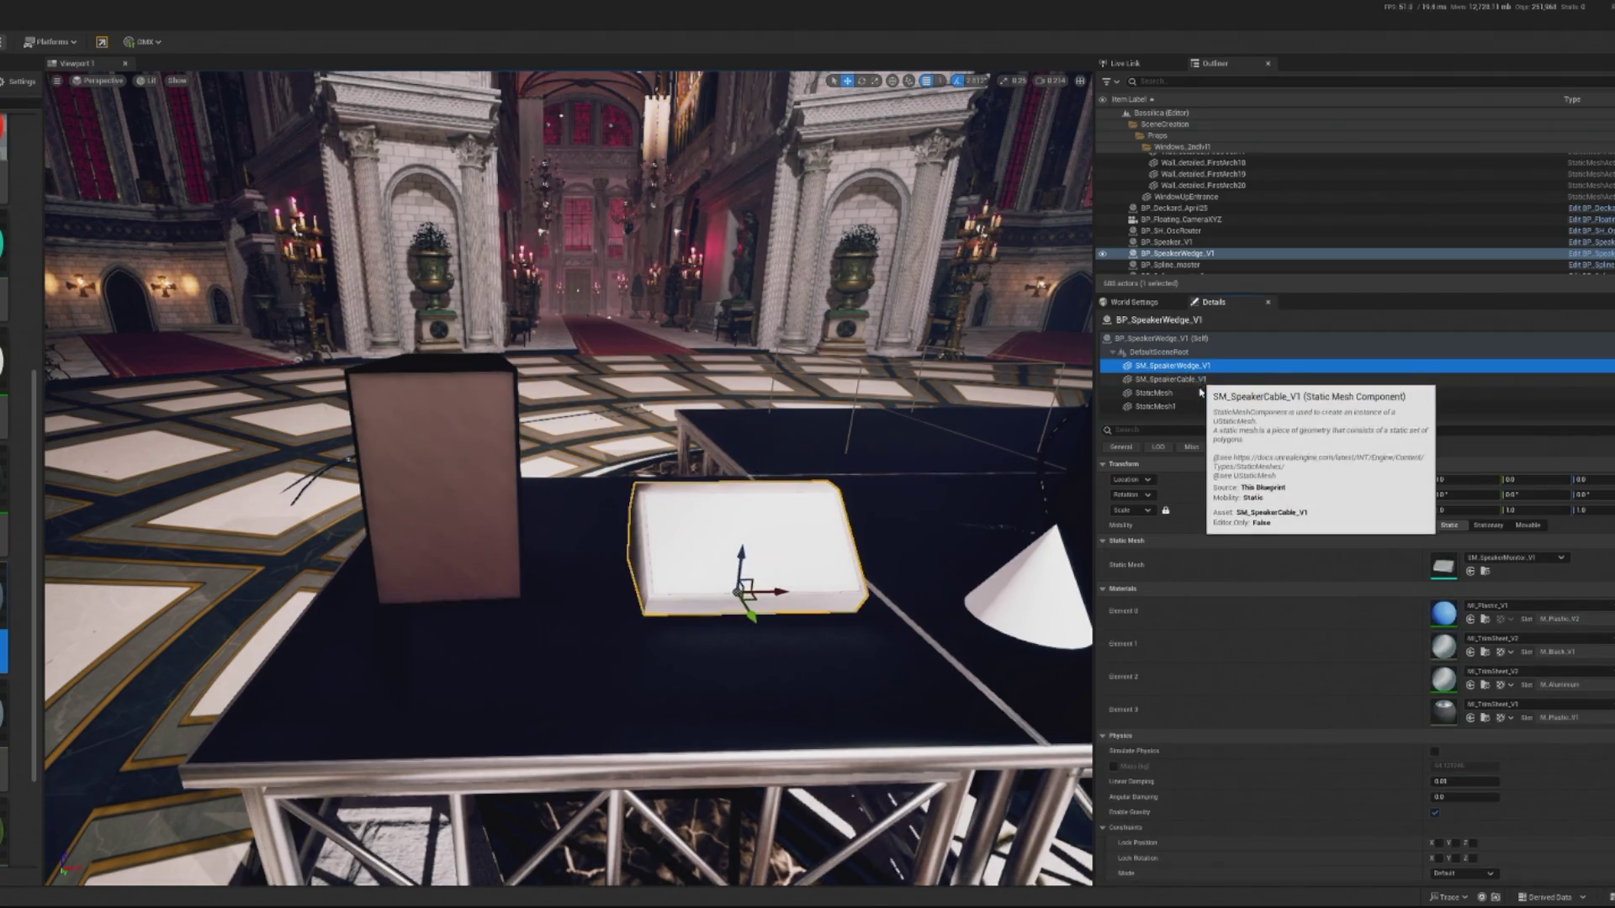
{"action": "left_click", "coordinate": [1182, 407]}
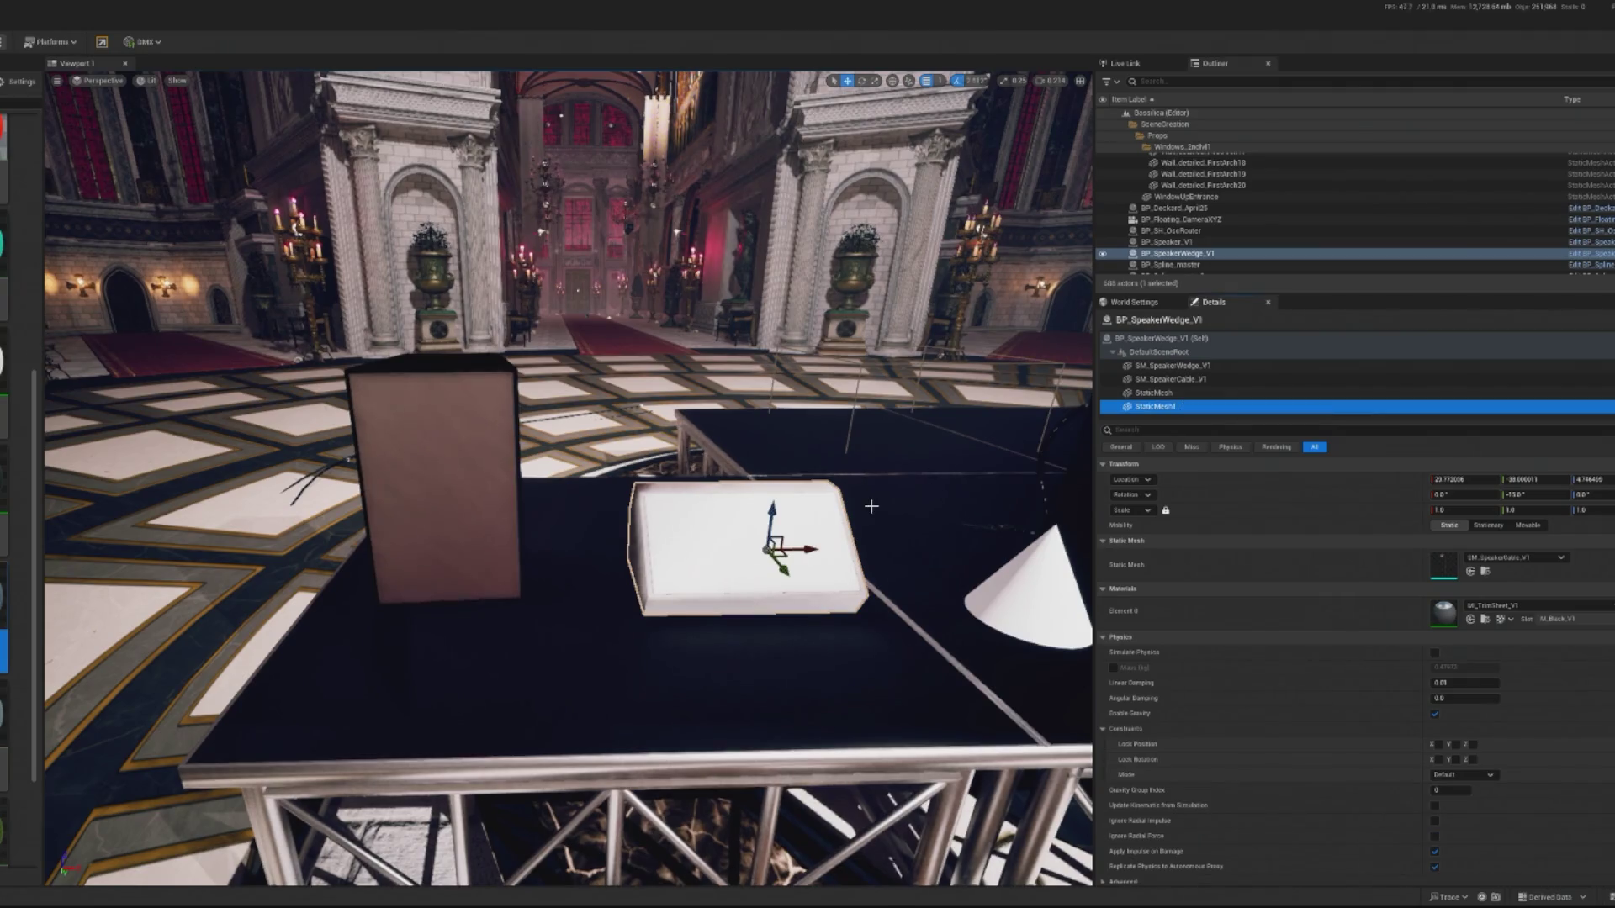
Select the wedge's SM_SpeakerWedge_V1 component and undo its last material change.
{"action": "left_click", "coordinate": [404, 470]}
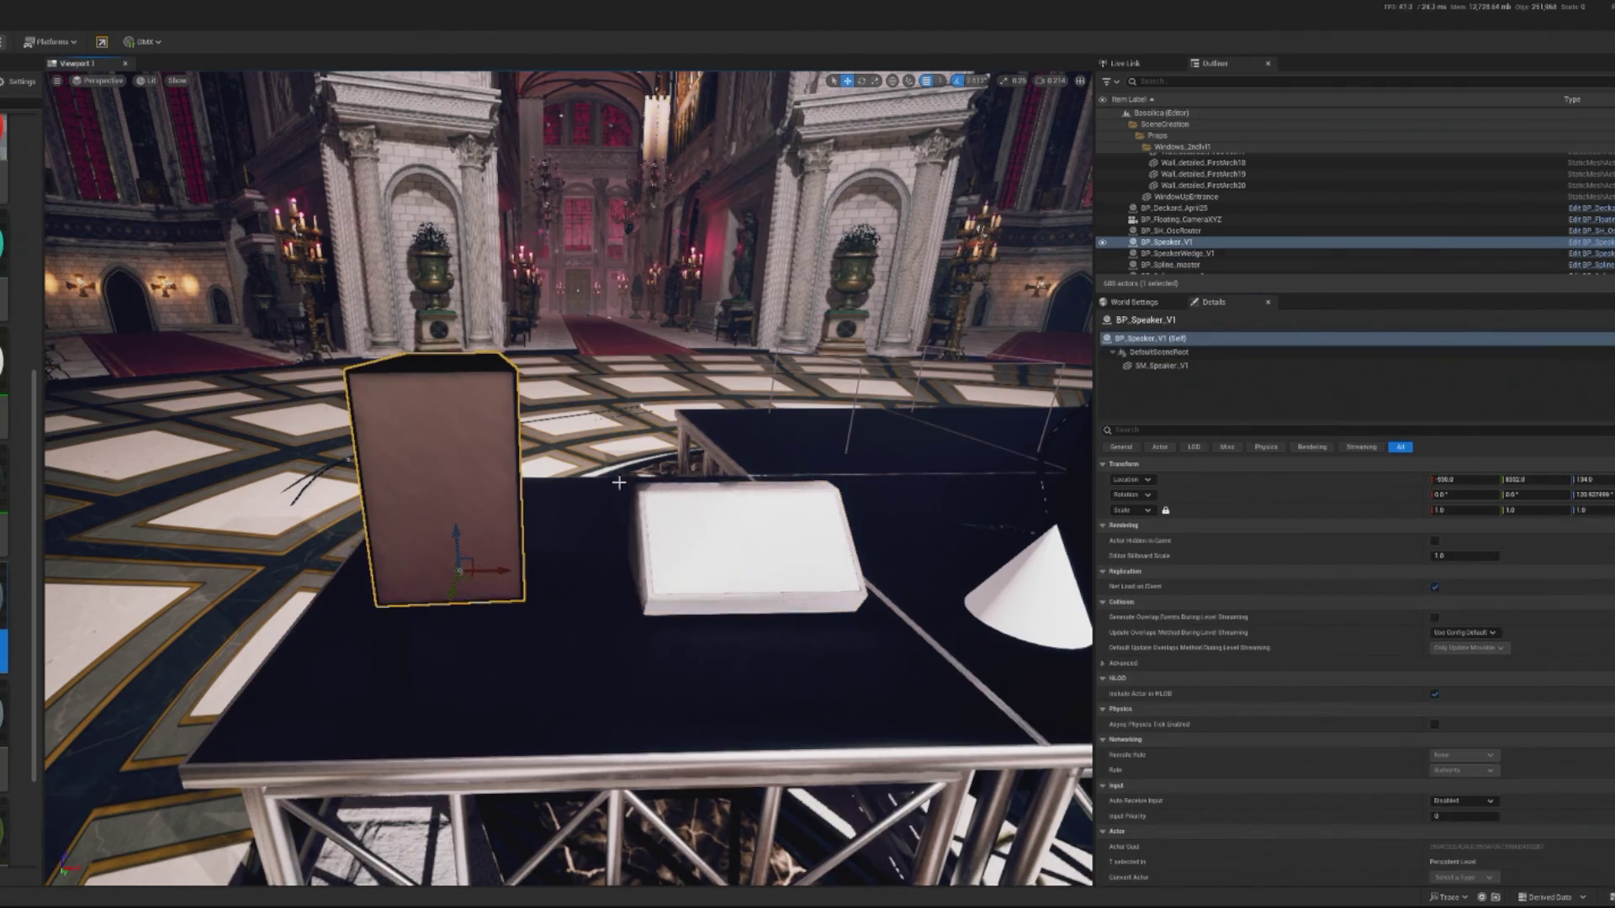
{"action": "left_click", "coordinate": [1161, 366]}
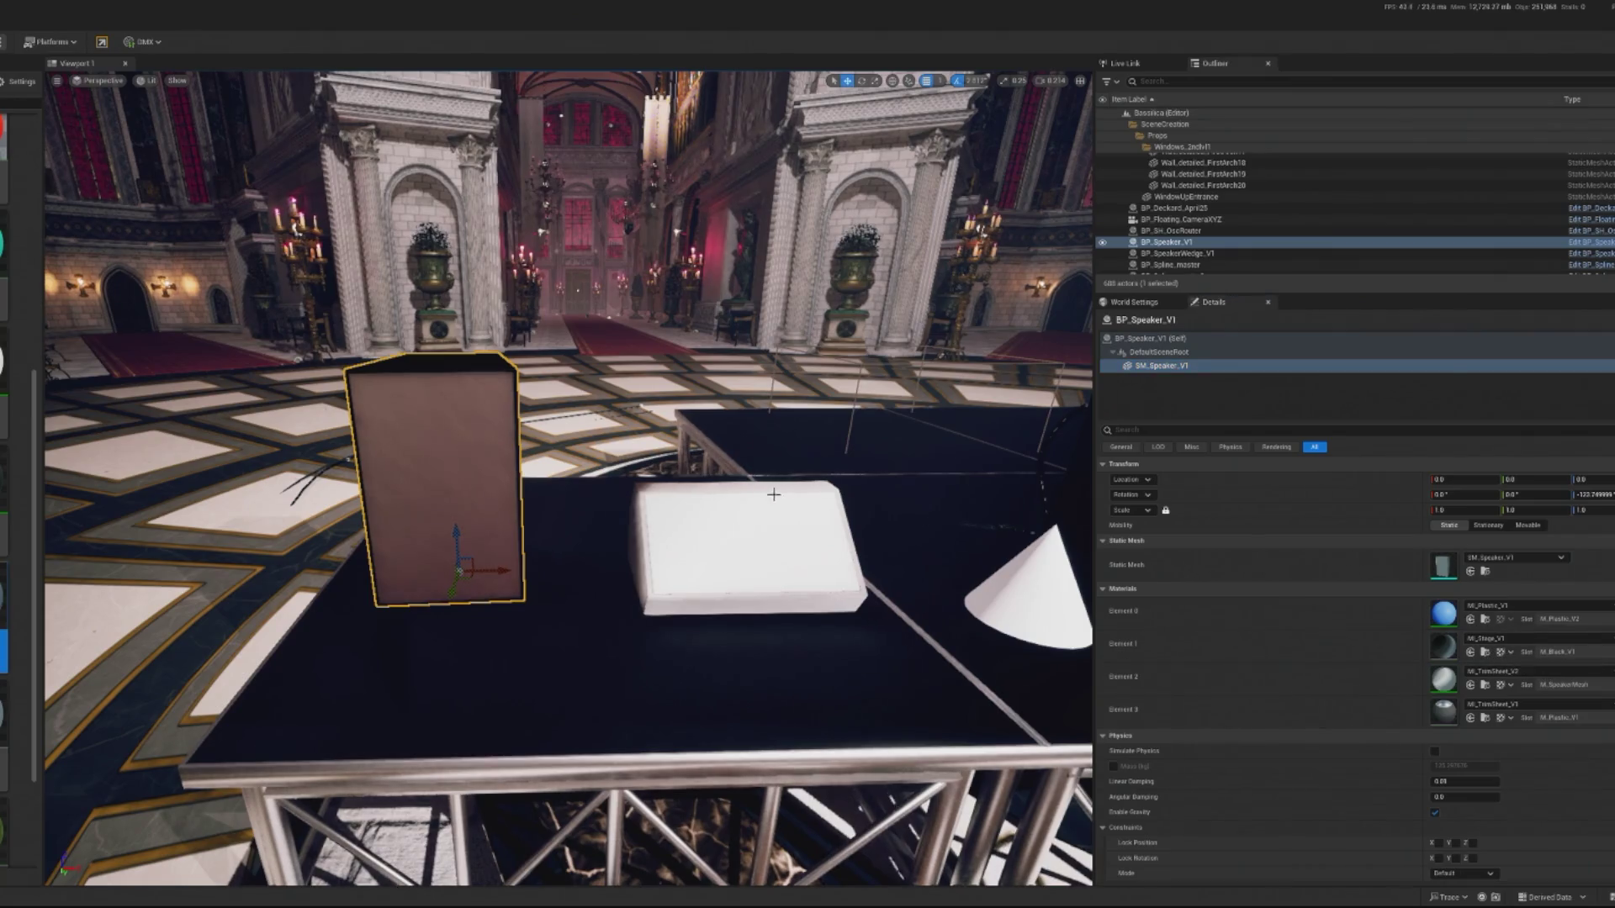
{"action": "key", "text": "Down"}
{"action": "left_click", "coordinate": [1172, 366]}
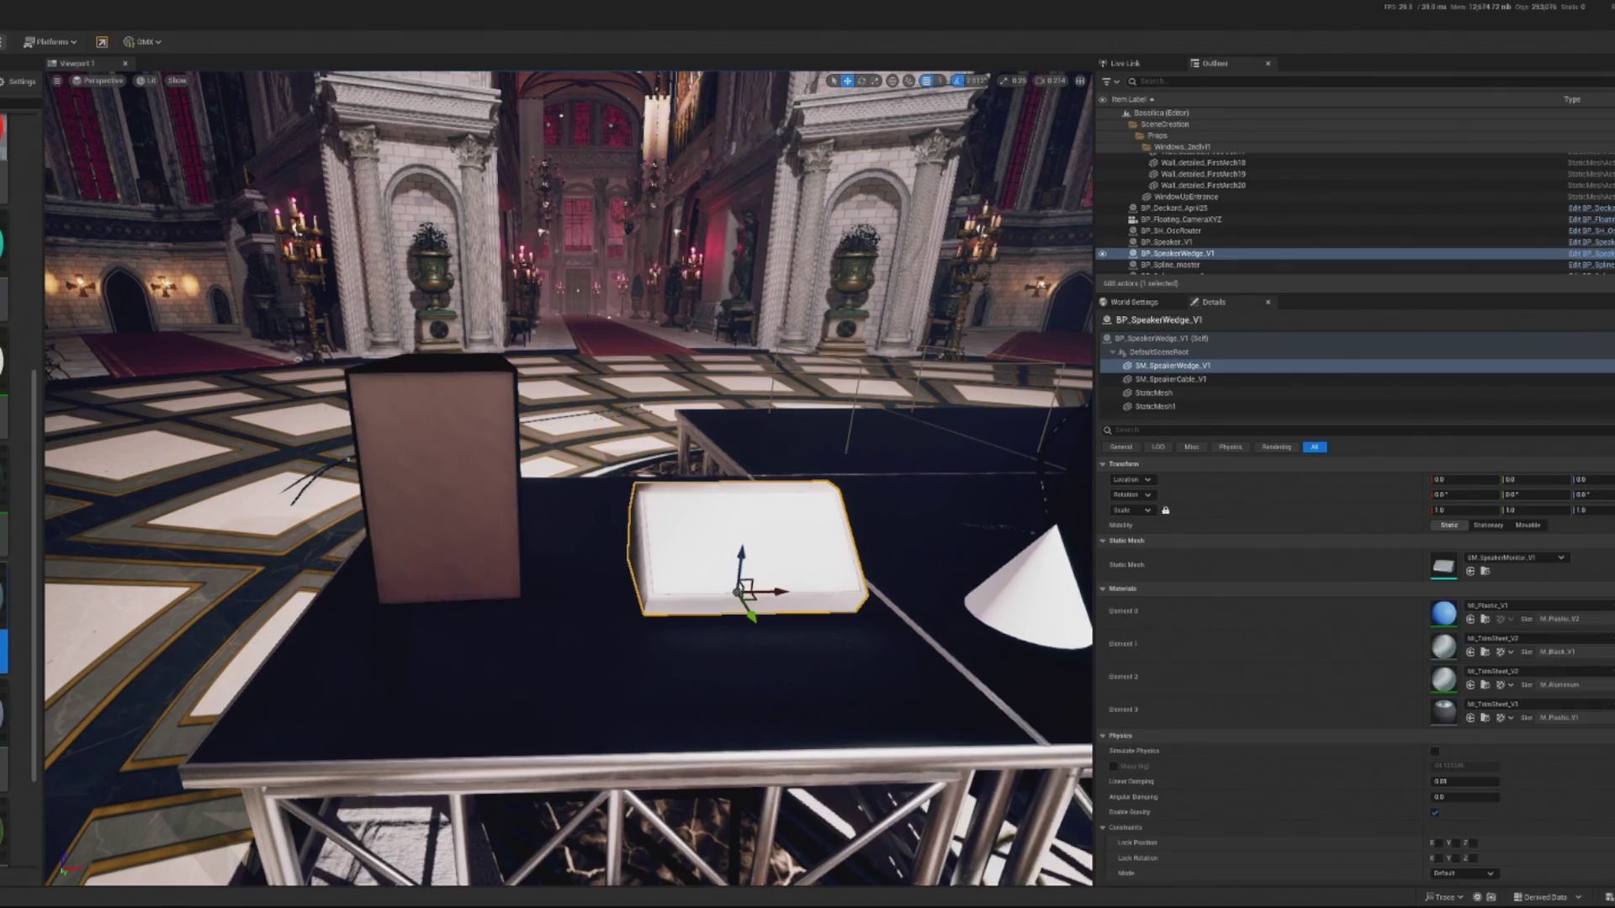
{"action": "key", "text": "ctrl+z"}
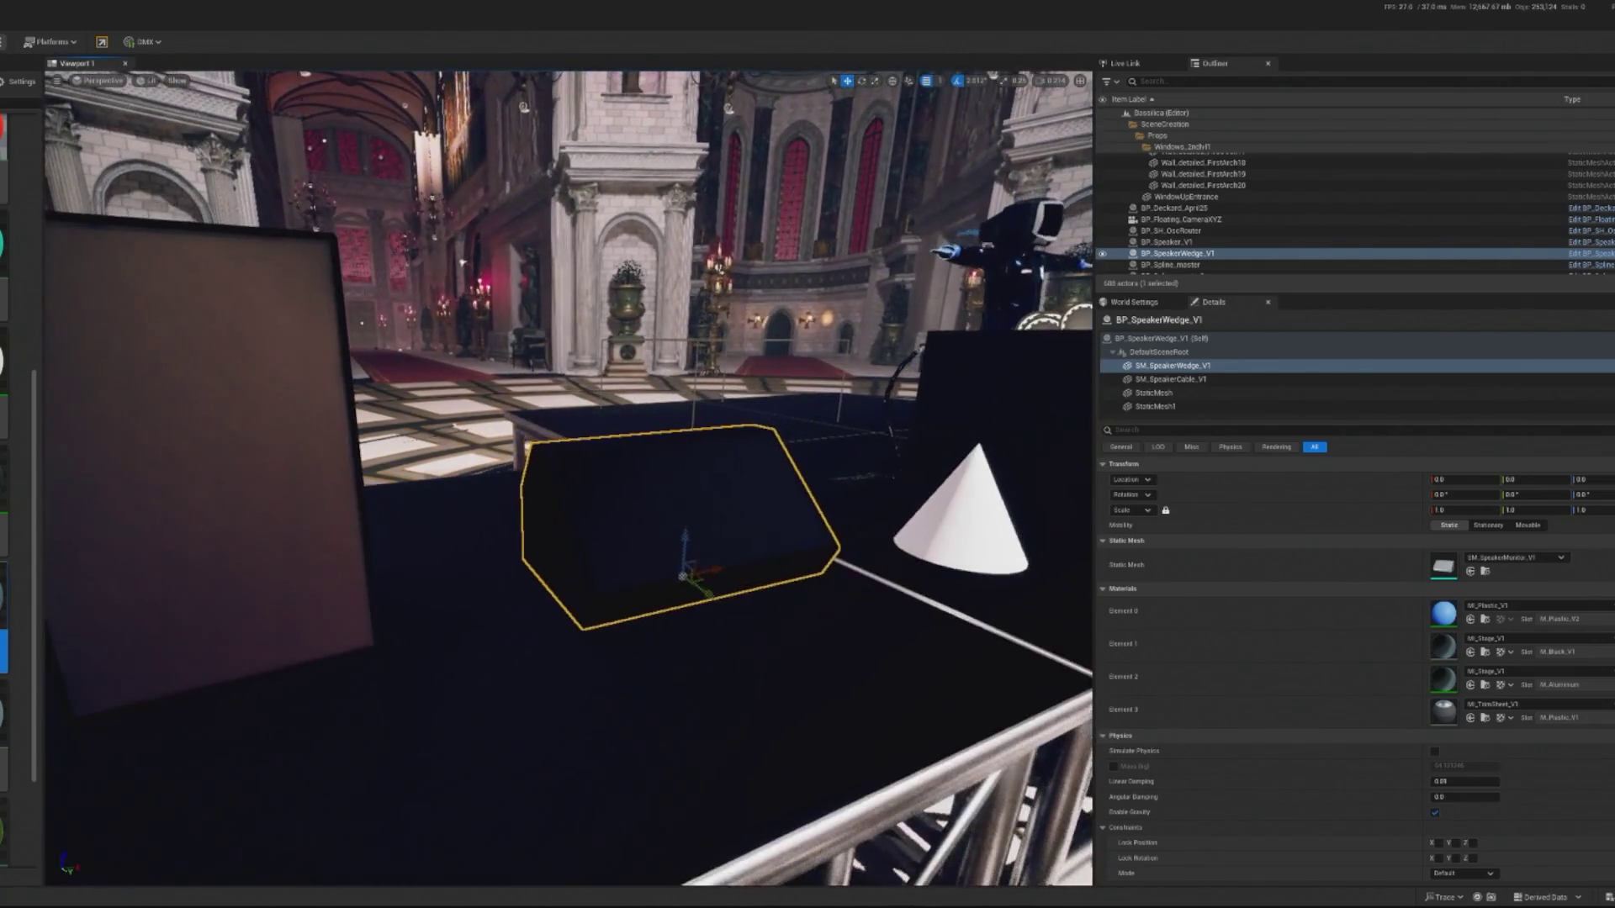
Select the wedge's SM_SpeakerWedge_V1 mesh and assign MI_TrimSheet_V2 to its Element 2 slot.
{"action": "left_click", "coordinate": [184, 416]}
{"action": "left_click", "coordinate": [1161, 365]}
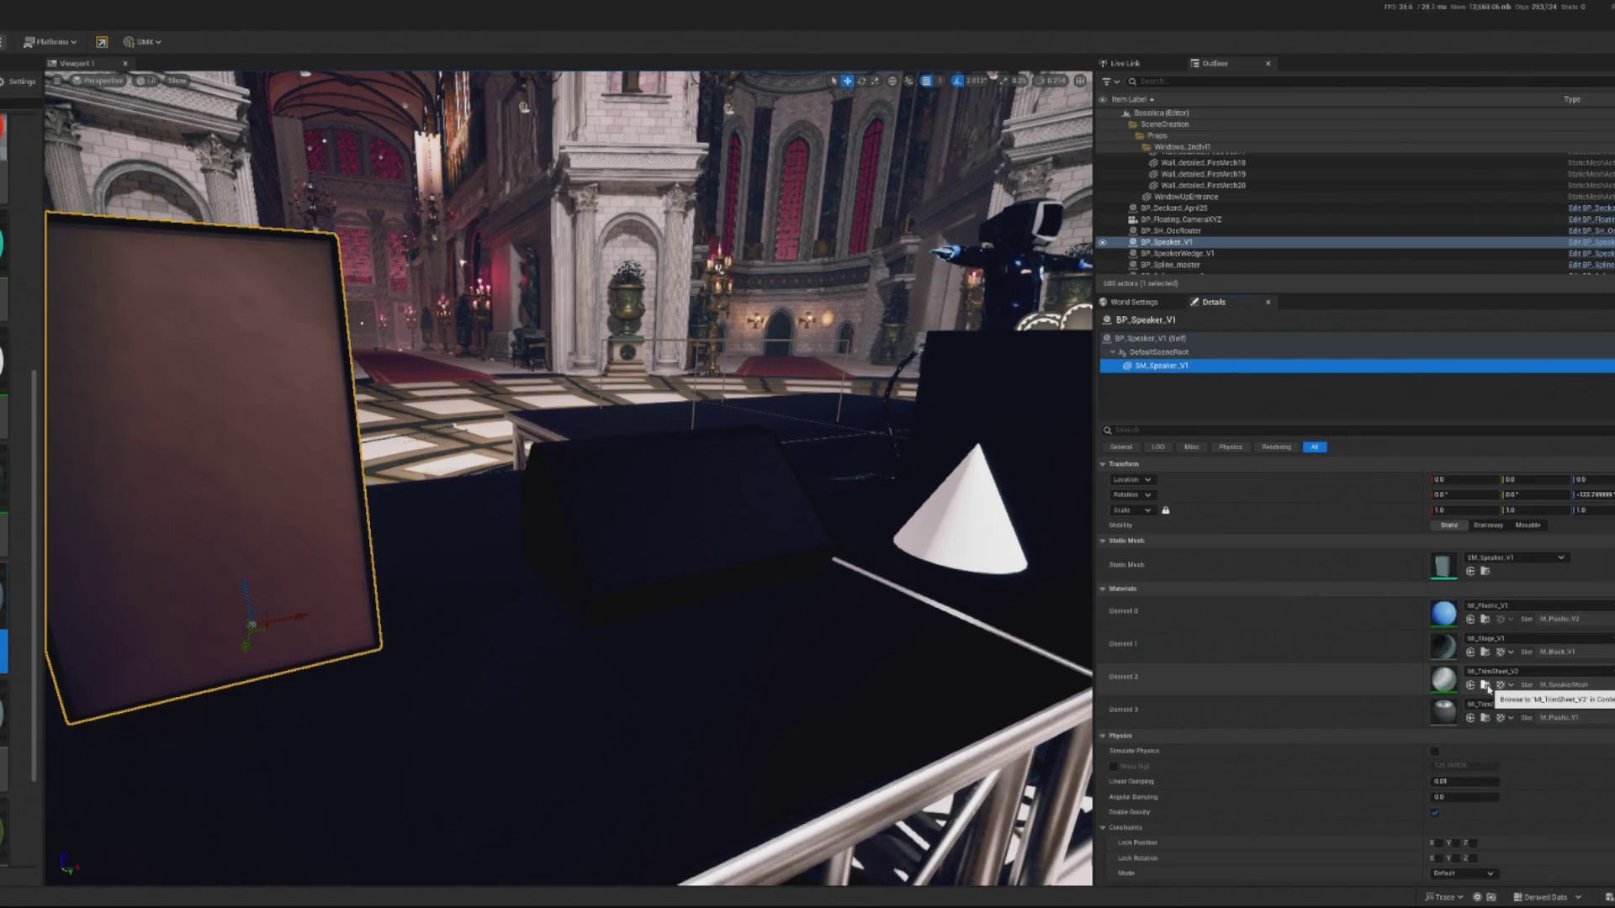
{"action": "left_click", "coordinate": [711, 512]}
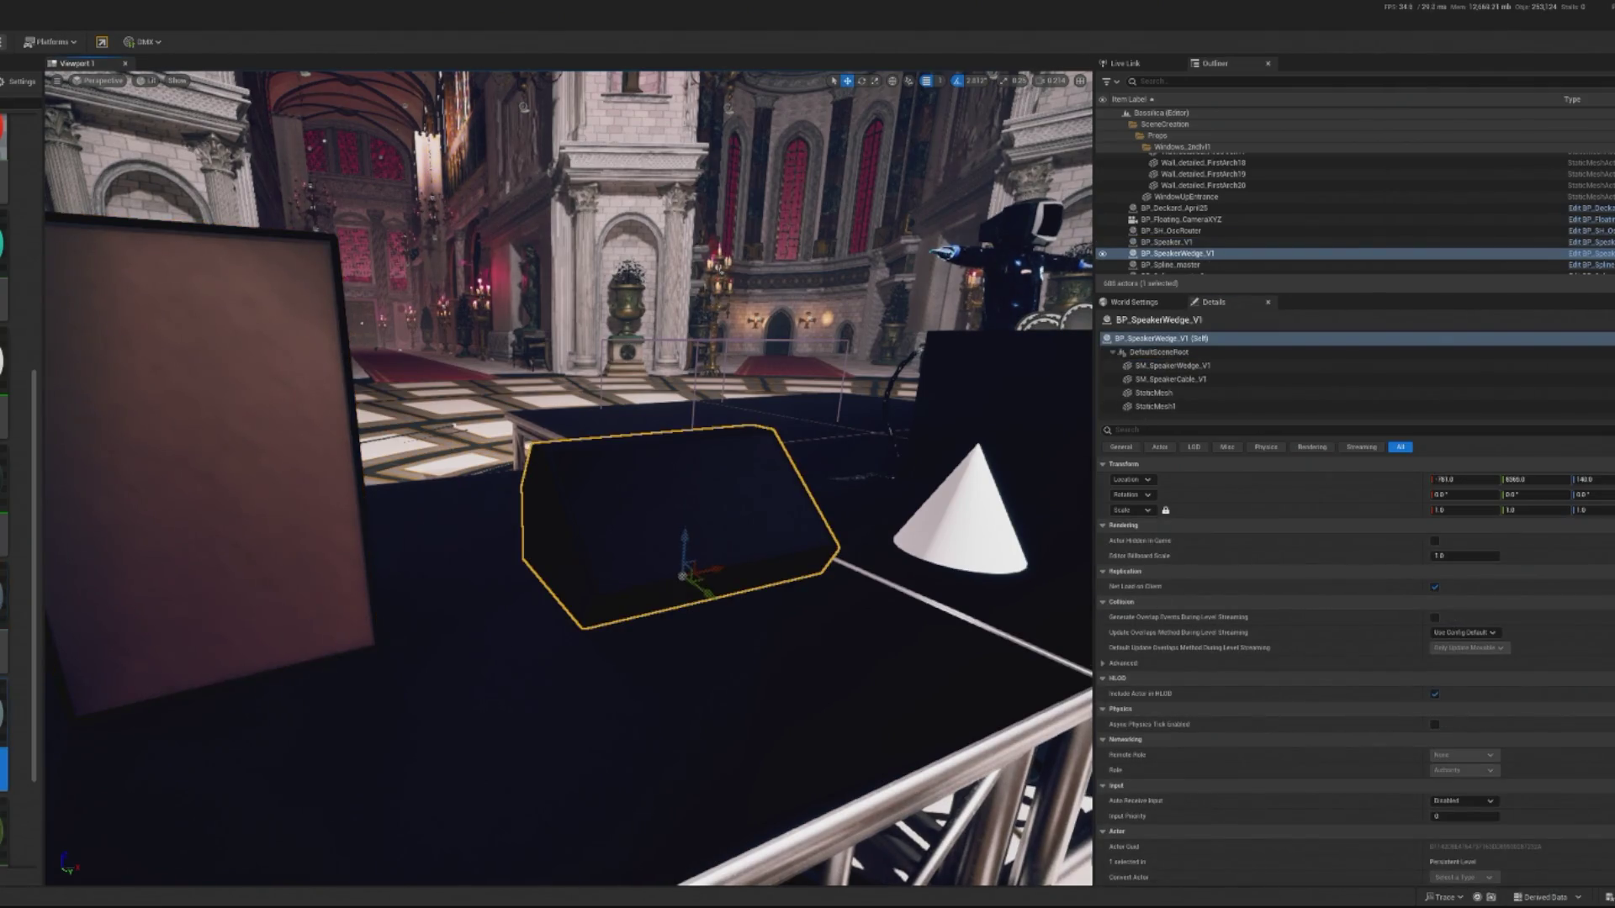
{"action": "left_click_drag", "start_coordinate": [711, 512], "coordinate": [689, 420]}
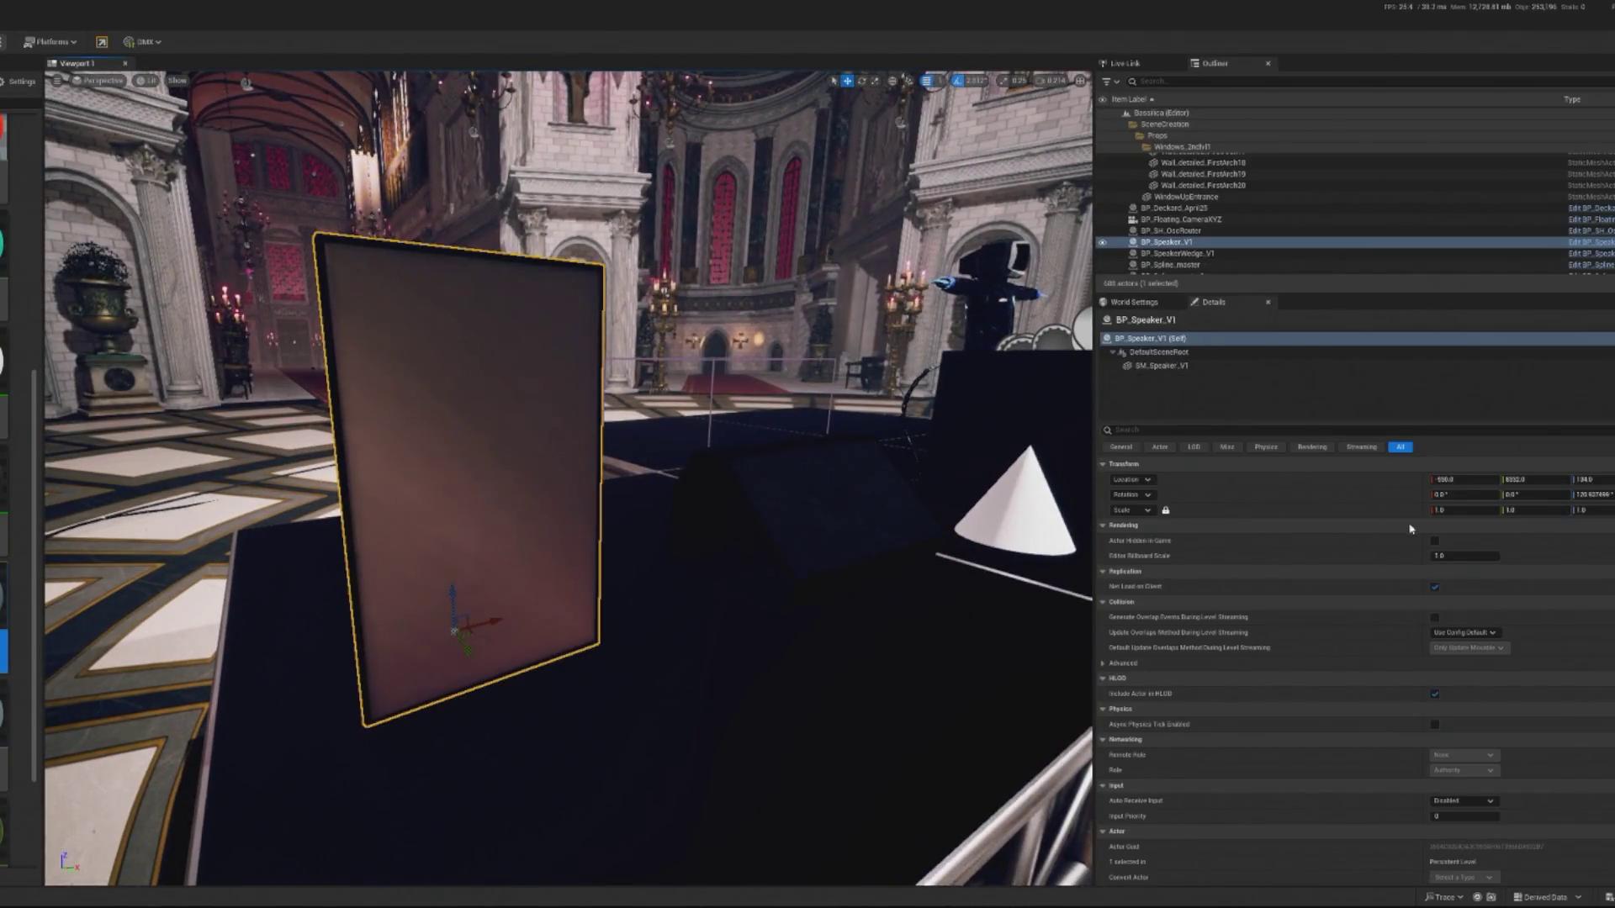
{"action": "left_click", "coordinate": [1200, 367]}
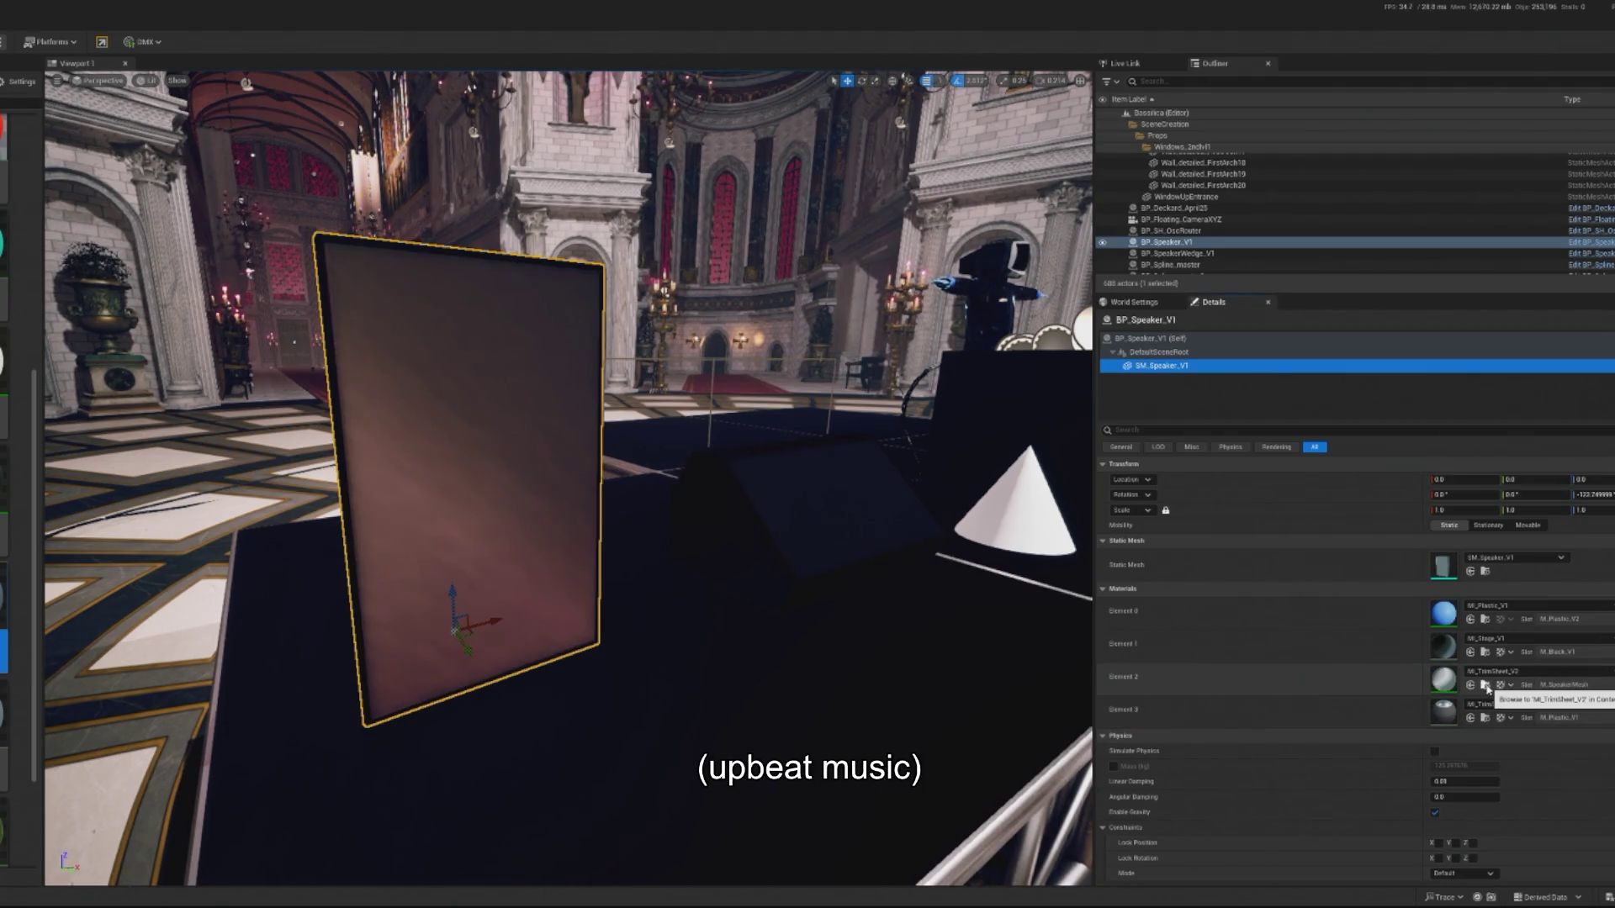
{"action": "left_click", "coordinate": [787, 490]}
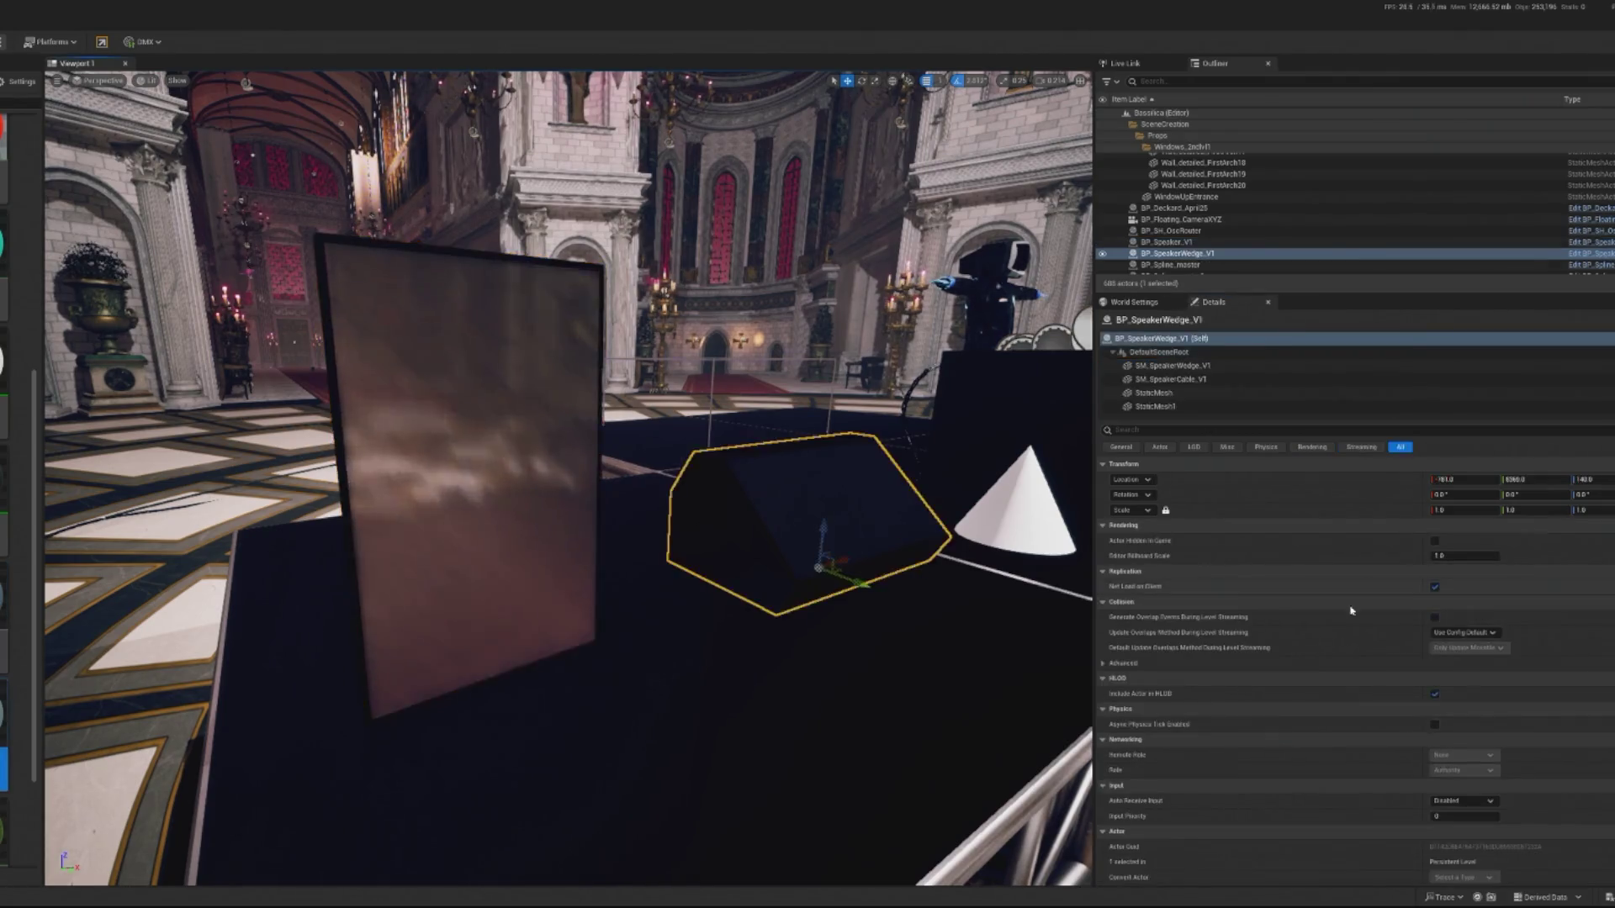
{"action": "left_click", "coordinate": [1177, 366]}
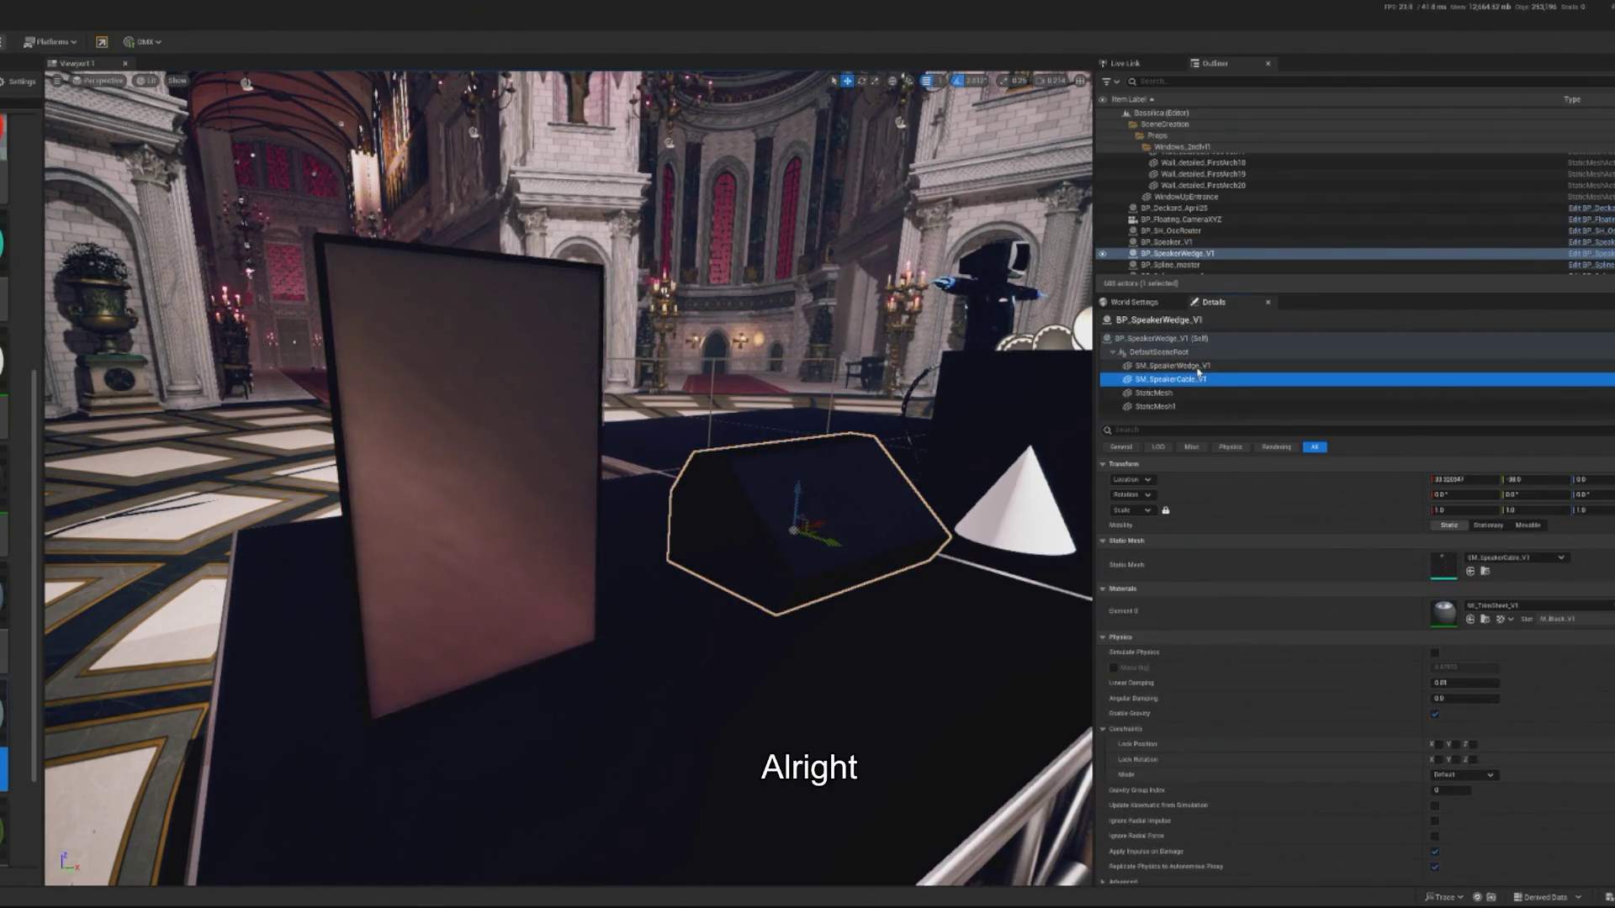
{"action": "left_click", "coordinate": [1470, 684]}
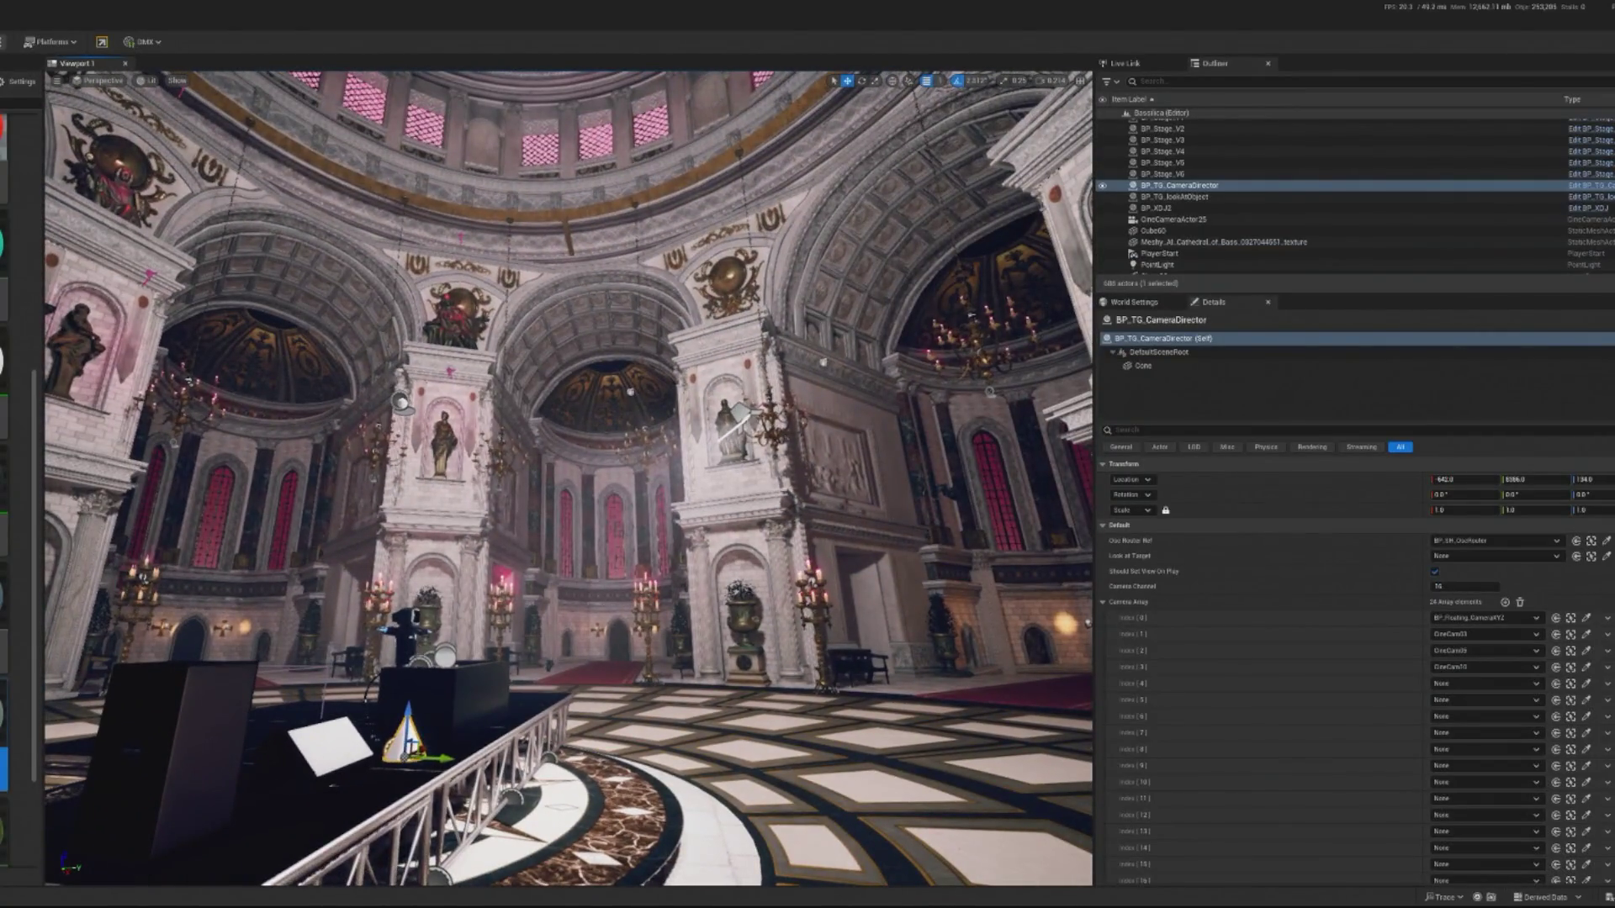
Lower SpotLight20's intensity to 2 cd, then select the speaker wedge and the black box mesh.
{"action": "left_click", "coordinate": [769, 407]}
{"action": "left_click", "coordinate": [740, 412]}
{"action": "left_click", "coordinate": [1468, 554]}
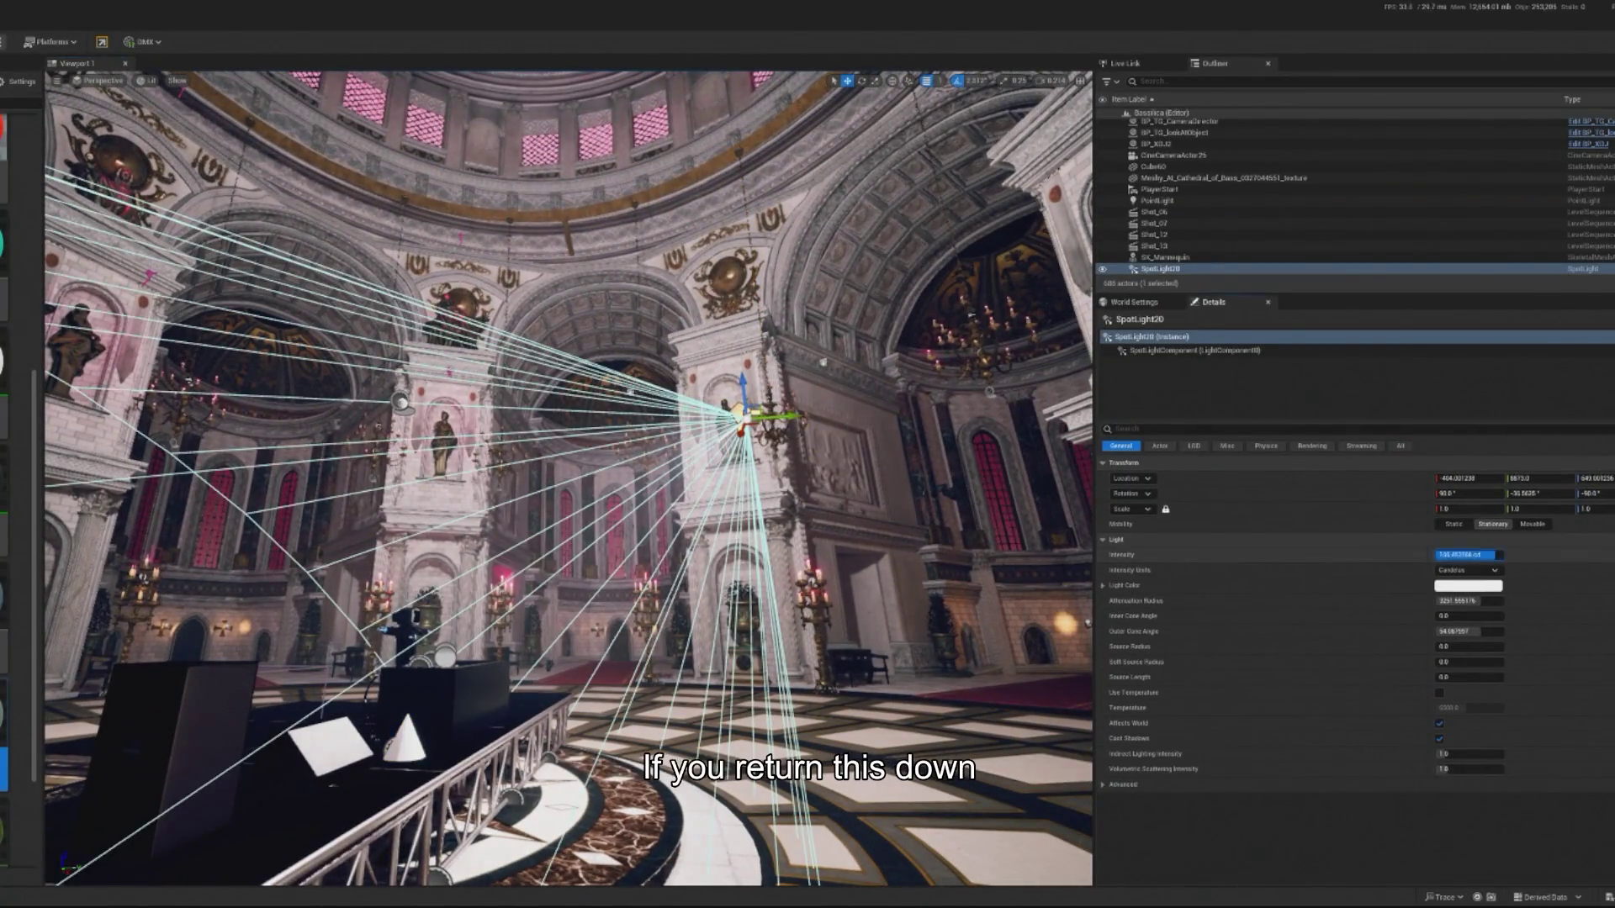
{"action": "type", "text": "200129"}
{"action": "key", "text": "Return"}
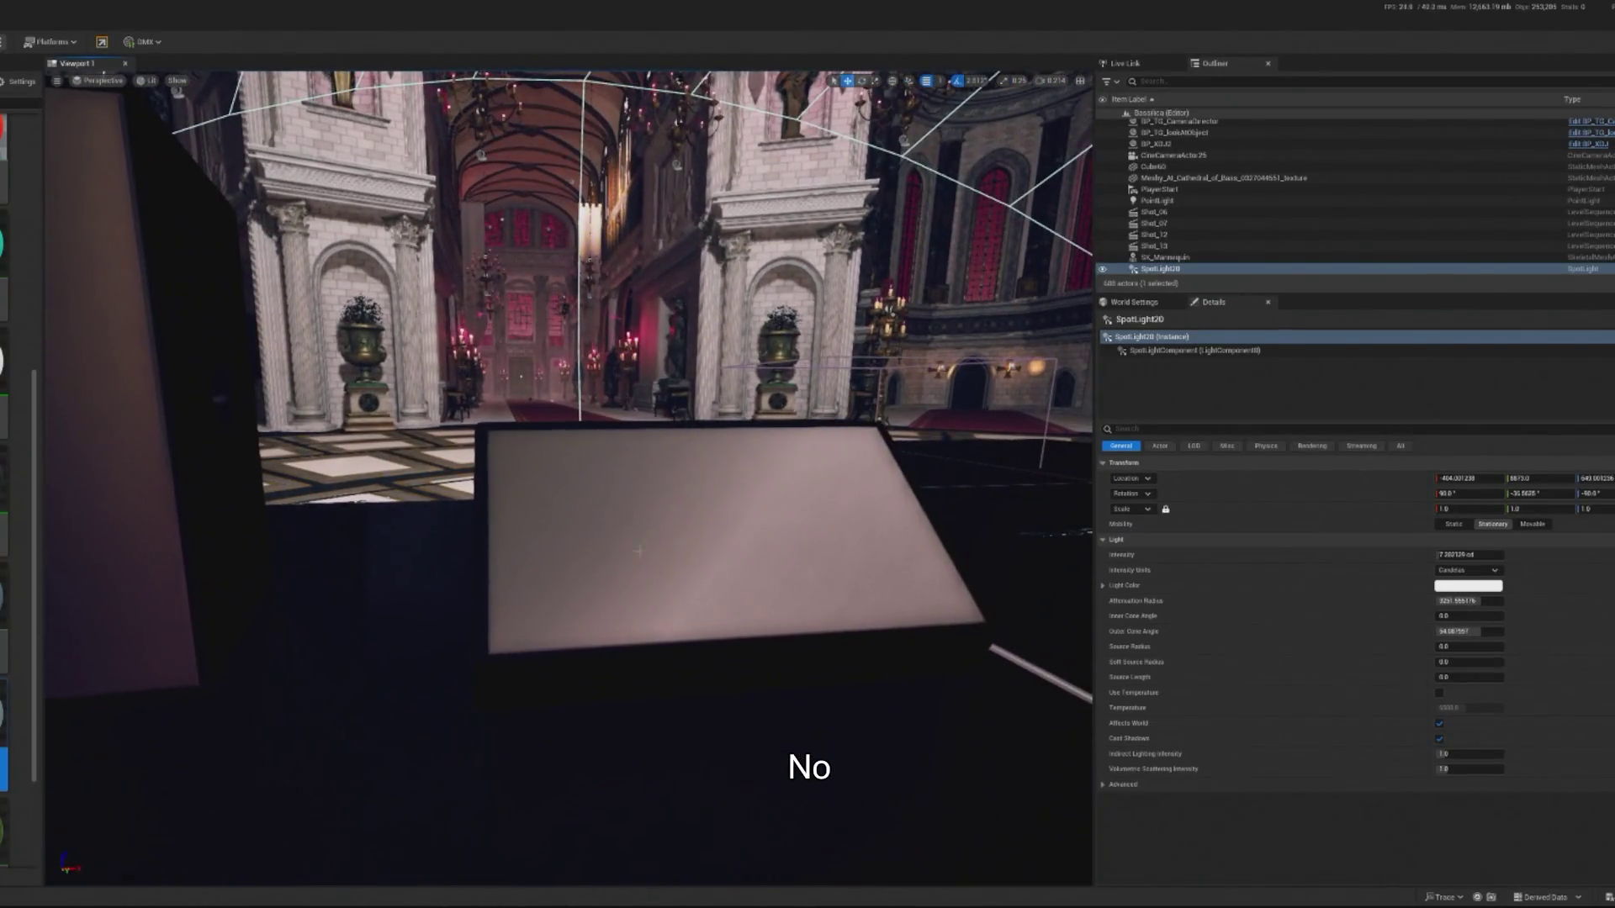
{"action": "left_click", "coordinate": [791, 571]}
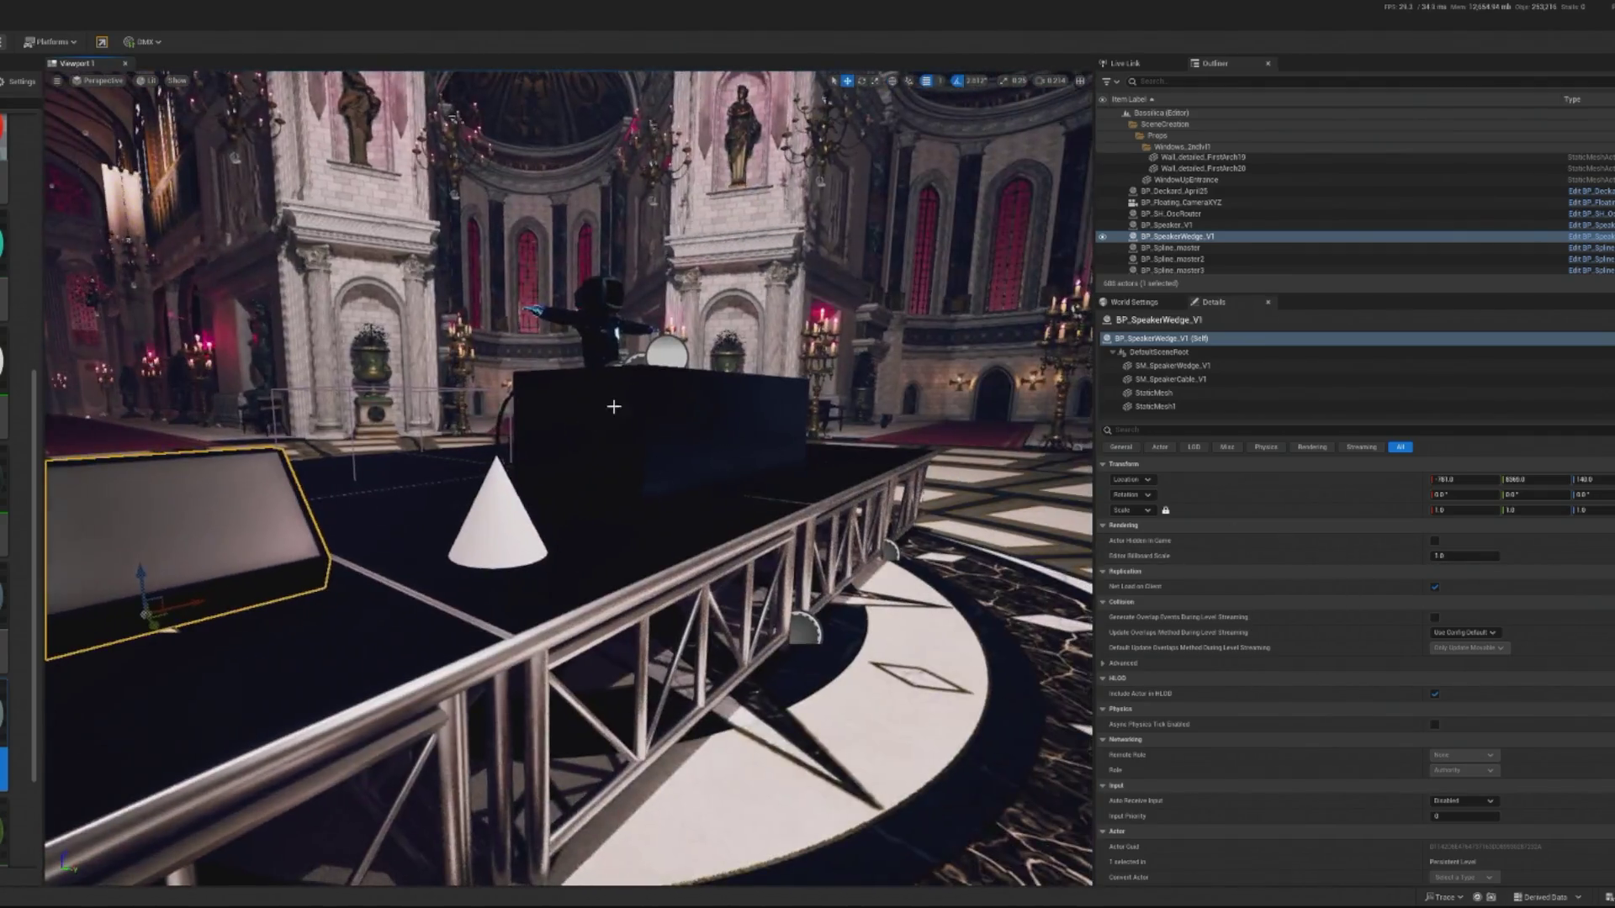
{"action": "left_click", "coordinate": [682, 439]}
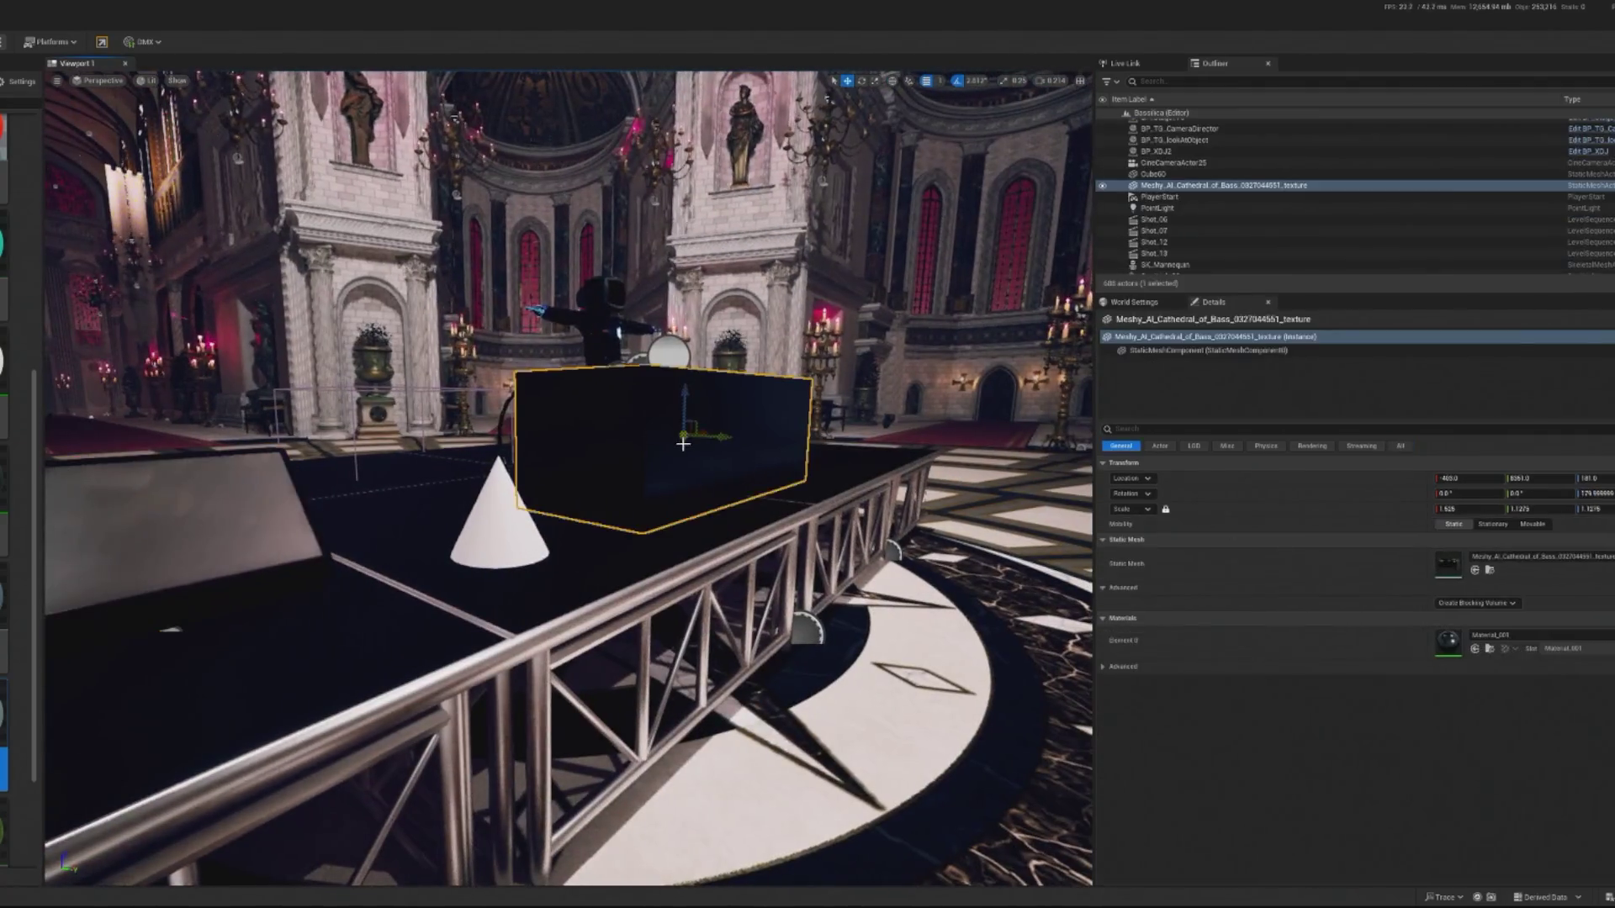
Locate the Meshy_AI_Cathedral_of_Bass mesh asset in the Content Drawer and copy its reference.
{"action": "right_click", "coordinate": [681, 439]}
{"action": "left_click", "coordinate": [696, 513]}
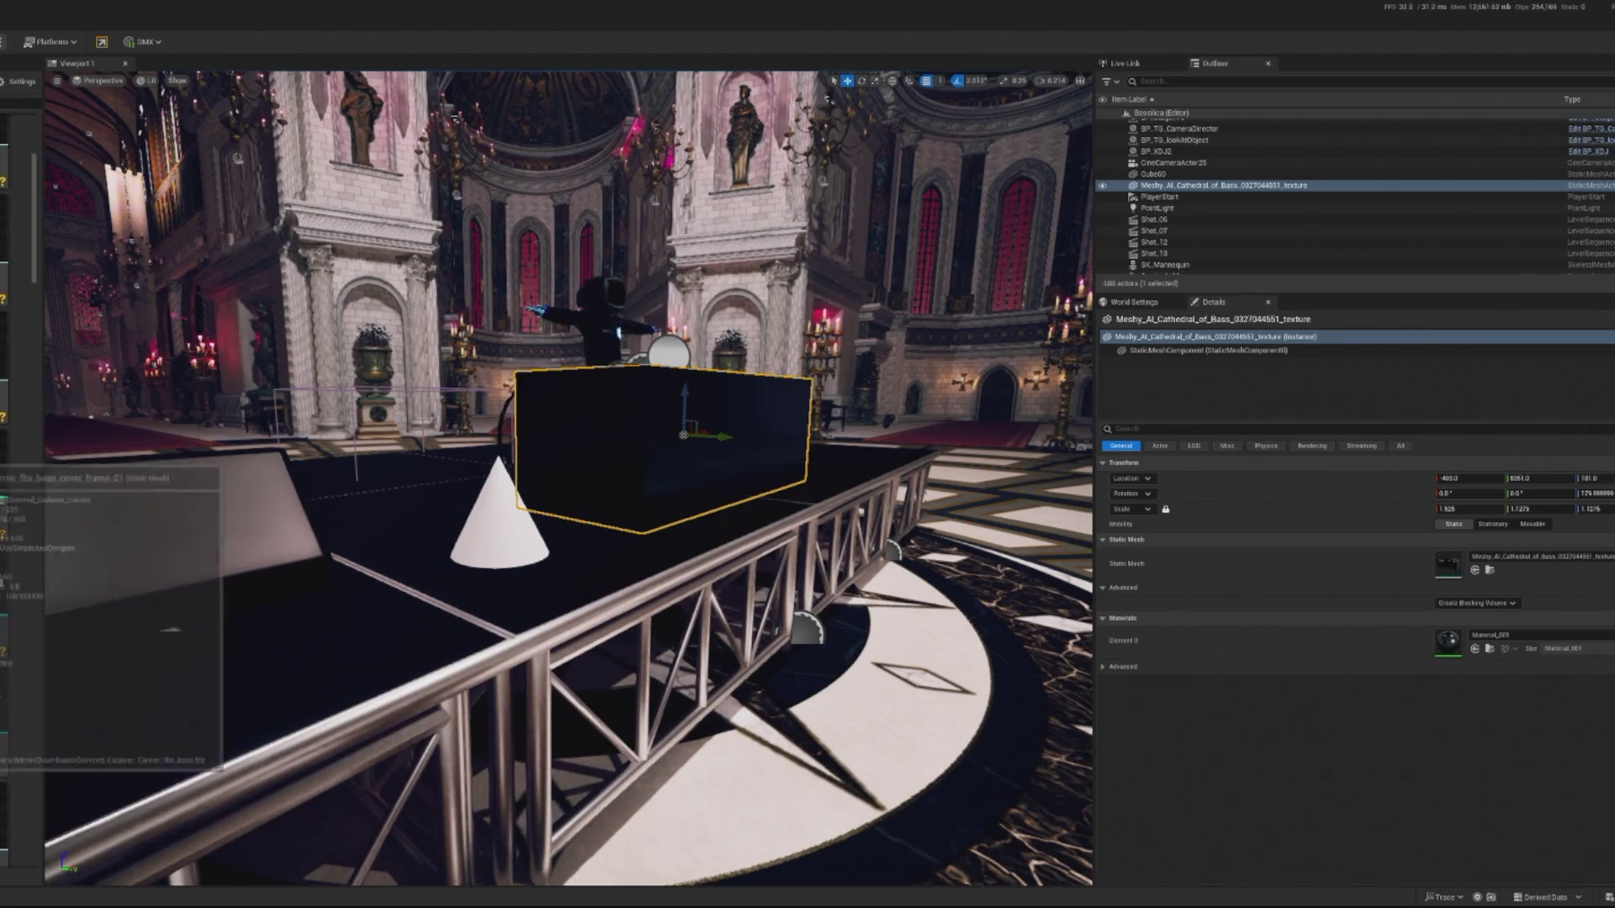
{"action": "left_click", "coordinate": [25, 530]}
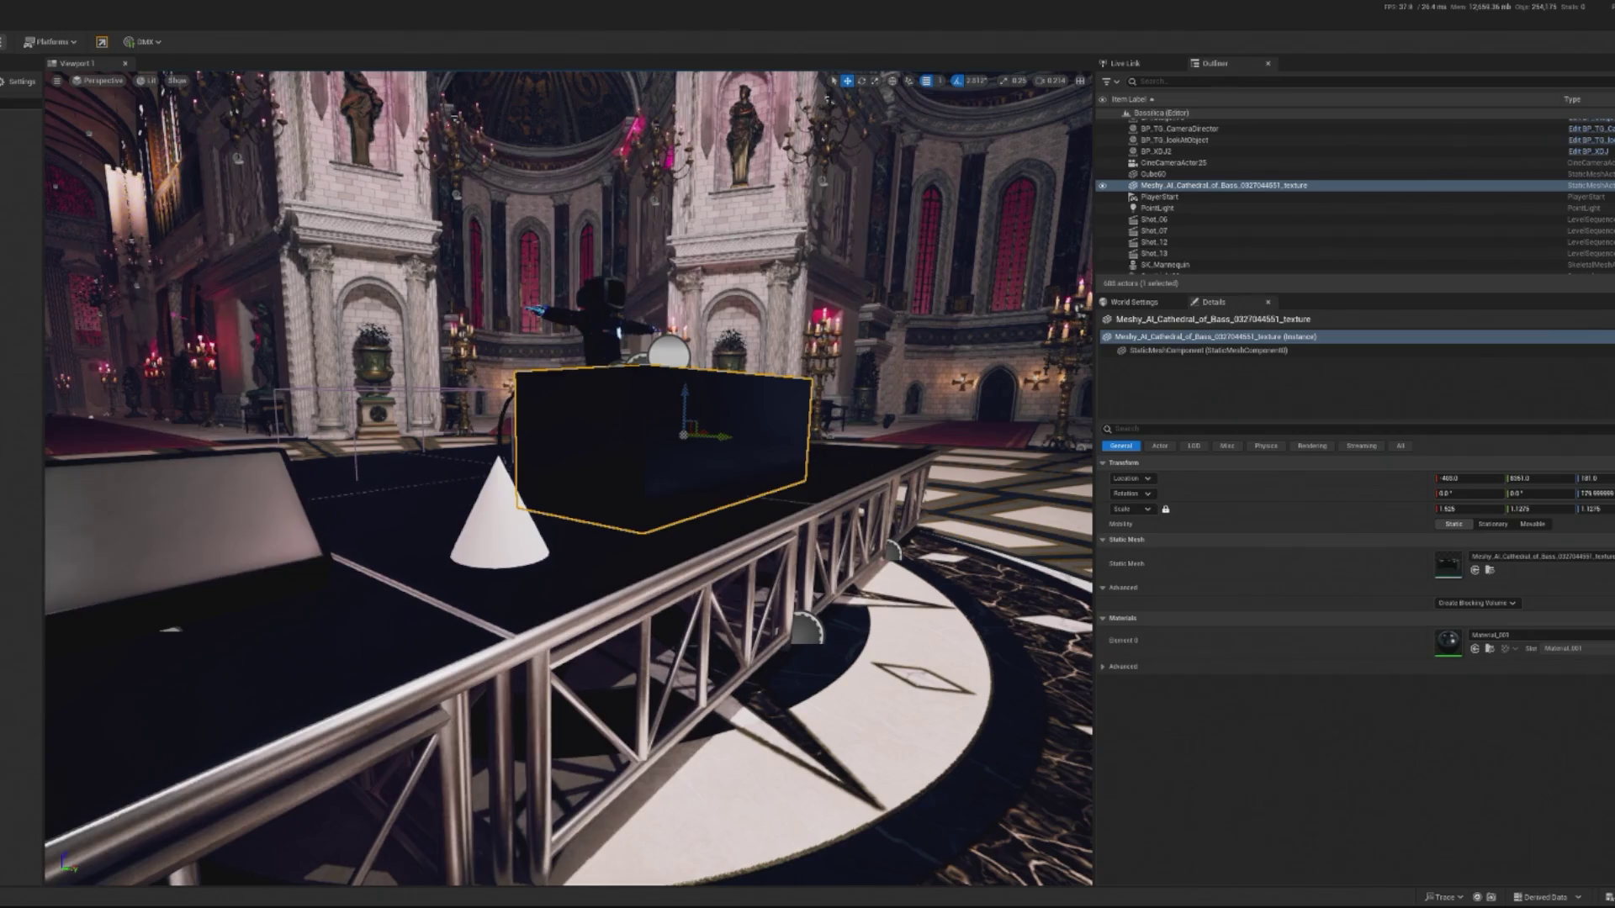
{"action": "right_click", "coordinate": [587, 483]}
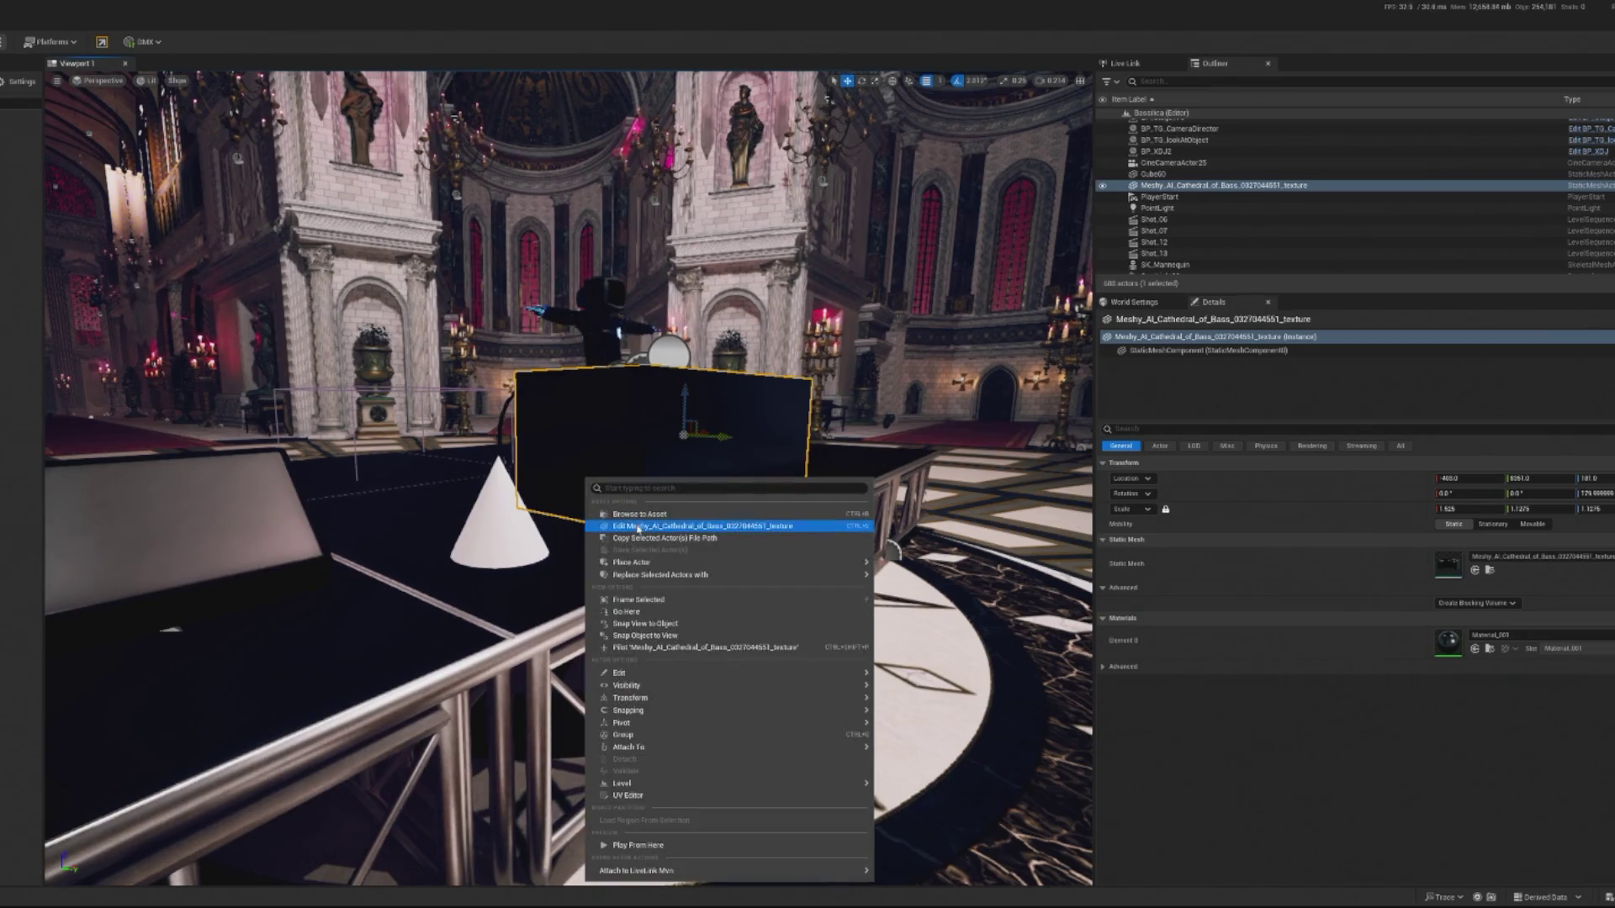
{"action": "key", "text": "Escape"}
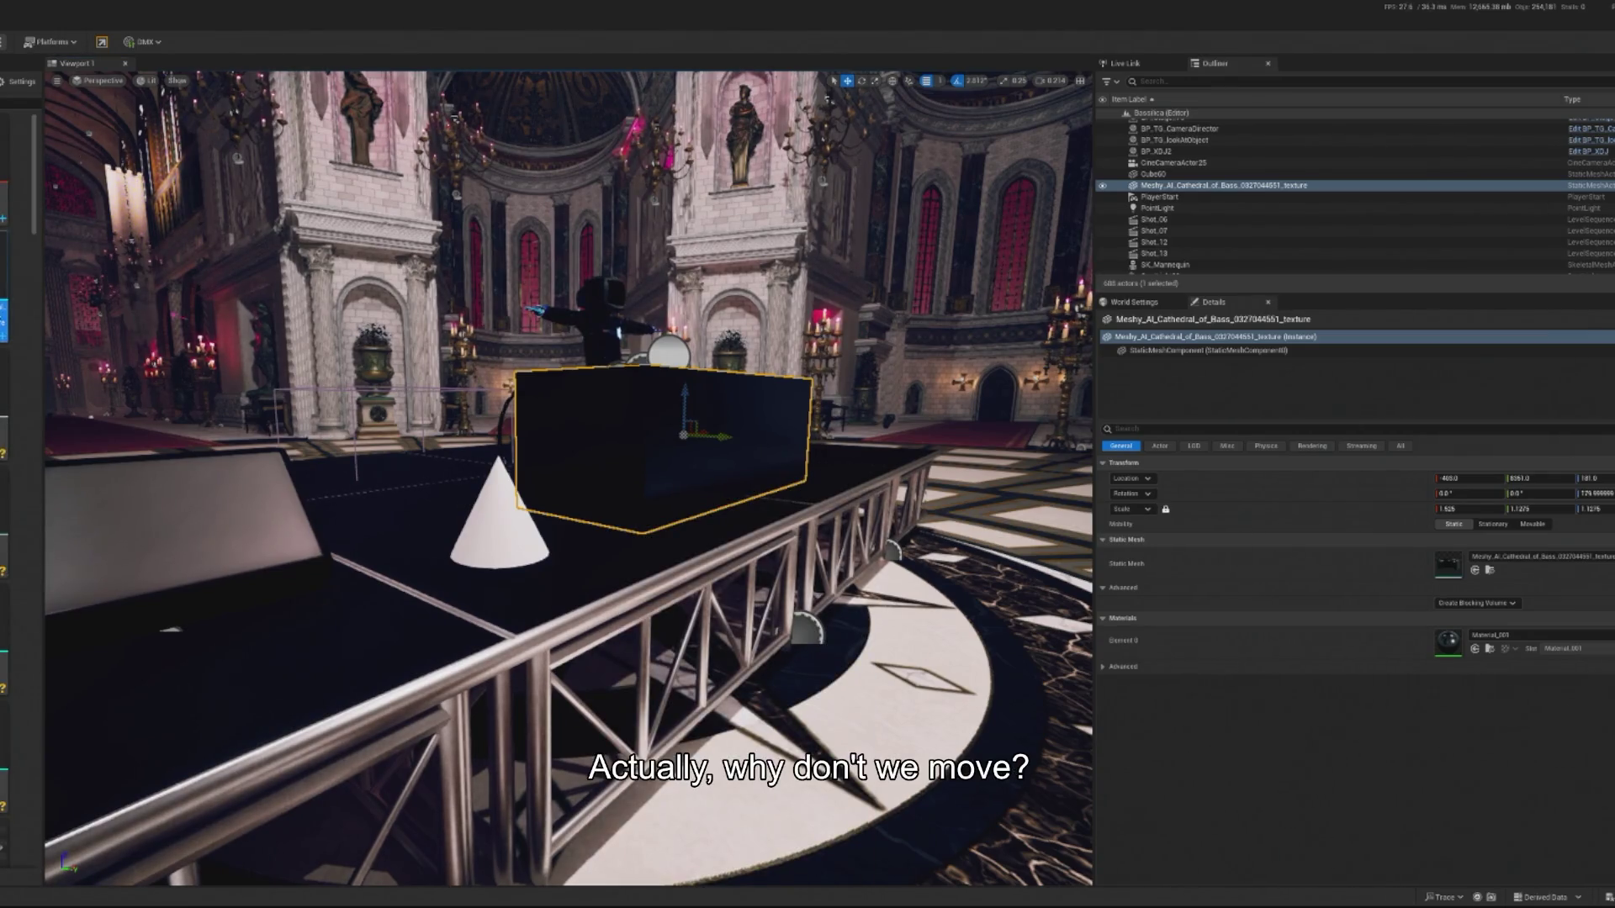
{"action": "key", "text": "ctrl+c"}
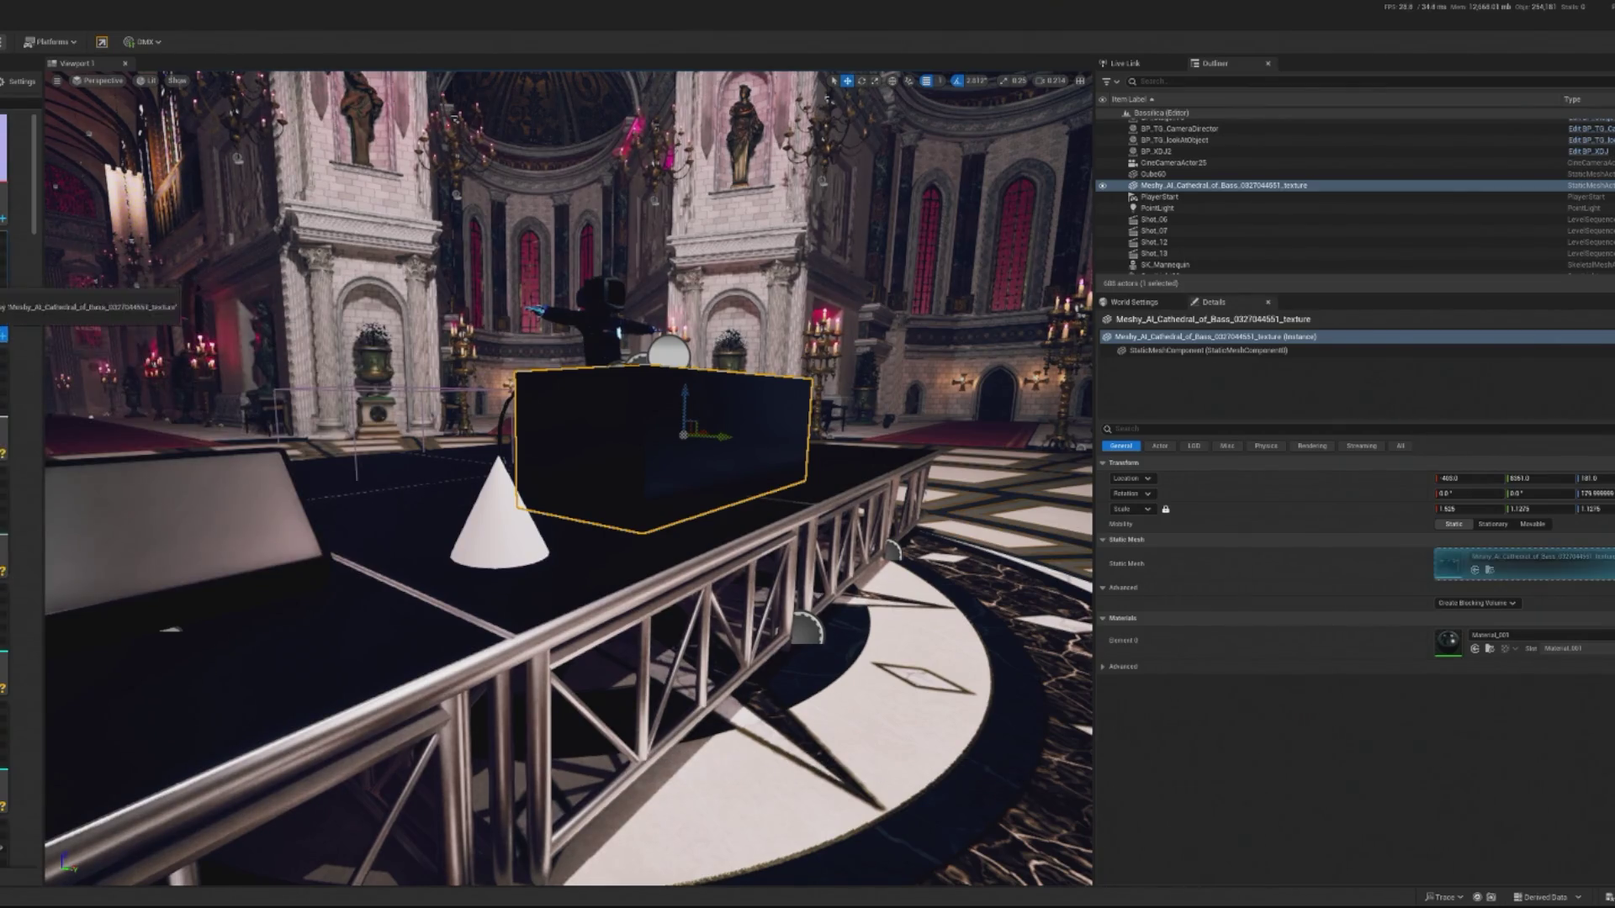
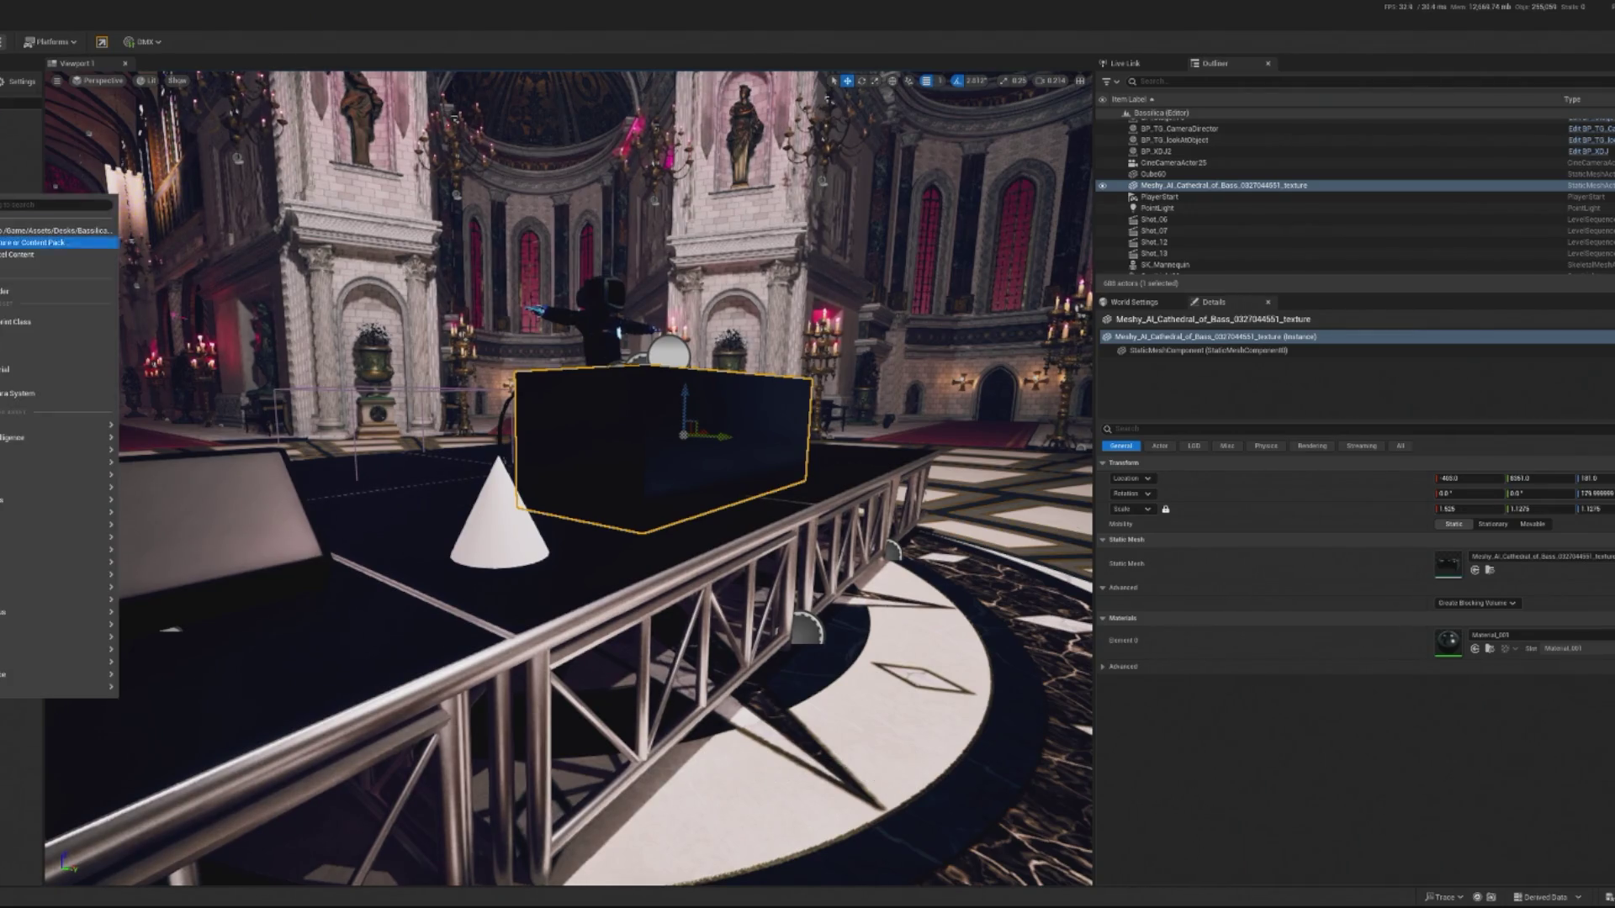
Import the Obsidian Edge Console FBX into Obsidian_Edge, overwriting its existing texture.
{"action": "left_click", "coordinate": [17, 291]}
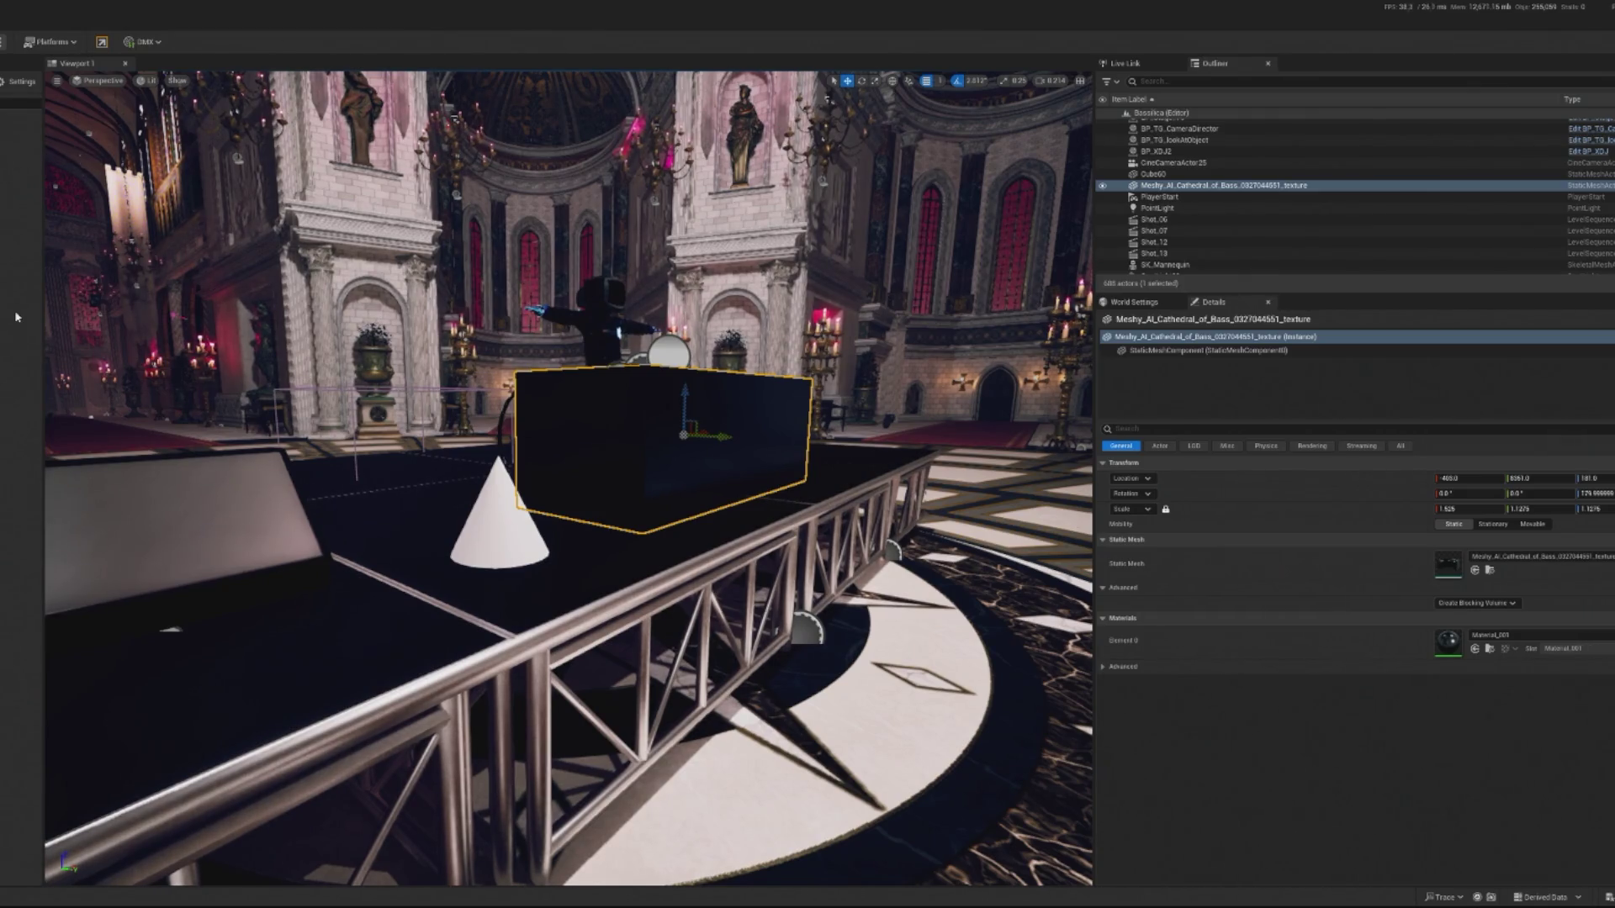
{"action": "right_click", "coordinate": [4, 183]}
{"action": "key", "text": "Escape"}
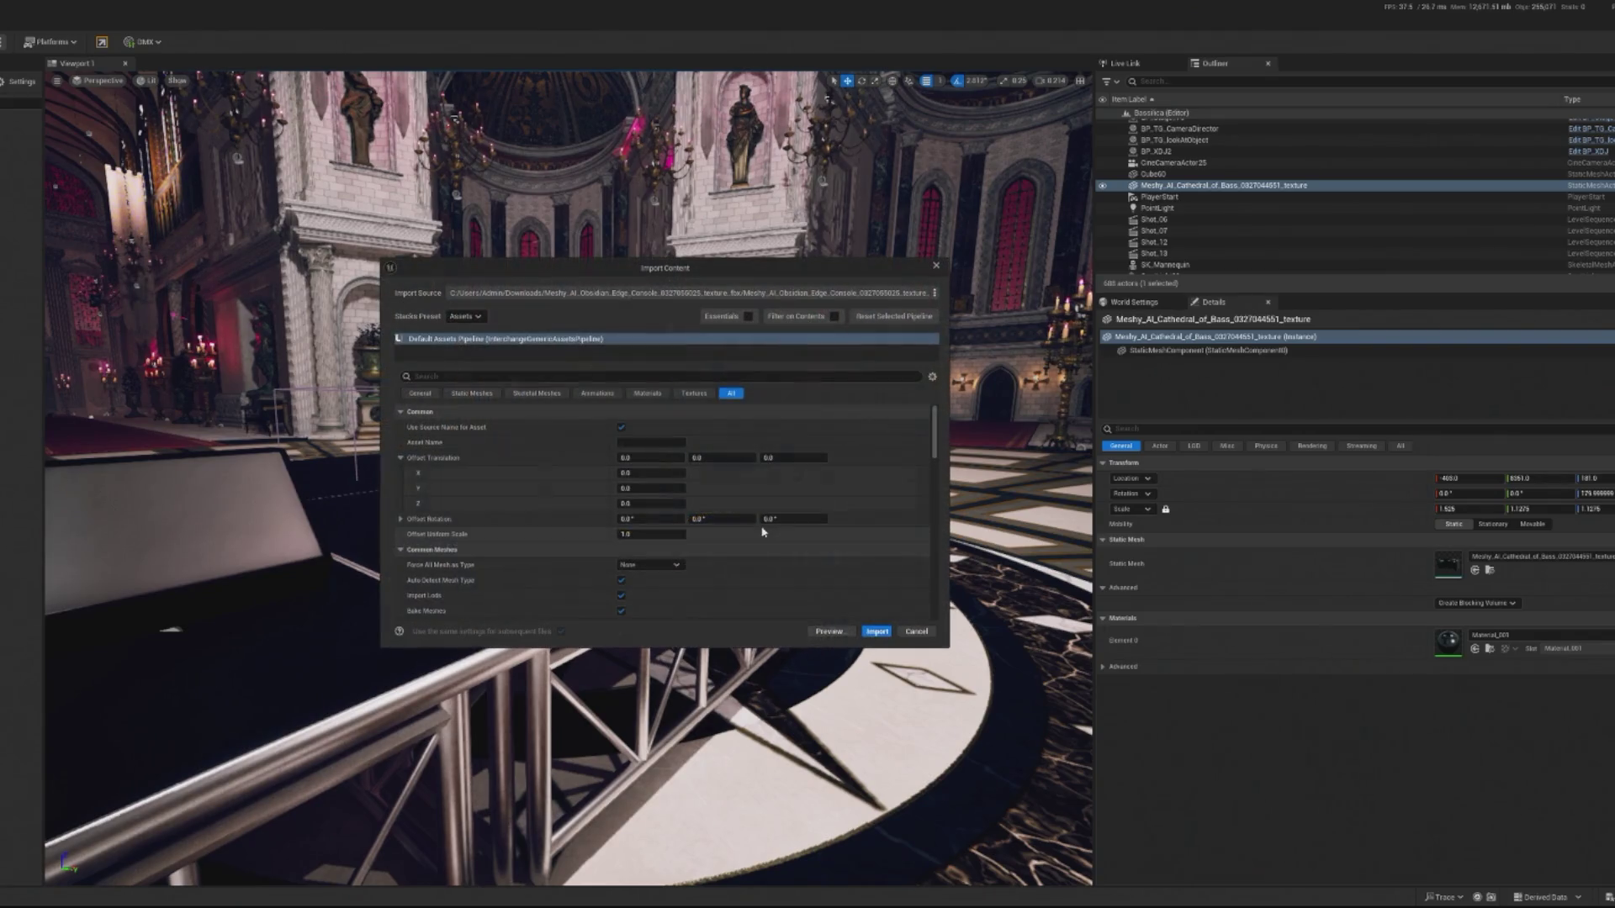
{"action": "left_click", "coordinate": [871, 630]}
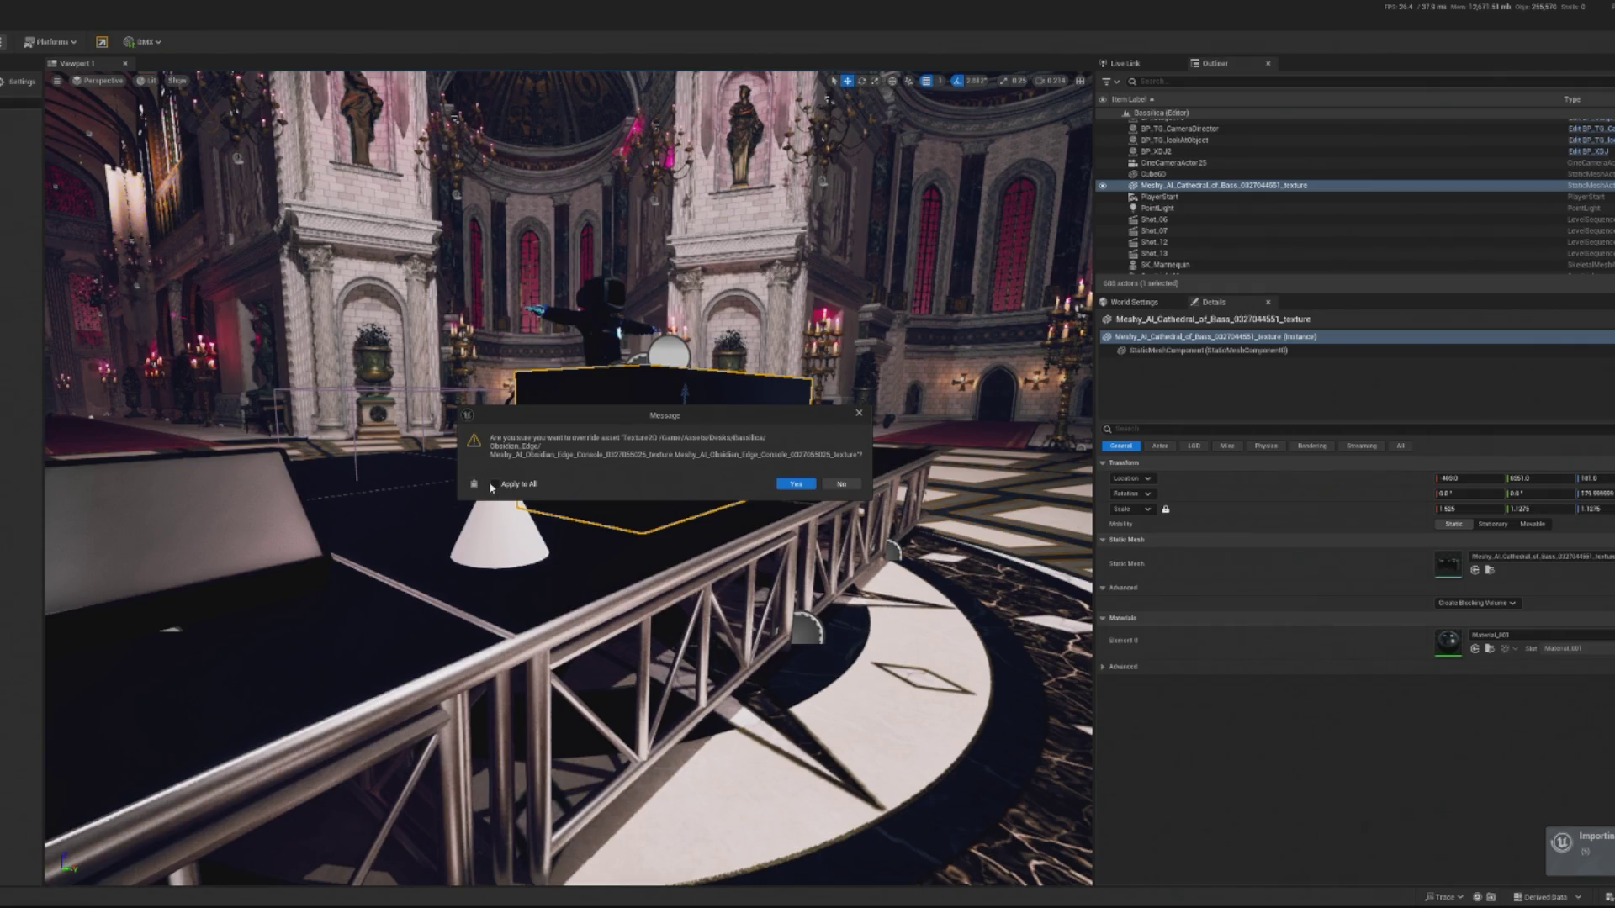
{"action": "left_click", "coordinate": [791, 484]}
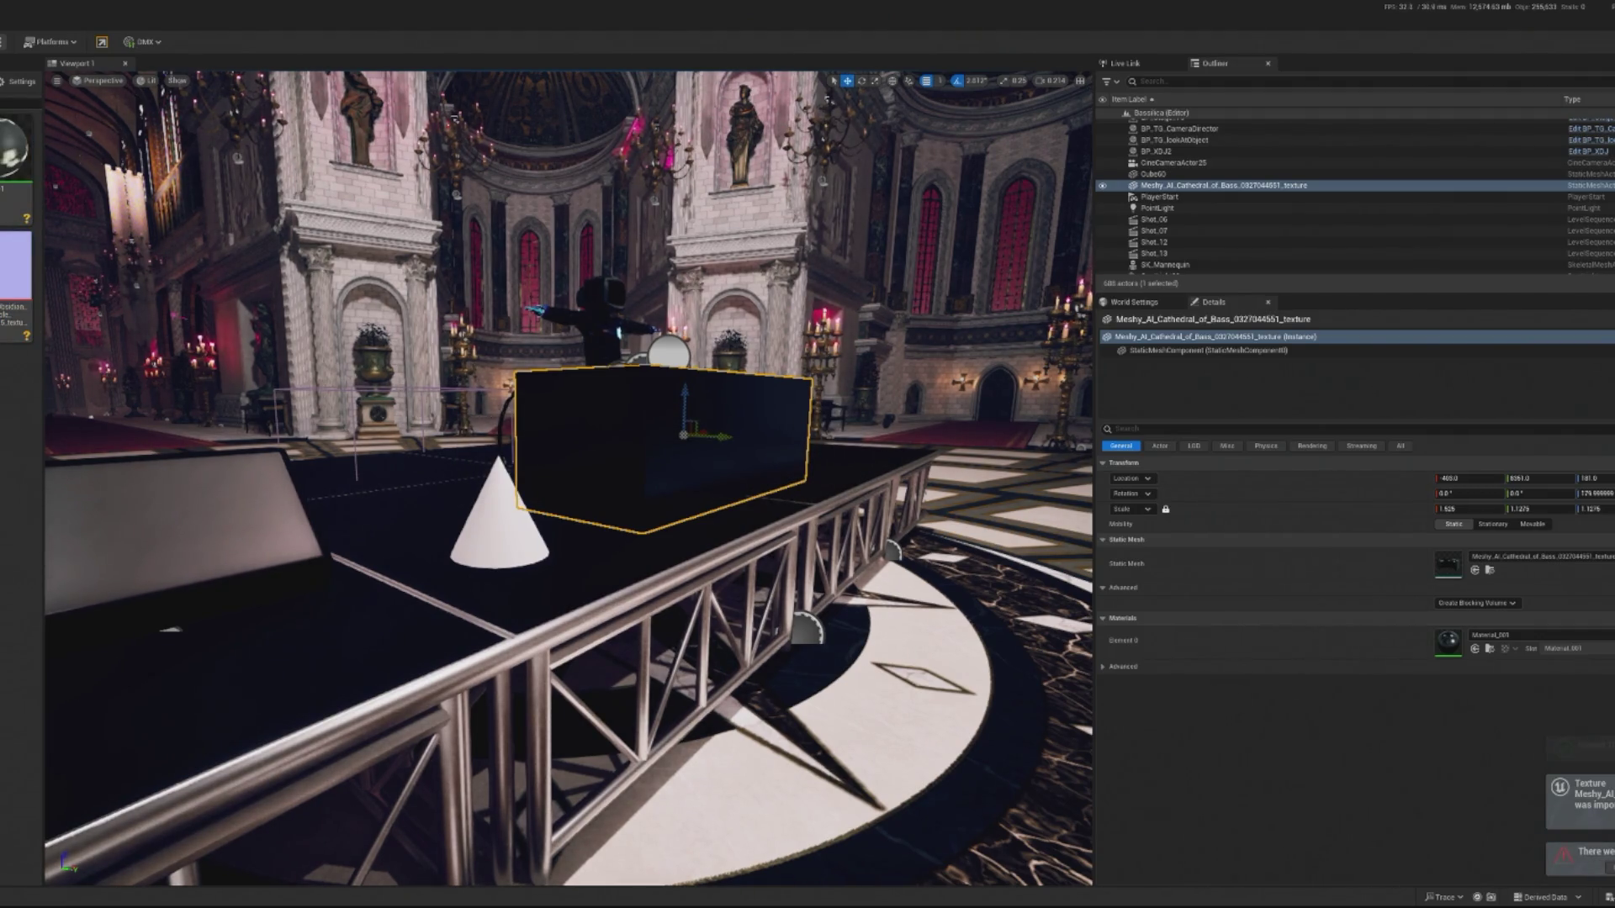
{"action": "key", "text": "Delete"}
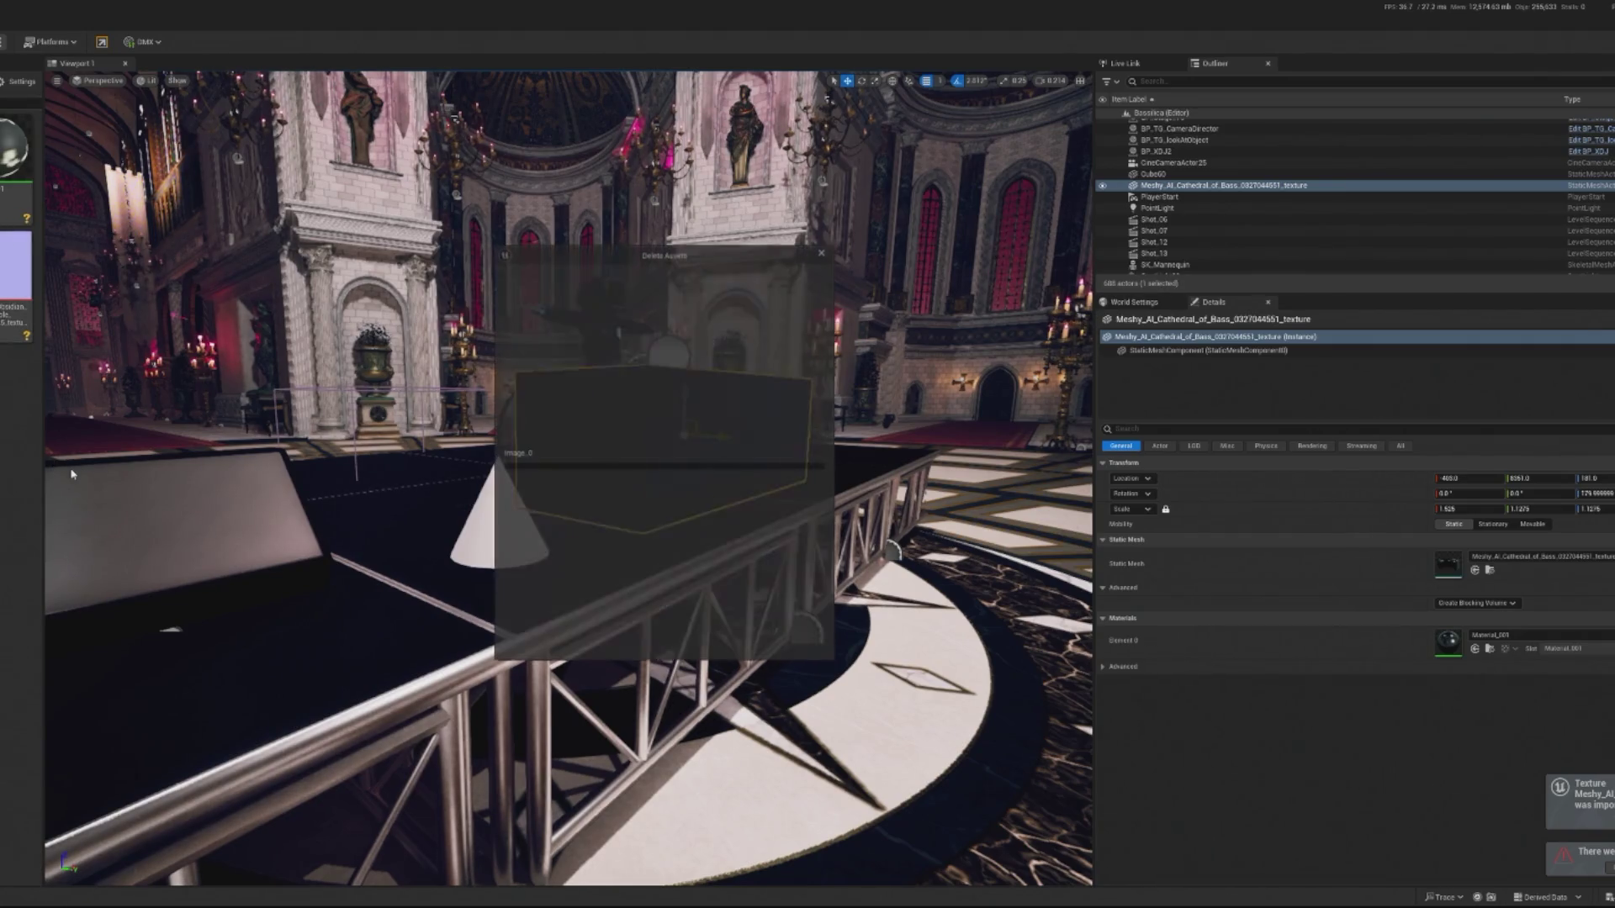
Confirm deleting Image_0 and import the Meshy AI Cathedral of Bass FBX.
{"action": "left_click", "coordinate": [639, 651]}
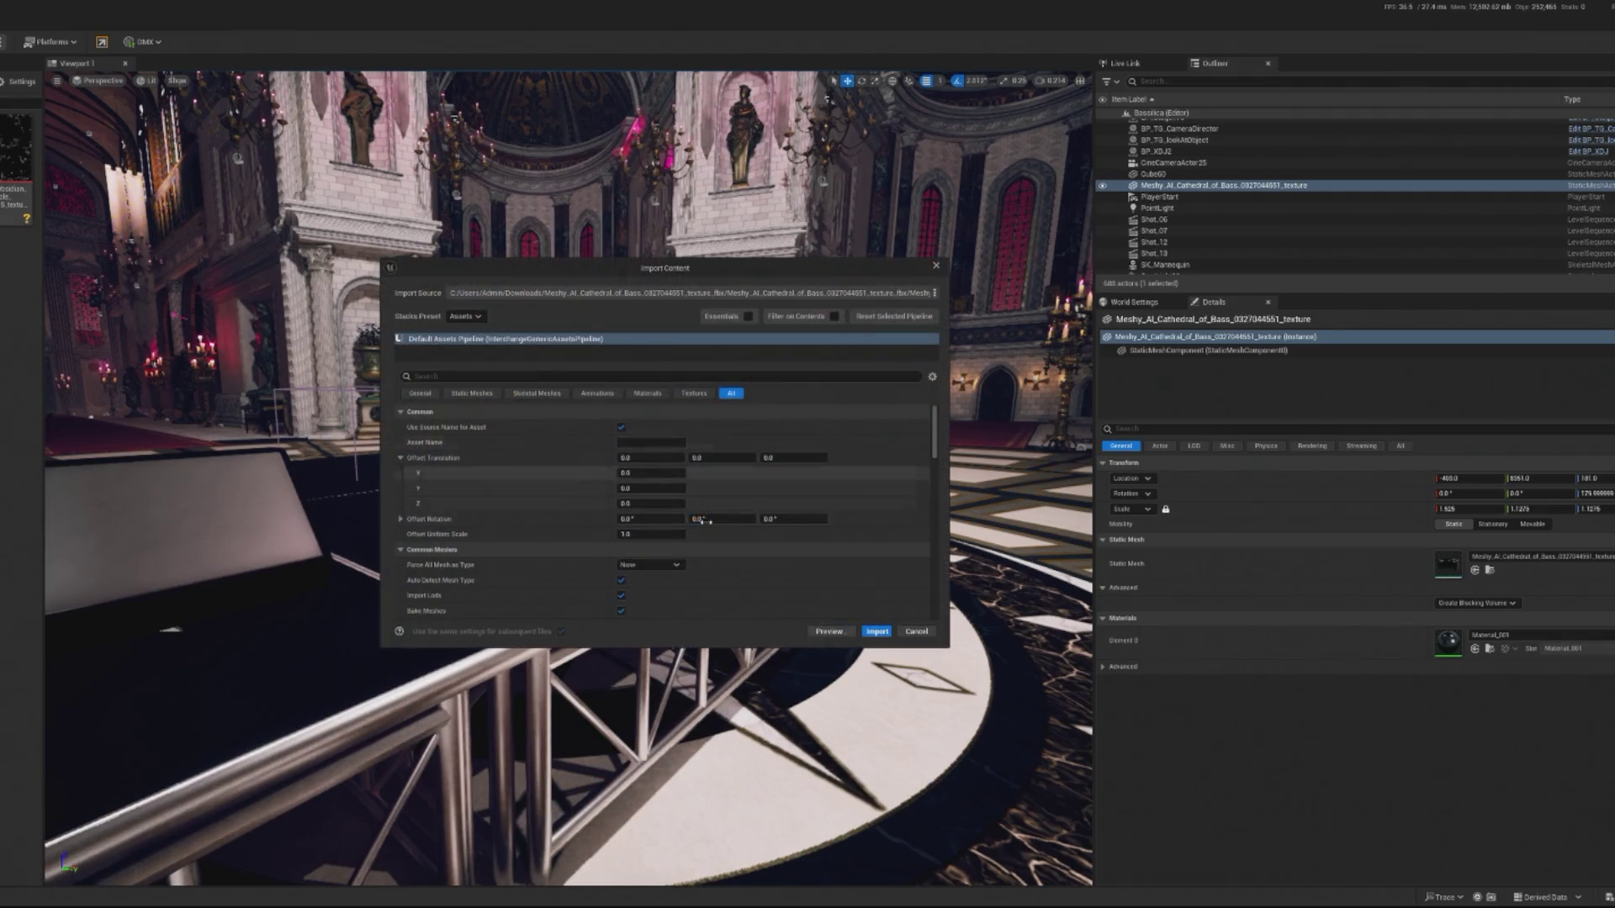
{"action": "left_click", "coordinate": [876, 630]}
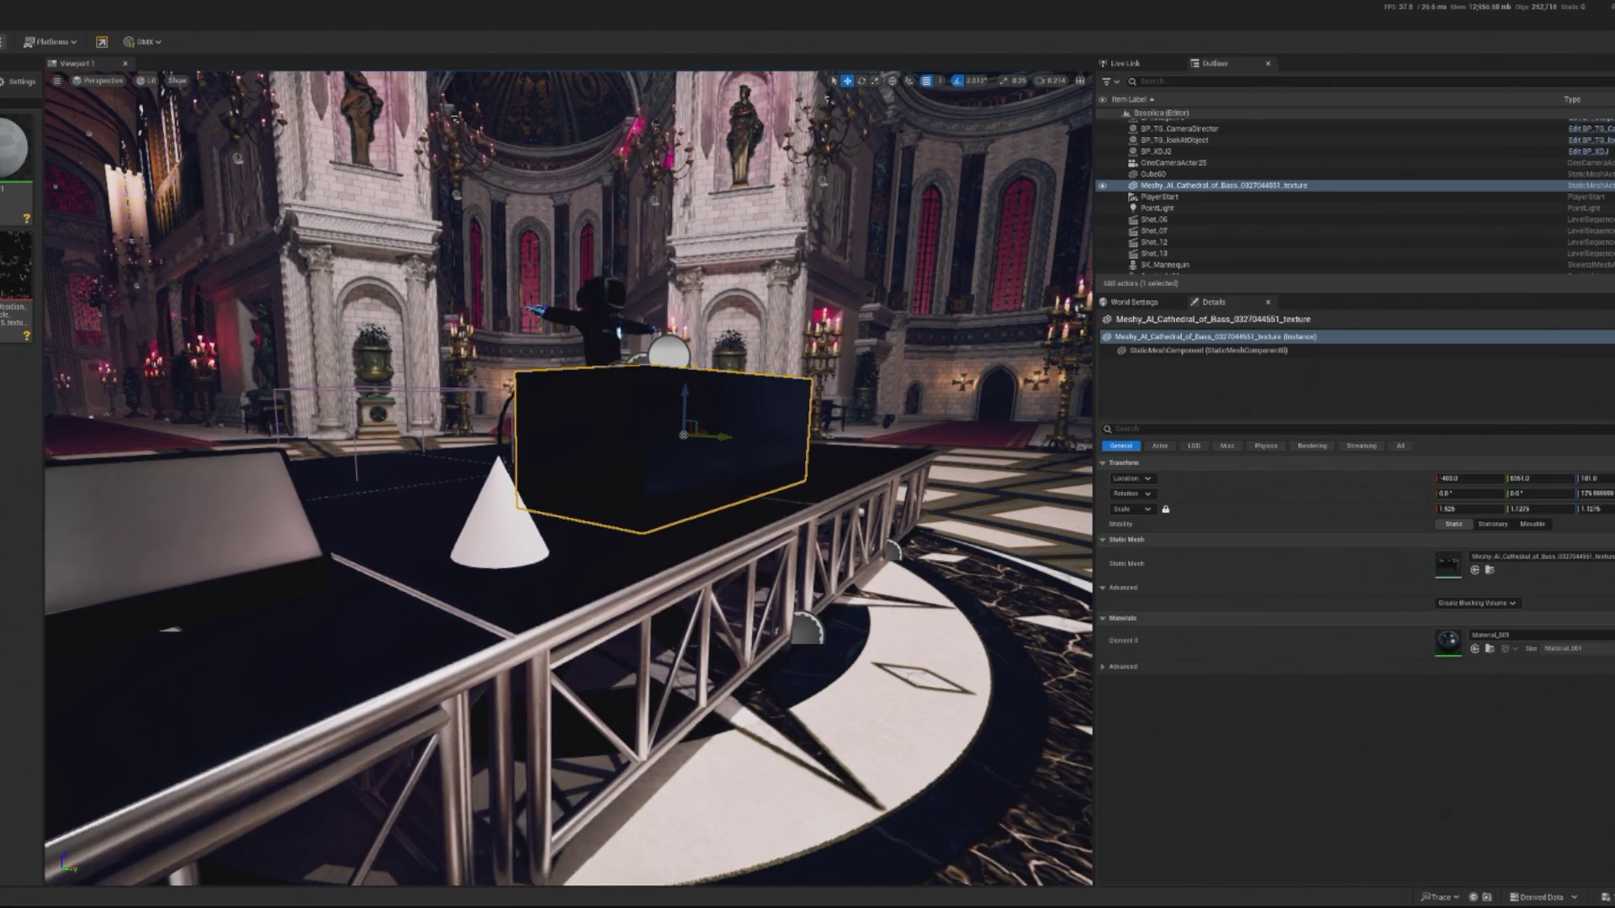
Drop the Cathedral of Bass mesh on the stage, then delete that copy and the unused asset.
{"action": "mouse_move", "coordinate": [15, 265]}
{"action": "left_mouse_down"}
{"action": "mouse_move", "coordinate": [151, 471]}
{"action": "mouse_move", "coordinate": [252, 504]}
{"action": "mouse_move", "coordinate": [629, 541]}
{"action": "left_mouse_up"}
{"action": "left_click_drag", "start_coordinate": [445, 331], "coordinate": [445, 332]}
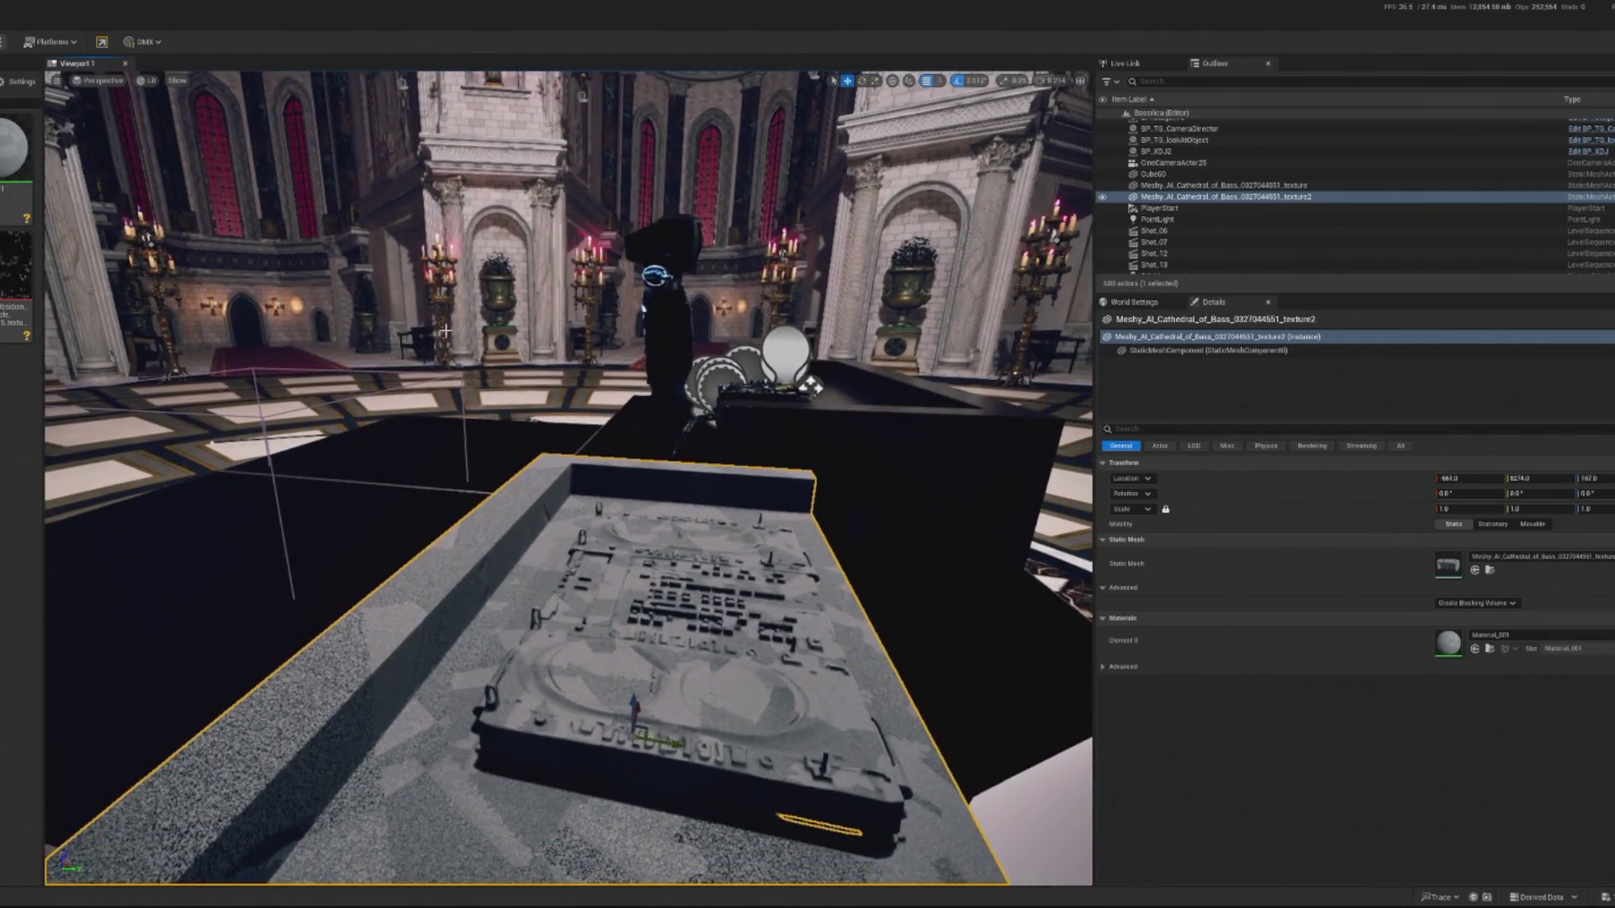
{"action": "key", "text": "Delete"}
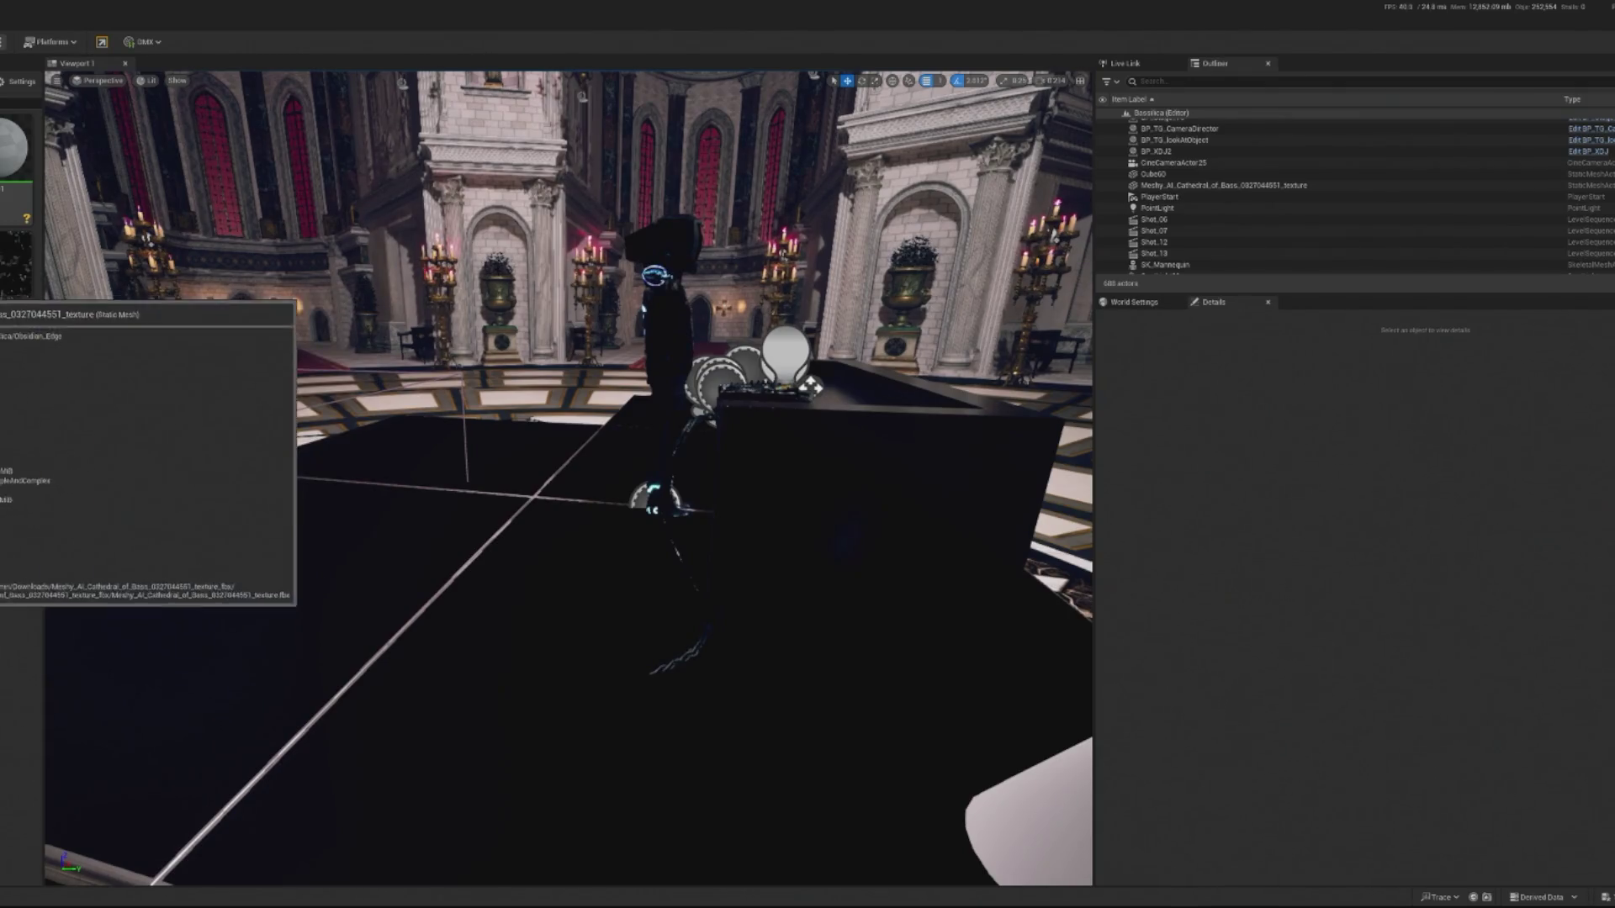
{"action": "key", "text": "Delete"}
{"action": "left_click", "coordinate": [647, 649]}
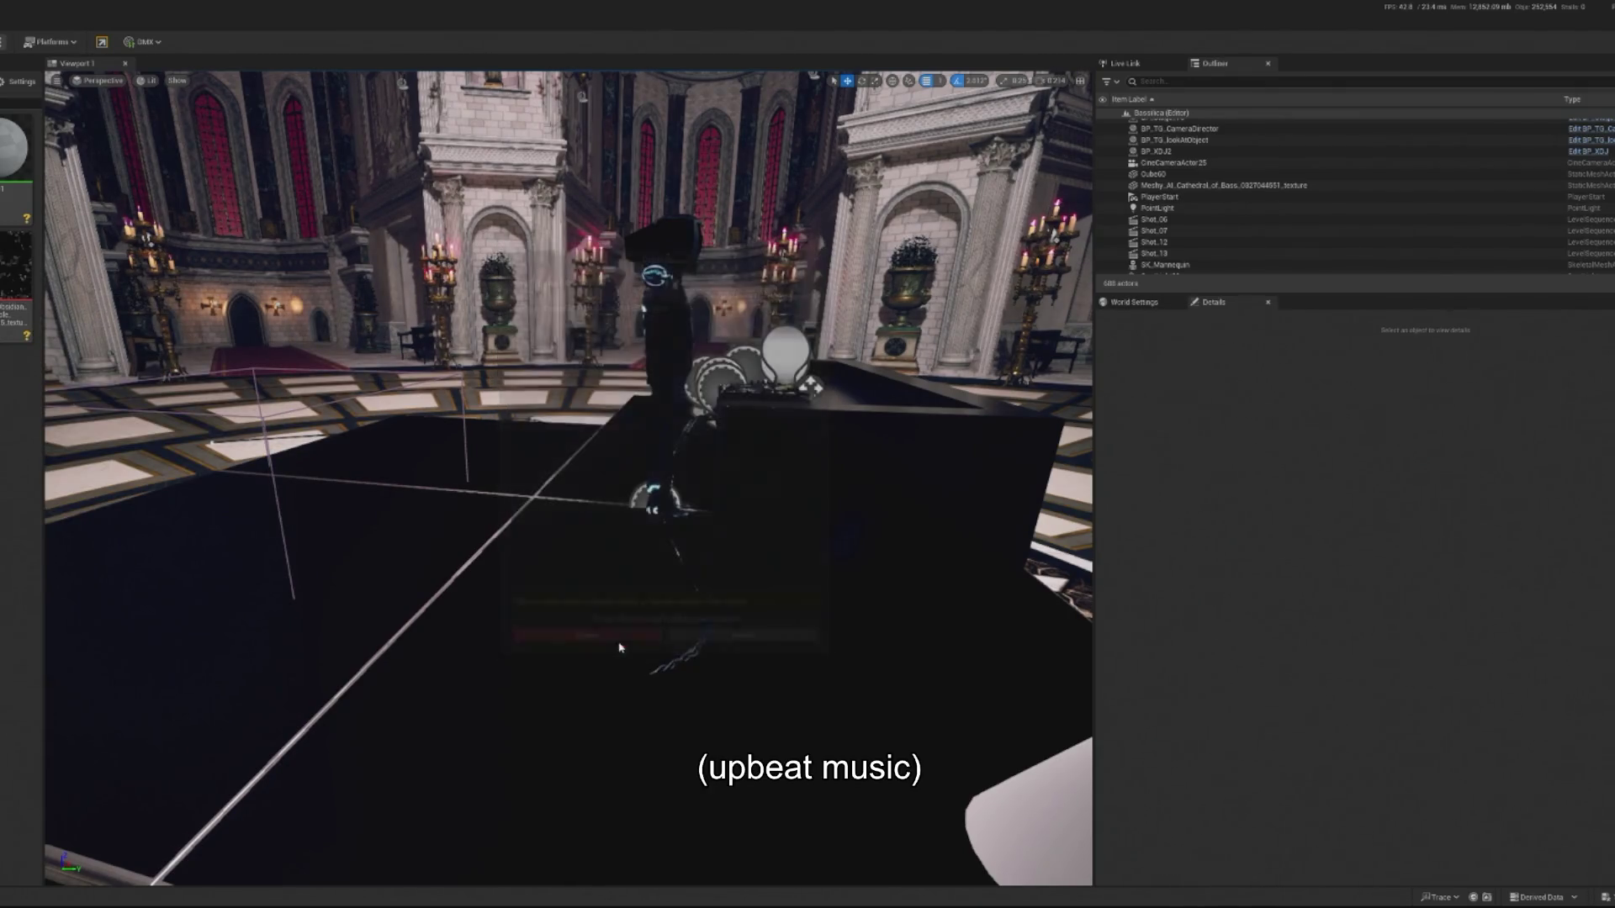
{"action": "left_click_drag", "start_coordinate": [648, 656], "coordinate": [647, 656]}
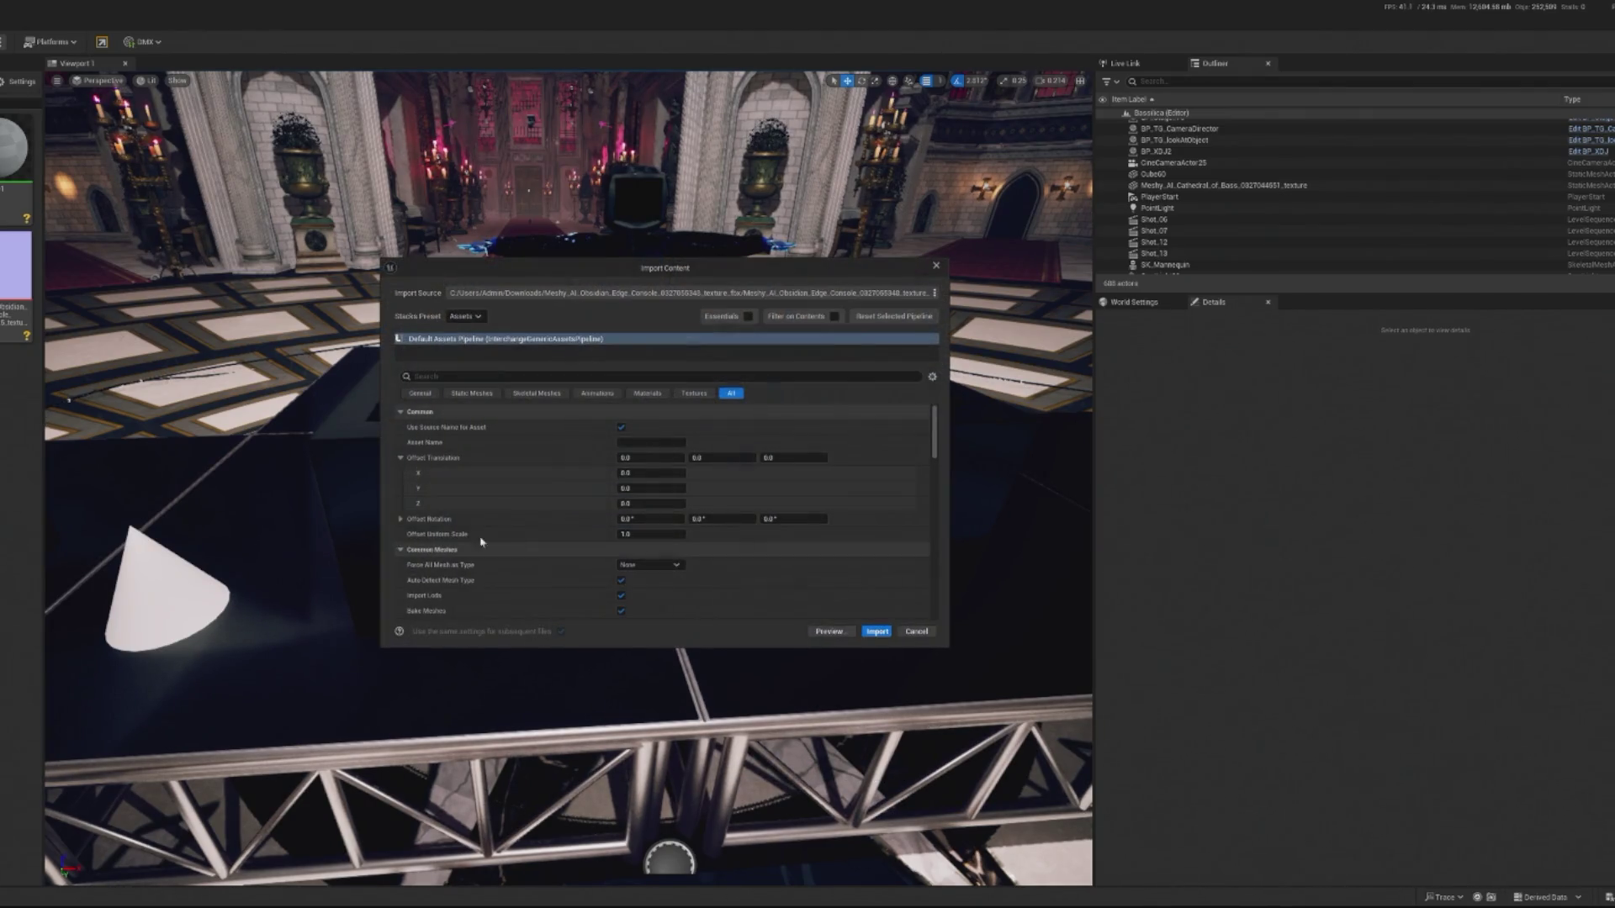
Re-import the Obsidian Edge Console, approving all three texture overwrites.
{"action": "left_click", "coordinate": [875, 632]}
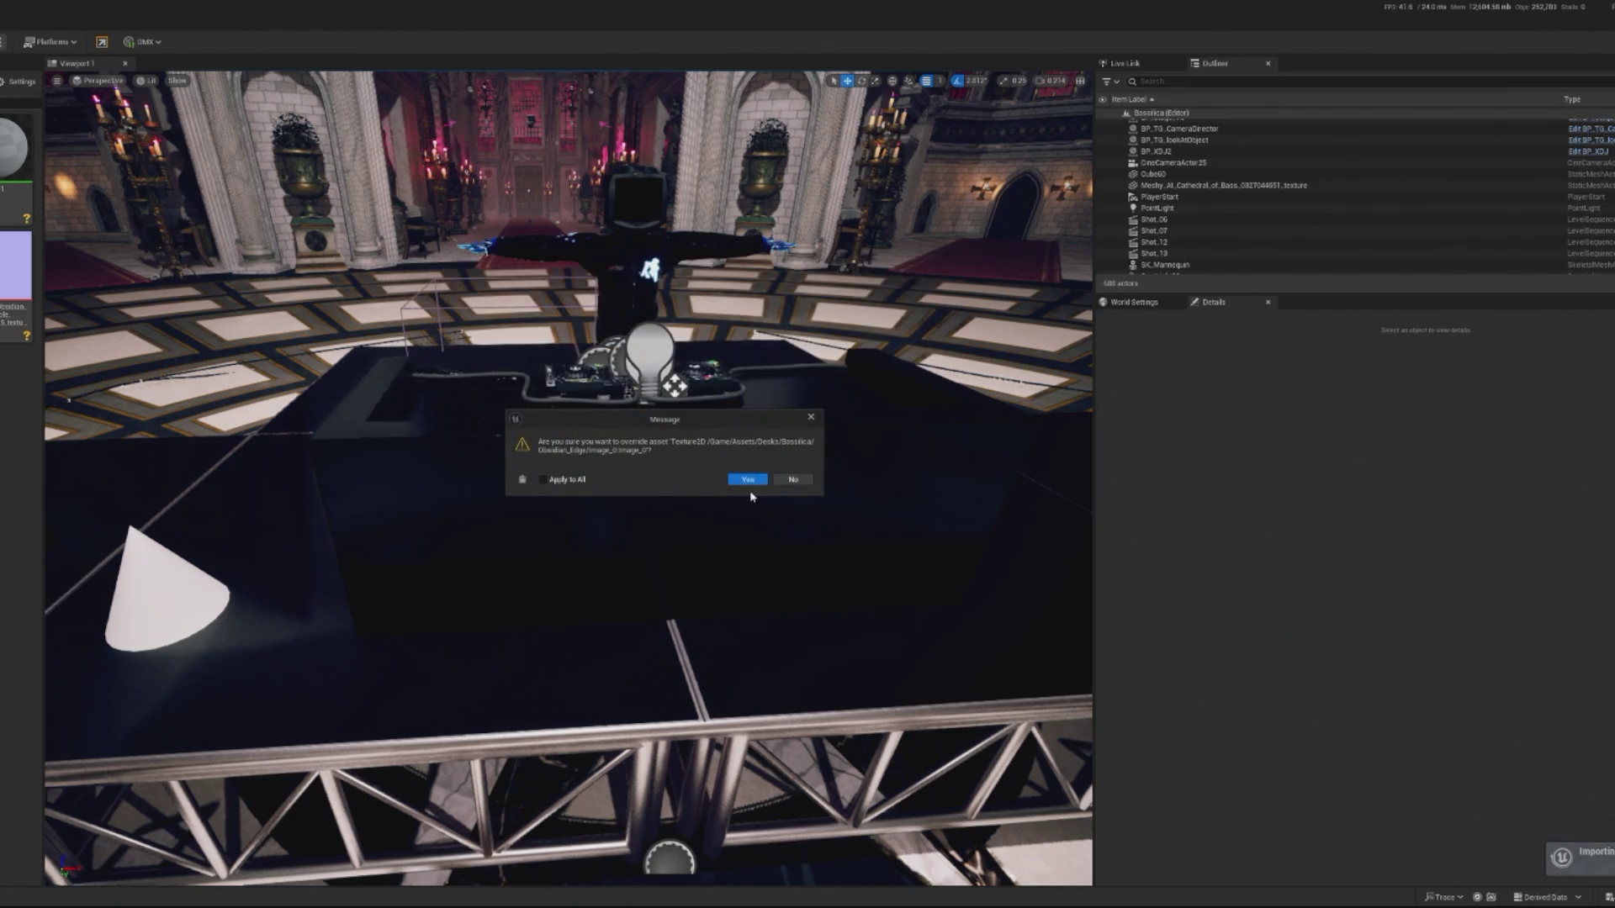
{"action": "left_click", "coordinate": [753, 480]}
{"action": "left_click", "coordinate": [753, 480]}
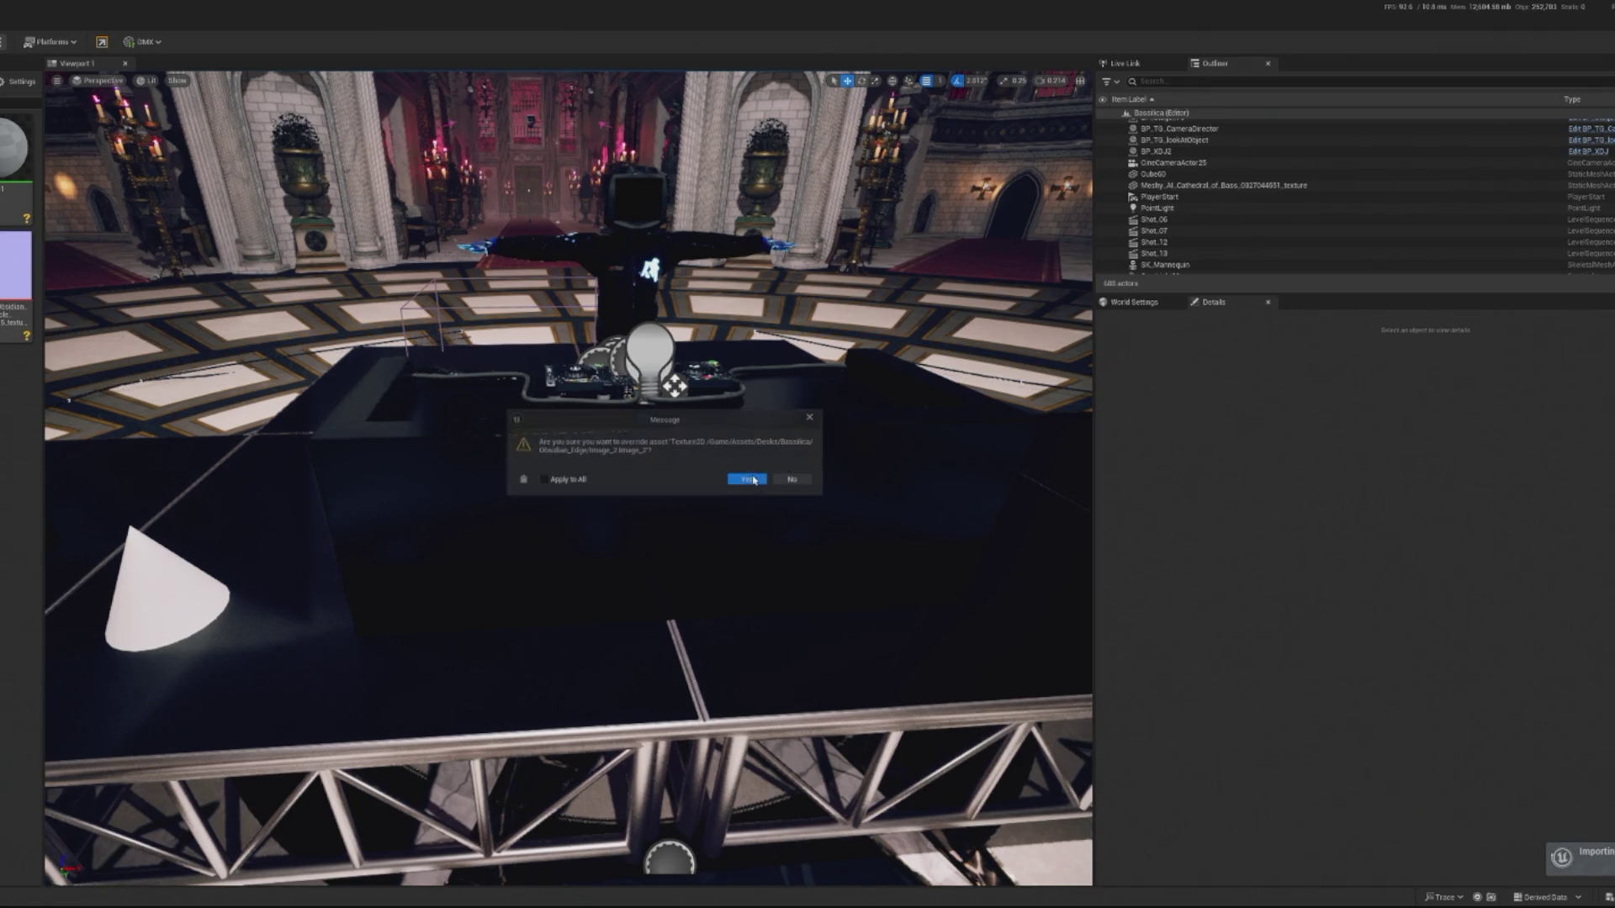
{"action": "left_click", "coordinate": [753, 480]}
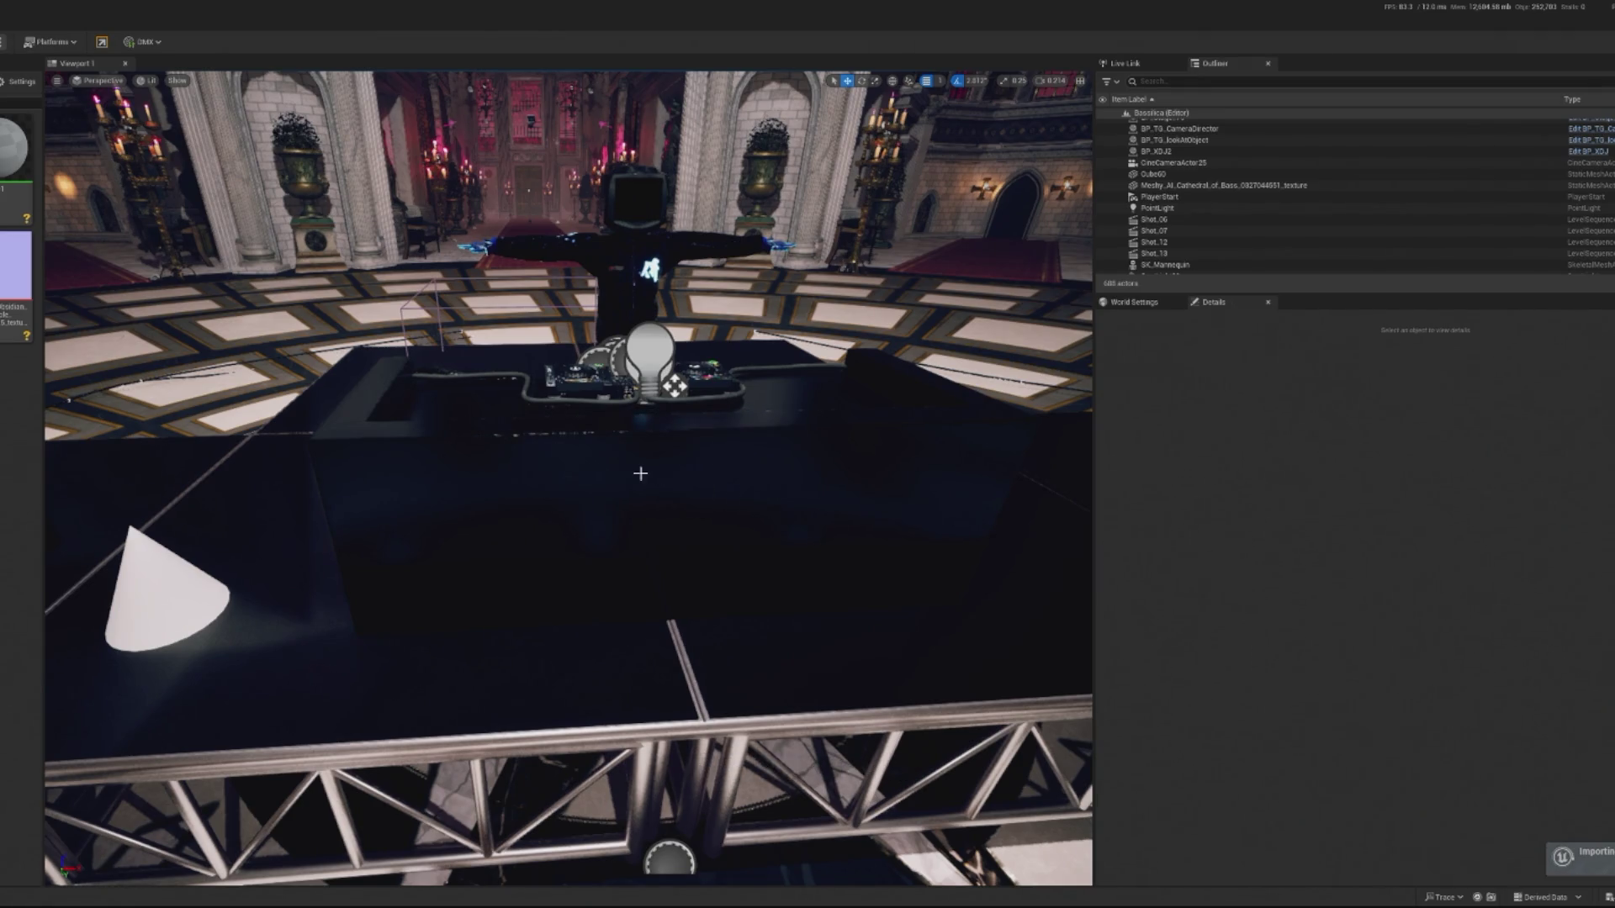
{"action": "scroll", "coordinate": [359, 384], "scroll_direction": "up", "scroll_amount": 2}
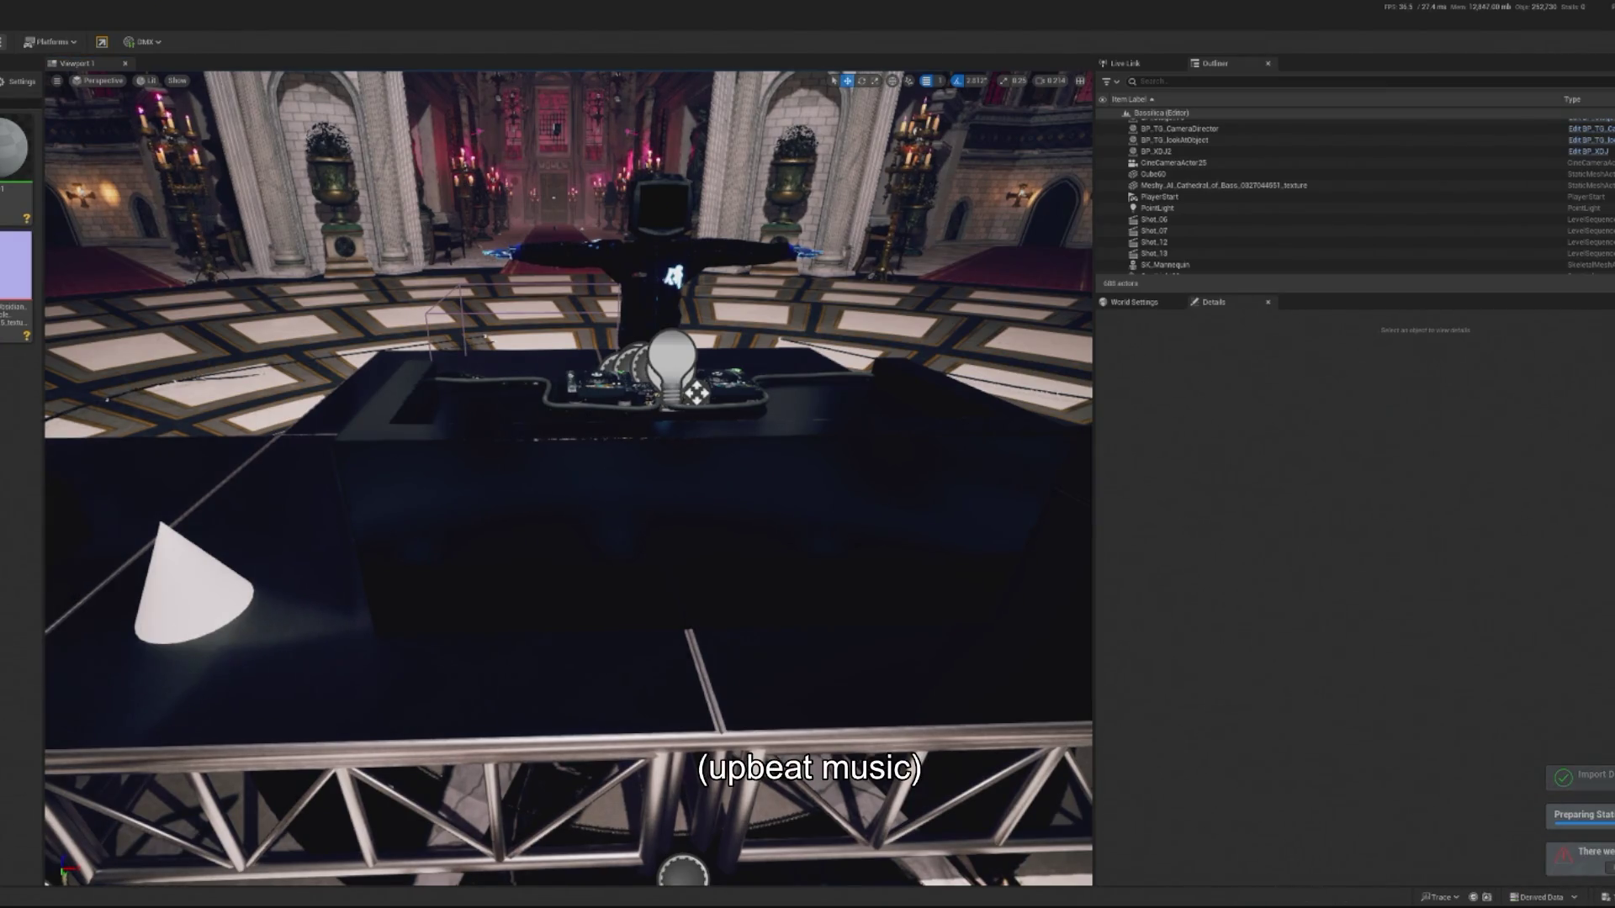
Select the Obsidian Edge Console and frame it from above.
{"action": "left_click", "coordinate": [93, 639]}
{"action": "key", "text": "f"}
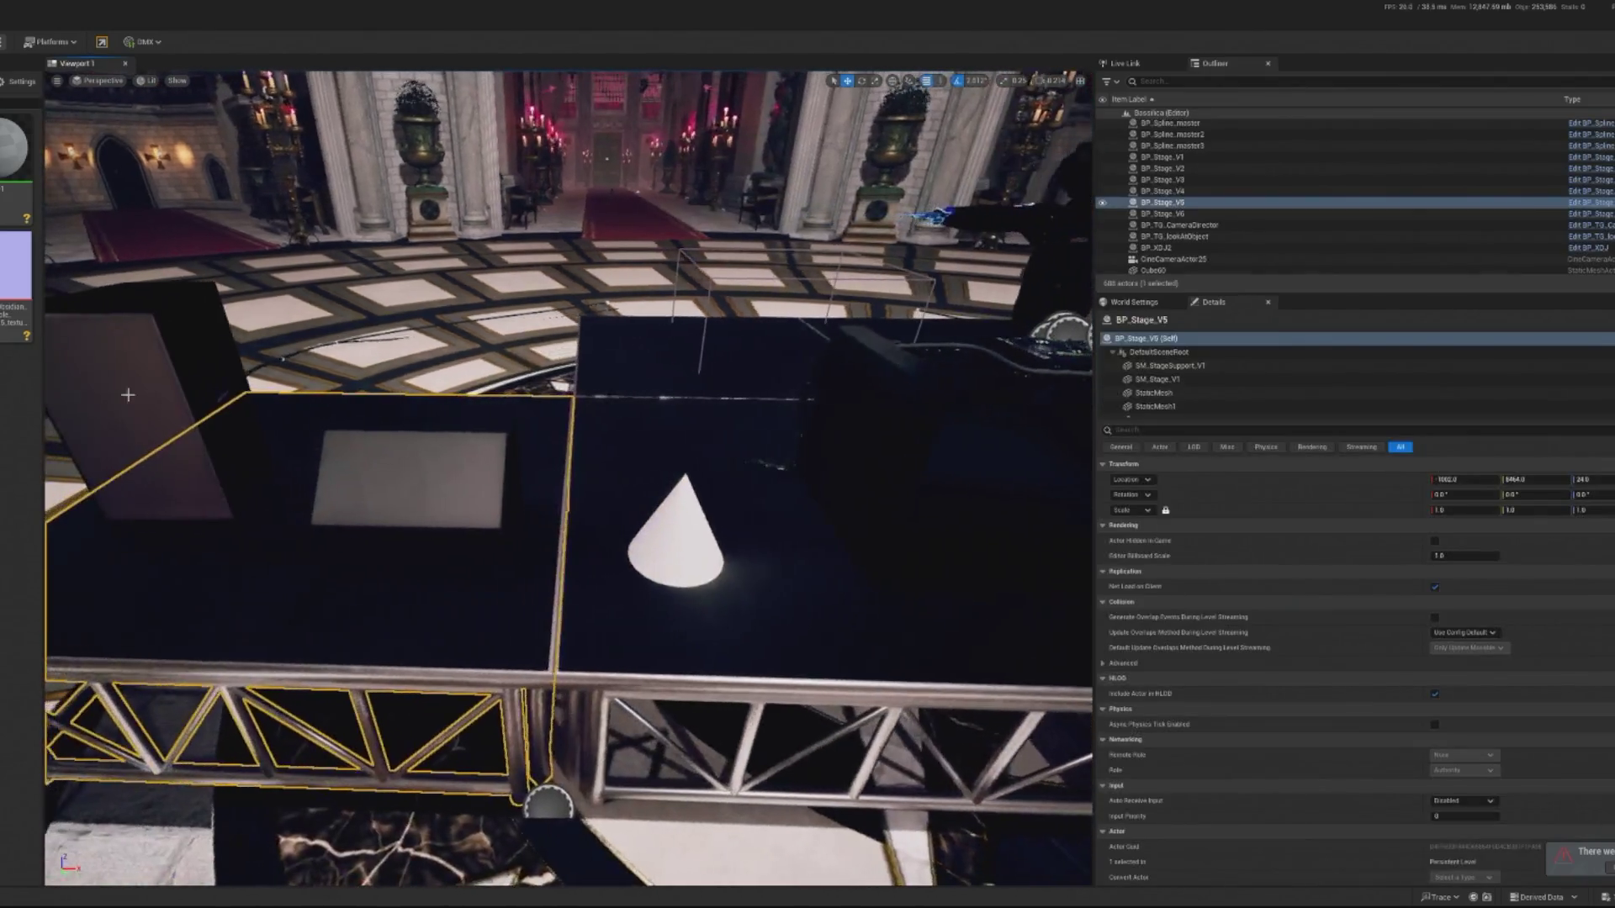
{"action": "left_click", "coordinate": [649, 341]}
{"action": "key", "text": "f"}
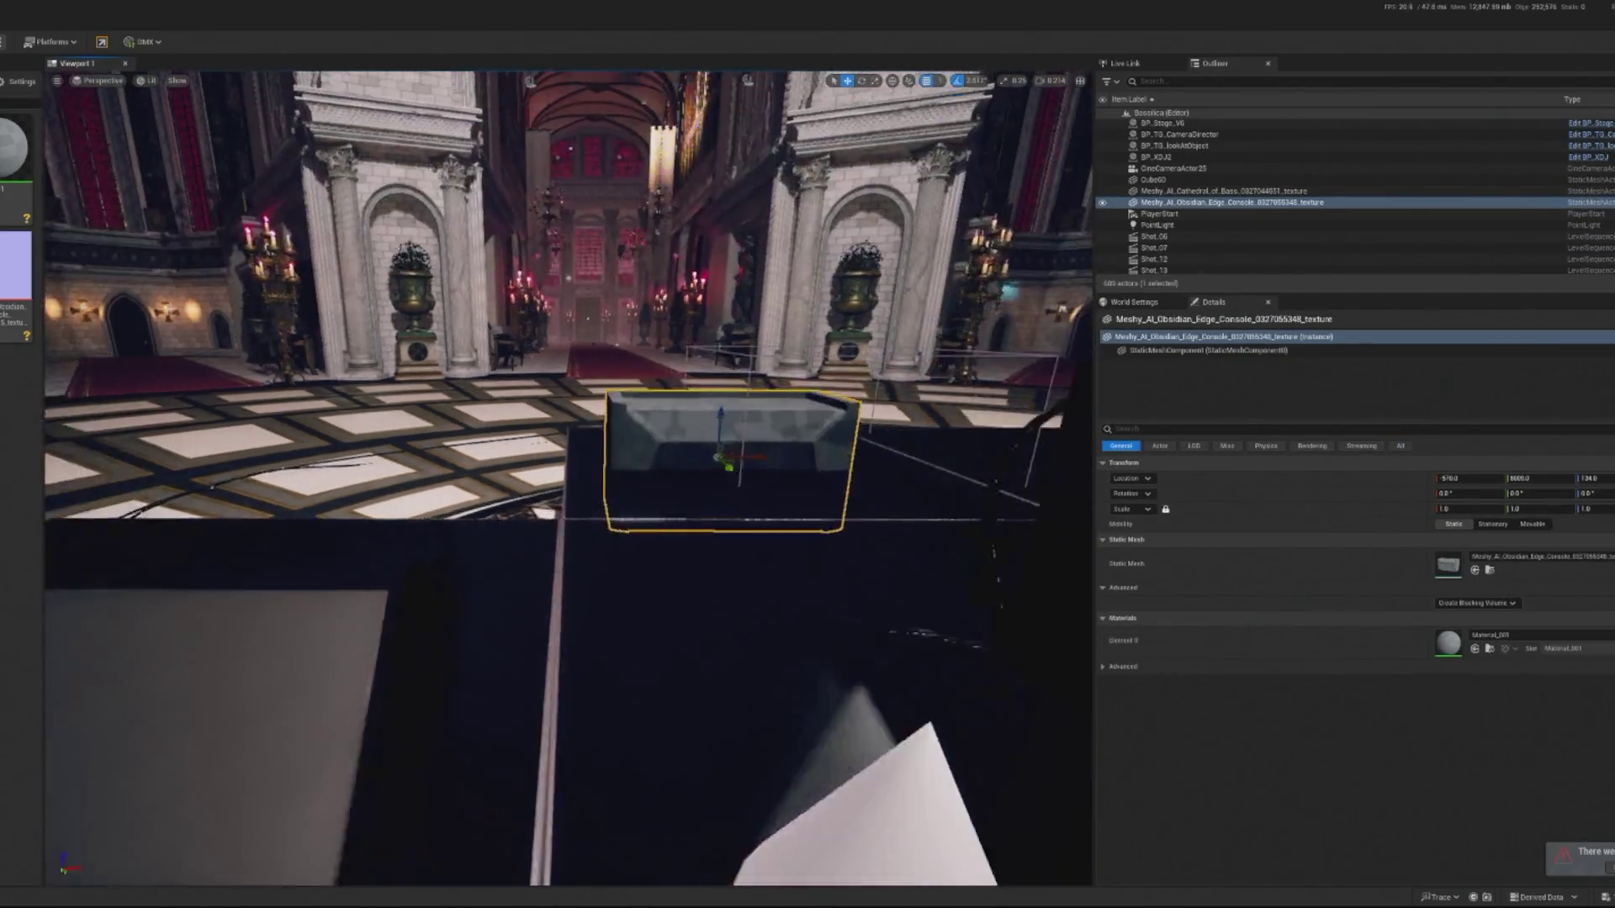
{"action": "scroll", "coordinate": [829, 454], "scroll_direction": "up", "scroll_amount": 5}
{"action": "scroll", "coordinate": [836, 396], "scroll_direction": "up", "scroll_amount": 3}
{"action": "mouse_move", "coordinate": [862, 283]}
{"action": "left_mouse_down"}
{"action": "mouse_move", "coordinate": [862, 253]}
{"action": "mouse_move", "coordinate": [807, 421]}
{"action": "mouse_move", "coordinate": [715, 455]}
{"action": "left_mouse_up"}
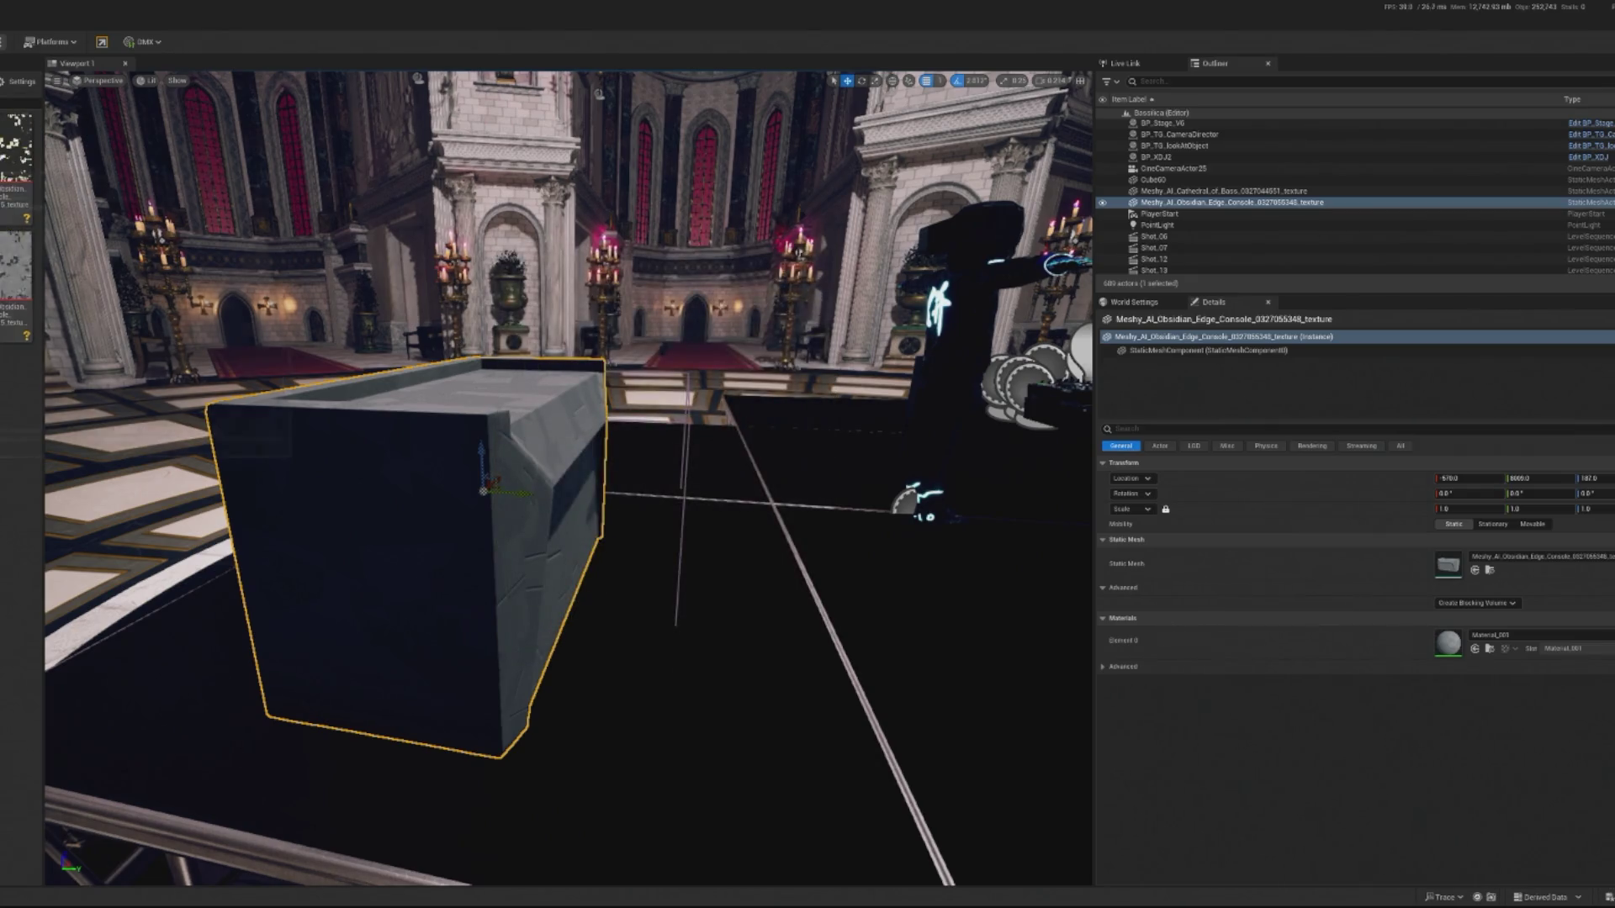
Delete the Image_2 texture asset from the Content Browser.
{"action": "key", "text": "Delete"}
{"action": "left_click", "coordinate": [580, 642]}
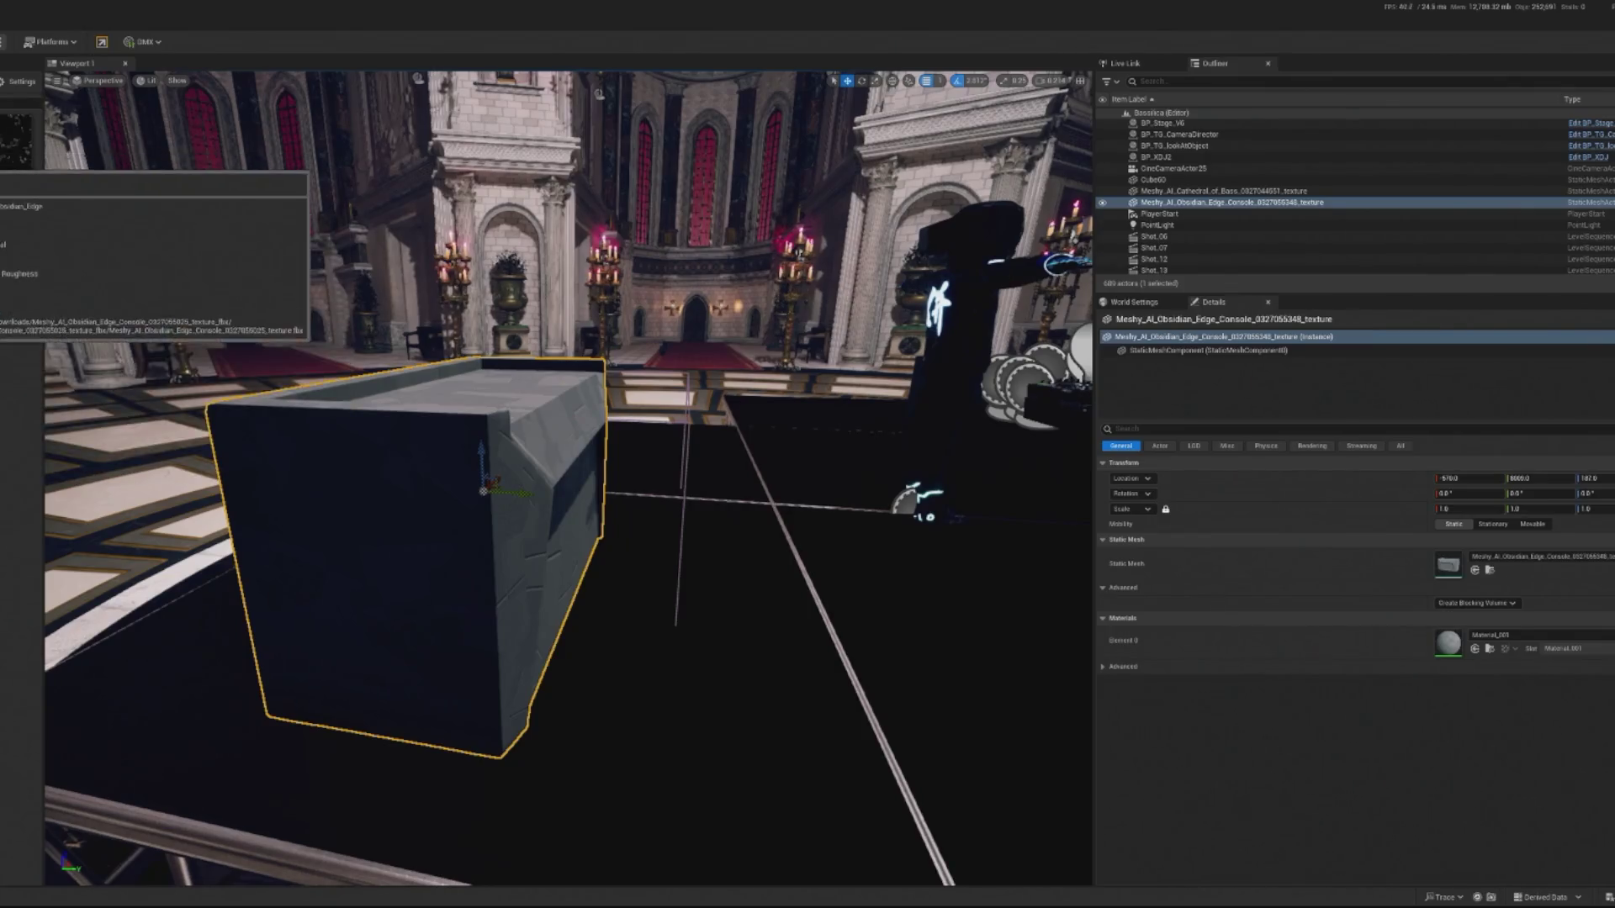
{"action": "mouse_move", "coordinate": [17, 268]}
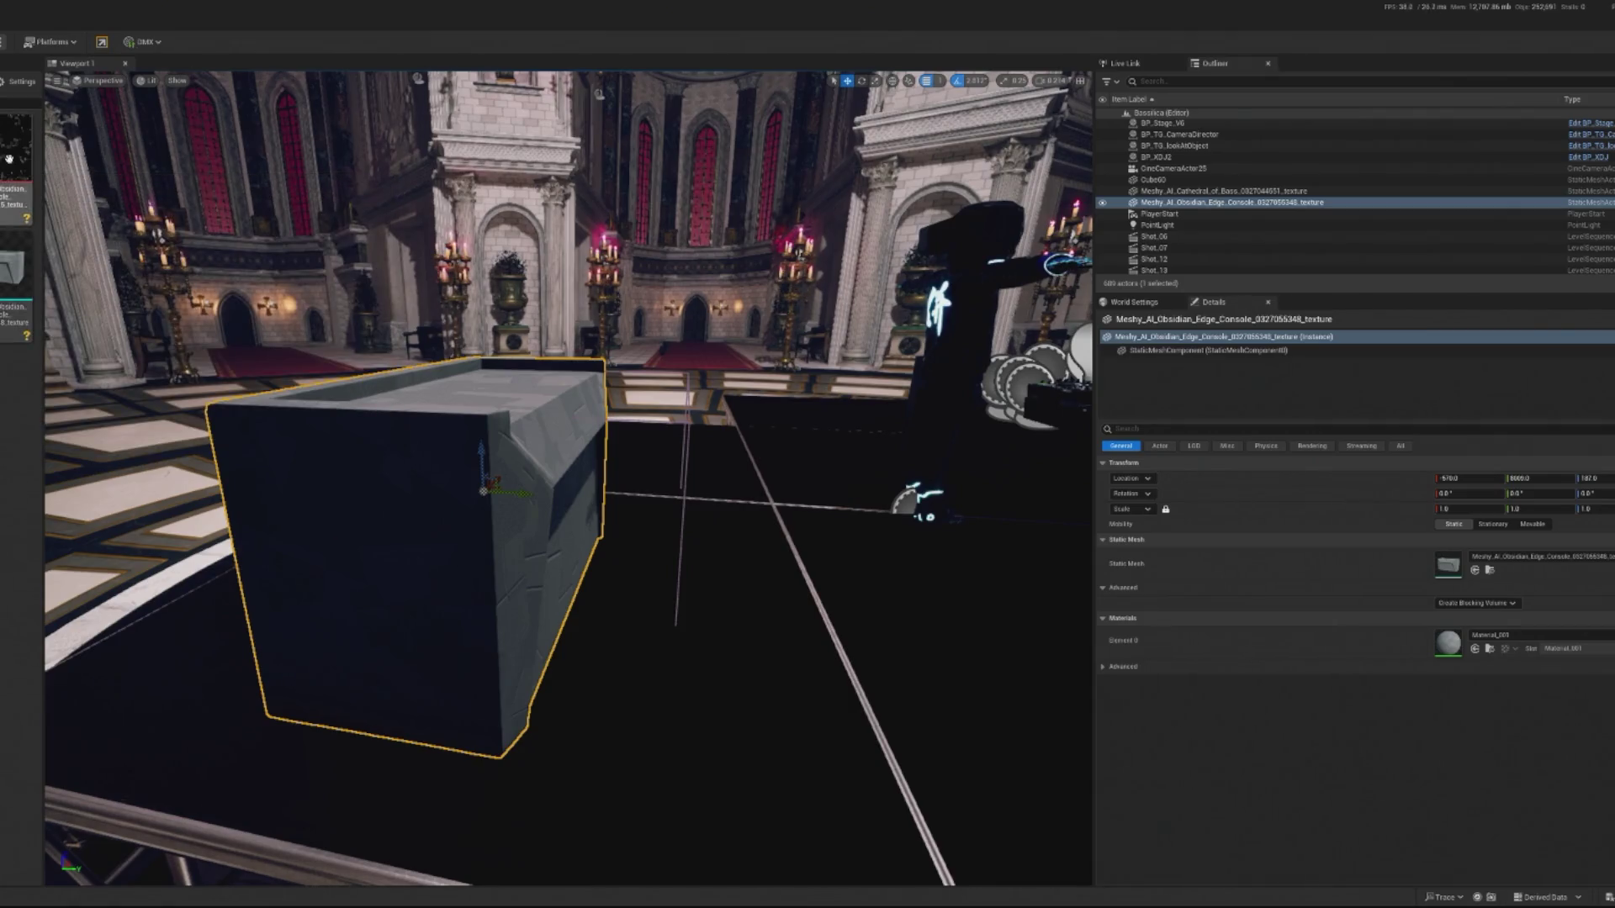
{"action": "mouse_move", "coordinate": [25, 162]}
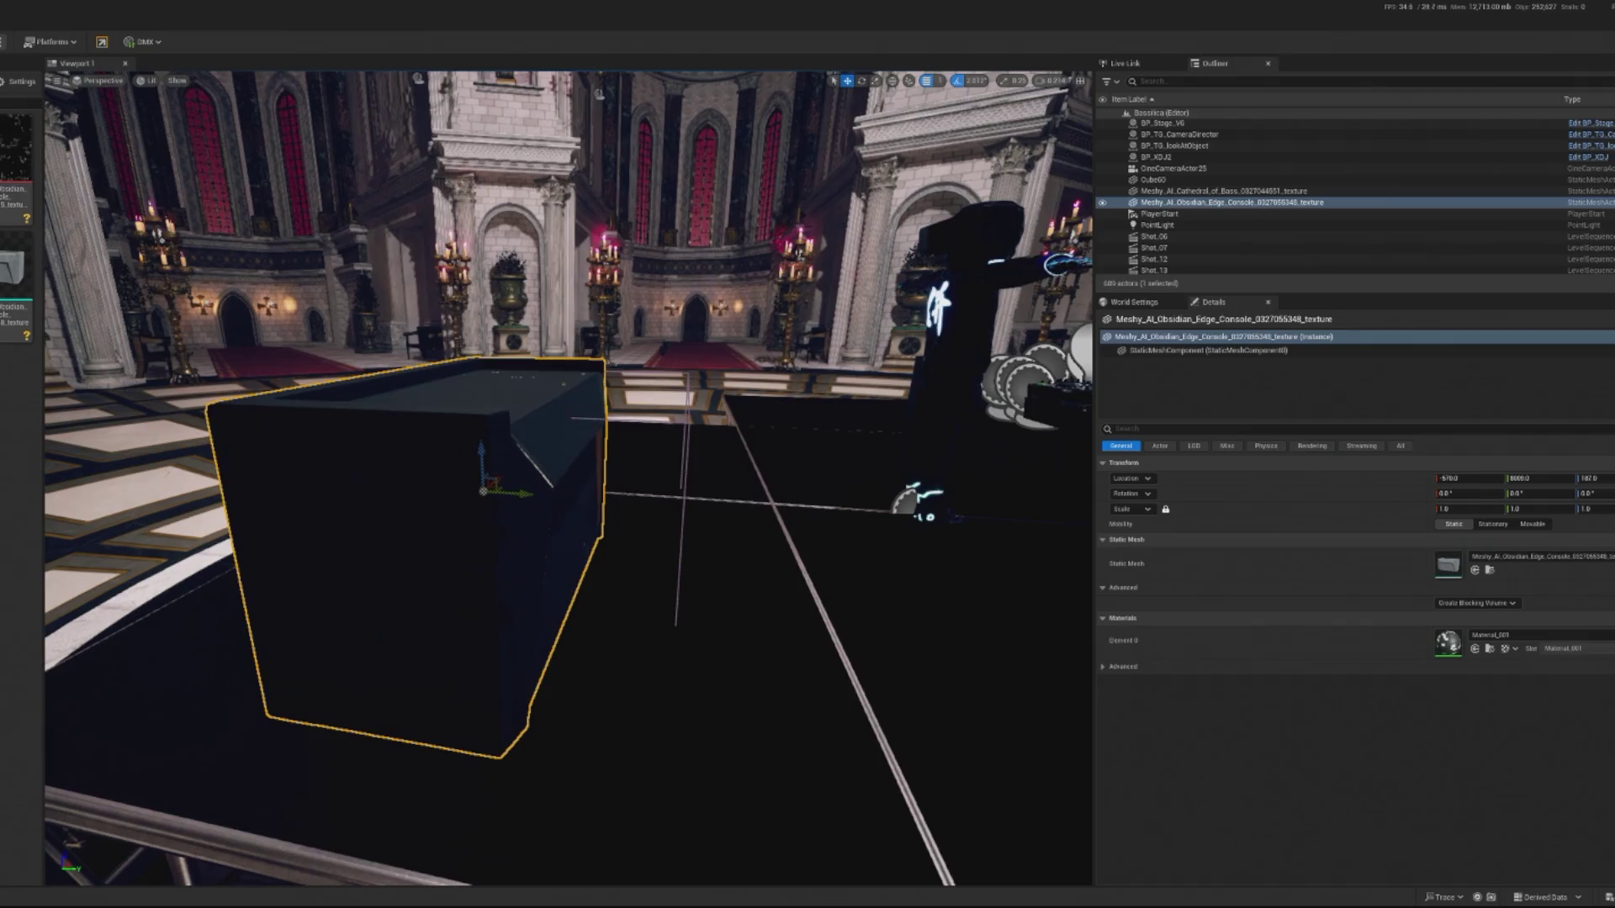
Frame the Obsidian Edge Console in Lit view and select its asset in the Content Browser.
{"action": "key", "text": "f"}
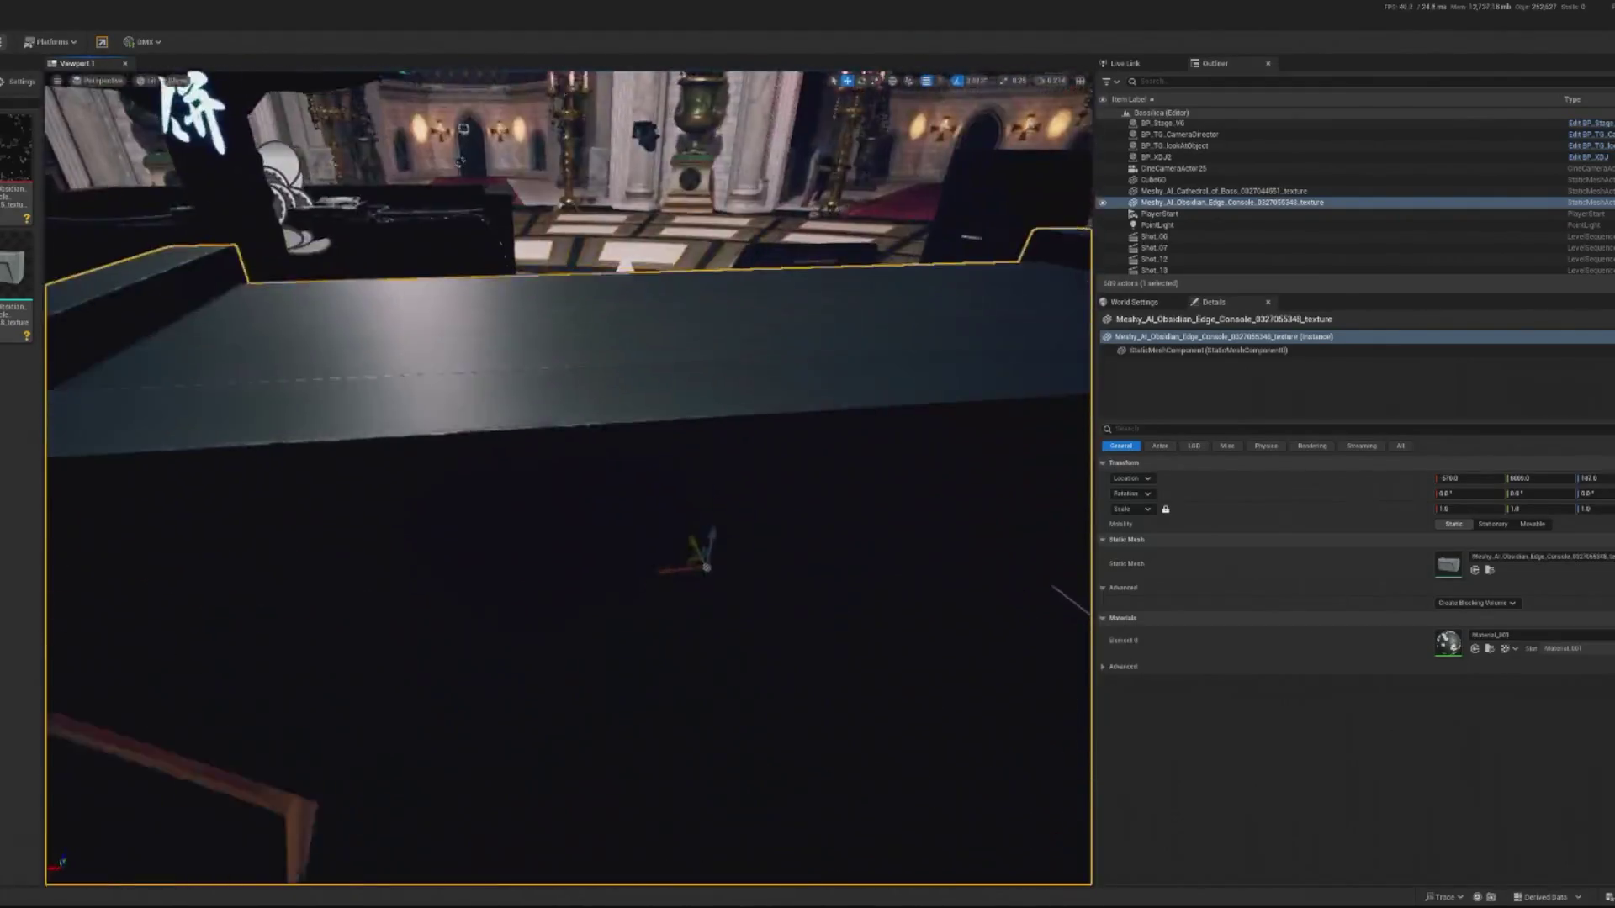
{"action": "key", "text": "f"}
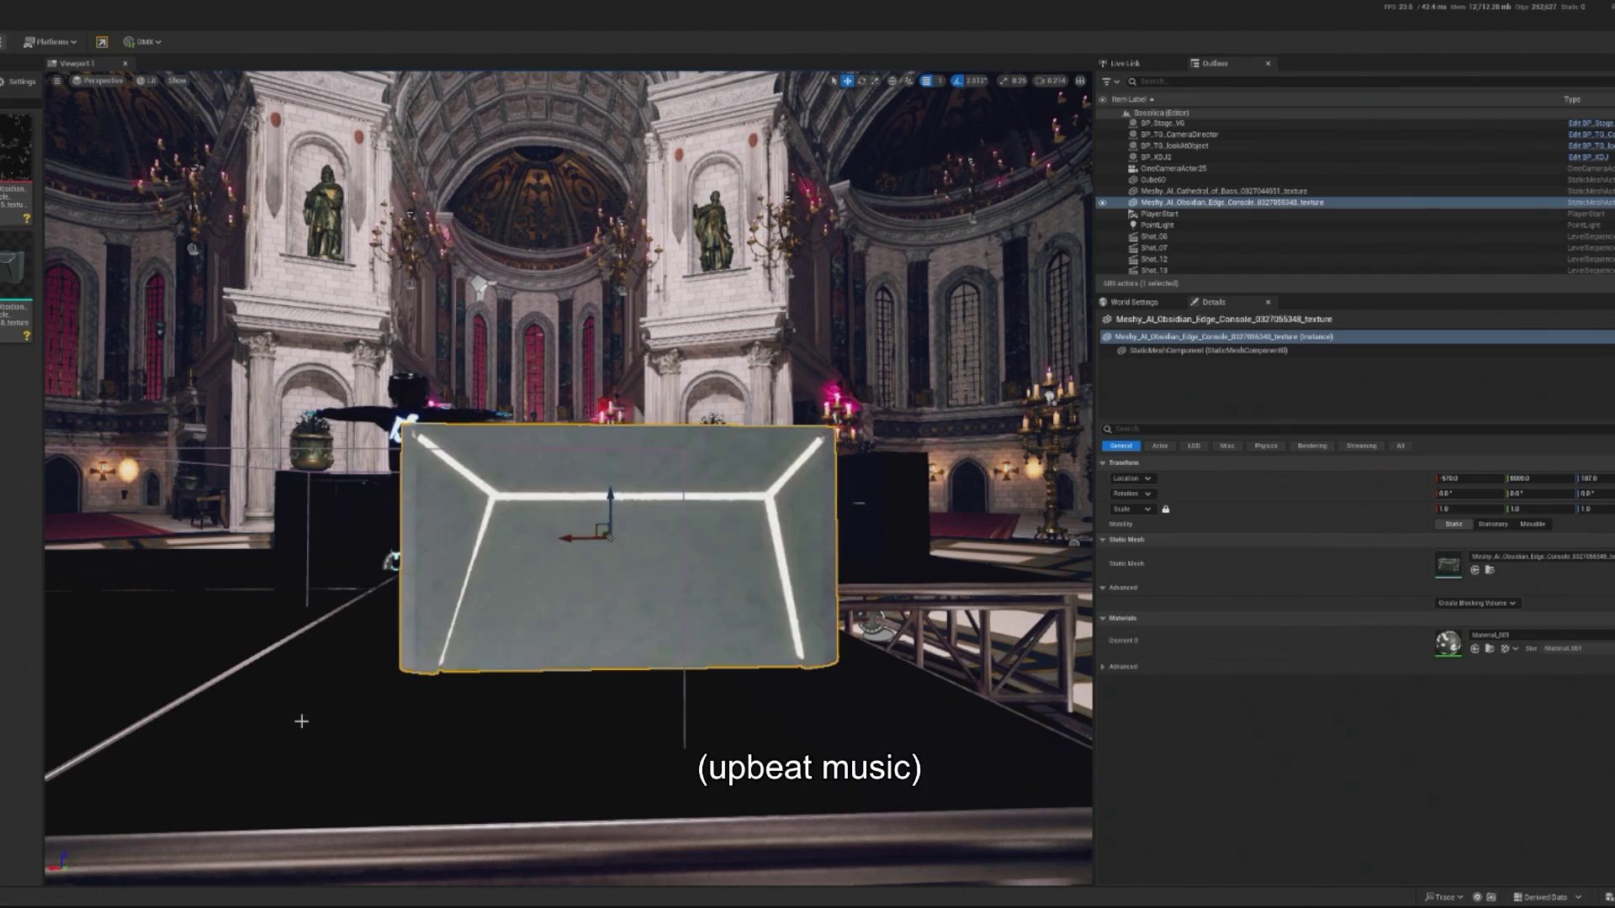
{"action": "key", "text": "f"}
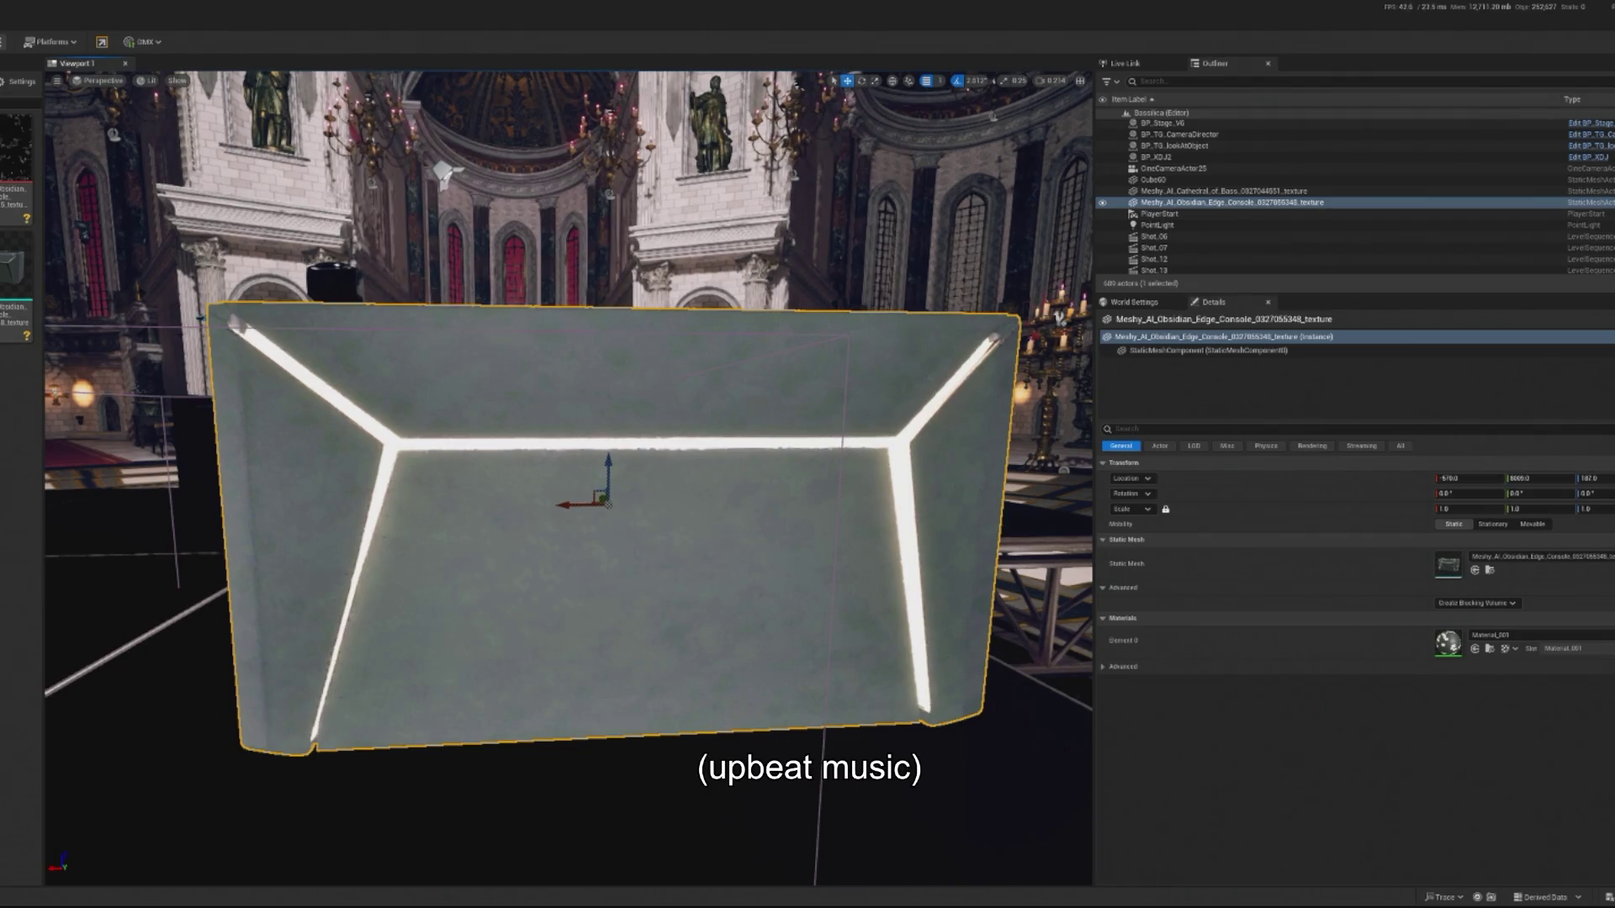
{"action": "left_click", "coordinate": [16, 194]}
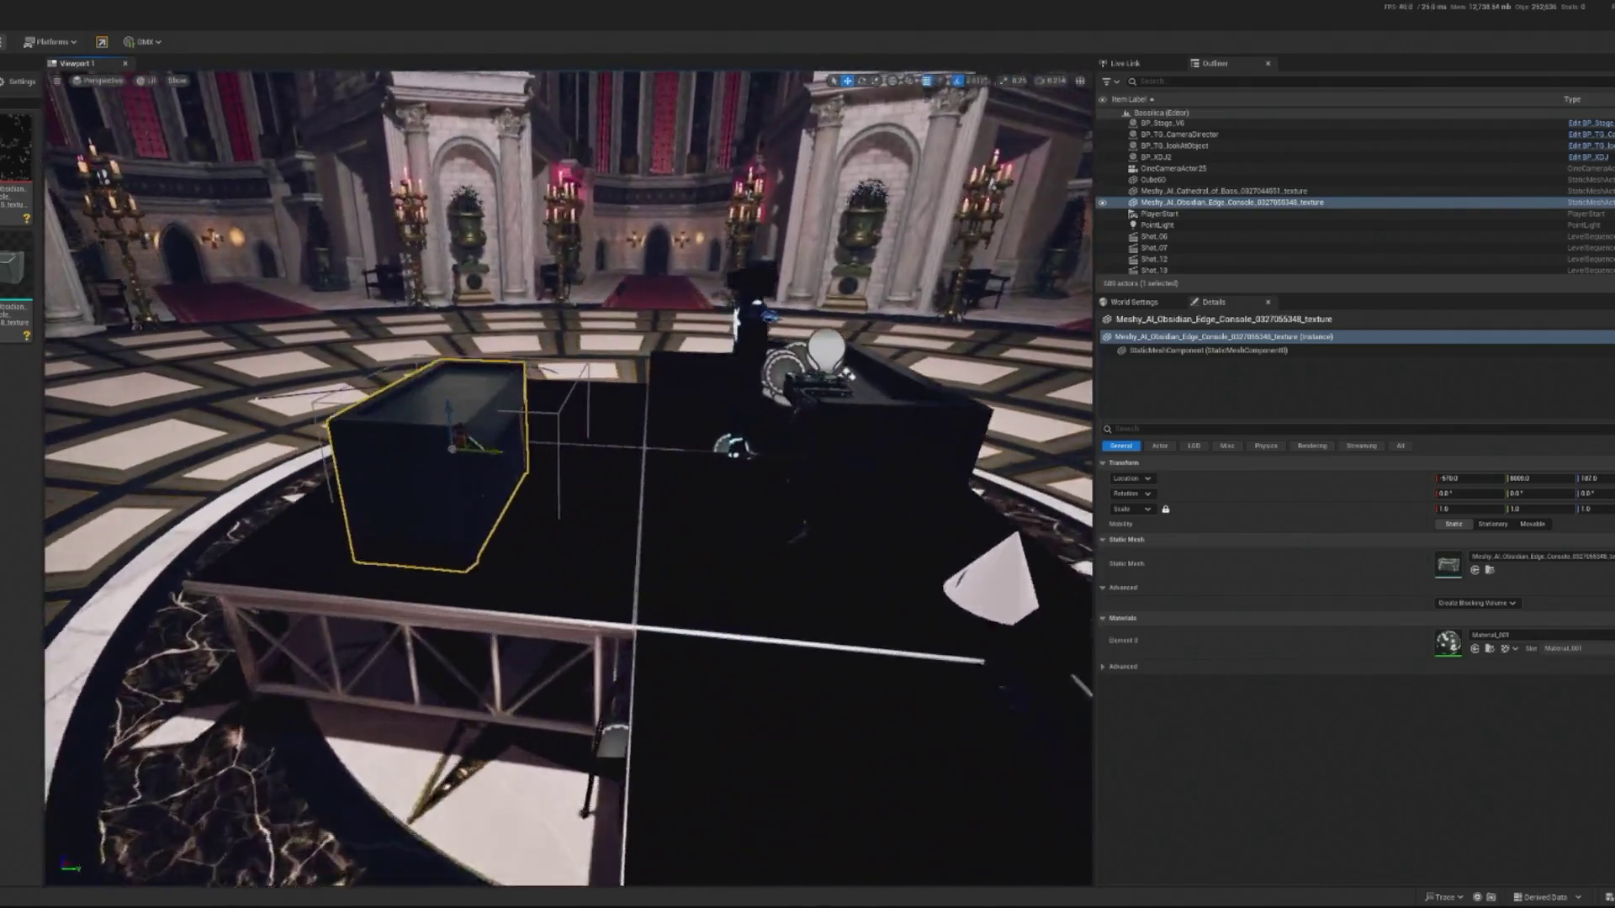
Rotate the console about 174° and focus the view on it.
{"action": "key", "text": "e"}
{"action": "left_click_drag", "start_coordinate": [450, 465], "coordinate": [673, 465]}
{"action": "key", "text": "f"}
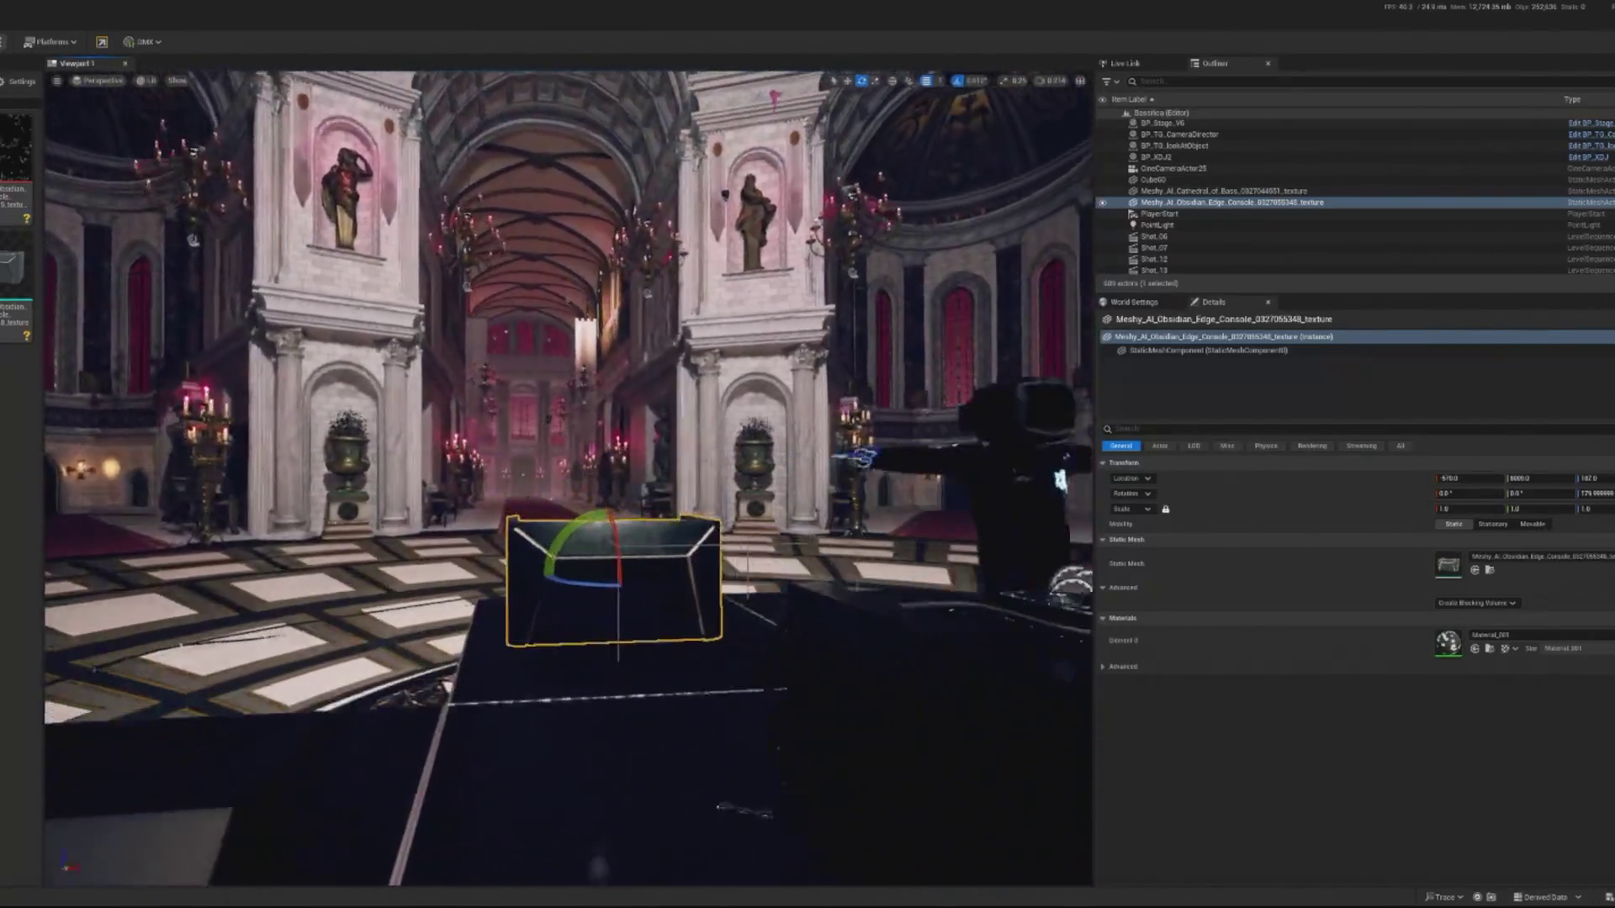
Stretch the console to X scale 1.334128, checking it from the side and above.
{"action": "key", "text": "r"}
{"action": "mouse_move", "coordinate": [580, 324]}
{"action": "left_mouse_down"}
{"action": "mouse_move", "coordinate": [656, 324]}
{"action": "mouse_move", "coordinate": [623, 324]}
{"action": "left_mouse_up"}
{"action": "scroll", "coordinate": [744, 555], "scroll_direction": "down", "scroll_amount": 5}
{"action": "left_click_drag", "start_coordinate": [744, 555], "coordinate": [513, 555]}
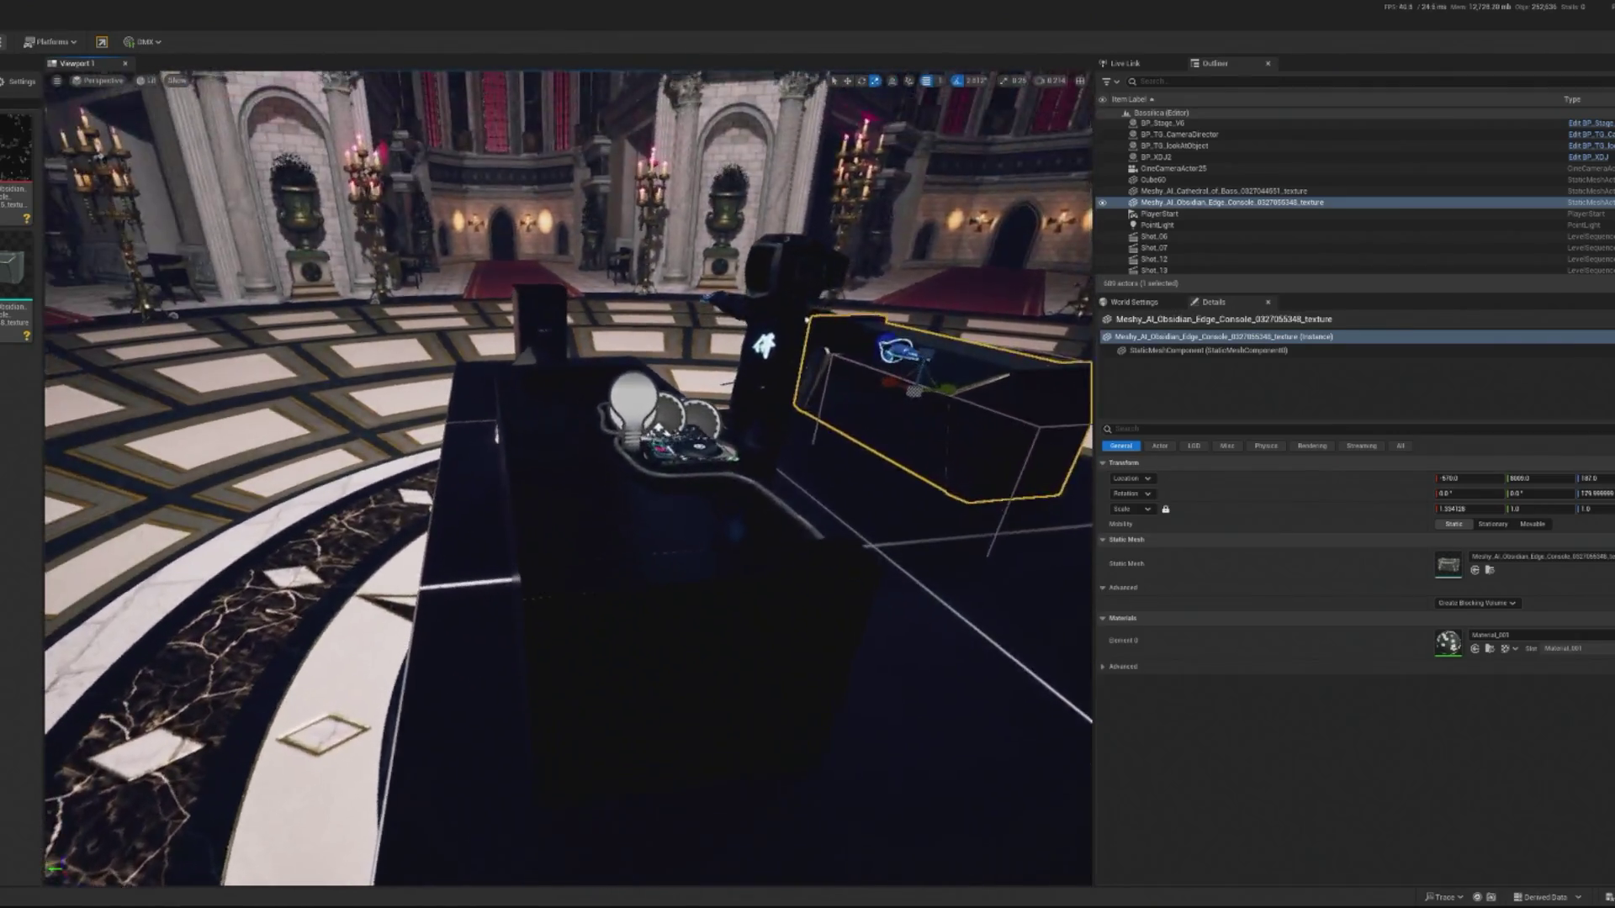
{"action": "scroll", "coordinate": [567, 478], "scroll_direction": "down", "scroll_amount": 3}
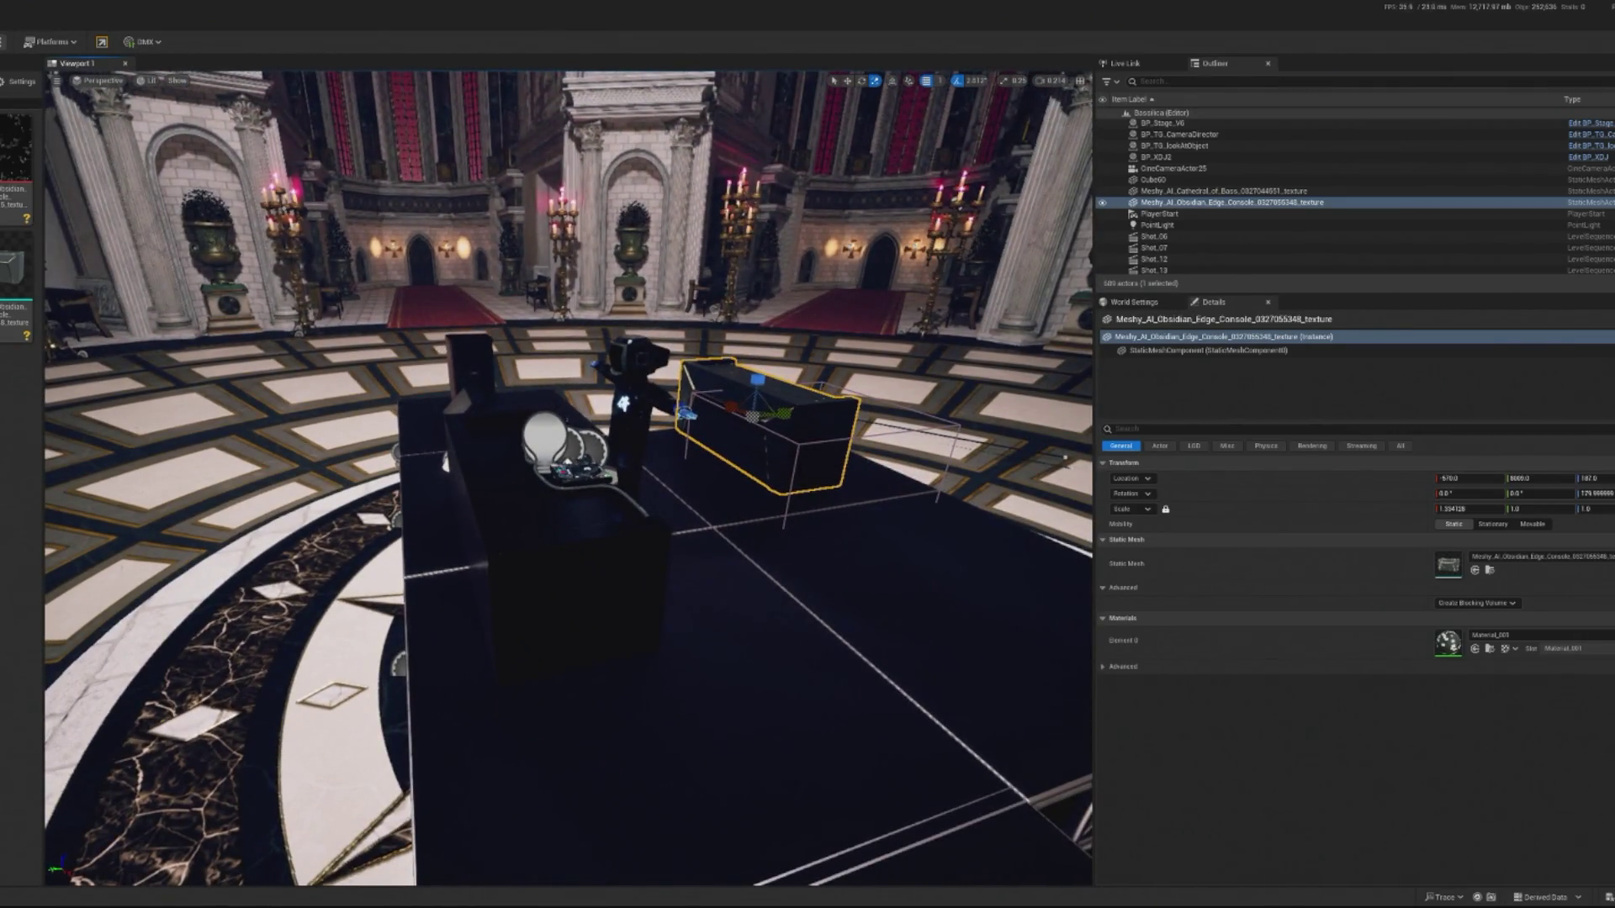
{"action": "left_click_drag", "start_coordinate": [567, 478], "coordinate": [496, 466]}
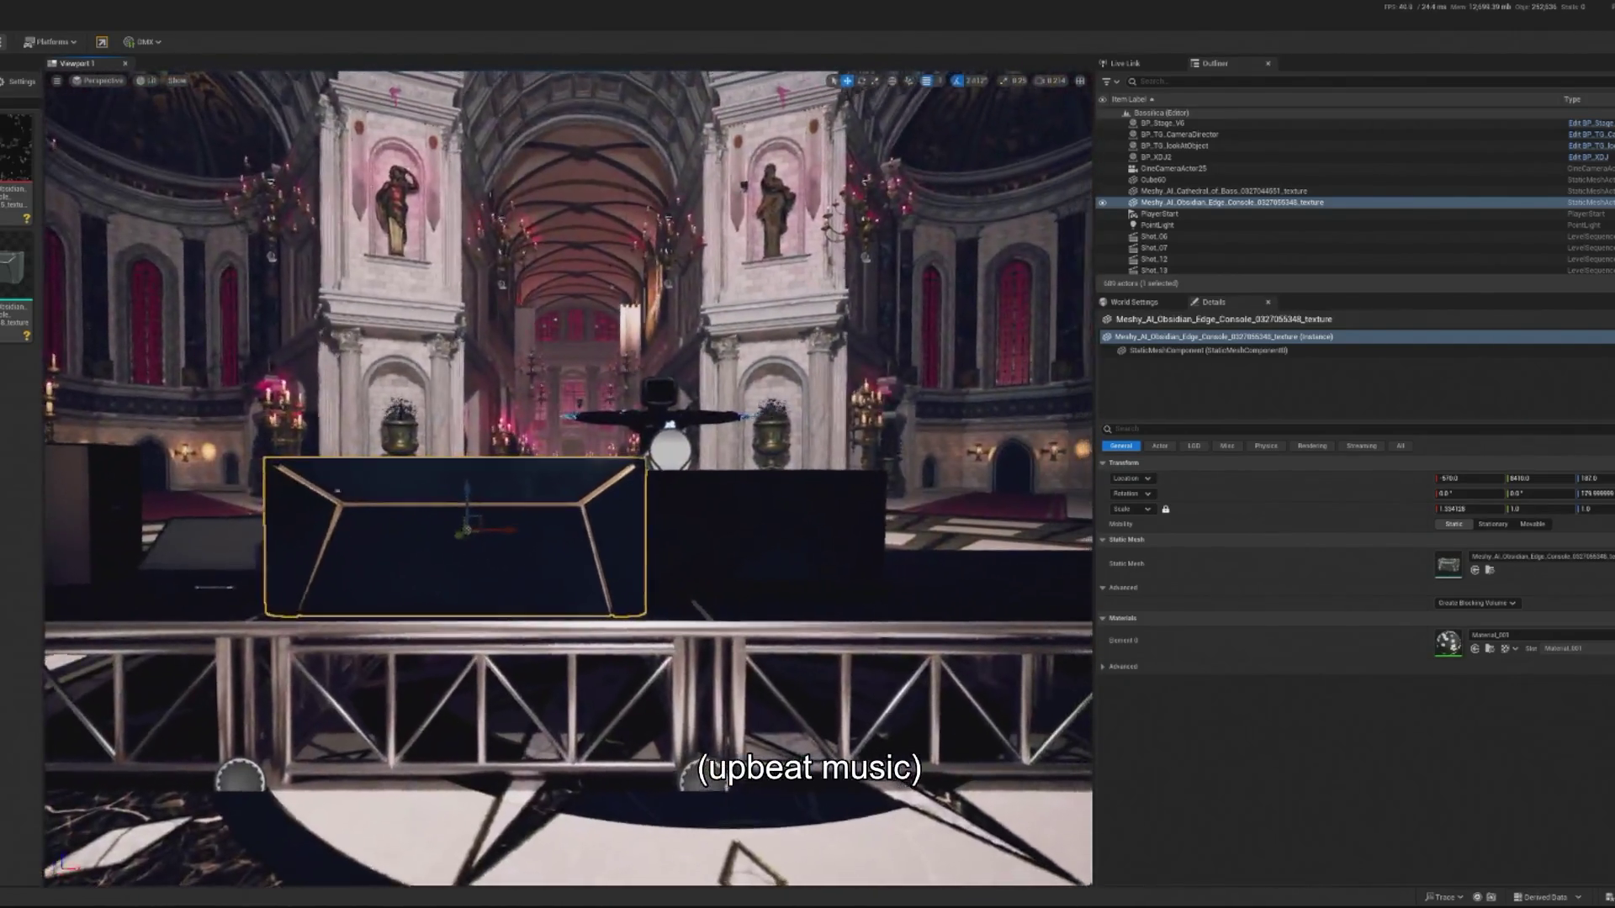
{"action": "mouse_move", "coordinate": [594, 418]}
{"action": "left_mouse_down"}
{"action": "mouse_move", "coordinate": [320, 451]}
{"action": "mouse_move", "coordinate": [547, 440]}
{"action": "left_mouse_up"}
Move the console along X to -411 and start Play In Editor.
{"action": "key", "text": "w"}
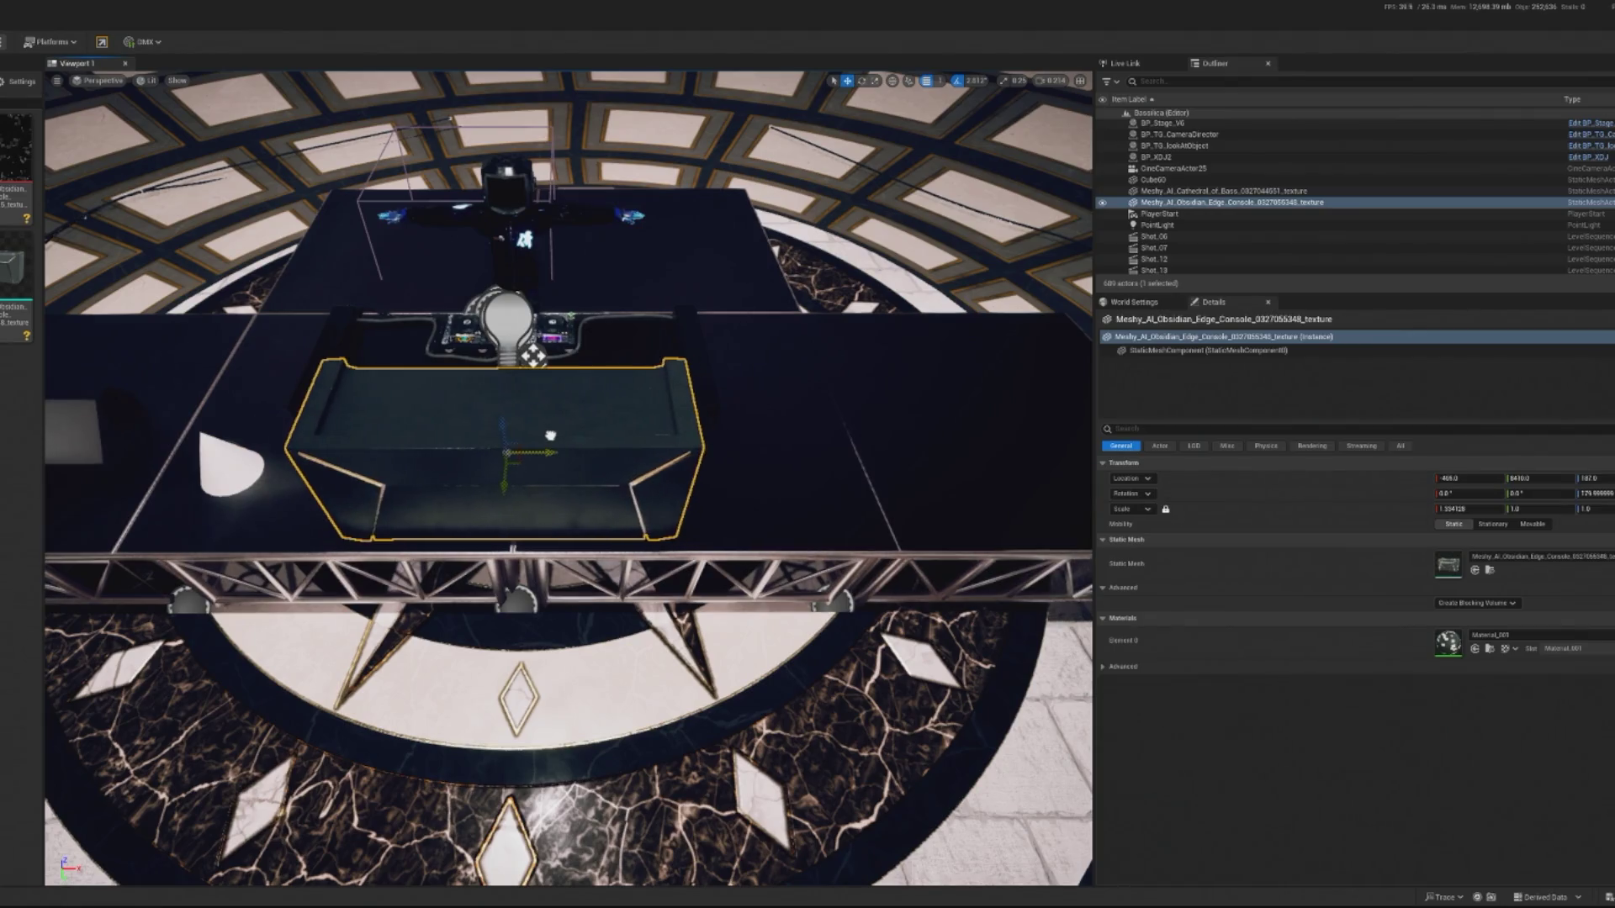
{"action": "key", "text": "f"}
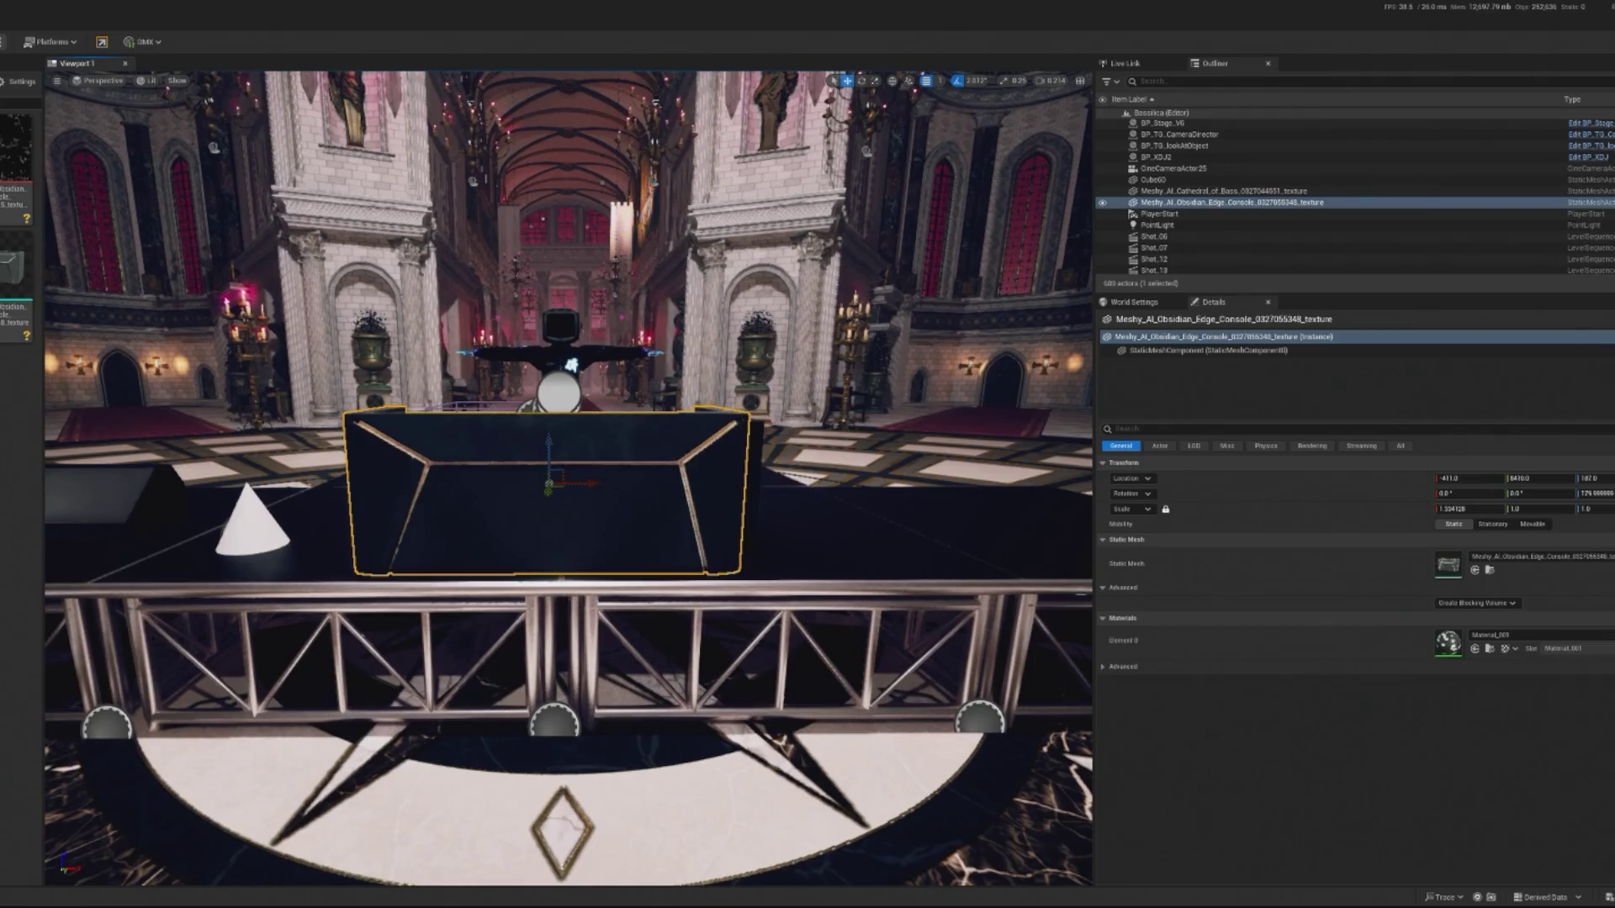
{"action": "key", "text": "alt+p"}
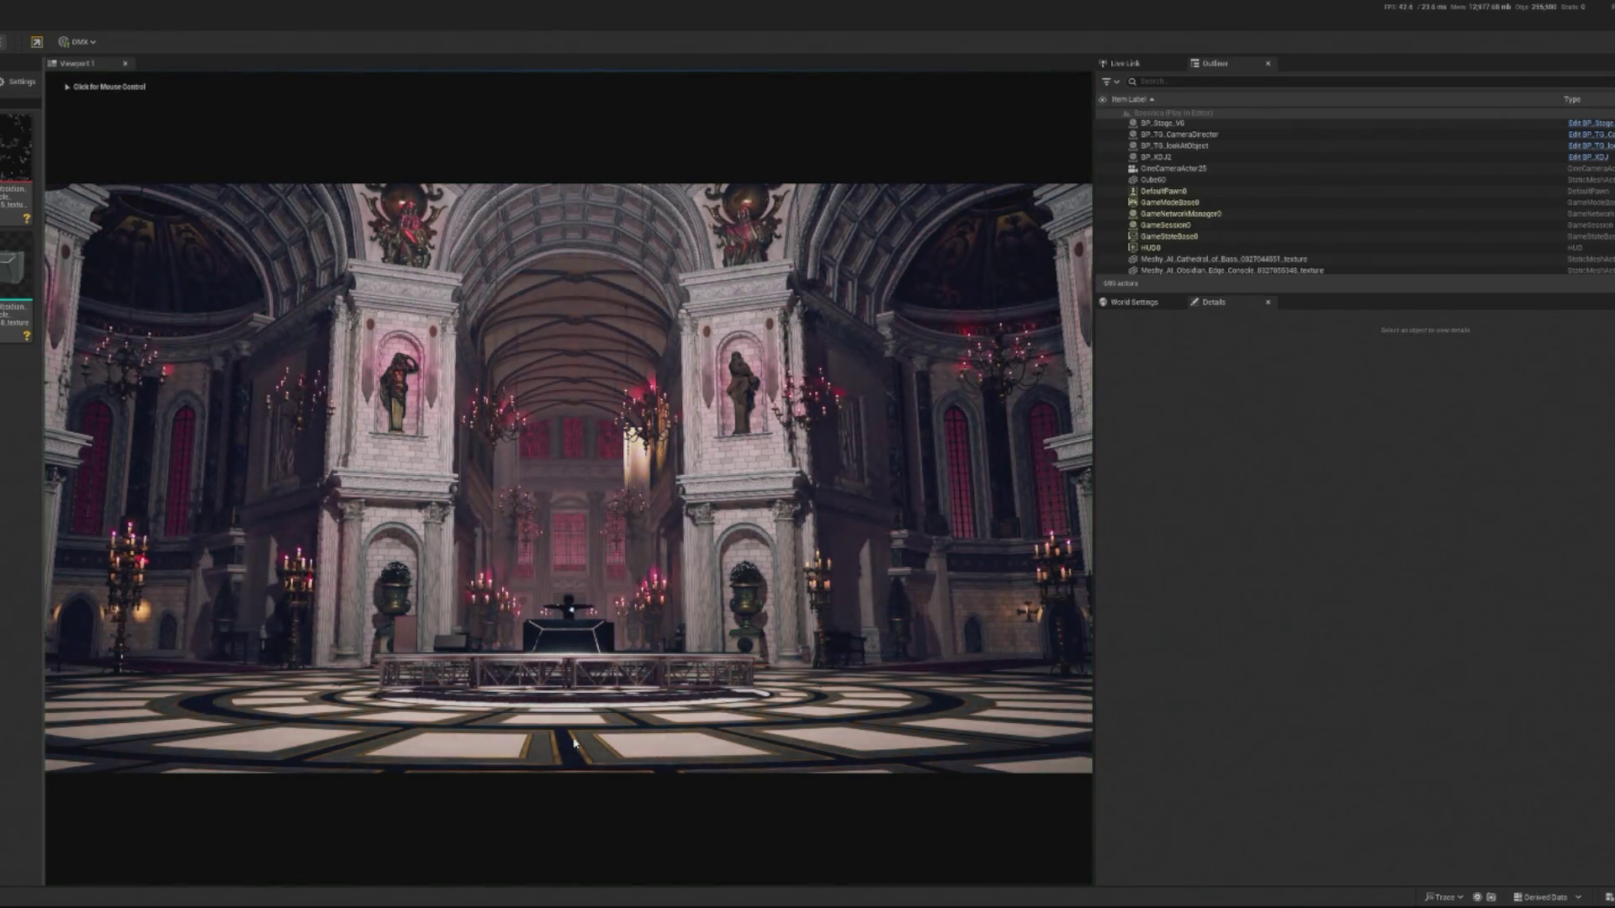
Stop the Play preview and frame the Obsidian Edge Console to remove it.
{"action": "left_click", "coordinate": [563, 719]}
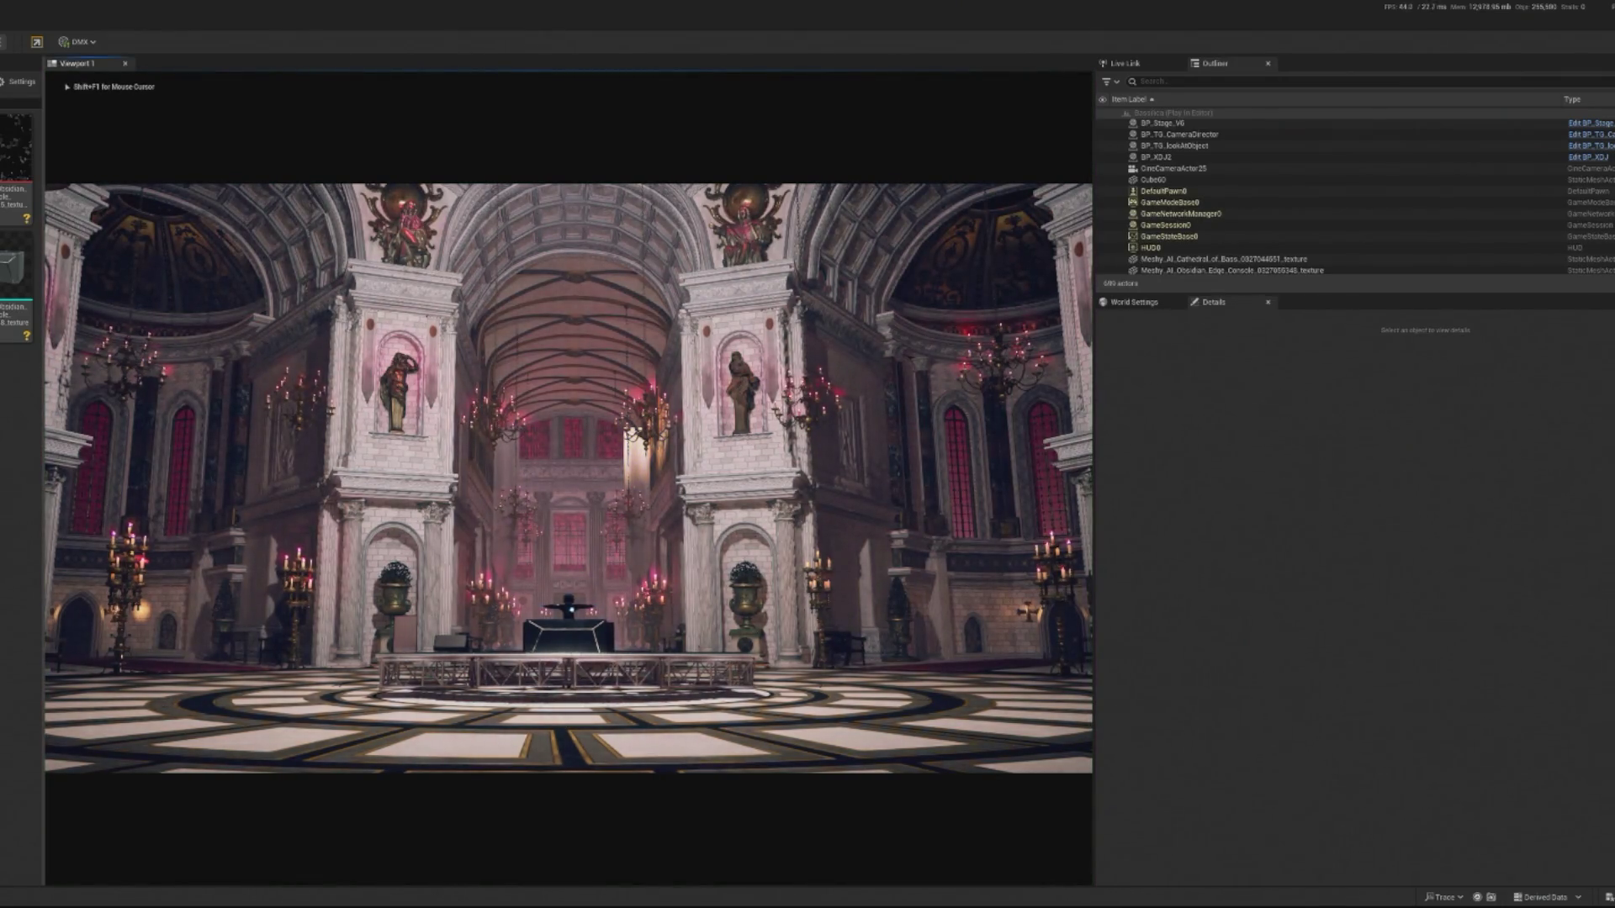
{"action": "key", "text": "Escape"}
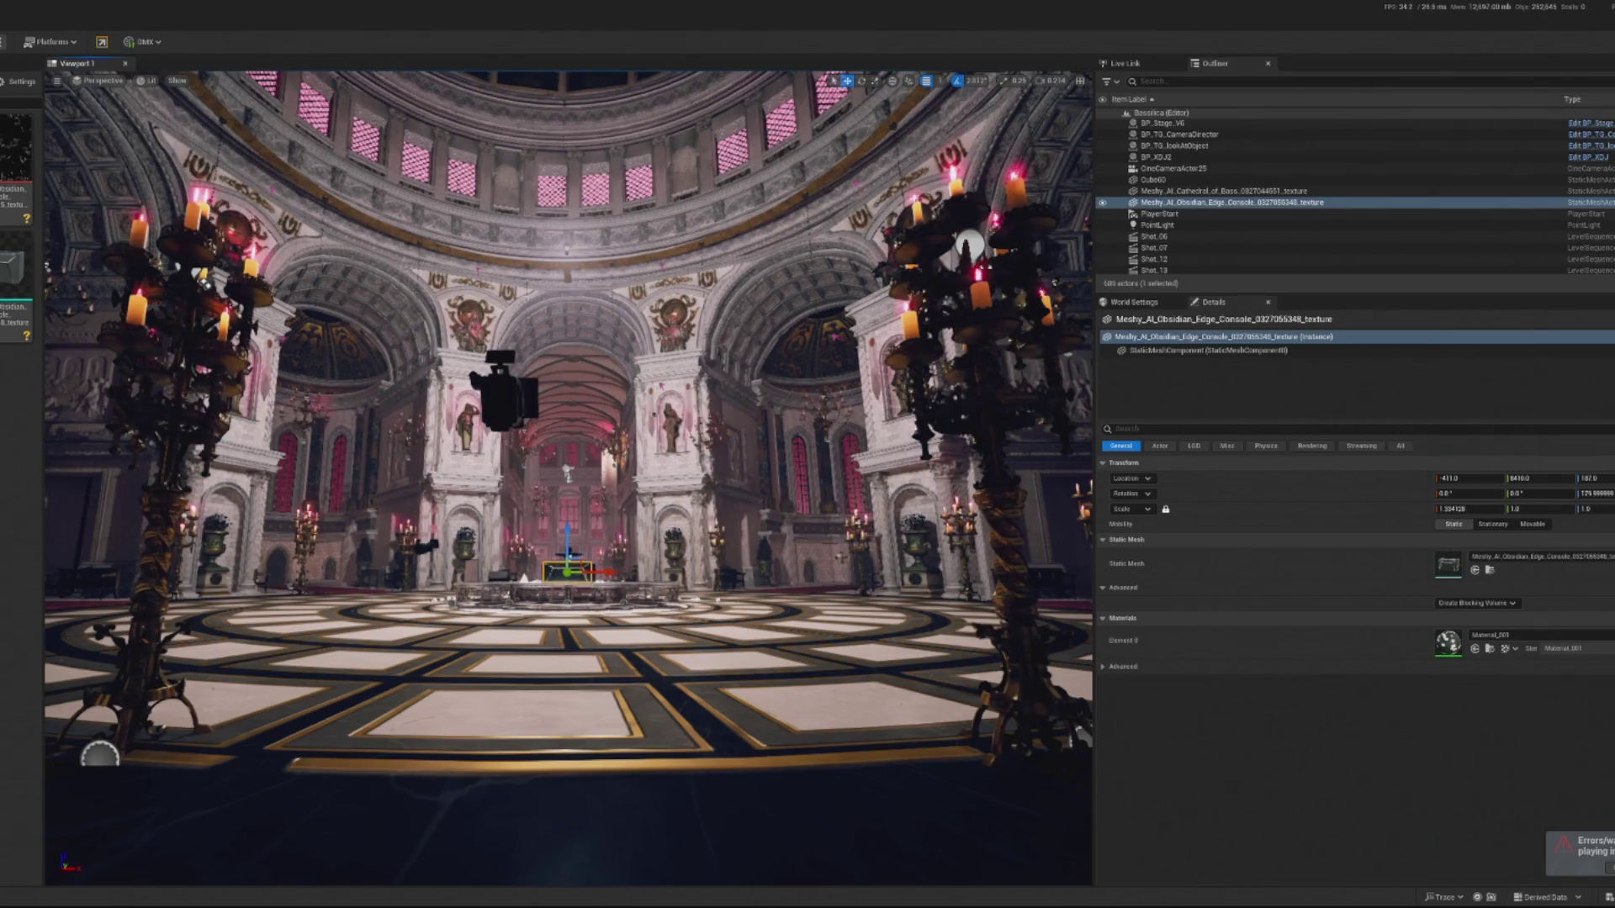
{"action": "key", "text": "f"}
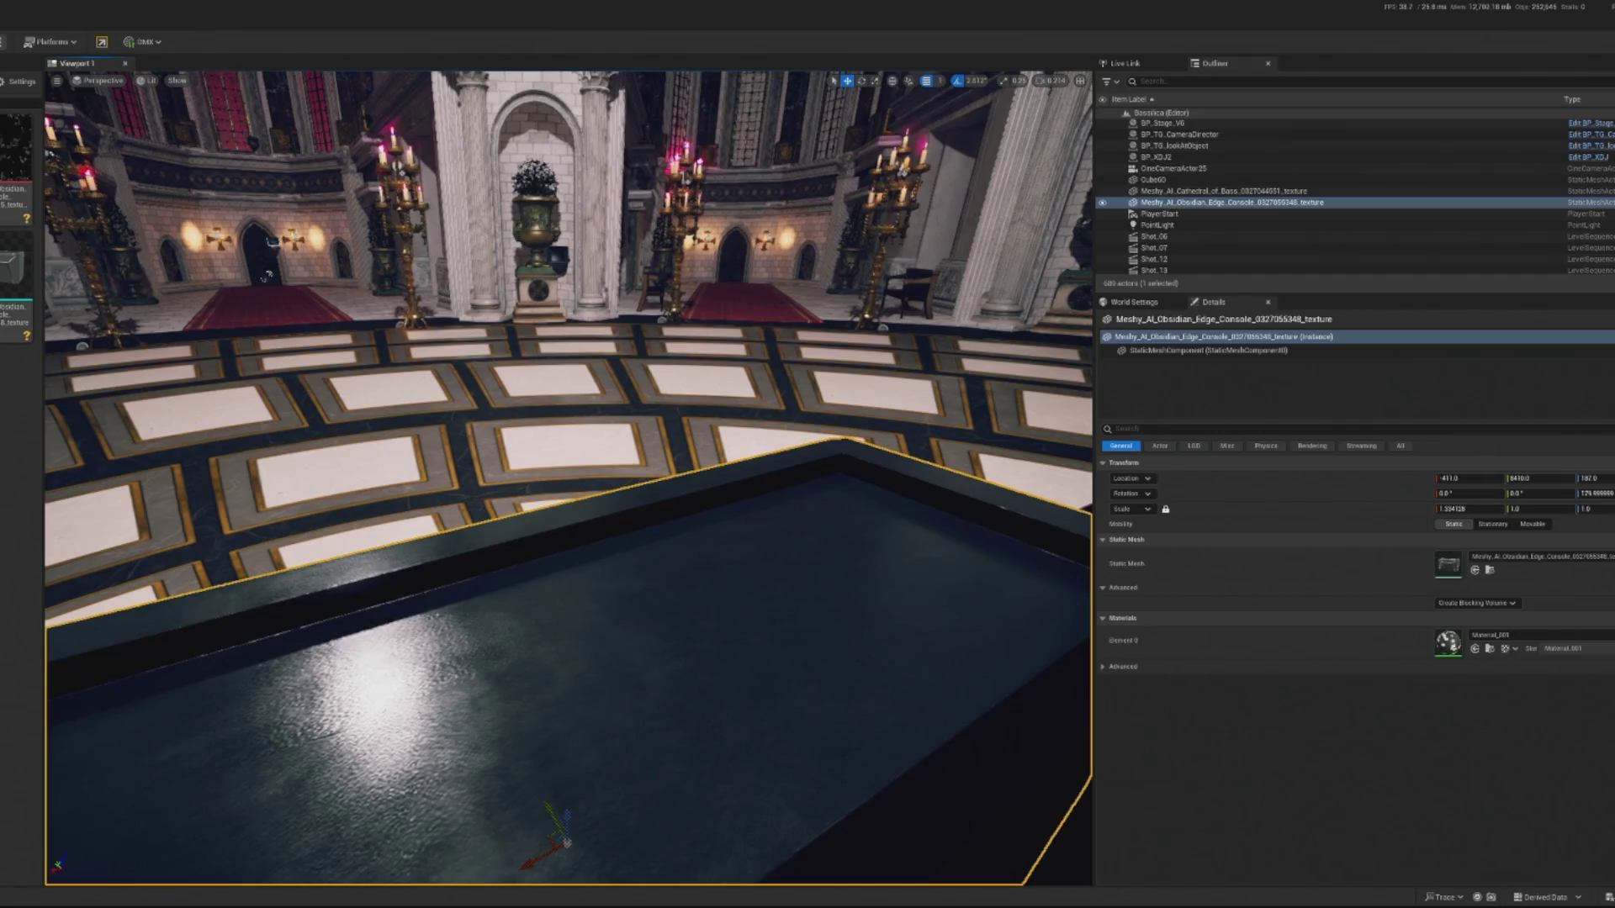
{"action": "key", "text": "f"}
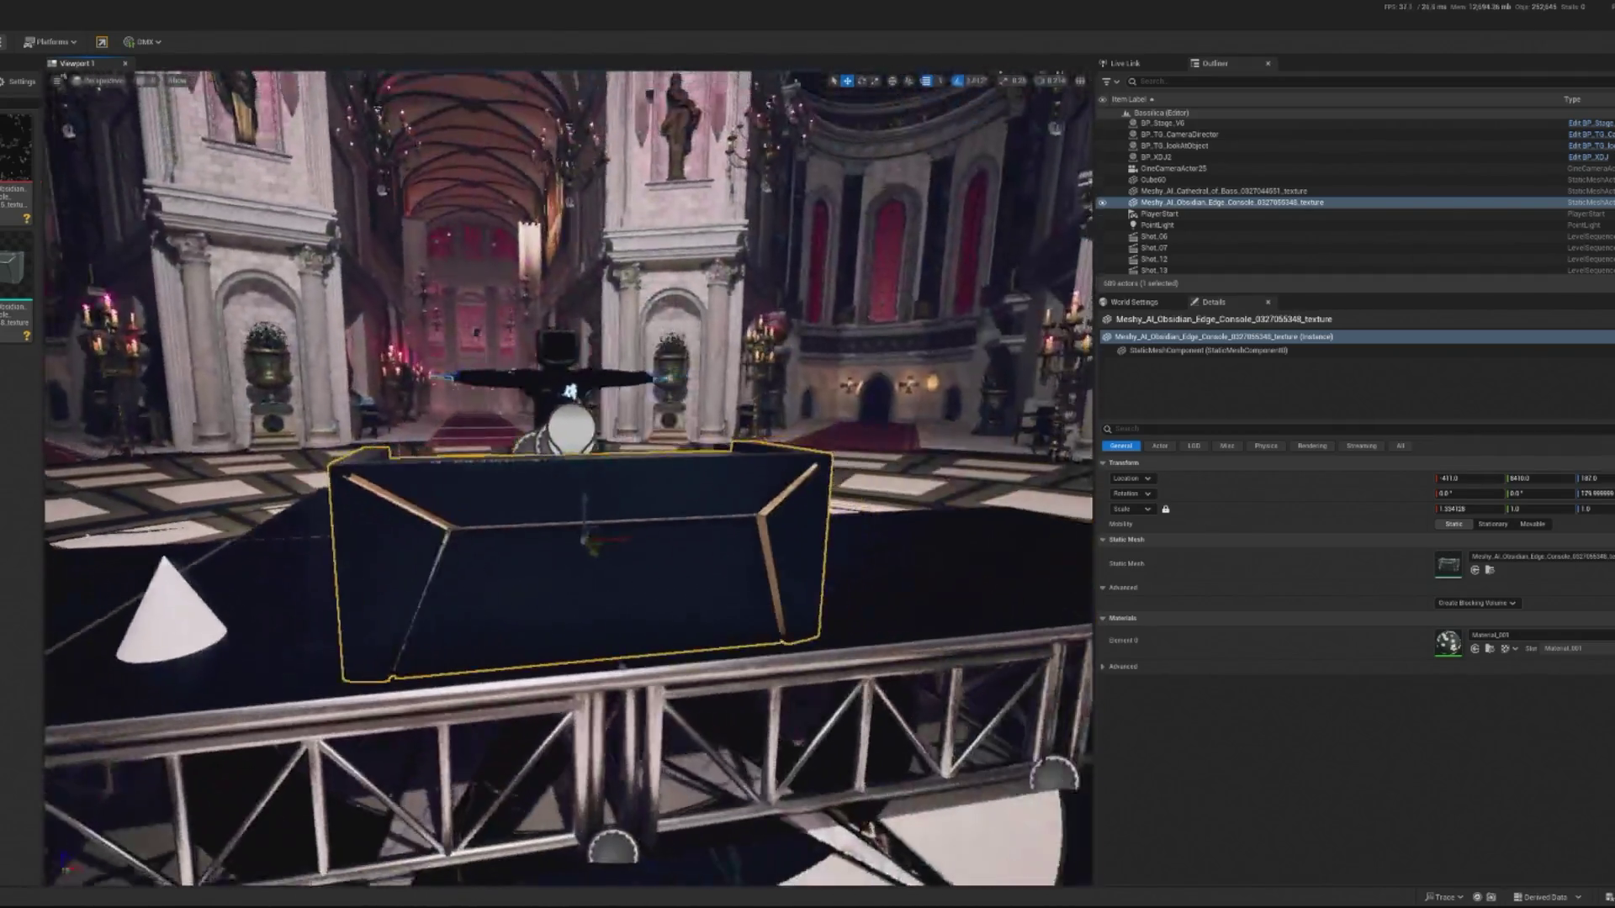
{"action": "key", "text": "Escape"}
{"action": "scroll", "coordinate": [437, 569], "scroll_direction": "down", "scroll_amount": 3}
{"action": "scroll", "coordinate": [437, 568], "scroll_direction": "down", "scroll_amount": 1}
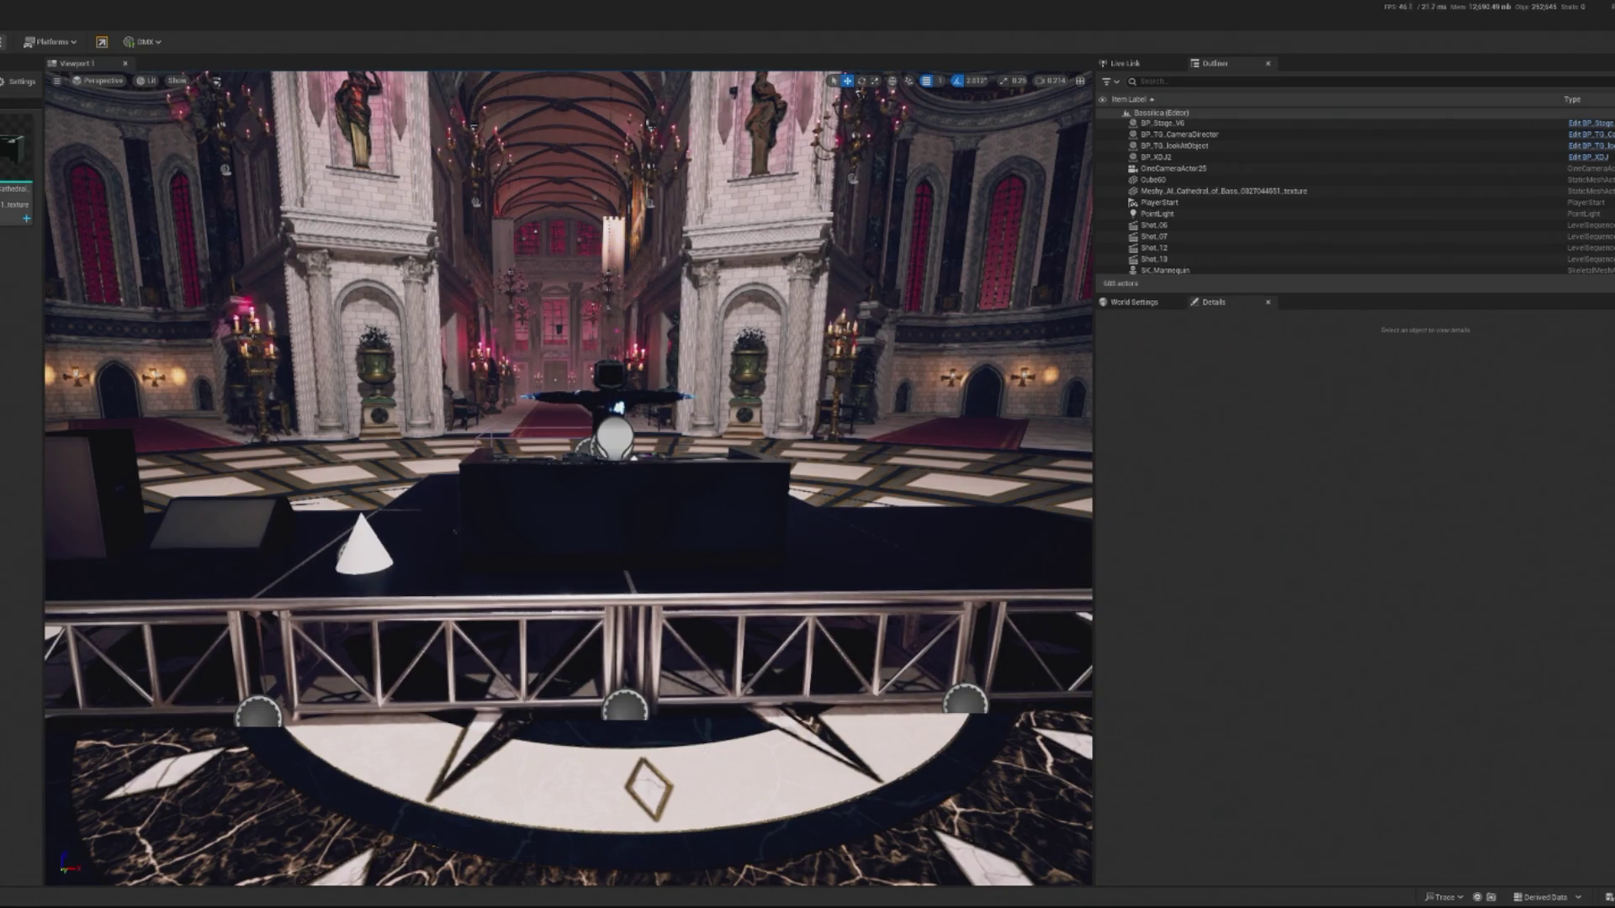
Keep the asset name unchanged and save the level.
{"action": "key", "text": "ctrl+v"}
{"action": "key", "text": "Escape"}
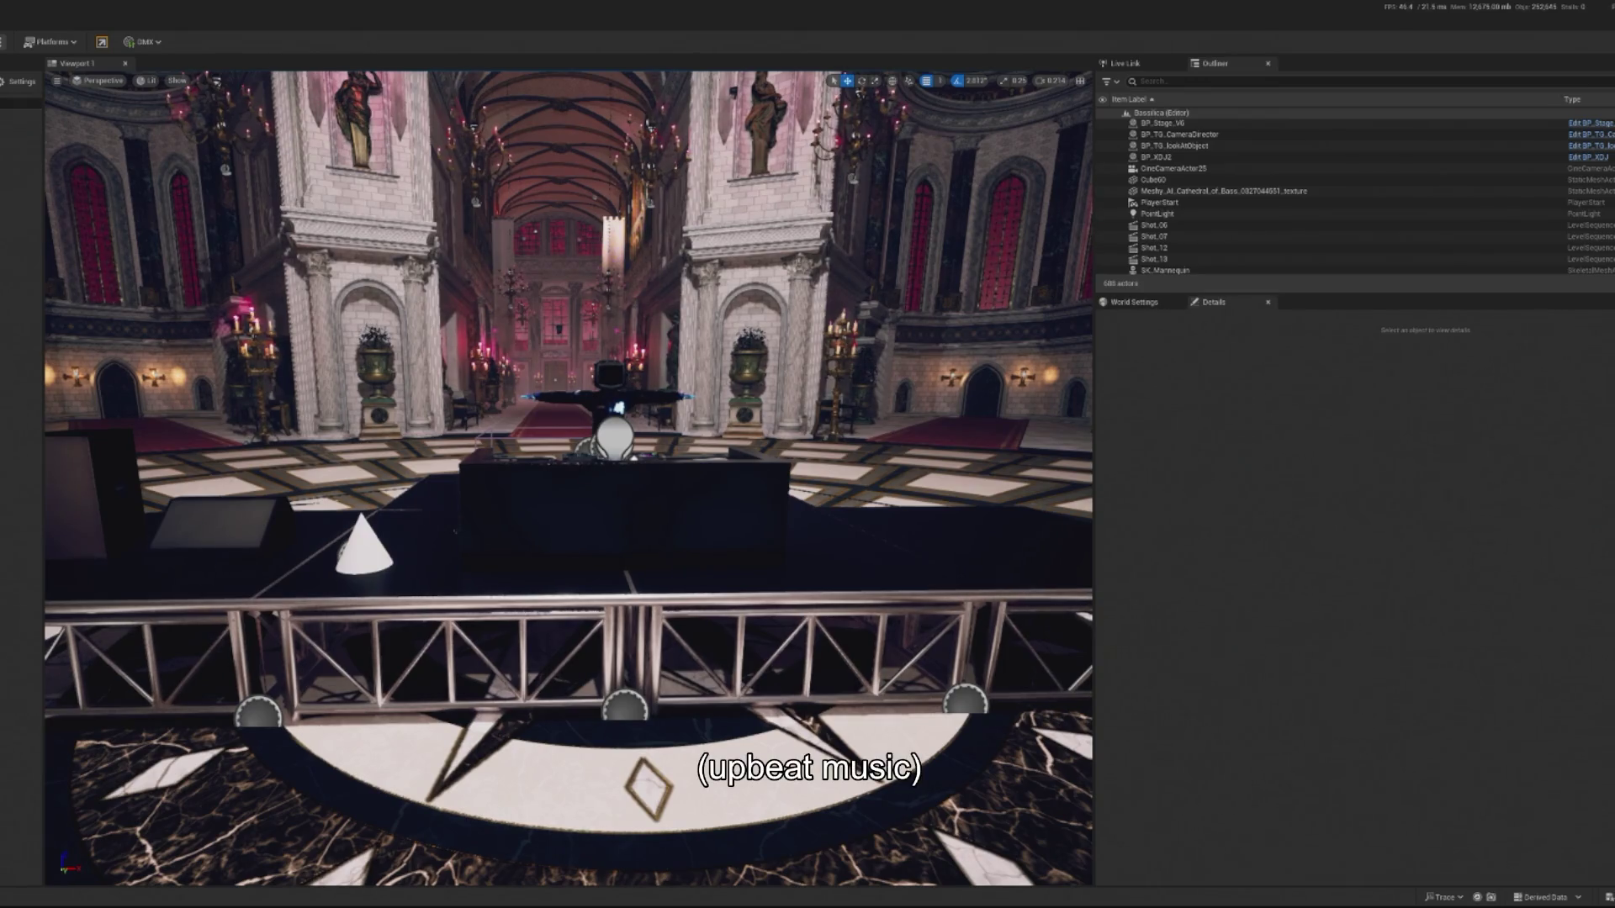
{"action": "key", "text": "ctrl+s"}
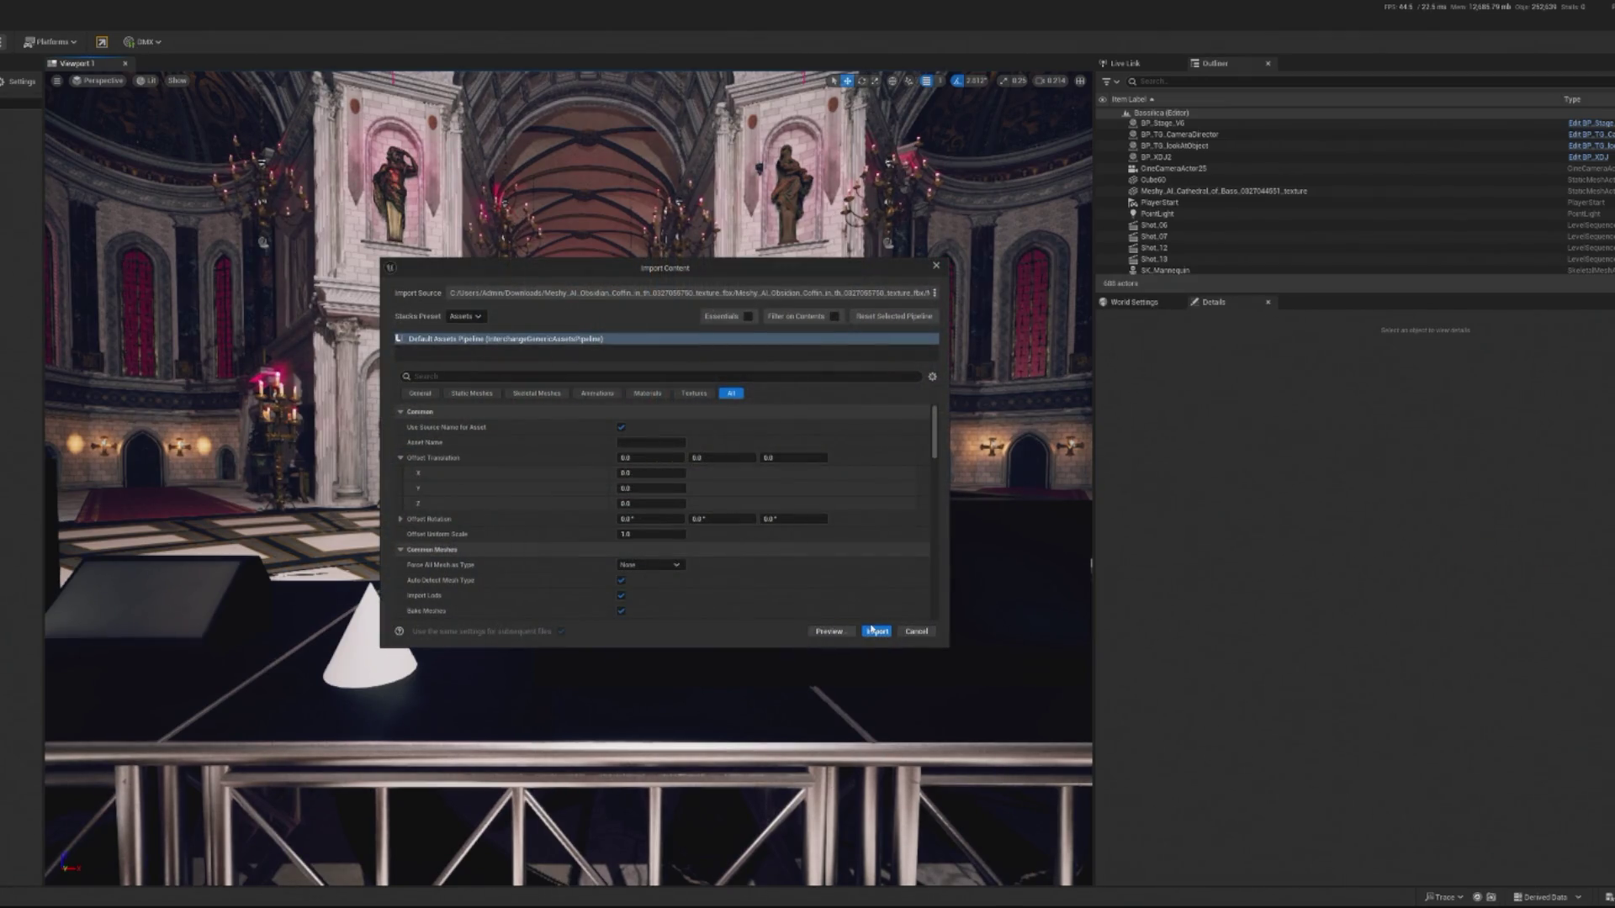
Import the Meshy AI Obsidian Coffin model and select it on the stage.
{"action": "left_click", "coordinate": [870, 628]}
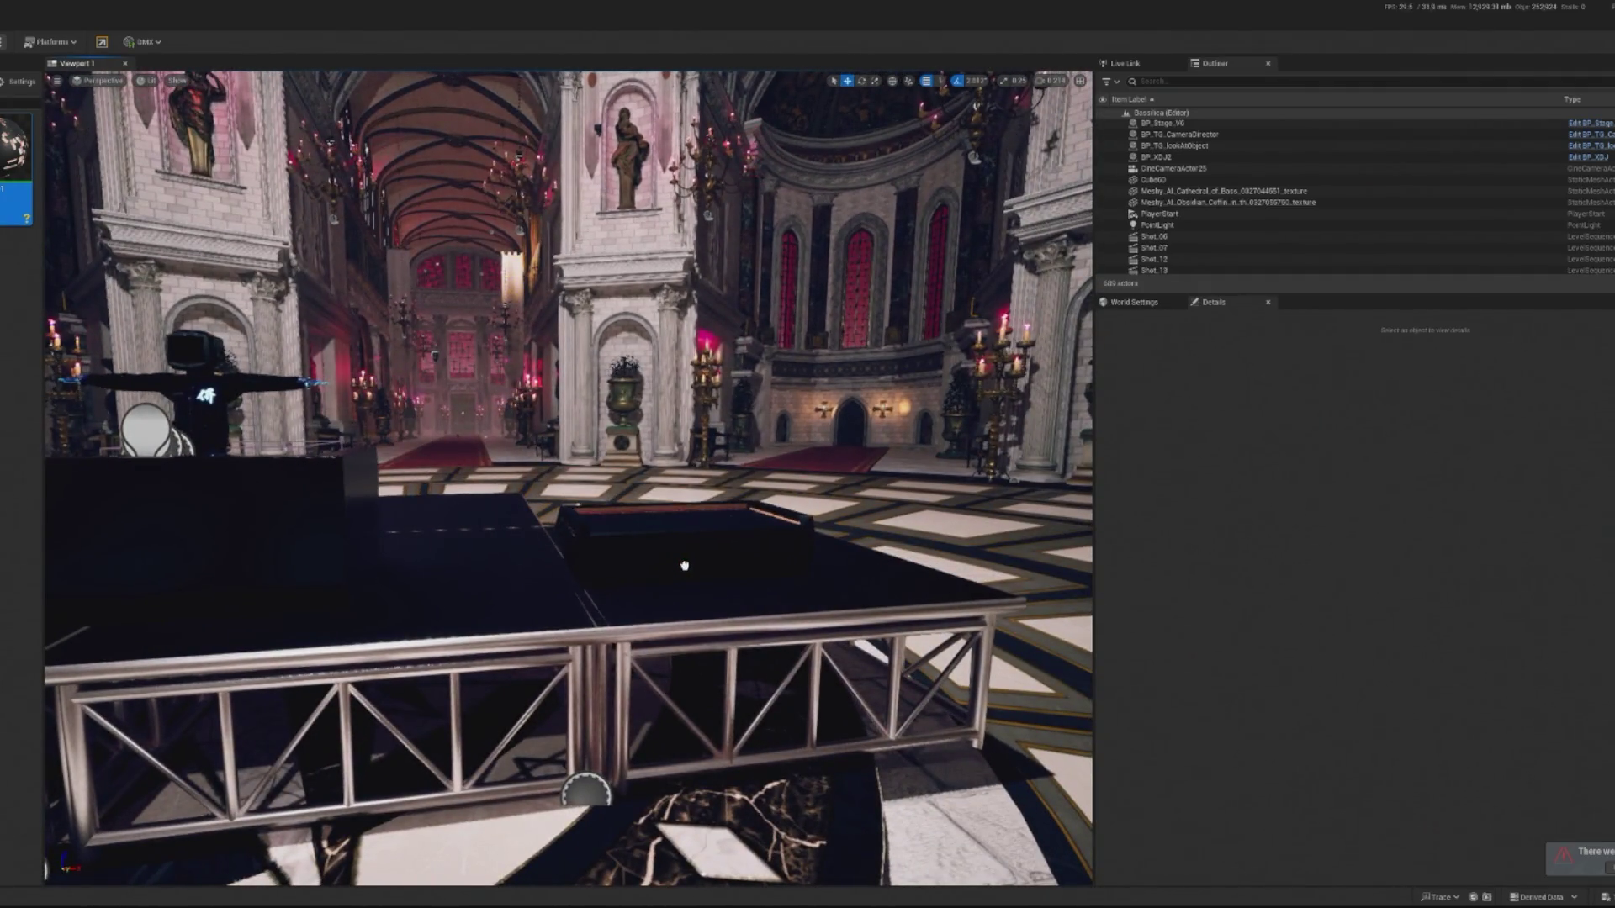
{"action": "left_click", "coordinate": [683, 565]}
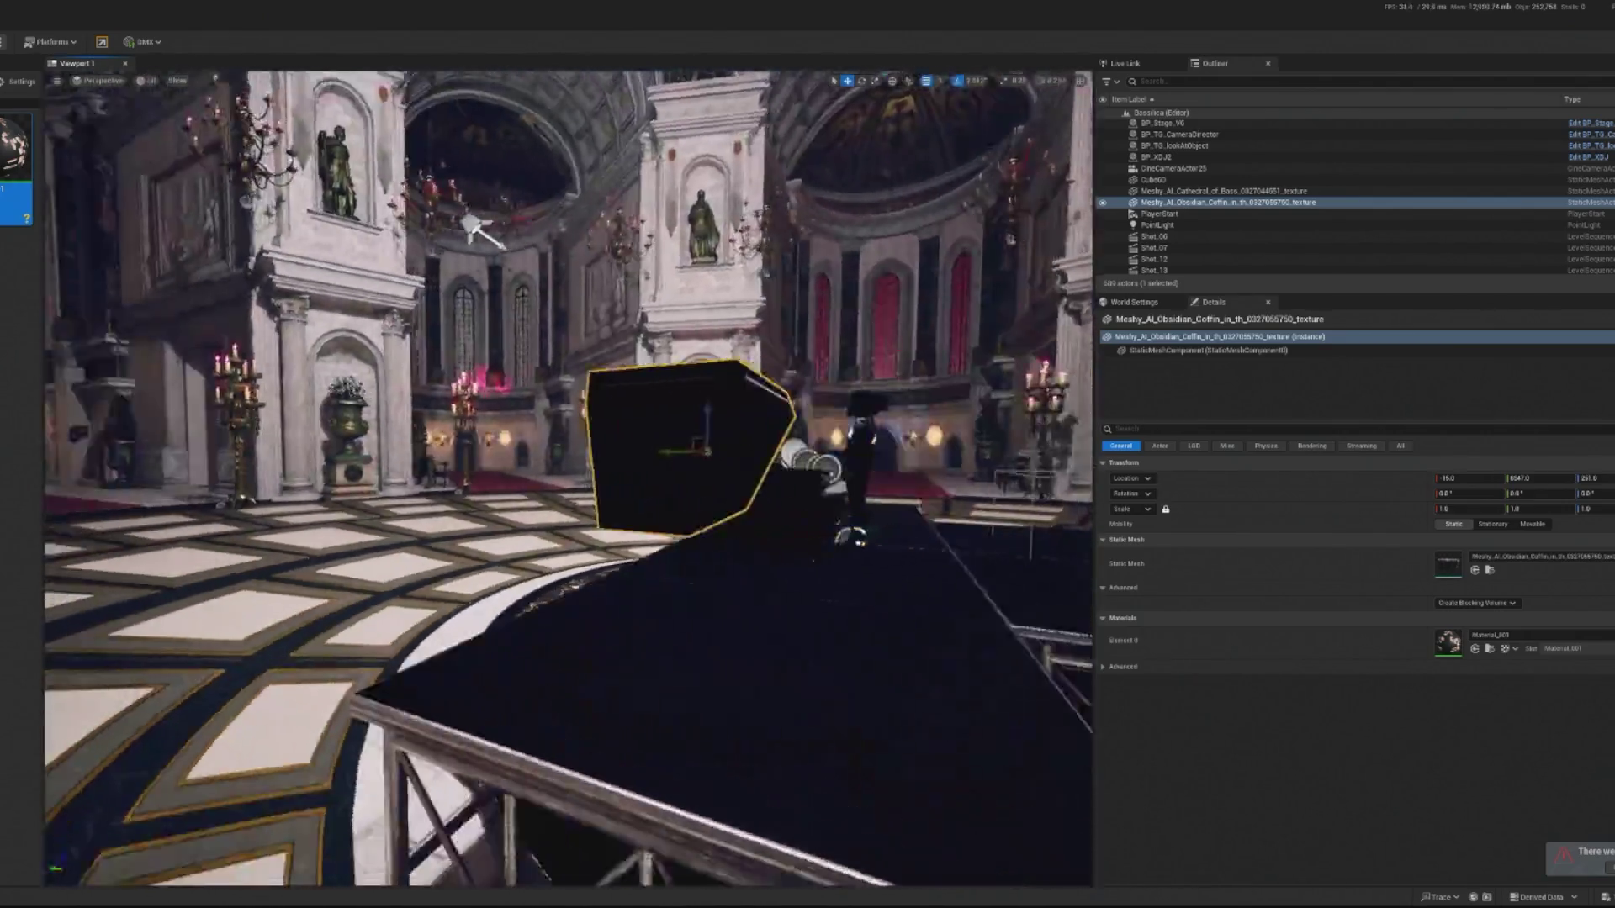
Turn the coffin 180° to face forward and lower it onto the stage.
{"action": "key", "text": "e"}
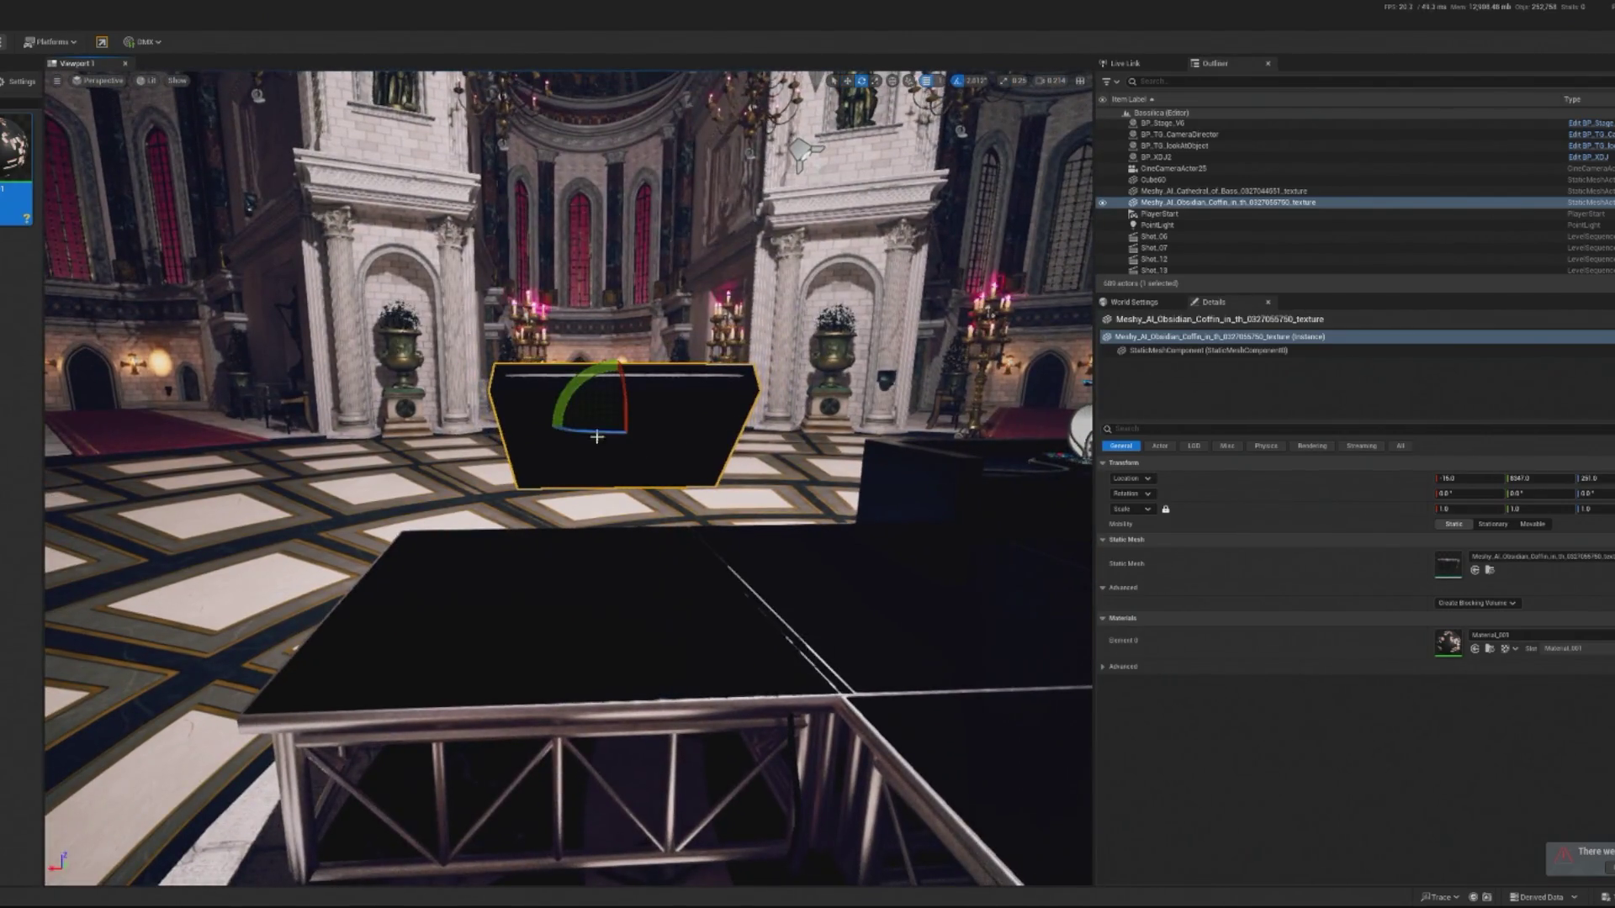
{"action": "mouse_move", "coordinate": [543, 427]}
{"action": "left_mouse_down"}
{"action": "mouse_move", "coordinate": [685, 428]}
{"action": "mouse_move", "coordinate": [551, 434]}
{"action": "left_mouse_up"}
{"action": "key", "text": "w"}
{"action": "left_click_drag", "start_coordinate": [701, 495], "coordinate": [647, 546]}
{"action": "mouse_move", "coordinate": [547, 480]}
{"action": "left_mouse_down"}
{"action": "mouse_move", "coordinate": [639, 481]}
{"action": "mouse_move", "coordinate": [652, 504]}
{"action": "mouse_move", "coordinate": [614, 483]}
{"action": "mouse_move", "coordinate": [805, 491]}
{"action": "left_mouse_up"}
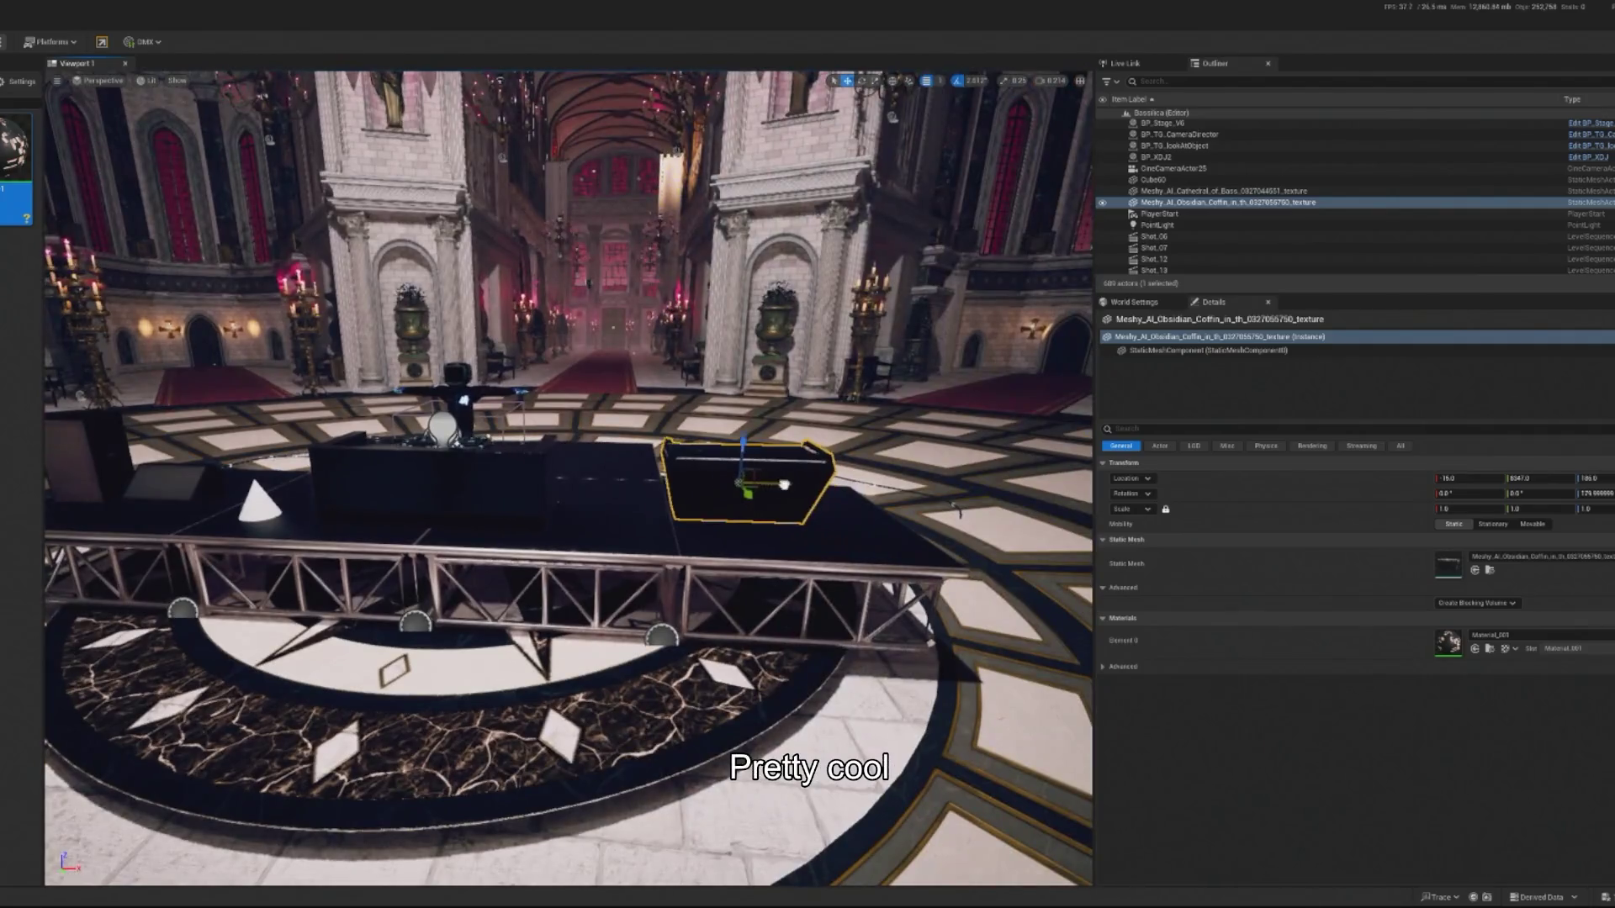
{"action": "left_click_drag", "start_coordinate": [956, 508], "coordinate": [579, 596]}
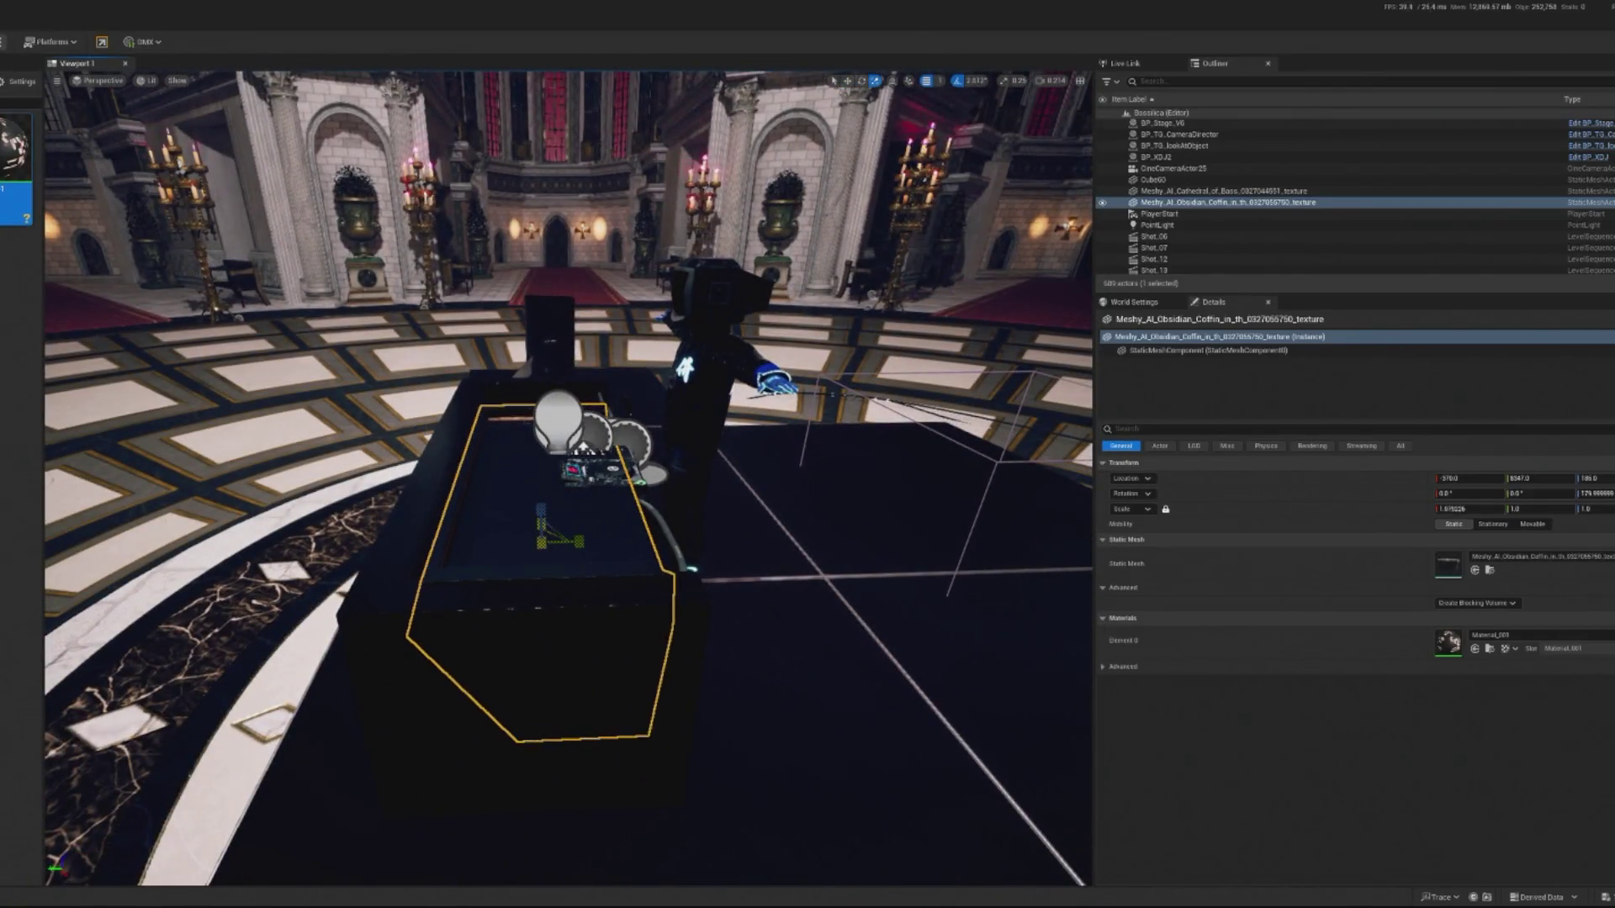
{"action": "key", "text": "f"}
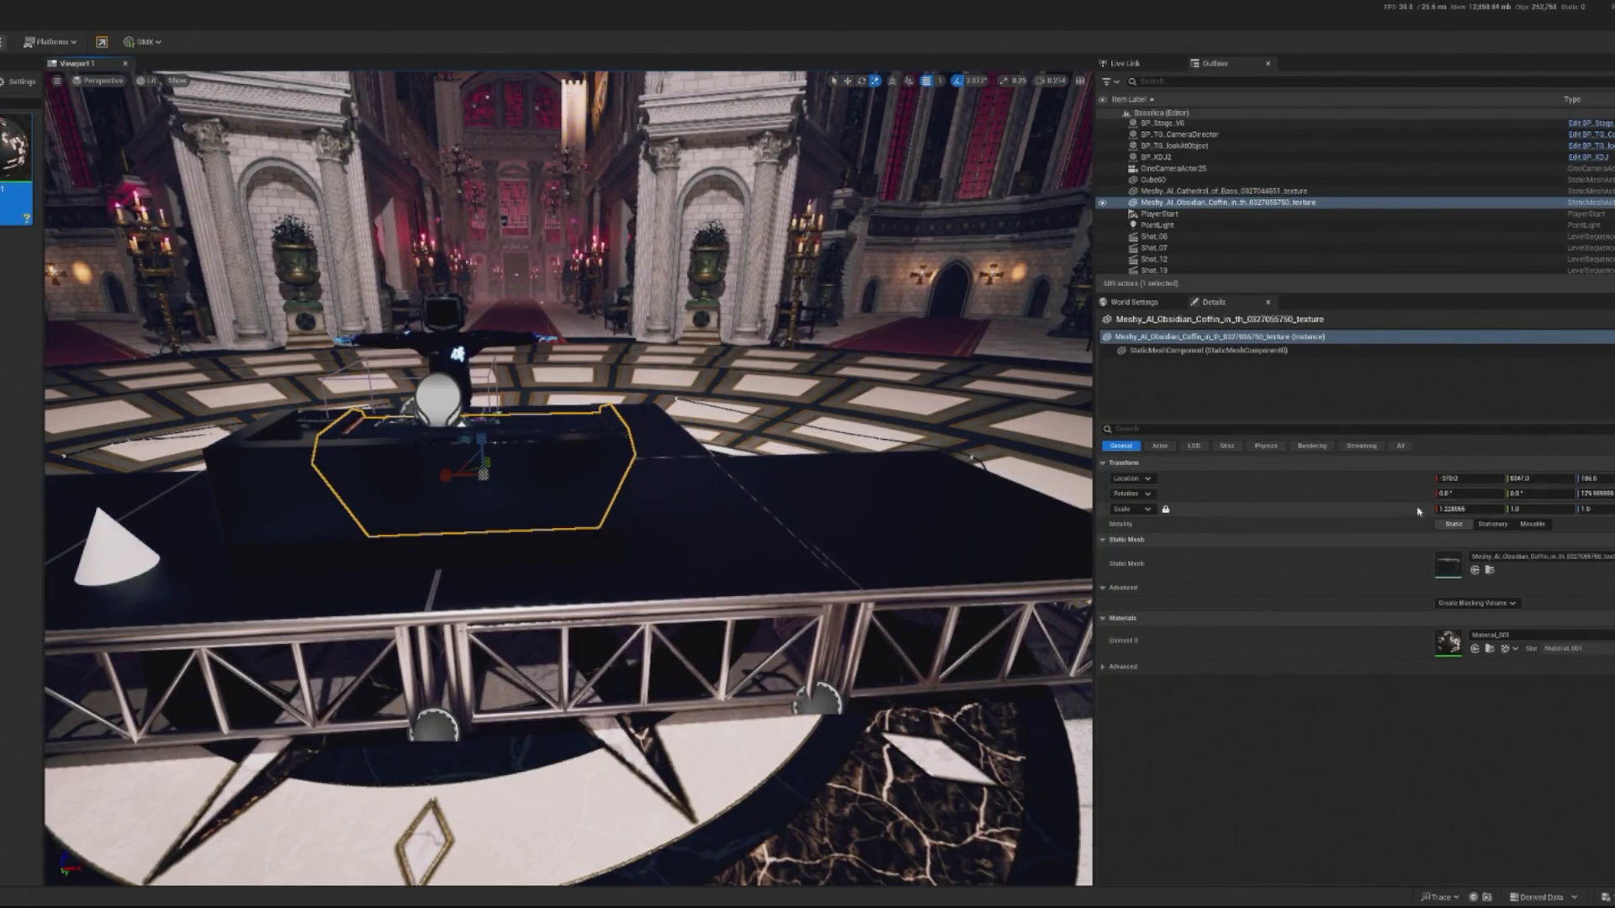
Scale the coffin up and slide it sideways into place.
{"action": "left_click_drag", "start_coordinate": [1469, 509], "coordinate": [1506, 509]}
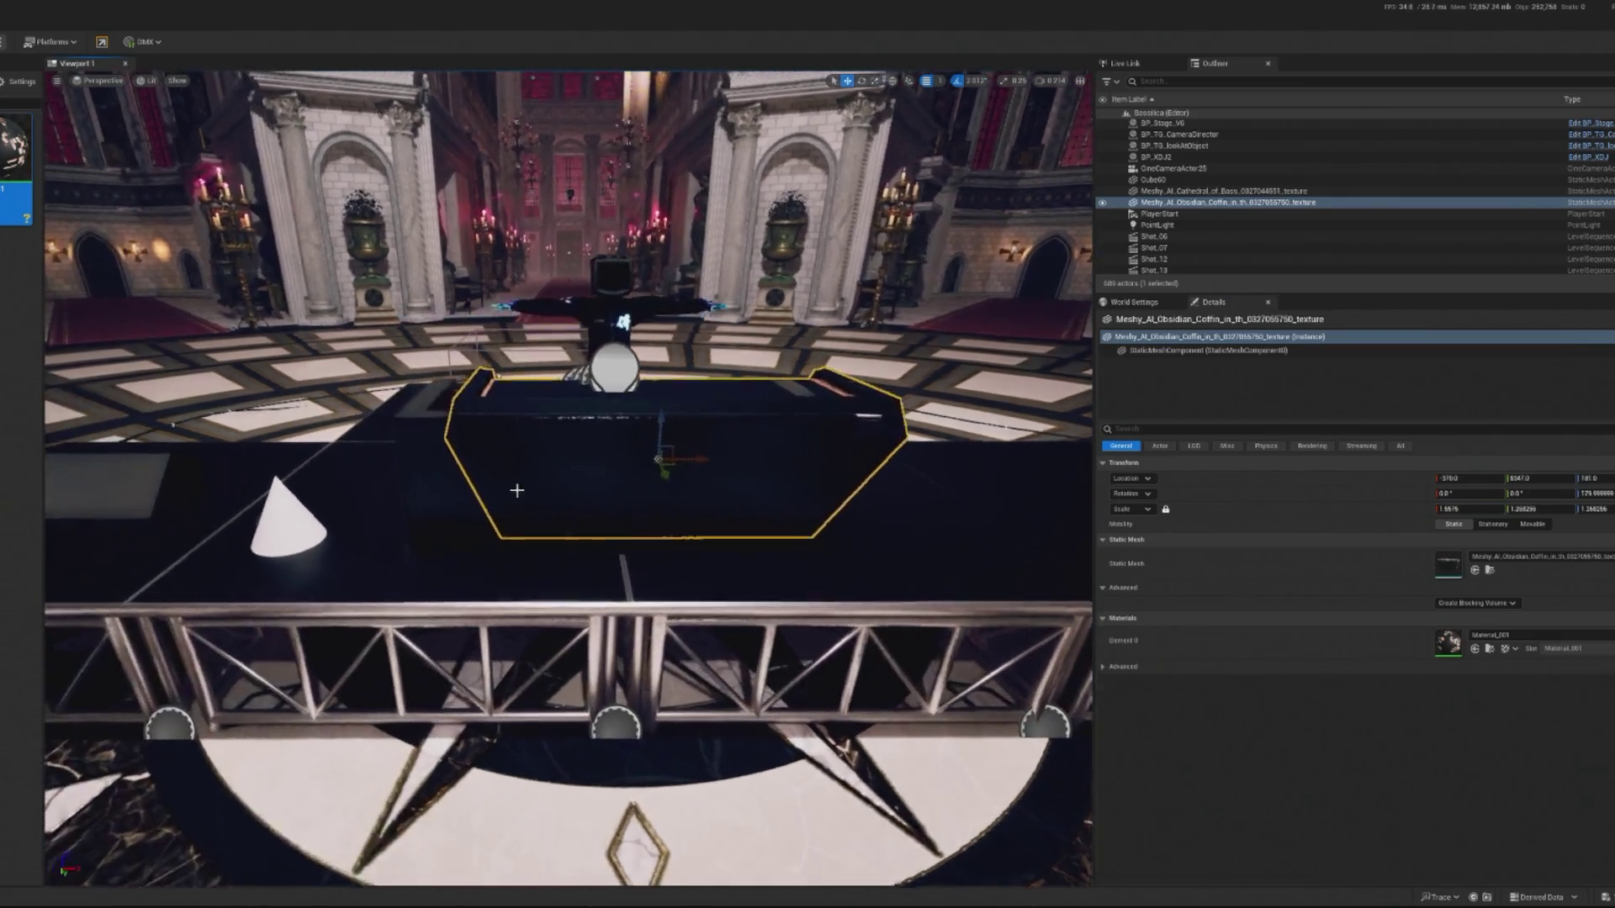
{"action": "left_click", "coordinate": [1160, 193]}
{"action": "double_click", "coordinate": [1159, 202]}
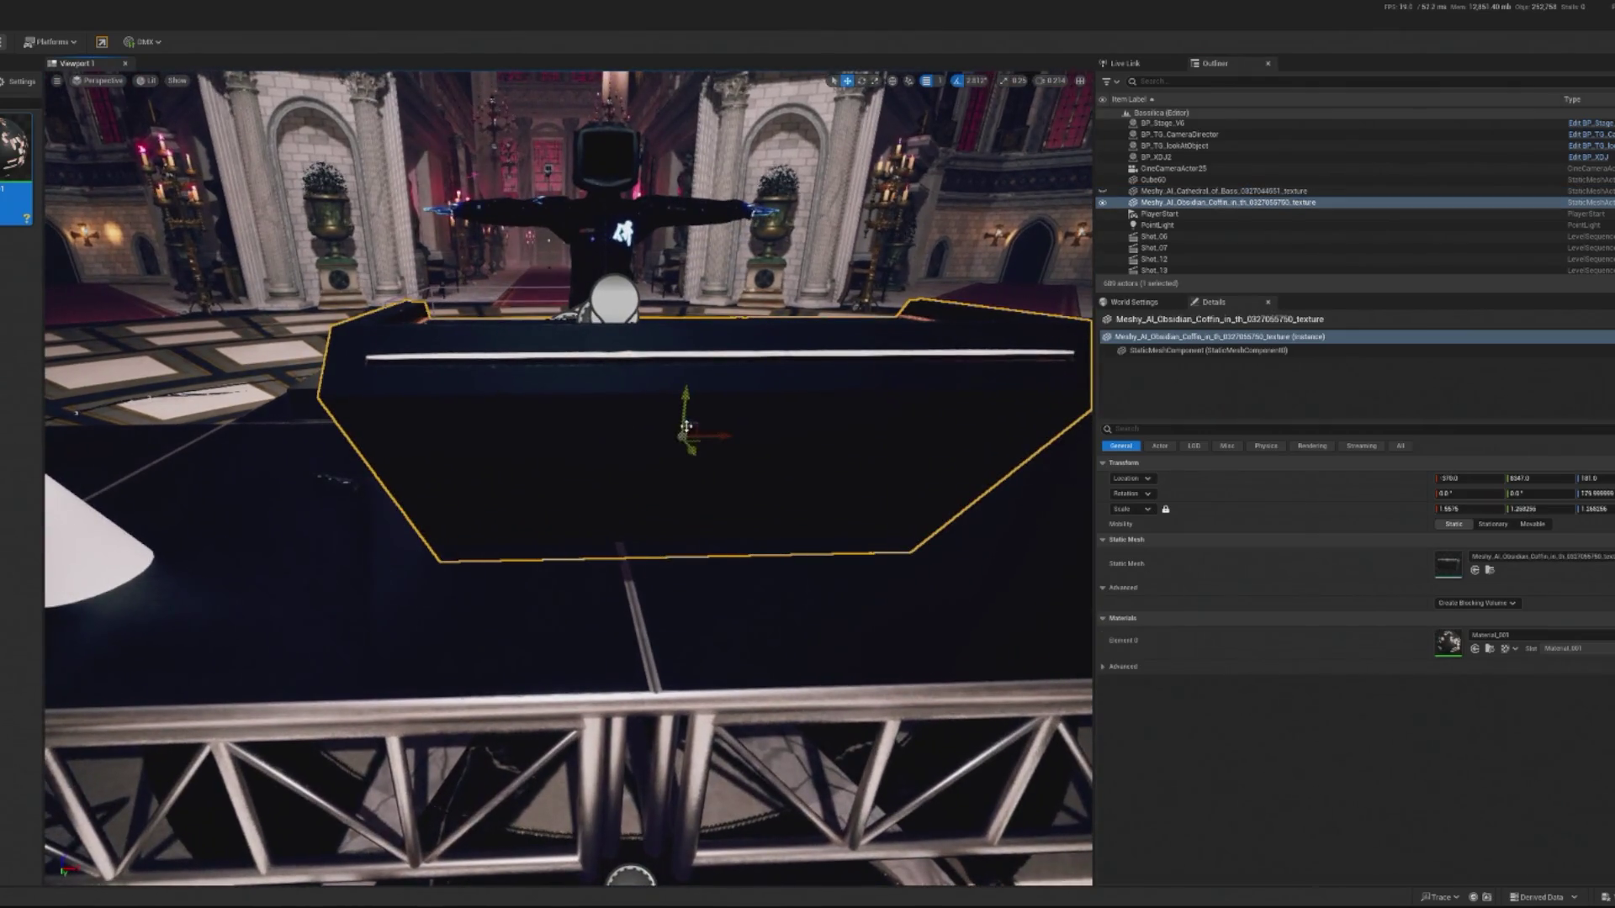
{"action": "mouse_move", "coordinate": [686, 426]}
{"action": "left_mouse_down"}
{"action": "mouse_move", "coordinate": [653, 439]}
{"action": "mouse_move", "coordinate": [598, 420]}
{"action": "mouse_move", "coordinate": [591, 507]}
{"action": "left_mouse_up"}
Hide the Cube60 slab, nudge the coffin into position, and start a play preview.
{"action": "left_click", "coordinate": [729, 387]}
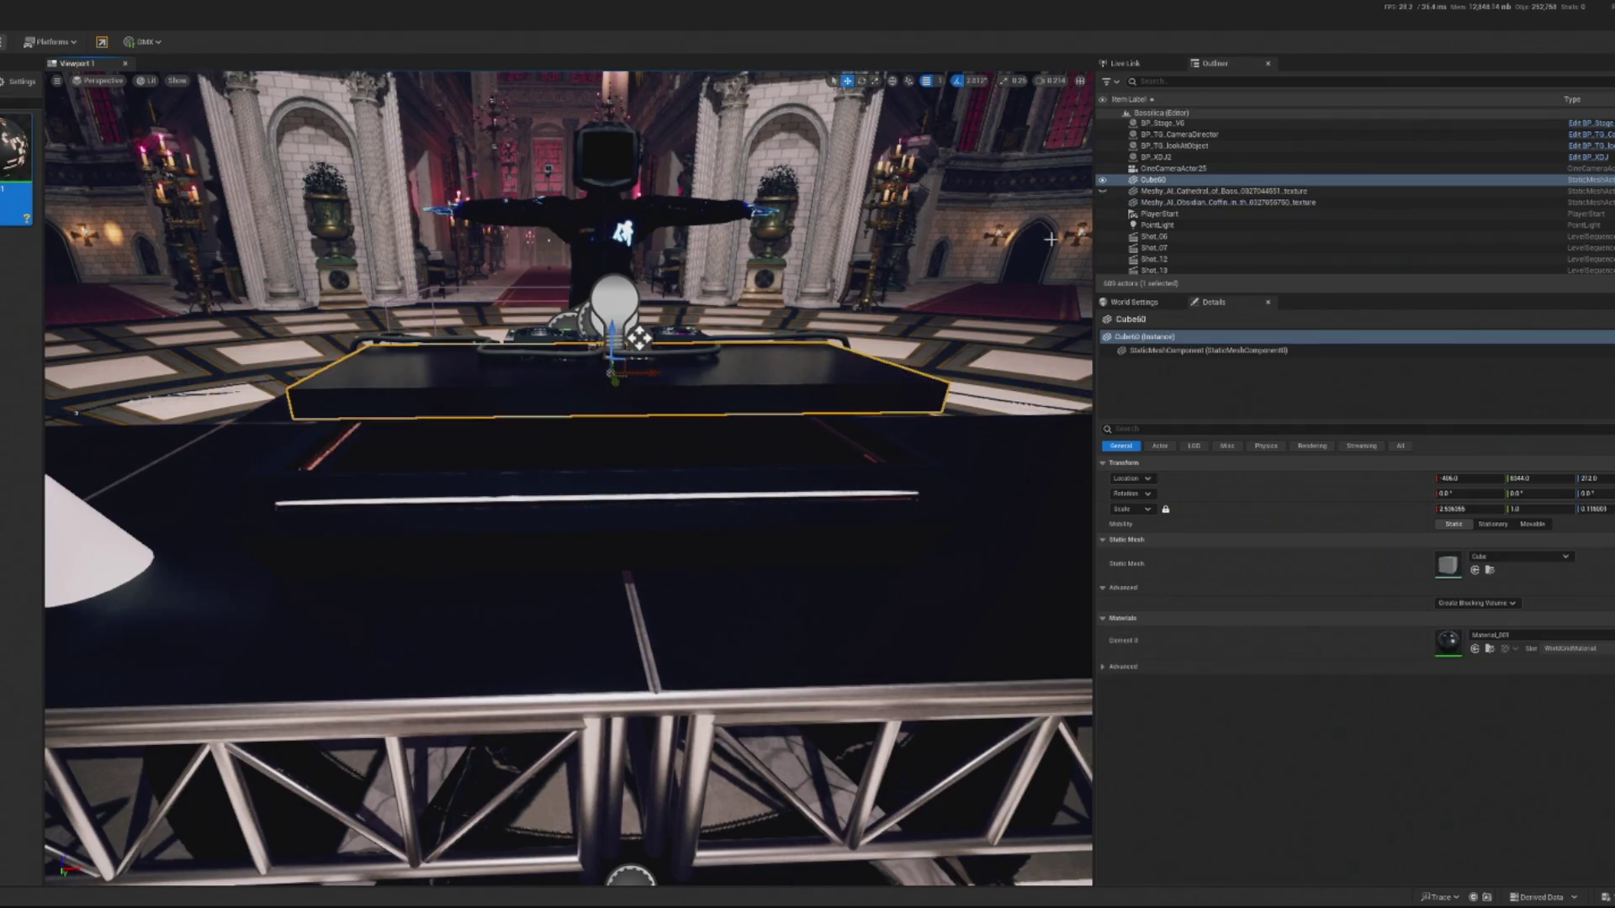
{"action": "left_click", "coordinate": [1101, 179]}
{"action": "left_click", "coordinate": [563, 522]}
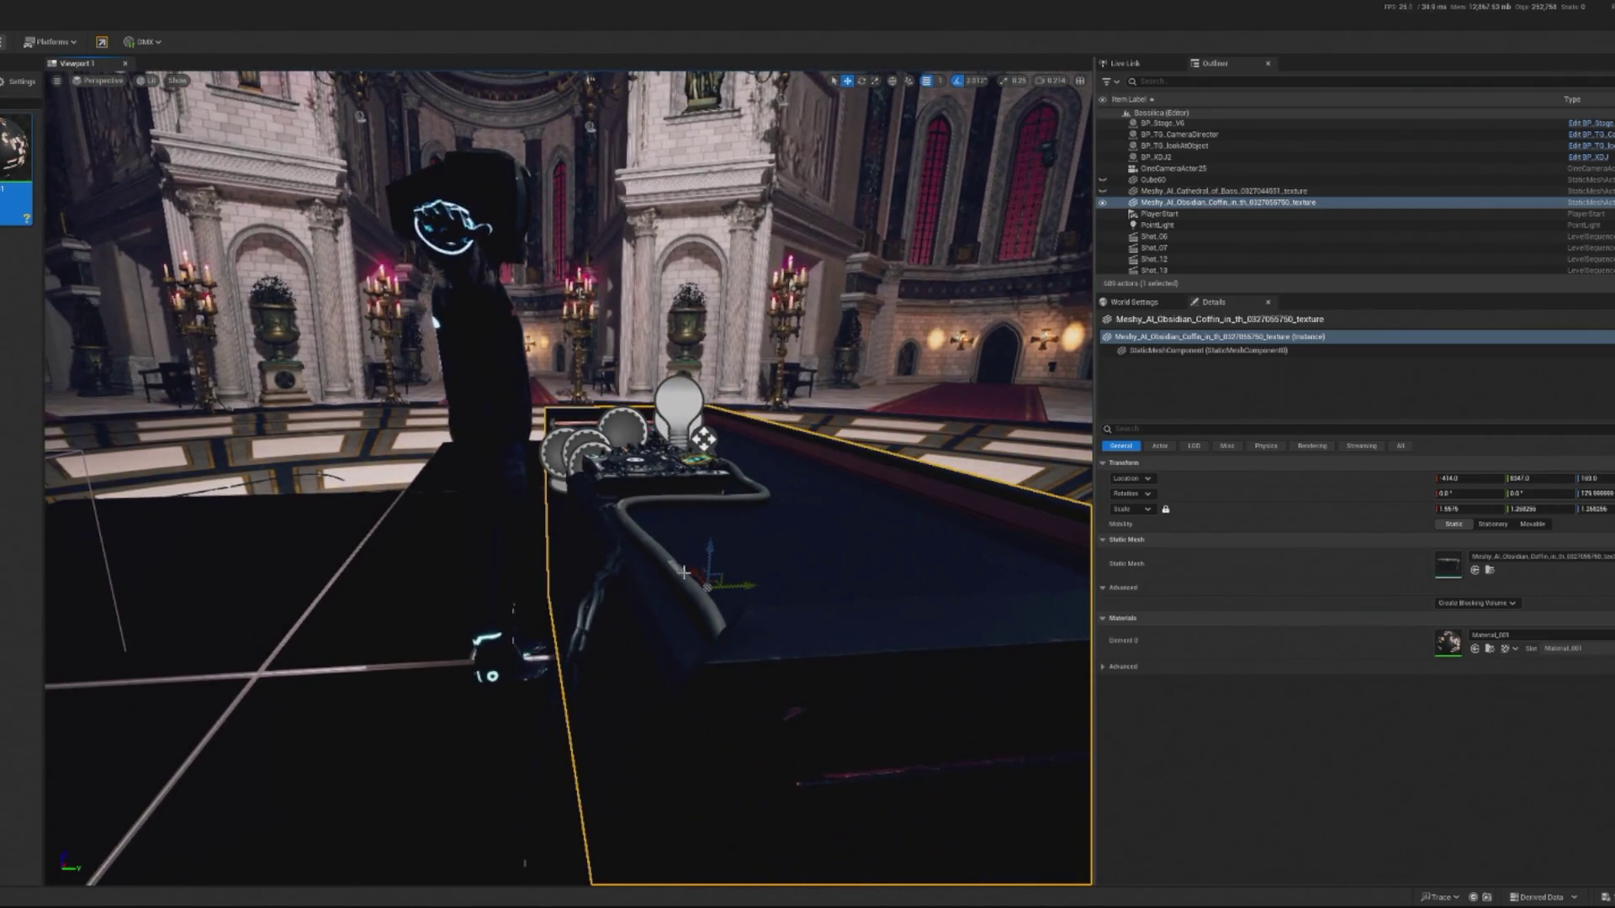
{"action": "left_click_drag", "start_coordinate": [767, 594], "coordinate": [763, 586]}
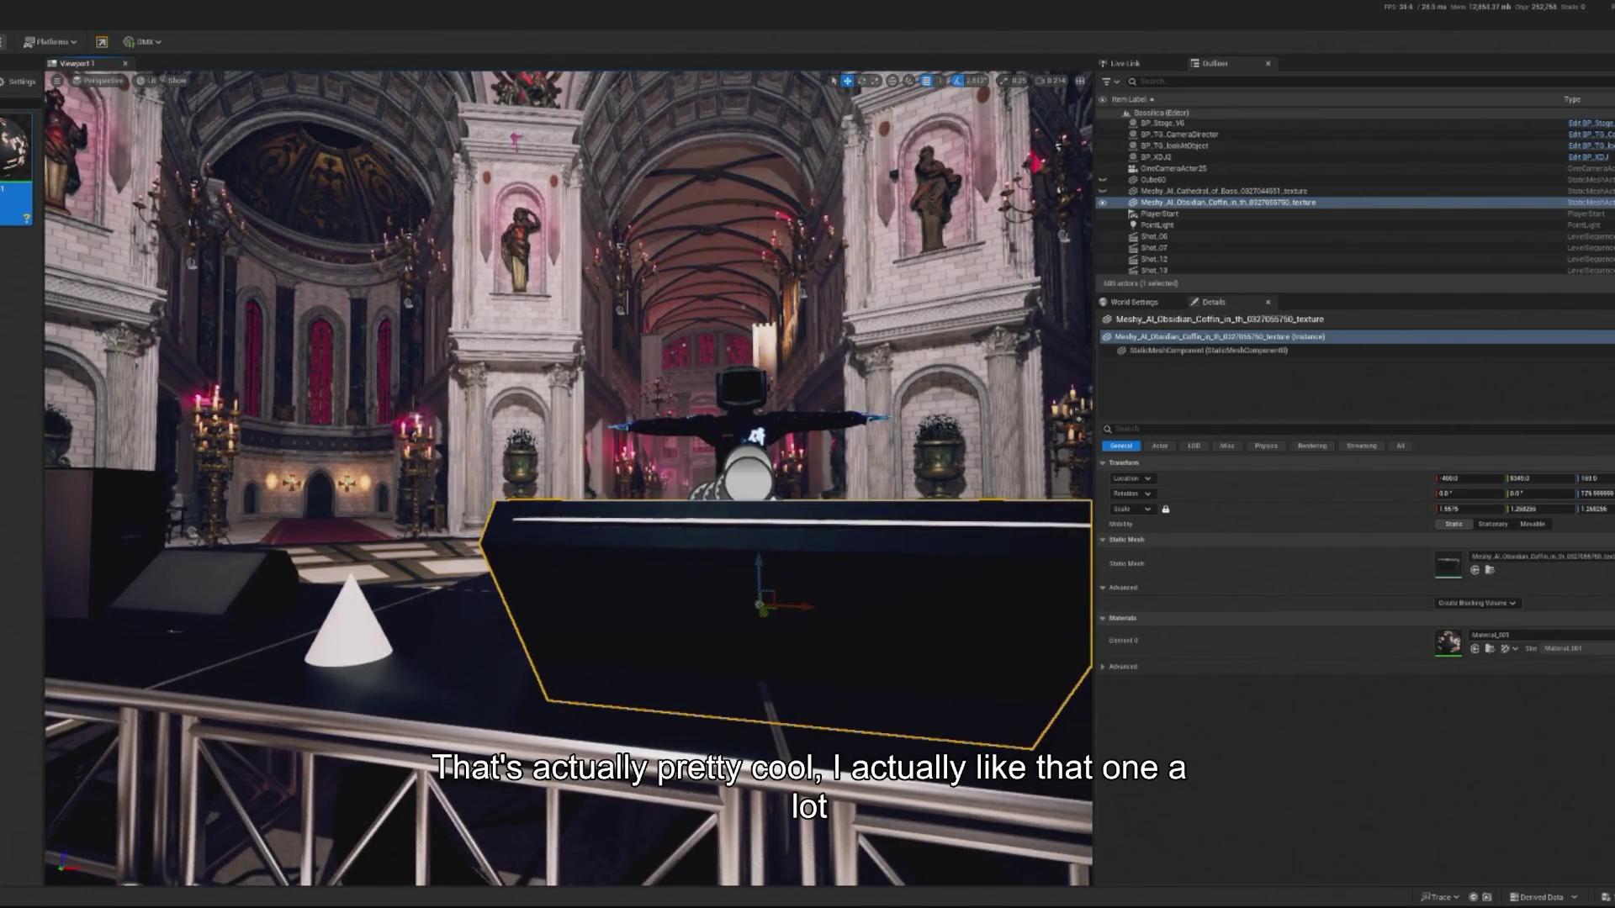
{"action": "key", "text": "alt+p"}
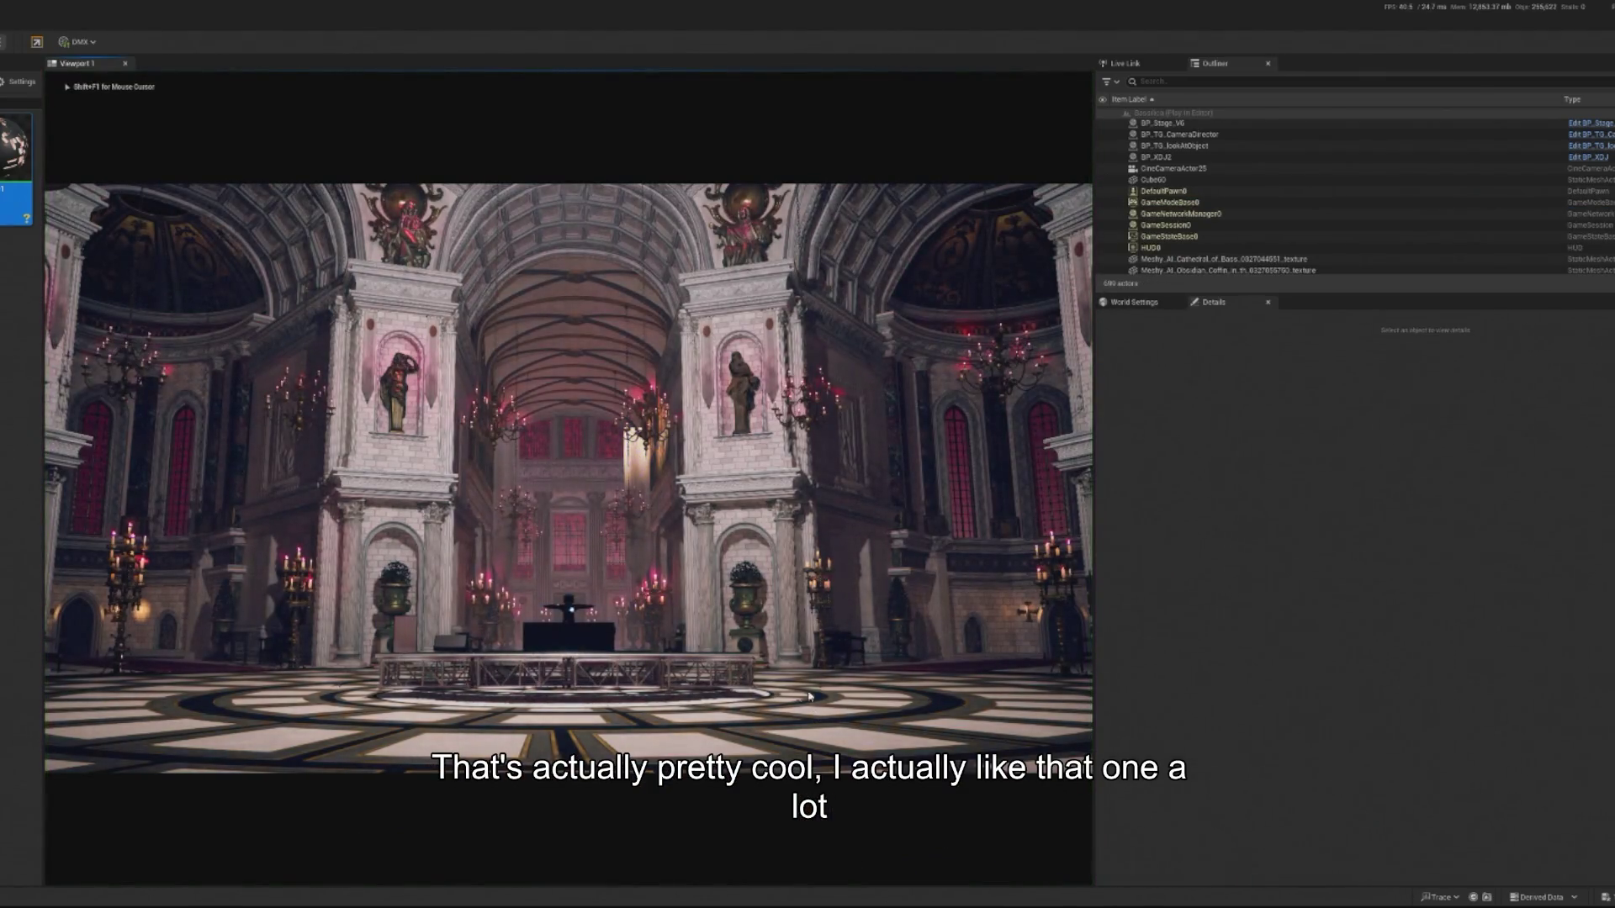
End the preview and group the coffin, Cathedral of Bass mesh and Cube60.
{"action": "key", "text": "Escape"}
{"action": "key", "text": "f"}
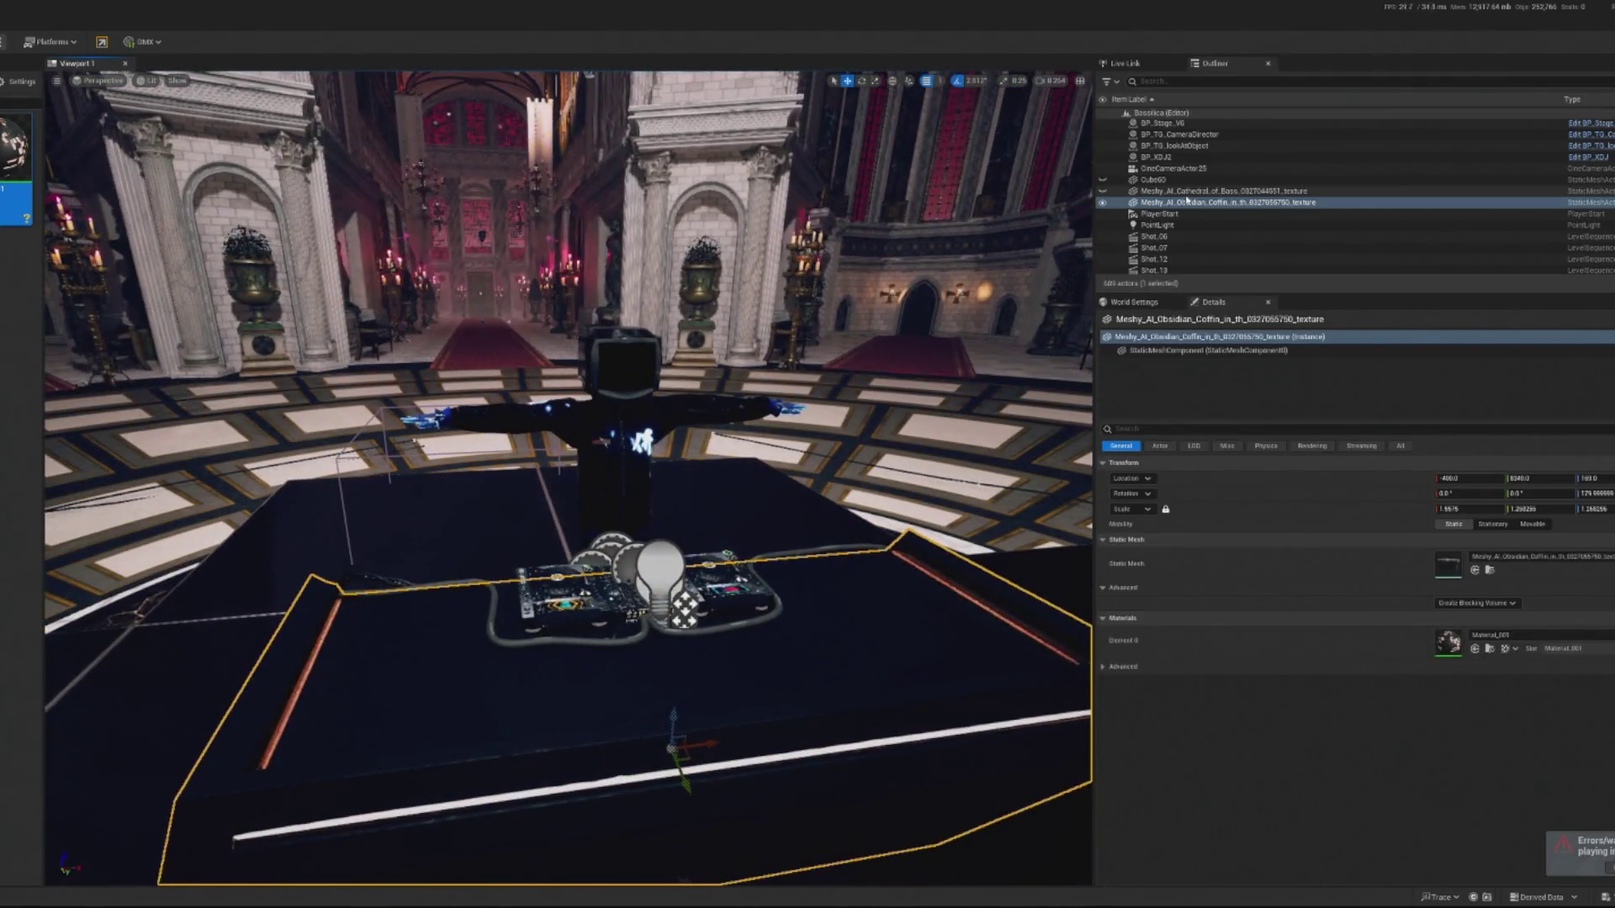
{"action": "left_click", "coordinate": [1178, 191]}
{"action": "left_click", "coordinate": [1177, 180], "text": "ctrl"}
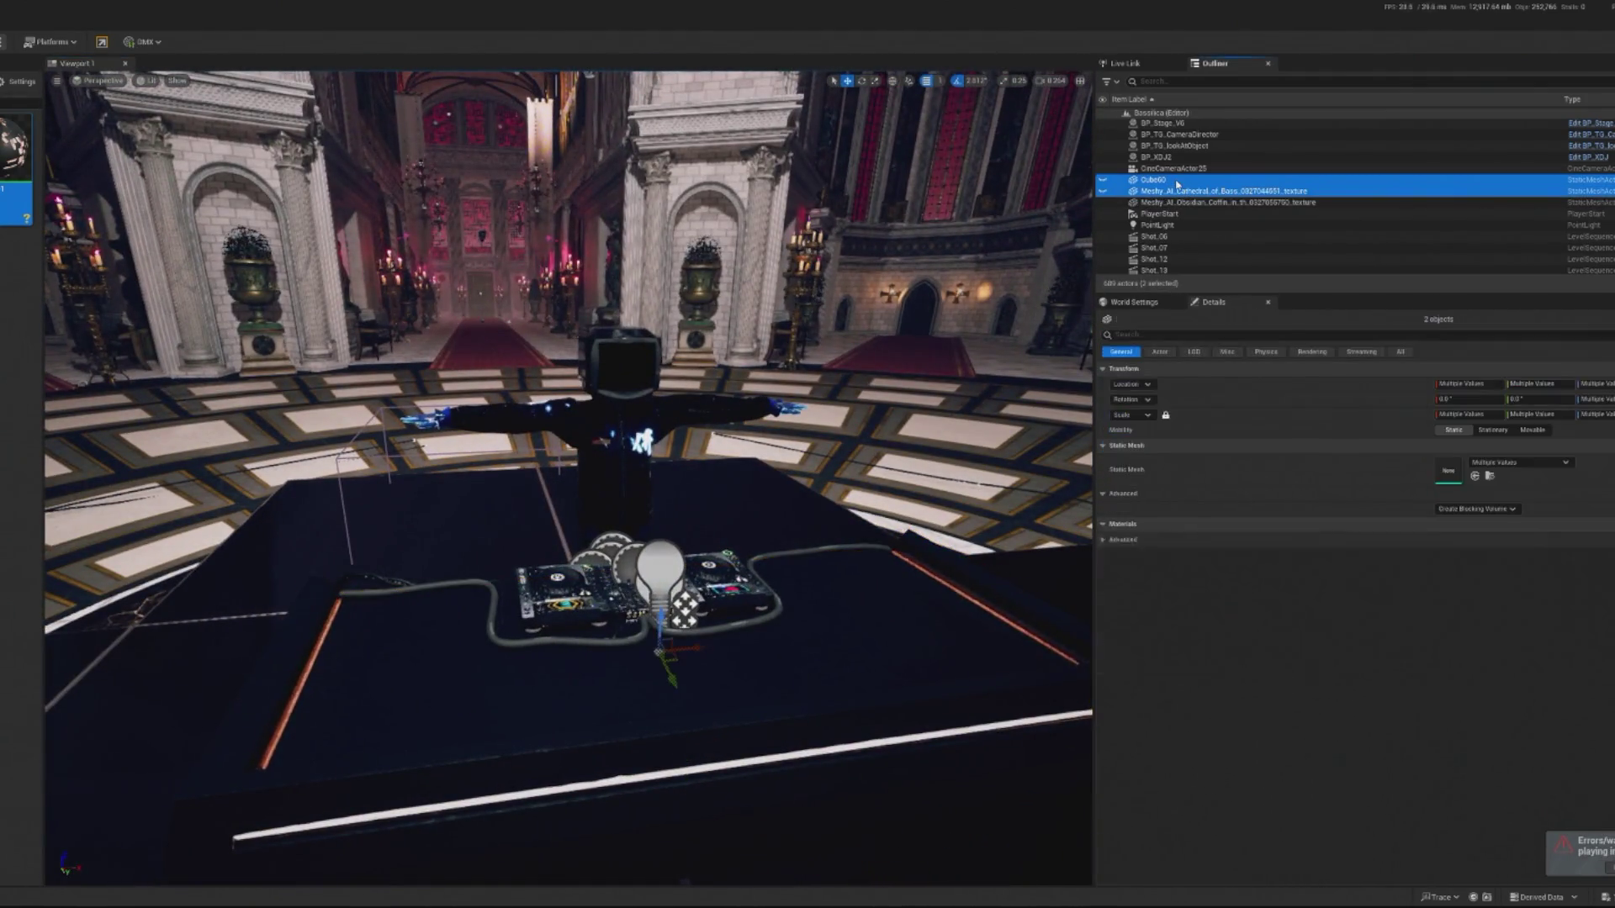
{"action": "right_click", "coordinate": [1177, 181]}
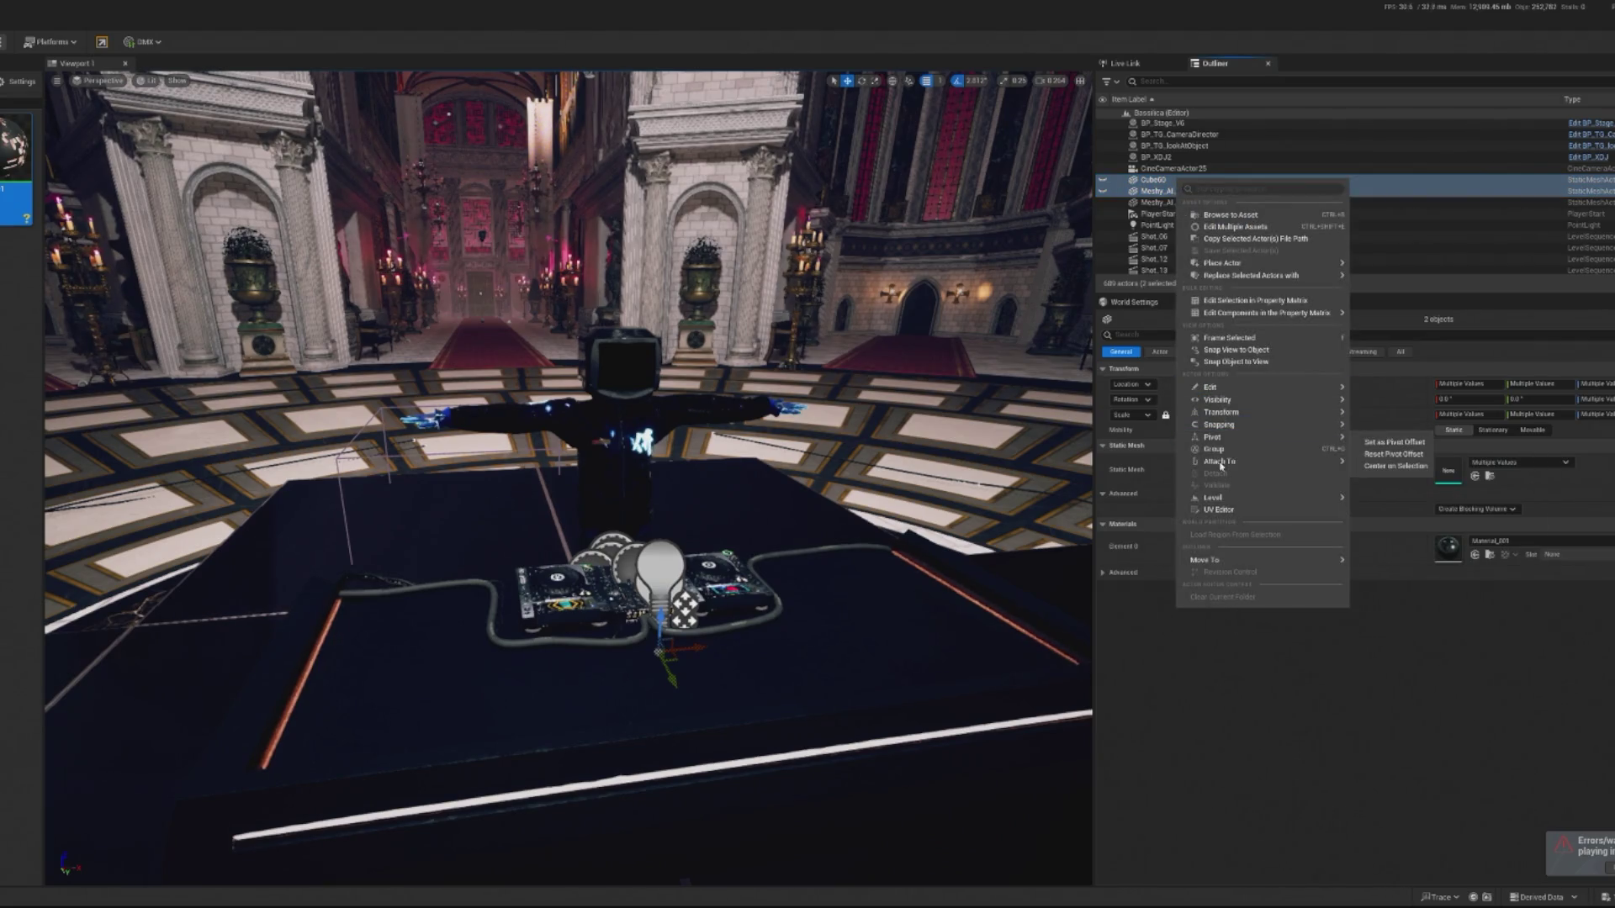
{"action": "left_click", "coordinate": [1327, 454]}
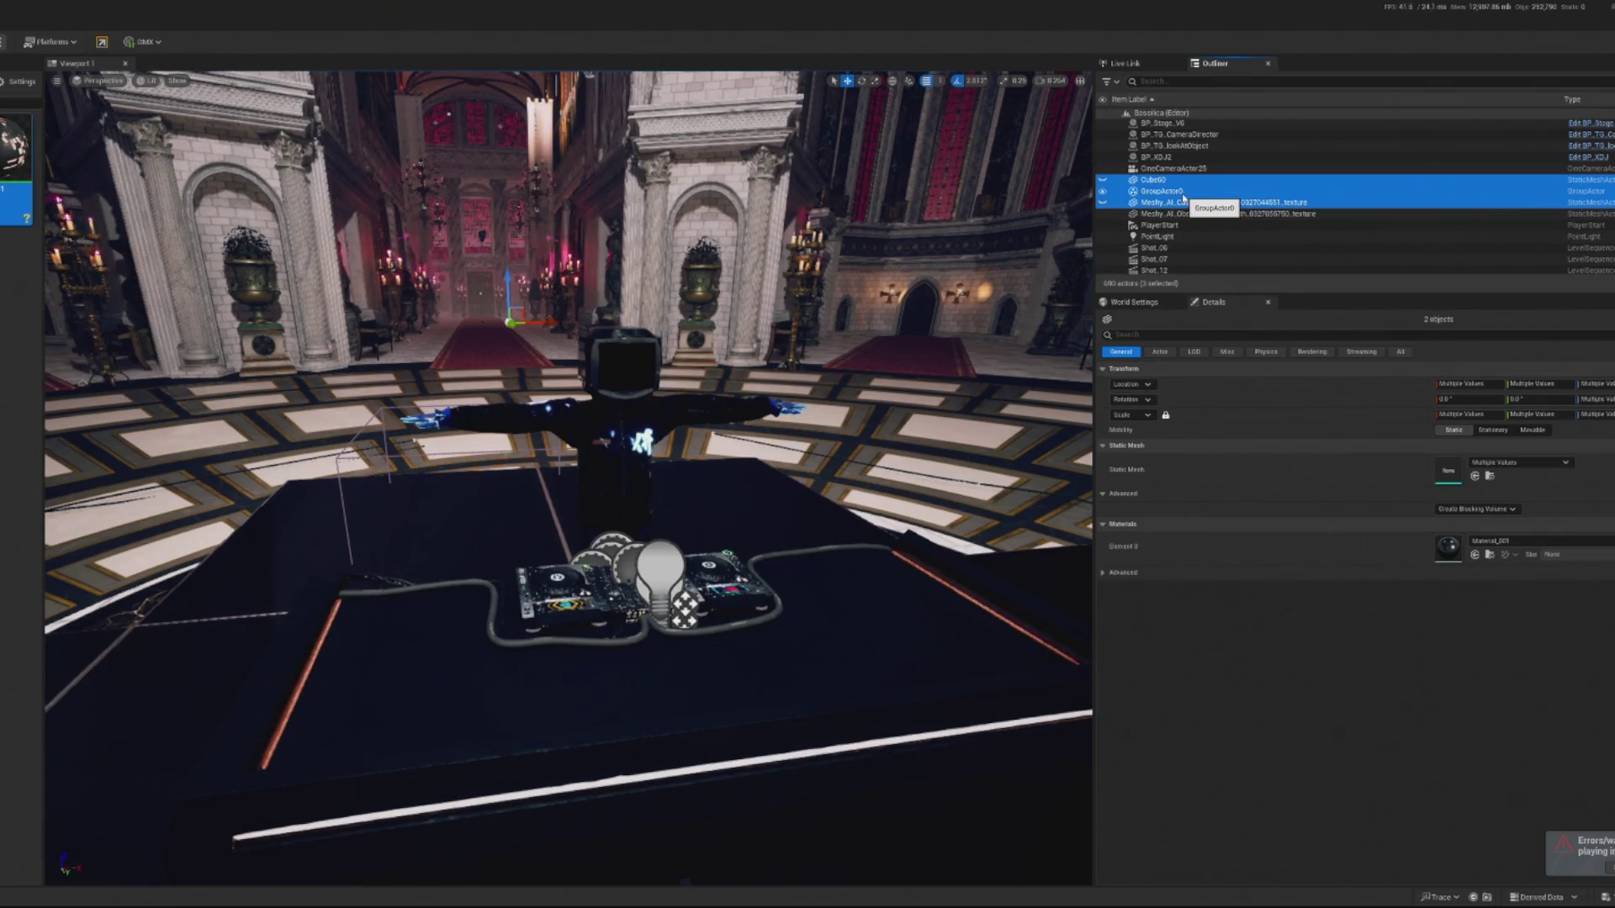
Search the Details for 'hidden' and toggle Actor Hidden in Game.
{"action": "left_click", "coordinate": [1221, 334]}
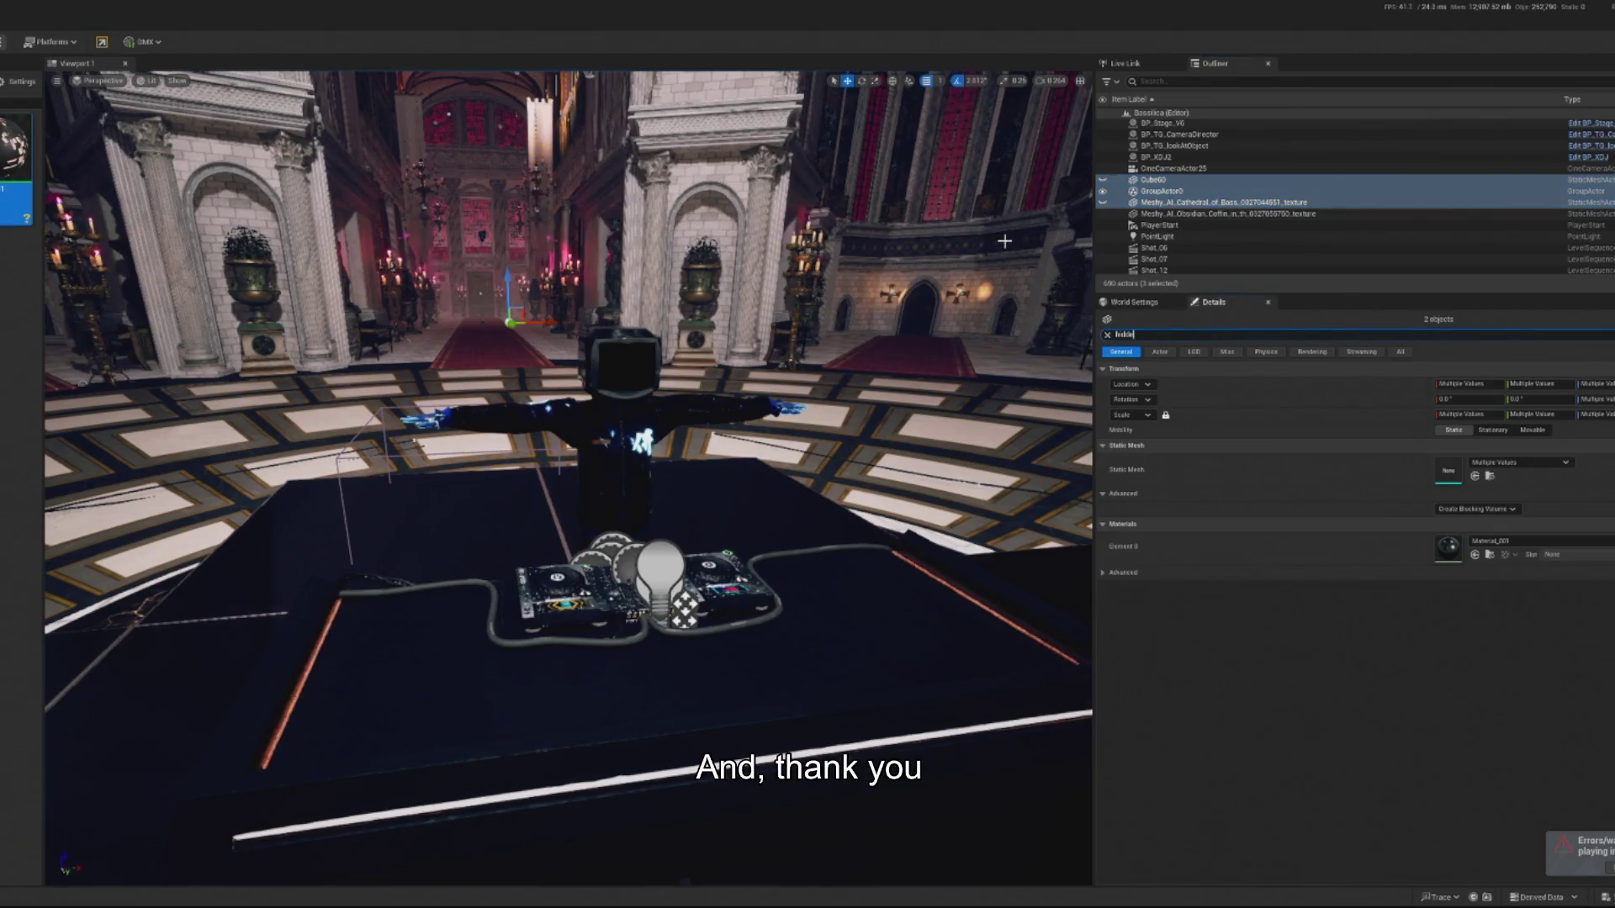
{"action": "type", "text": "en"}
{"action": "left_click", "coordinate": [1216, 194]}
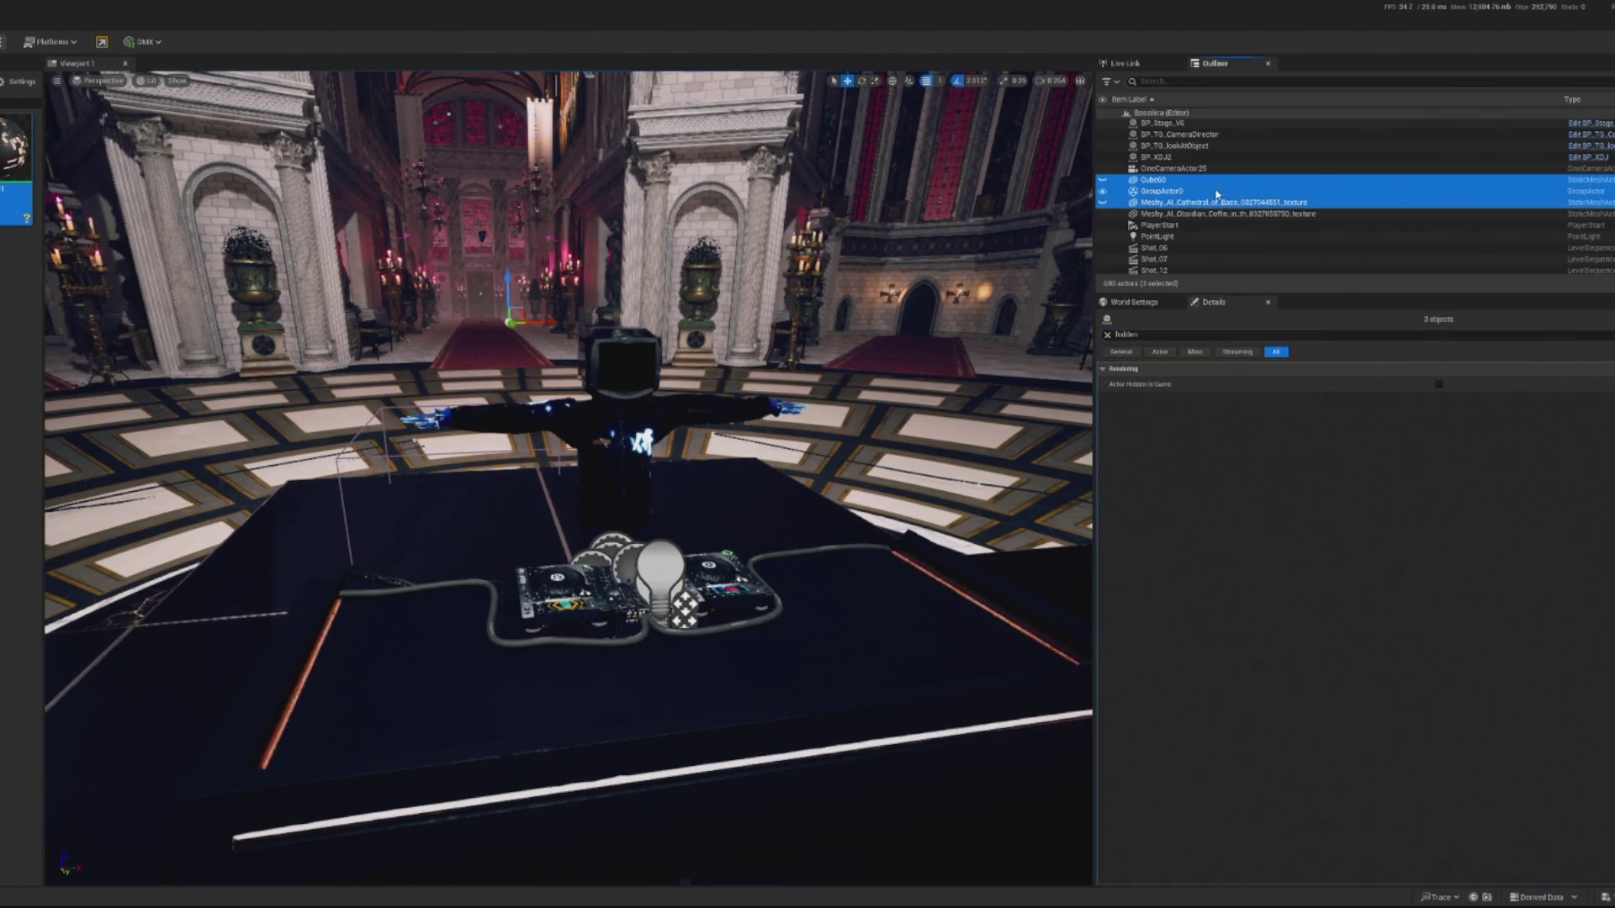
{"action": "left_click", "coordinate": [1439, 390]}
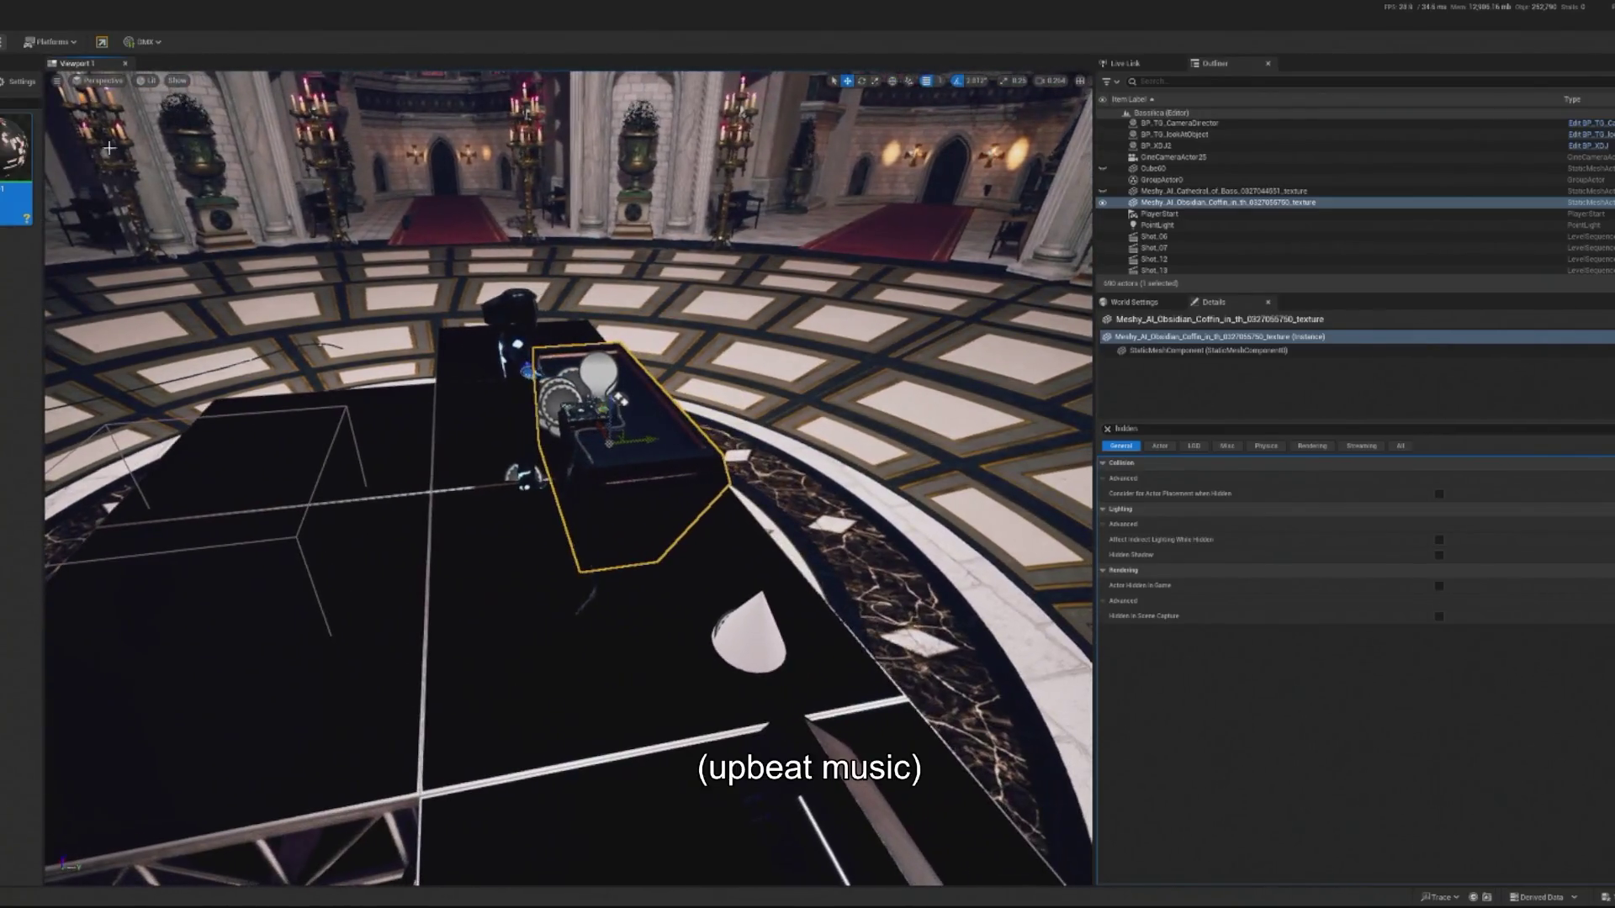
Switch the viewport to Unlit and set the coffin's scale value to 1.
{"action": "left_click", "coordinate": [149, 80]}
{"action": "left_click", "coordinate": [188, 138]}
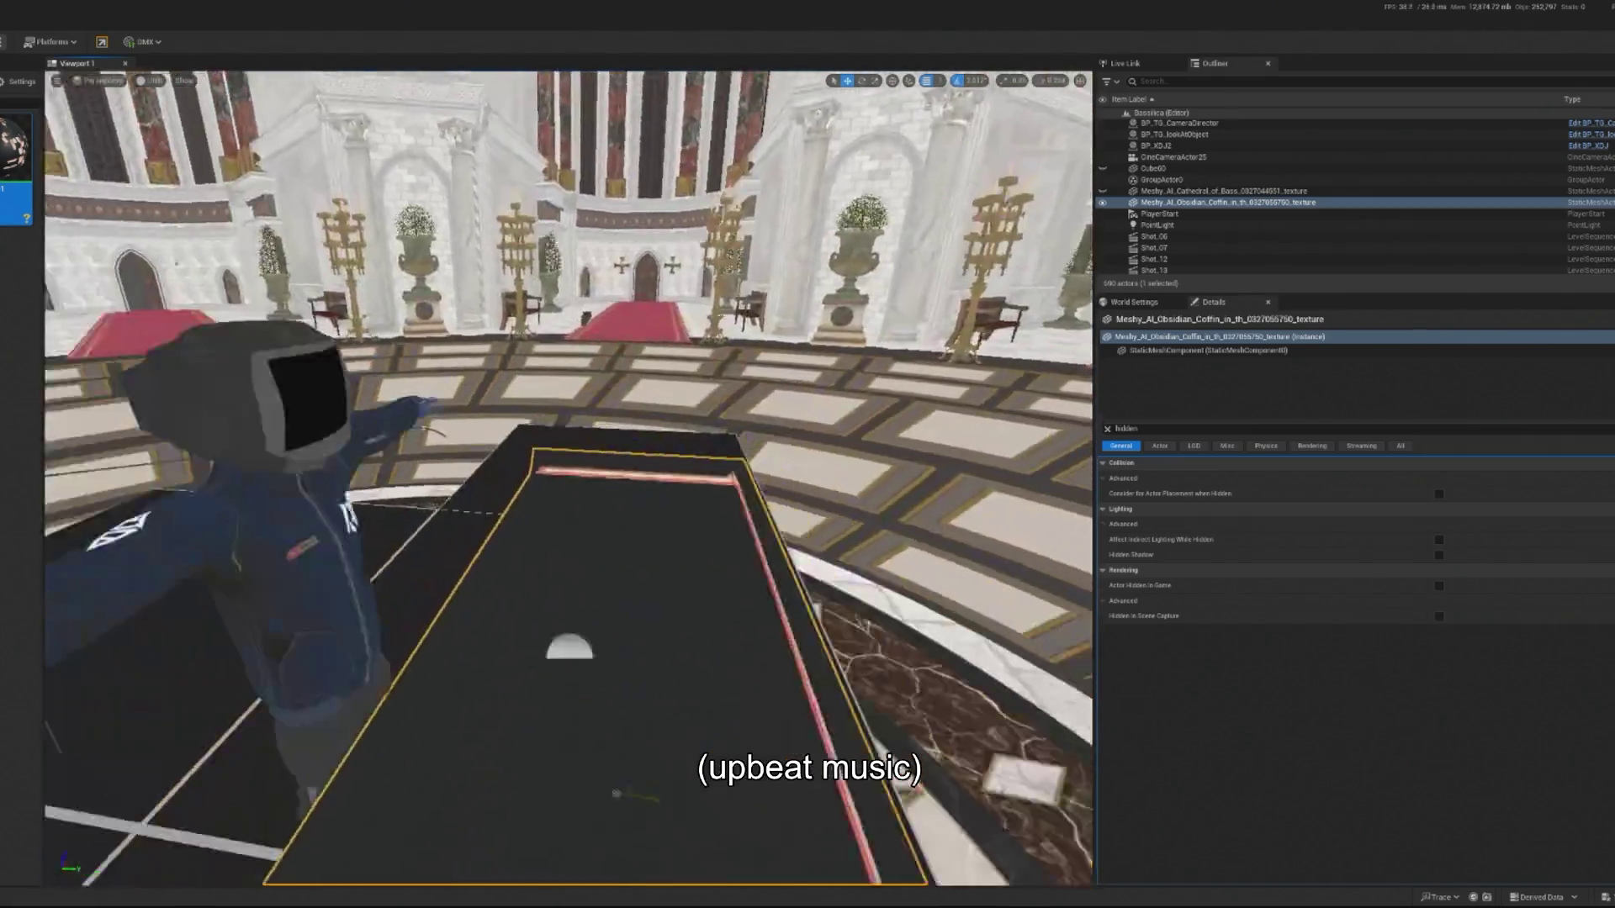
{"action": "key", "text": "e"}
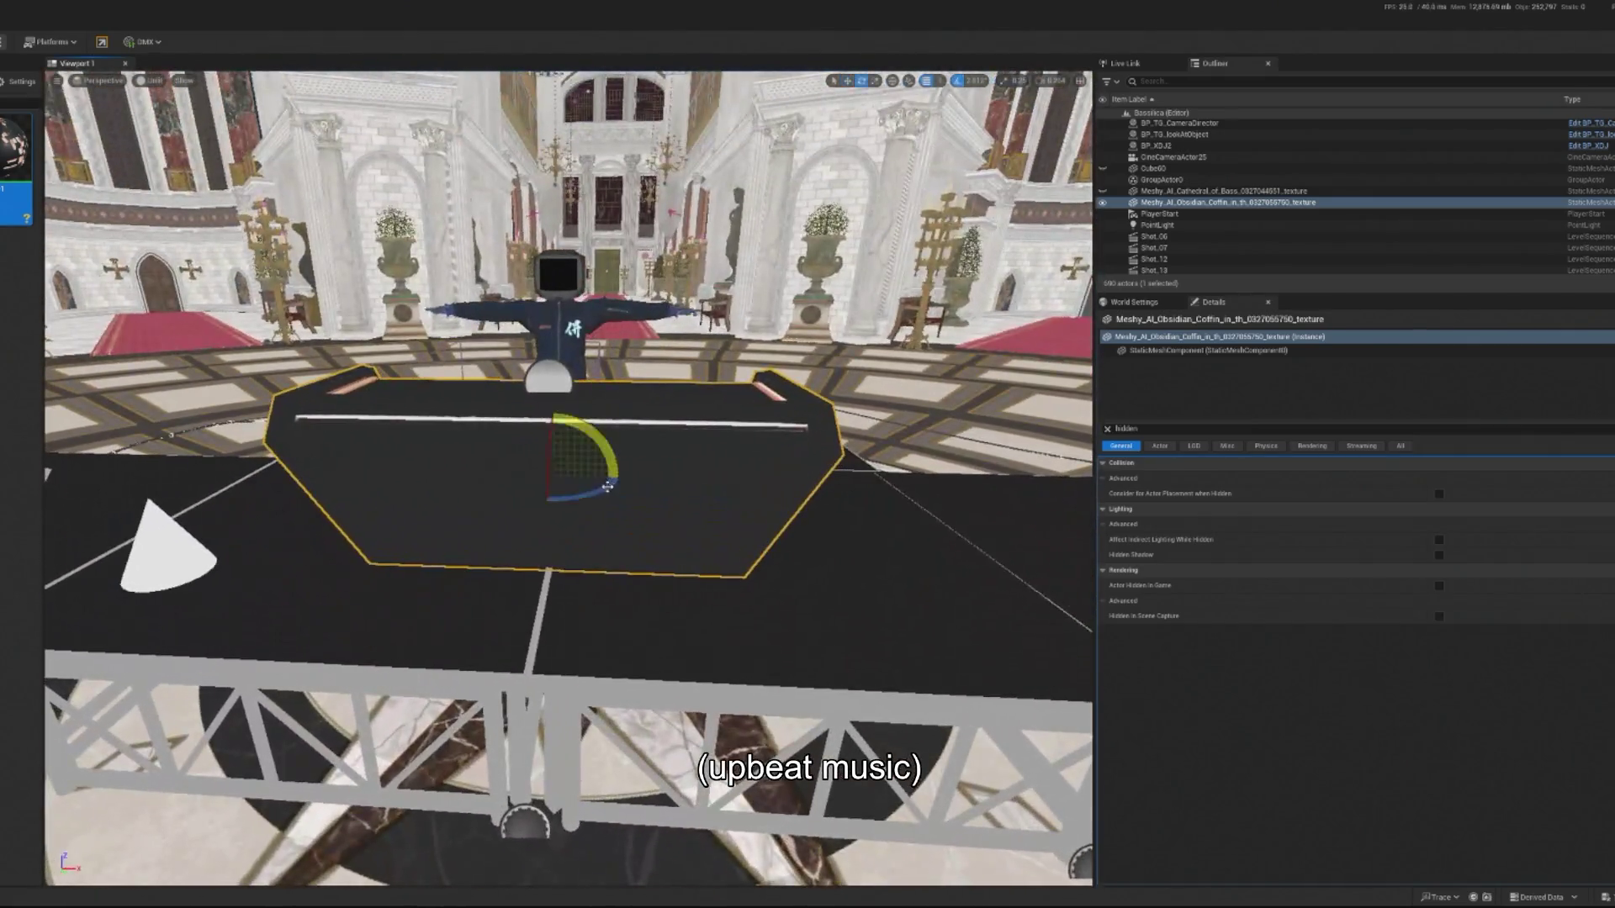
{"action": "left_click", "coordinate": [1108, 429]}
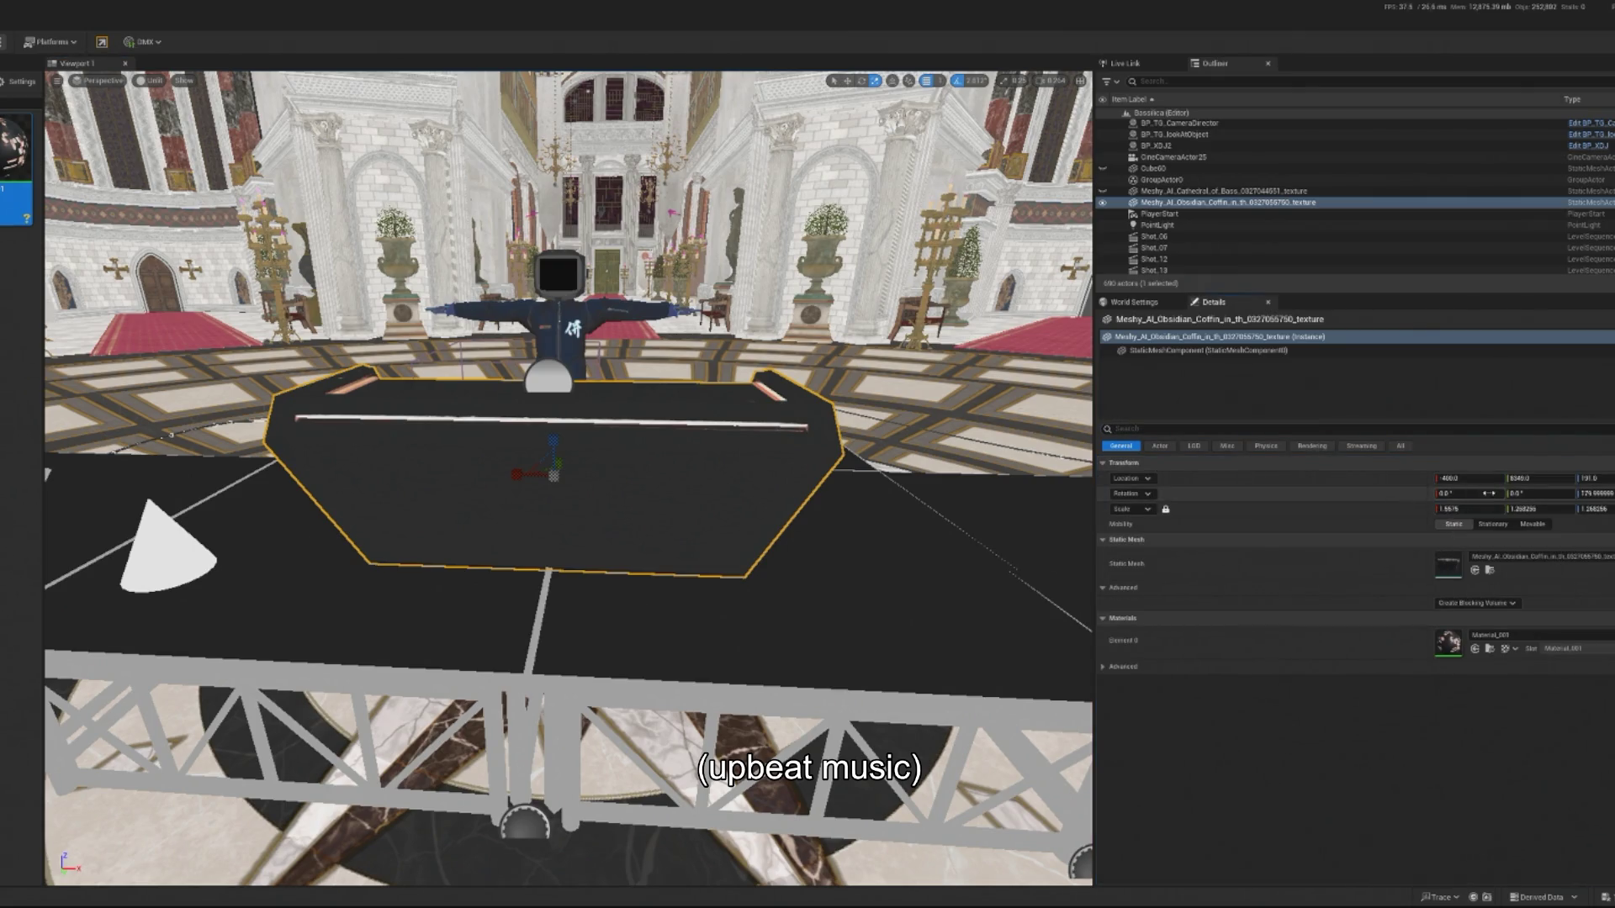
{"action": "left_click", "coordinate": [1468, 508]}
{"action": "type", "text": "1"}
{"action": "key", "text": "Return"}
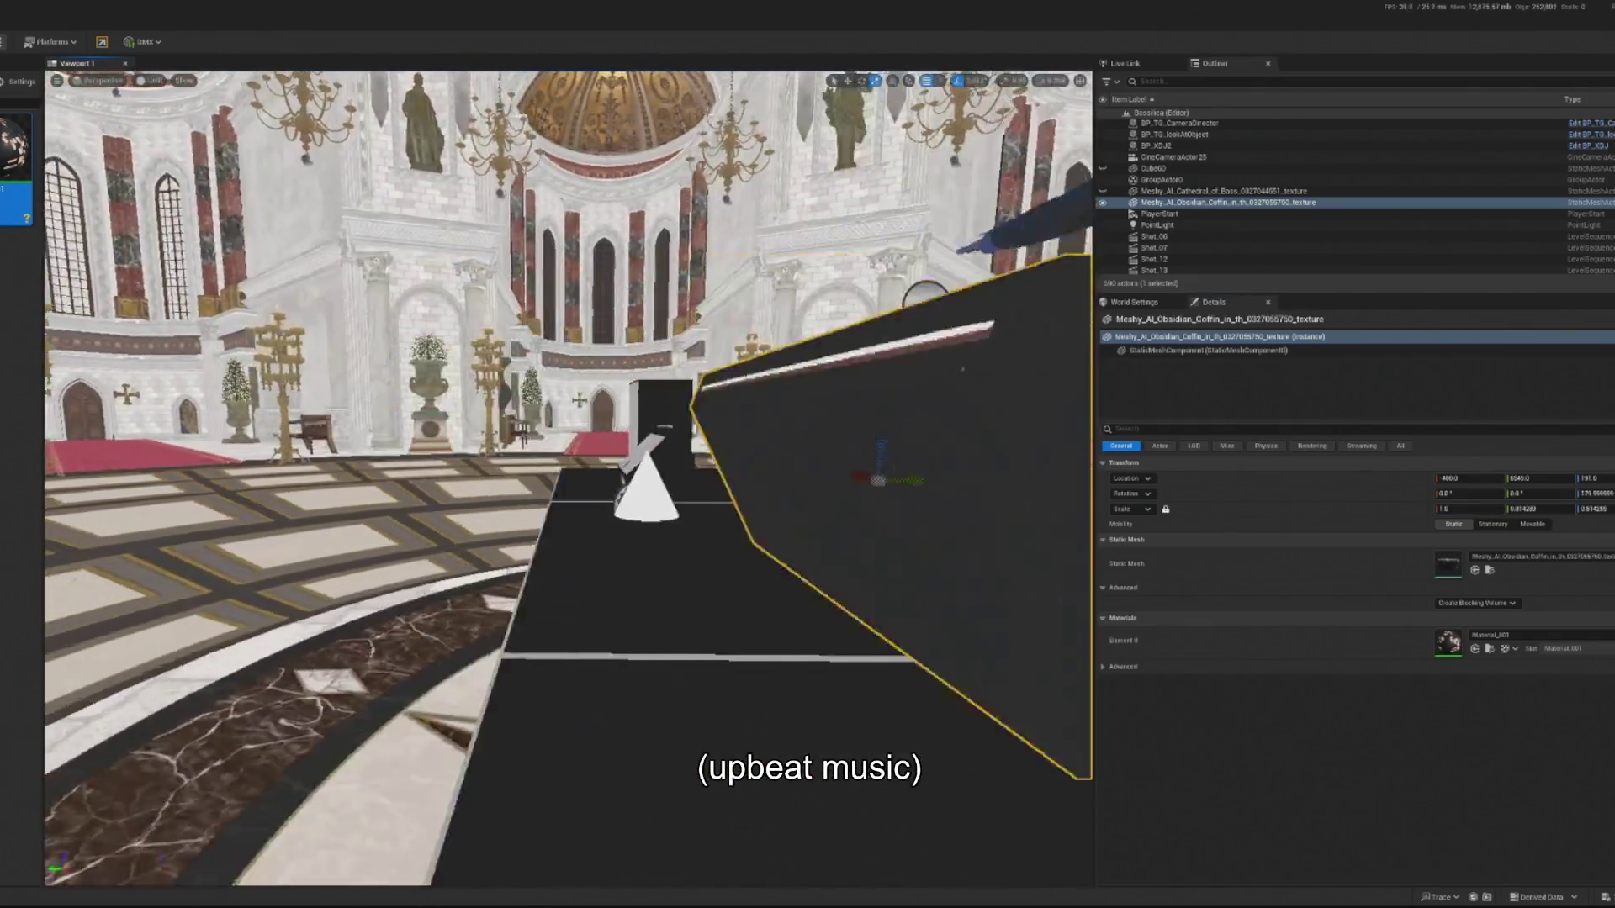
Slim the coffin console slightly and lower it onto the stage to Z 175.
{"action": "key", "text": "f"}
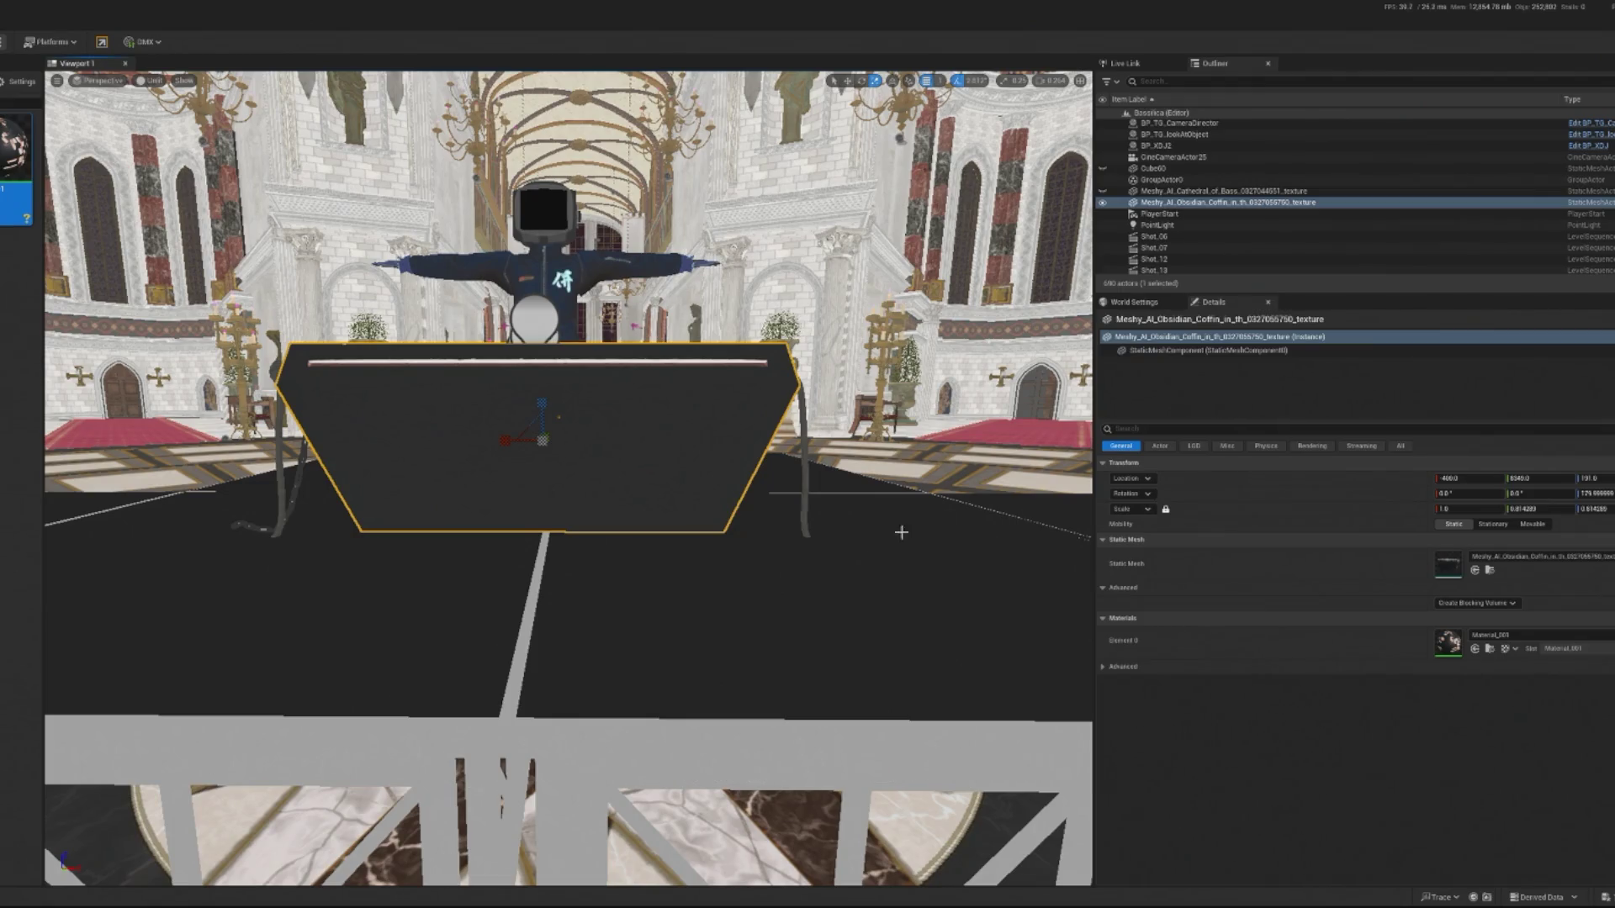
{"action": "mouse_move", "coordinate": [543, 406]}
{"action": "left_mouse_down"}
{"action": "mouse_move", "coordinate": [516, 425]}
{"action": "mouse_move", "coordinate": [538, 464]}
{"action": "mouse_move", "coordinate": [515, 475]}
{"action": "mouse_move", "coordinate": [622, 439]}
{"action": "mouse_move", "coordinate": [607, 442]}
{"action": "left_mouse_up"}
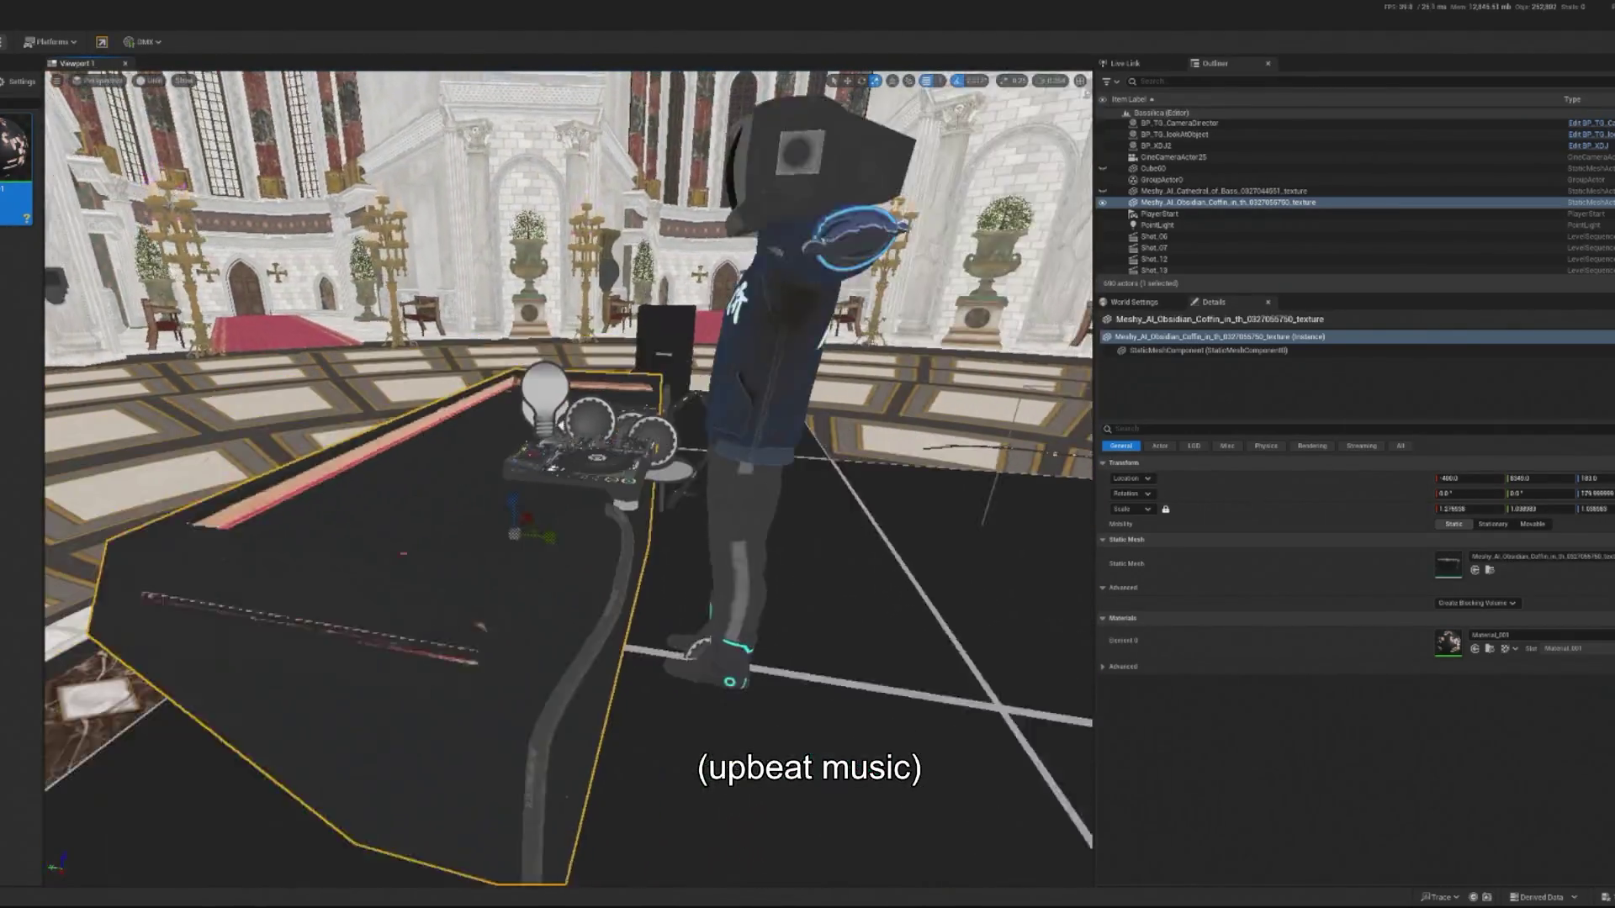
{"action": "scroll", "coordinate": [557, 392], "scroll_direction": "up", "scroll_amount": 3}
{"action": "left_click_drag", "start_coordinate": [554, 407], "coordinate": [546, 414]}
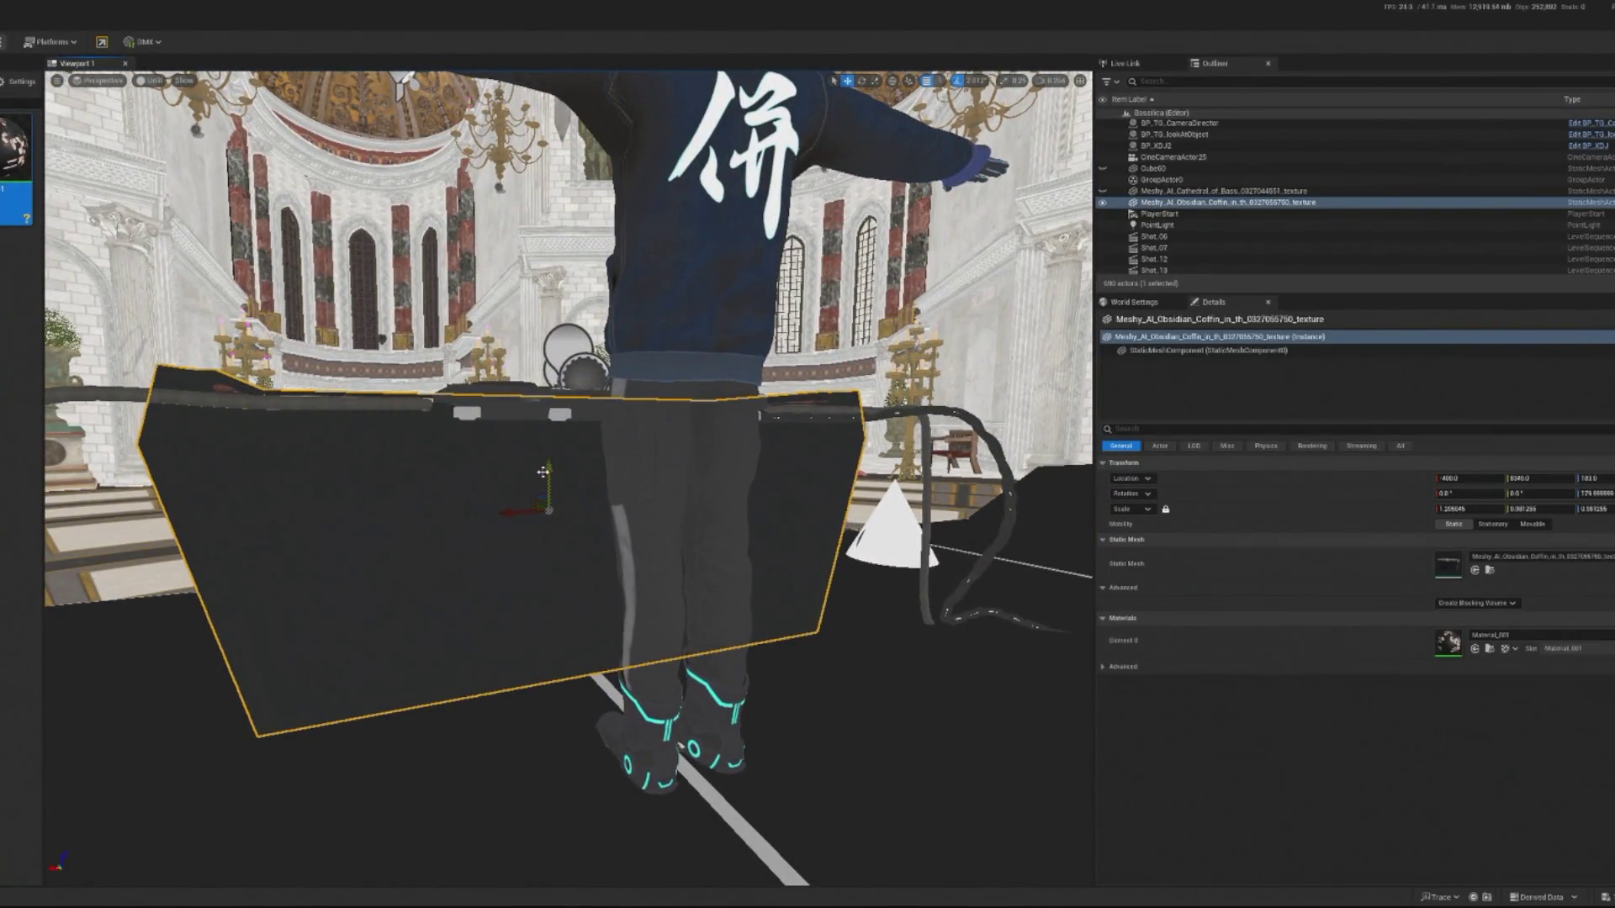
{"action": "mouse_move", "coordinate": [542, 473]}
{"action": "left_mouse_down"}
{"action": "mouse_move", "coordinate": [535, 501]}
{"action": "mouse_move", "coordinate": [554, 500]}
{"action": "mouse_move", "coordinate": [504, 504]}
{"action": "mouse_move", "coordinate": [648, 555]}
{"action": "mouse_move", "coordinate": [547, 566]}
{"action": "mouse_move", "coordinate": [740, 555]}
{"action": "left_mouse_up"}
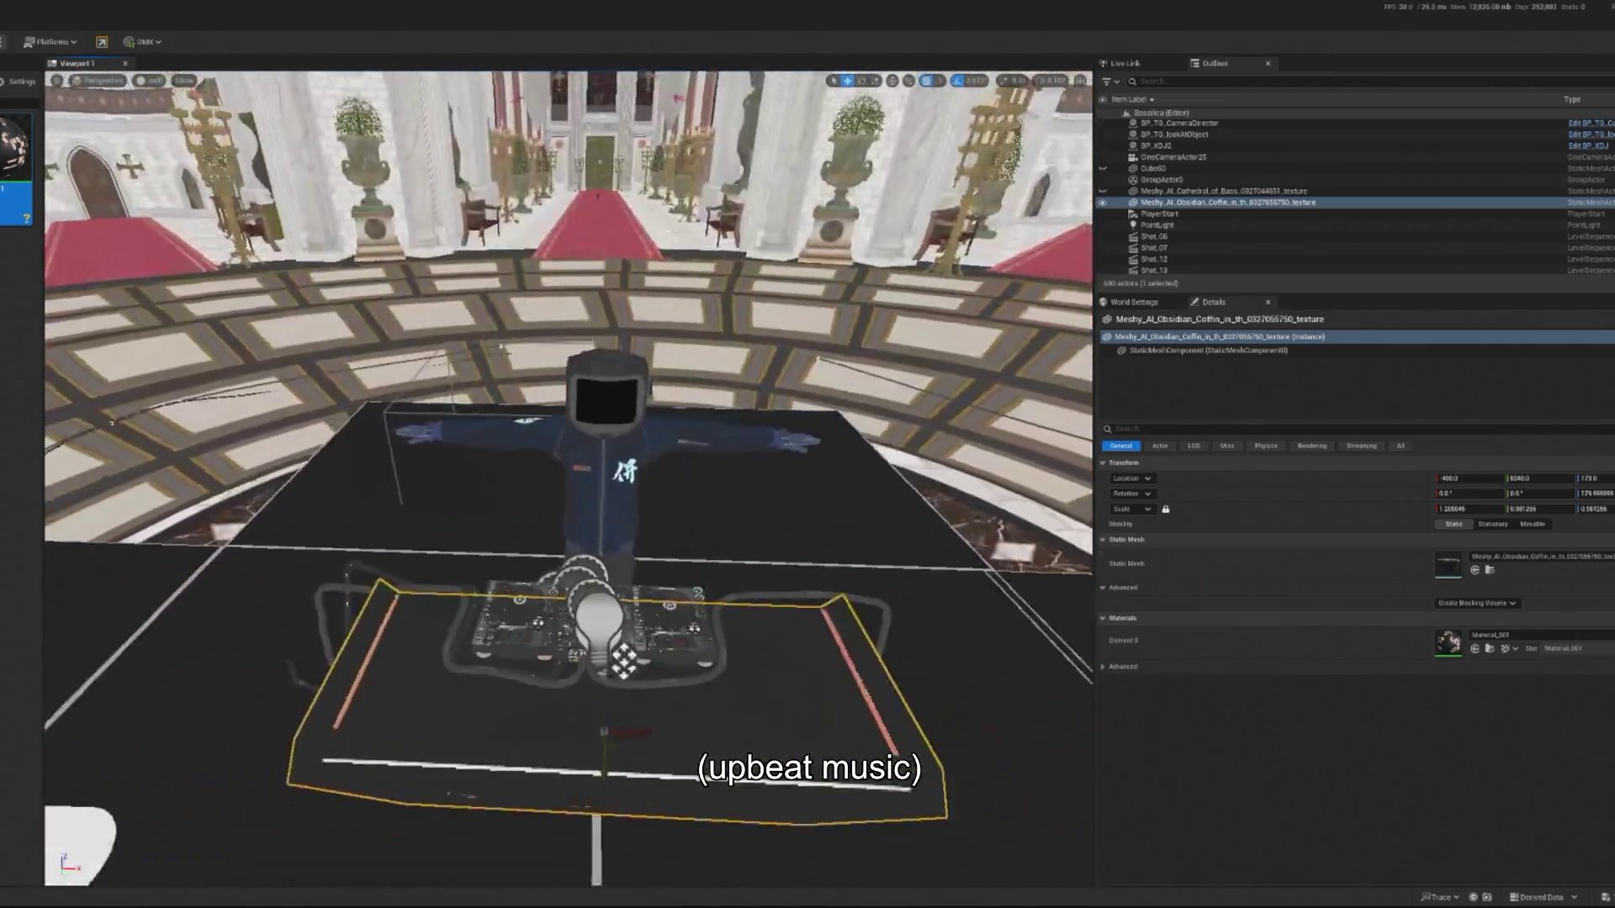
Orbit around the coffin console and select the stage truss BP_Stage_V3.
{"action": "key", "text": "e"}
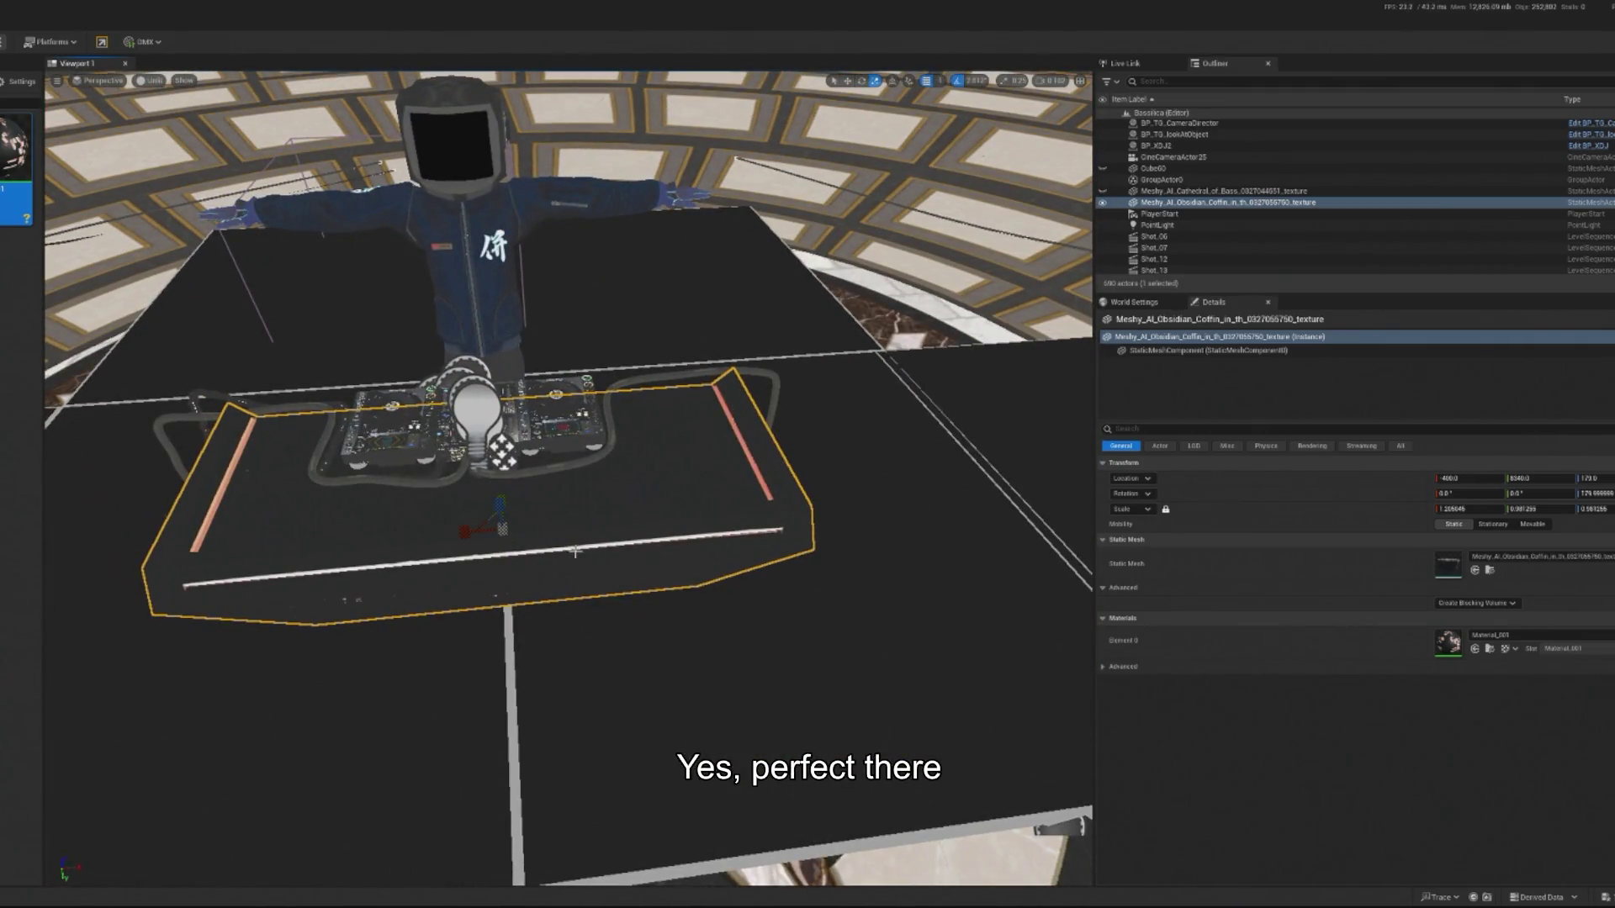
{"action": "left_click_drag", "start_coordinate": [719, 499], "coordinate": [720, 500]}
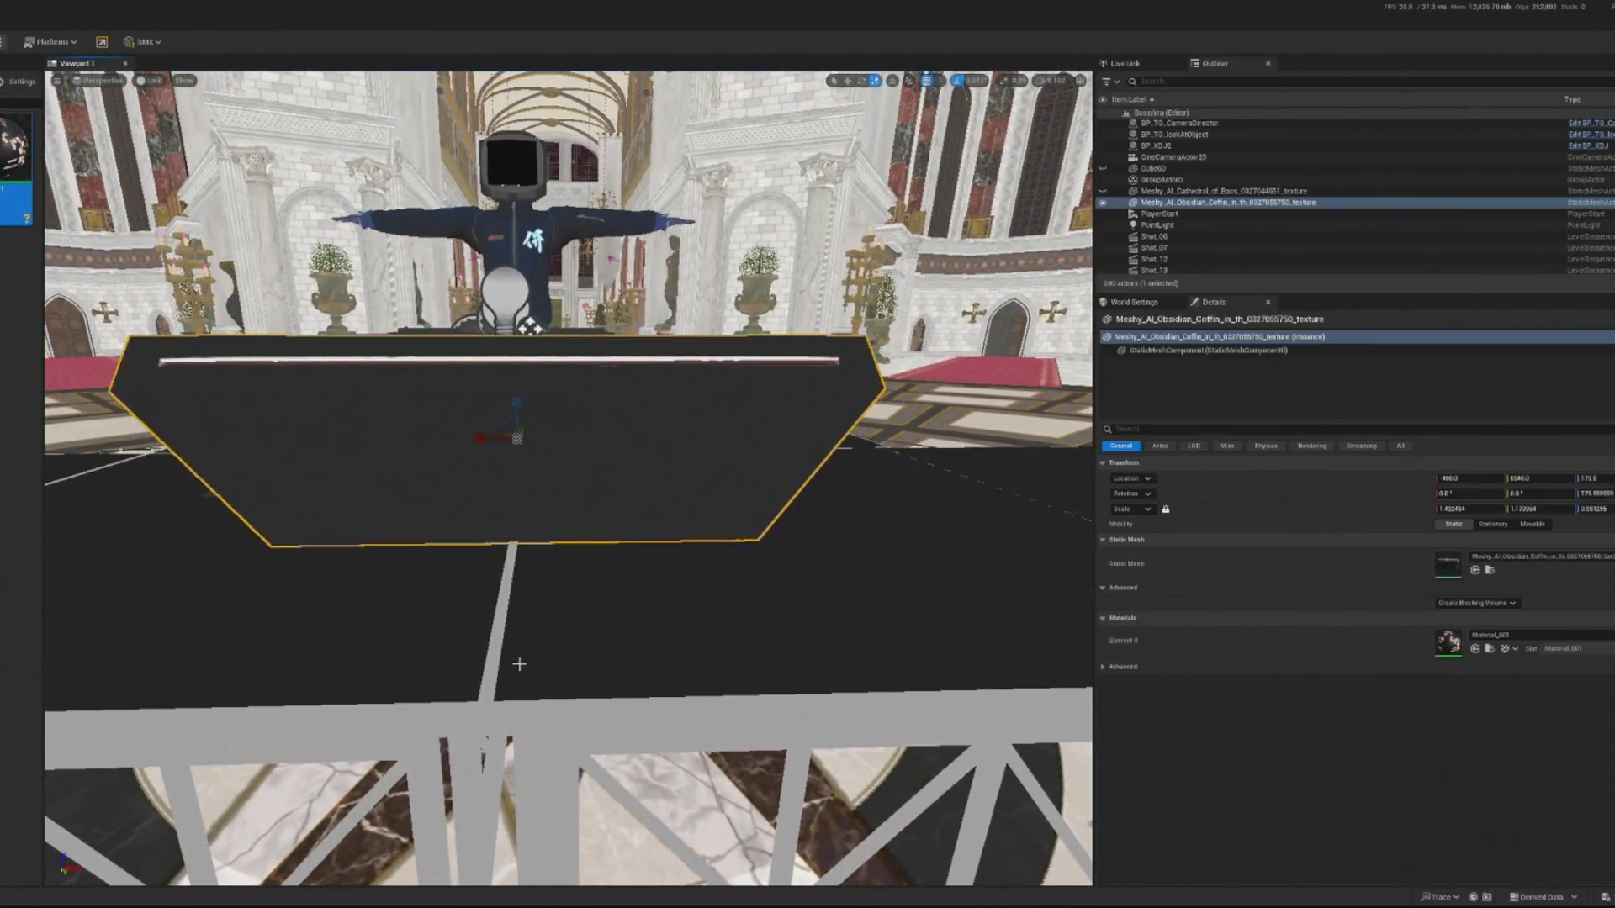
{"action": "left_click", "coordinate": [509, 670]}
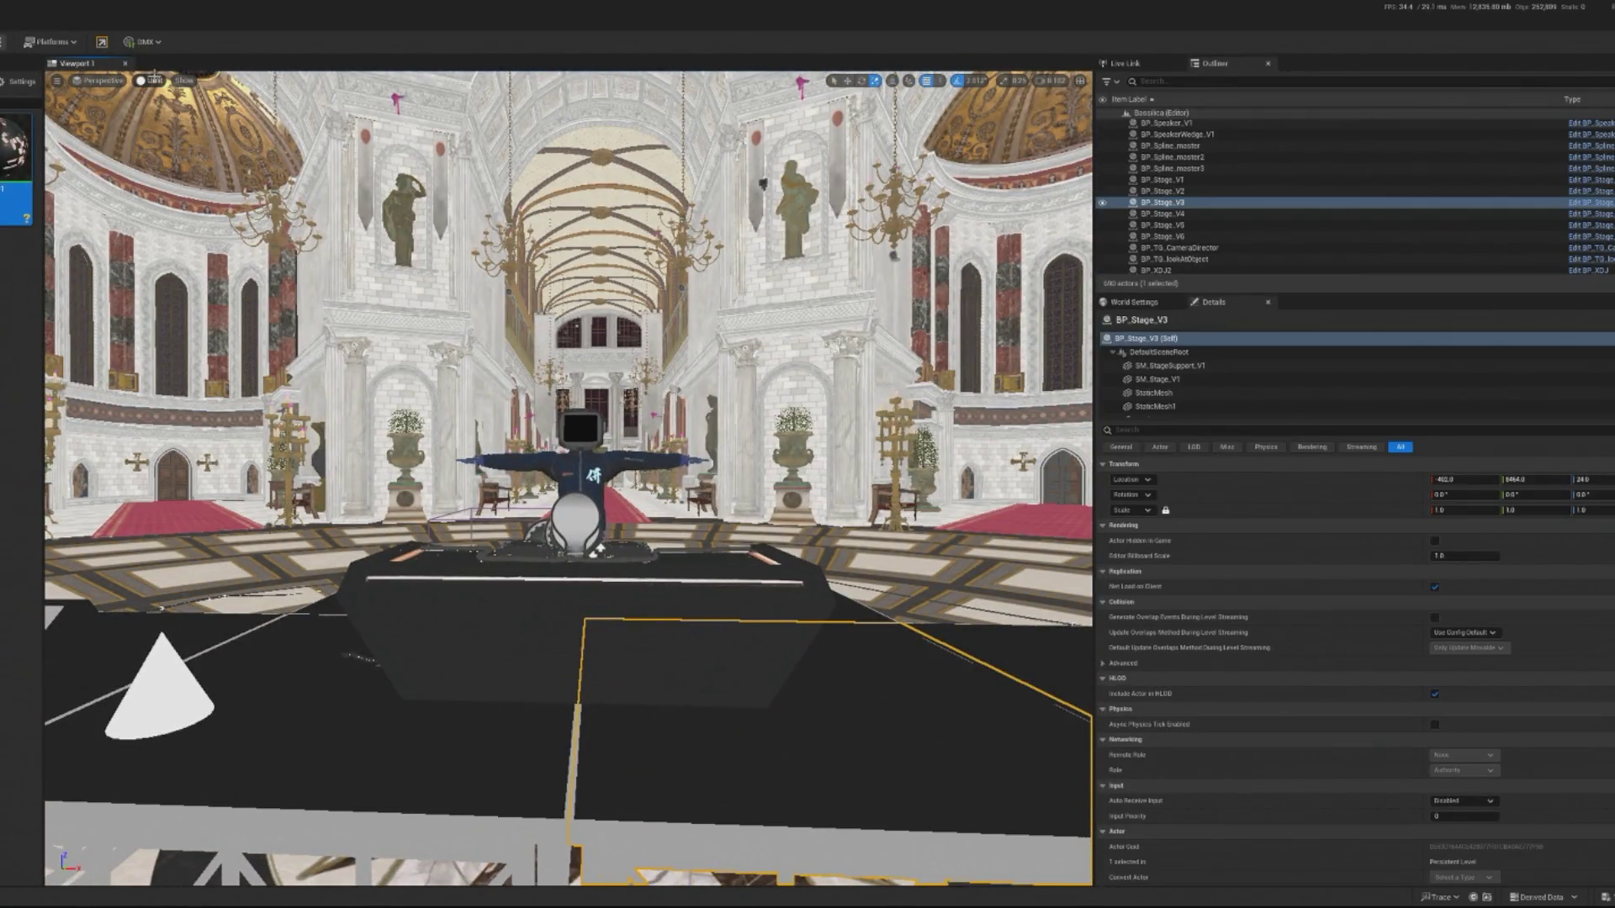
Switch to Lit shading, raise SpotLight20's intensity to about 87.81 cd, then play the level.
{"action": "left_click", "coordinate": [174, 125]}
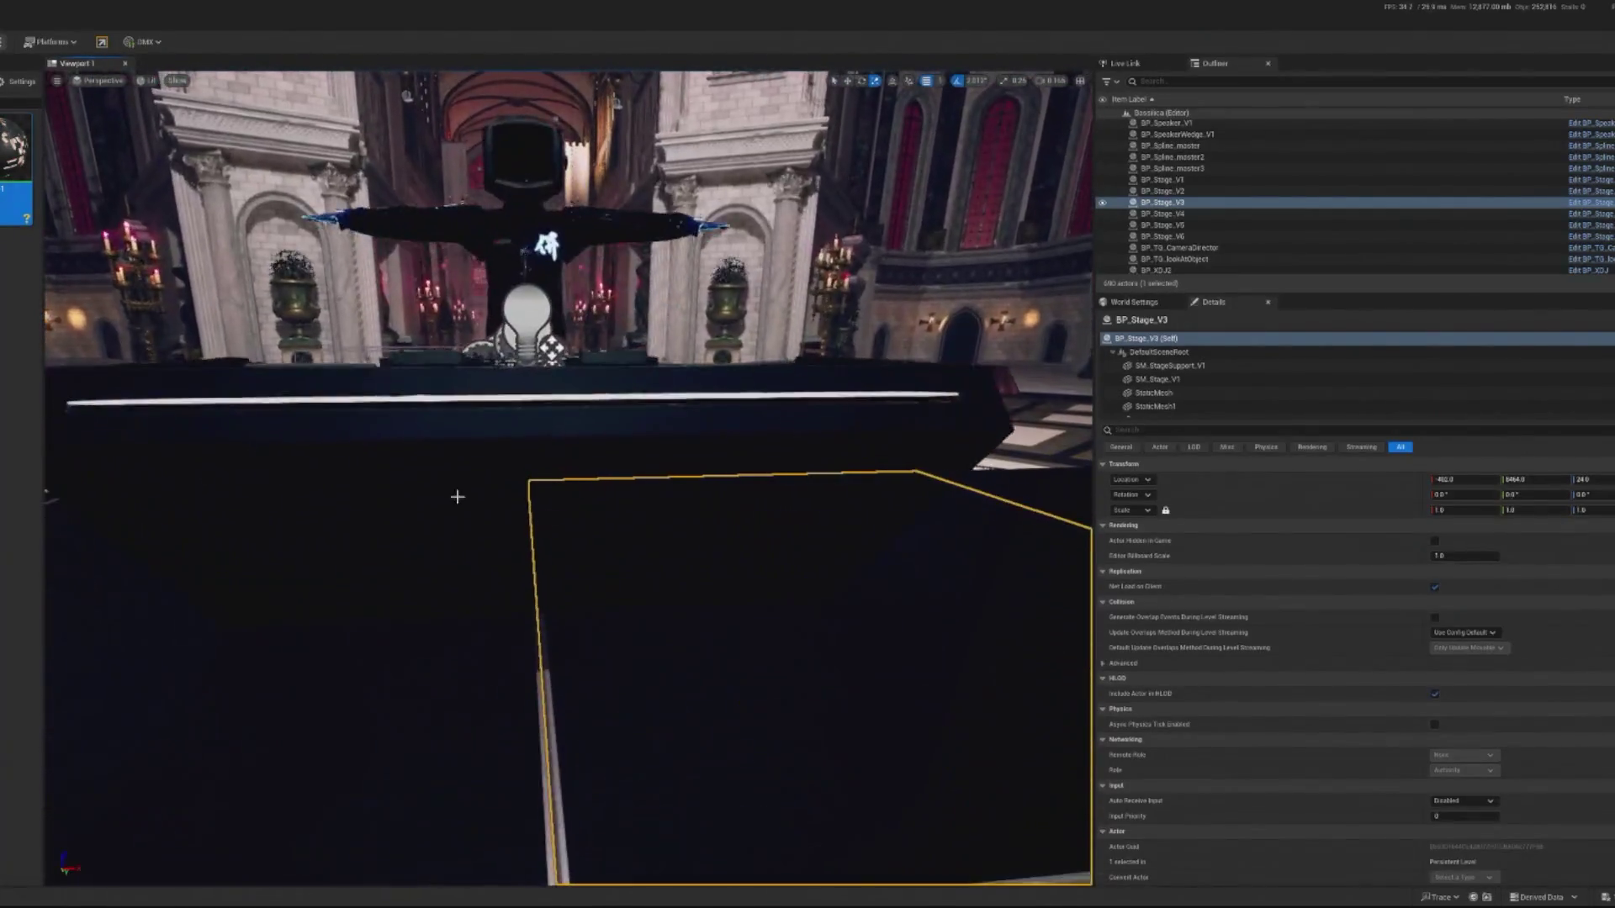
{"action": "mouse_move", "coordinate": [458, 496]}
{"action": "left_mouse_down"}
{"action": "mouse_move", "coordinate": [591, 780]}
{"action": "mouse_move", "coordinate": [752, 787]}
{"action": "mouse_move", "coordinate": [824, 419]}
{"action": "left_mouse_up"}
{"action": "left_click", "coordinate": [639, 782]}
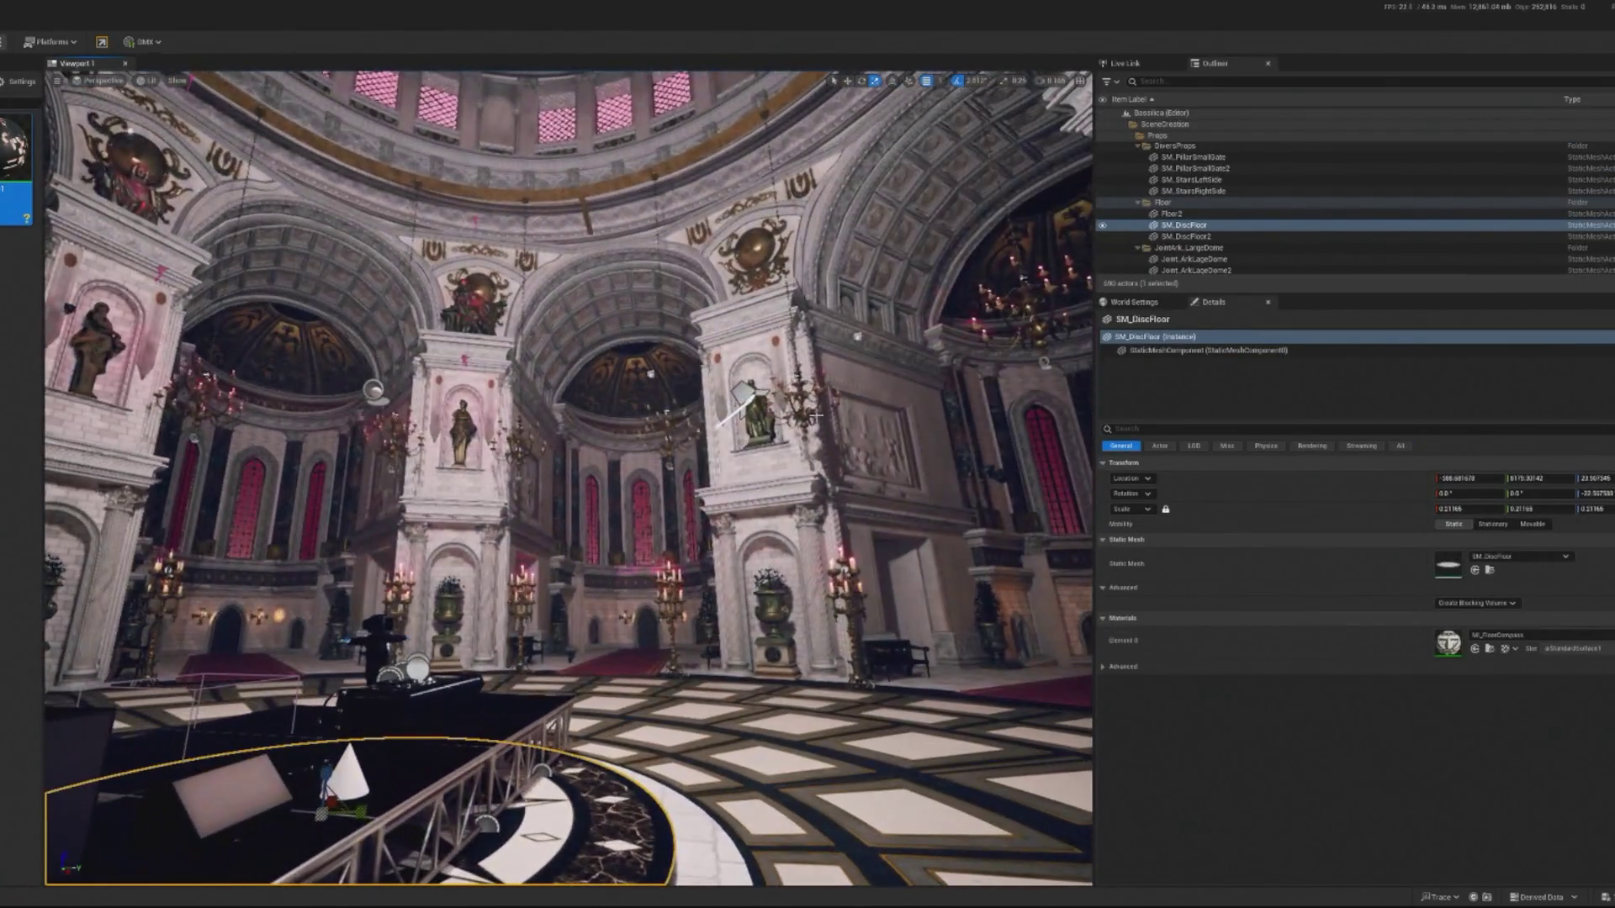
{"action": "left_click", "coordinate": [741, 393]}
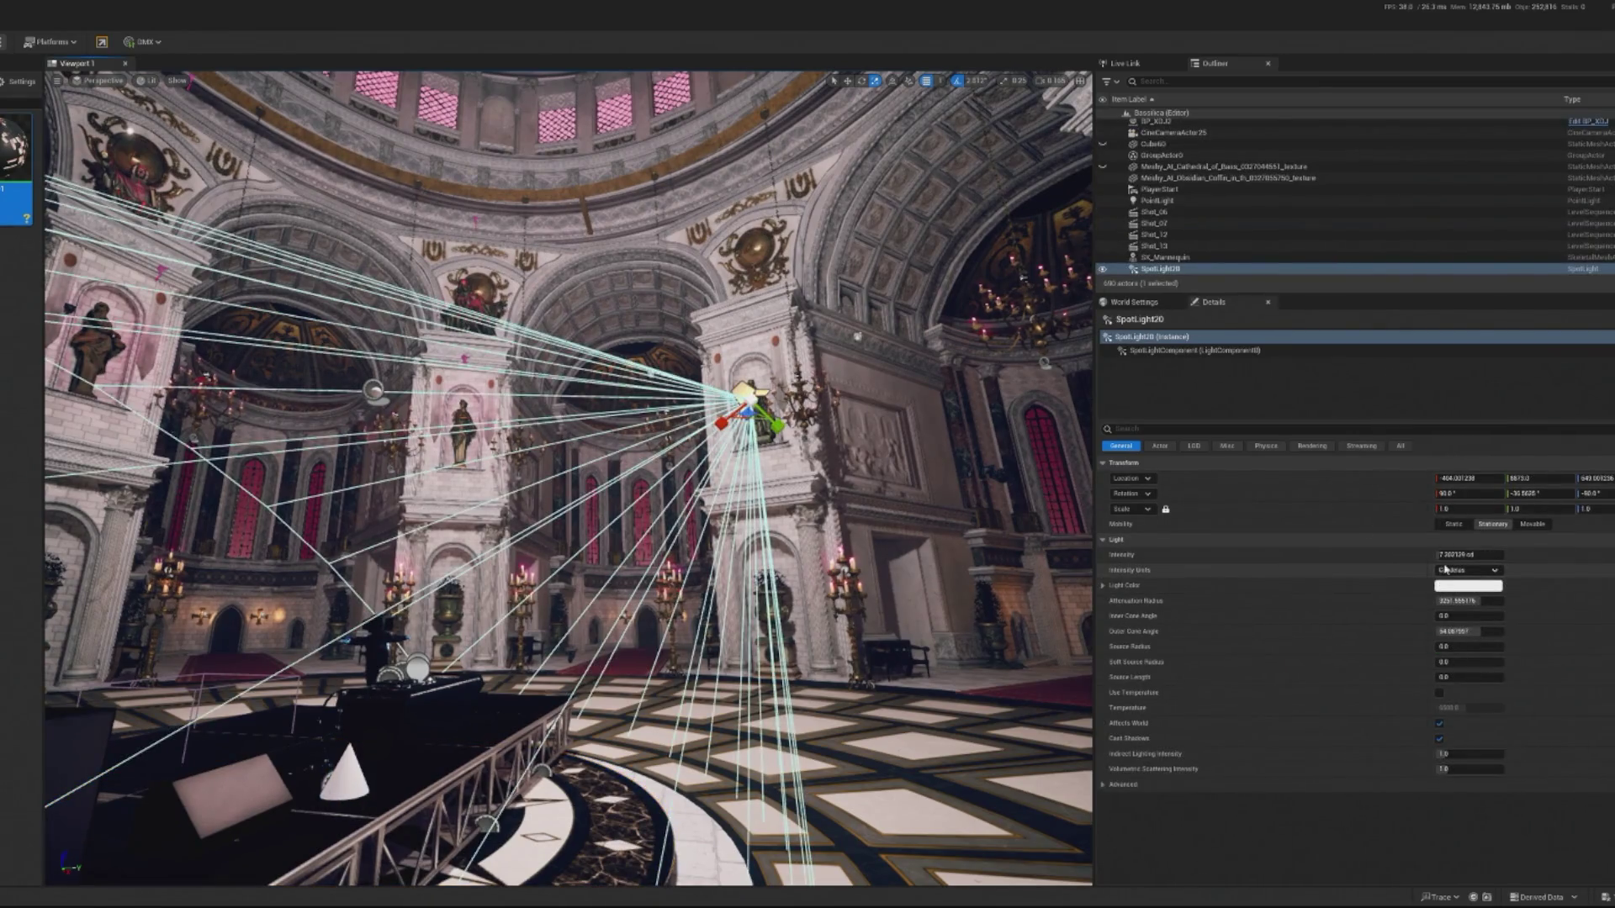
{"action": "left_click_drag", "start_coordinate": [1467, 555], "coordinate": [1564, 555]}
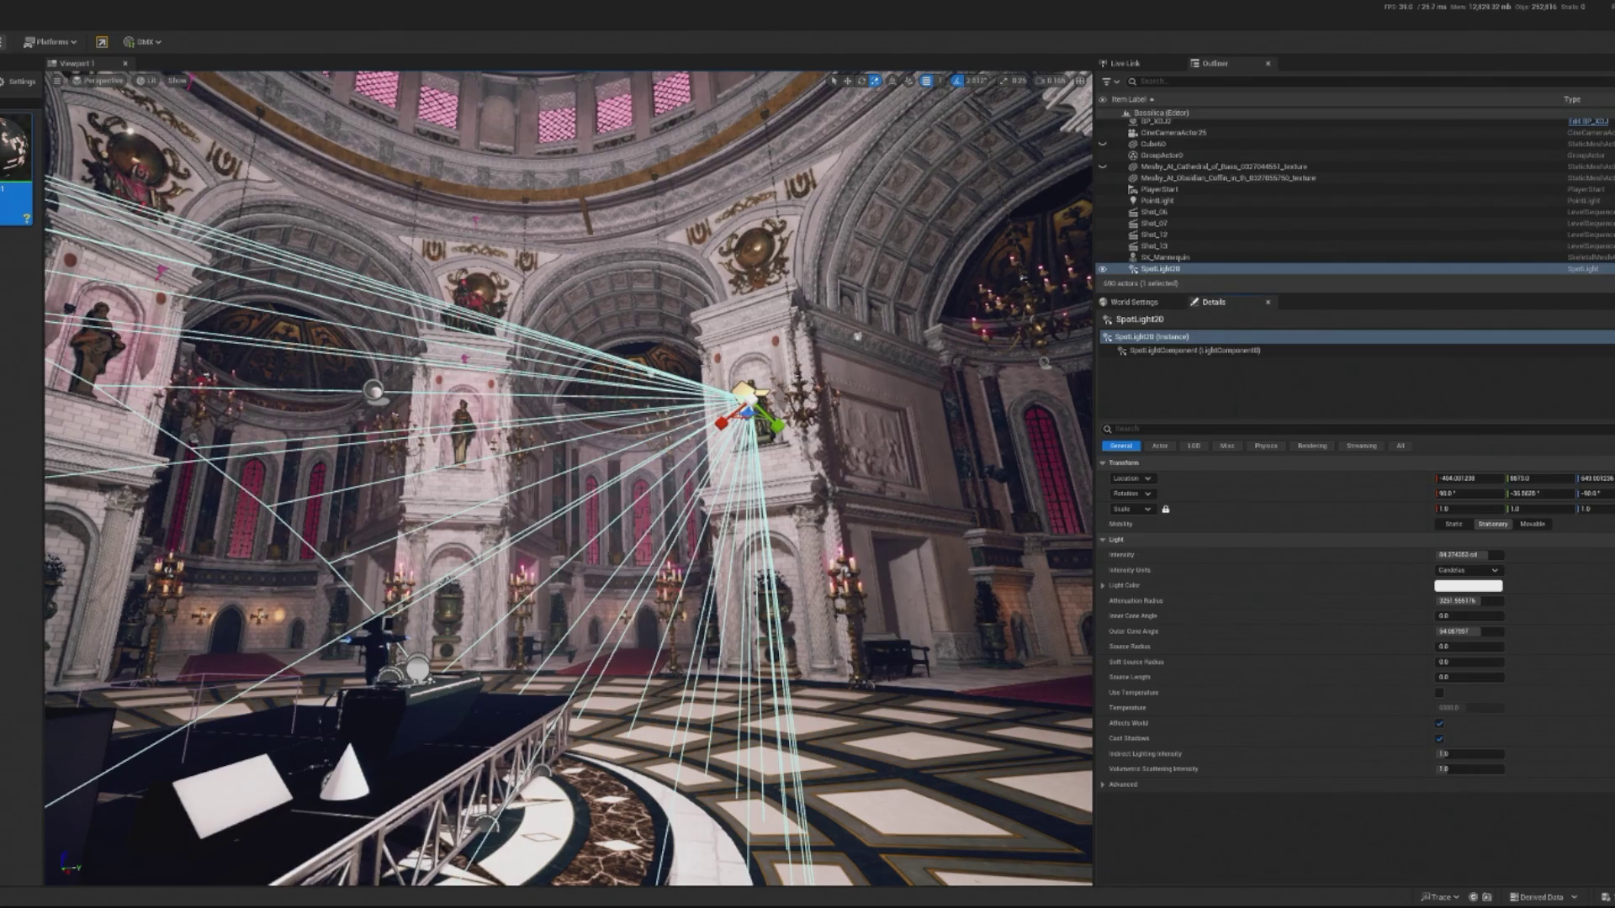
{"action": "key", "text": "alt+p"}
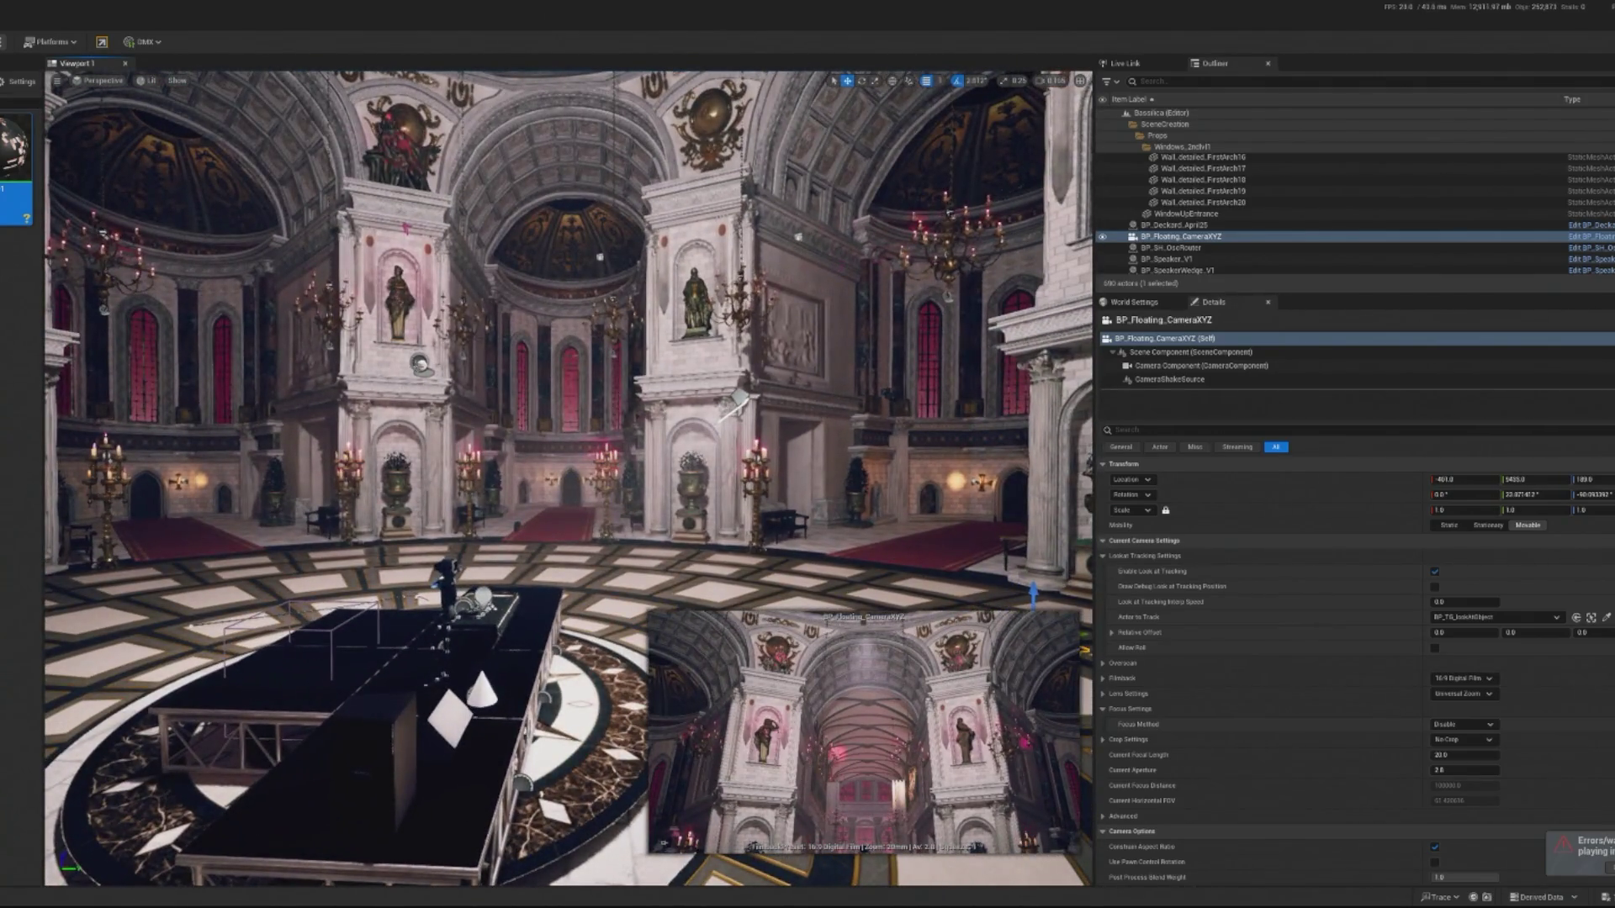
Lower the look-at sphere BP_TG_lookAtObject2 and make BP_Floating_CameraXYZ track it.
{"action": "left_click", "coordinate": [420, 365]}
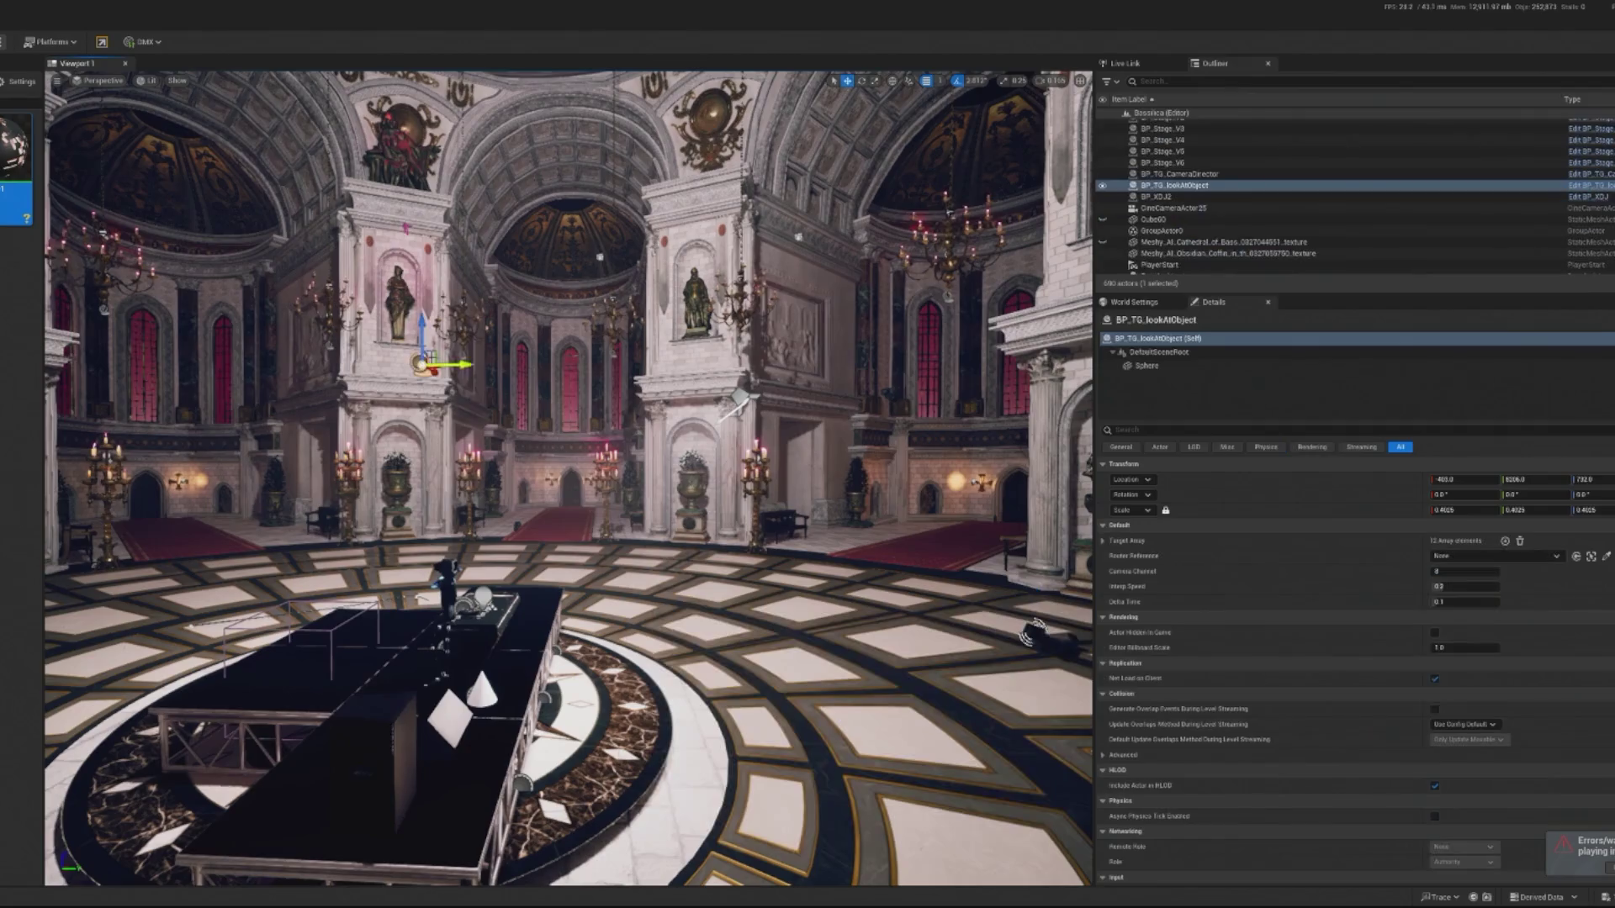
{"action": "left_click_drag", "start_coordinate": [422, 386], "coordinate": [422, 504]}
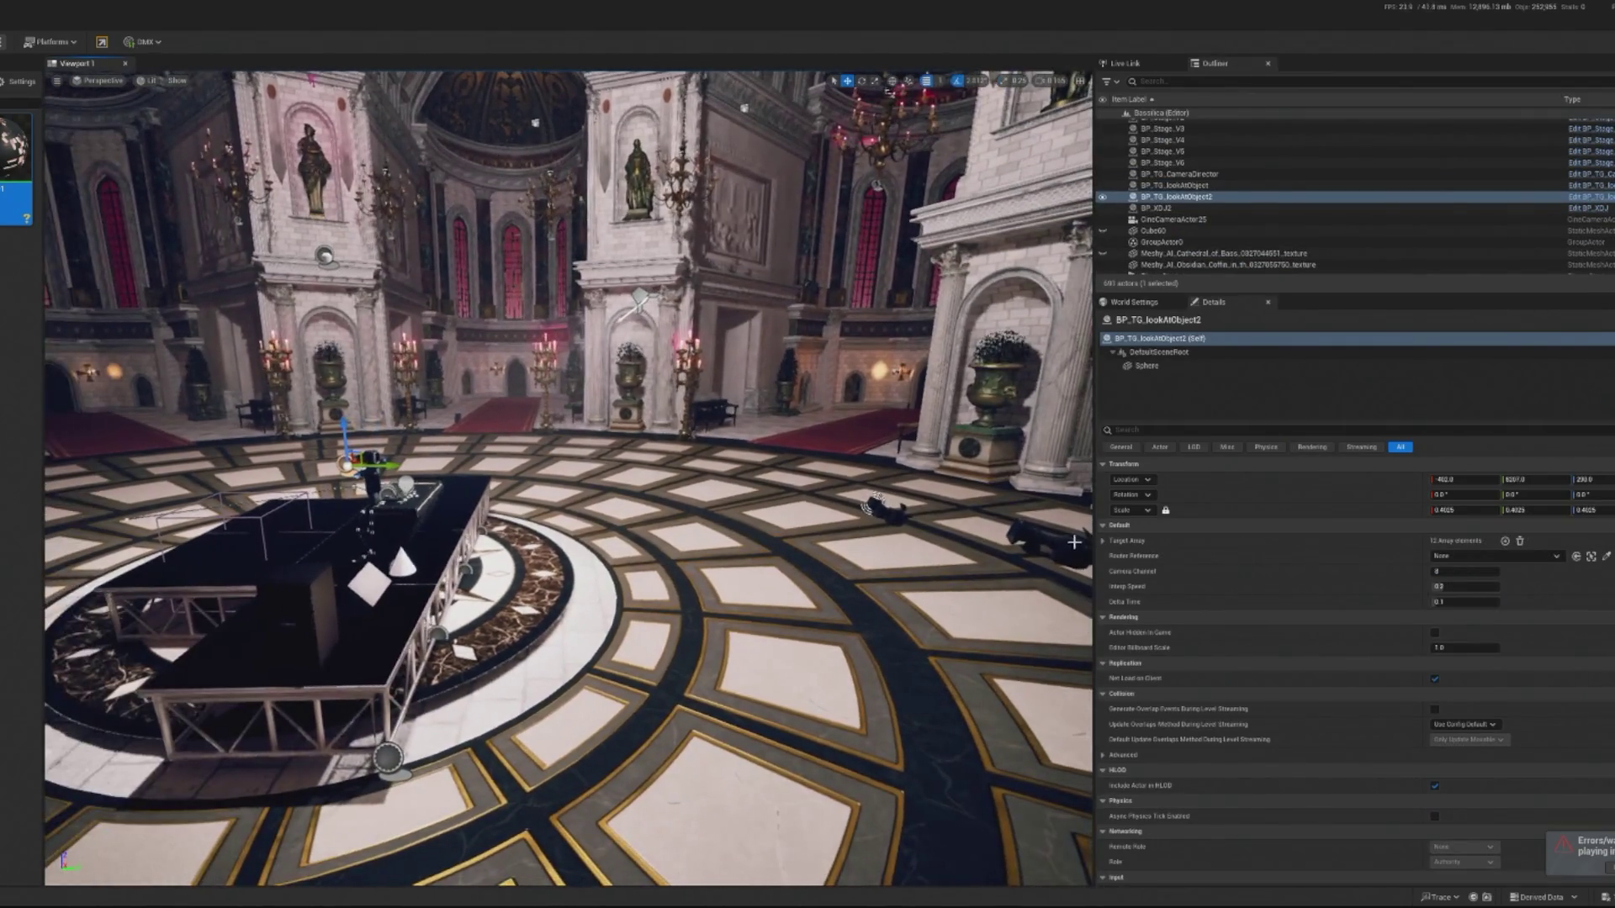
{"action": "left_click", "coordinate": [1043, 542]}
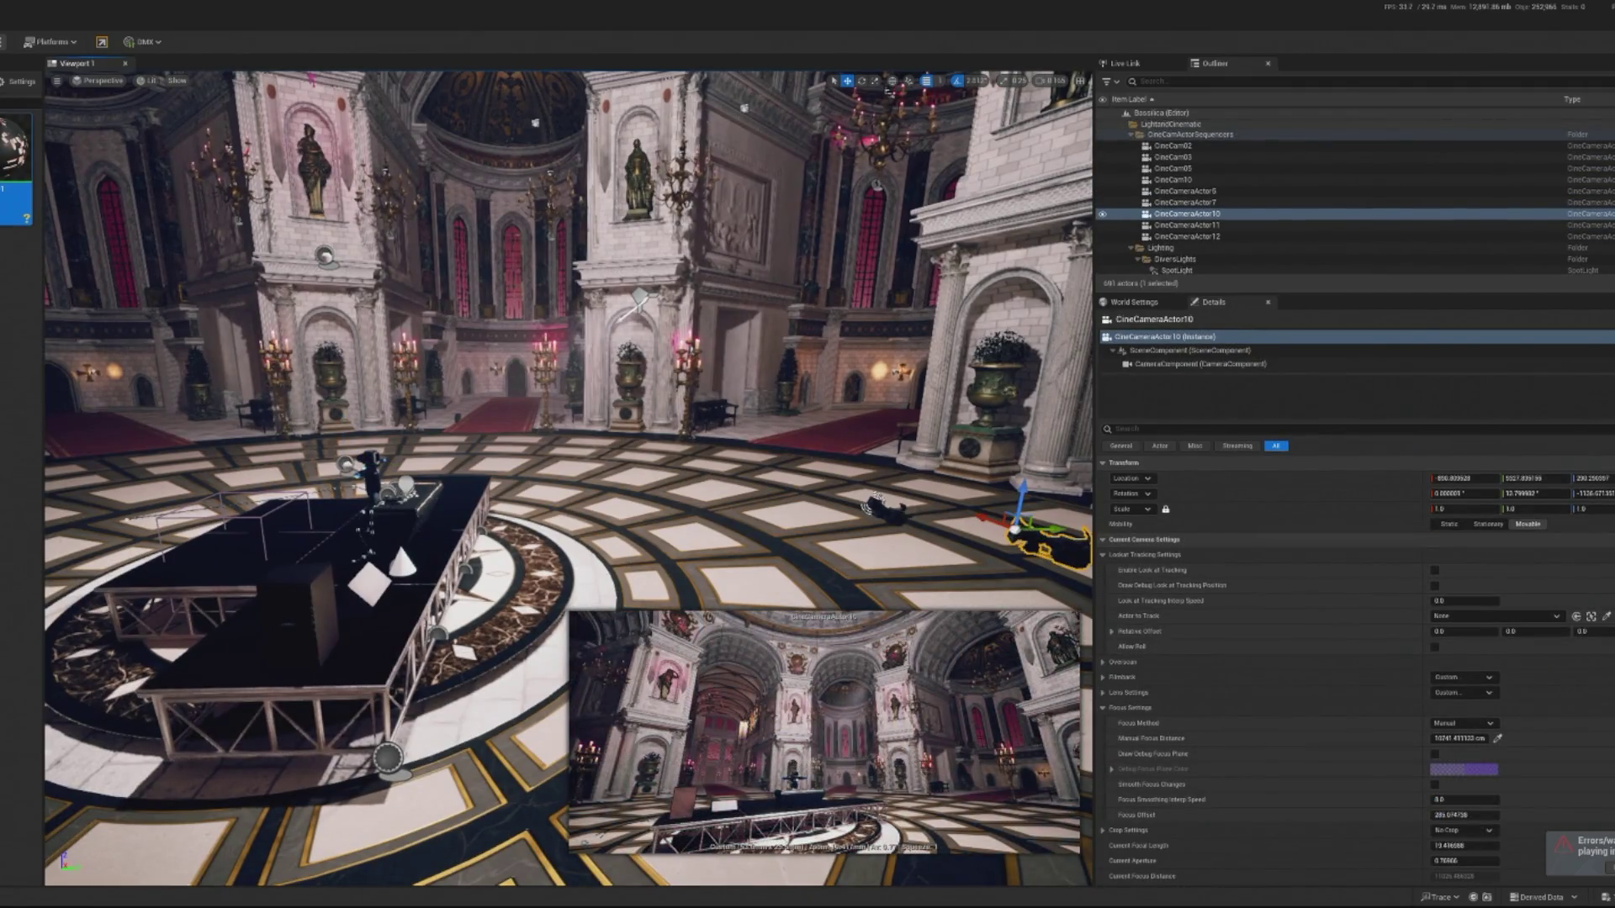
{"action": "left_click", "coordinate": [878, 504]}
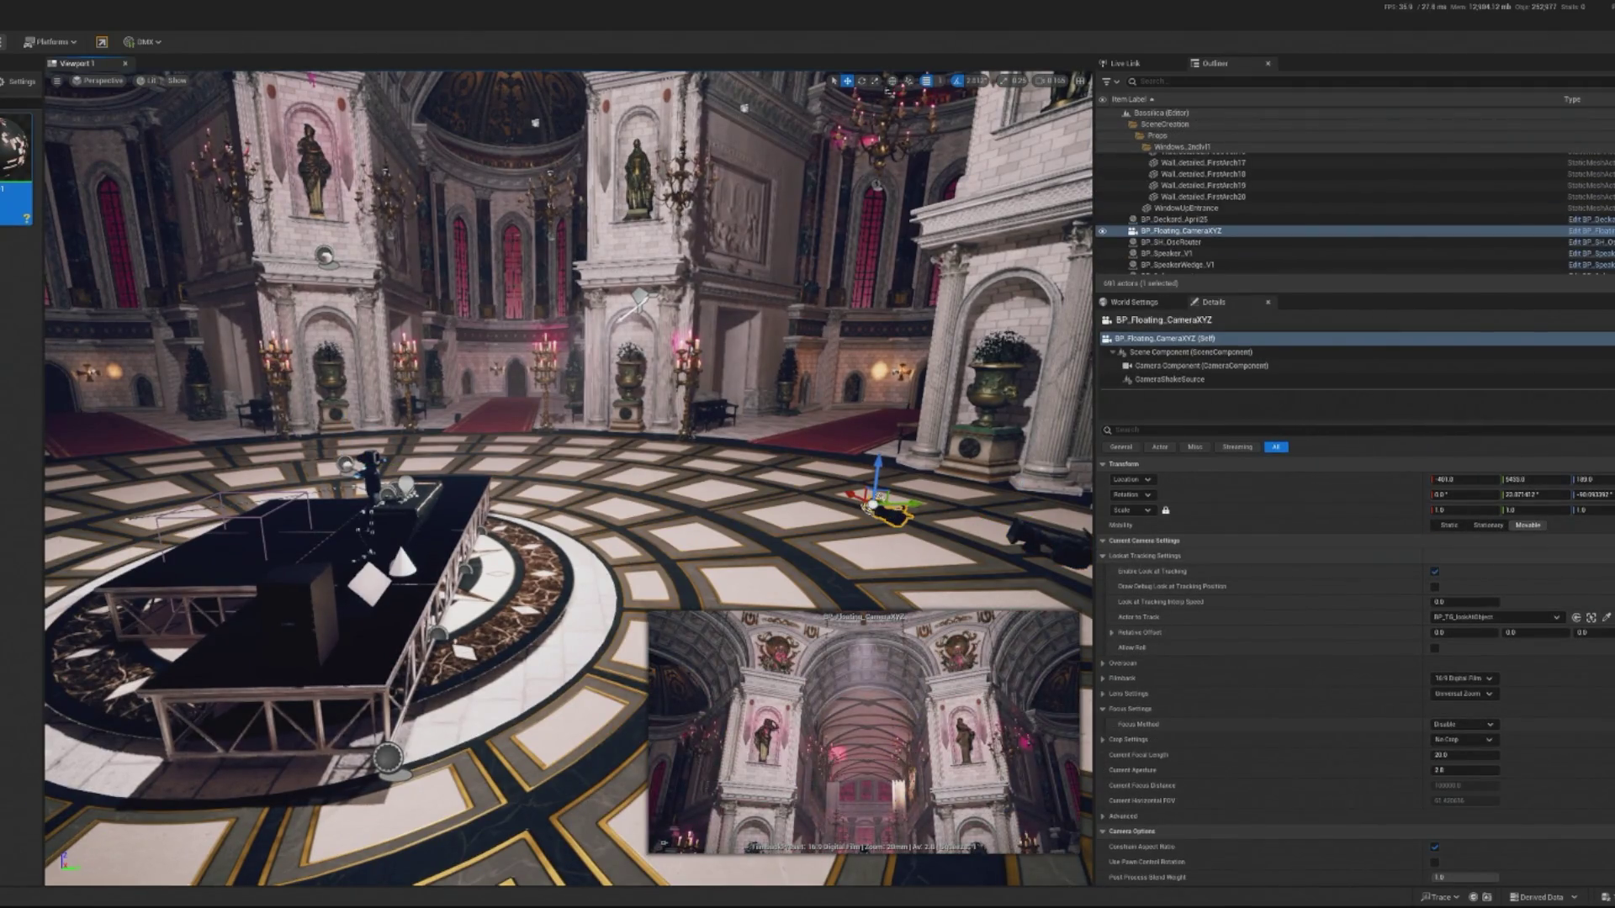
{"action": "left_click", "coordinate": [1605, 617]}
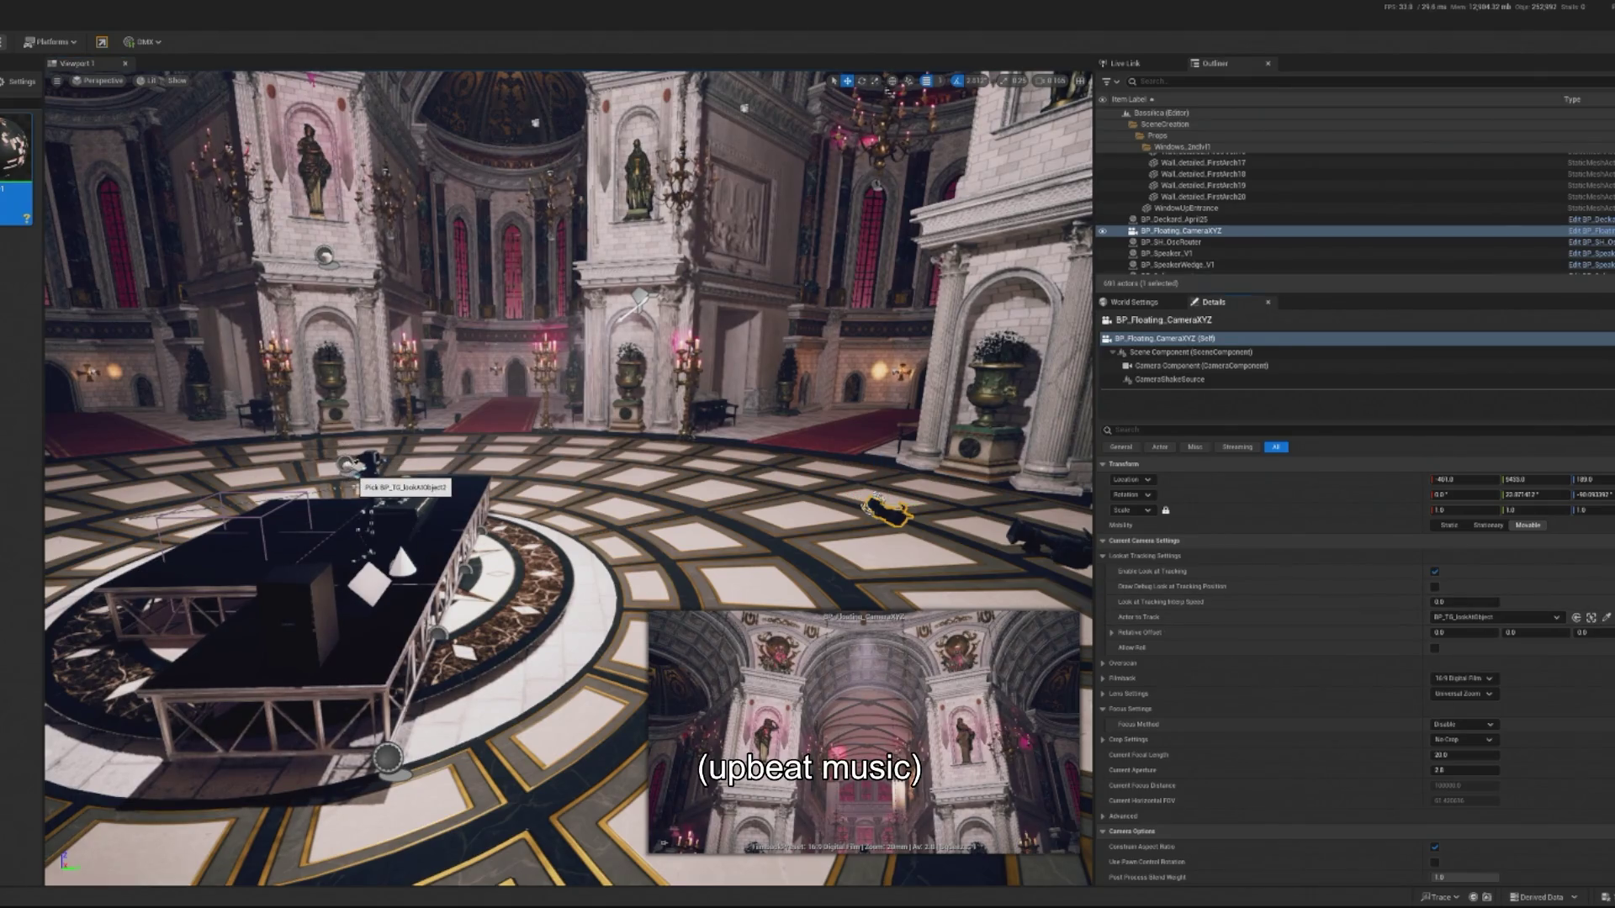
{"action": "left_click", "coordinate": [350, 464]}
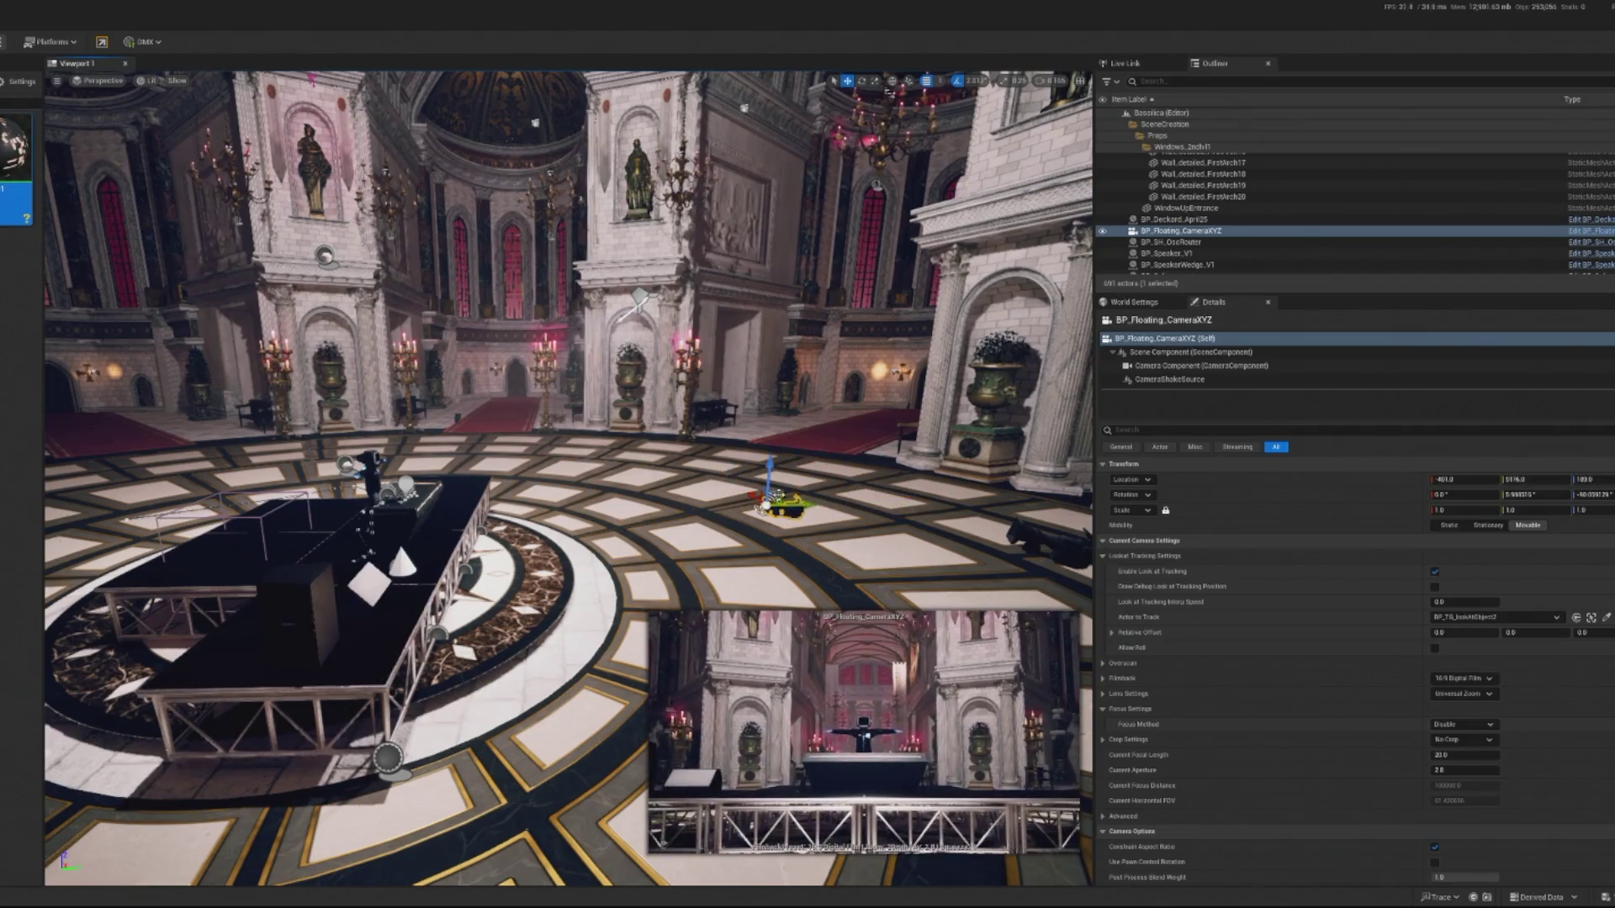
Reposition the floating camera and look-at sphere, and lengthen the camera's focal length.
{"action": "left_click_drag", "start_coordinate": [767, 476], "coordinate": [762, 447]}
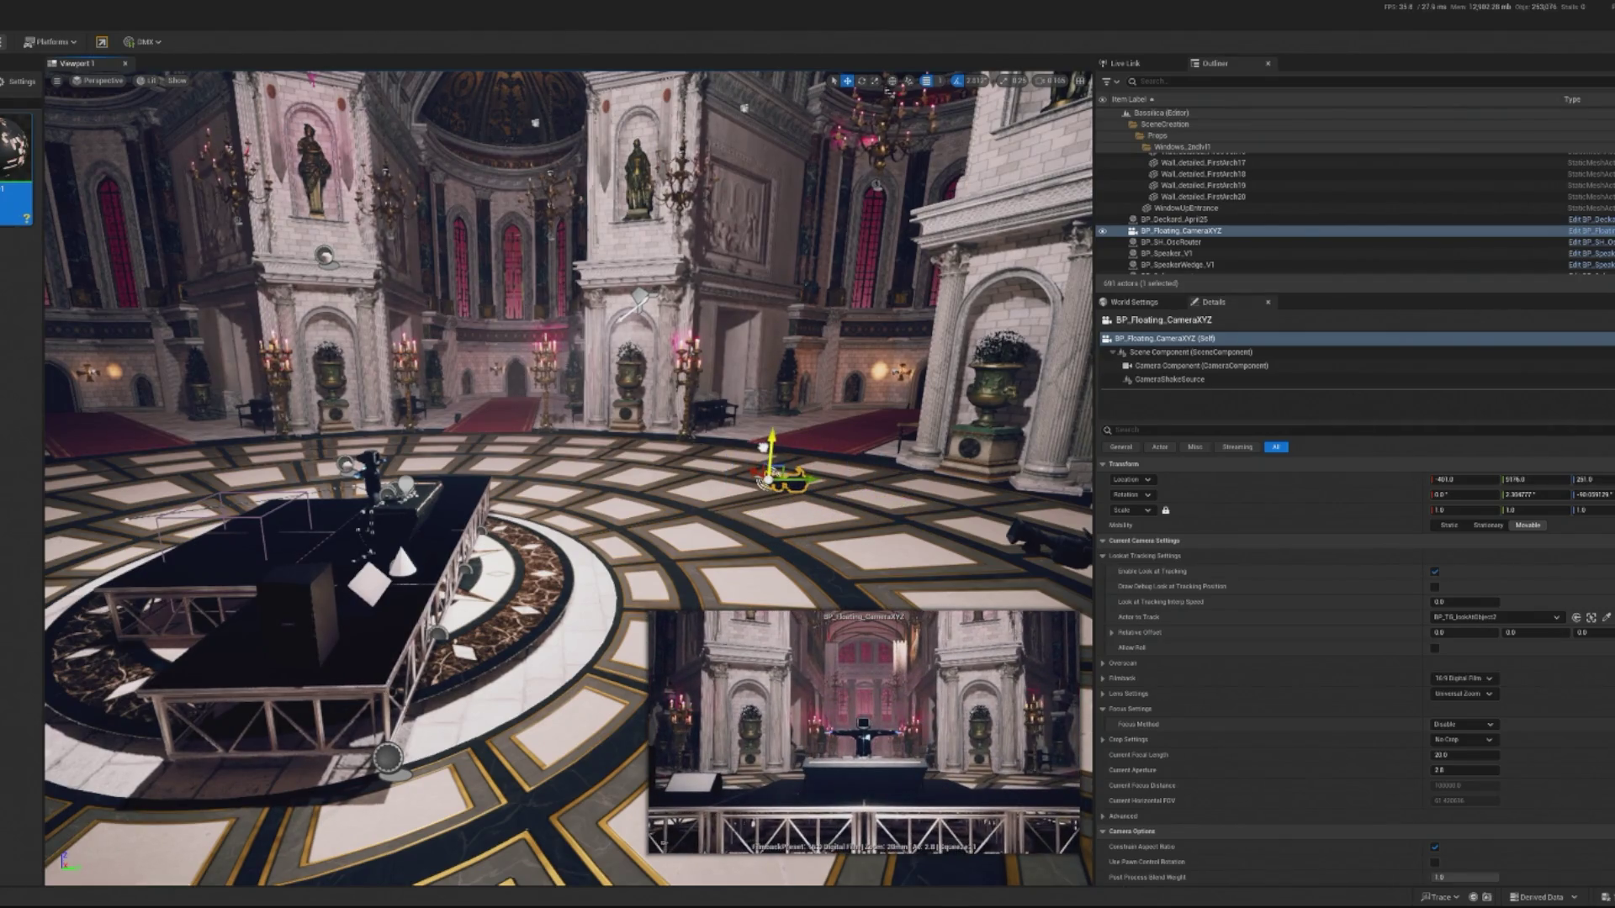
{"action": "left_click", "coordinate": [346, 462]}
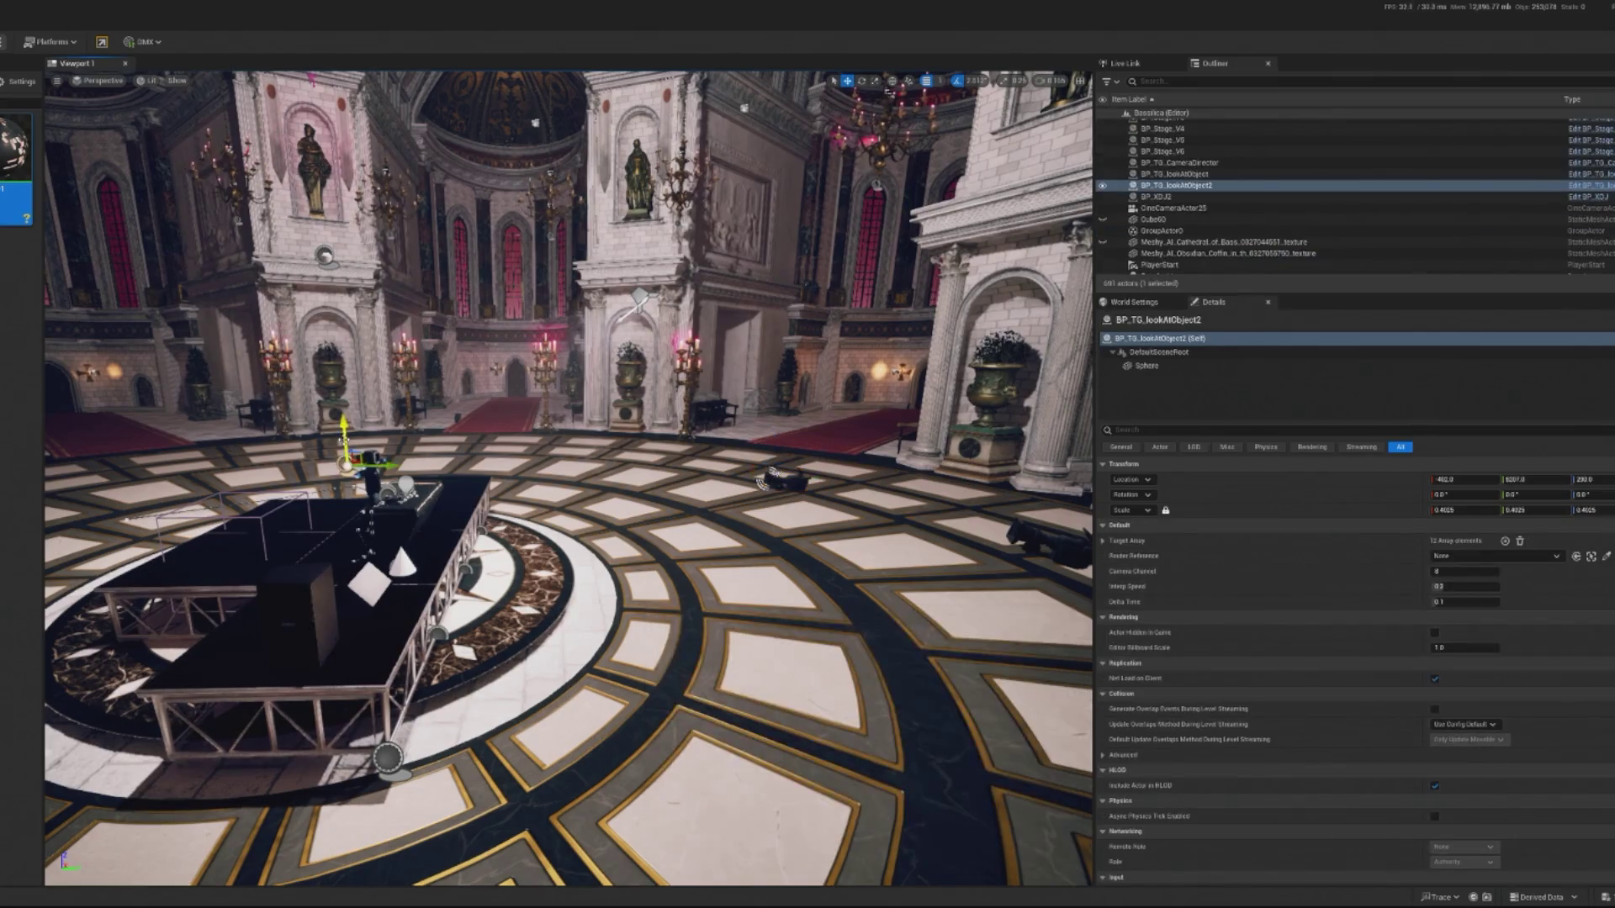
{"action": "left_click", "coordinate": [803, 485]}
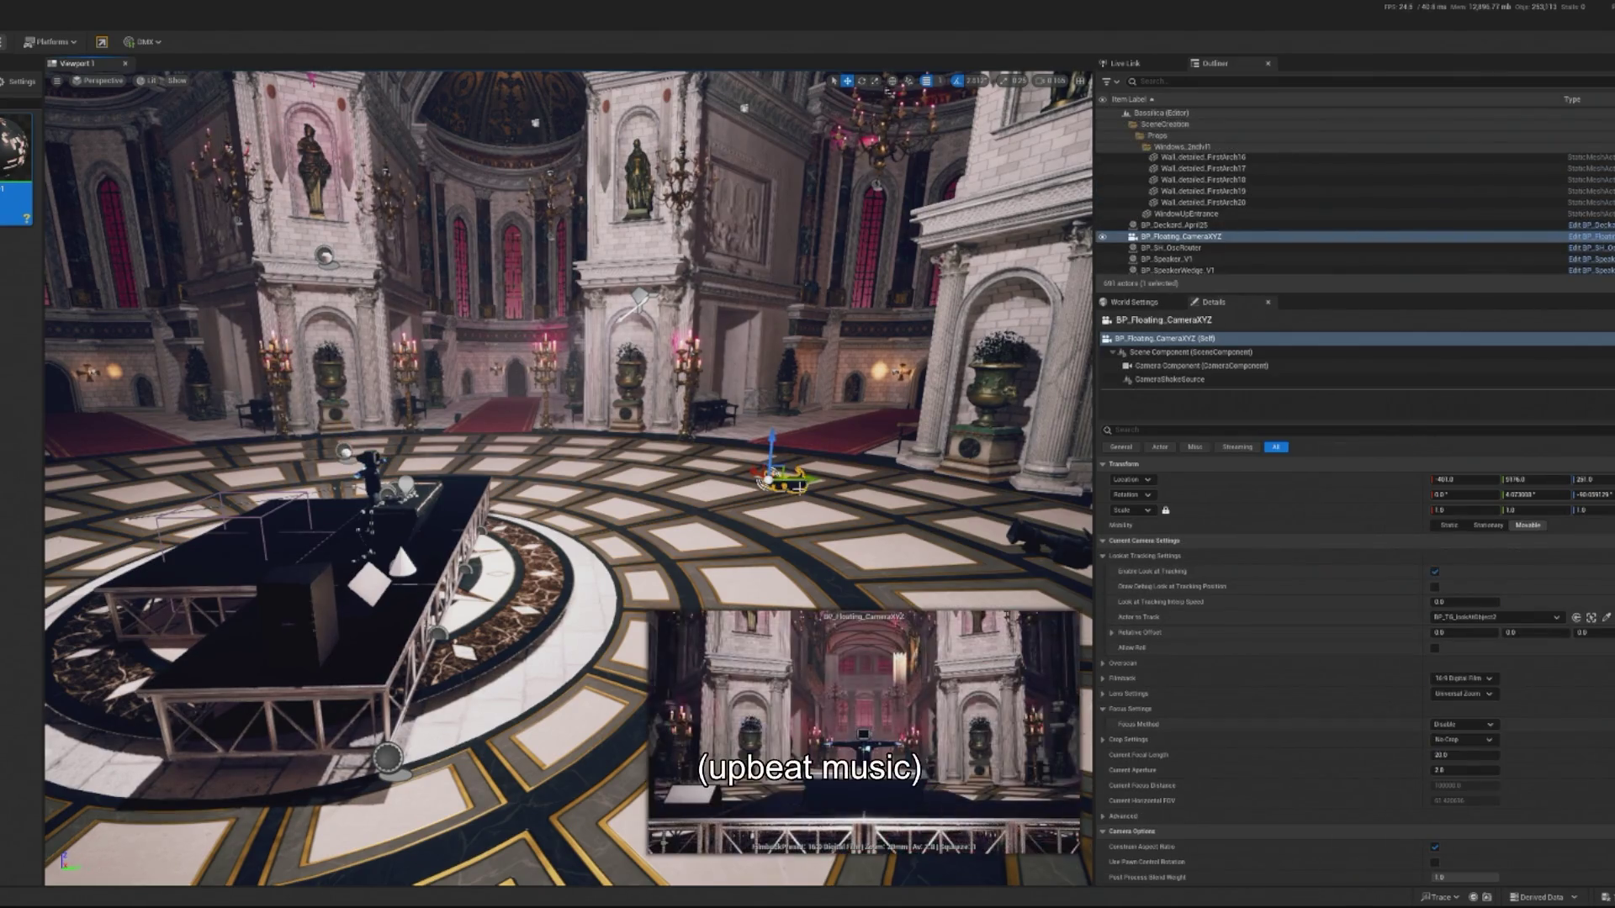
{"action": "mouse_move", "coordinate": [794, 481]}
{"action": "left_mouse_down"}
{"action": "mouse_move", "coordinate": [547, 484]}
{"action": "mouse_move", "coordinate": [746, 480]}
{"action": "mouse_move", "coordinate": [713, 481]}
{"action": "left_mouse_up"}
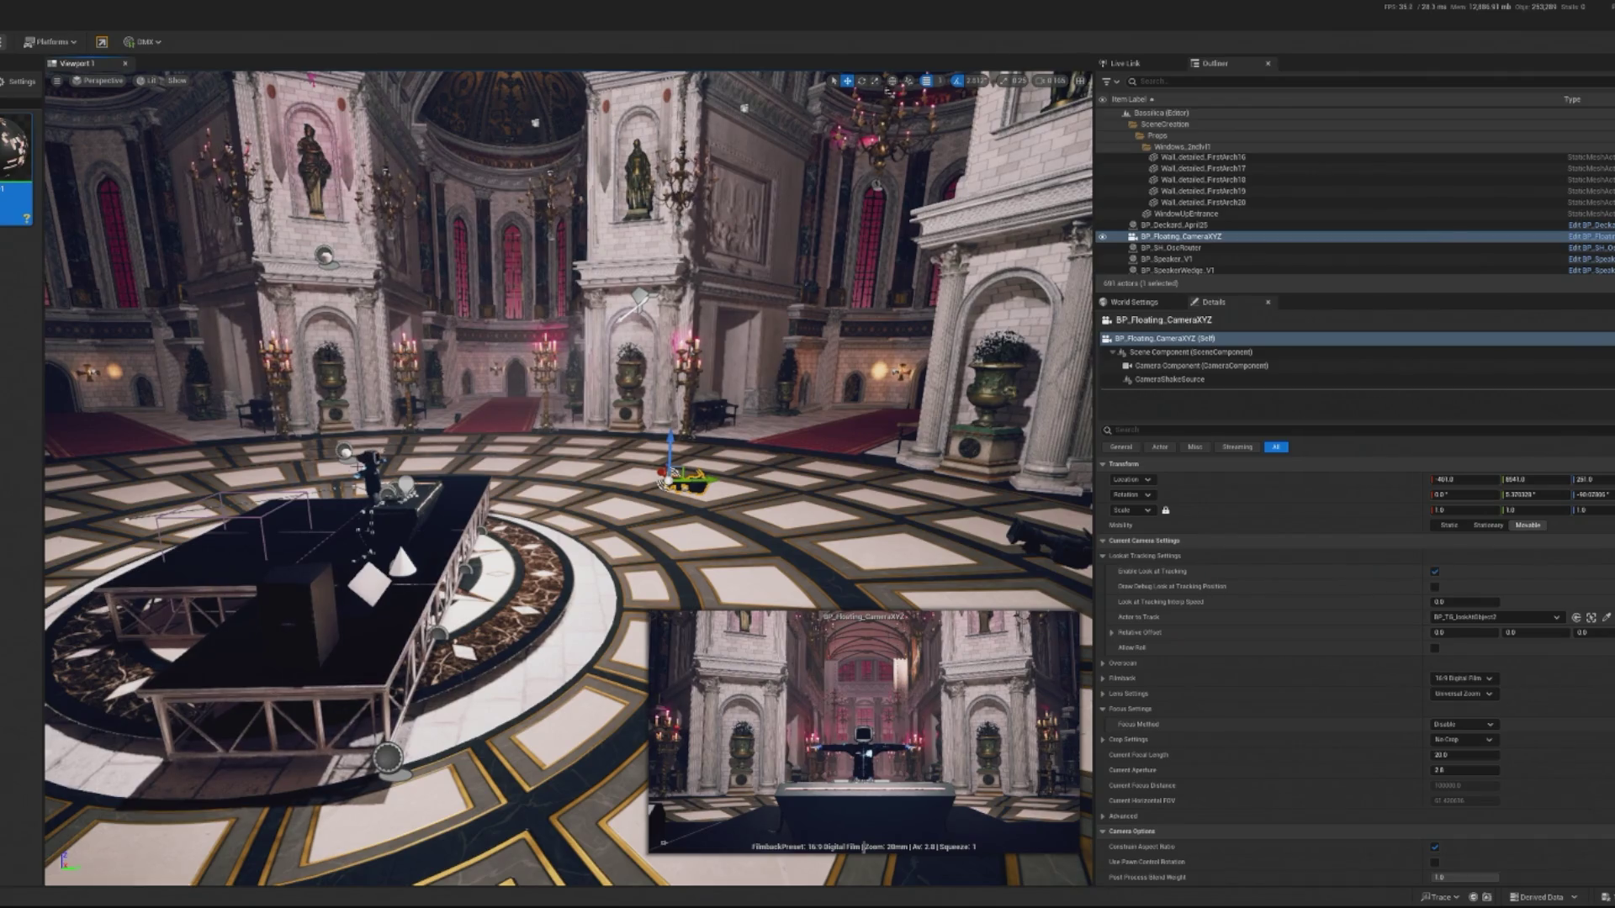
{"action": "left_click", "coordinate": [344, 453]}
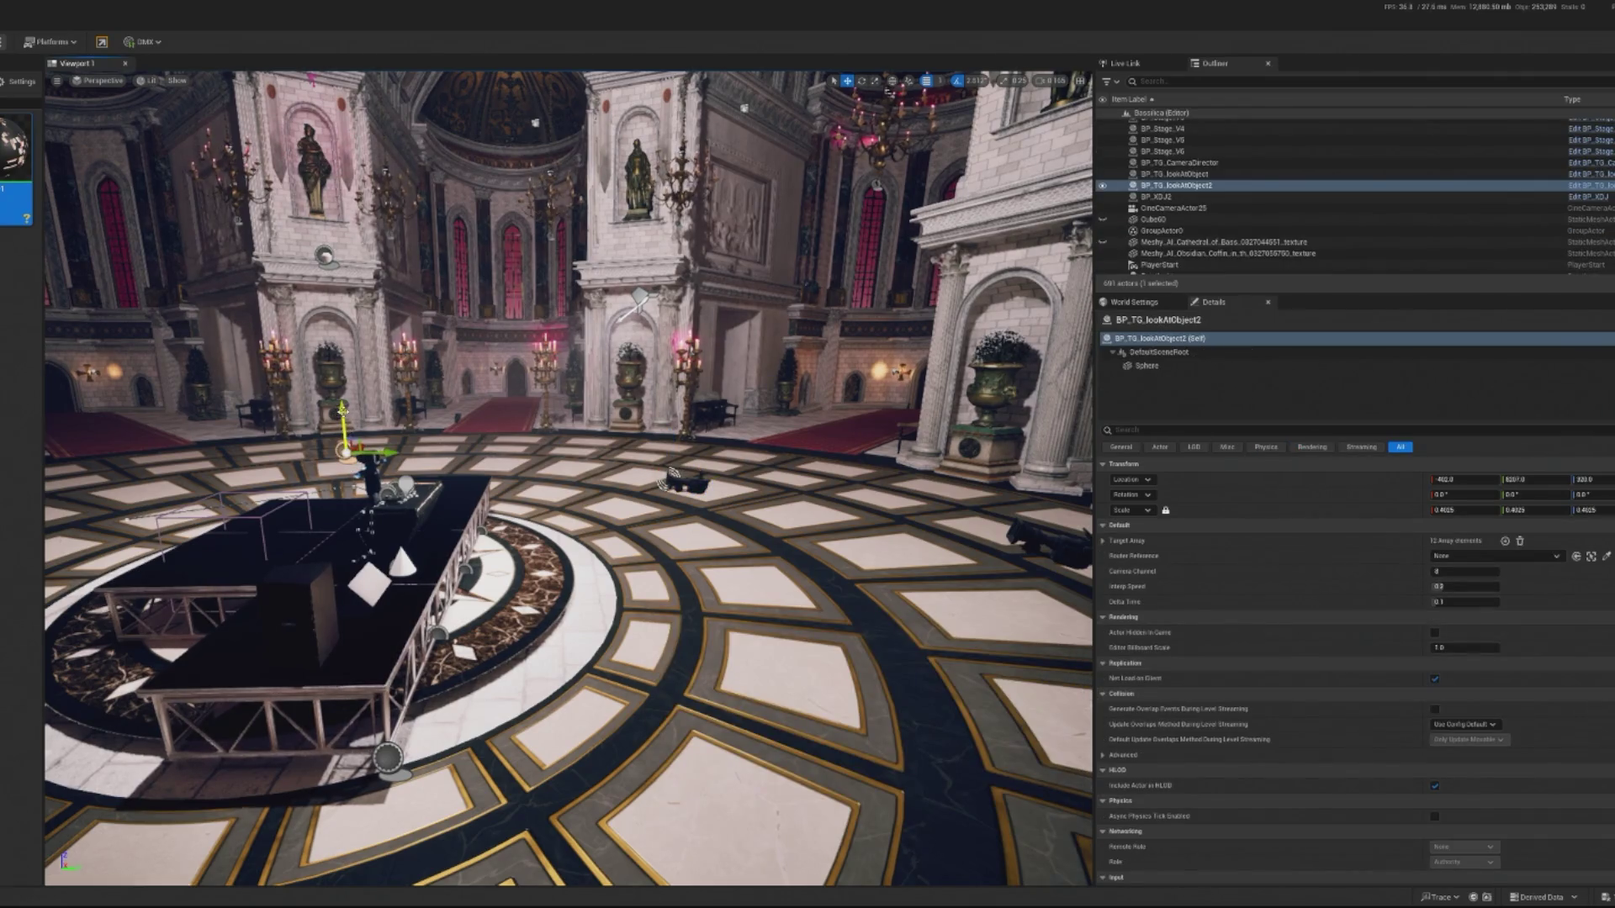
{"action": "left_click_drag", "start_coordinate": [345, 420], "coordinate": [345, 427]}
{"action": "left_click", "coordinate": [688, 482]}
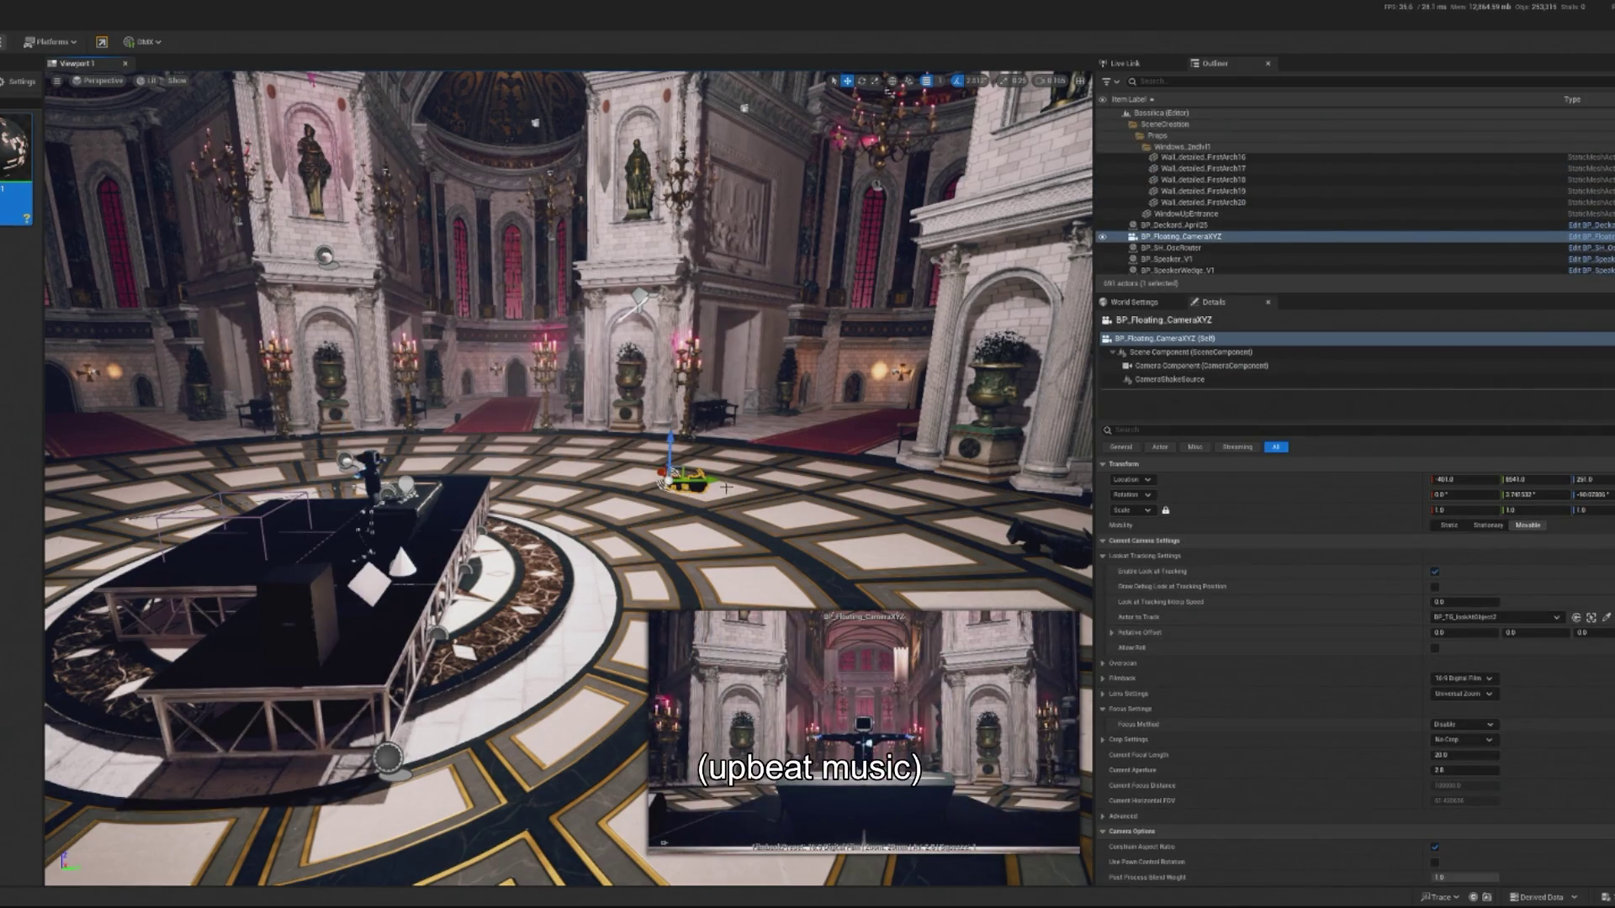
{"action": "mouse_move", "coordinate": [1451, 754]}
{"action": "left_mouse_down"}
{"action": "mouse_move", "coordinate": [1497, 754]}
{"action": "mouse_move", "coordinate": [1468, 754]}
{"action": "left_mouse_up"}
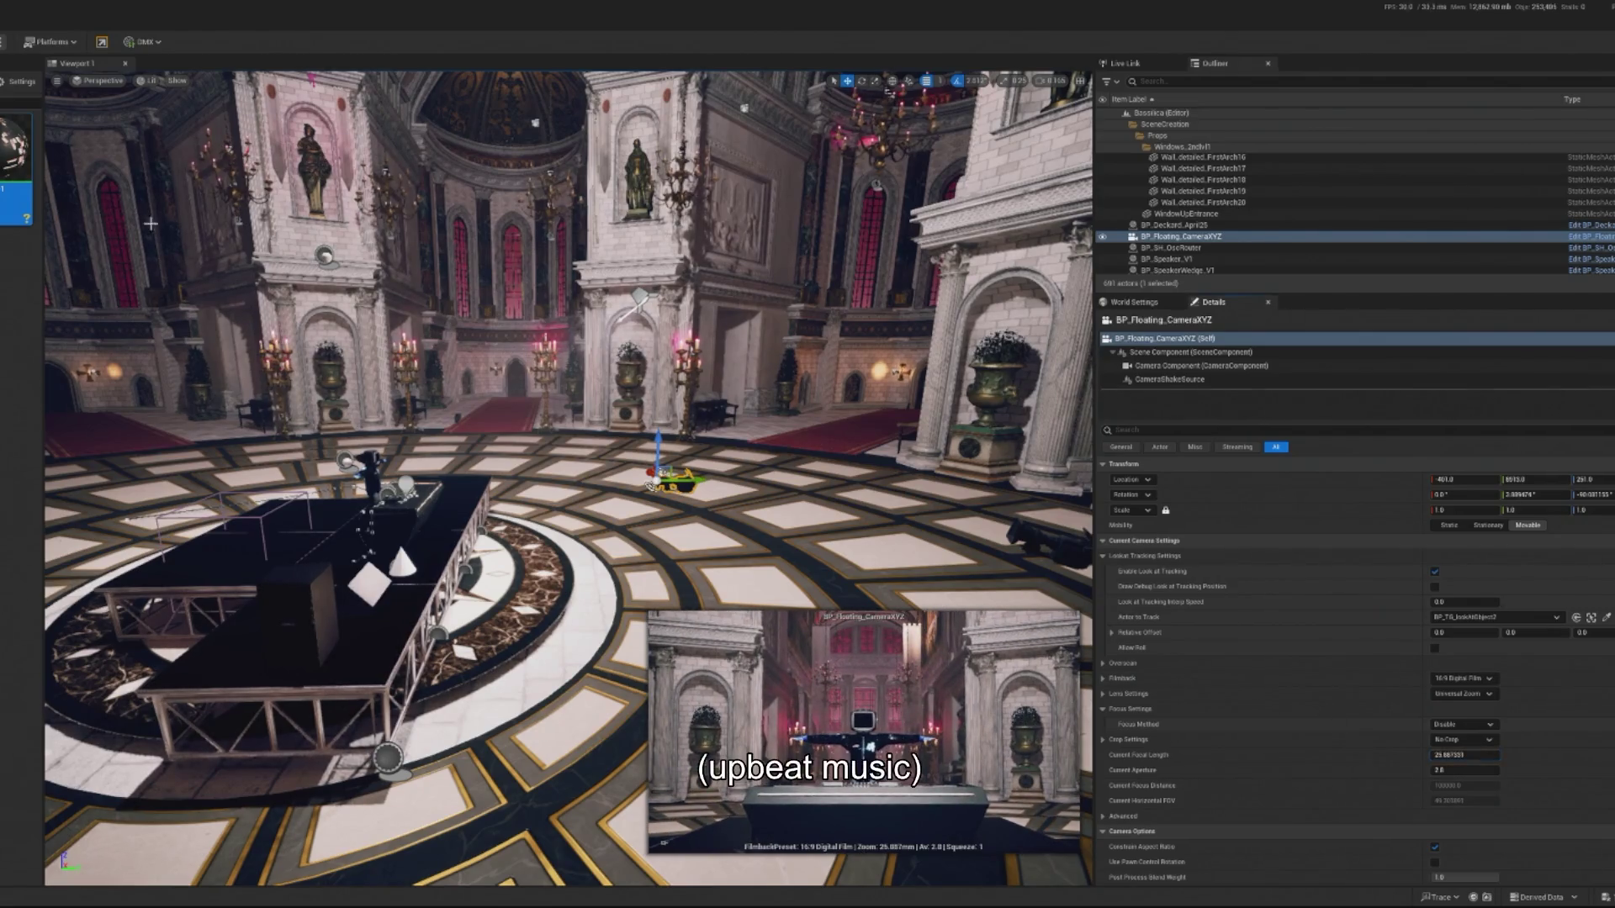
Assign the first camera slot in BP_TG_CameraDirector, check CineCam03, and preview the level.
{"action": "type", "text": "dr"}
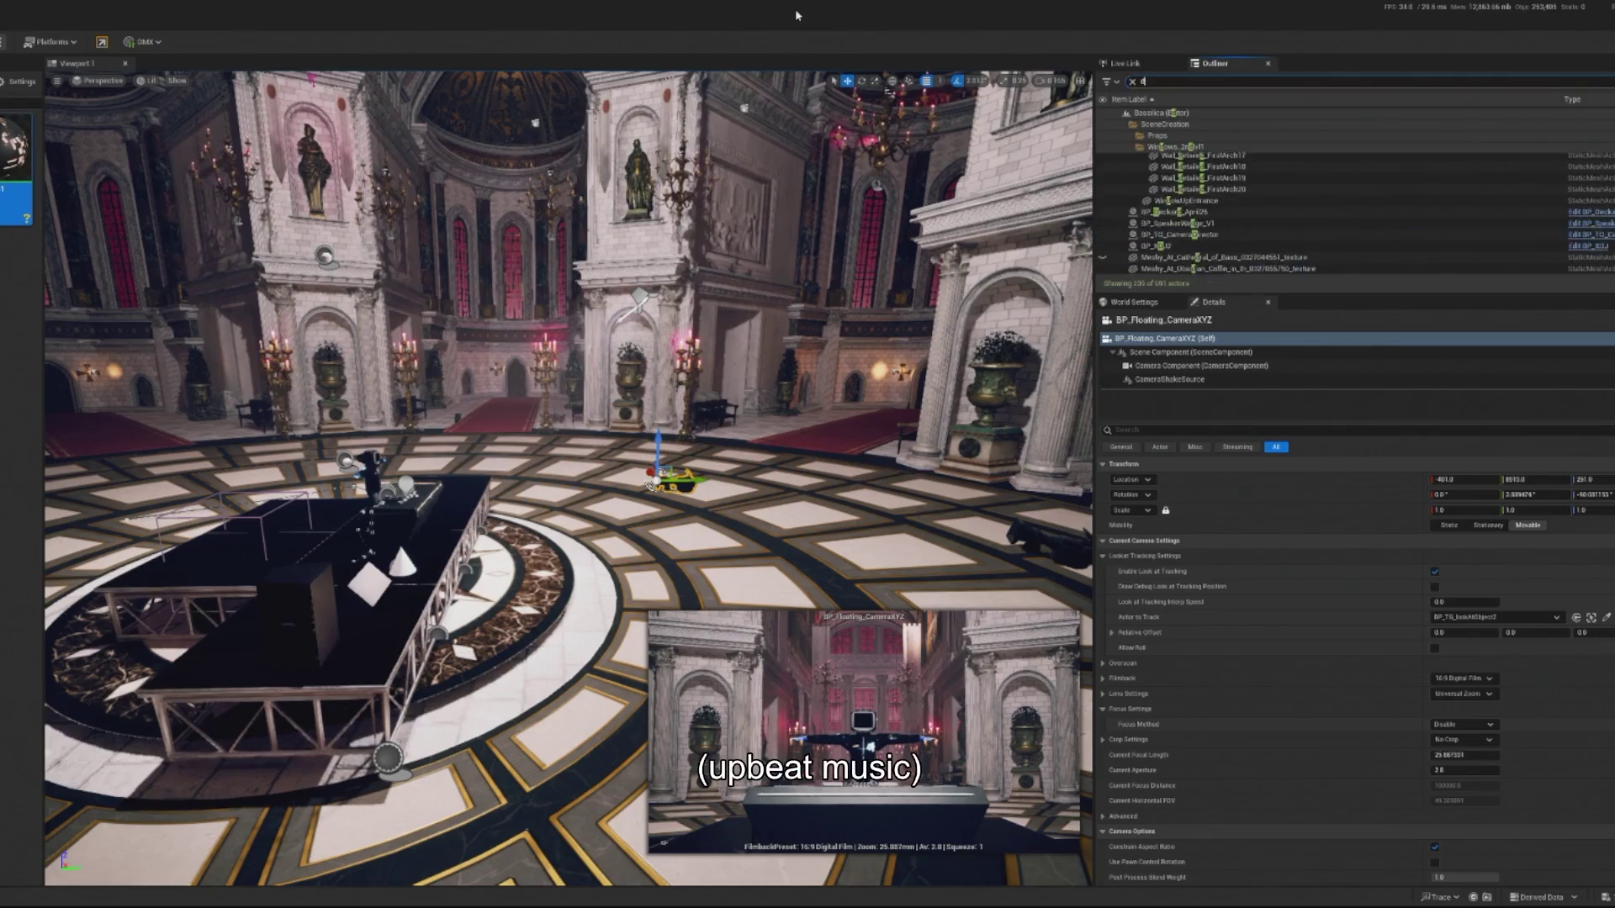
{"action": "left_click", "coordinate": [1209, 158]}
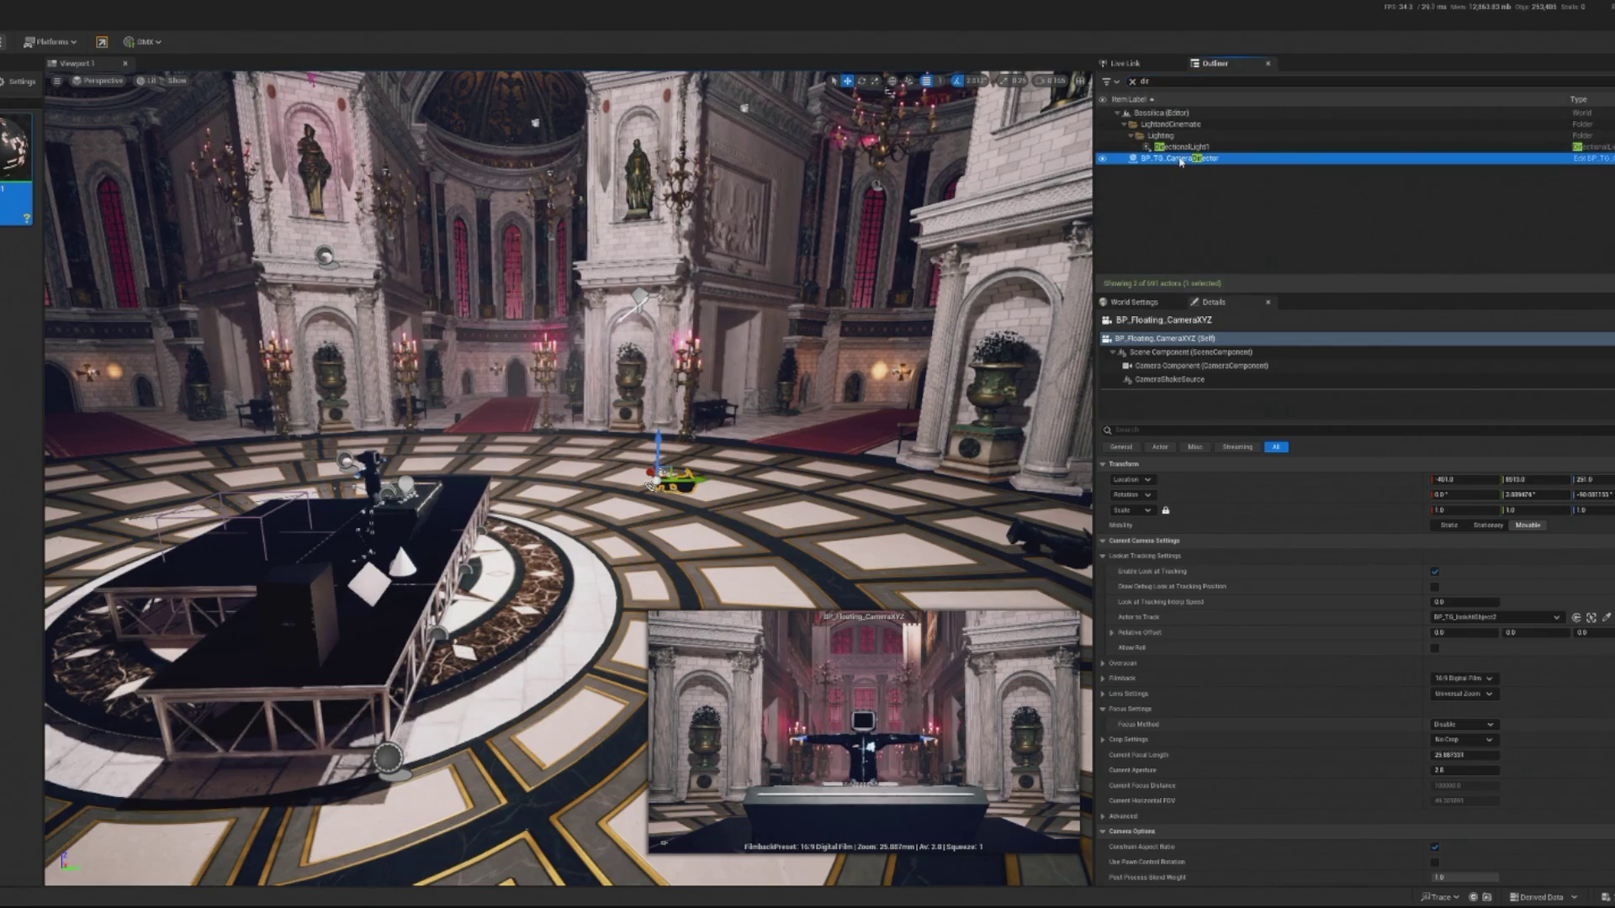
{"action": "left_click", "coordinate": [1484, 618]}
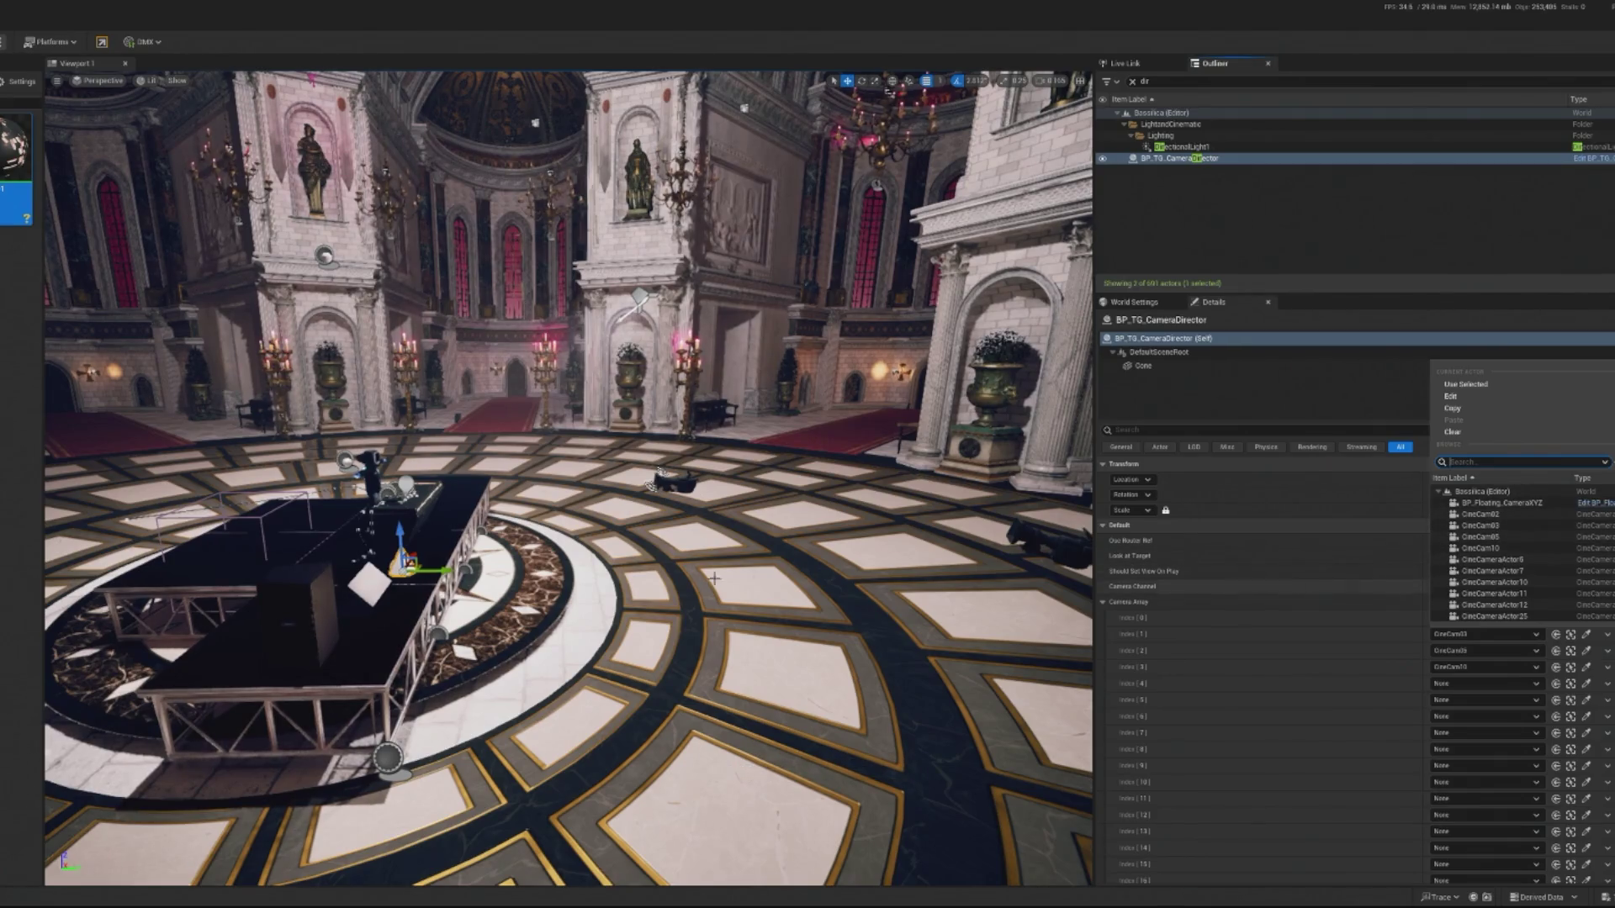
{"action": "left_click", "coordinate": [670, 481]}
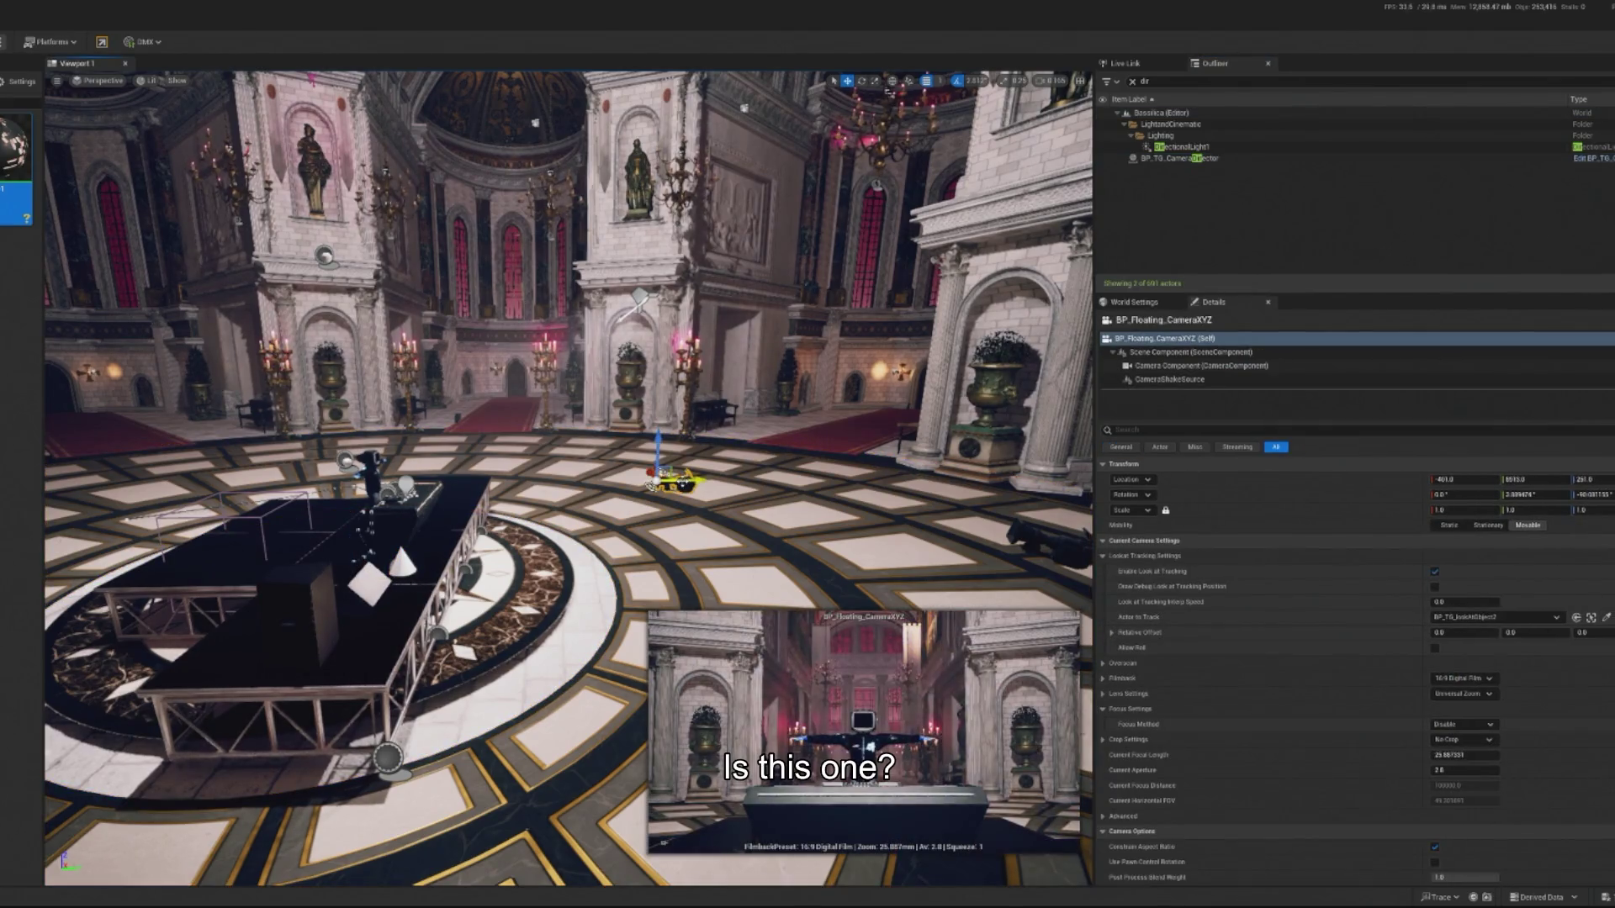
{"action": "mouse_move", "coordinate": [652, 485]}
{"action": "left_mouse_down"}
{"action": "mouse_move", "coordinate": [688, 422]}
{"action": "mouse_move", "coordinate": [683, 395]}
{"action": "left_mouse_up"}
{"action": "left_click", "coordinate": [682, 397]}
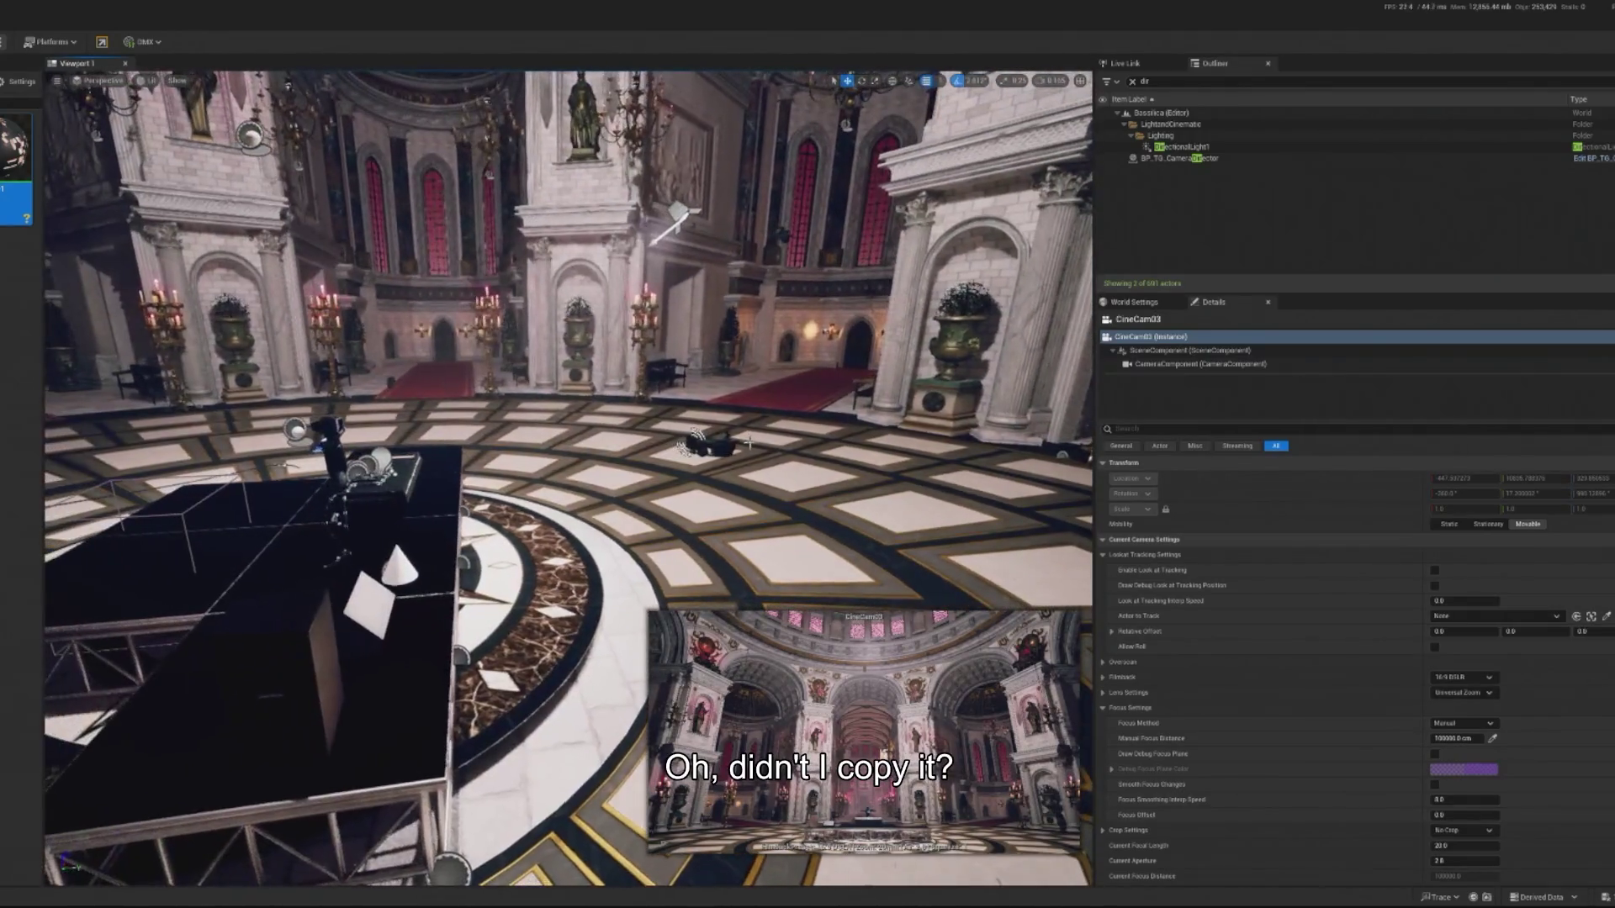
{"action": "left_click", "coordinate": [690, 441]}
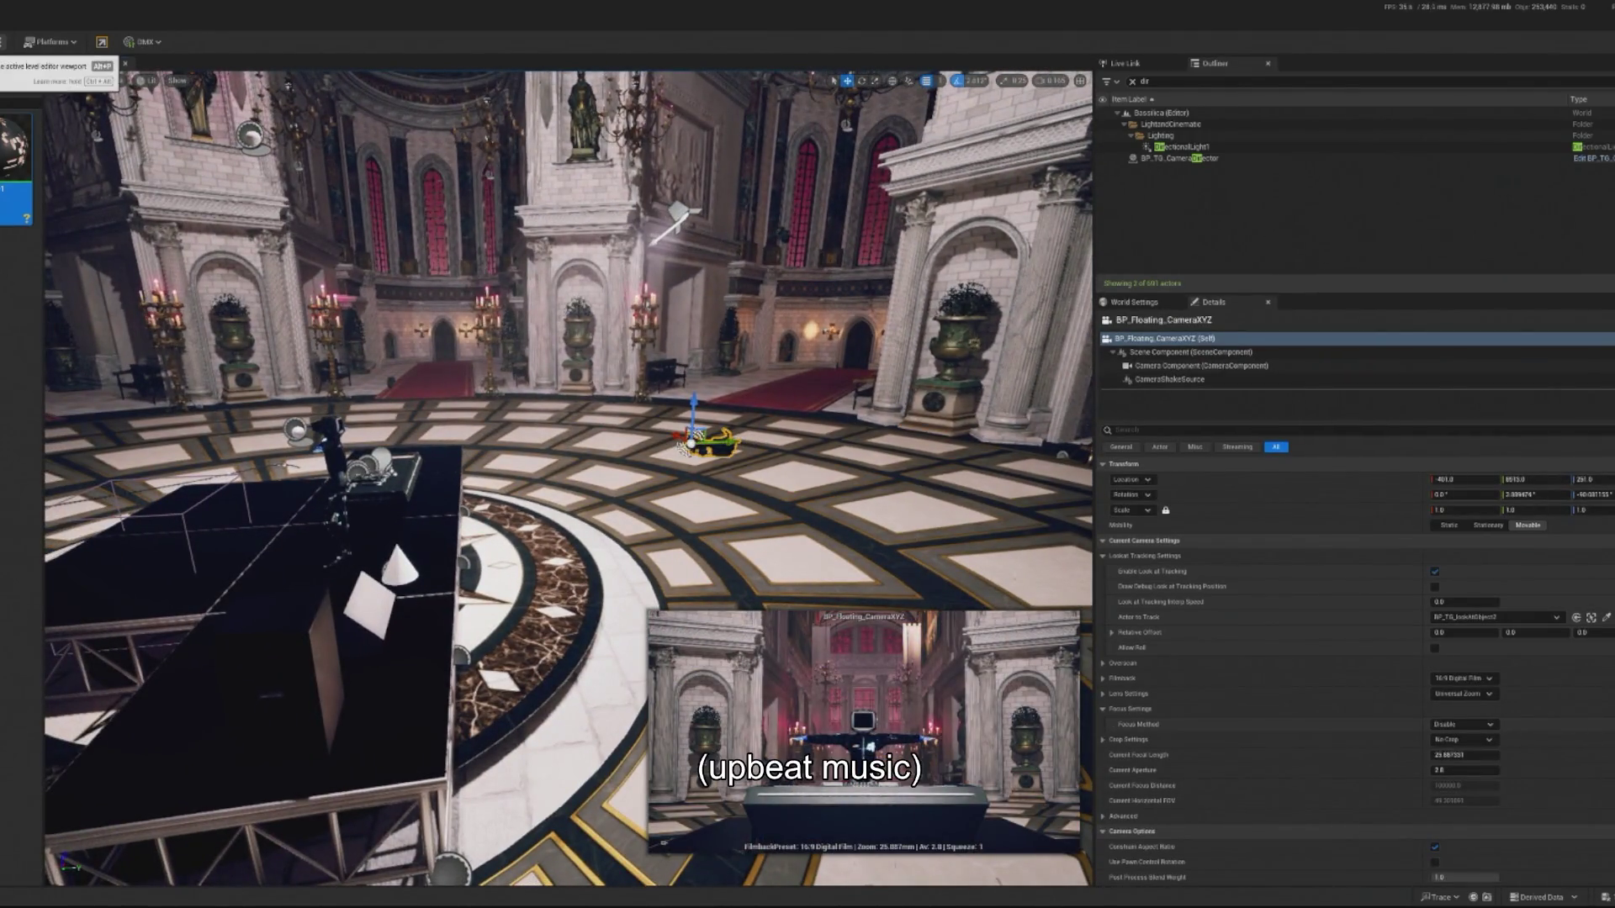
{"action": "key", "text": "alt+p"}
{"action": "left_click", "coordinate": [521, 229]}
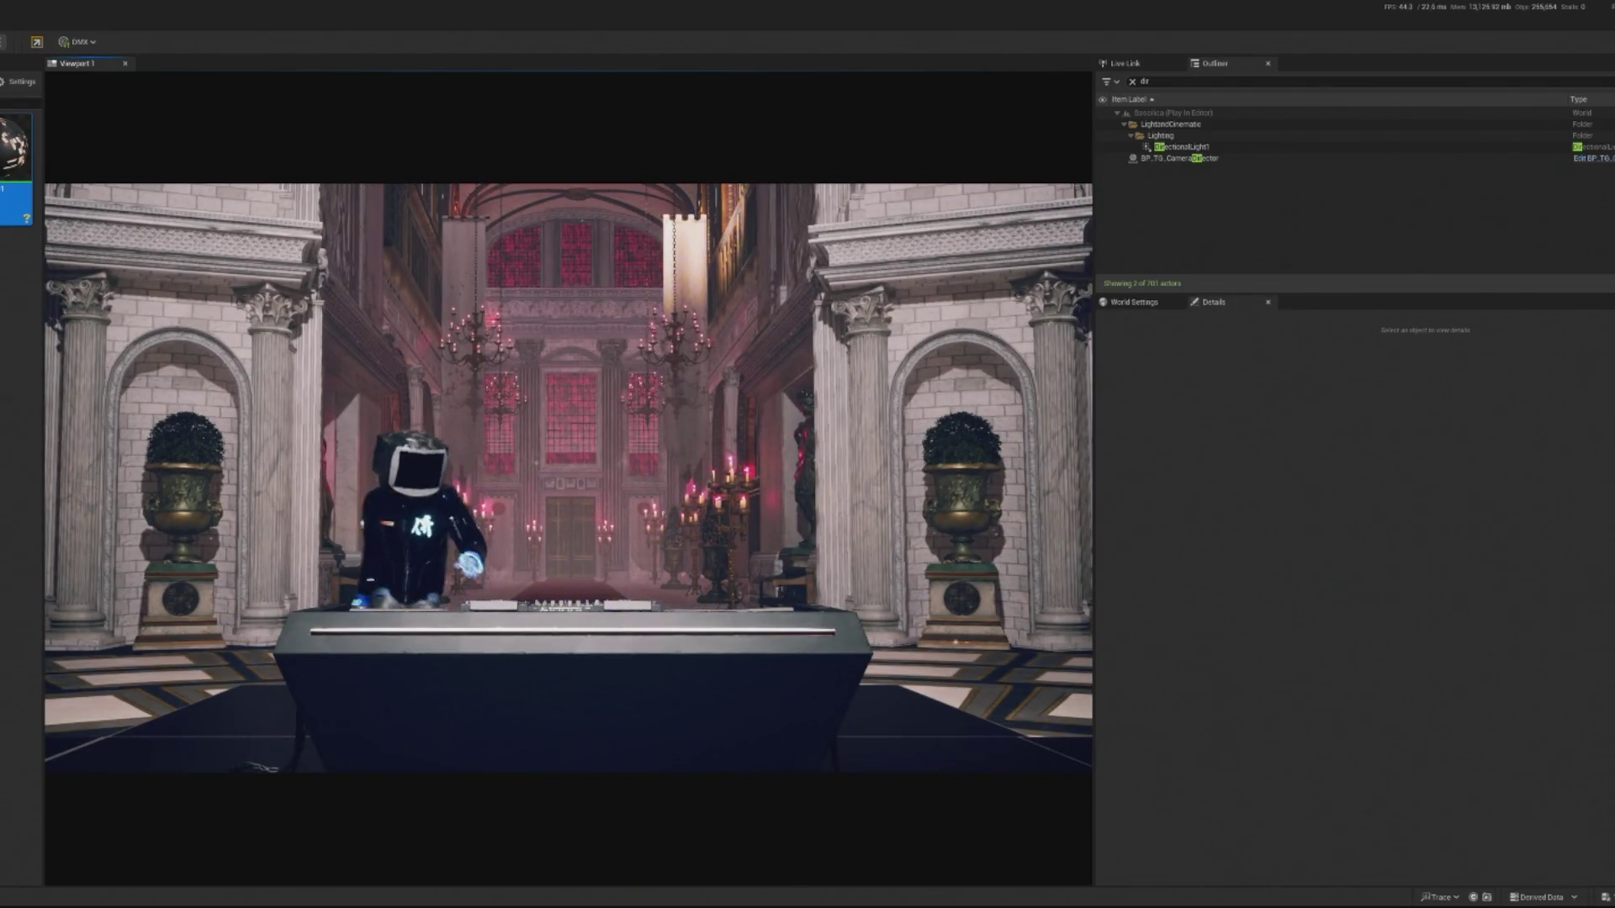
Release control, stop the Play preview, and select the obsidian coffin booth.
{"action": "key", "text": "shift+F1"}
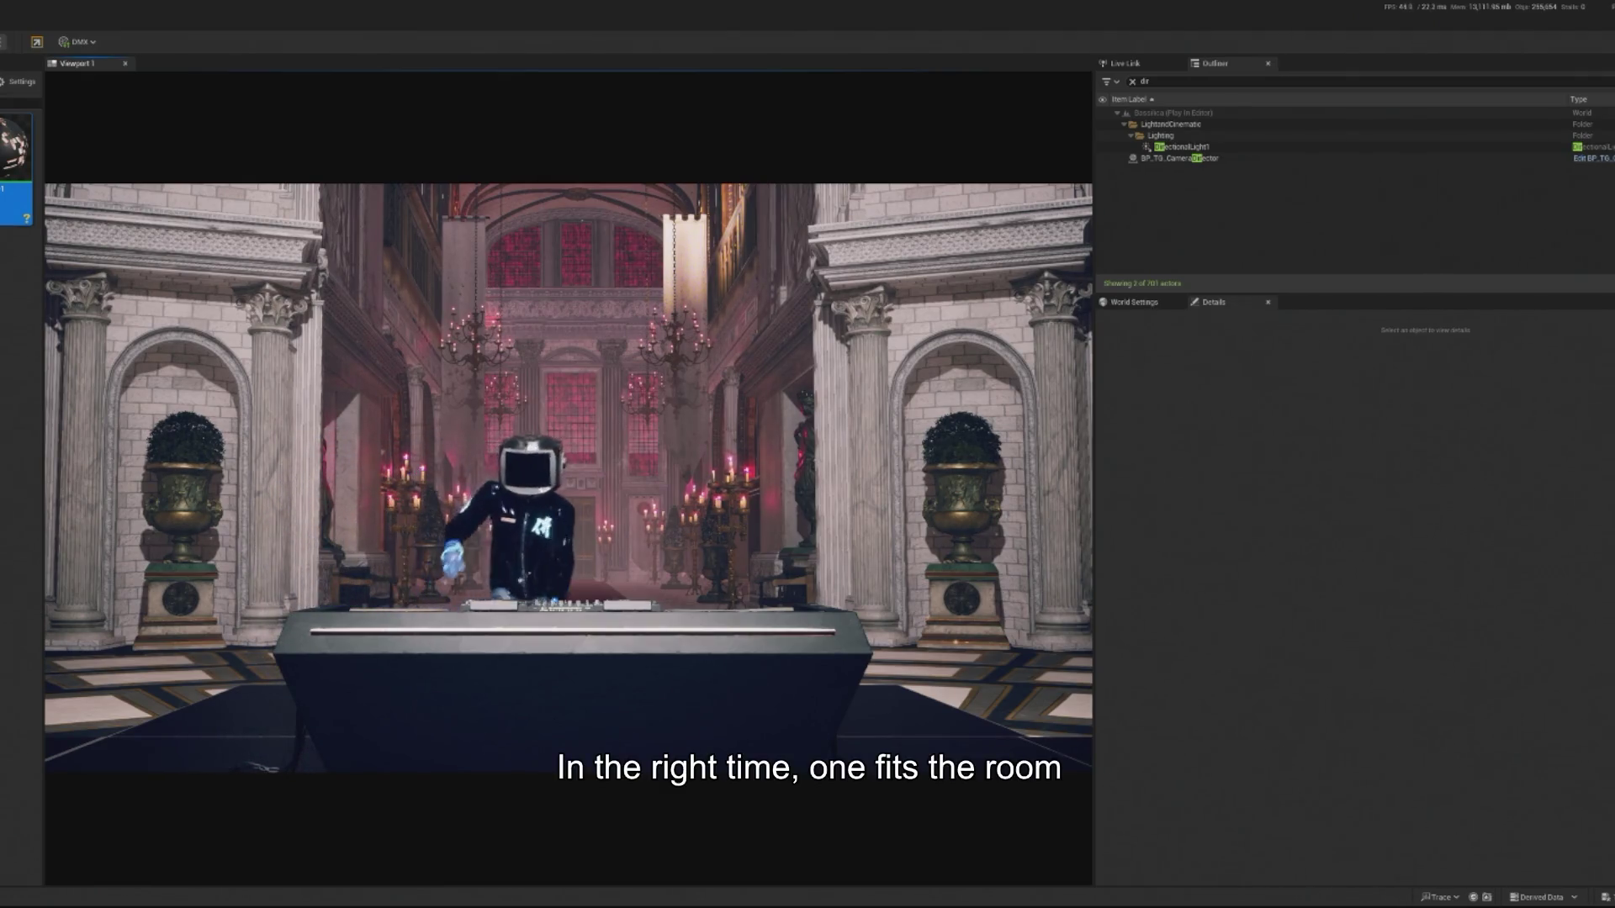
{"action": "key", "text": "Escape"}
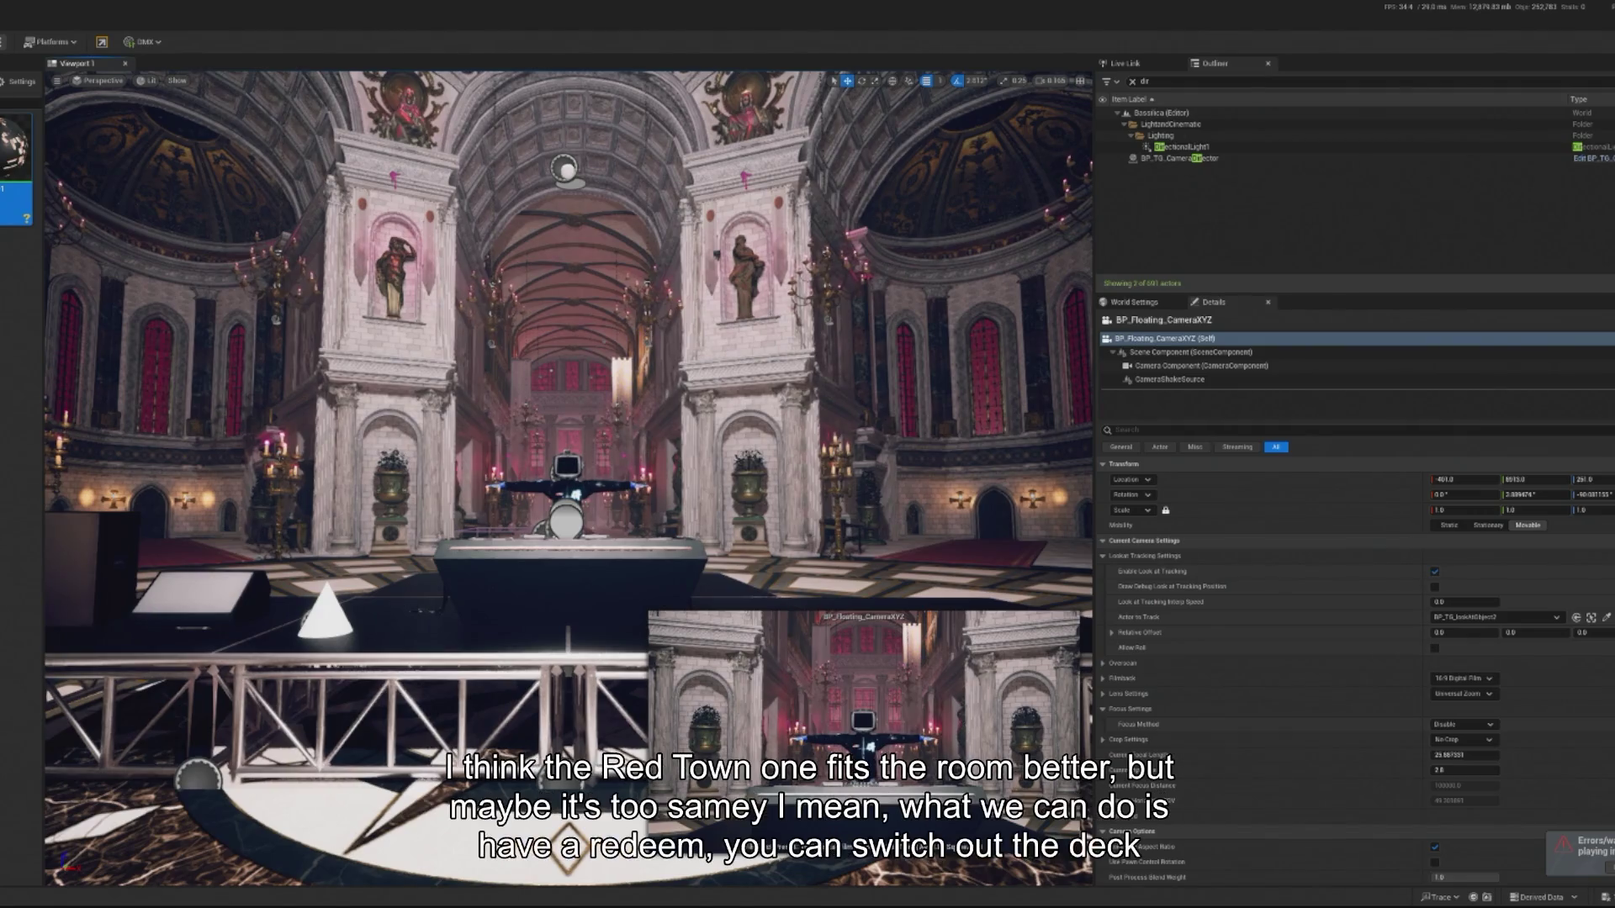
{"action": "left_click", "coordinate": [562, 560]}
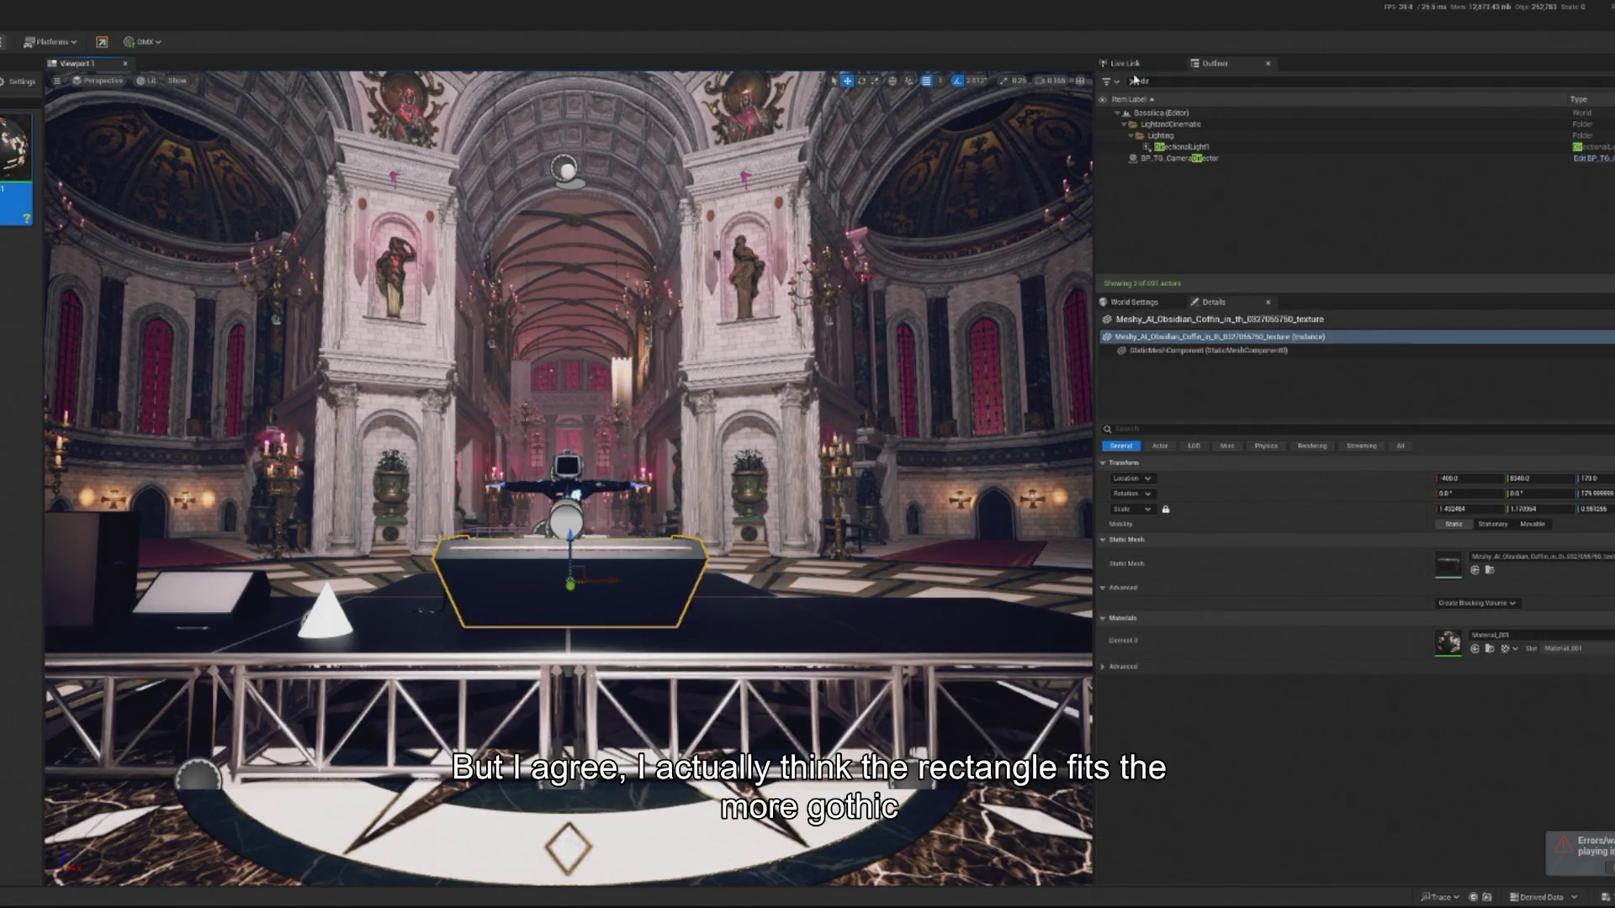
Hide the obsidian coffin booth in the editor and set it Actor Hidden in Game.
{"action": "left_click", "coordinate": [1133, 82]}
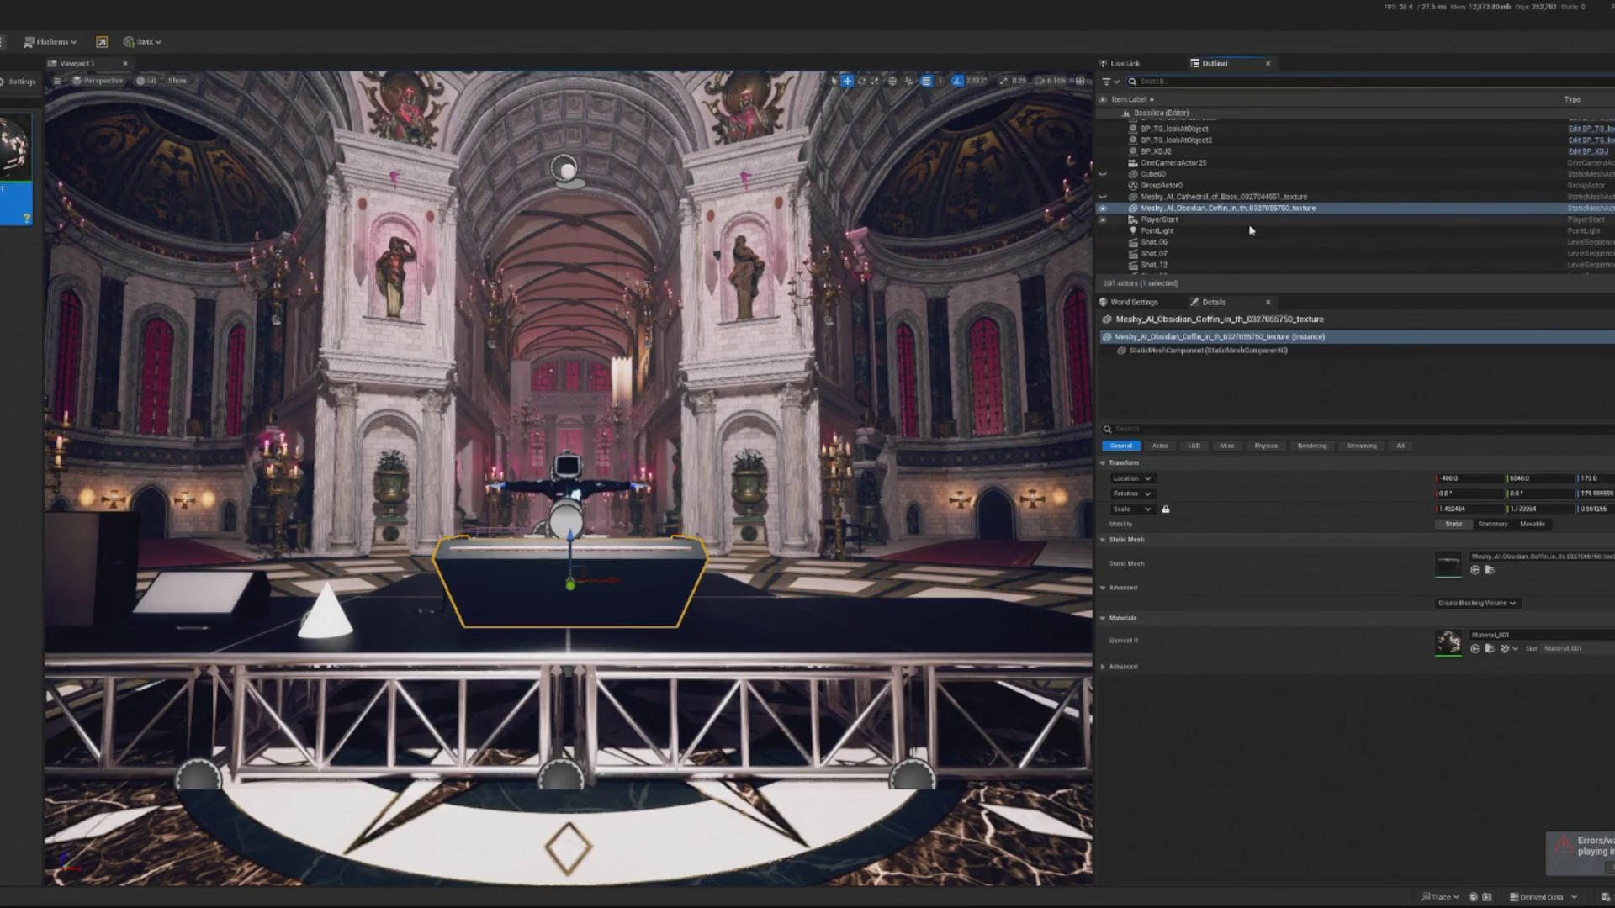
{"action": "left_click", "coordinate": [1102, 210]}
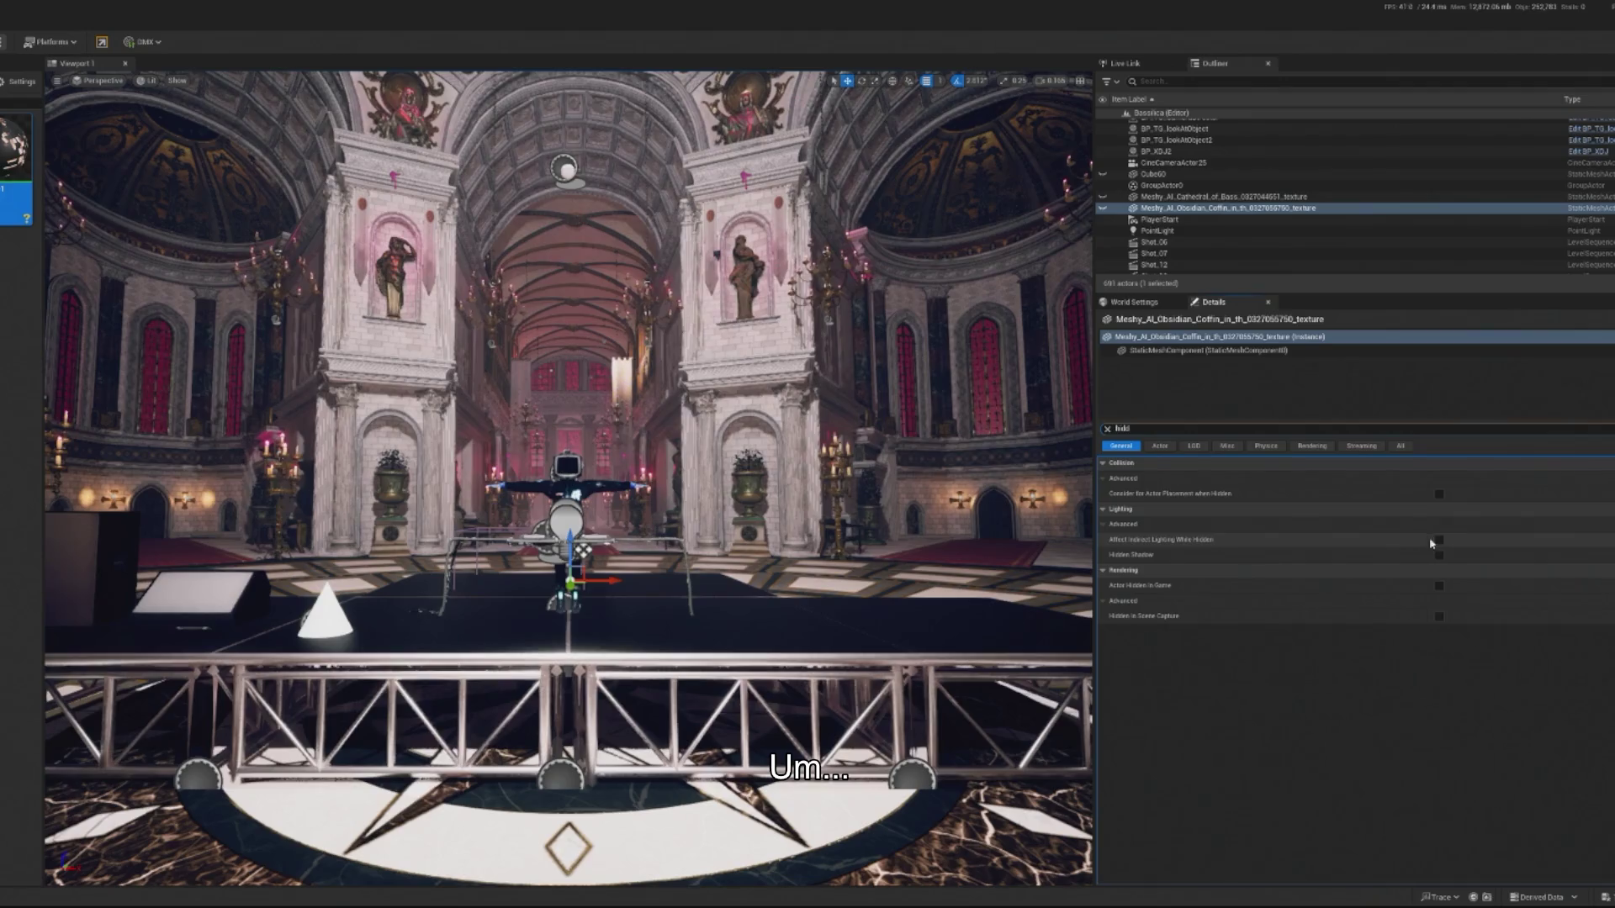
{"action": "left_click", "coordinate": [1438, 585]}
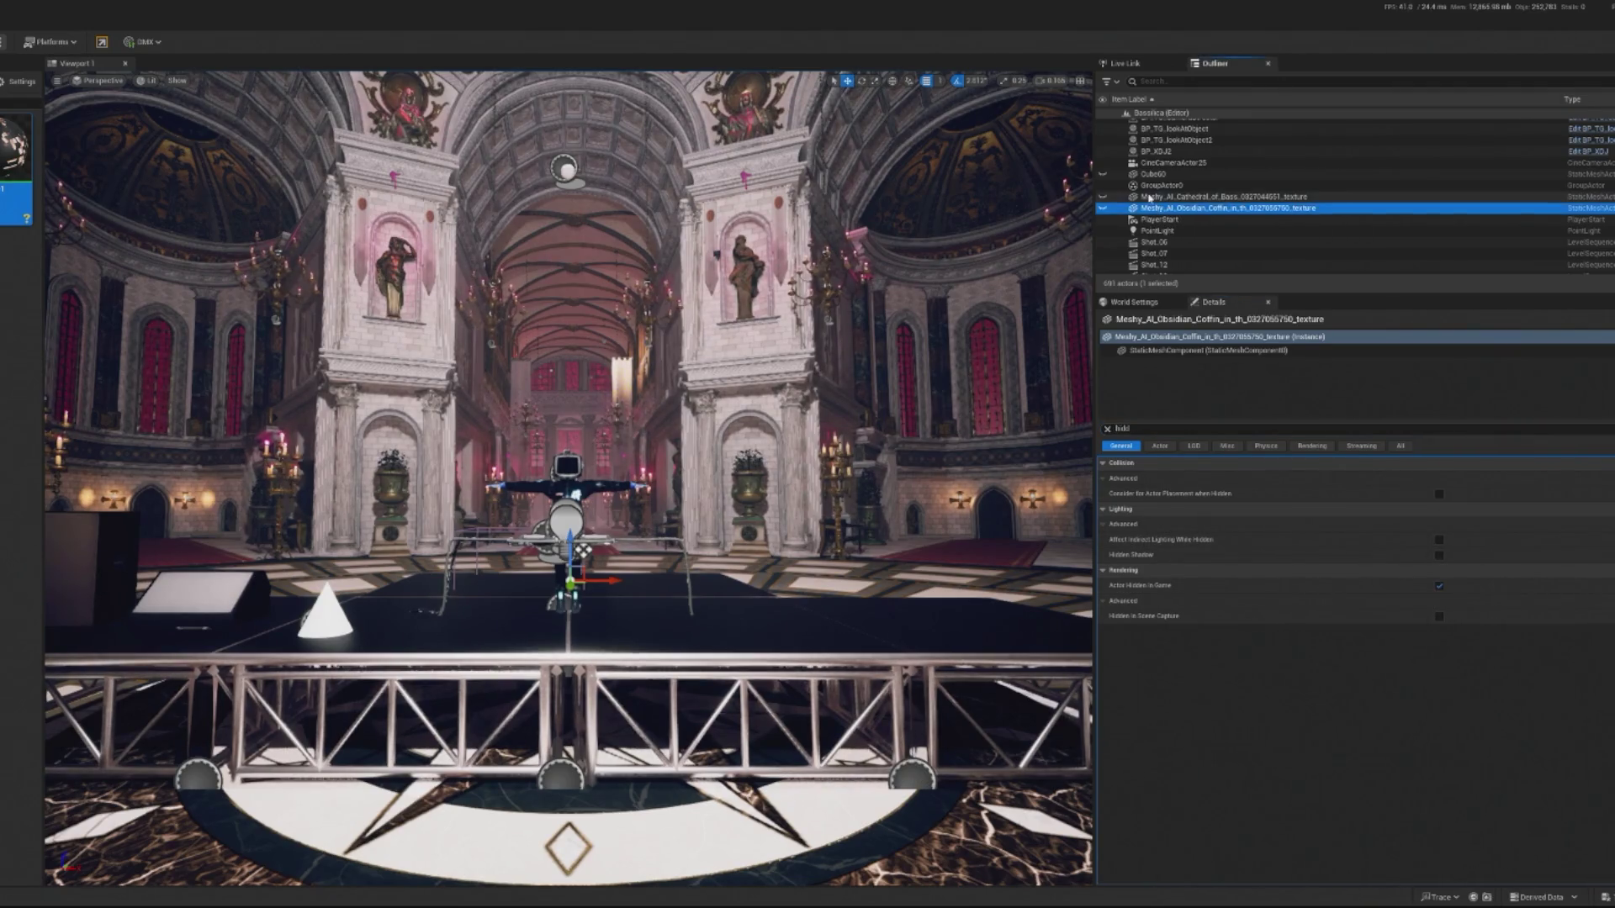
Unhide the black box booth Cube60 and the Cathedral mesh, then start Play in Editor.
{"action": "left_click", "coordinate": [1149, 197]}
{"action": "left_click", "coordinate": [1152, 174], "text": "ctrl"}
{"action": "left_click", "coordinate": [1103, 197]}
{"action": "right_click", "coordinate": [1205, 206]}
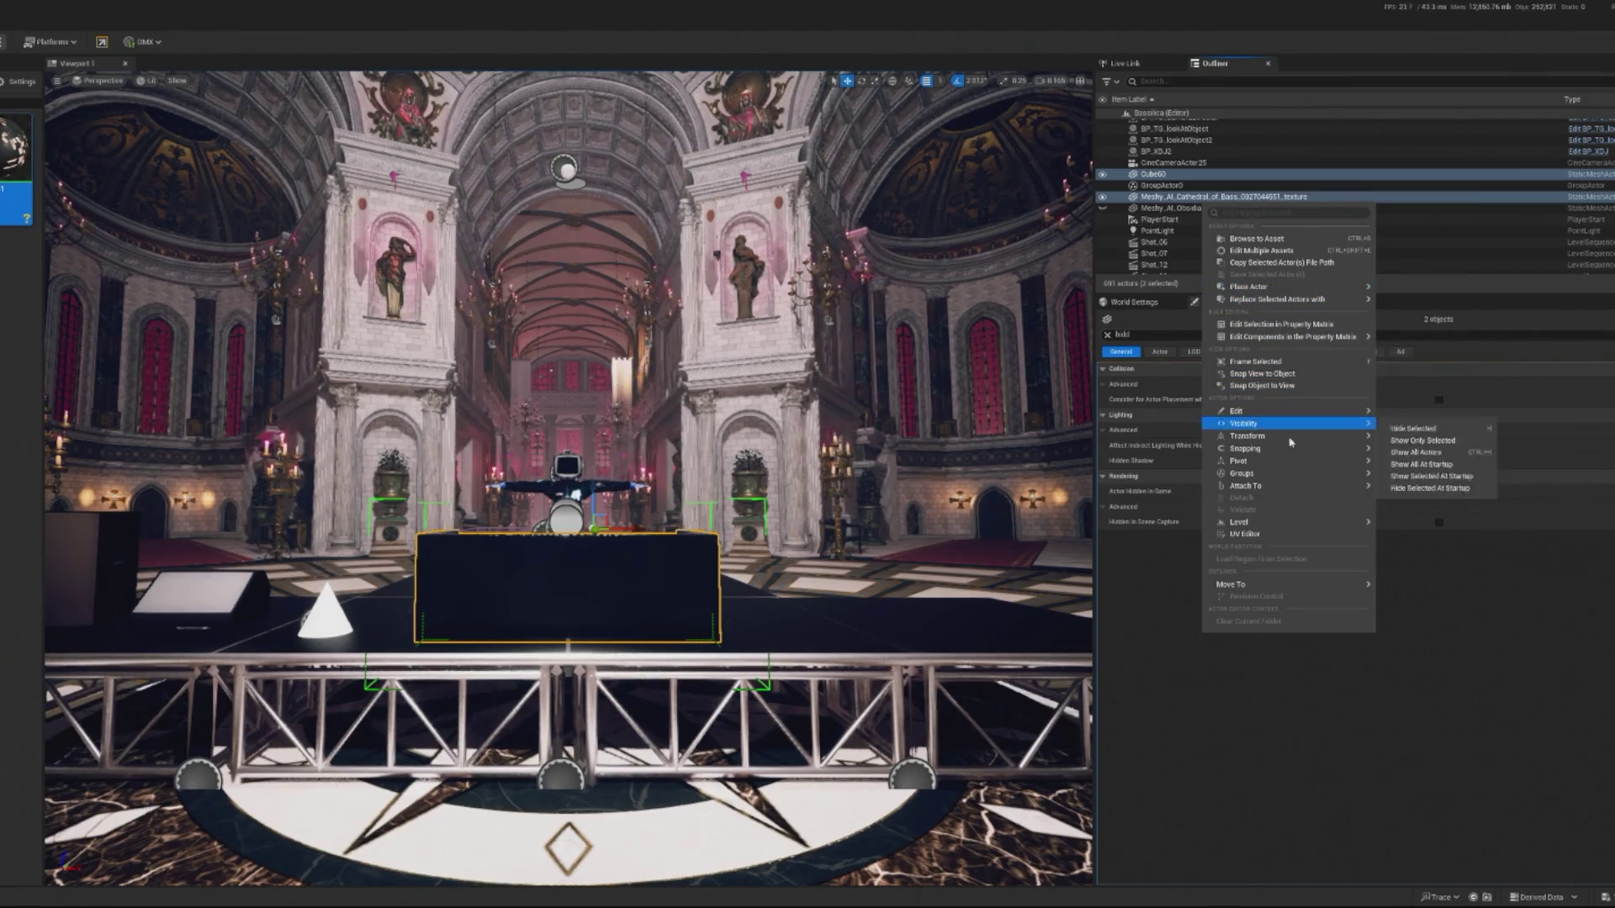
{"action": "left_click", "coordinate": [1468, 533]}
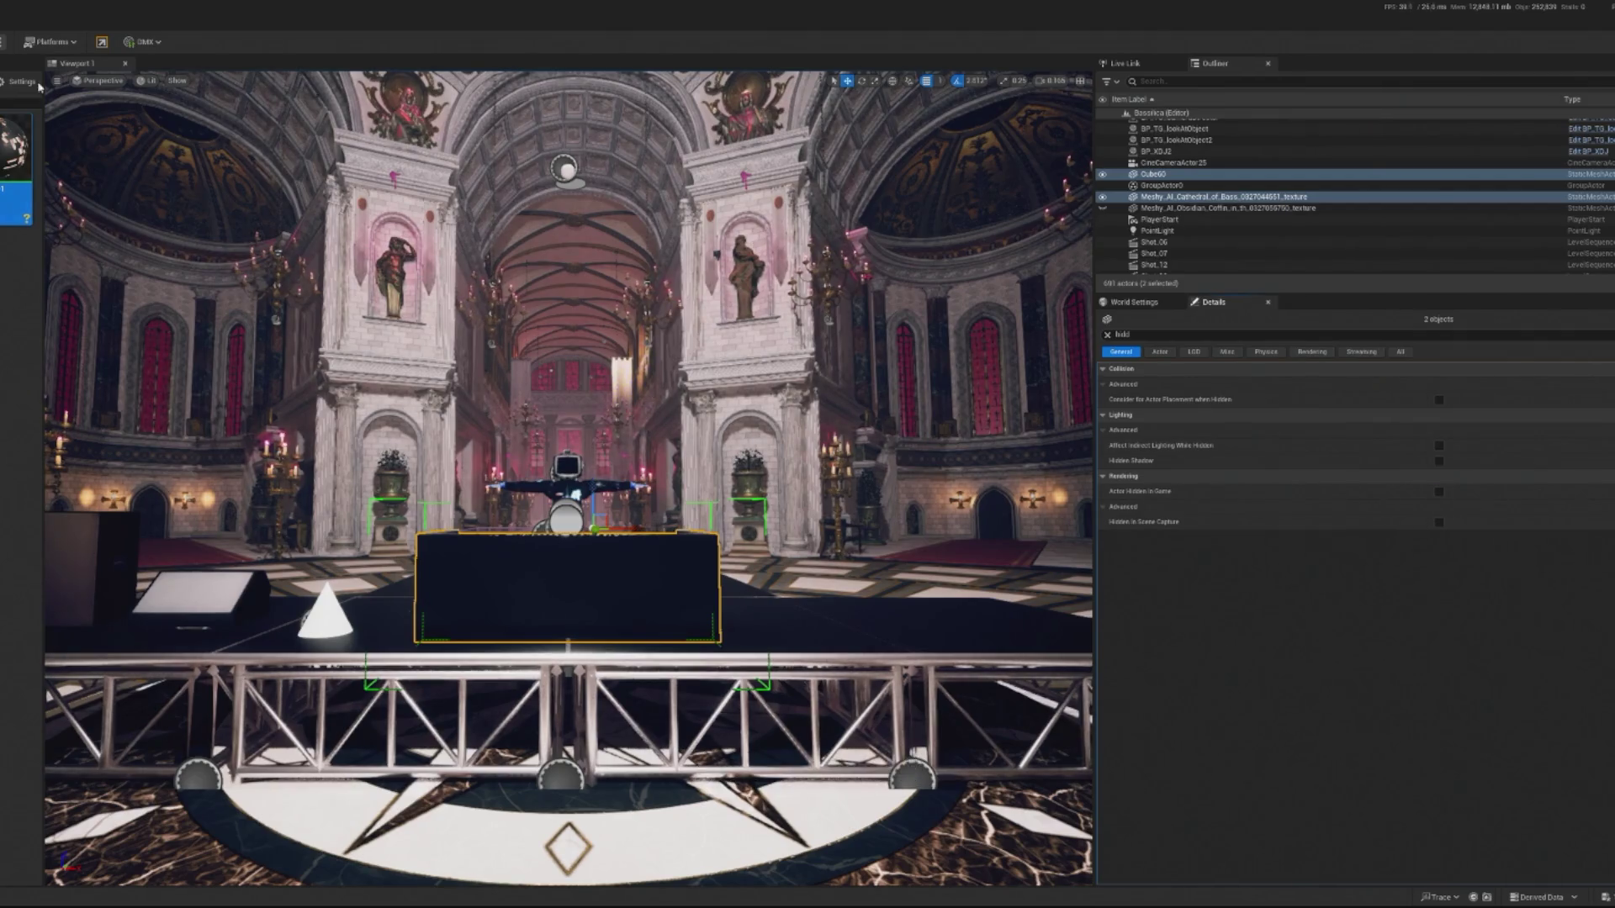
{"action": "key", "text": "alt+p"}
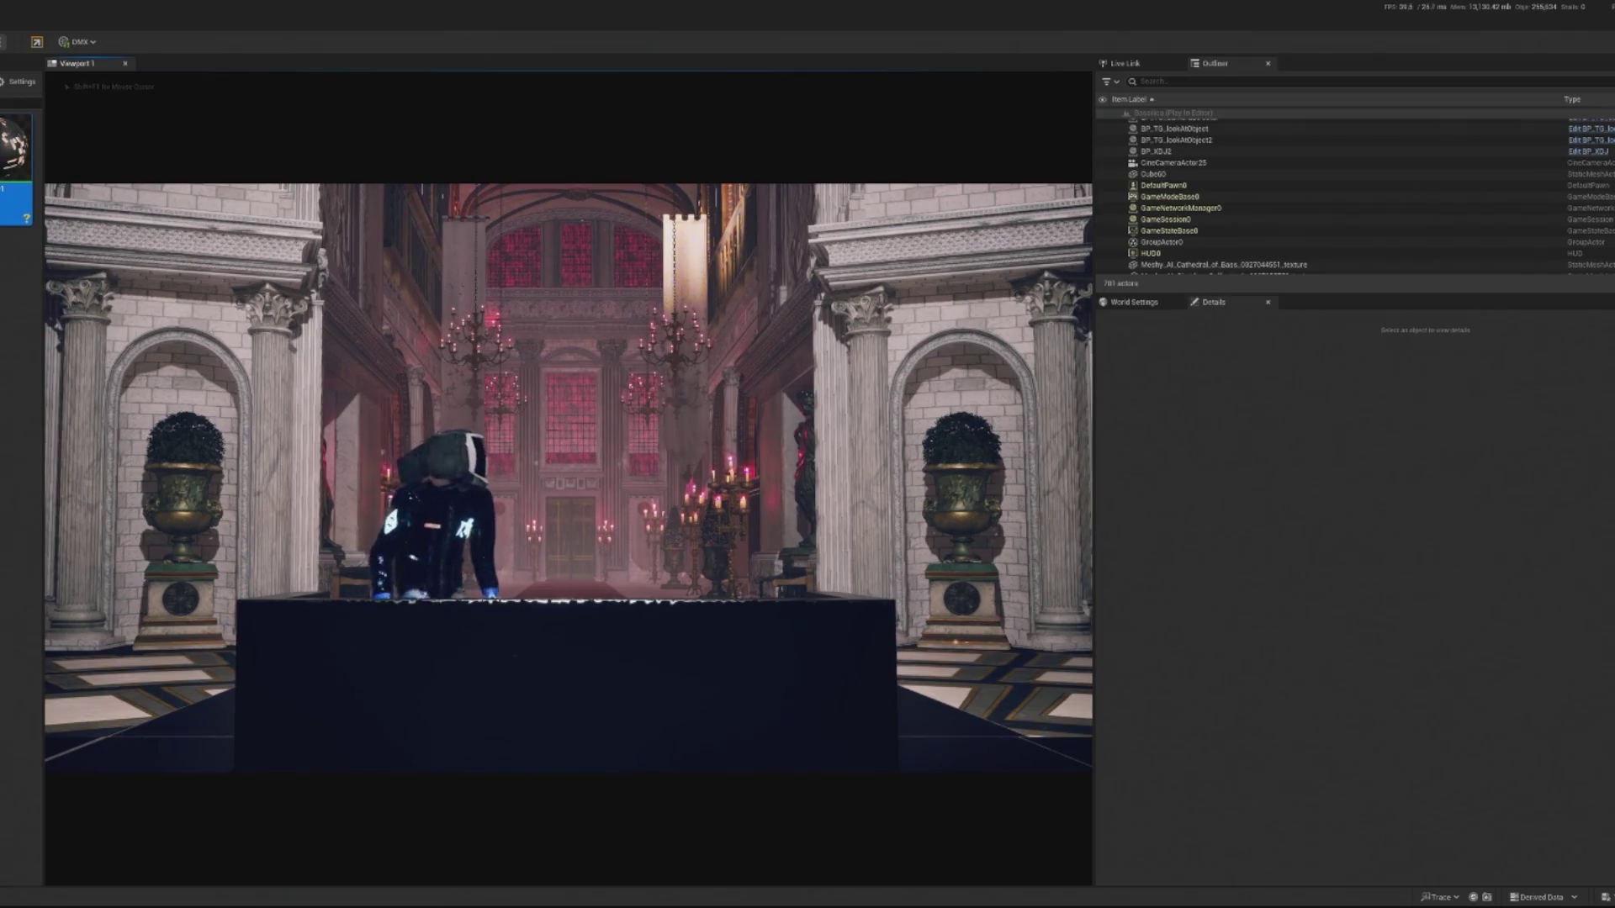
{"action": "key", "text": "Escape"}
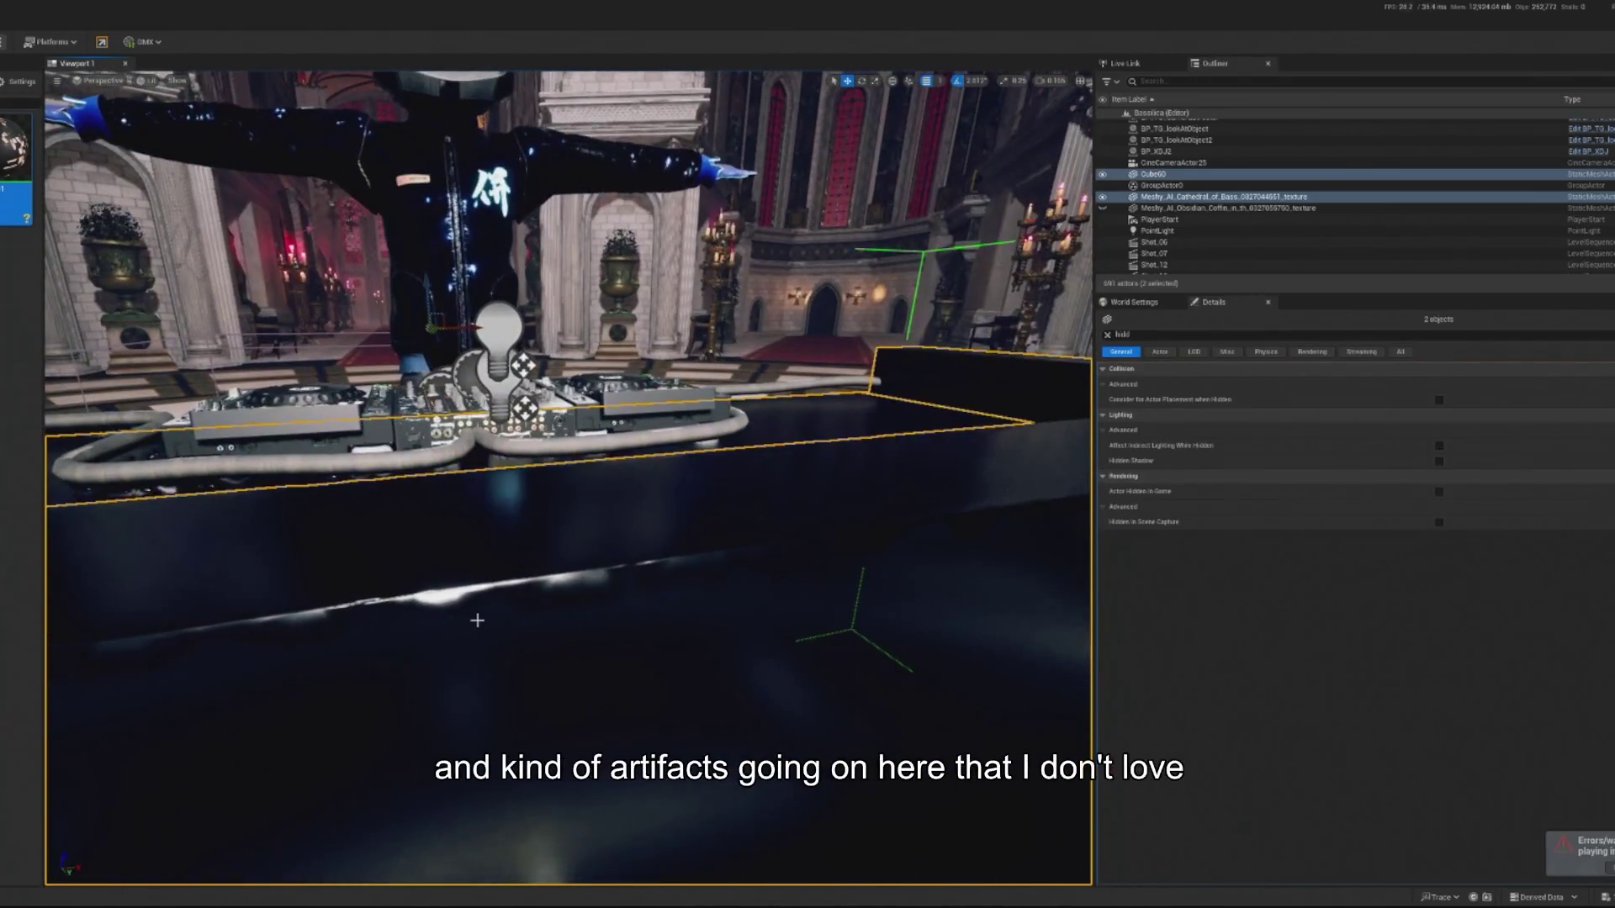
{"action": "mouse_move", "coordinate": [468, 616]}
{"action": "left_mouse_down"}
{"action": "mouse_move", "coordinate": [710, 517]}
{"action": "mouse_move", "coordinate": [719, 475]}
{"action": "left_mouse_up"}
{"action": "mouse_move", "coordinate": [296, 495]}
{"action": "left_mouse_down"}
{"action": "mouse_move", "coordinate": [378, 479]}
{"action": "mouse_move", "coordinate": [296, 496]}
{"action": "mouse_move", "coordinate": [602, 566]}
{"action": "mouse_move", "coordinate": [602, 547]}
{"action": "left_mouse_up"}
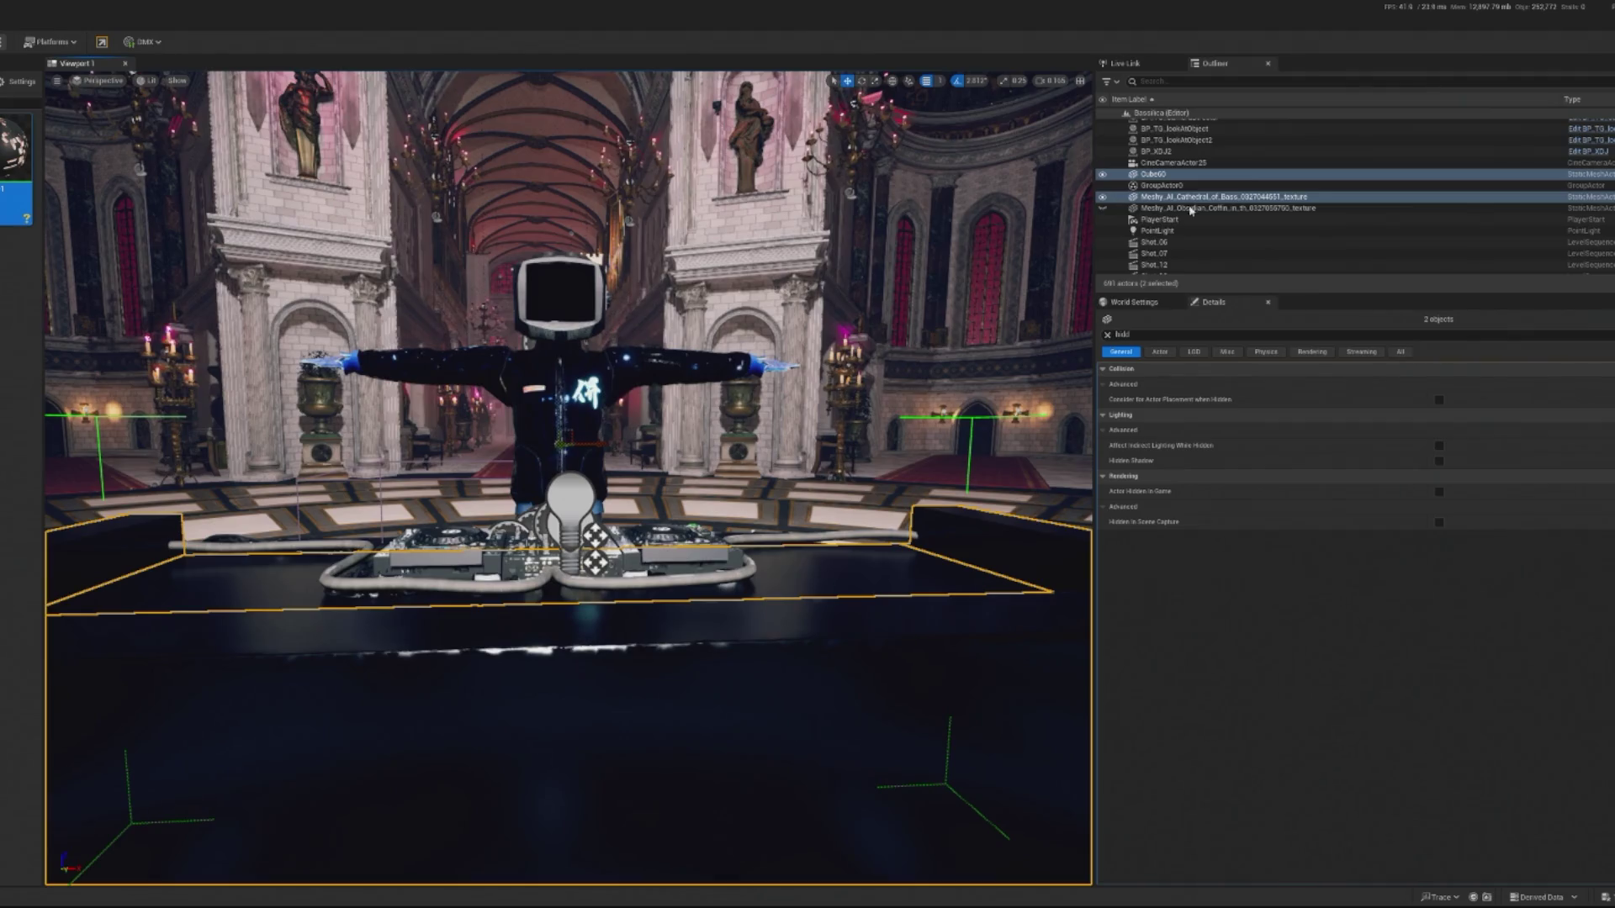
{"action": "left_click", "coordinate": [1108, 335]}
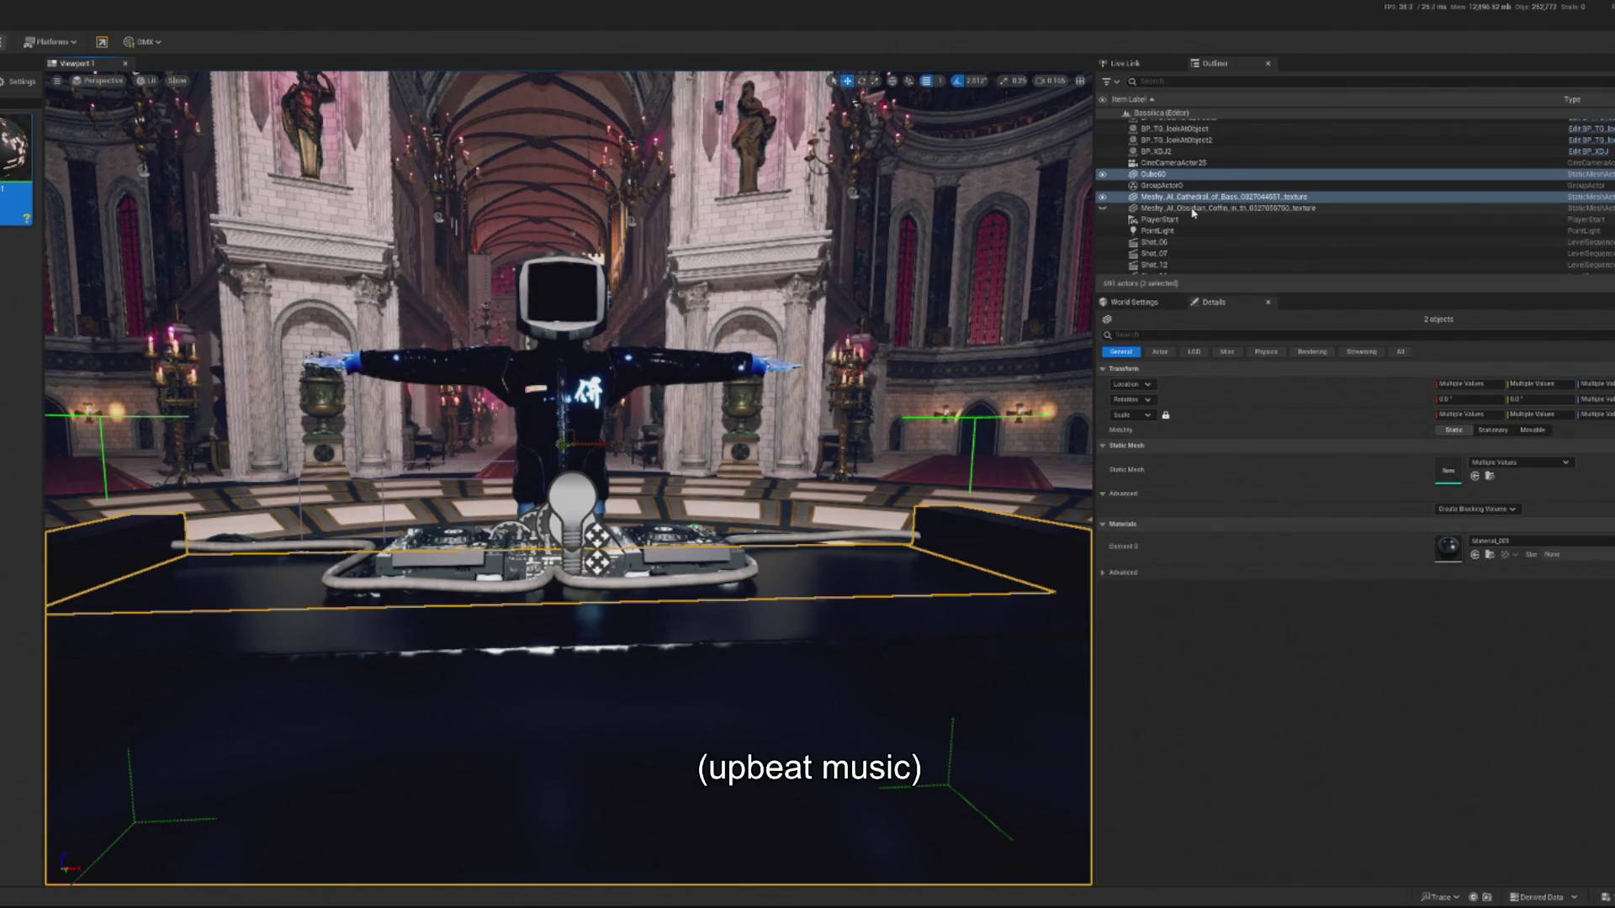
{"action": "left_click", "coordinate": [1228, 207]}
{"action": "key", "text": "ctrl+z"}
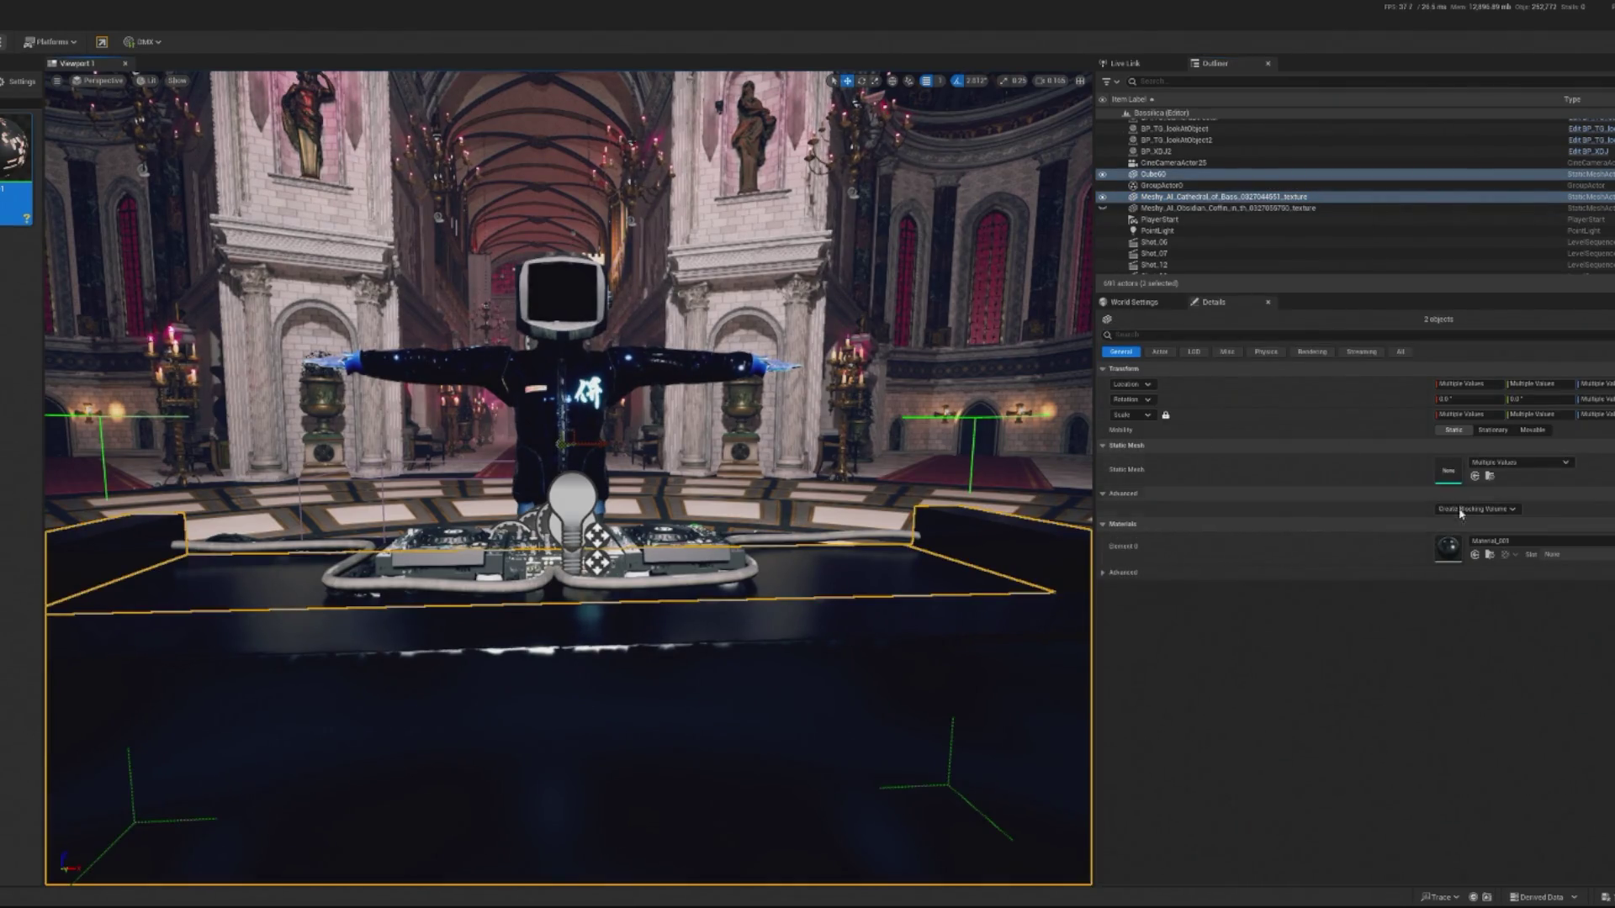
{"action": "right_click", "coordinate": [1177, 179]}
{"action": "mouse_move", "coordinate": [1262, 411]}
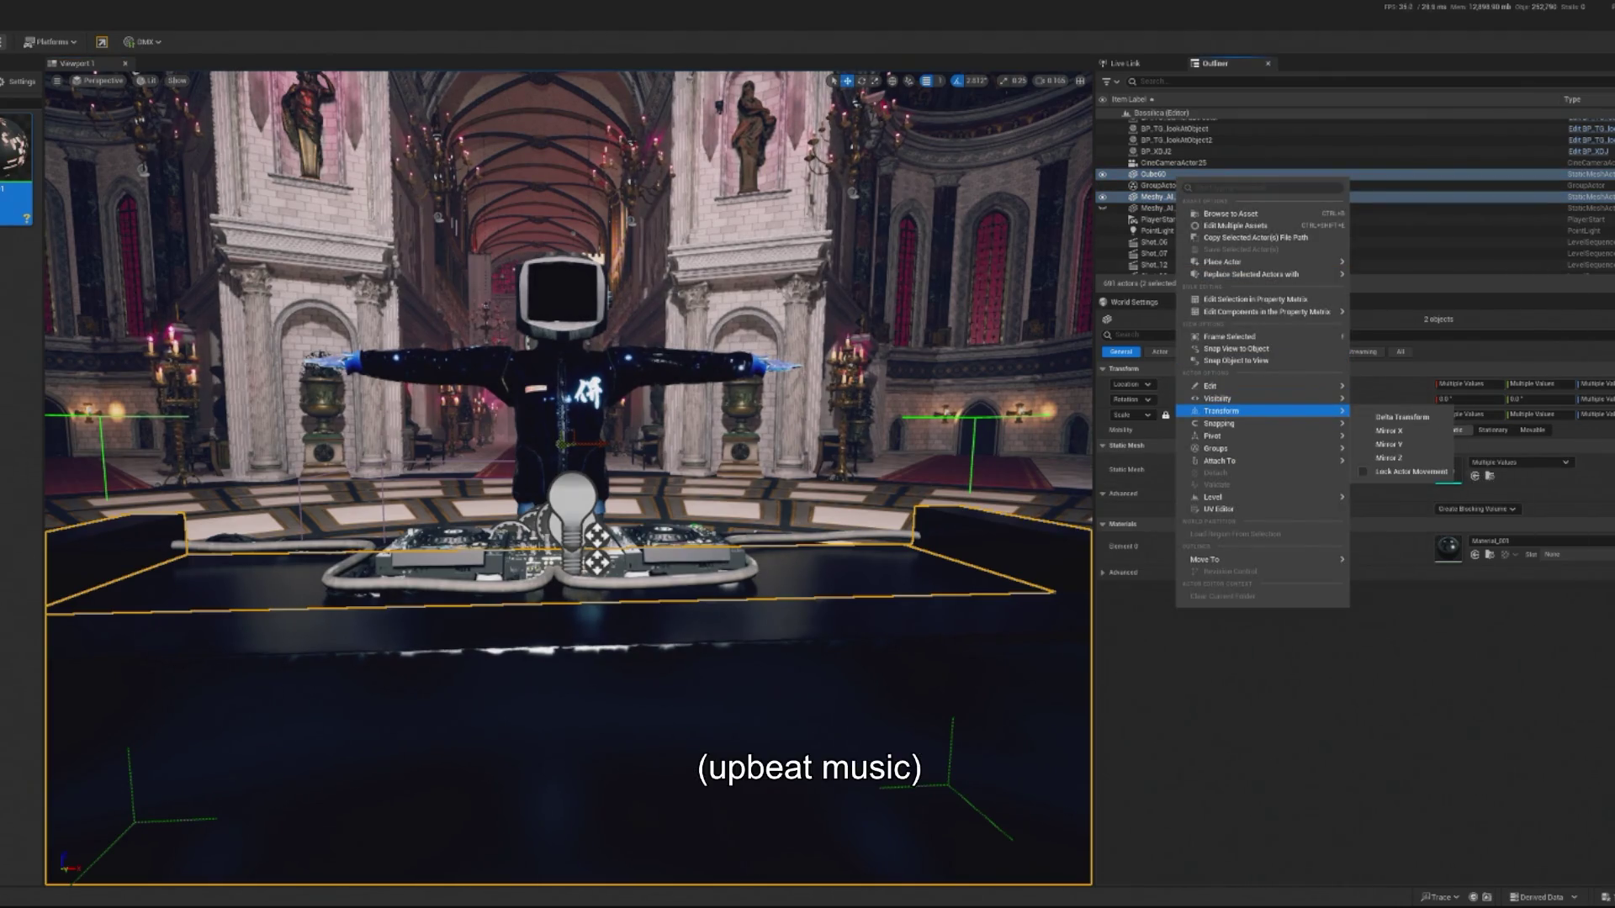
{"action": "key", "text": "Escape"}
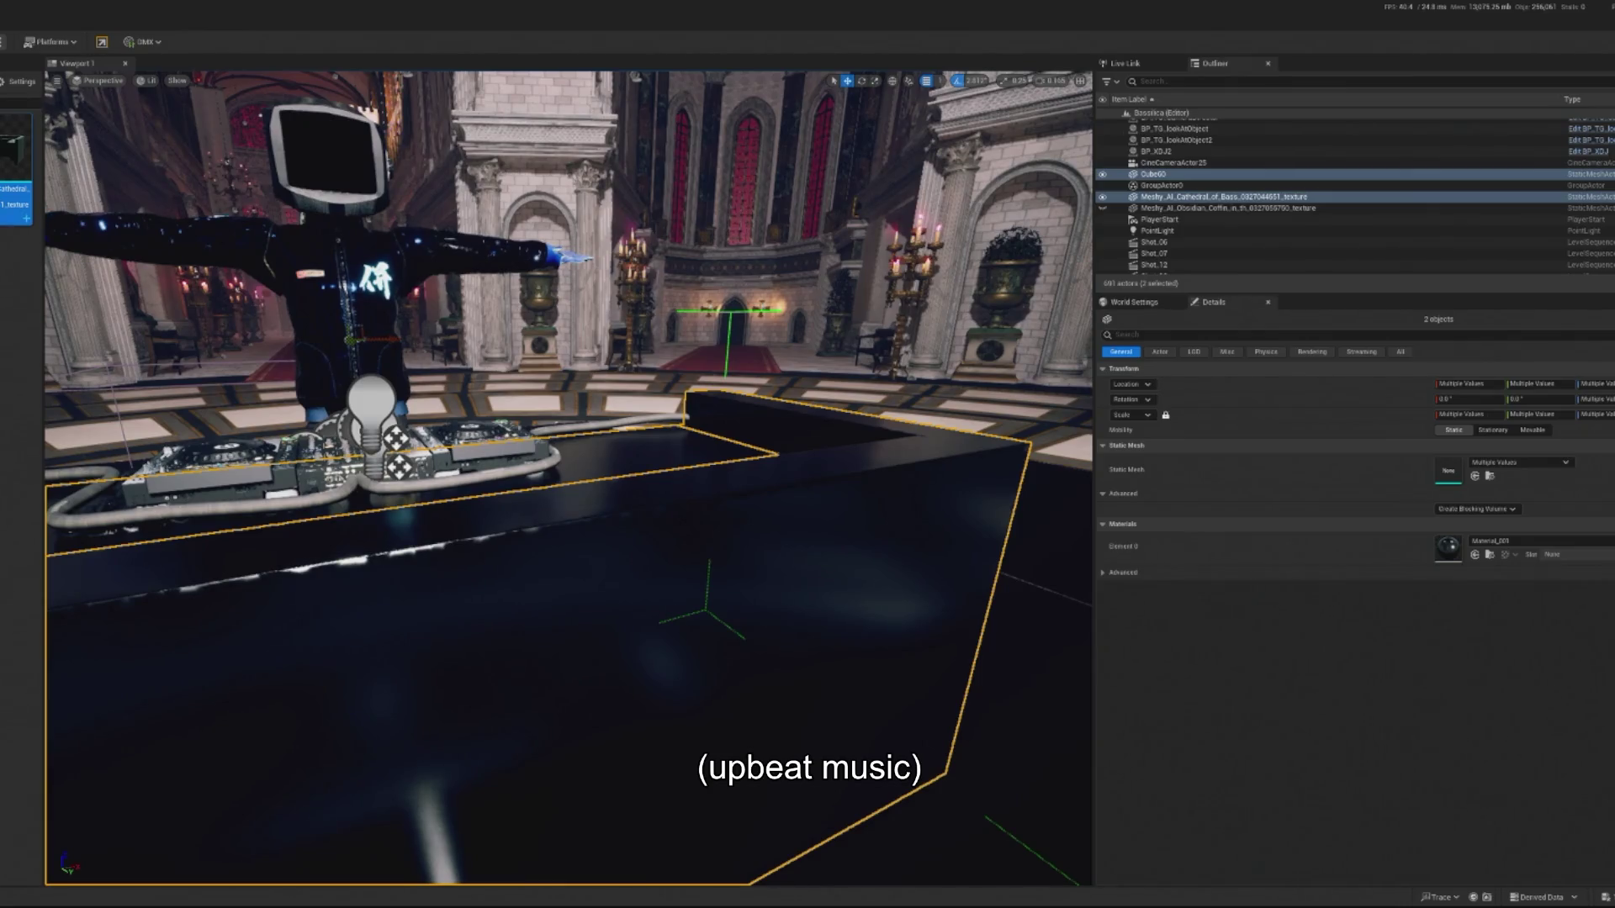
{"action": "key", "text": "alt+p"}
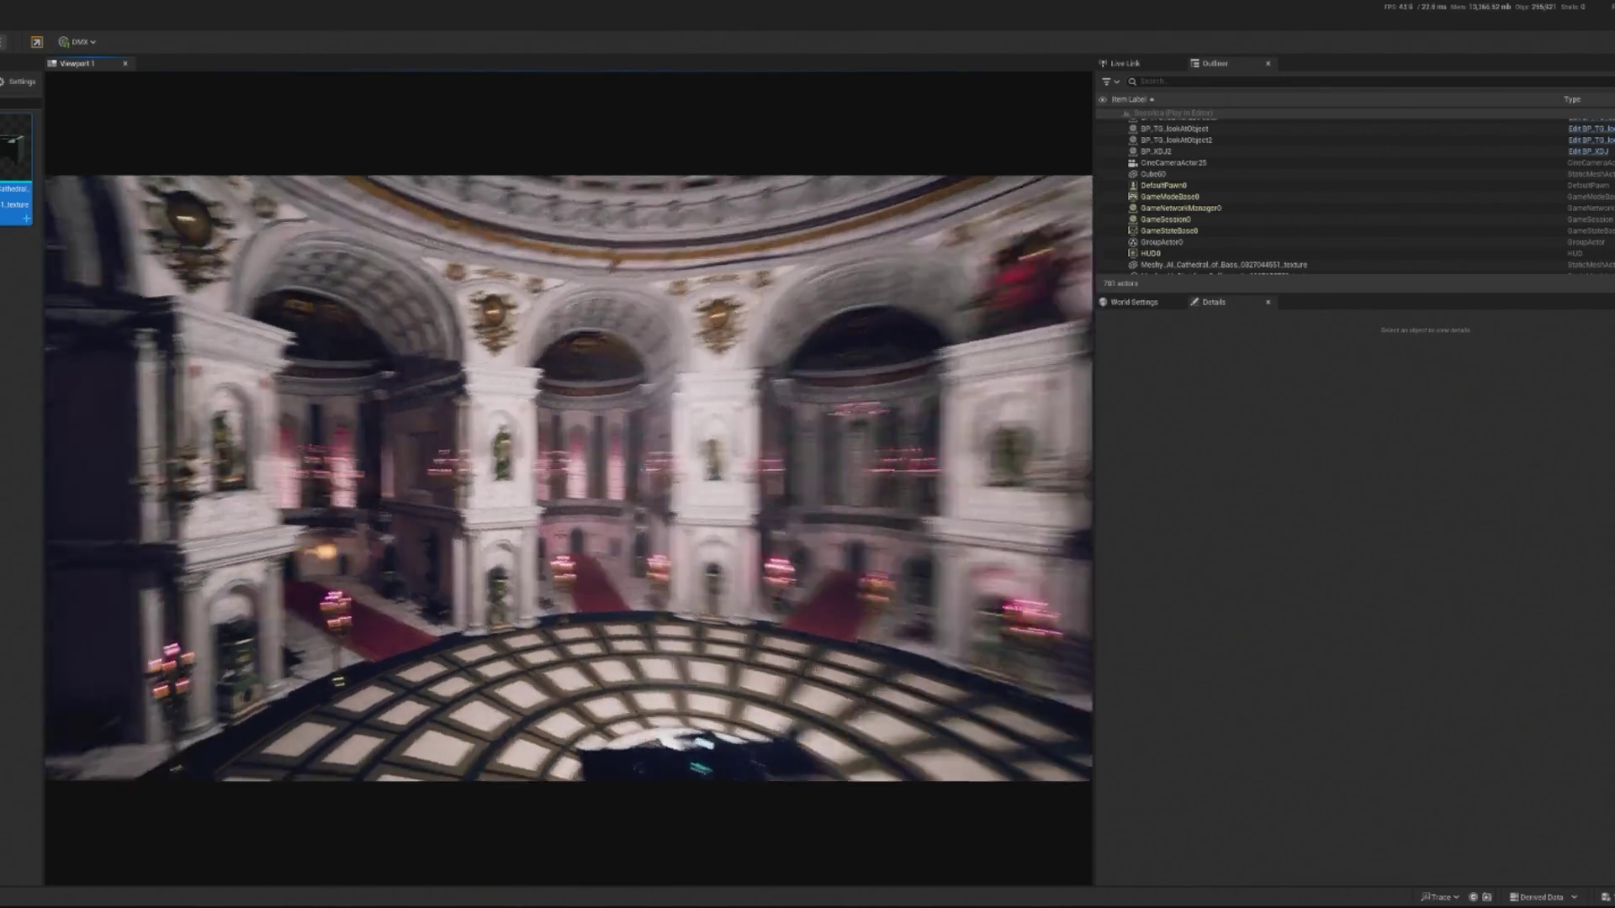
Stop play, hide the black box booth, and tick Actor Hidden in Game via a 'hidden' search.
{"action": "key", "text": "Escape"}
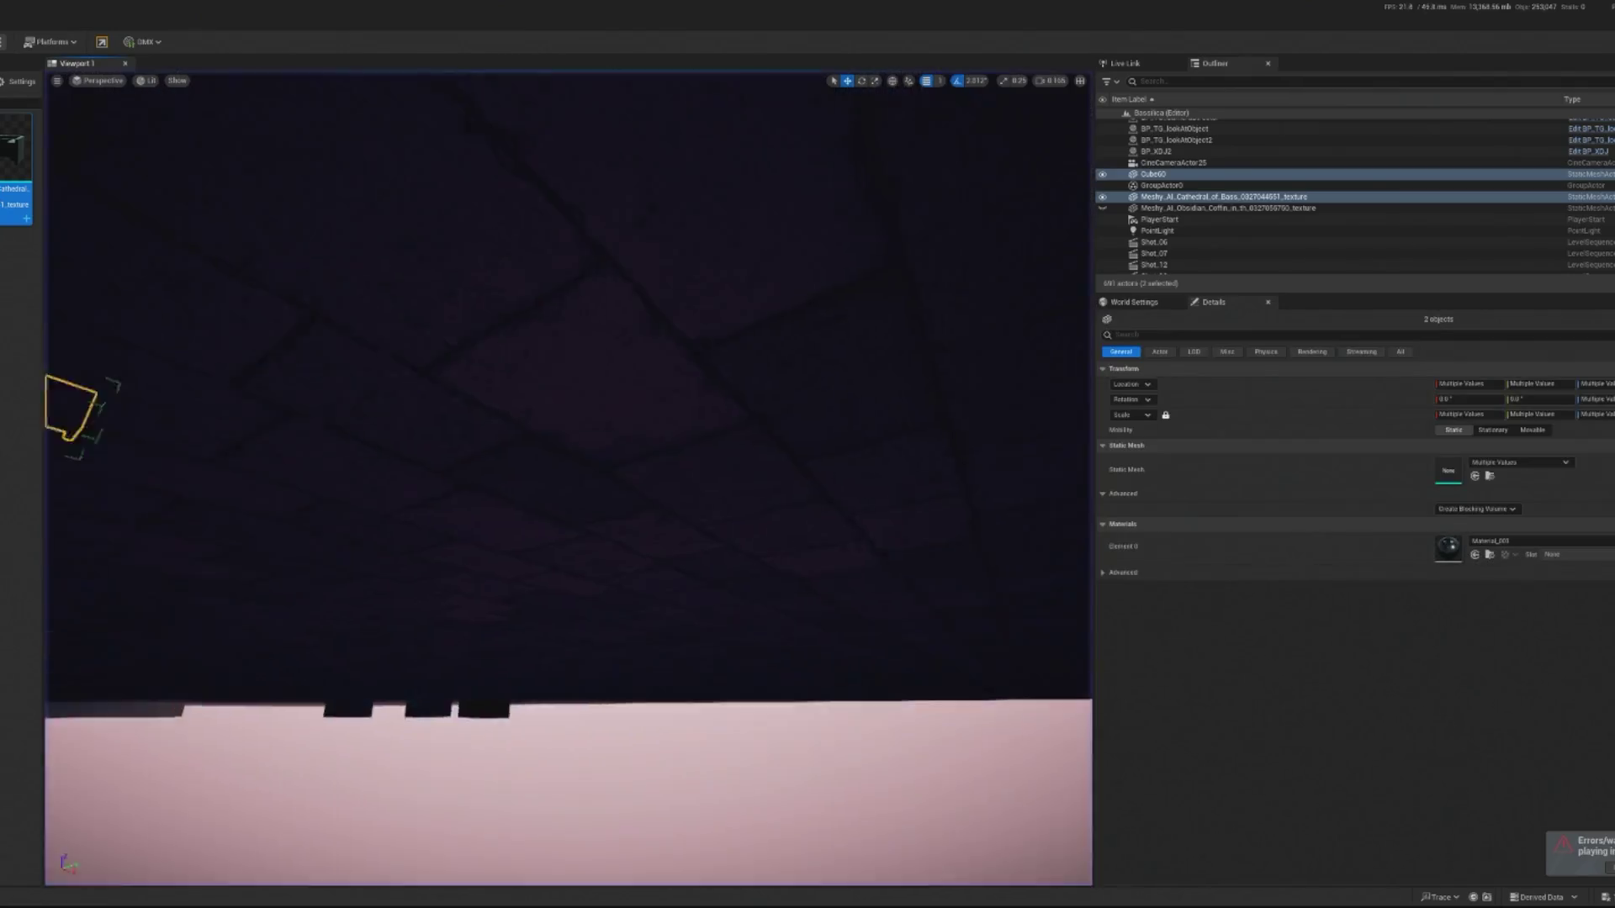
{"action": "key", "text": "f"}
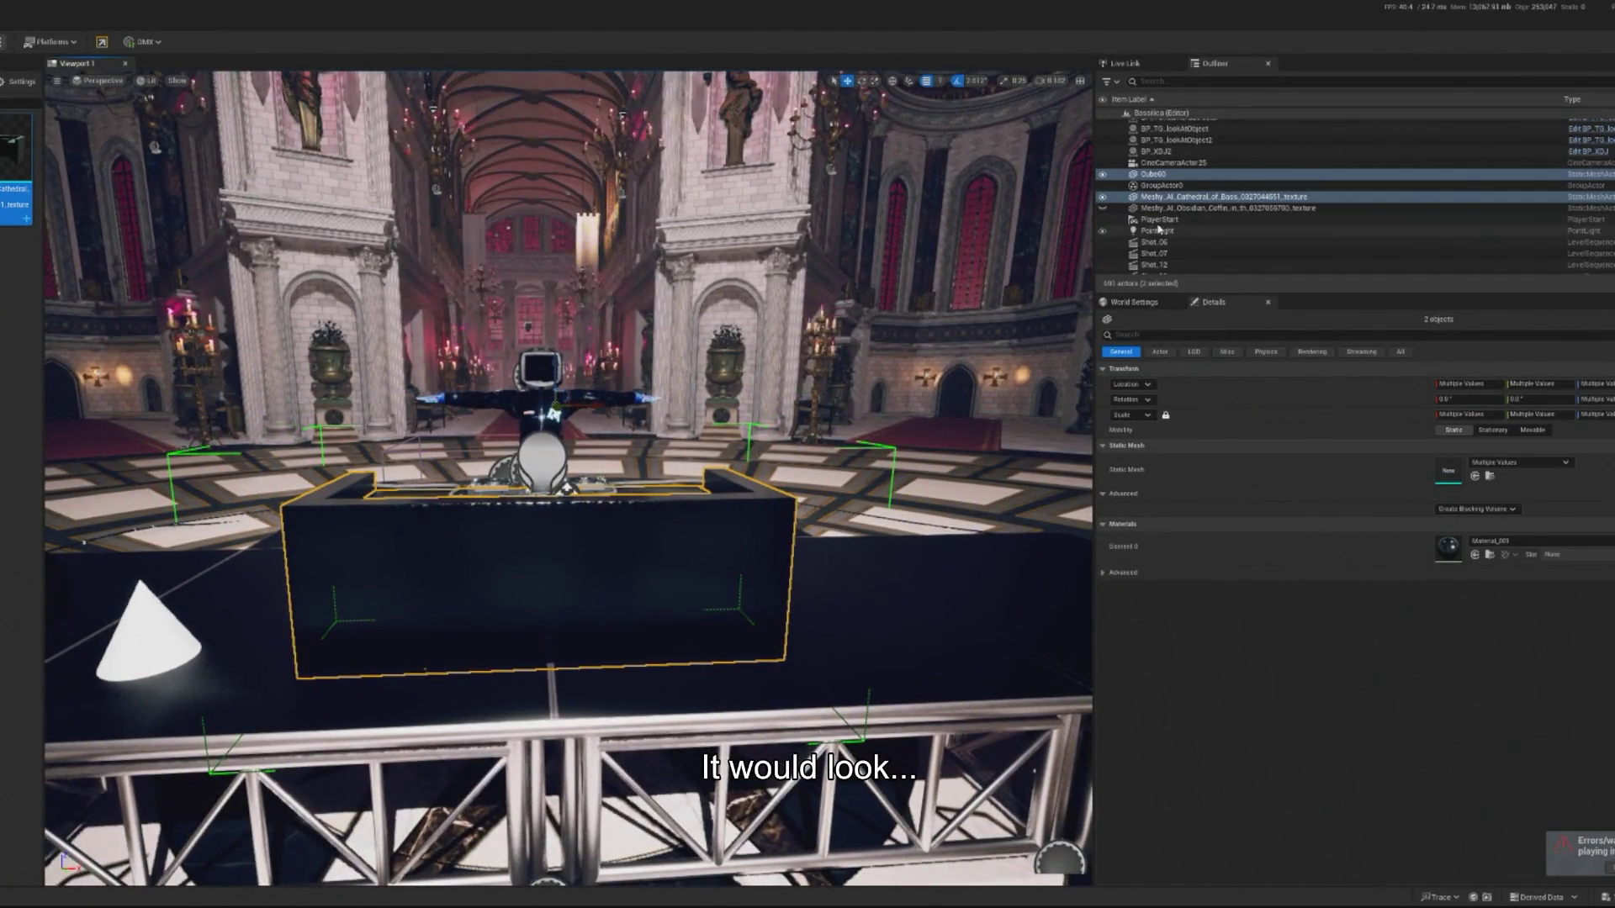
{"action": "left_click", "coordinate": [1103, 198]}
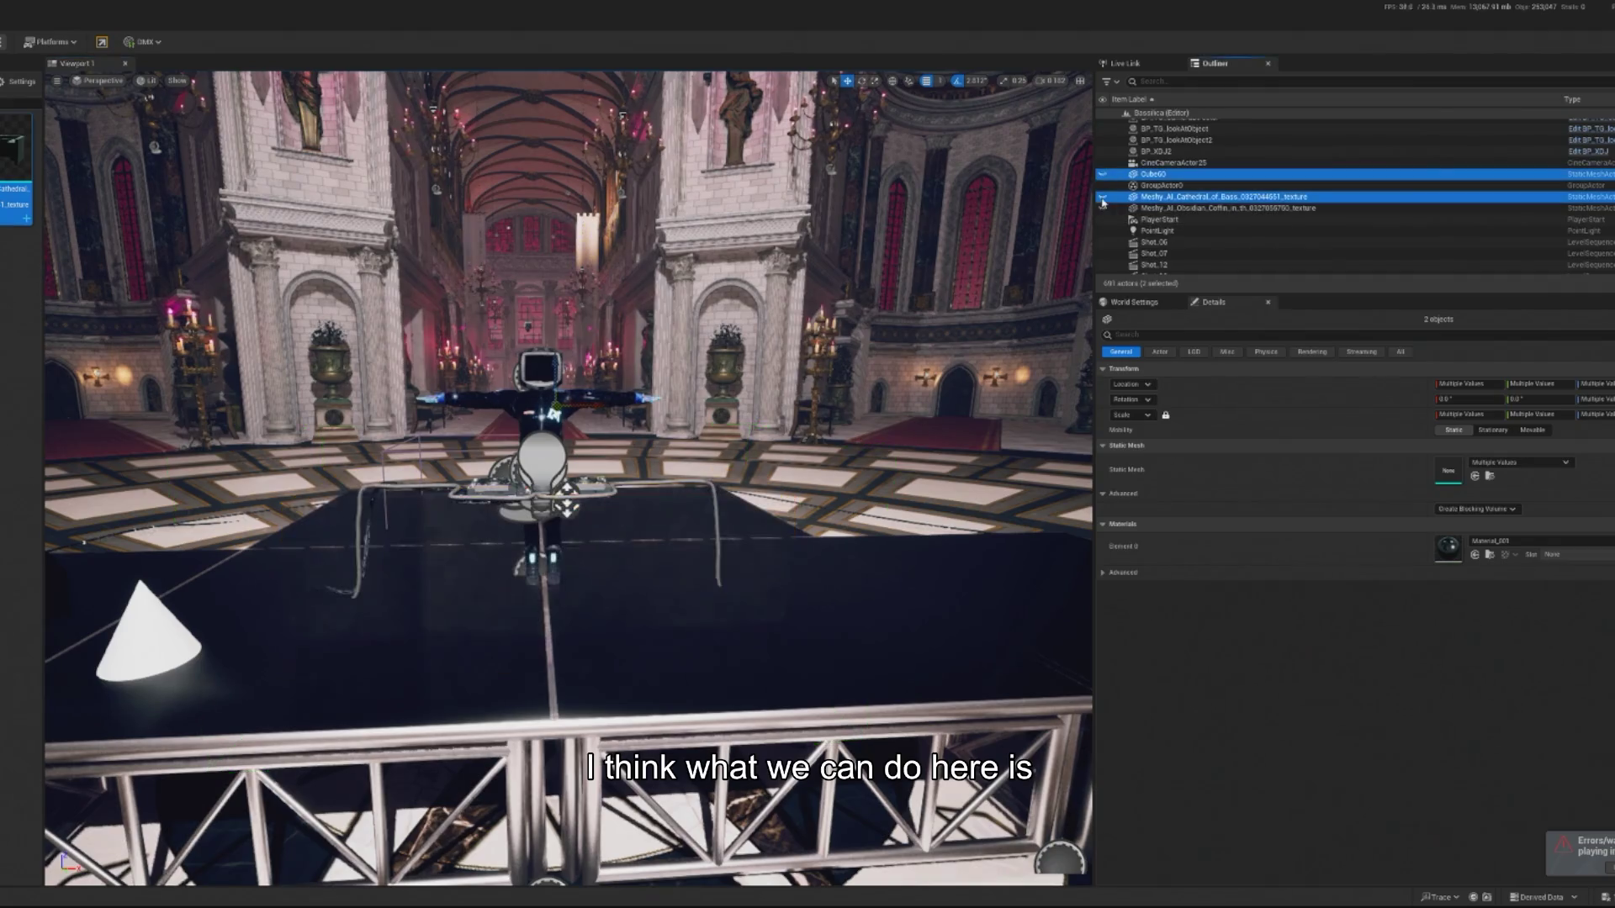
{"action": "left_click", "coordinate": [1165, 337]}
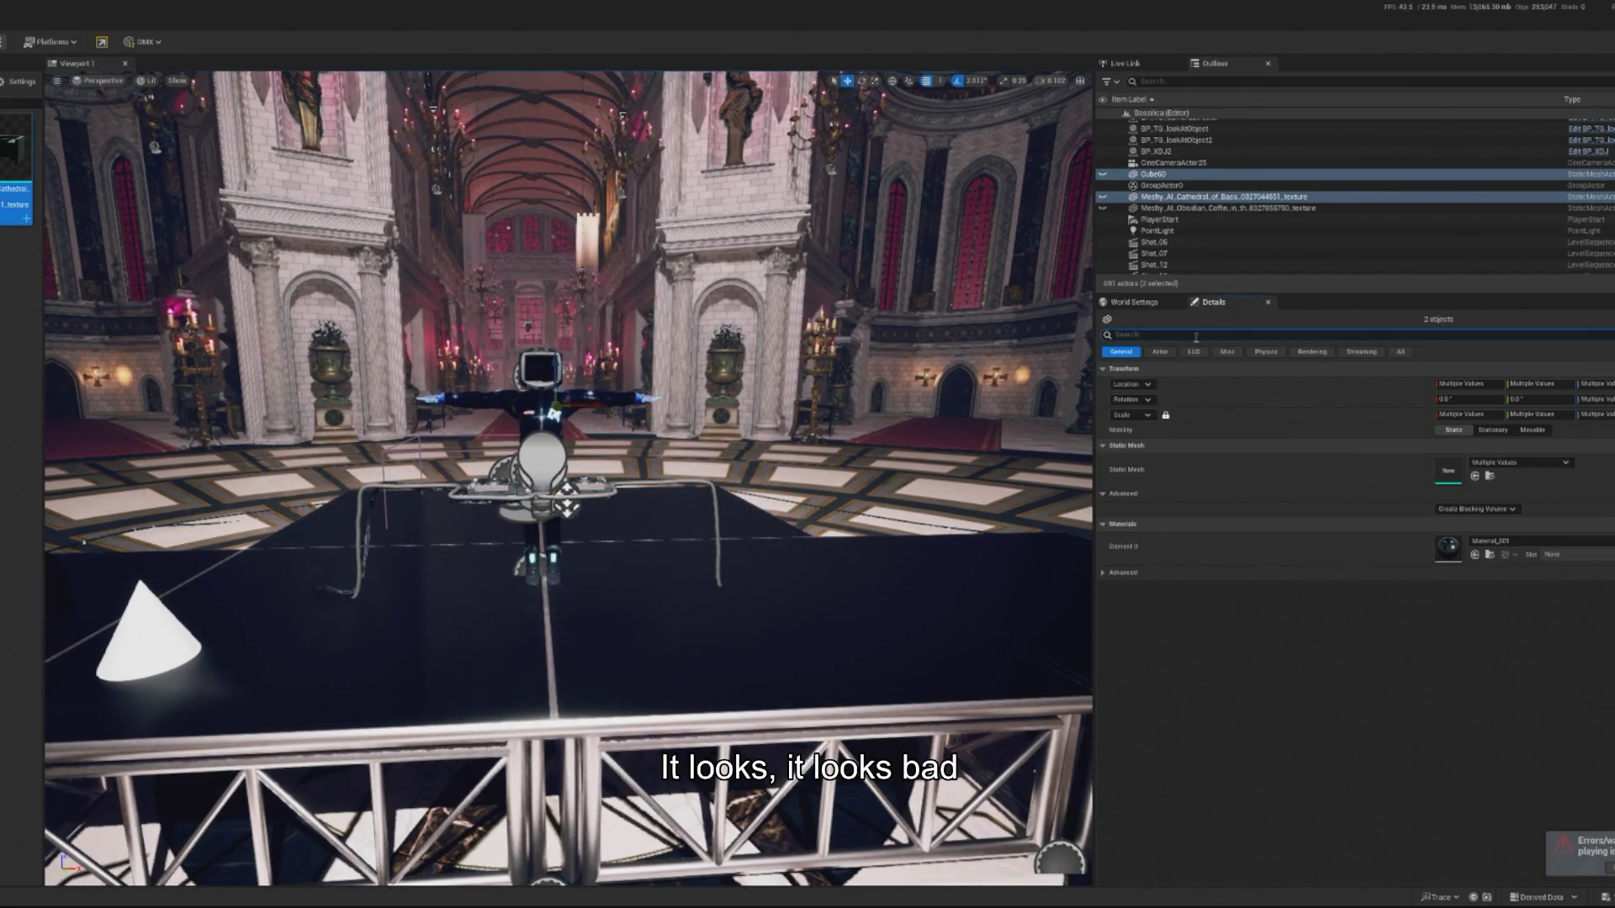
{"action": "type", "text": "hidden"}
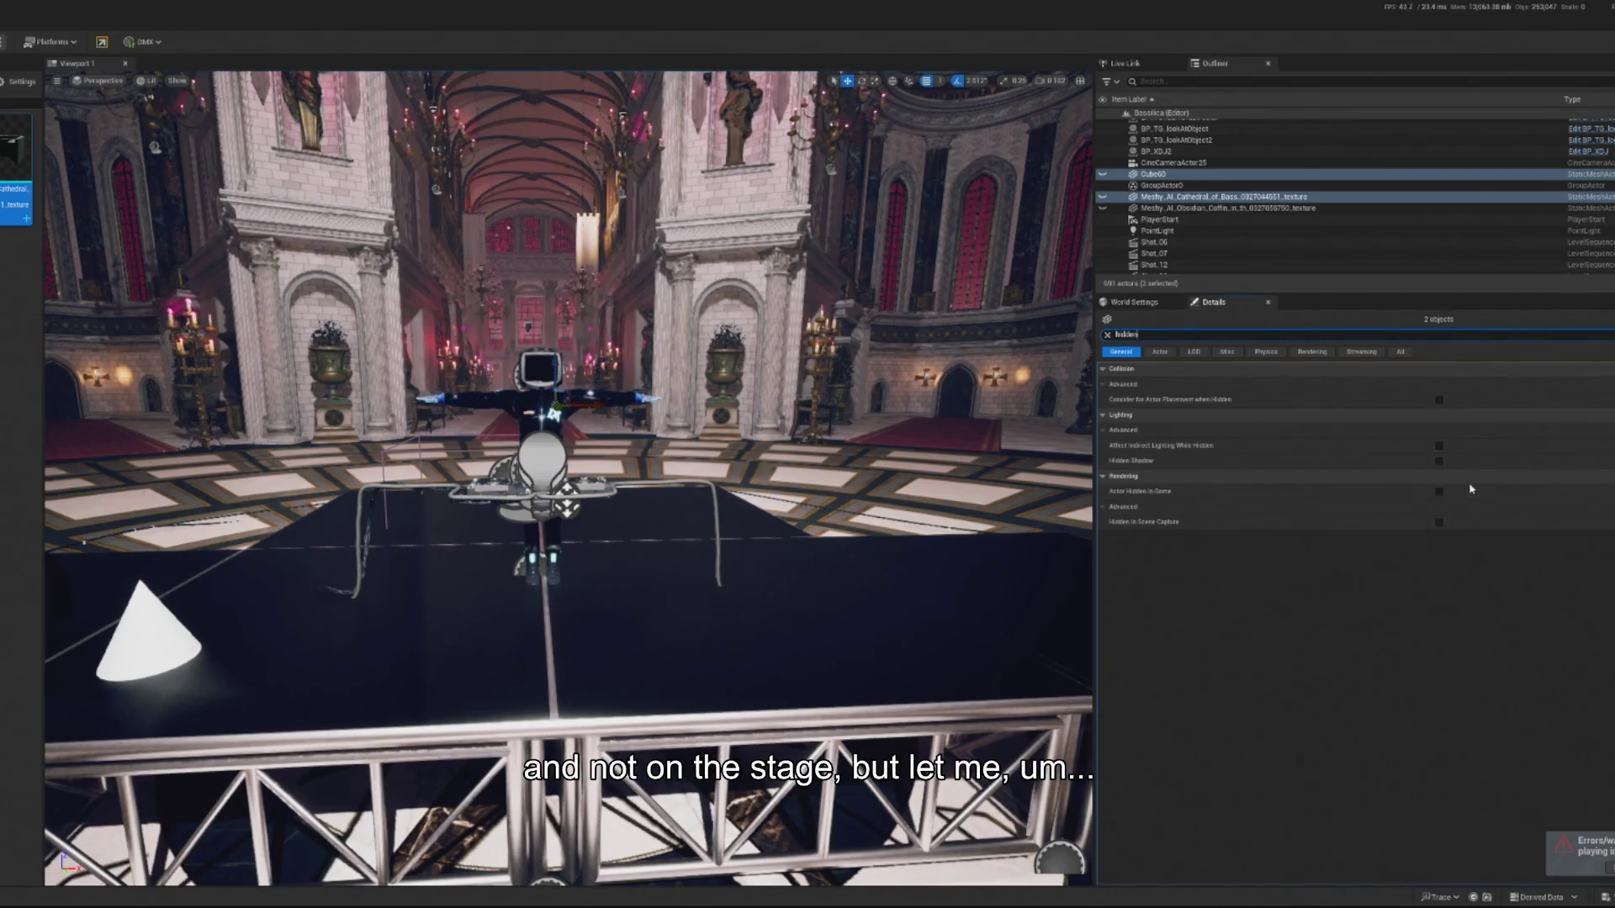
{"action": "left_click", "coordinate": [1438, 492]}
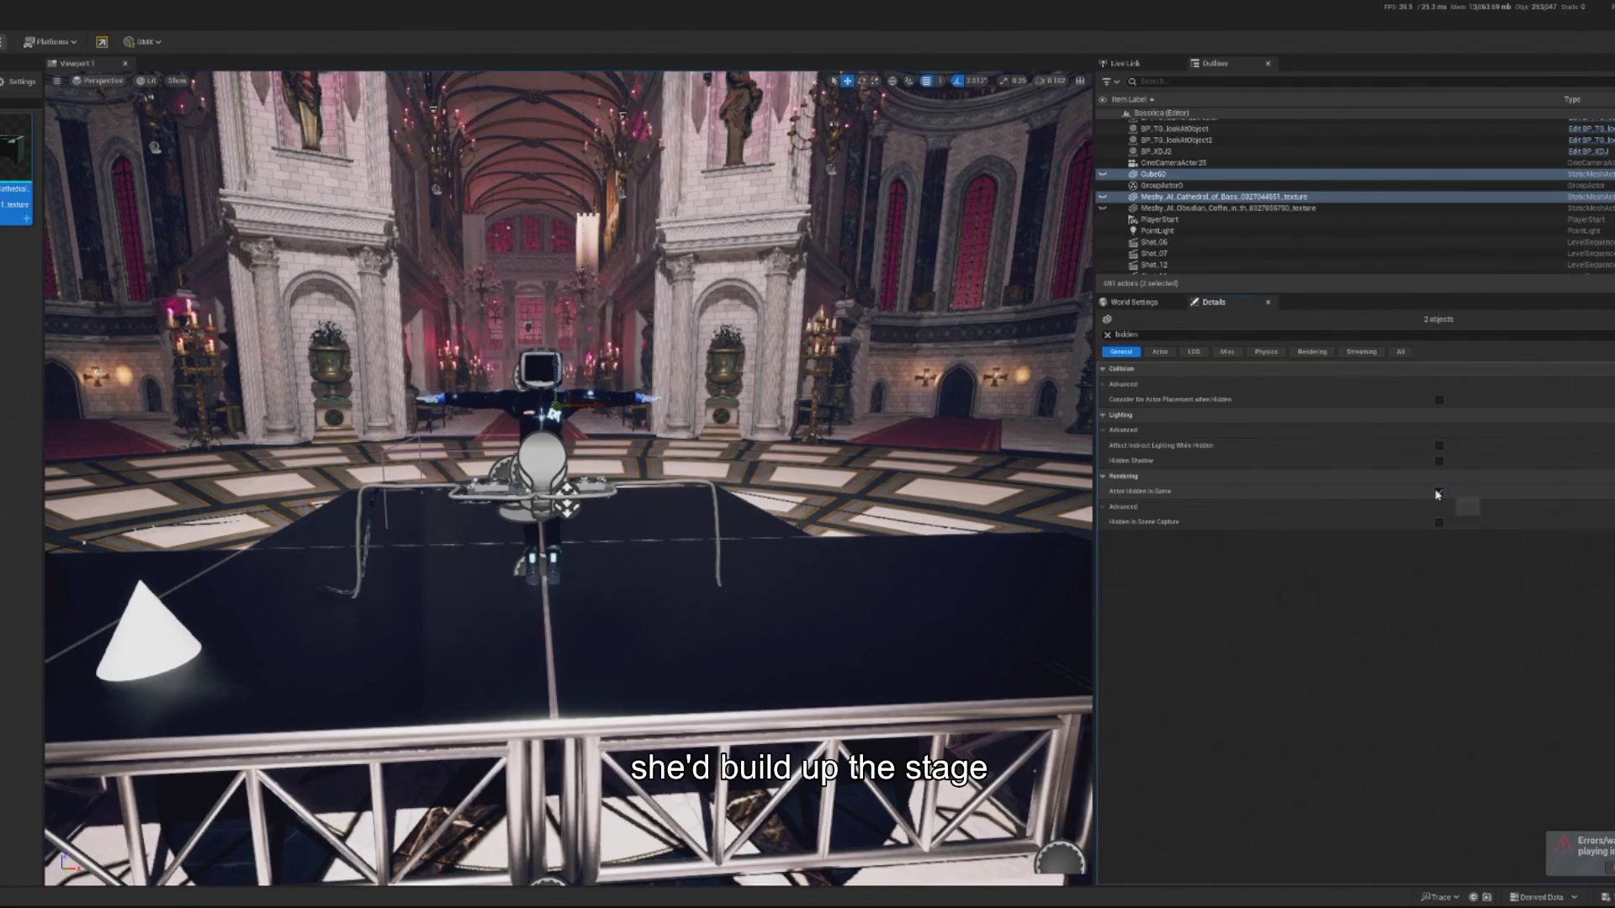
Show the obsidian coffin booth again and mark the selected actors hidden in game.
{"action": "left_click", "coordinate": [1103, 208]}
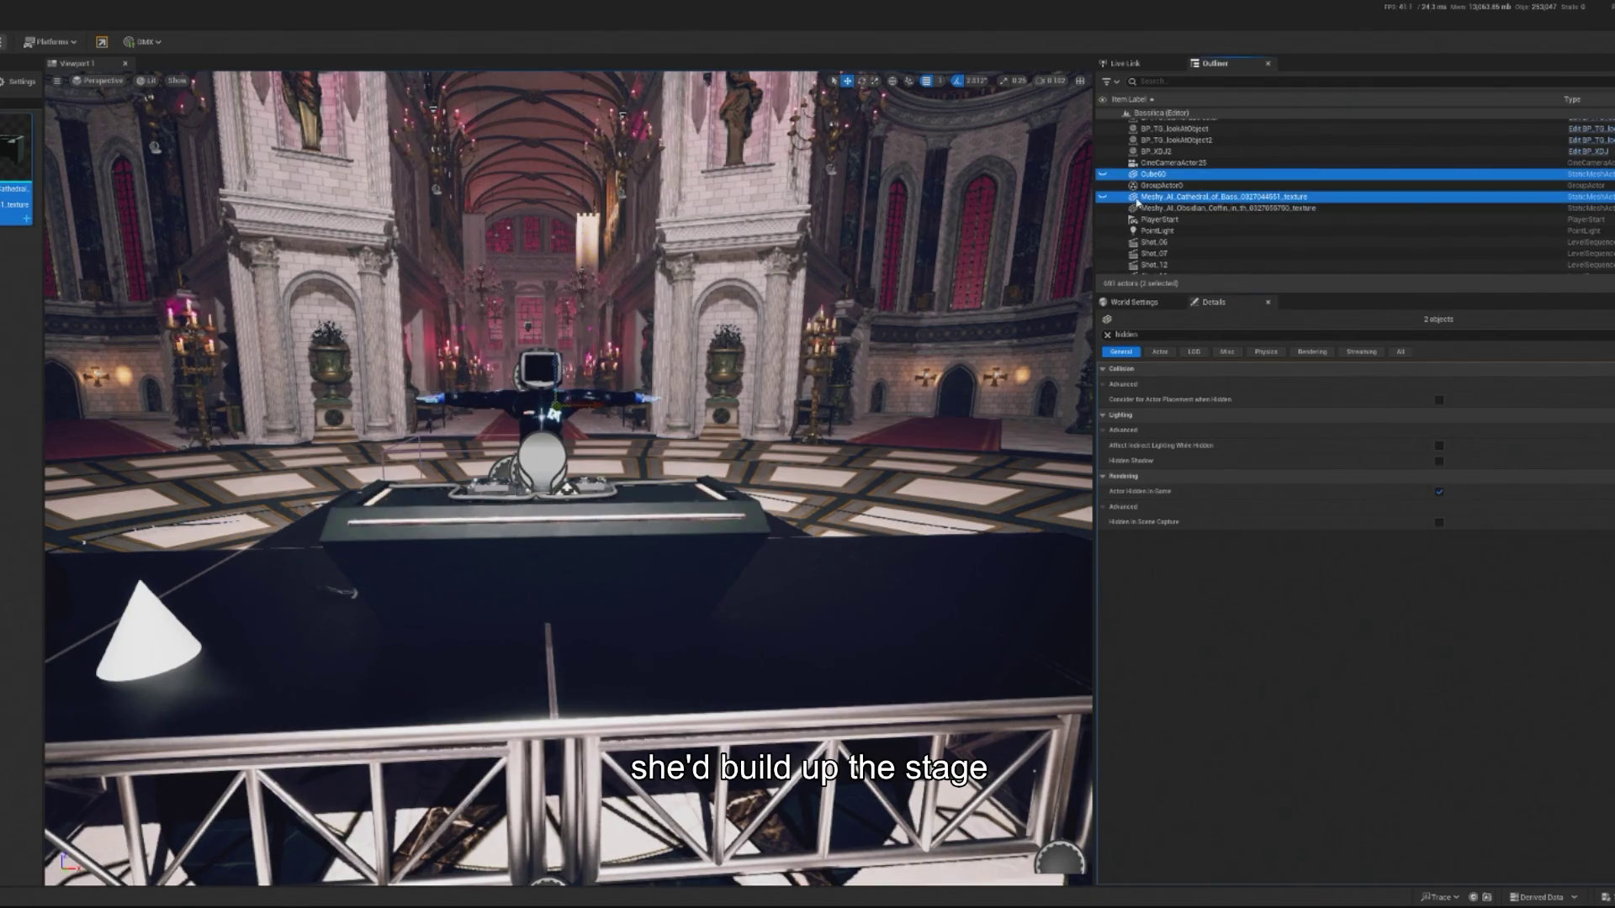
{"action": "left_click", "coordinate": [1438, 492]}
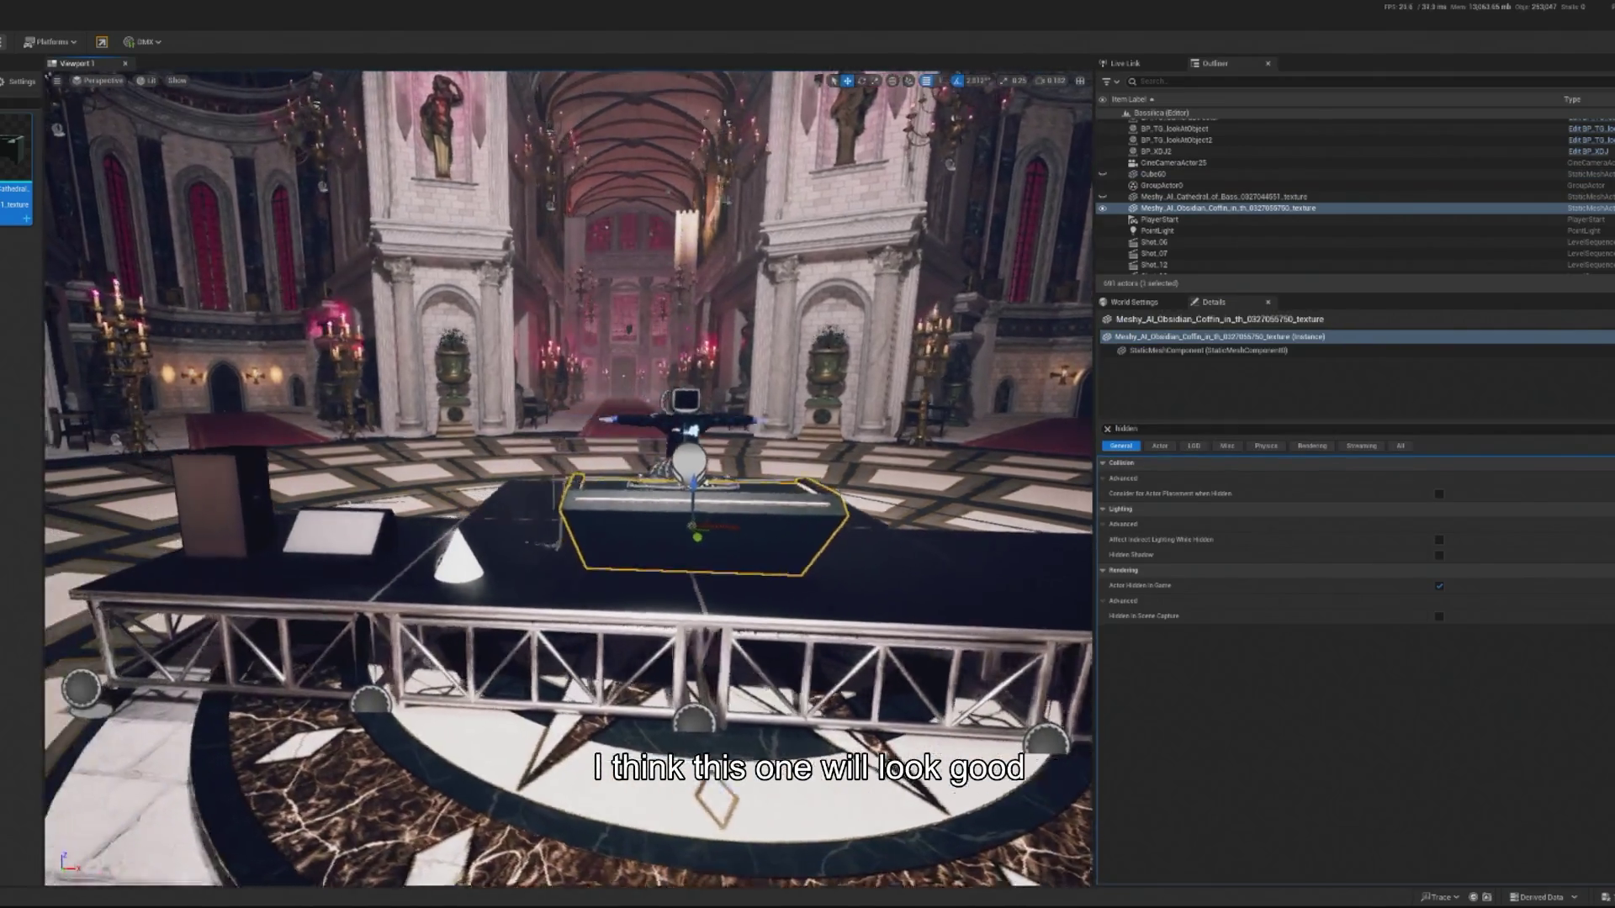
{"action": "left_click_drag", "start_coordinate": [335, 429], "coordinate": [252, 421]}
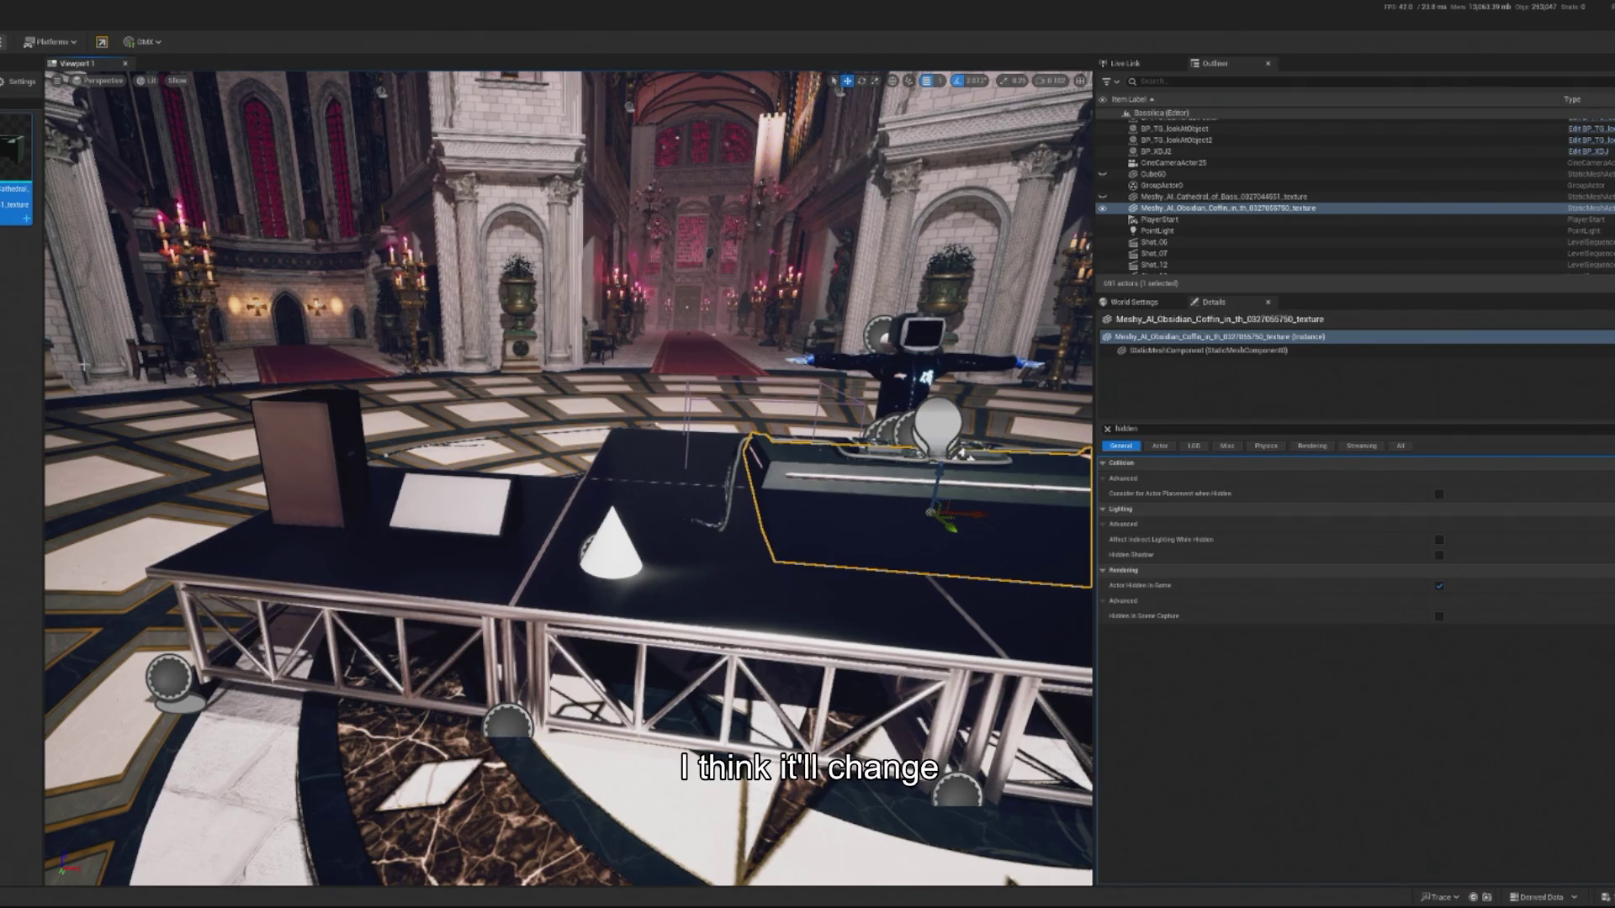
Select speaker BP_Speaker_V1 and move it left across the stage.
{"action": "mouse_move", "coordinate": [336, 588]}
{"action": "left_mouse_down"}
{"action": "mouse_move", "coordinate": [319, 538]}
{"action": "mouse_move", "coordinate": [462, 480]}
{"action": "mouse_move", "coordinate": [861, 497]}
{"action": "left_mouse_up"}
{"action": "left_click", "coordinate": [307, 505]}
{"action": "key", "text": "f"}
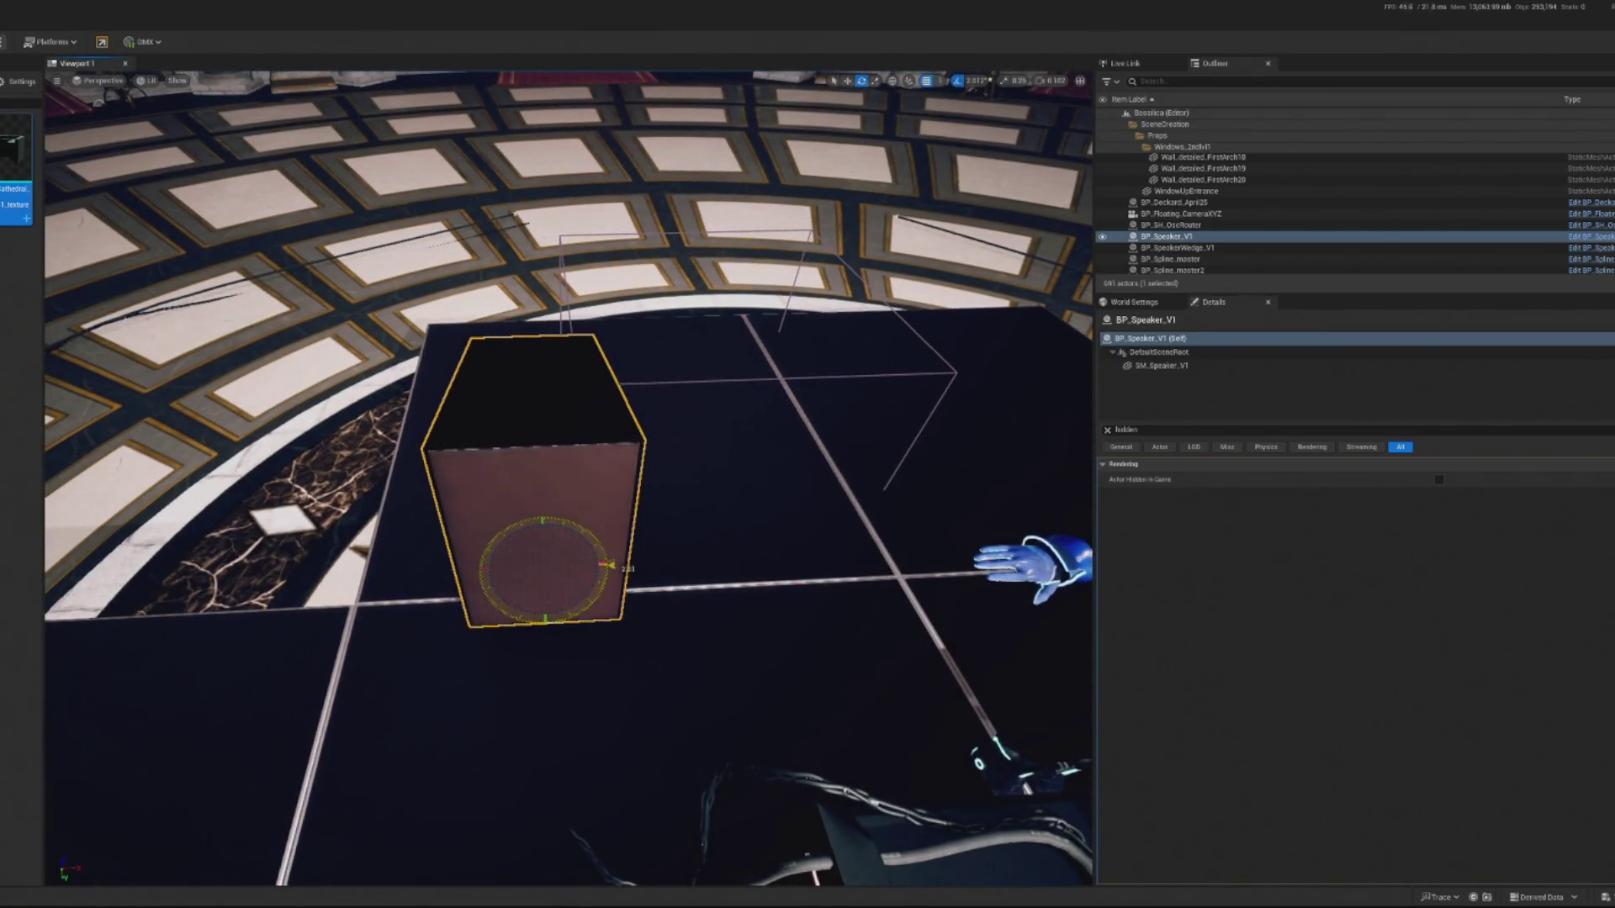
{"action": "key", "text": "w"}
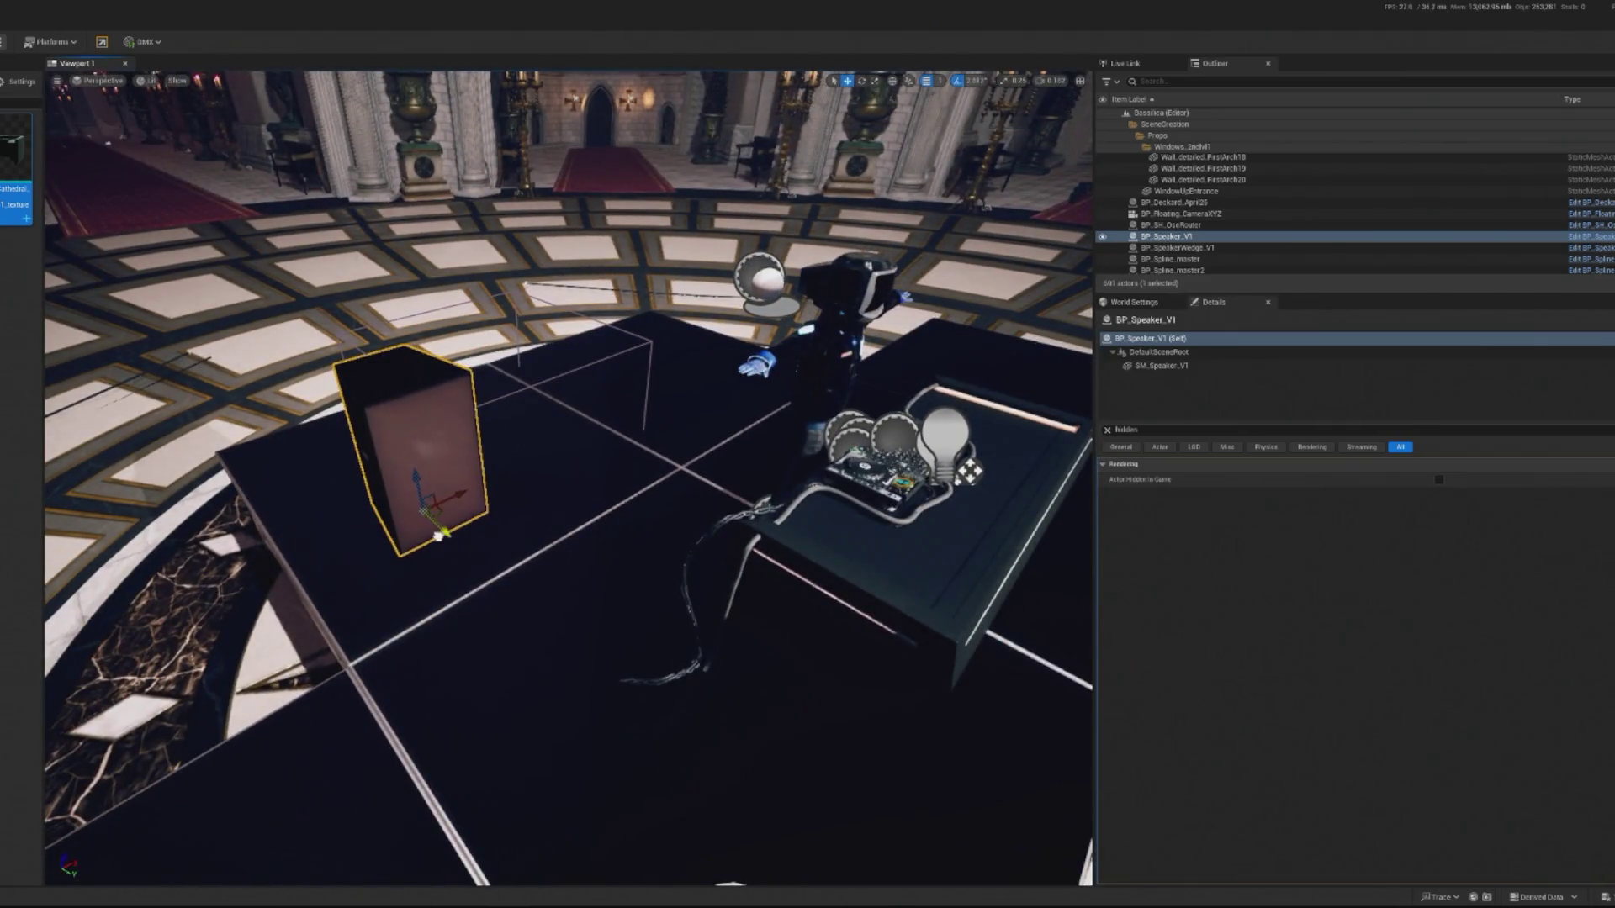
{"action": "mouse_move", "coordinate": [438, 535]}
{"action": "left_mouse_down"}
{"action": "mouse_move", "coordinate": [422, 509]}
{"action": "mouse_move", "coordinate": [466, 455]}
{"action": "mouse_move", "coordinate": [574, 421]}
{"action": "left_mouse_up"}
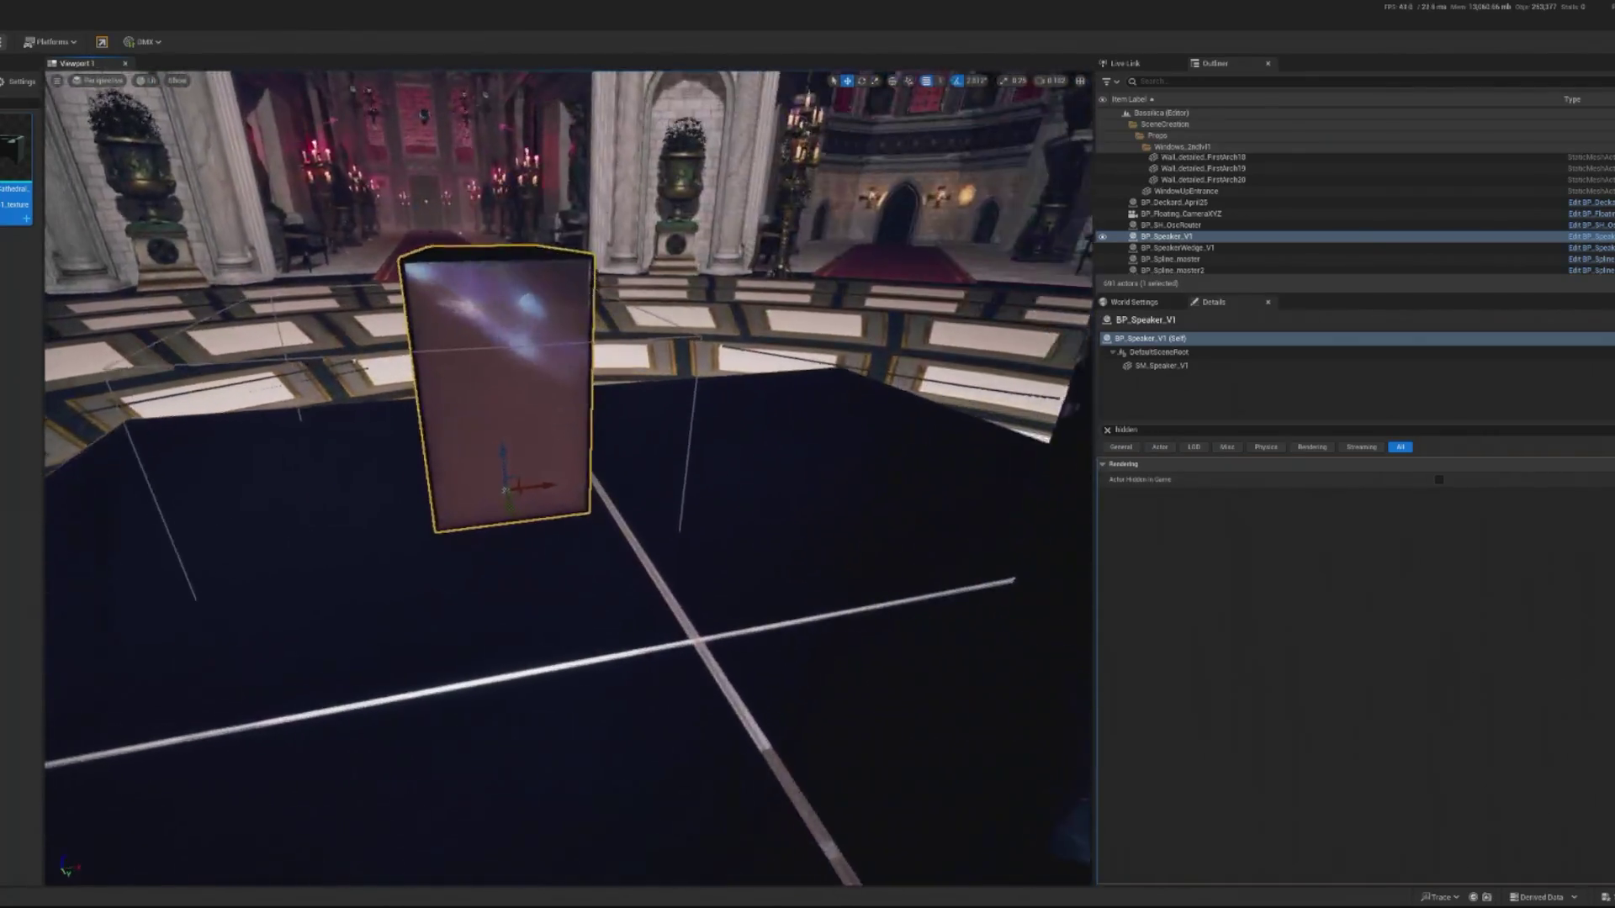
{"action": "scroll", "coordinate": [505, 490], "scroll_direction": "down", "scroll_amount": 5}
{"action": "key", "text": "f"}
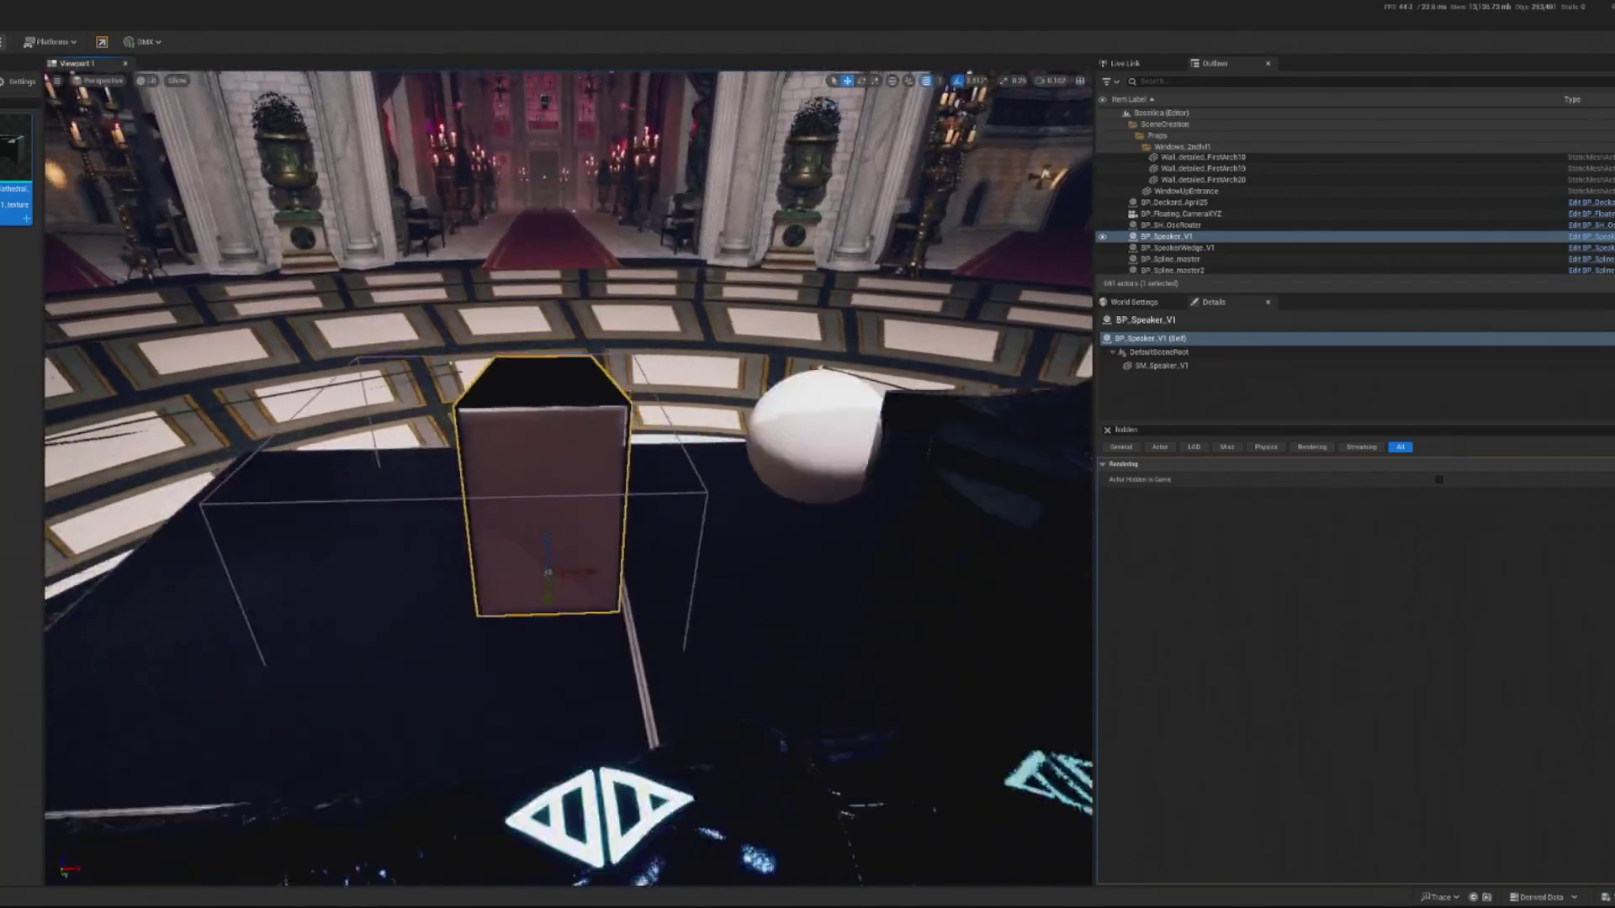
Duplicate the speaker as BP_Speaker_V2 and BP_Speaker_V3, placing the copy beside the original.
{"action": "key", "text": "ctrl+d"}
{"action": "key", "text": "ctrl+z"}
{"action": "key", "text": "f"}
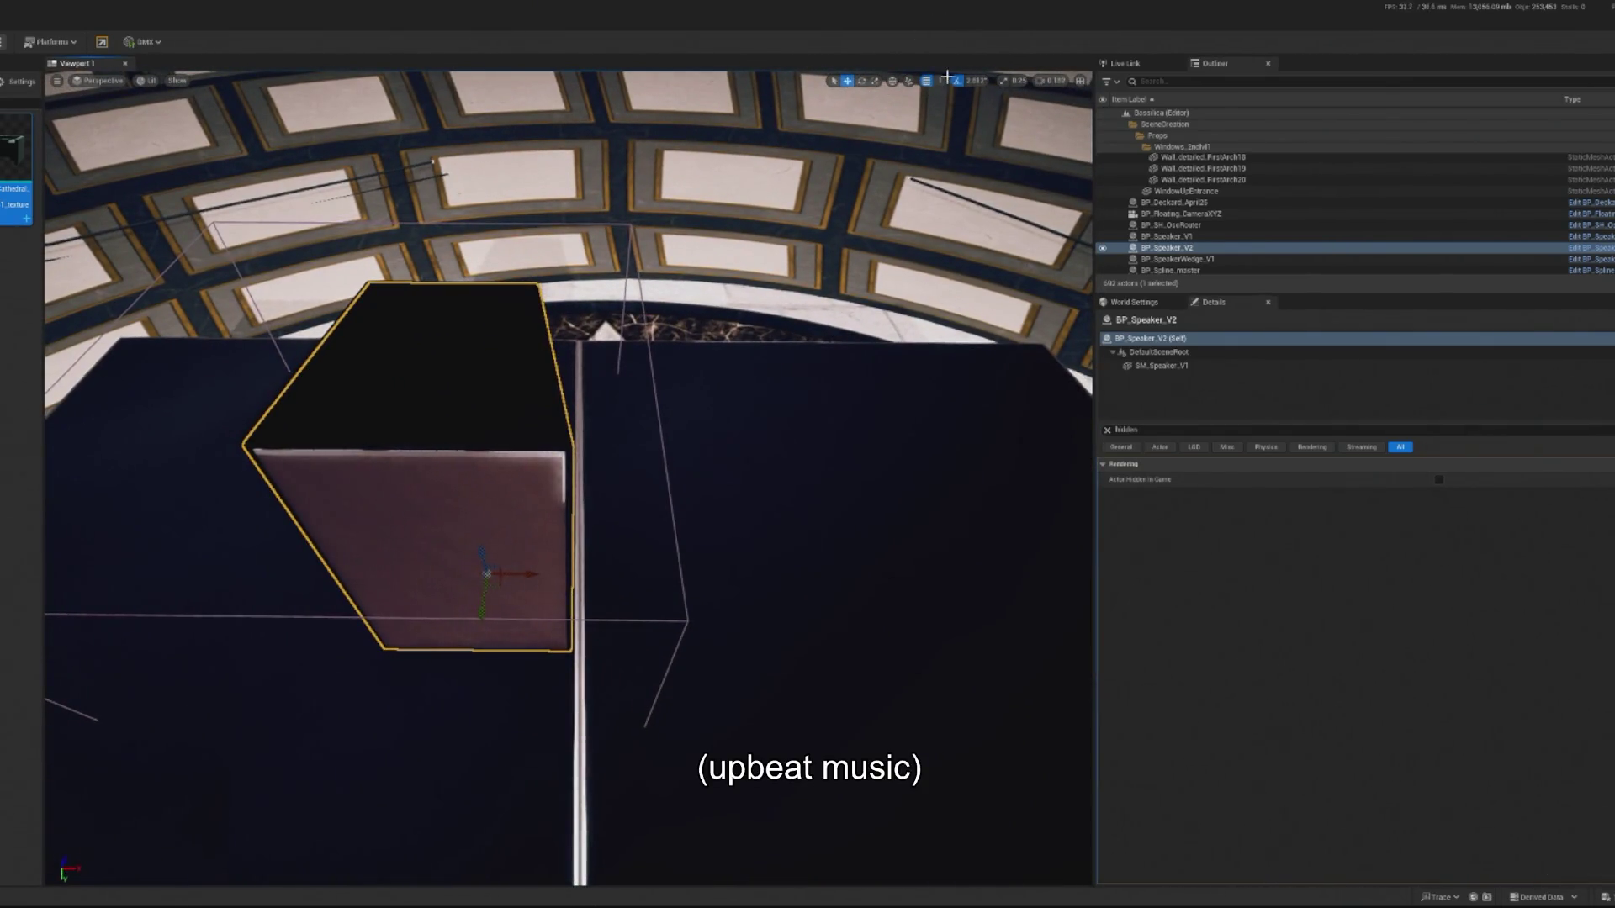
{"action": "left_click", "coordinate": [939, 81]}
{"action": "left_click", "coordinate": [936, 100]}
{"action": "key", "text": "ctrl+d"}
{"action": "left_click_drag", "start_coordinate": [509, 571], "coordinate": [720, 569]}
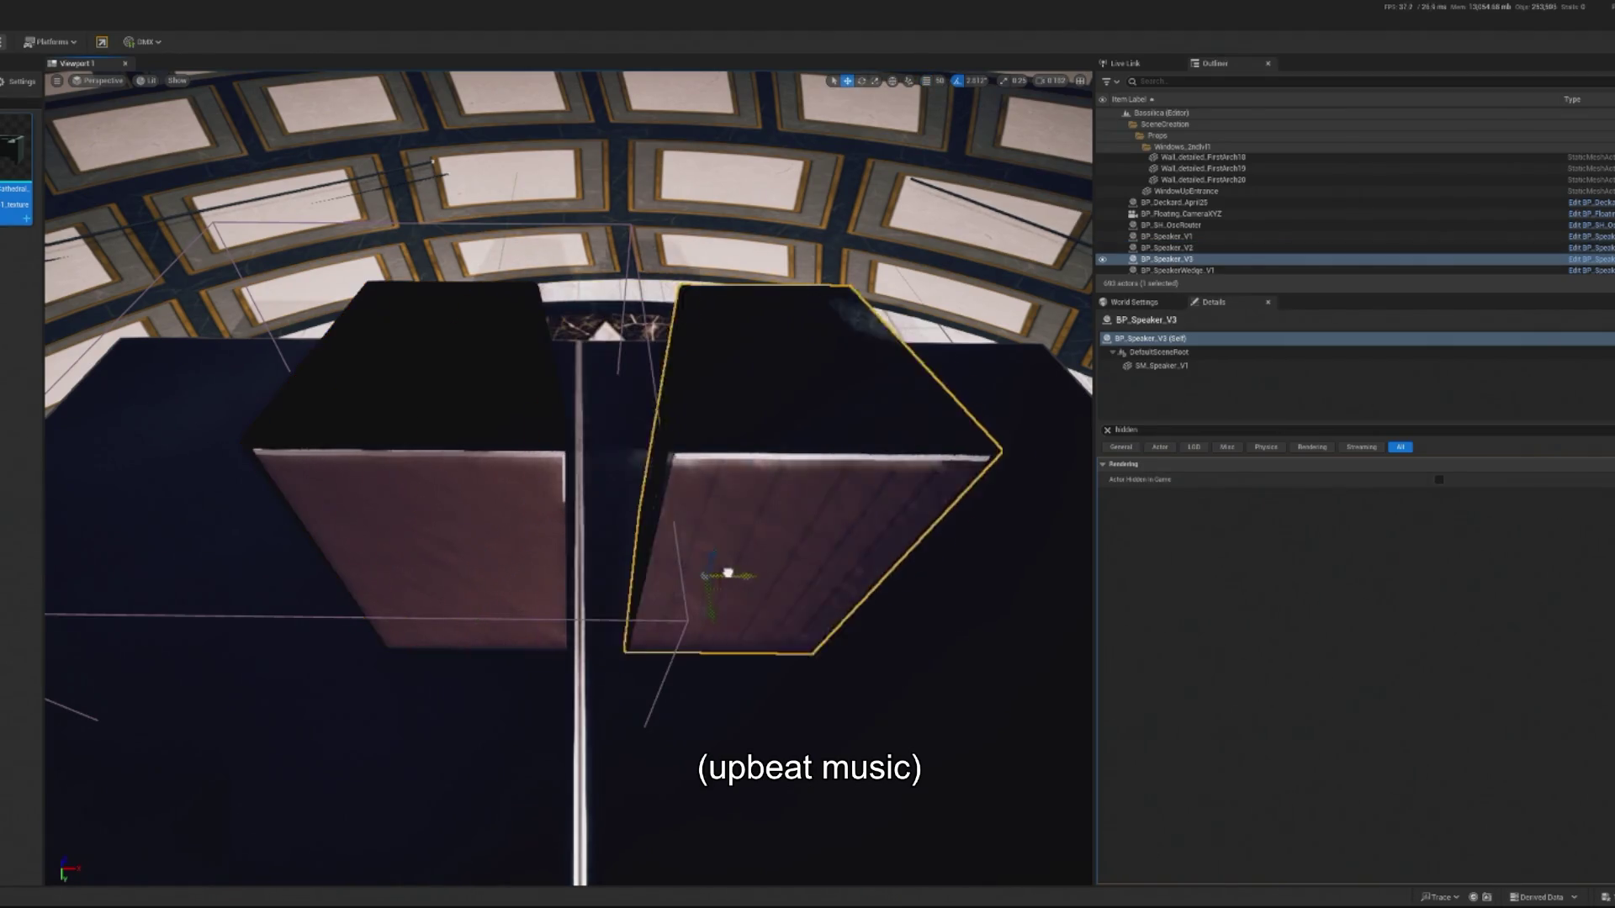
{"action": "key", "text": "ctrl+z"}
{"action": "left_click_drag", "start_coordinate": [539, 568], "coordinate": [751, 581]}
Keep grid snap at 5 and nudge both speakers together until no gap remains.
{"action": "left_click", "coordinate": [941, 88]}
{"action": "left_click", "coordinate": [950, 135]}
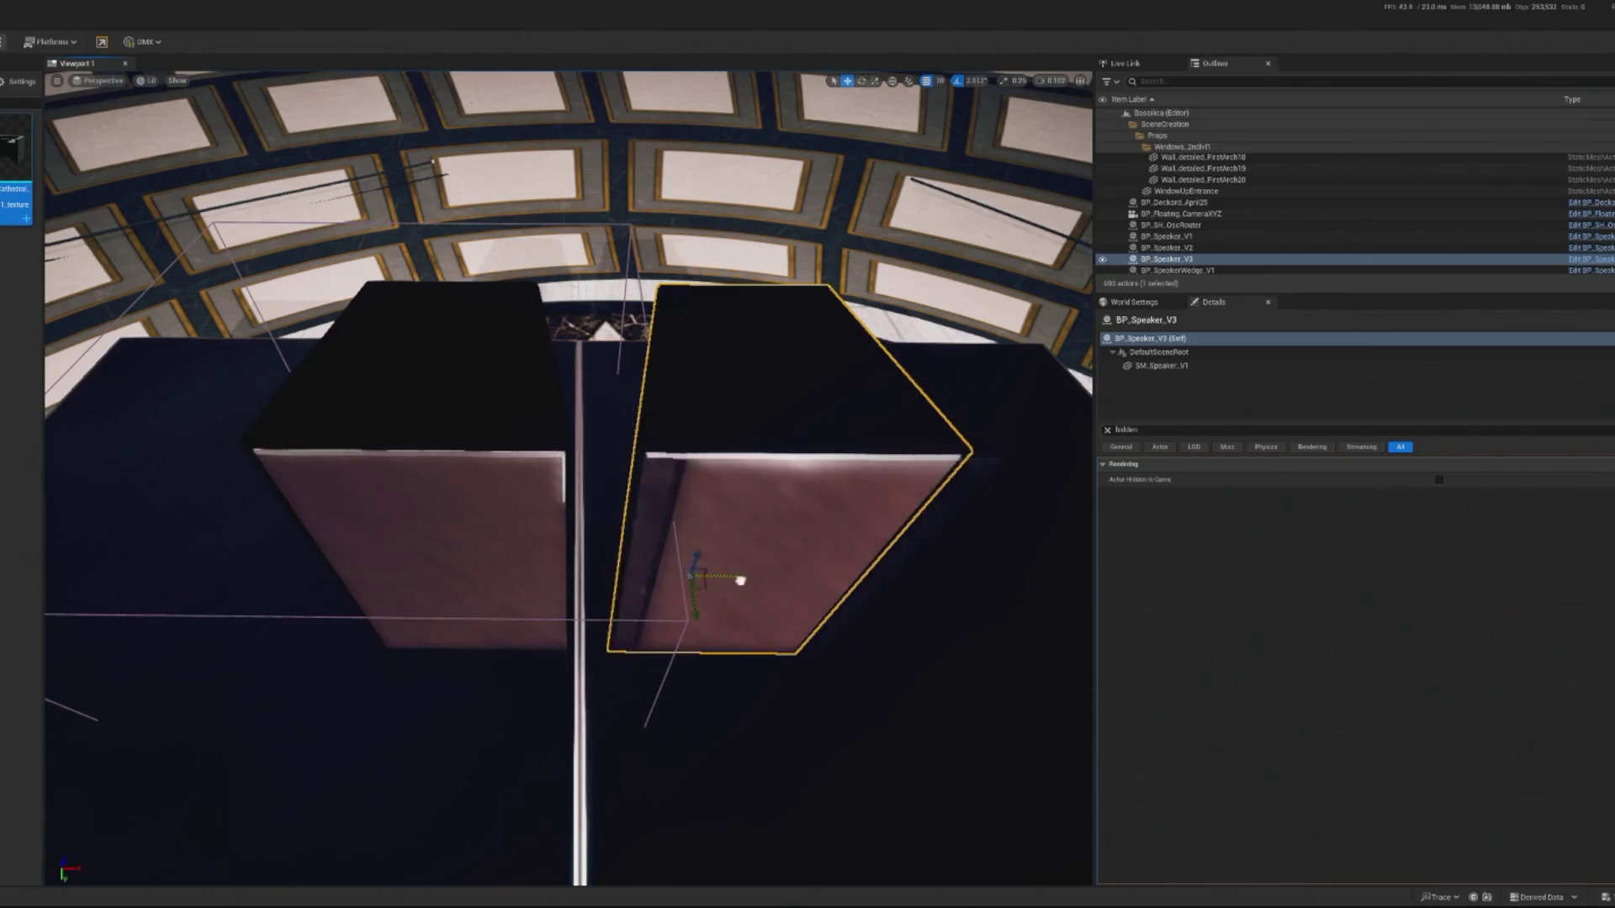
{"action": "mouse_move", "coordinate": [746, 577]}
{"action": "left_mouse_down"}
{"action": "mouse_move", "coordinate": [670, 704]}
{"action": "mouse_move", "coordinate": [738, 488]}
{"action": "left_mouse_up"}
{"action": "left_click", "coordinate": [563, 453]}
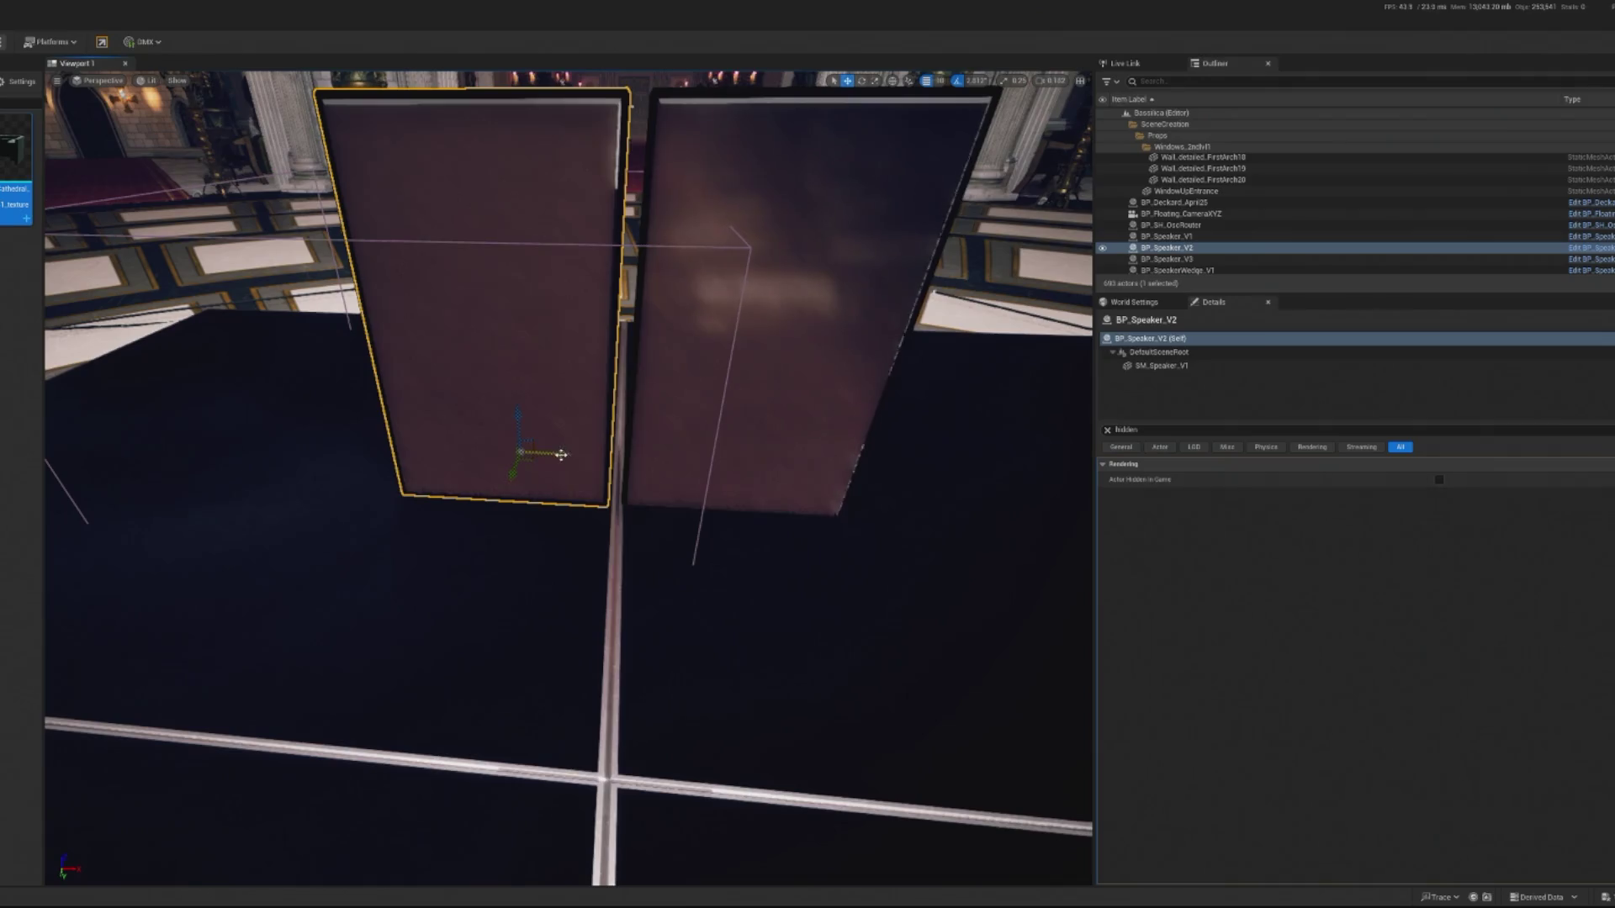
{"action": "left_click", "coordinate": [942, 80]}
{"action": "left_click", "coordinate": [958, 127]}
{"action": "left_click_drag", "start_coordinate": [562, 453], "coordinate": [568, 458]}
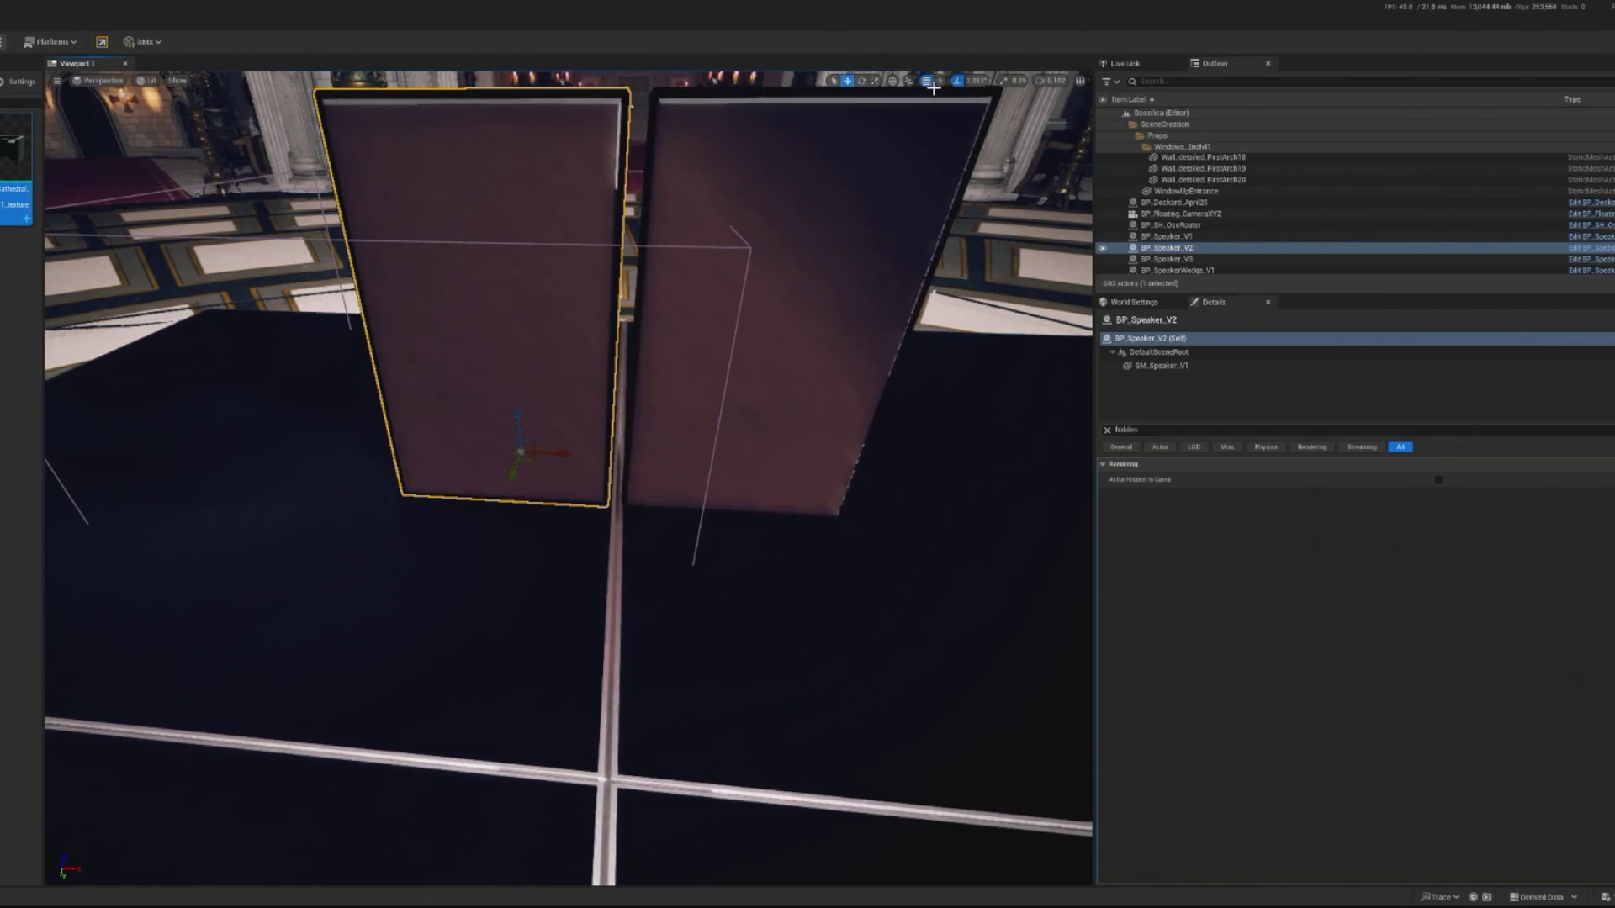
{"action": "left_click", "coordinate": [939, 83]}
{"action": "left_click", "coordinate": [812, 233]}
{"action": "left_click_drag", "start_coordinate": [561, 452], "coordinate": [570, 451]}
{"action": "left_click", "coordinate": [702, 443]}
{"action": "left_click_drag", "start_coordinate": [753, 462], "coordinate": [747, 463]}
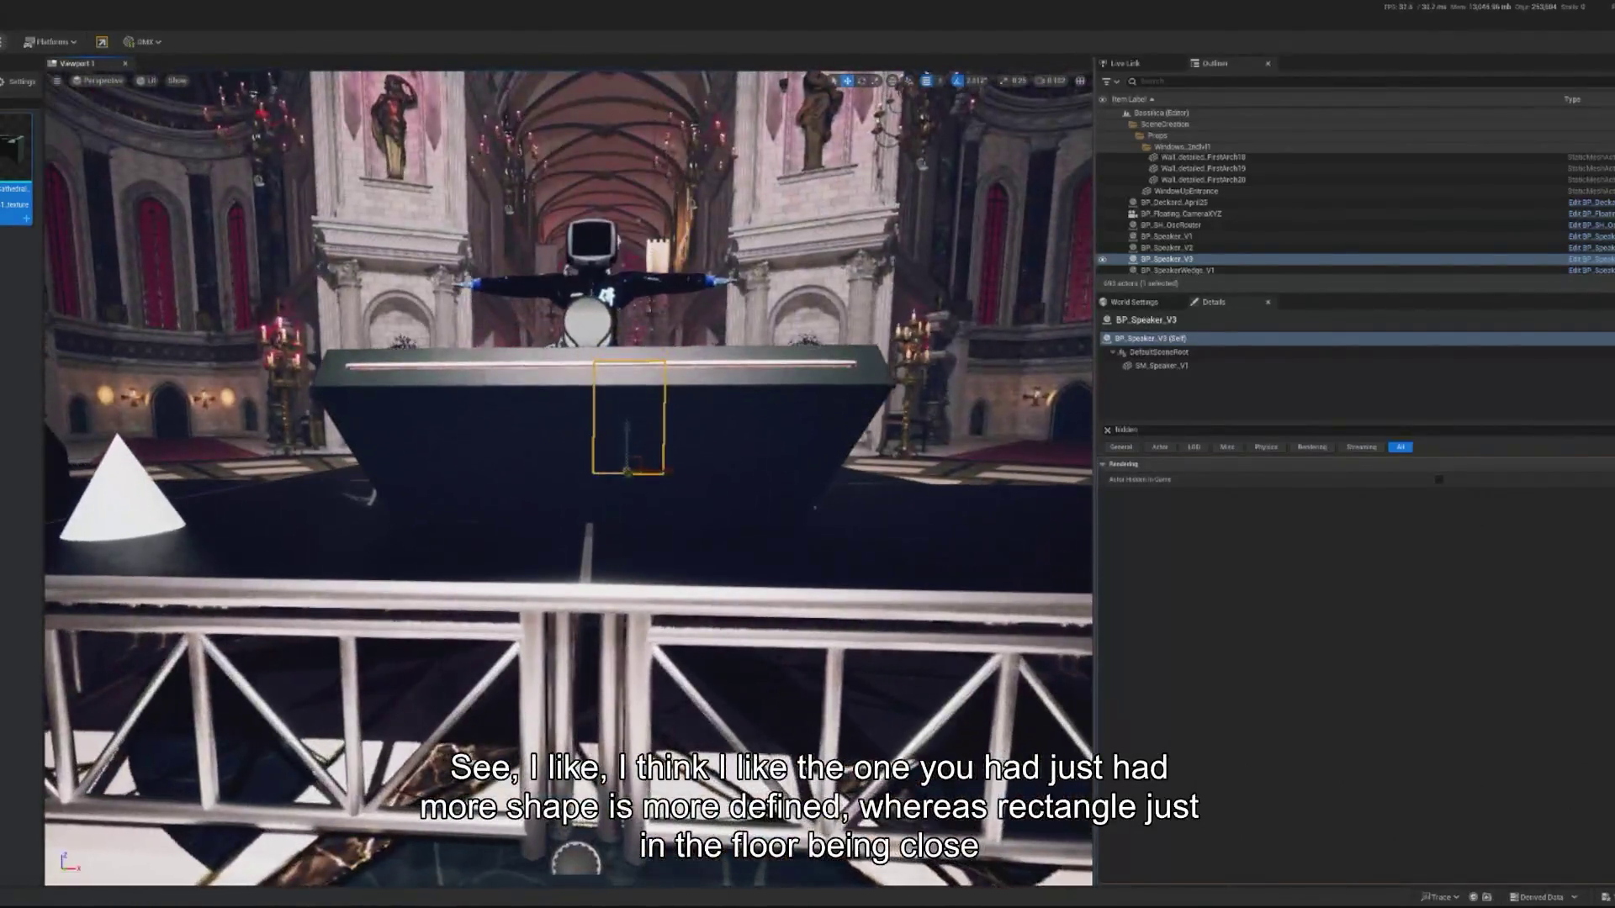
Select wedge monitor BP_SpeakerWedge_V1, rotate it slightly, and slide it across the stage top.
{"action": "left_click", "coordinate": [471, 530]}
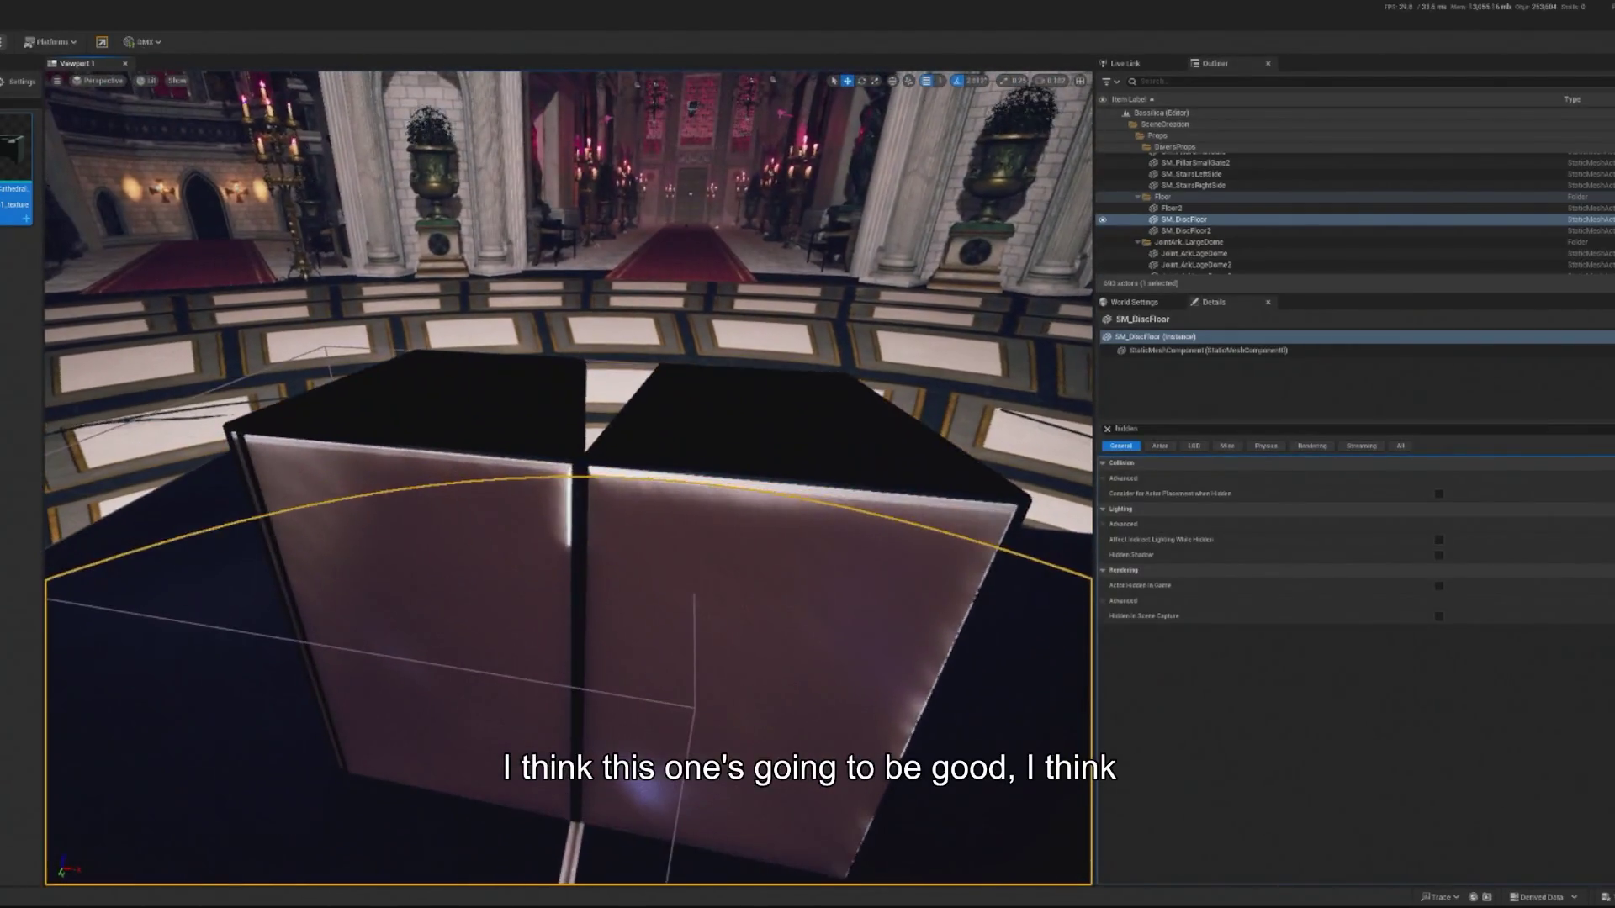
{"action": "left_click", "coordinate": [404, 606]}
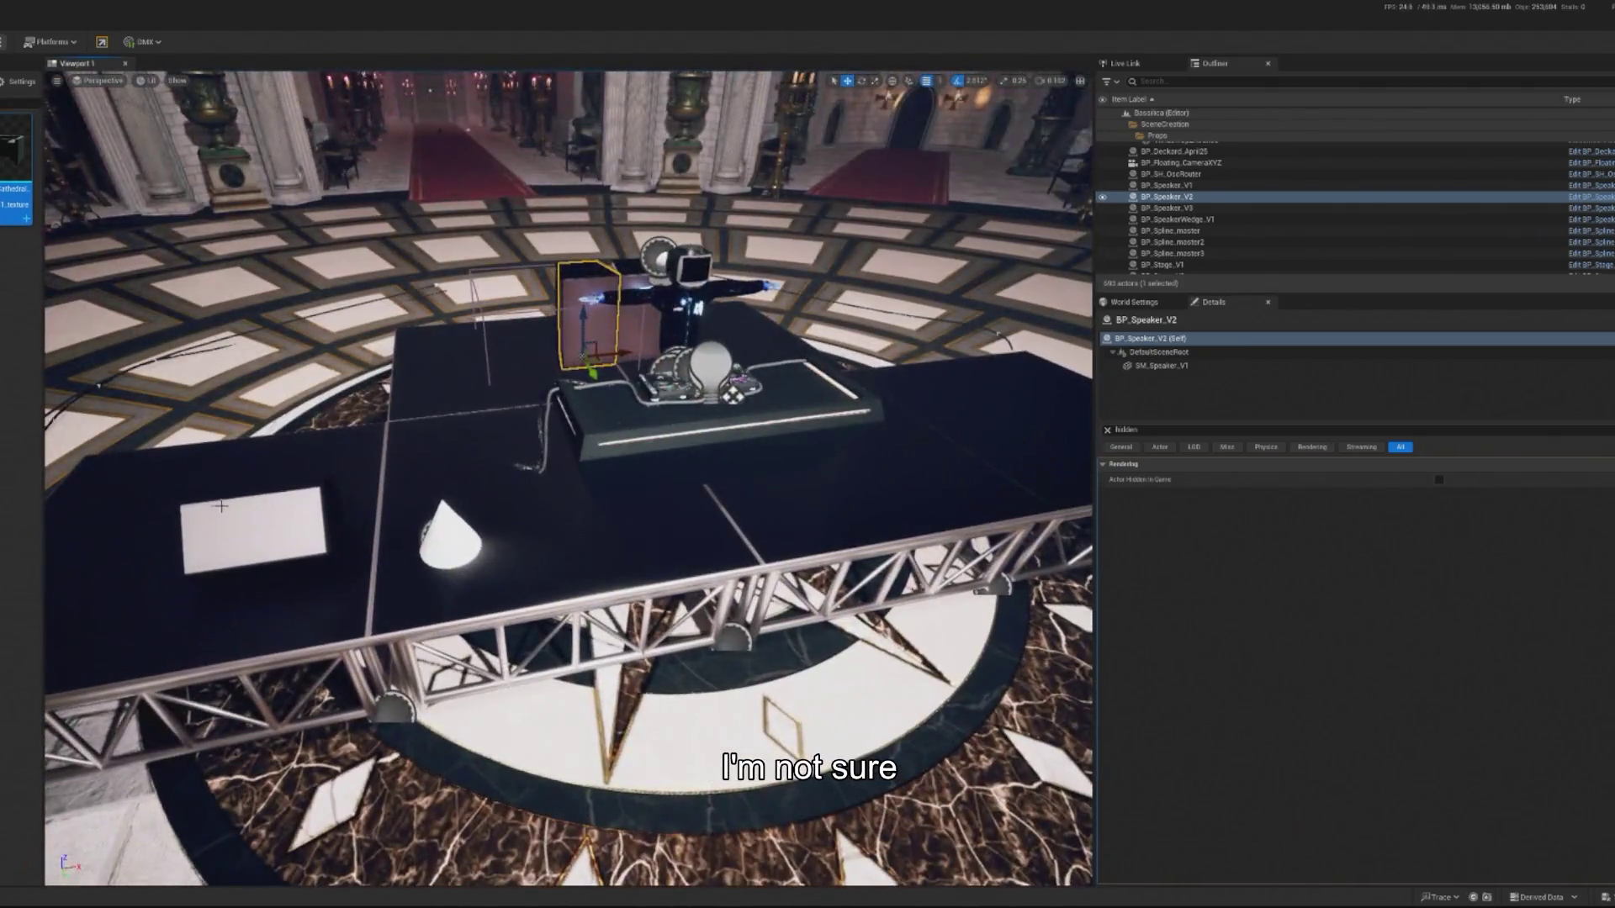
{"action": "left_click", "coordinate": [220, 505]}
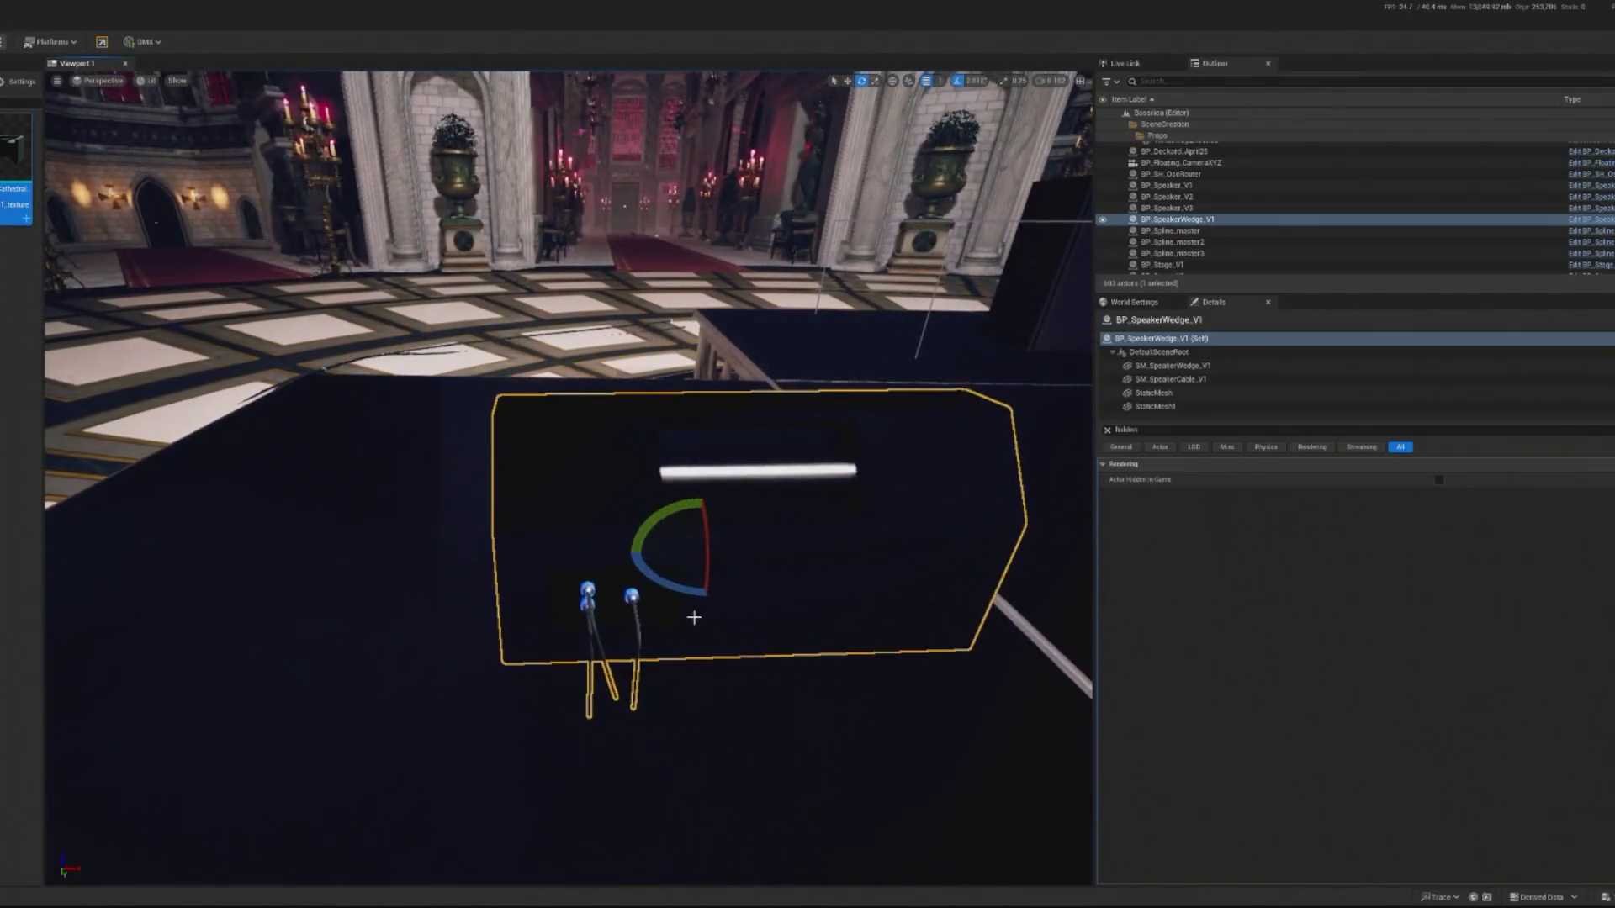
{"action": "left_click_drag", "start_coordinate": [717, 612], "coordinate": [791, 565]}
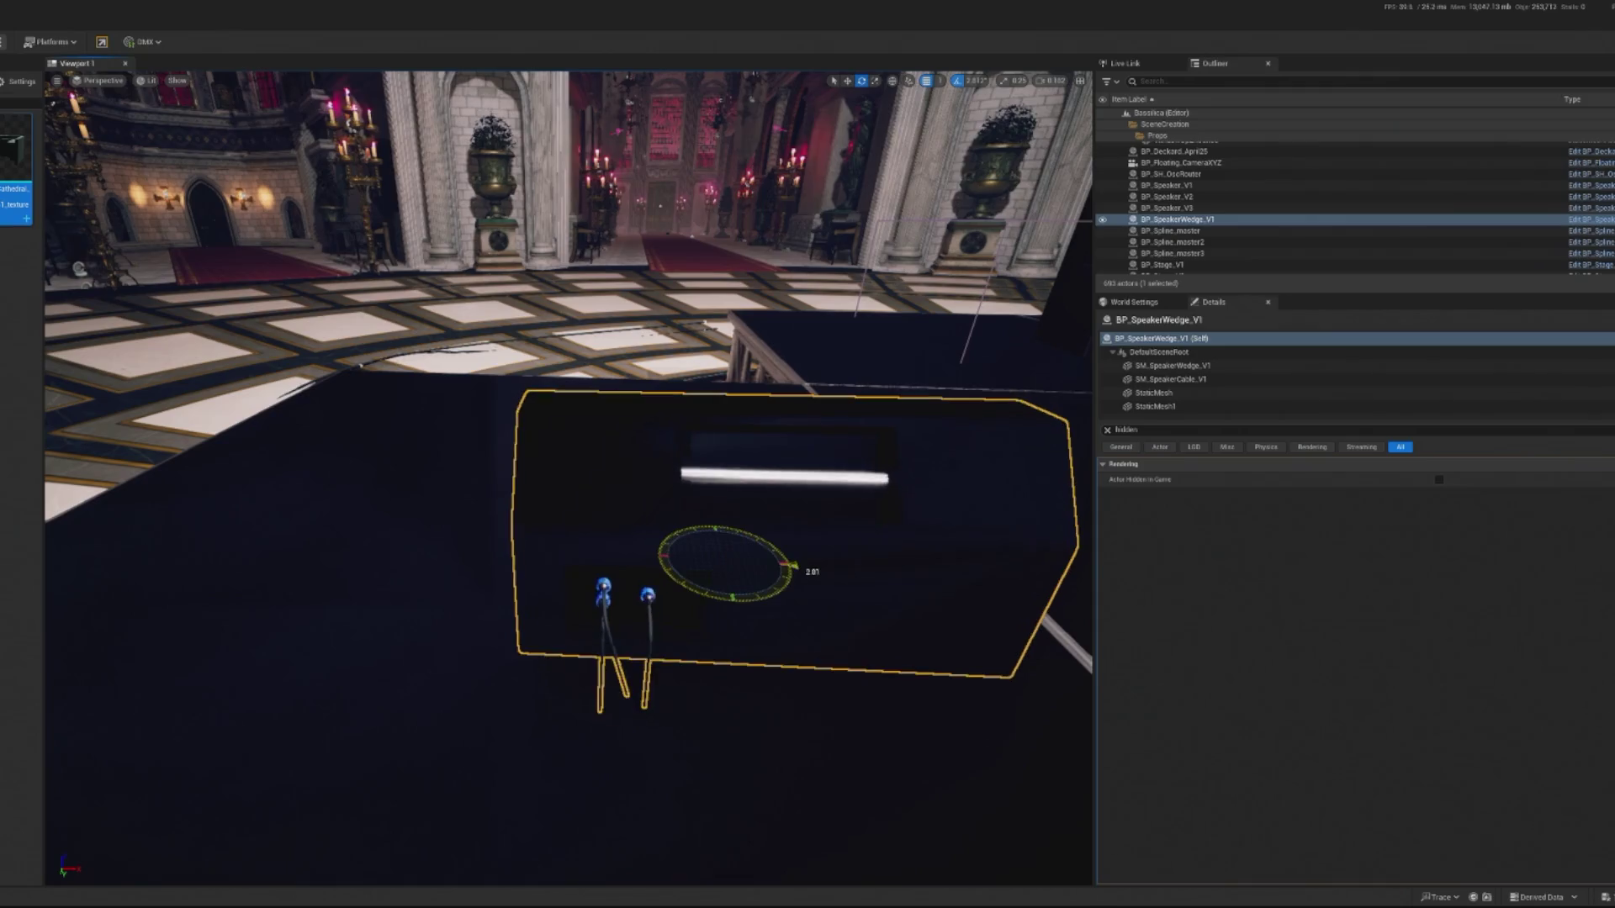
{"action": "key", "text": "f"}
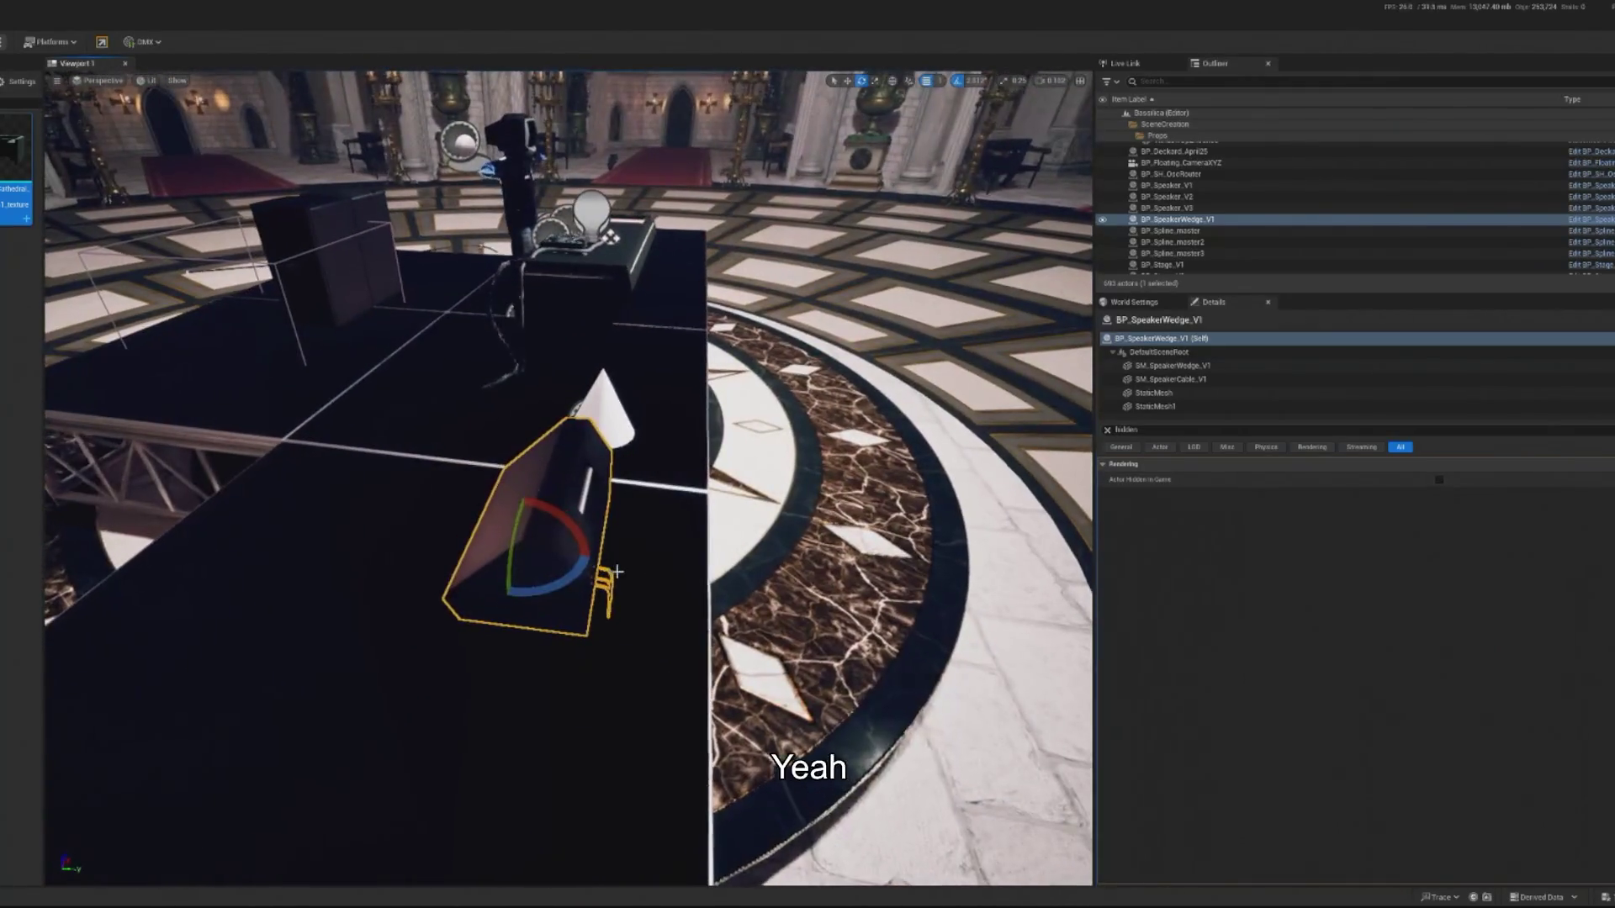
{"action": "key", "text": "w"}
{"action": "left_click_drag", "start_coordinate": [565, 562], "coordinate": [680, 562]}
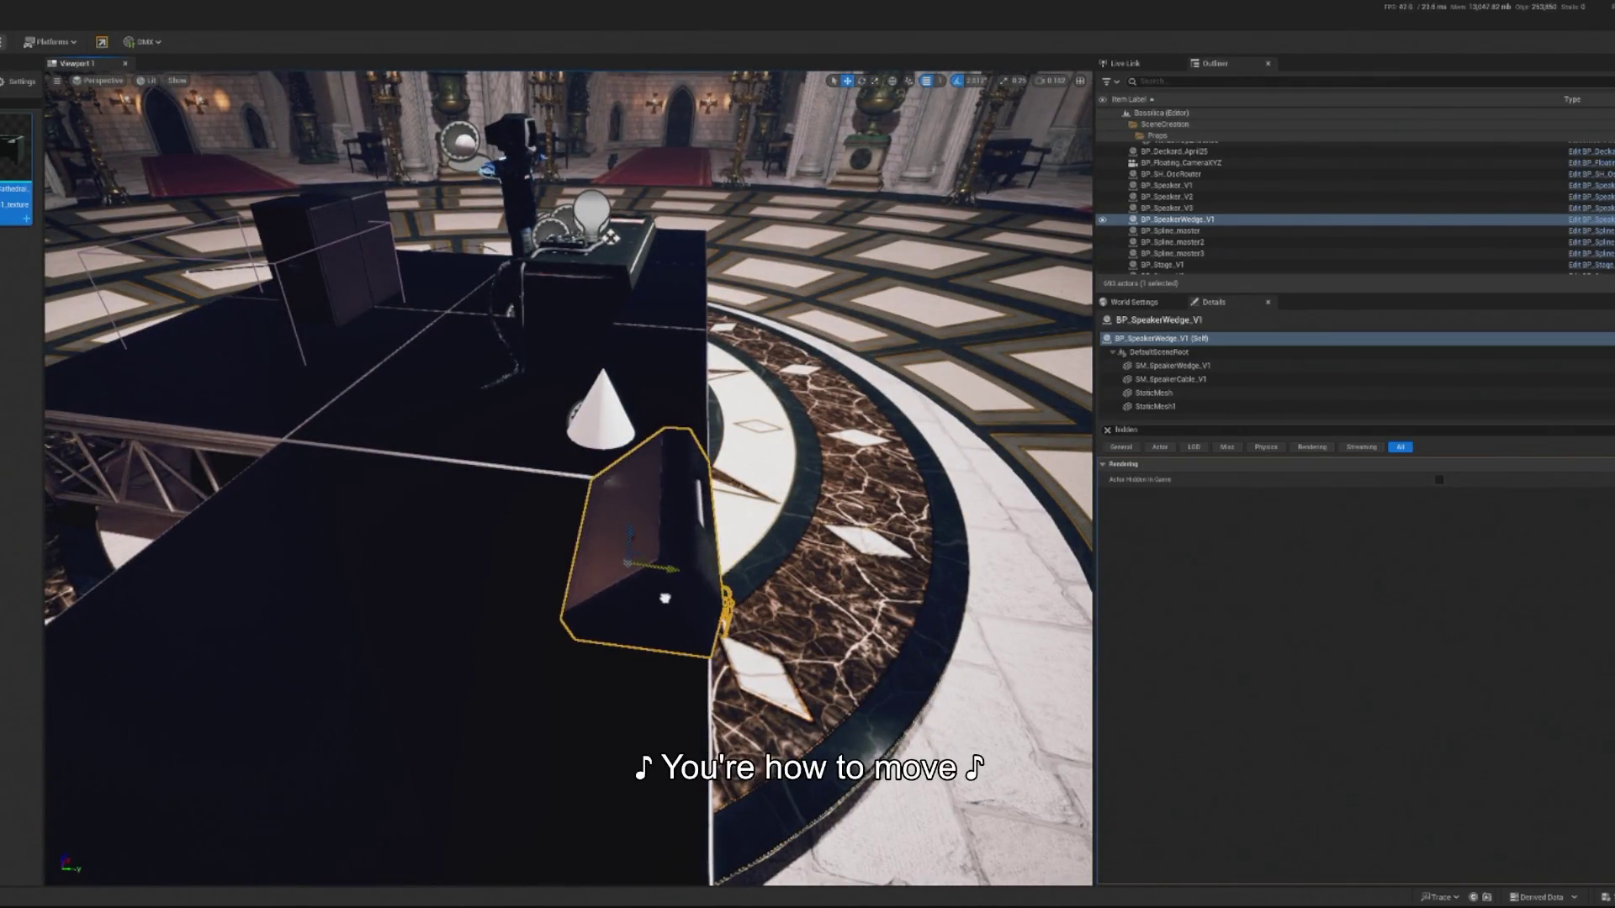
Angle the wedge monitor at the stage's front edge and clear the Details filter.
{"action": "key", "text": "f"}
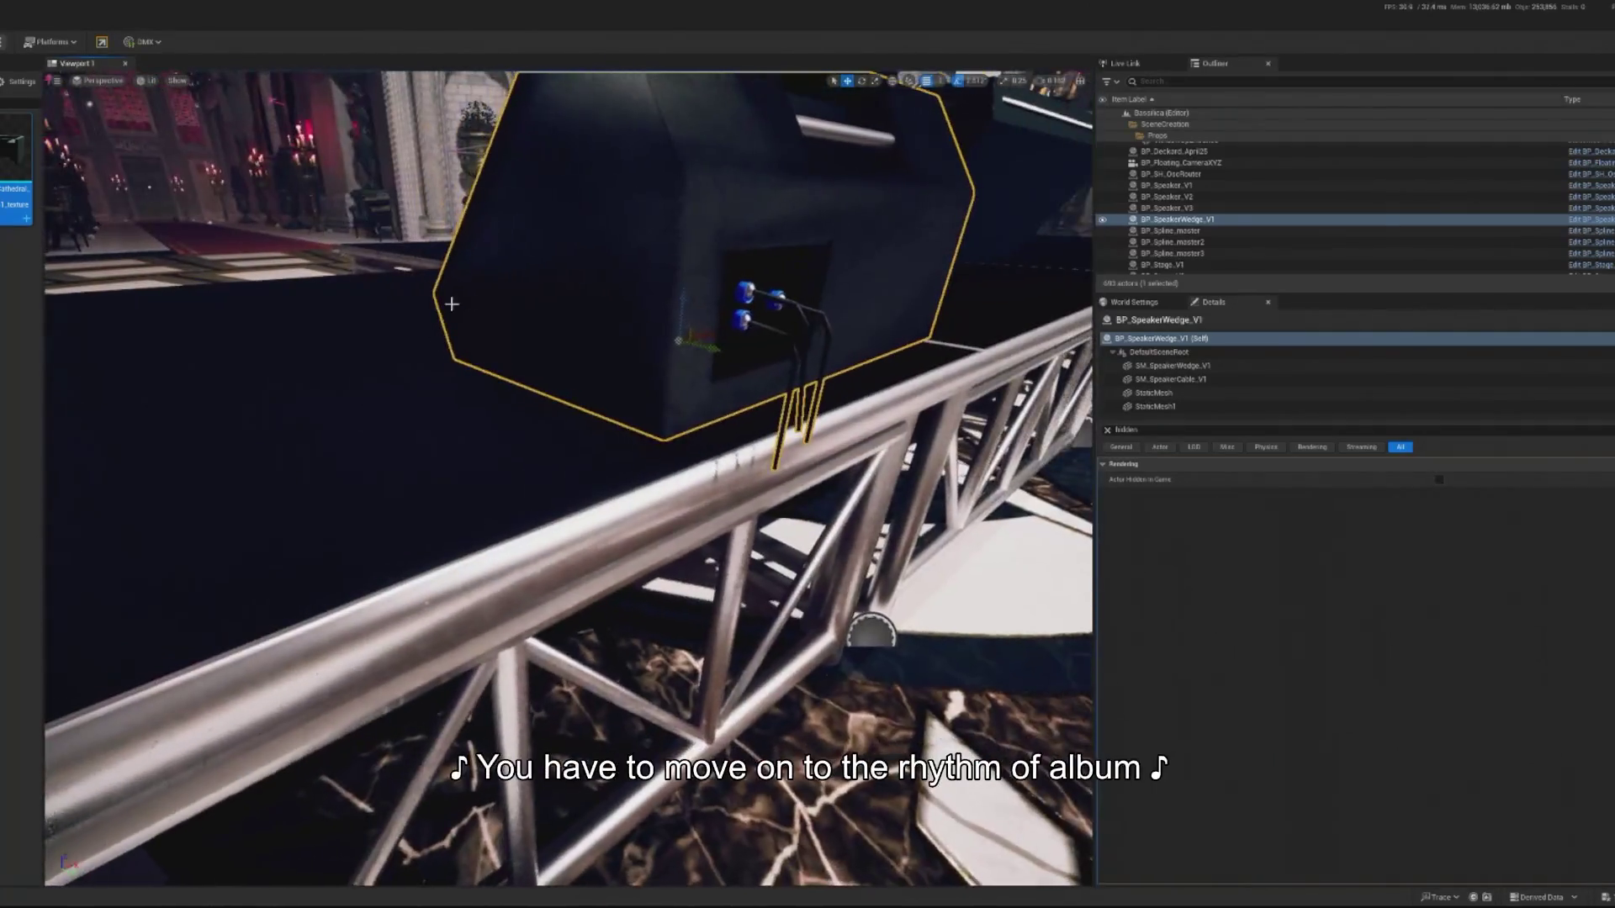
{"action": "mouse_move", "coordinate": [711, 329]}
{"action": "left_mouse_down"}
{"action": "mouse_move", "coordinate": [673, 319]}
{"action": "mouse_move", "coordinate": [622, 269]}
{"action": "left_mouse_up"}
{"action": "key", "text": "e"}
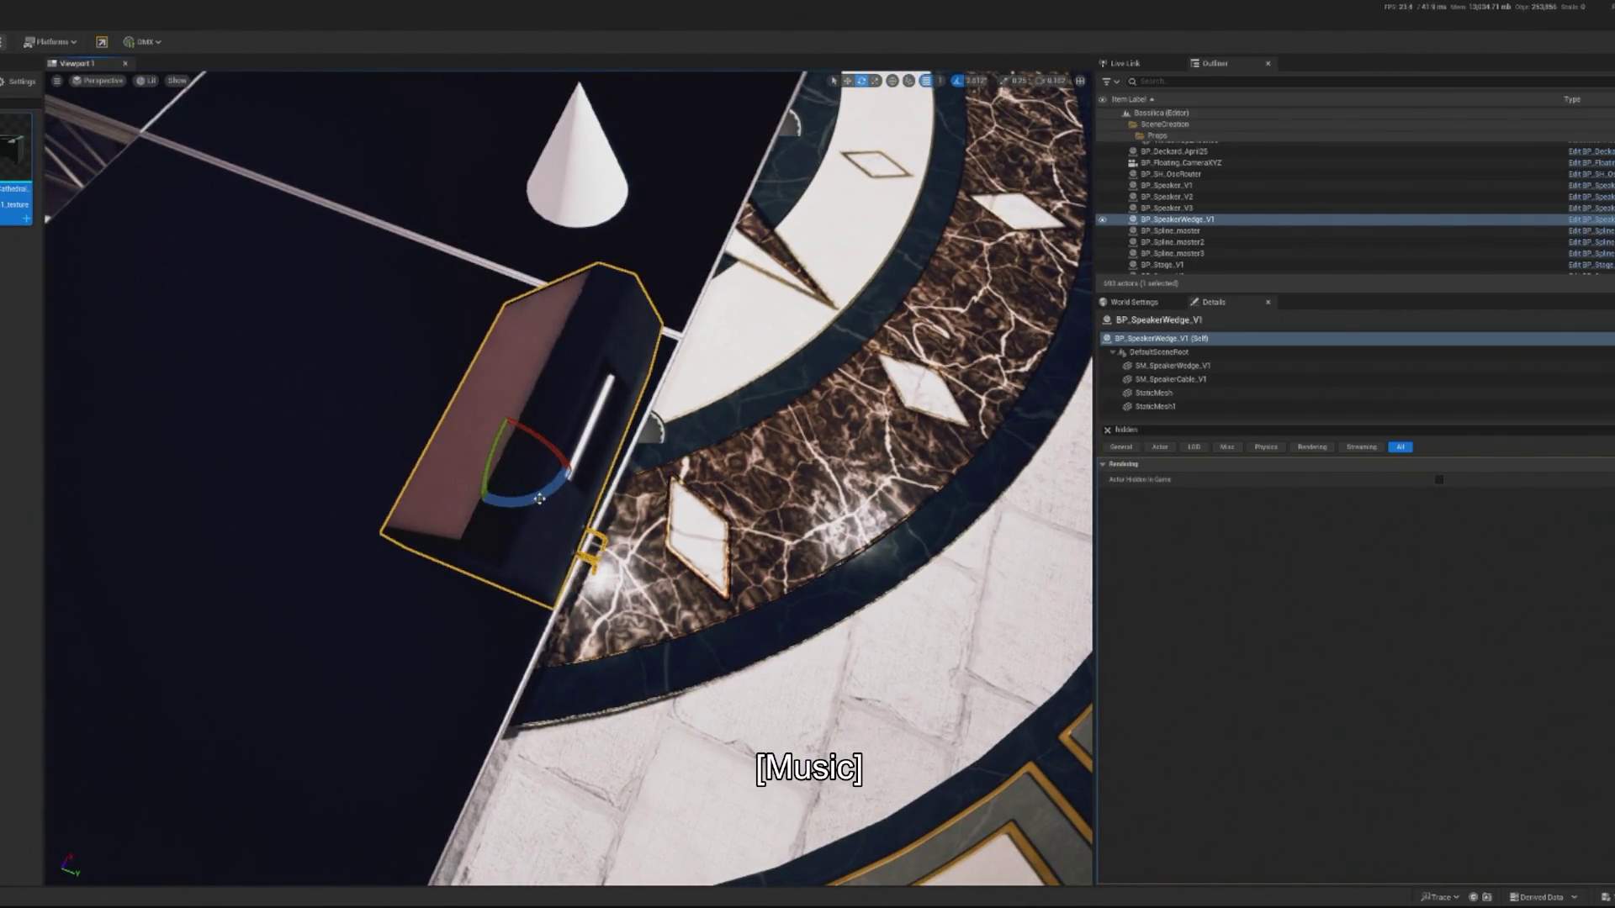
{"action": "left_click_drag", "start_coordinate": [545, 392], "coordinate": [552, 396]}
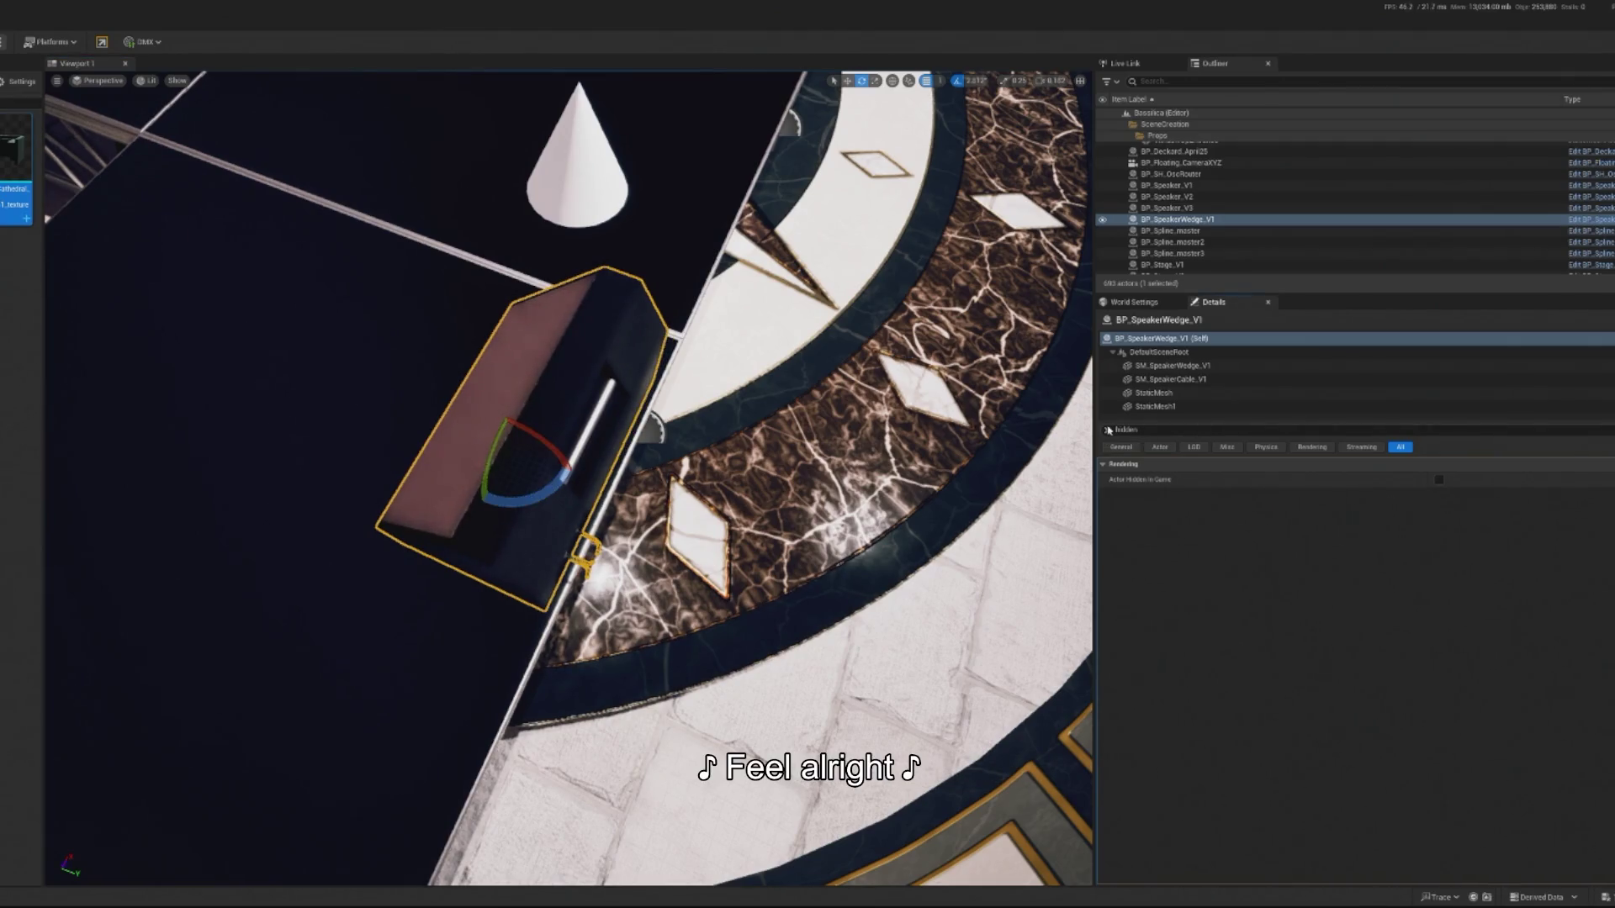
{"action": "left_click", "coordinate": [1105, 431]}
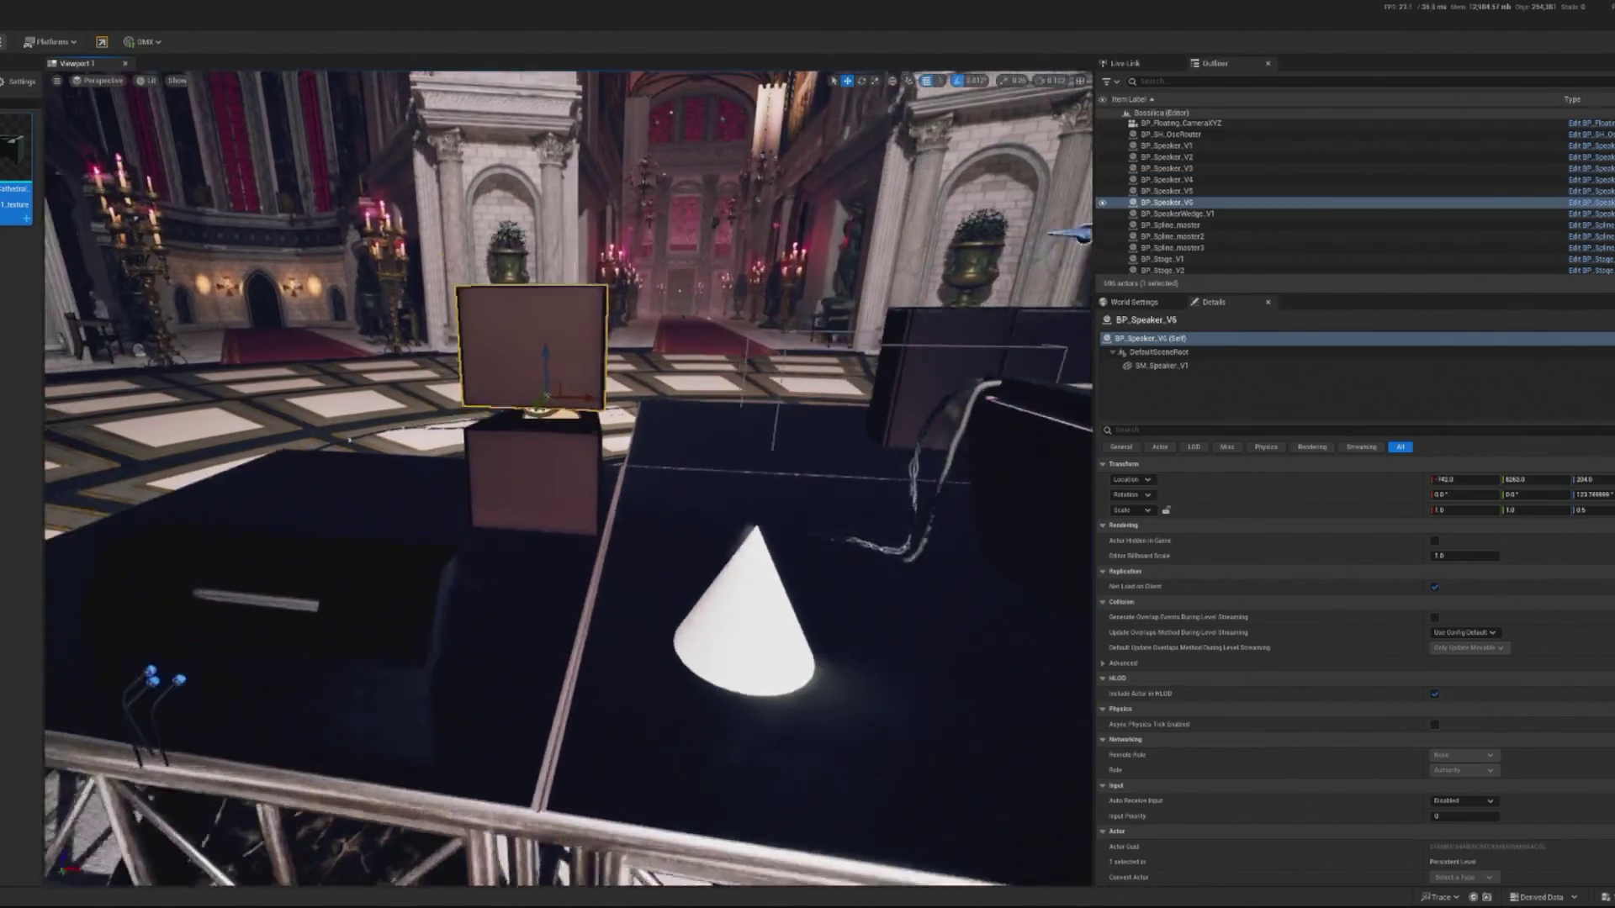
Lower the upper speaker box, then inspect the lower box and stage section BP_Stage_V4.
{"action": "left_click", "coordinate": [451, 517]}
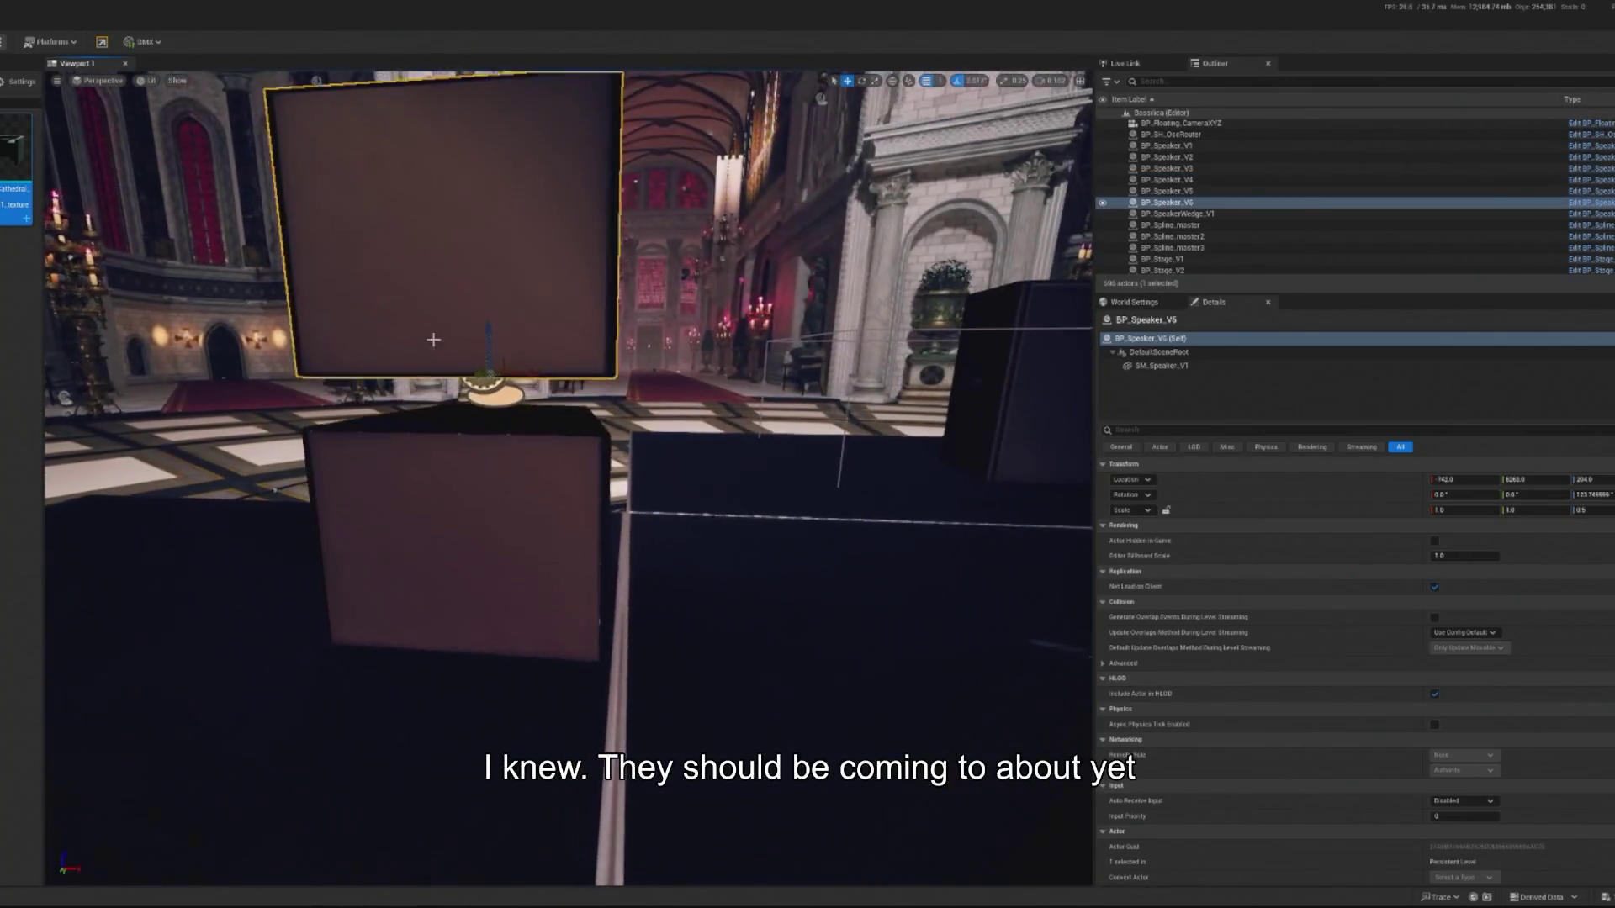
{"action": "mouse_move", "coordinate": [492, 334]}
{"action": "left_mouse_down"}
{"action": "mouse_move", "coordinate": [407, 381]}
{"action": "mouse_move", "coordinate": [378, 376]}
{"action": "left_mouse_up"}
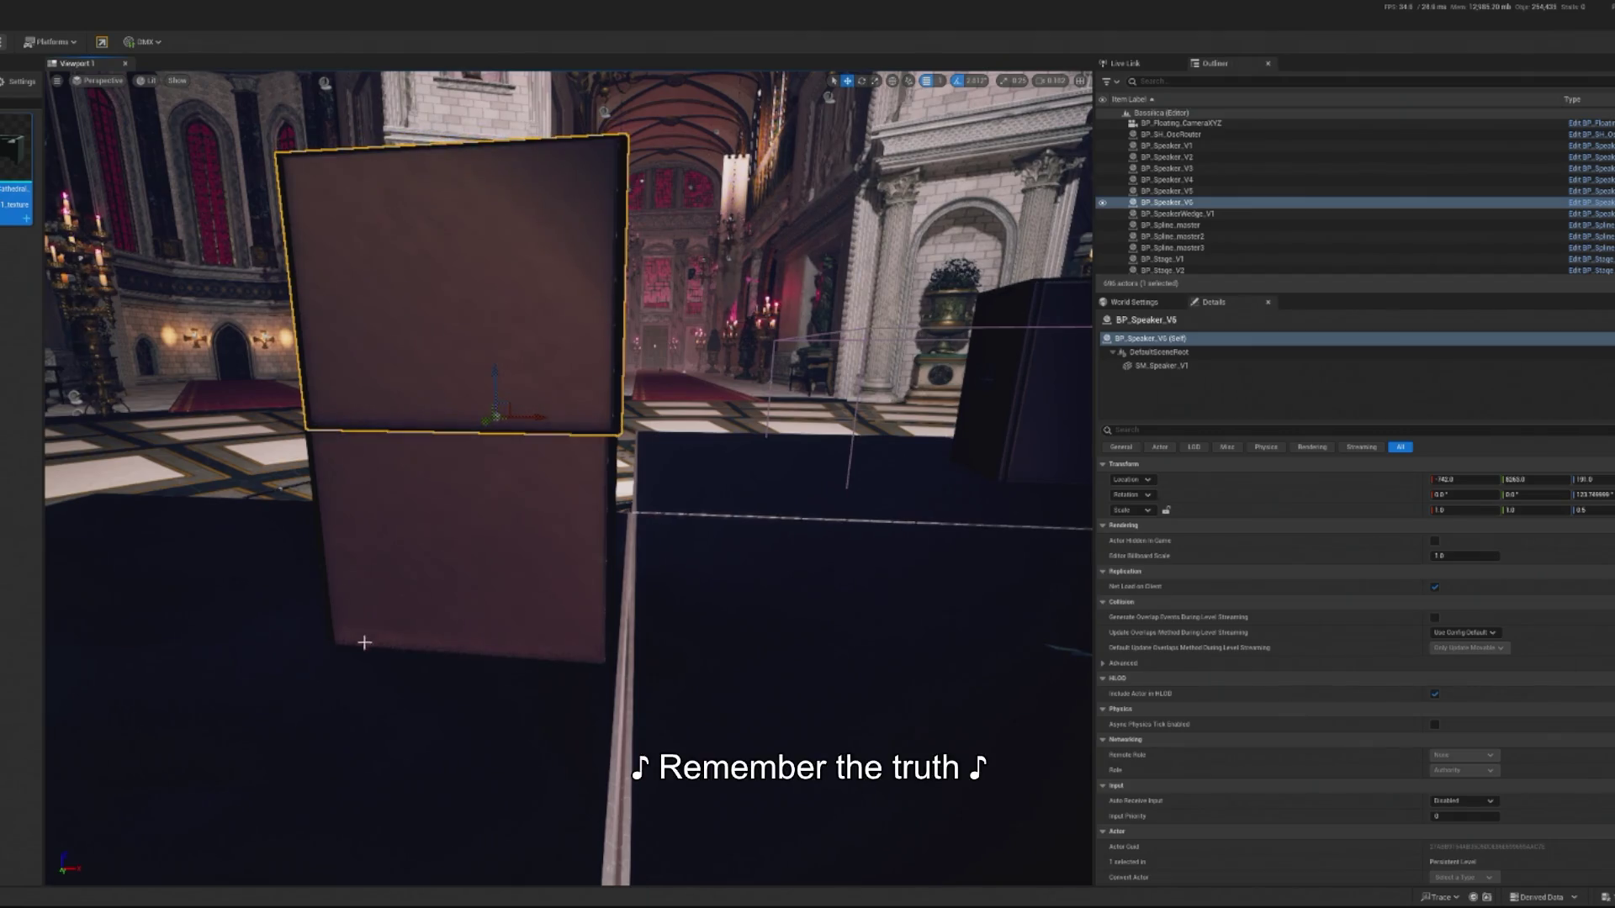
{"action": "left_click", "coordinate": [489, 667]}
{"action": "key", "text": "f"}
{"action": "left_click", "coordinate": [438, 294]}
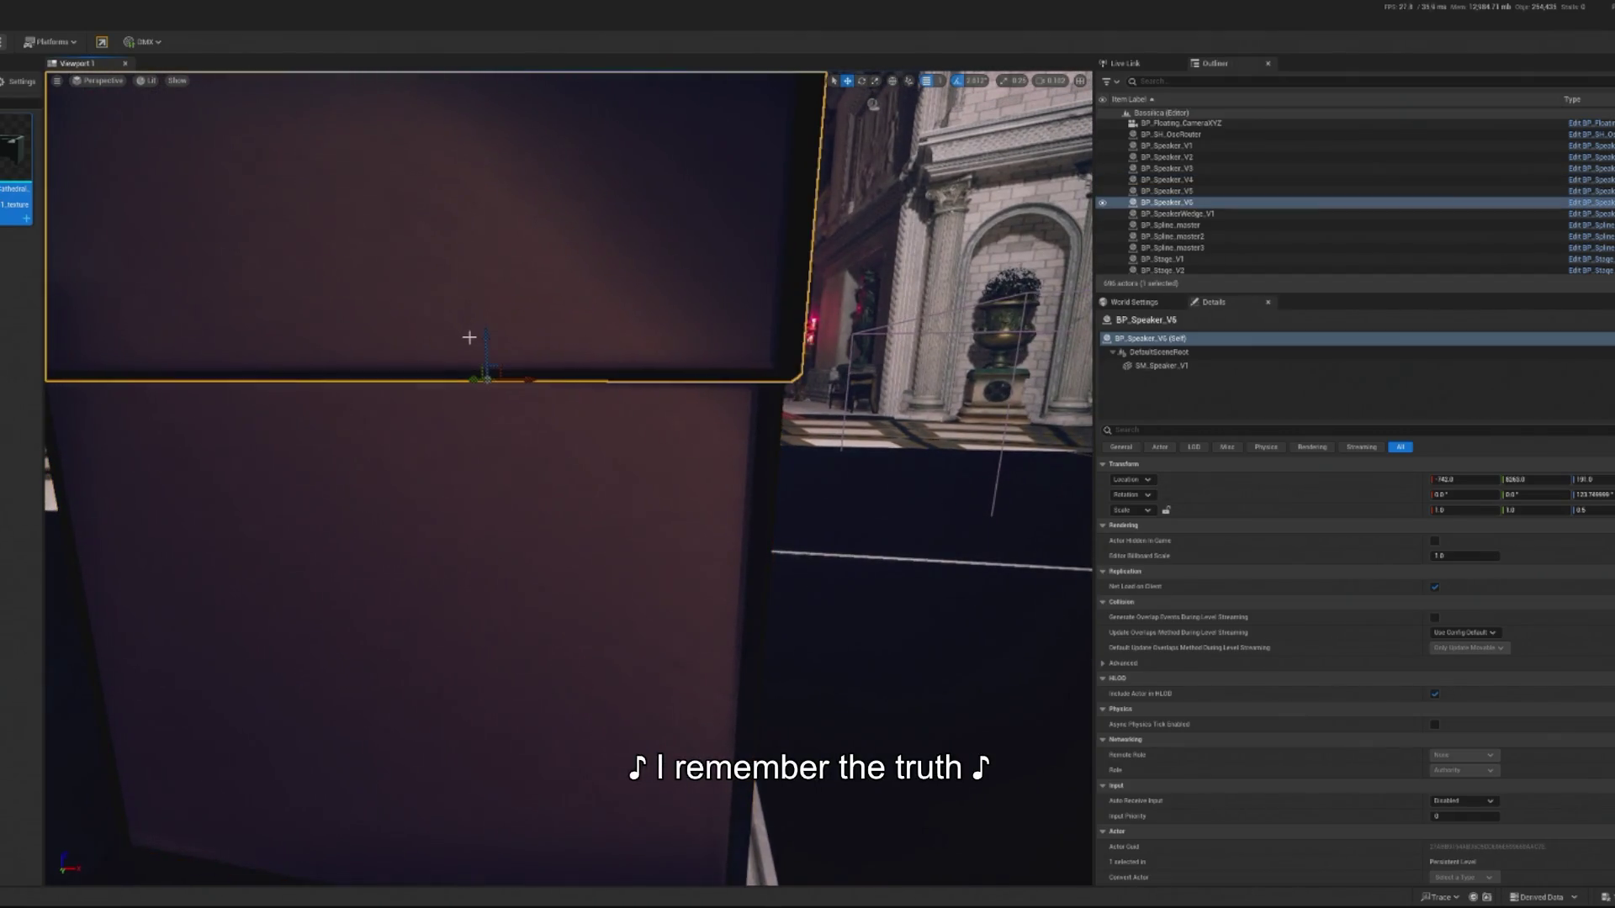
{"action": "left_click", "coordinate": [450, 508]}
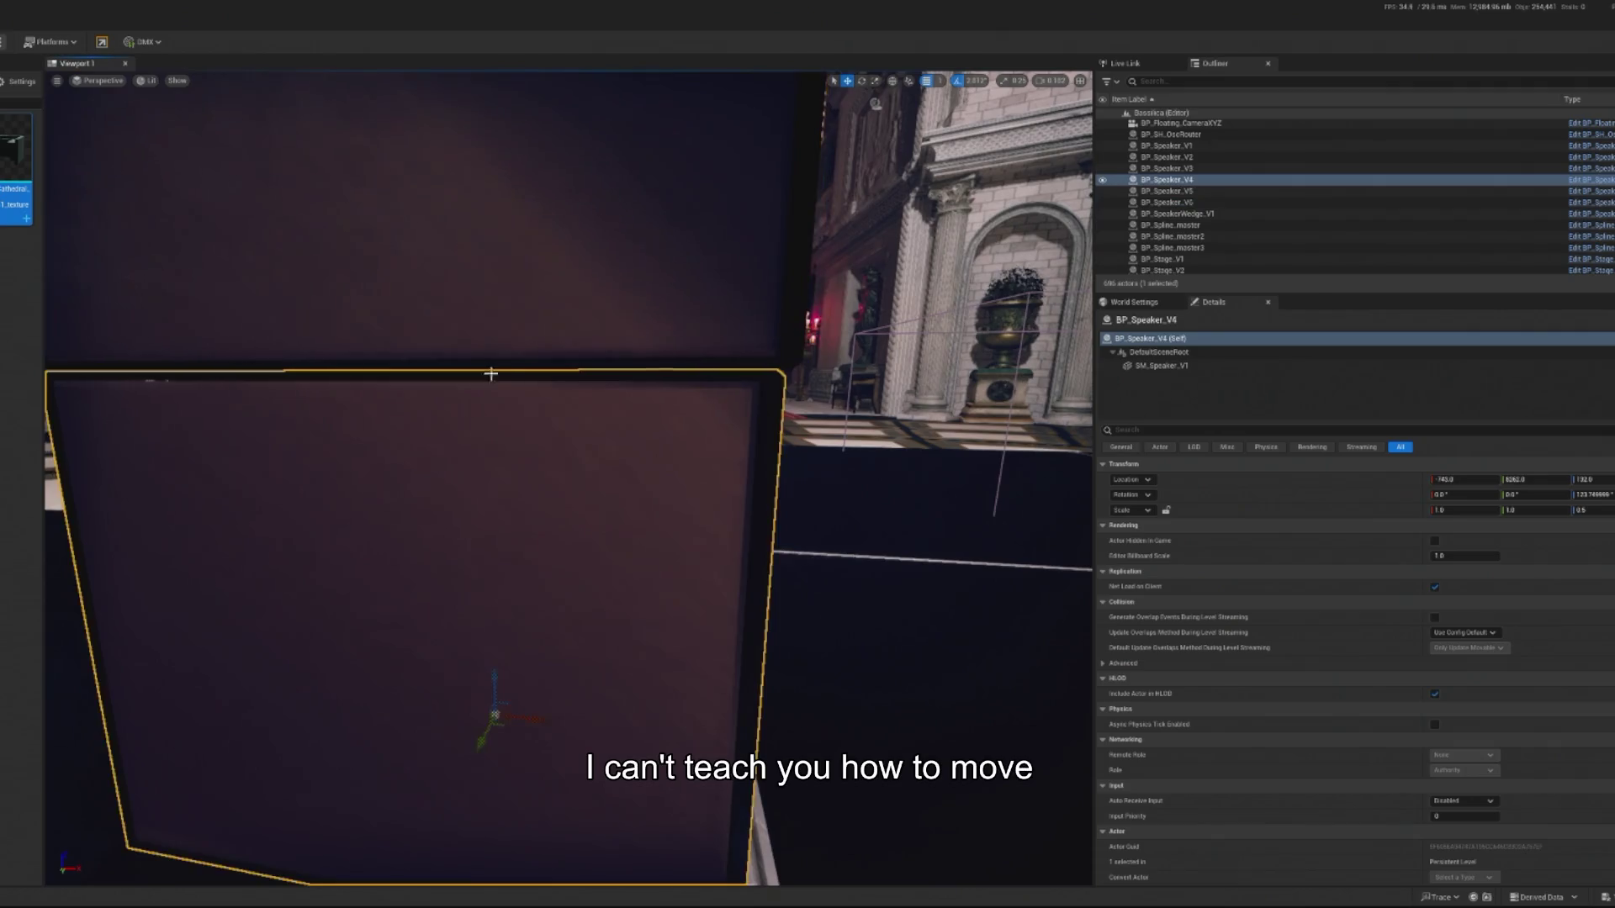
{"action": "left_click", "coordinate": [927, 604]}
{"action": "key", "text": "f"}
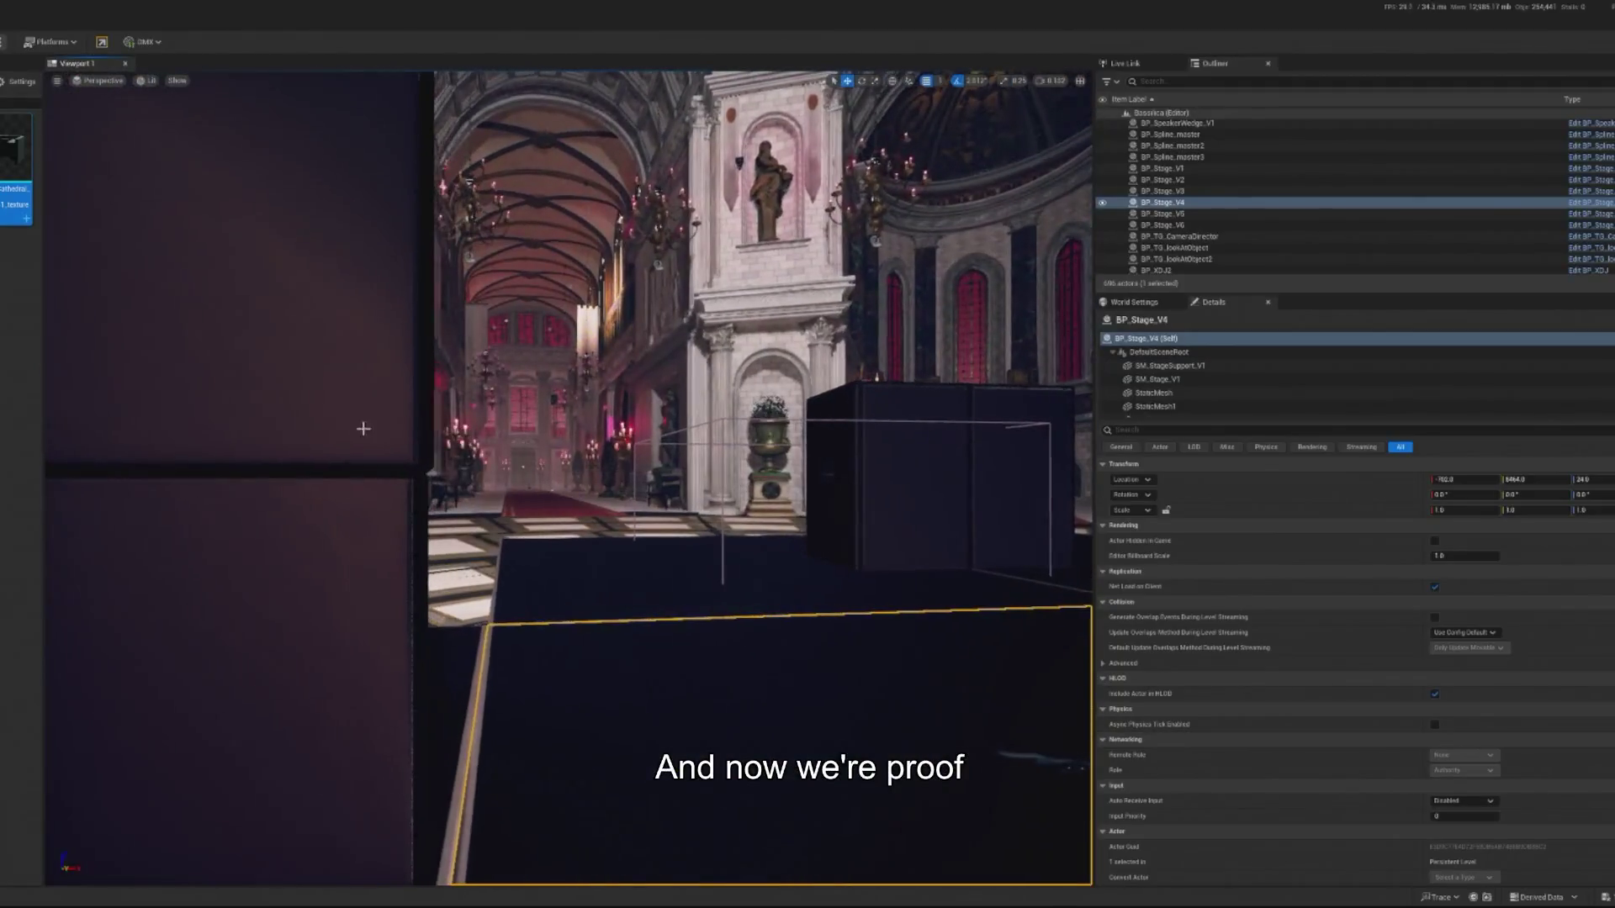
Delete BP_Speaker_V6 and stack a duplicate of BP_Speaker_V4 directly on top of it.
{"action": "left_click", "coordinate": [286, 253]}
{"action": "key", "text": "Delete"}
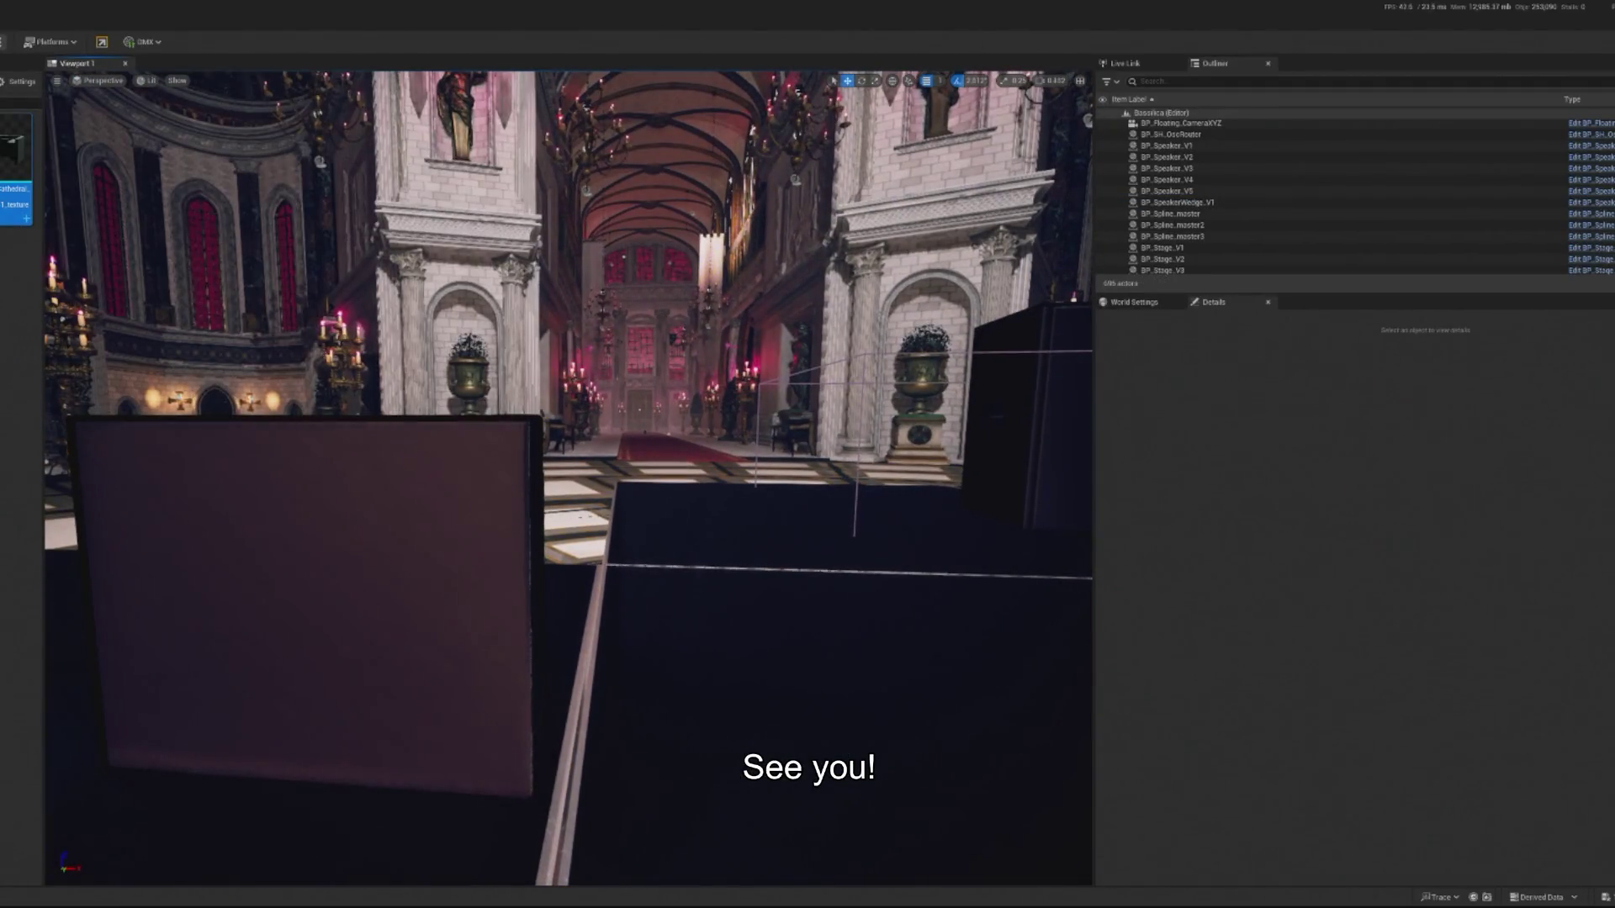
{"action": "left_click", "coordinate": [303, 606]}
{"action": "key", "text": "ctrl+d"}
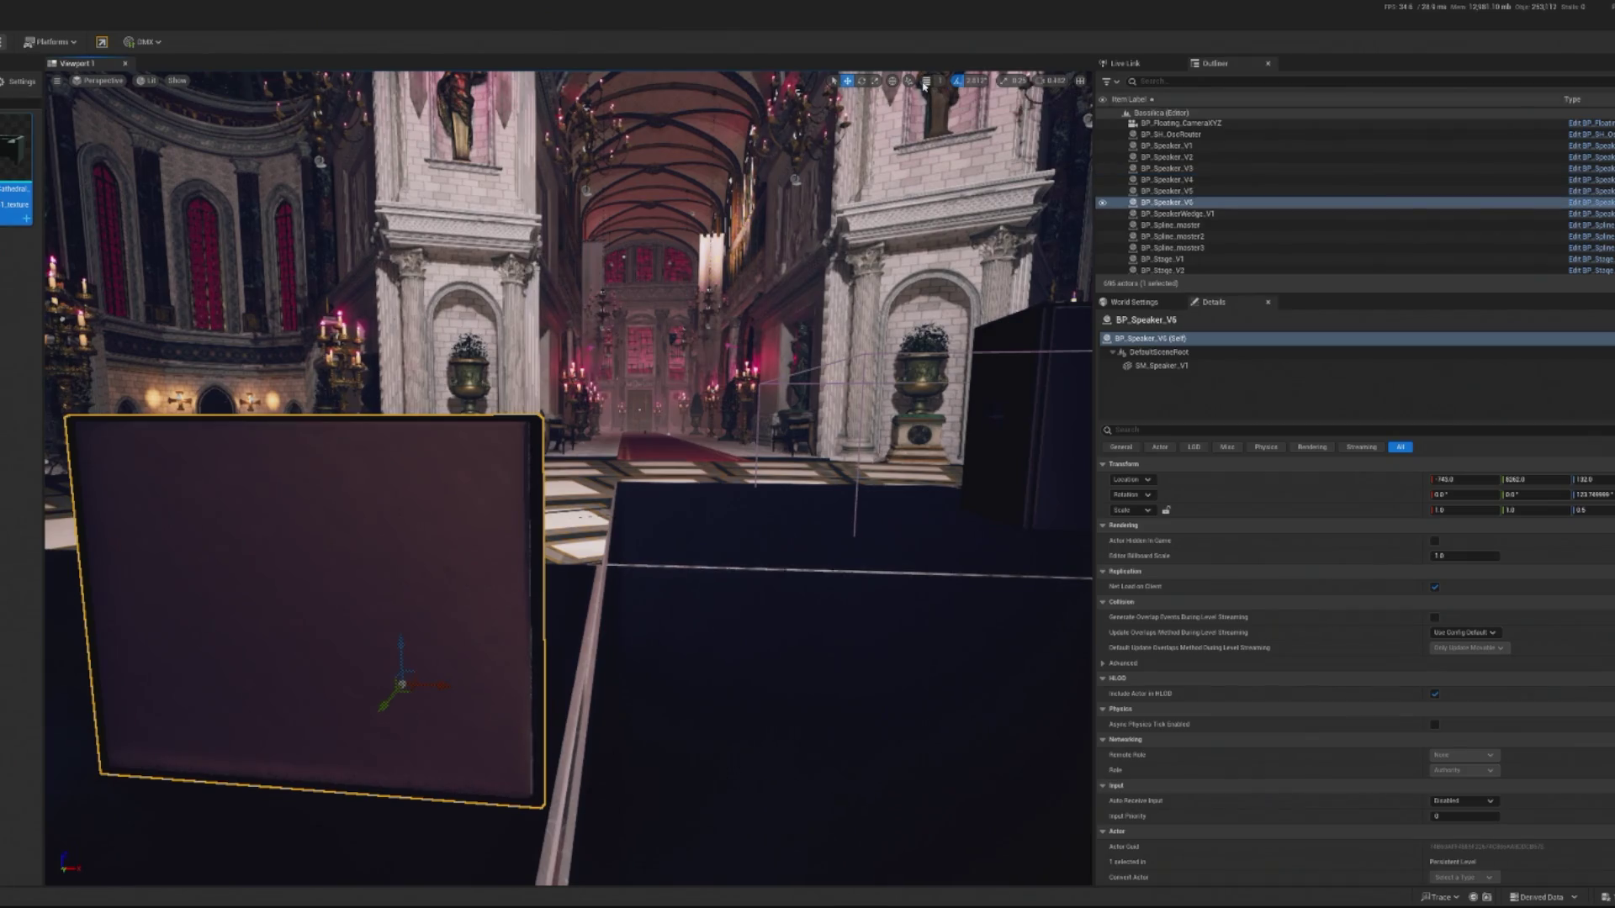
{"action": "mouse_move", "coordinate": [402, 635]}
{"action": "left_mouse_down"}
{"action": "mouse_move", "coordinate": [453, 346]}
{"action": "mouse_move", "coordinate": [439, 352]}
{"action": "left_mouse_up"}
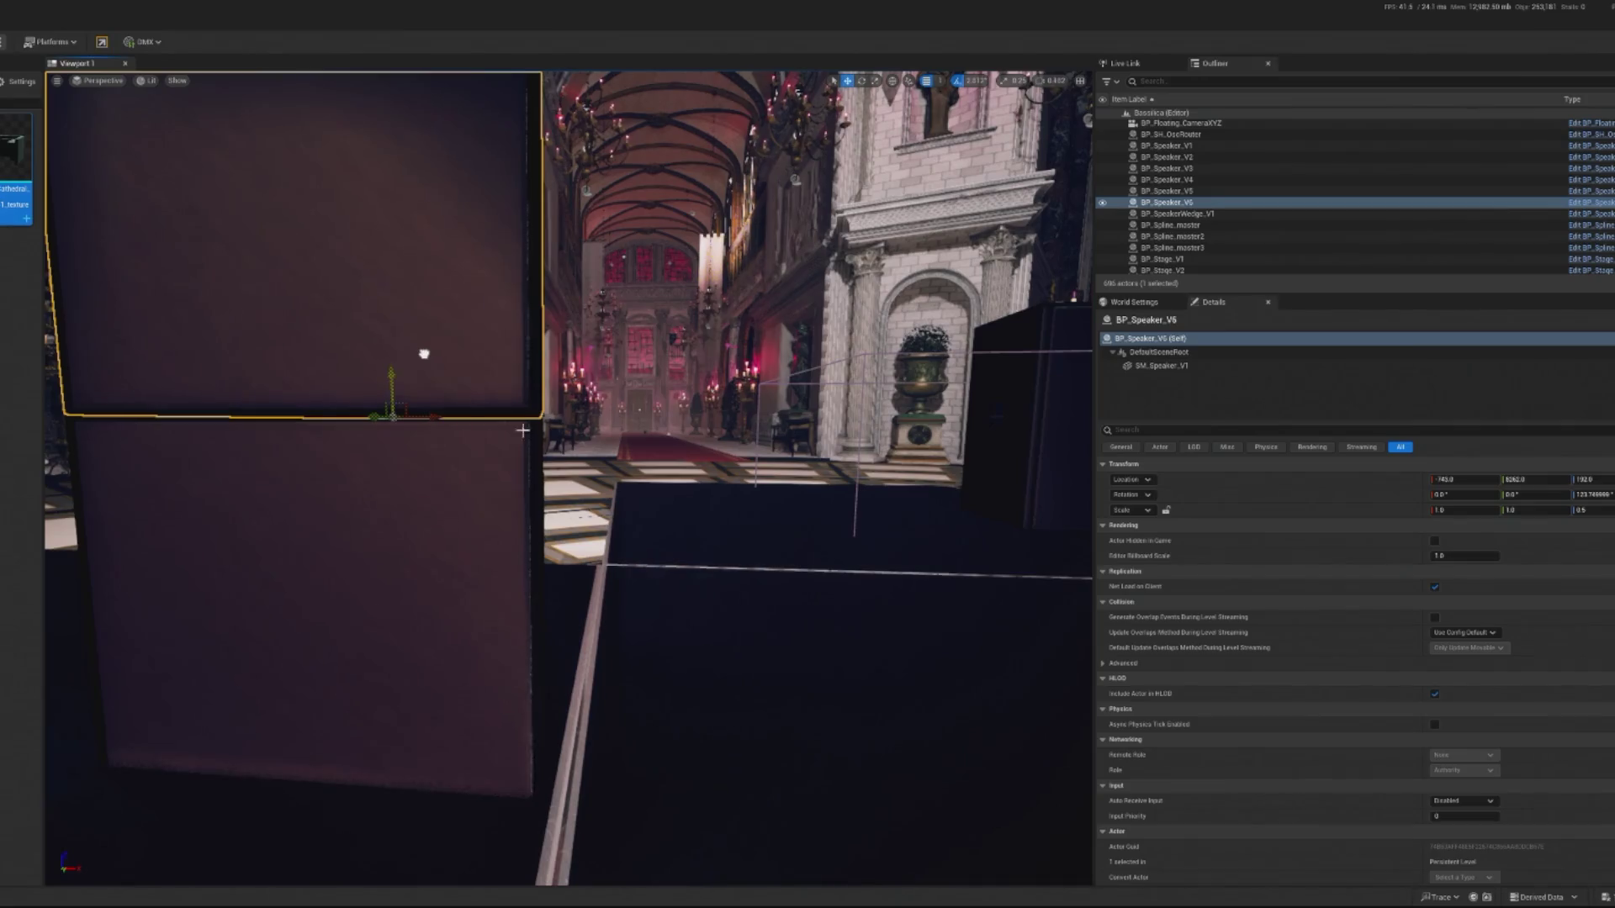
Inspect the floor discs and speaker BP_Speaker_V5, then frame BP_Speaker_V4.
{"action": "left_click", "coordinate": [710, 673]}
{"action": "key", "text": "f"}
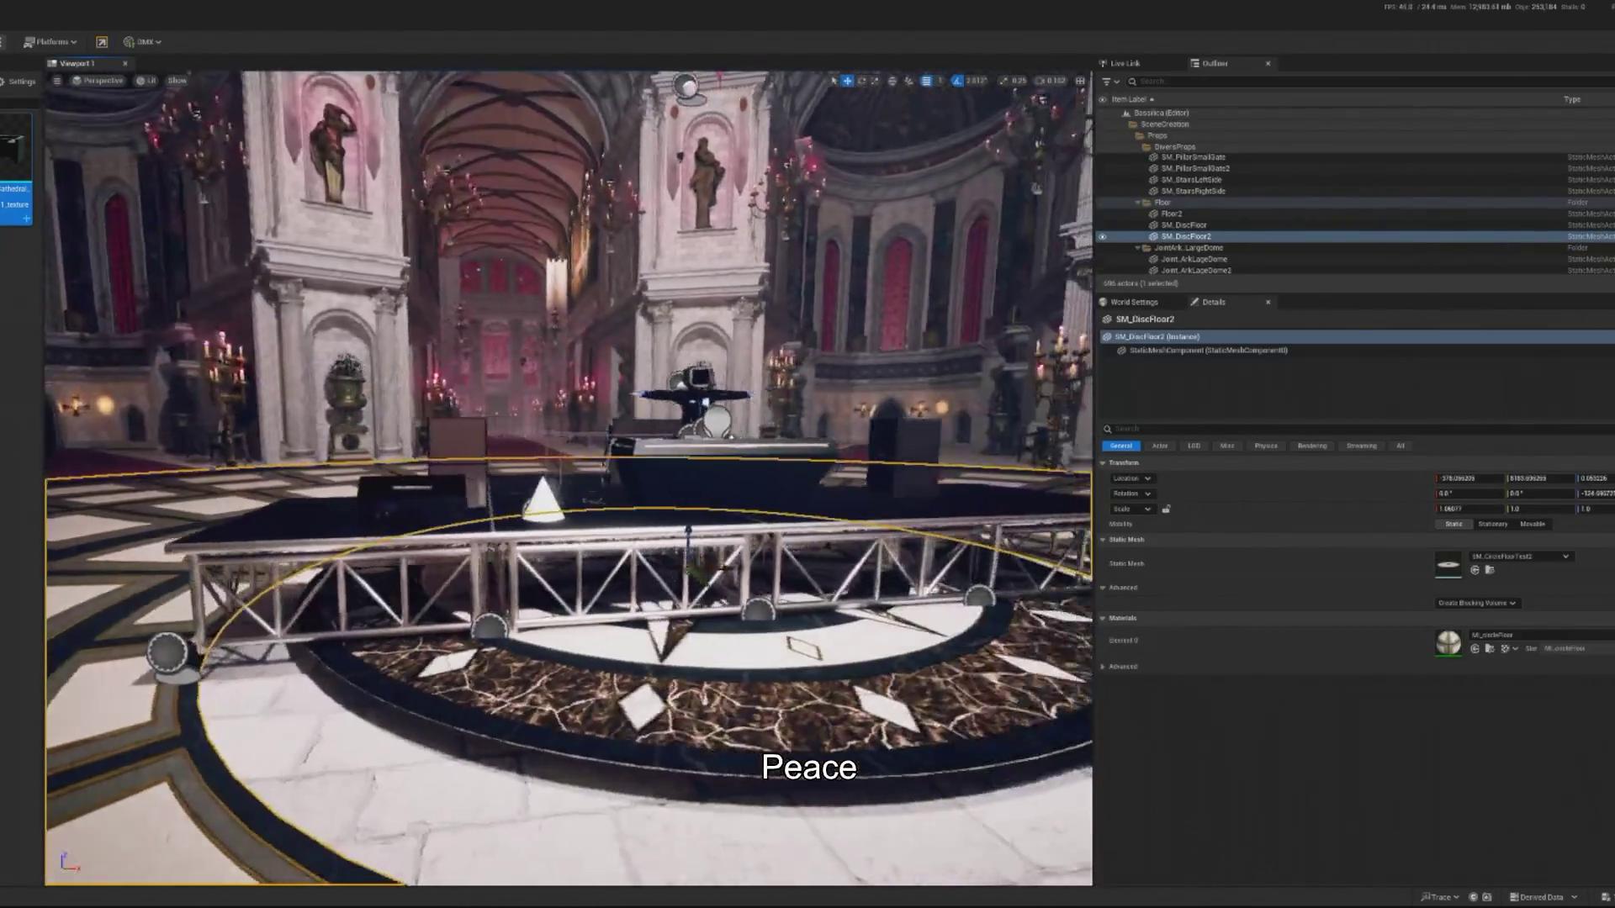
{"action": "left_click", "coordinate": [933, 630]}
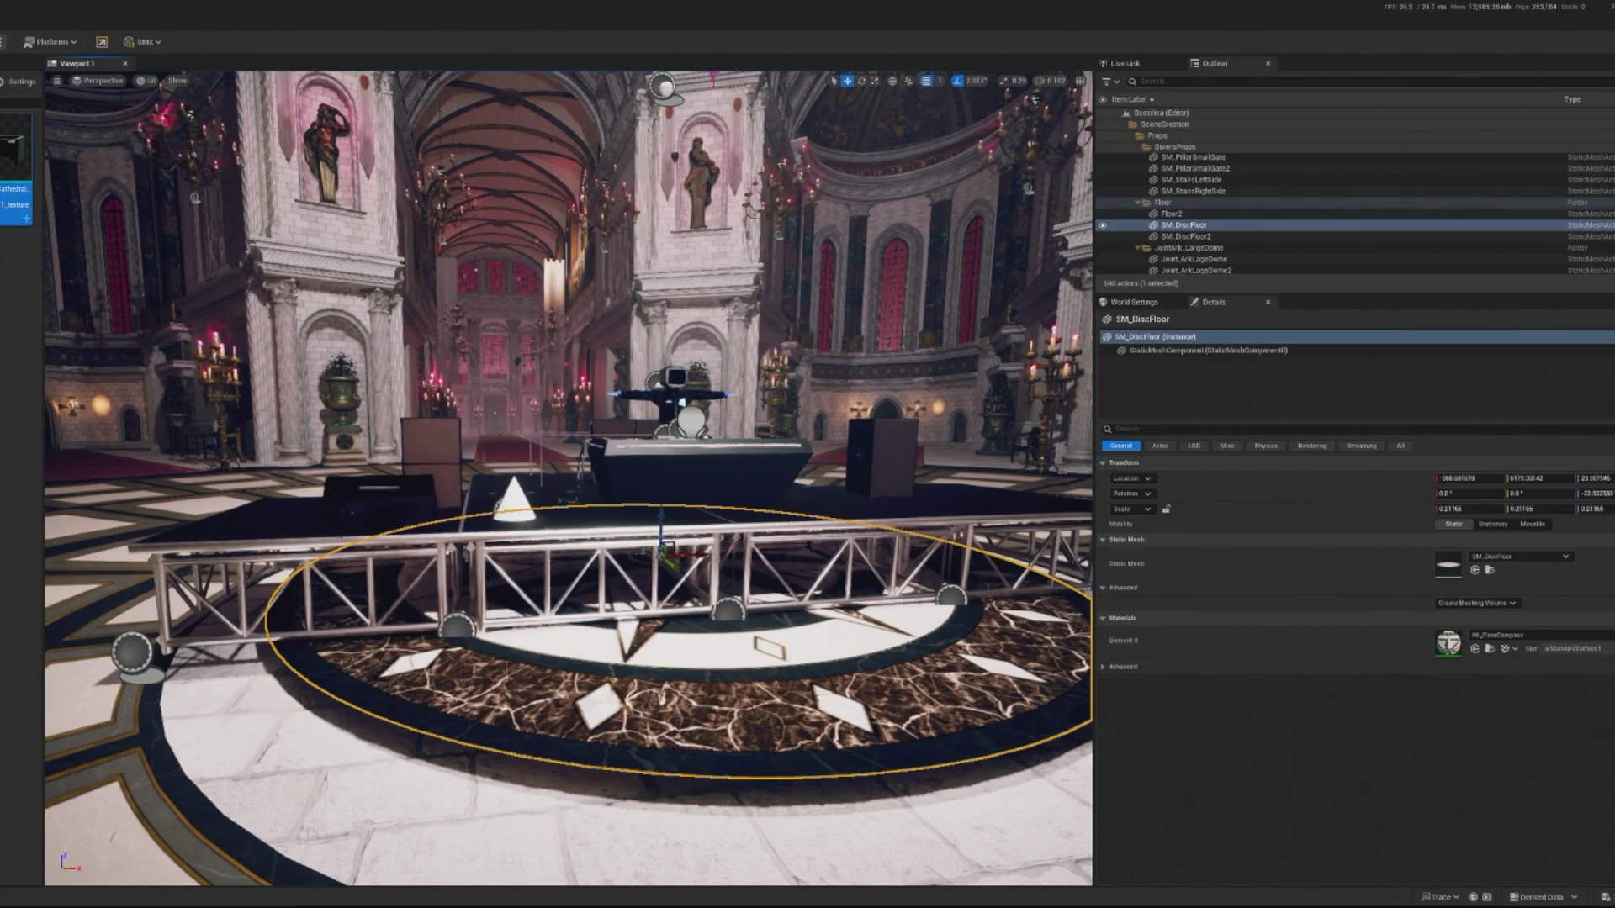
{"action": "scroll", "coordinate": [655, 498], "scroll_direction": "up", "scroll_amount": 10}
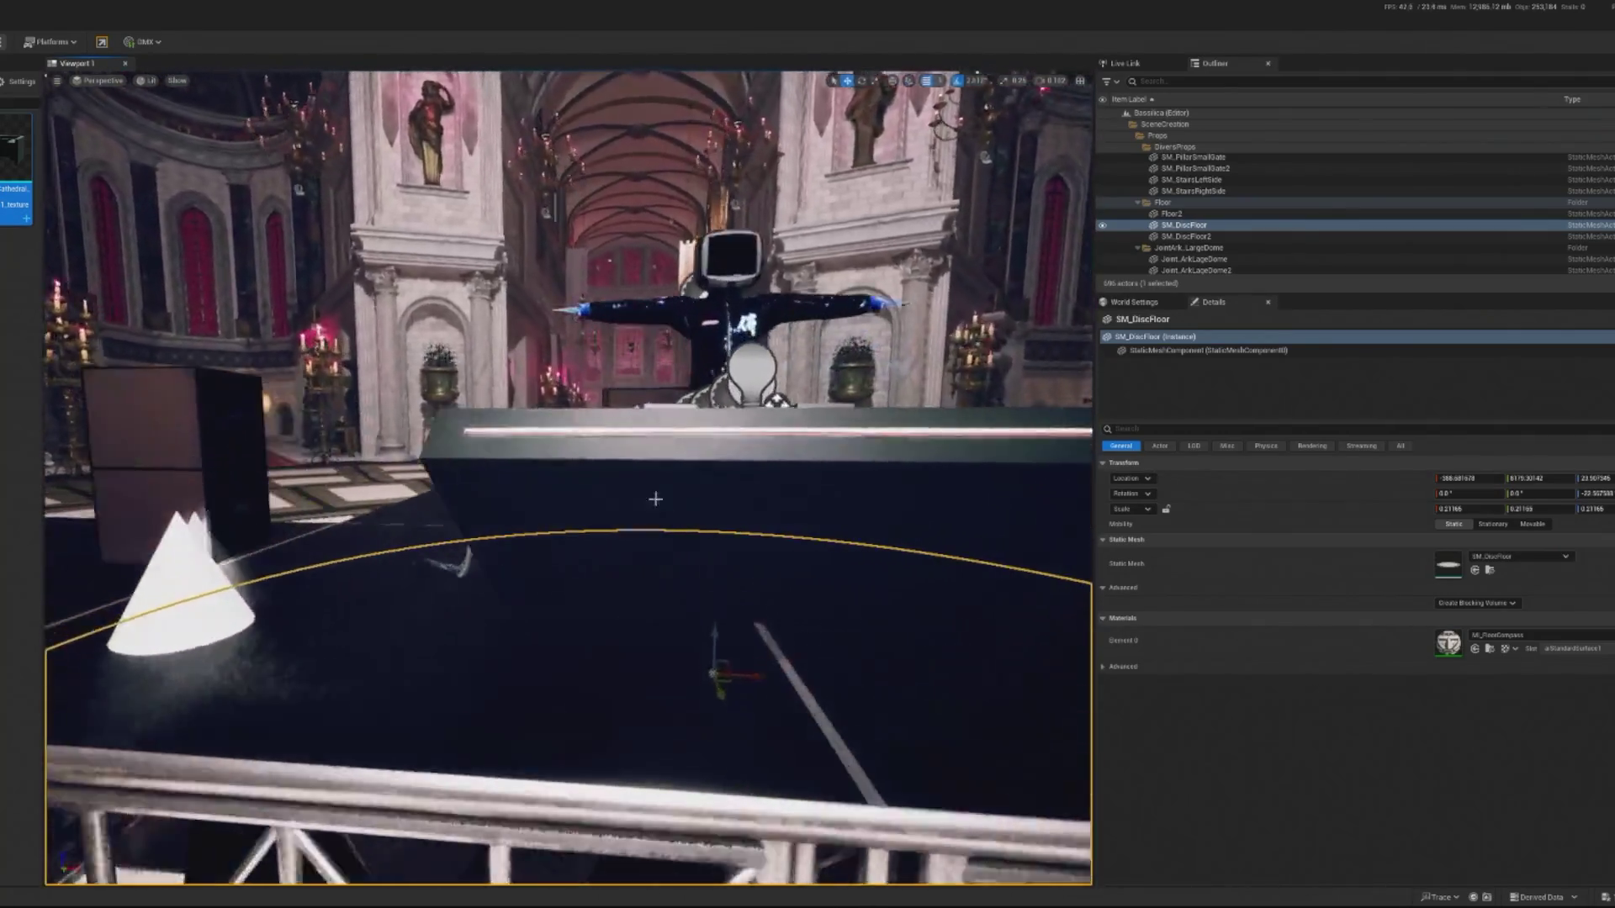
{"action": "left_click_drag", "start_coordinate": [655, 498], "coordinate": [655, 499]}
{"action": "left_click", "coordinate": [655, 498]}
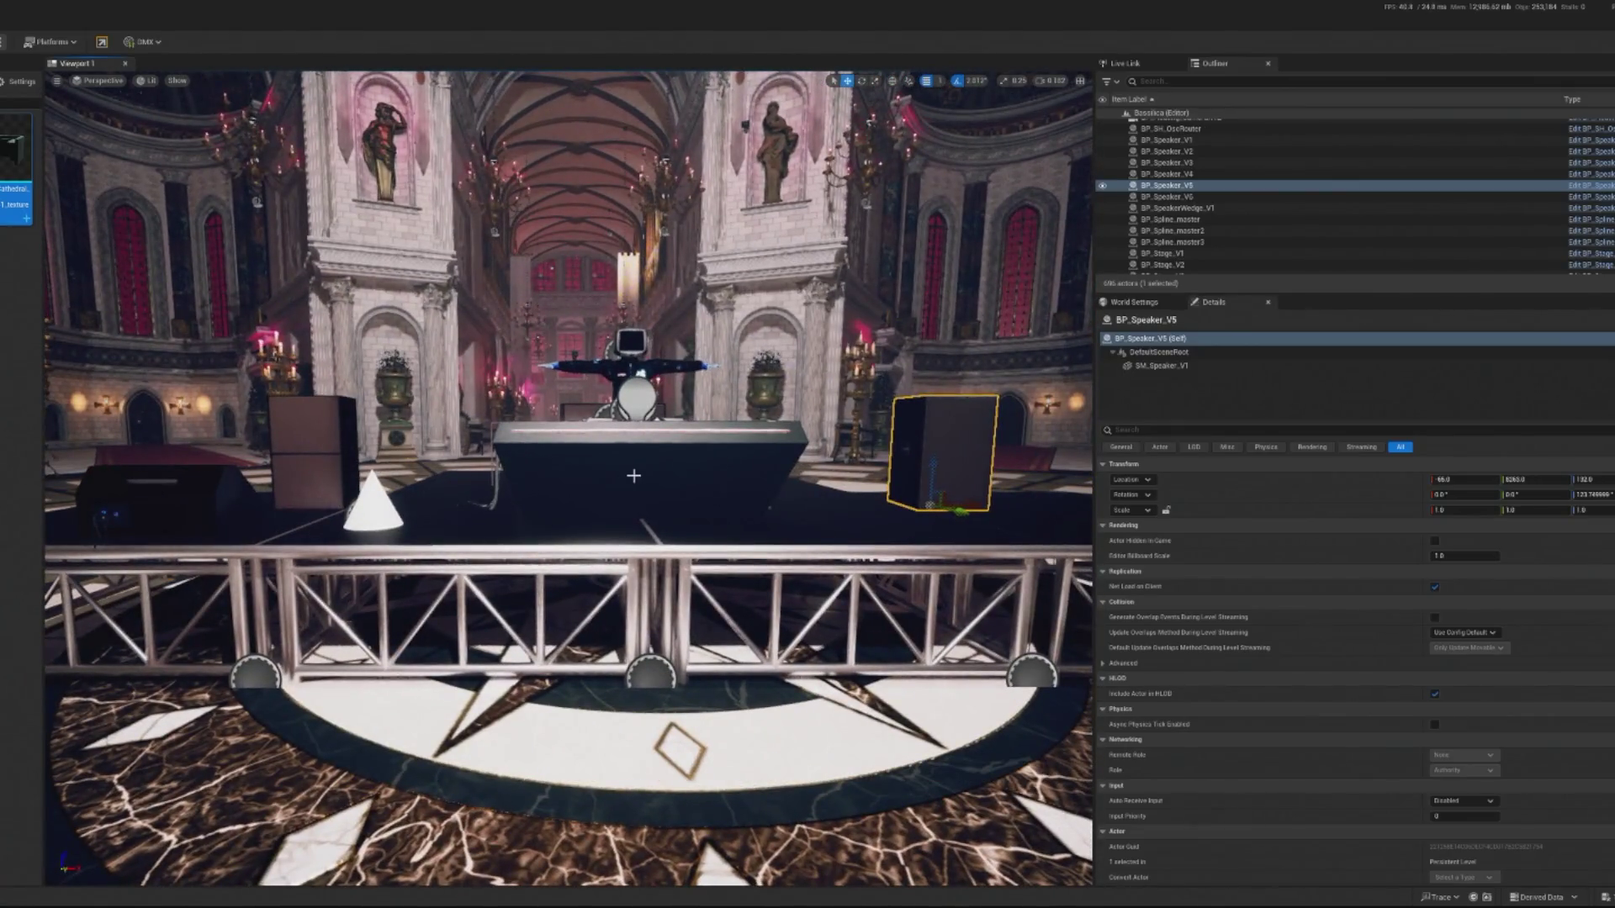
{"action": "key", "text": "Escape"}
{"action": "left_click", "coordinate": [355, 495]}
{"action": "key", "text": "f"}
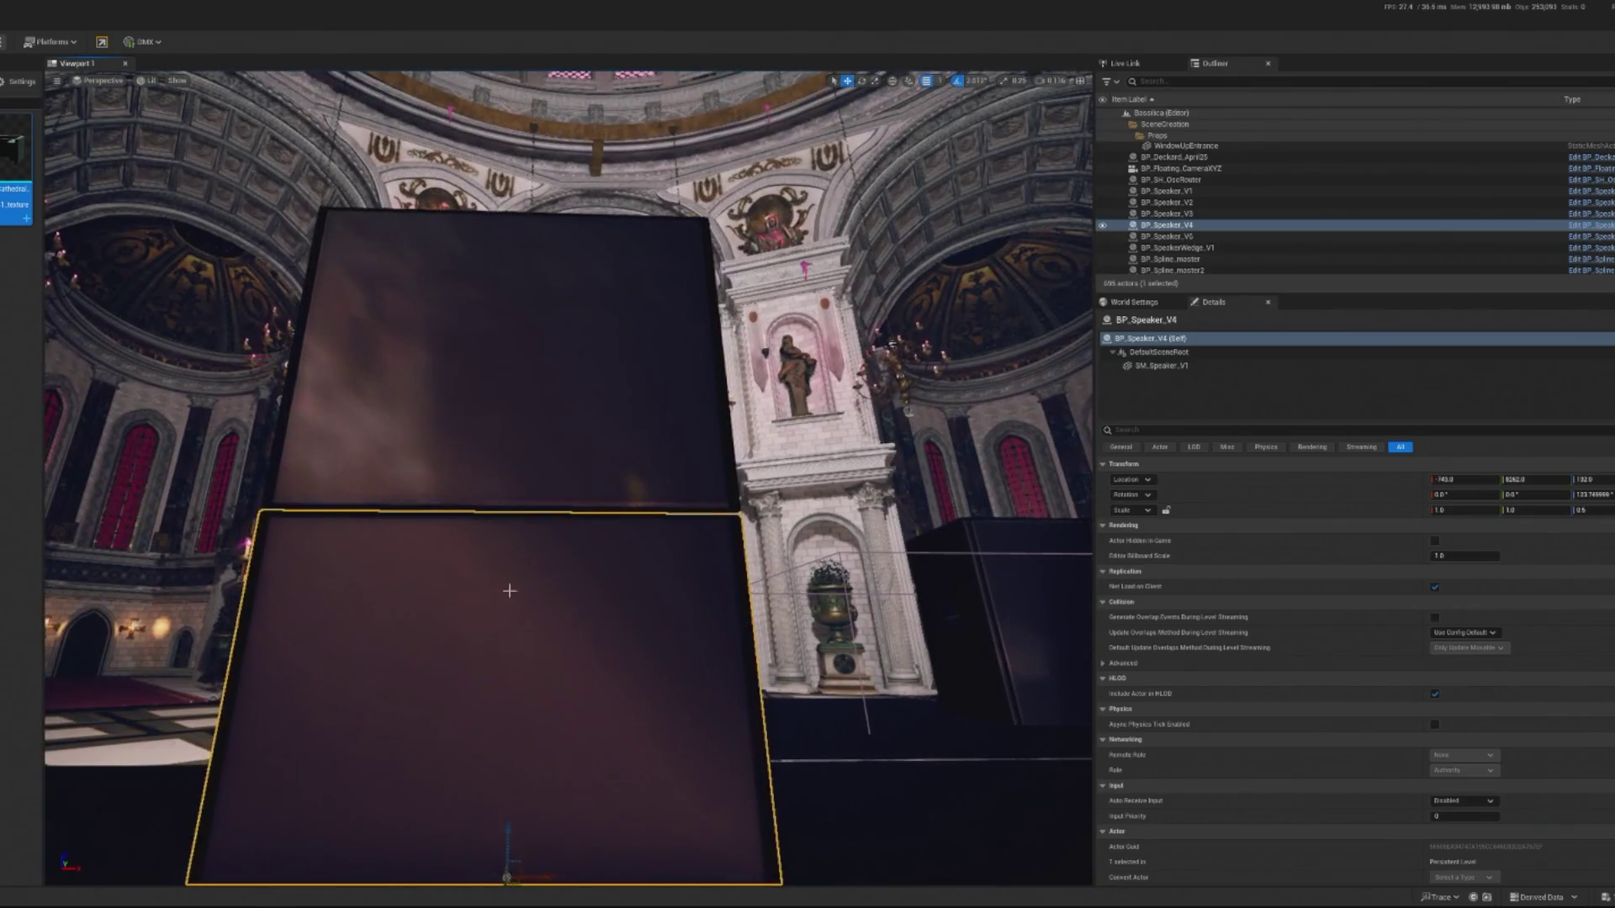
Raise the two stacked speaker boxes slightly, then undo back to the stacked pair.
{"action": "left_click", "coordinate": [510, 563], "text": "ctrl"}
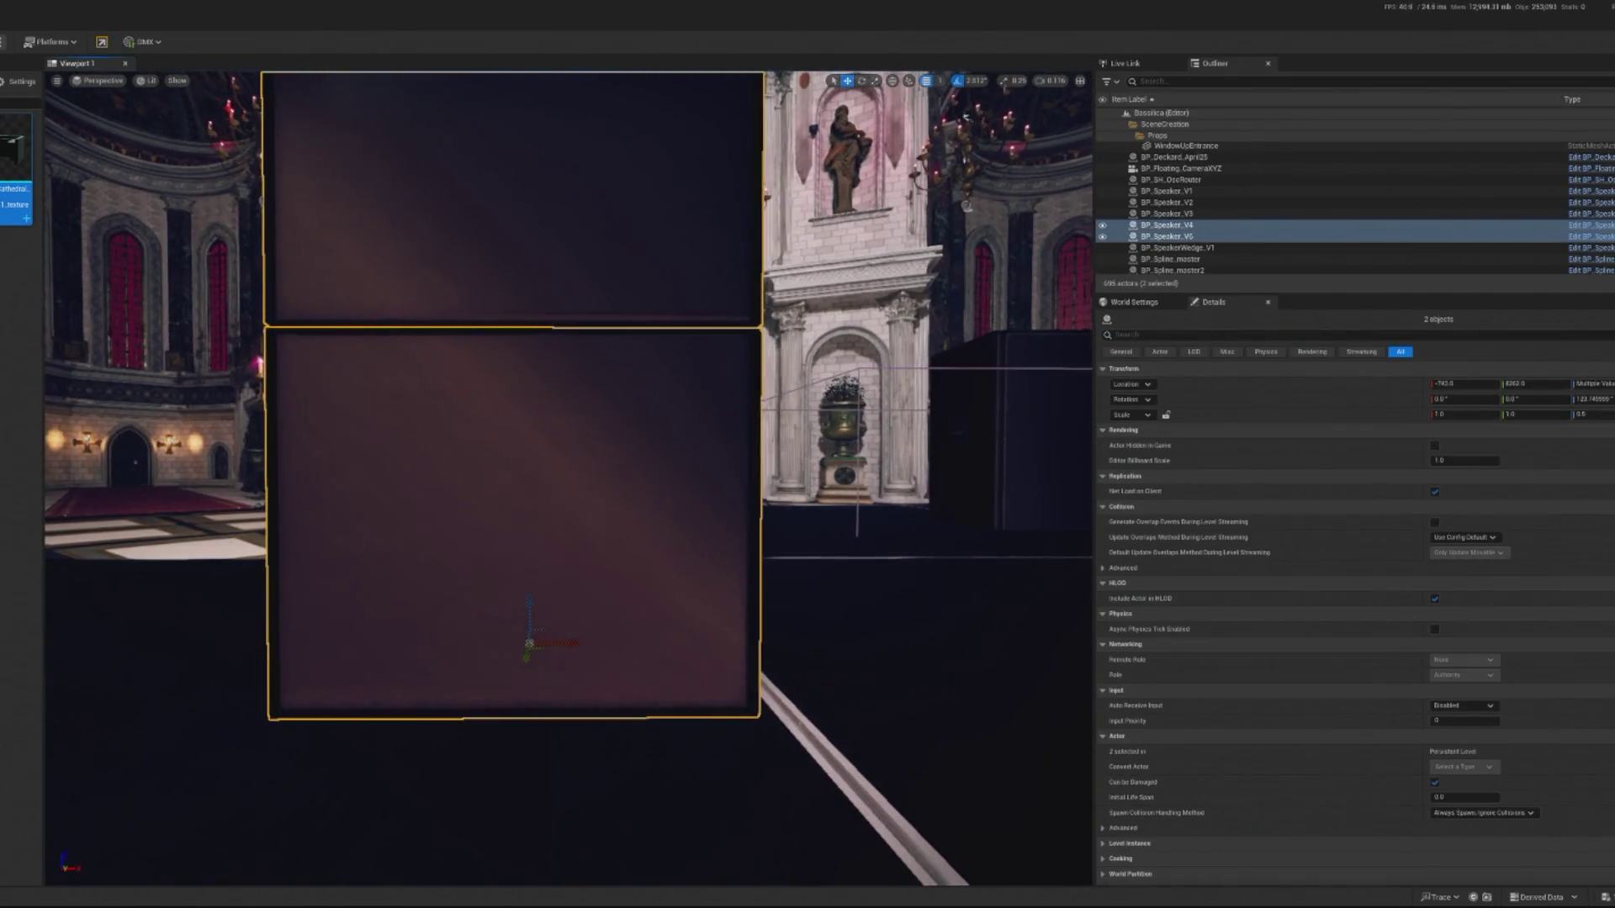
{"action": "left_click_drag", "start_coordinate": [529, 601], "coordinate": [545, 596]}
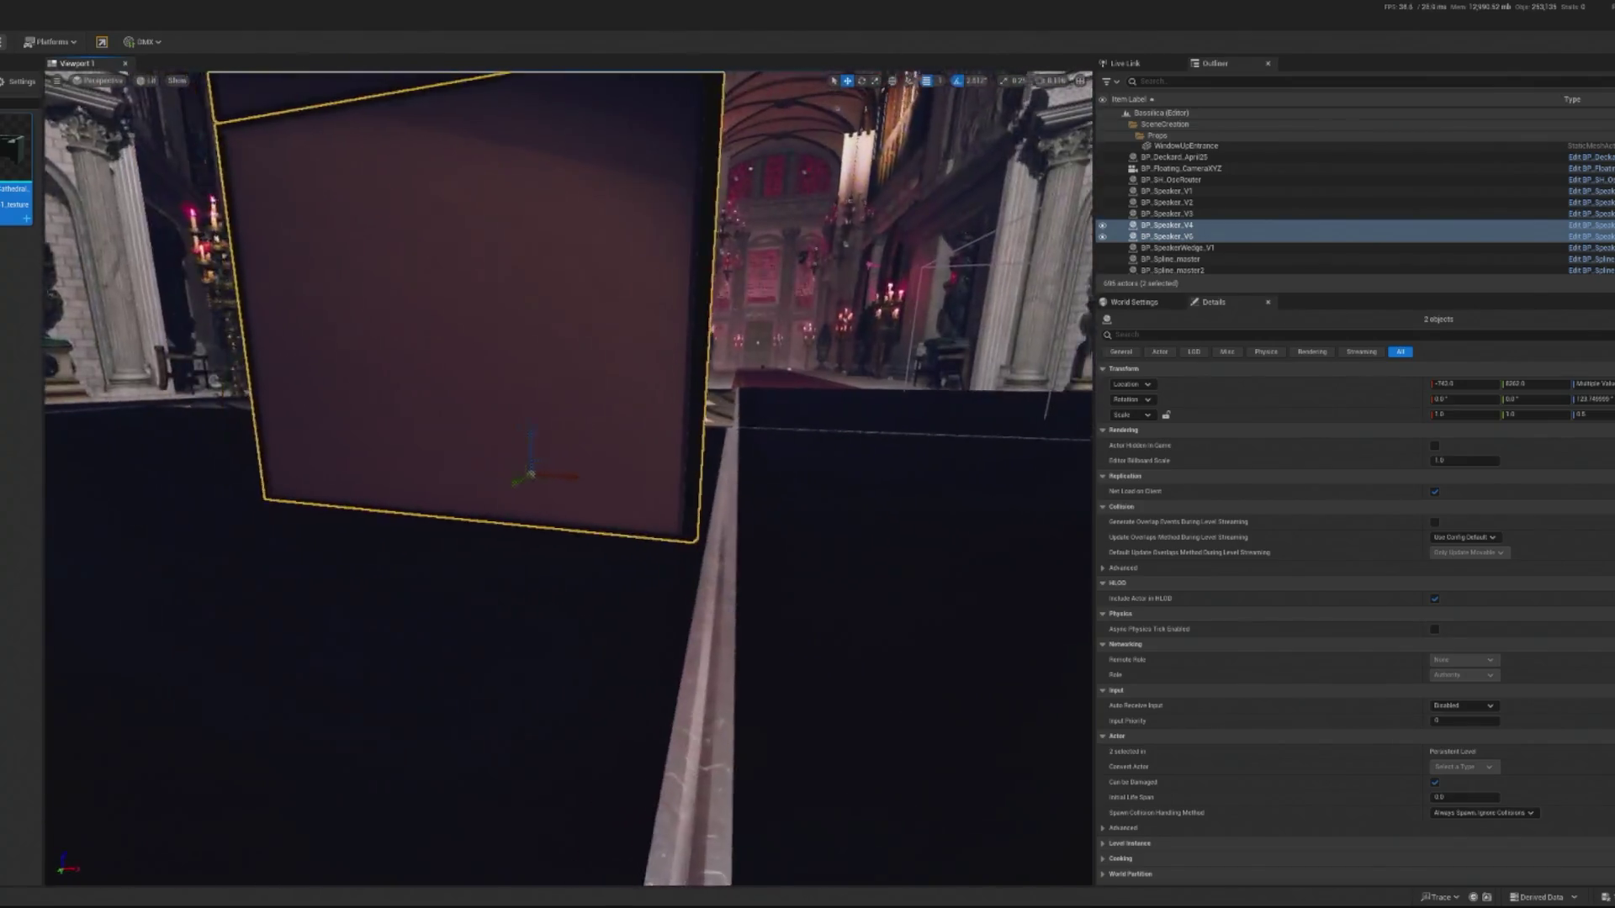
{"action": "left_click", "coordinate": [853, 643]}
{"action": "key", "text": "ctrl+z"}
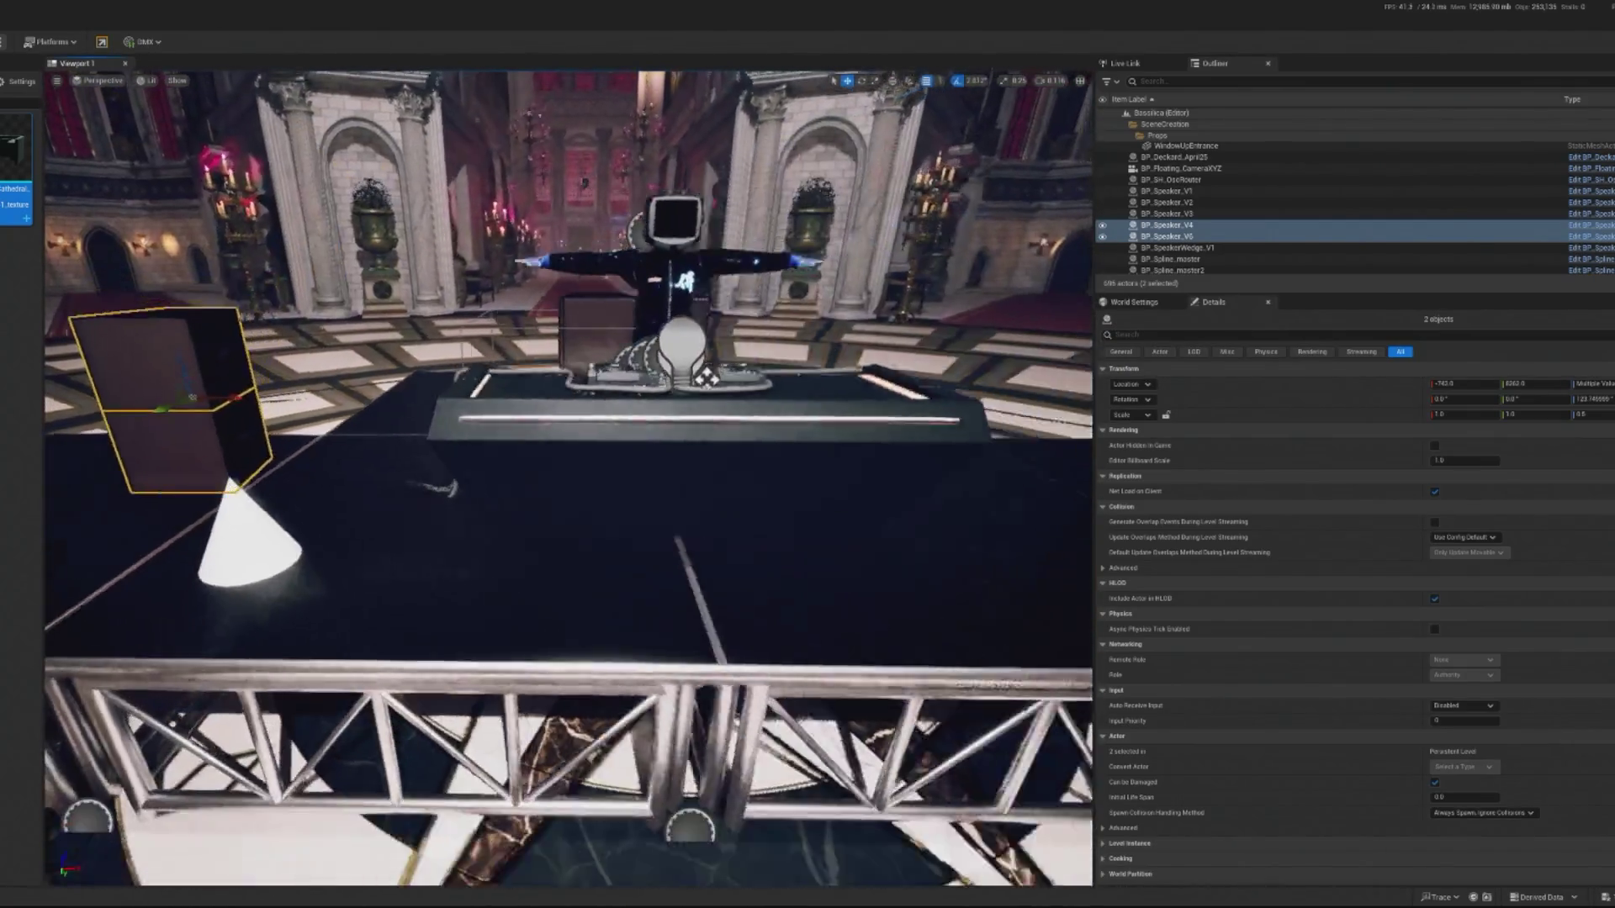
Duplicate the stacked speaker pair and move the copy to stage centre.
{"action": "key", "text": "ctrl+d"}
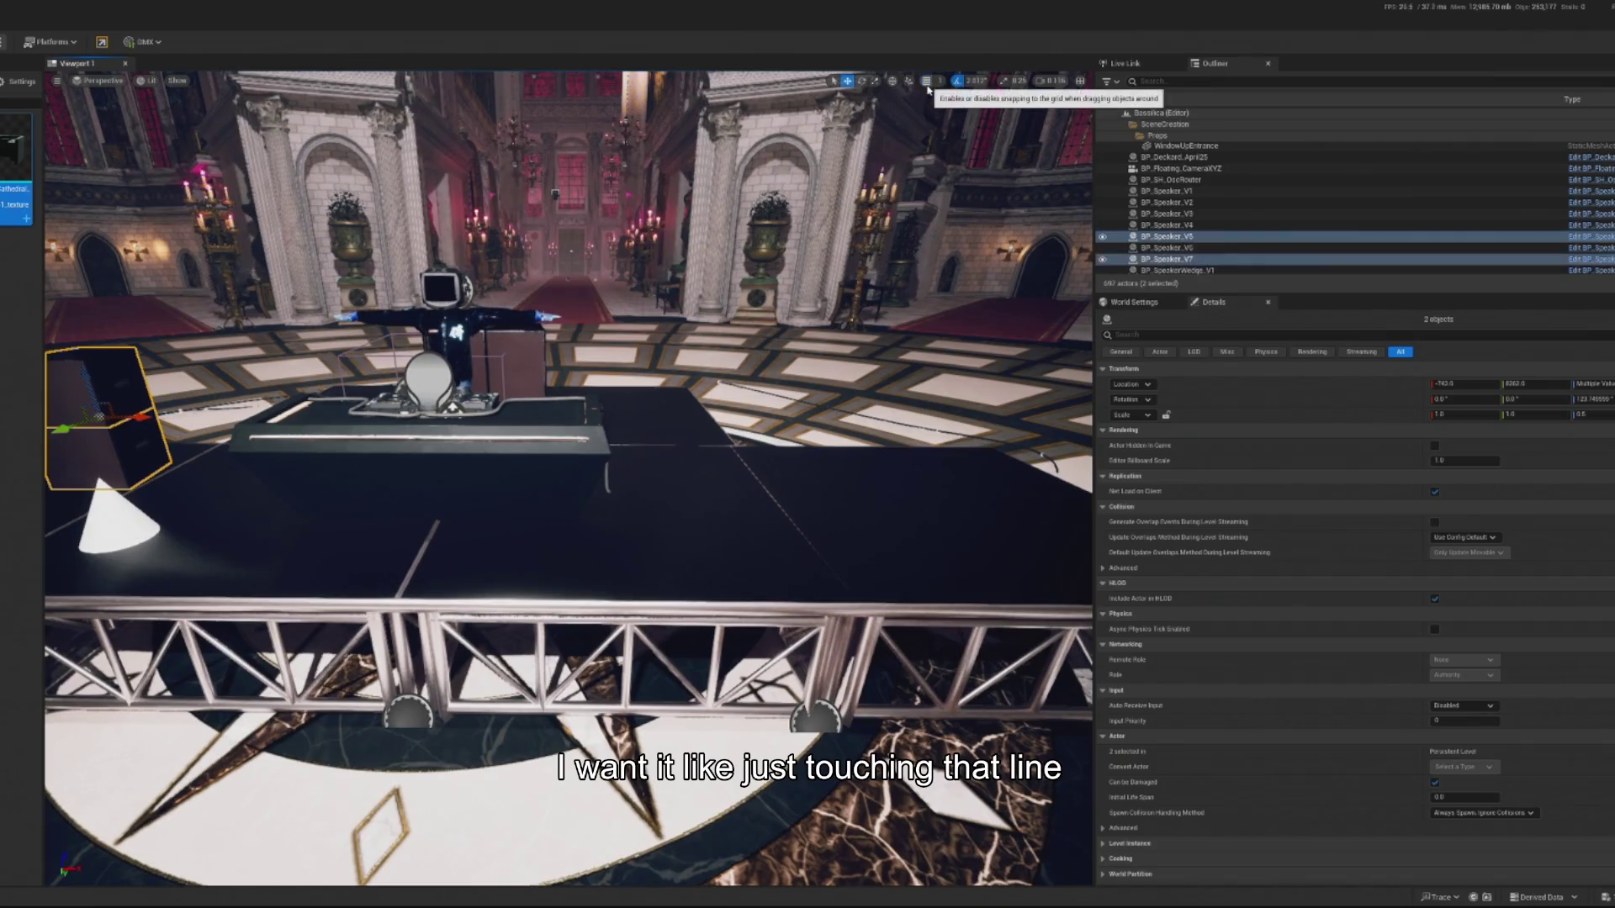
{"action": "left_click_drag", "start_coordinate": [123, 410], "coordinate": [829, 438]}
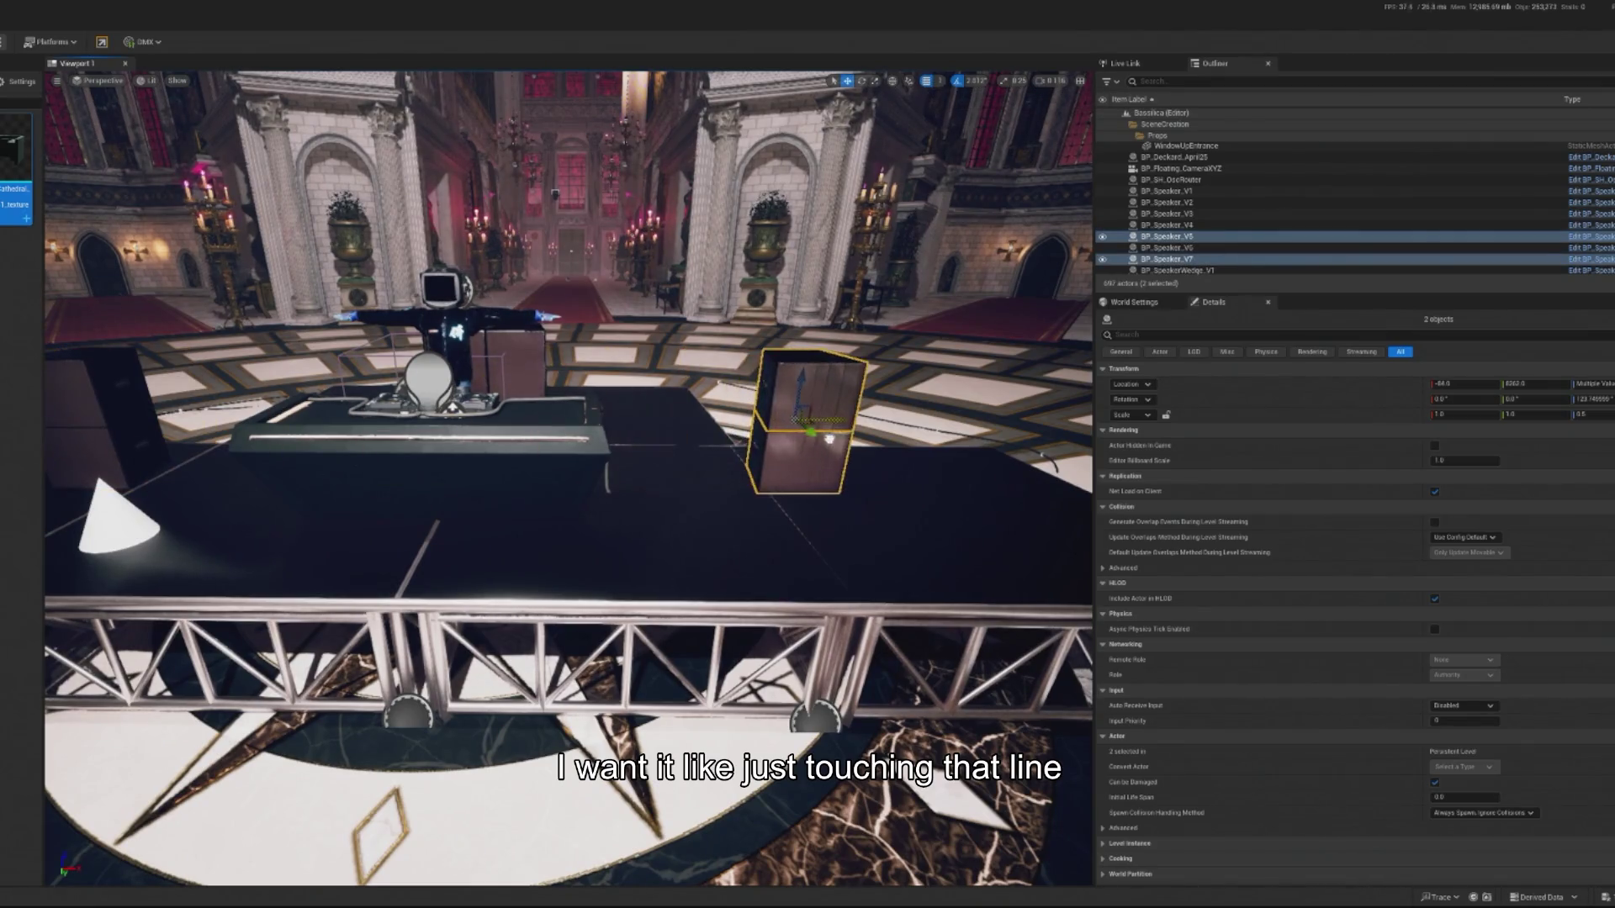
{"action": "scroll", "coordinate": [807, 551], "scroll_direction": "up", "scroll_amount": 10}
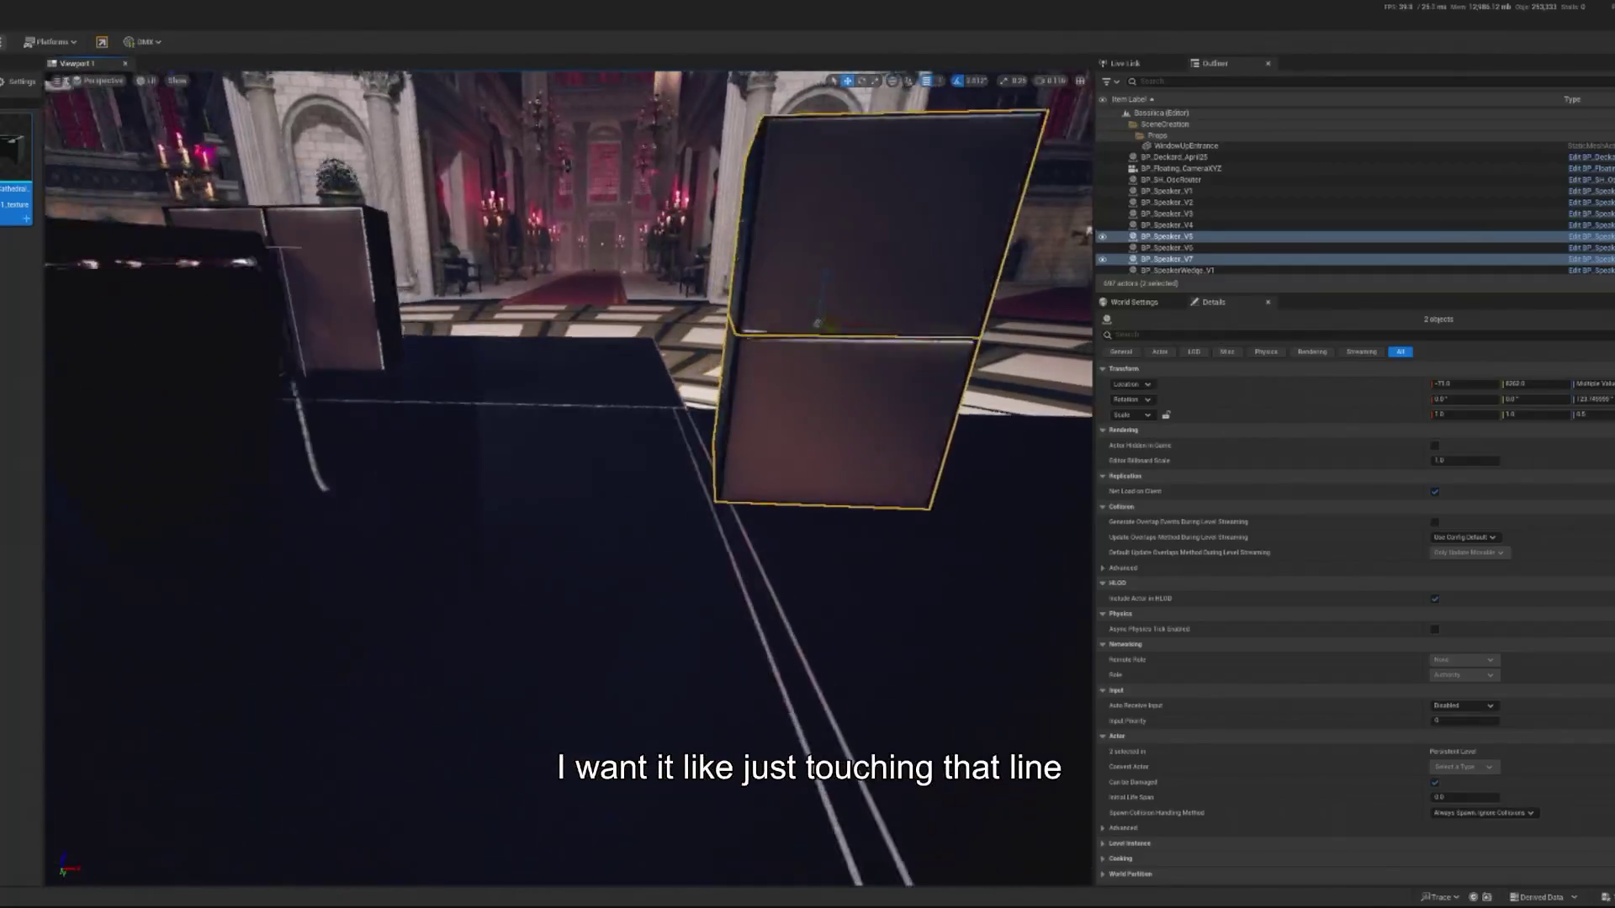
Shift stage section BP_Stage_V6 slightly along X.
{"action": "left_click", "coordinate": [696, 577]}
{"action": "scroll", "coordinate": [696, 576], "scroll_direction": "down", "scroll_amount": 10}
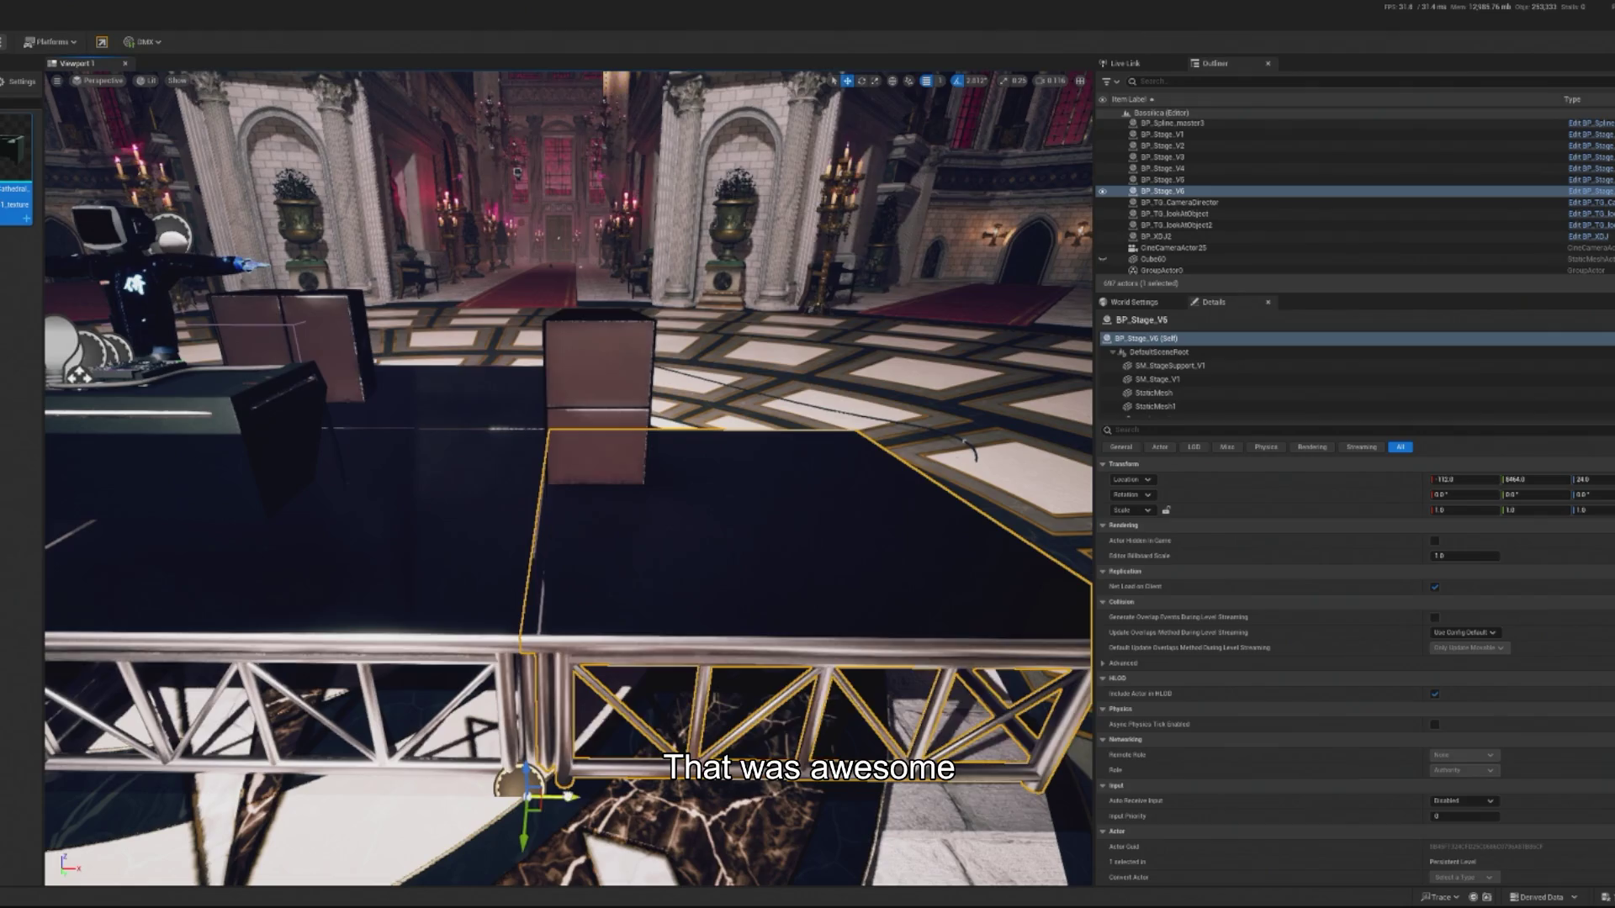
{"action": "left_click_drag", "start_coordinate": [569, 795], "coordinate": [589, 785]}
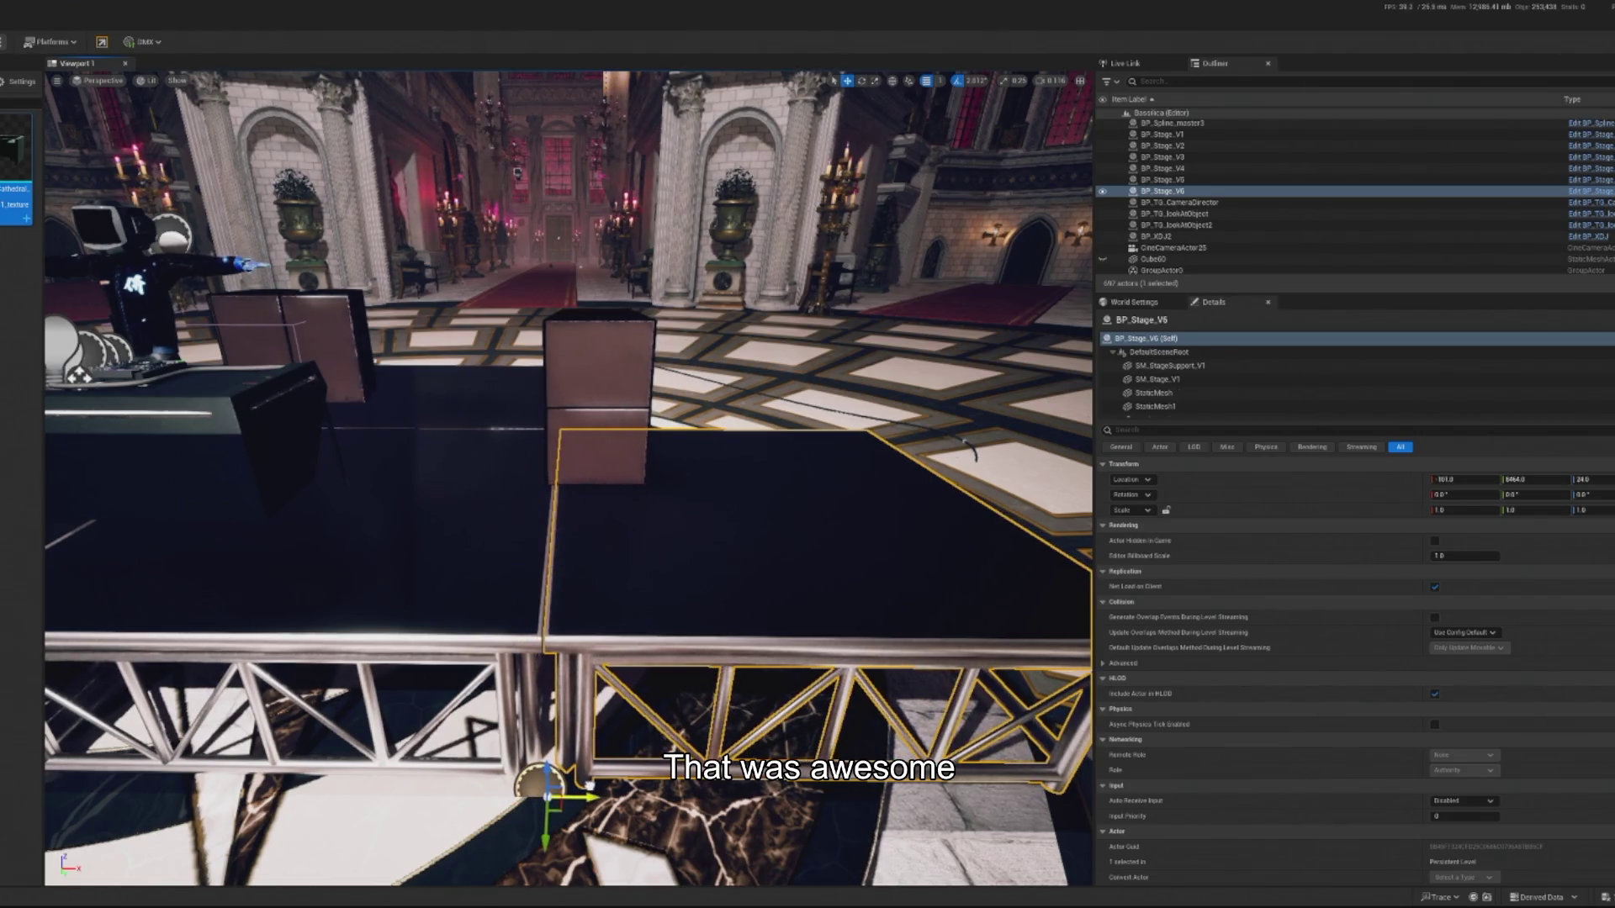
{"action": "scroll", "coordinate": [522, 541], "scroll_direction": "up", "scroll_amount": 5}
Select the lower and upper speaker boxes and slide both slightly right.
{"action": "left_click", "coordinate": [494, 533]}
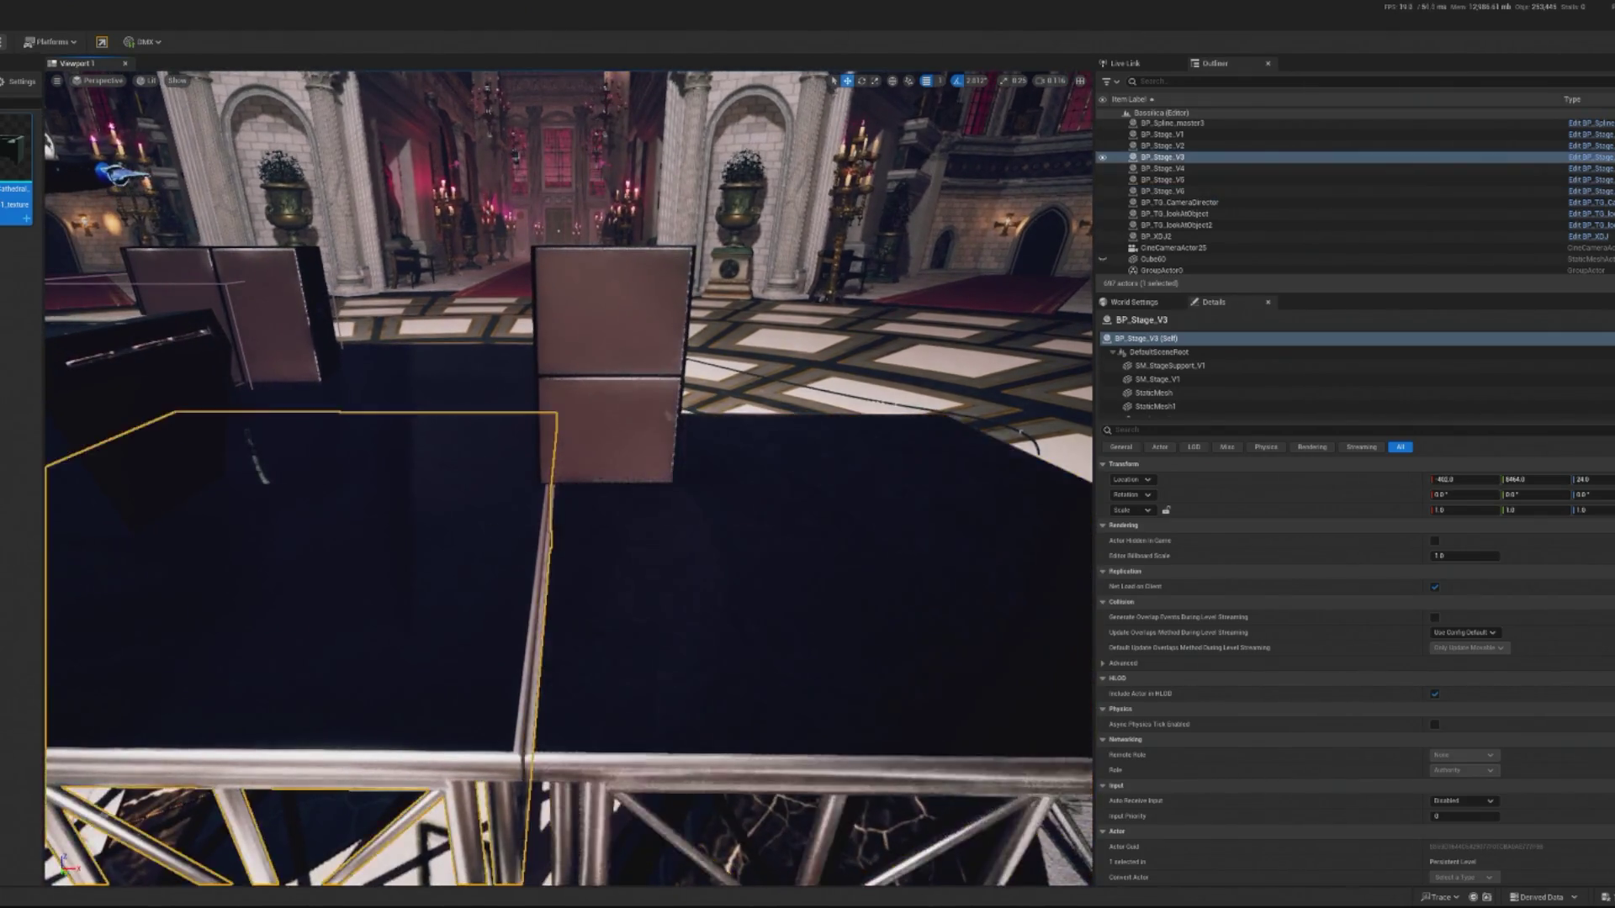
{"action": "scroll", "coordinate": [528, 478], "scroll_direction": "up", "scroll_amount": 3}
{"action": "left_click", "coordinate": [527, 477]}
{"action": "left_click", "coordinate": [566, 231], "text": "ctrl"}
{"action": "left_click_drag", "start_coordinate": [645, 308], "coordinate": [682, 317]}
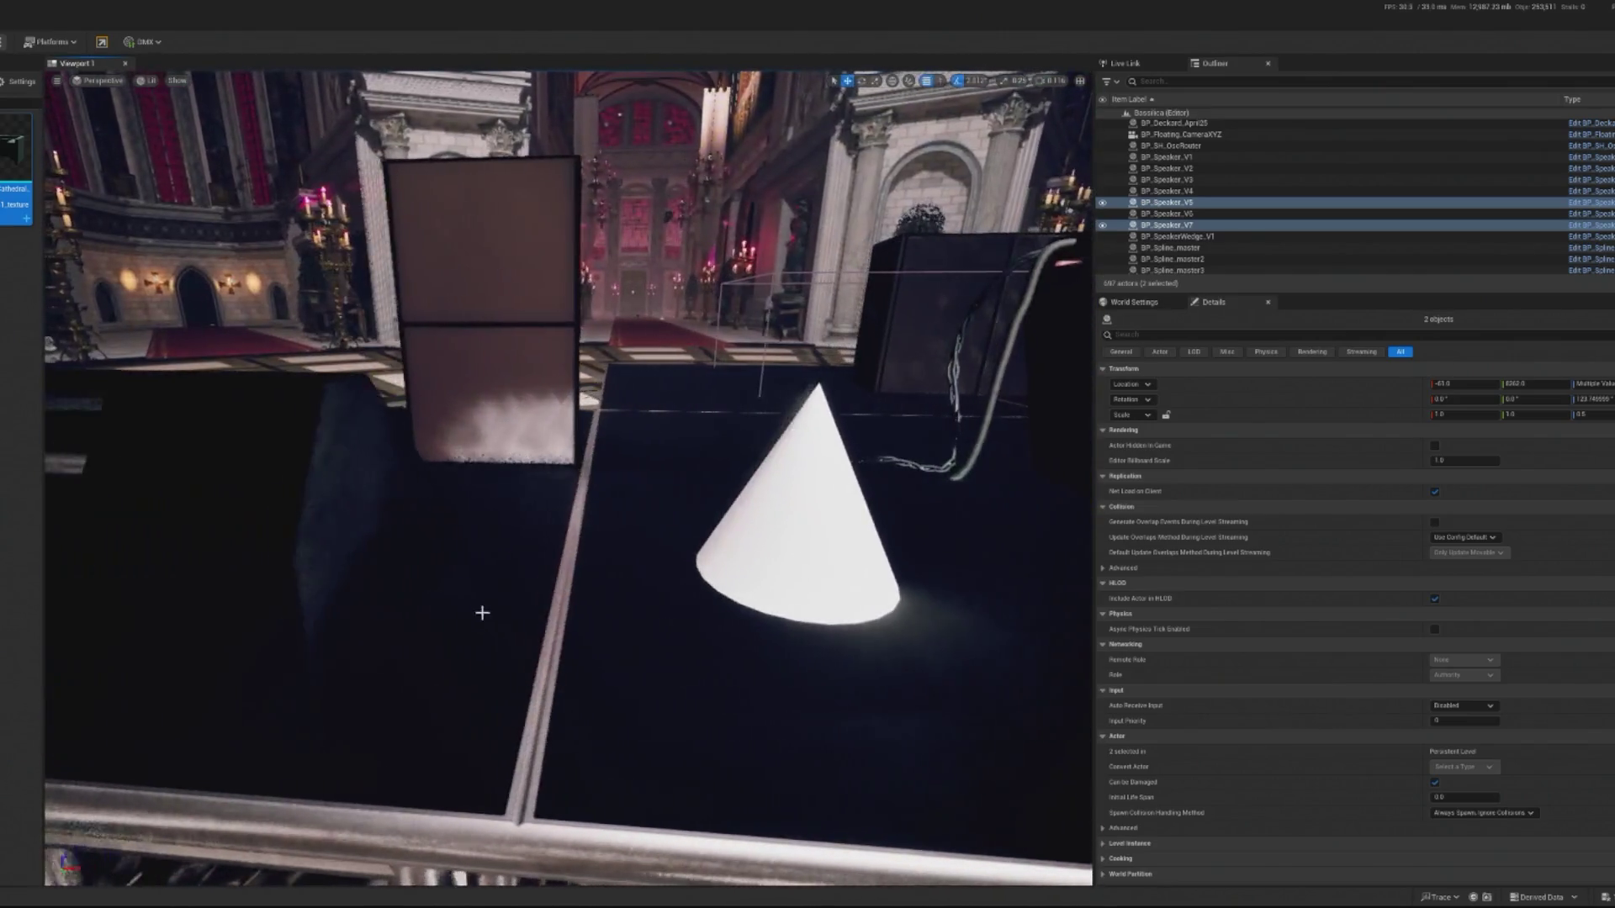
Inspect the disc floor and the BP_Stage_V5 and BP_Stage_V4 platform sections.
{"action": "left_click", "coordinate": [482, 612]}
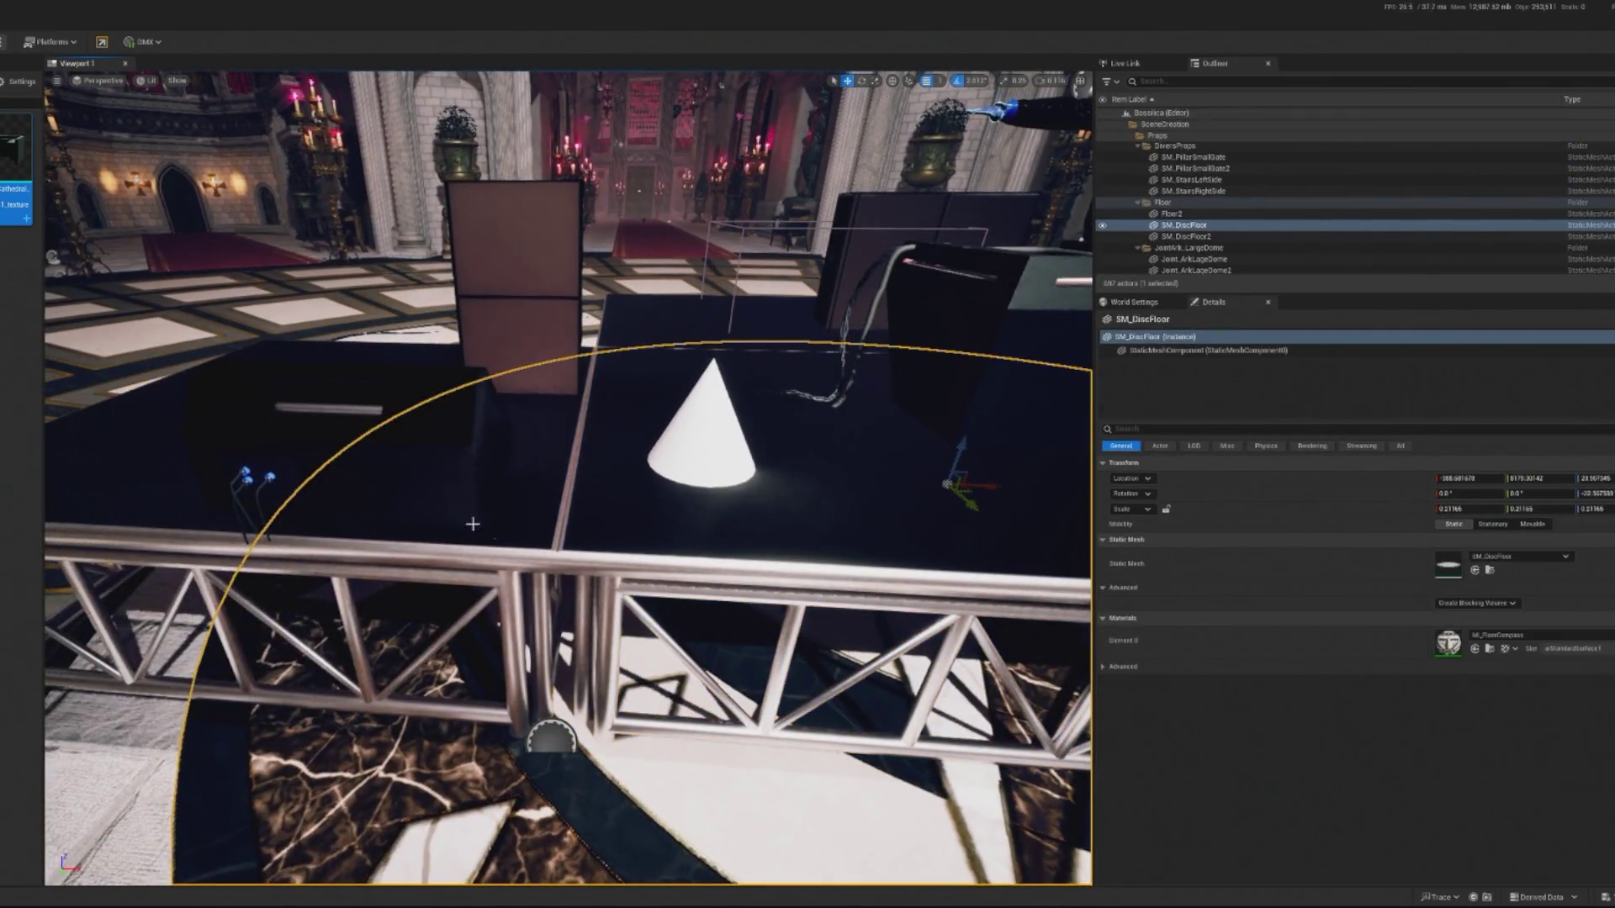
{"action": "left_click", "coordinate": [493, 531]}
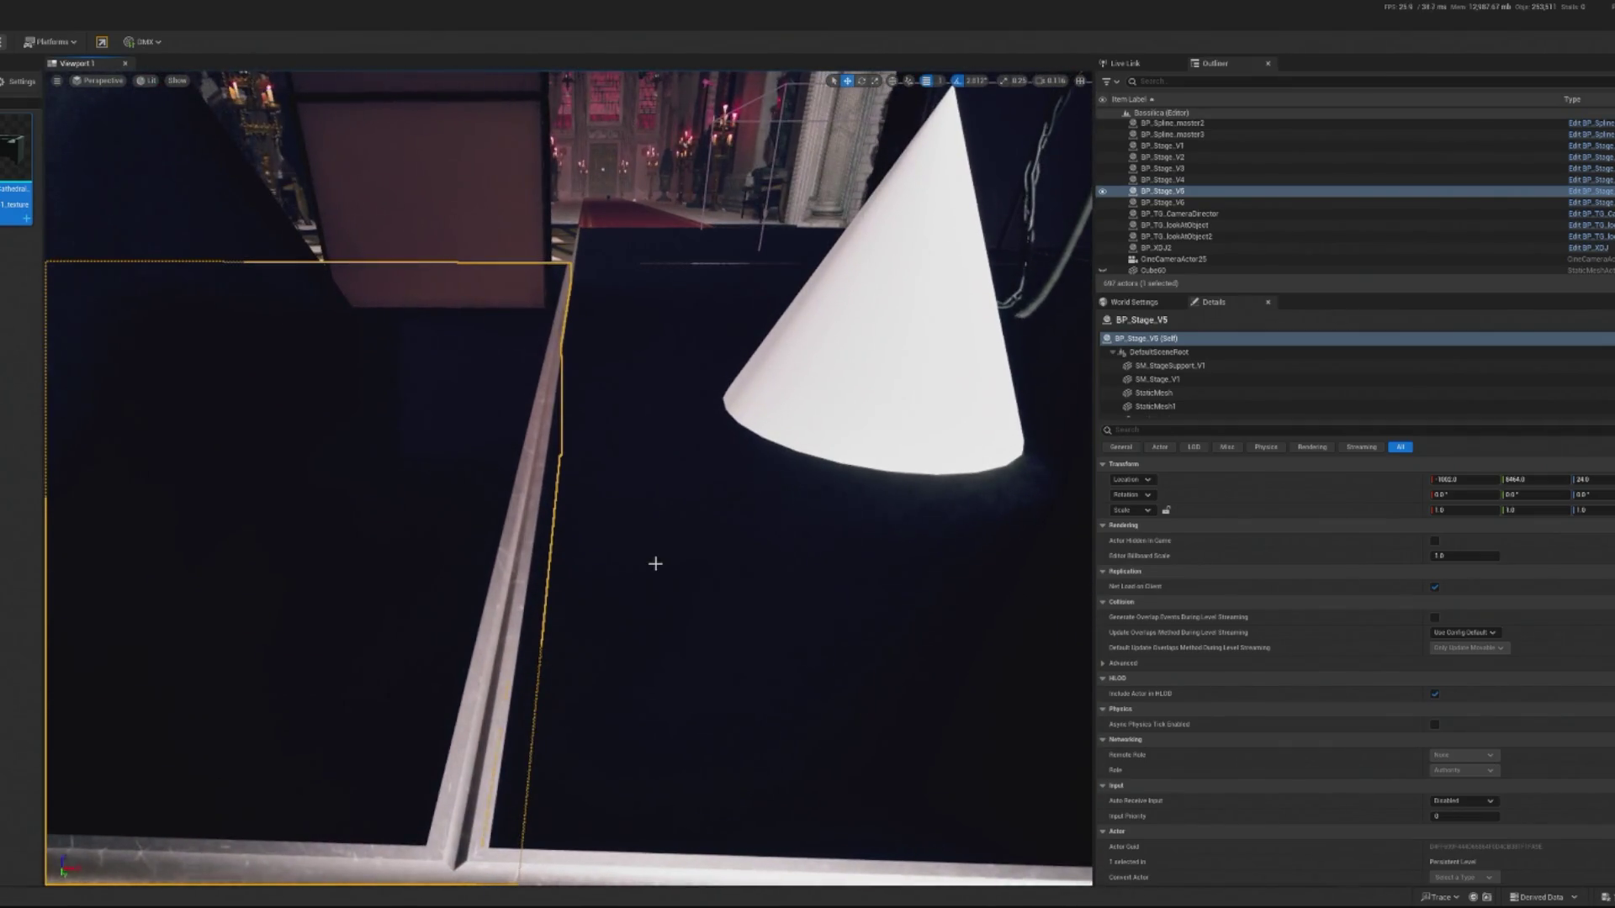
{"action": "left_click", "coordinate": [653, 566], "text": "ctrl"}
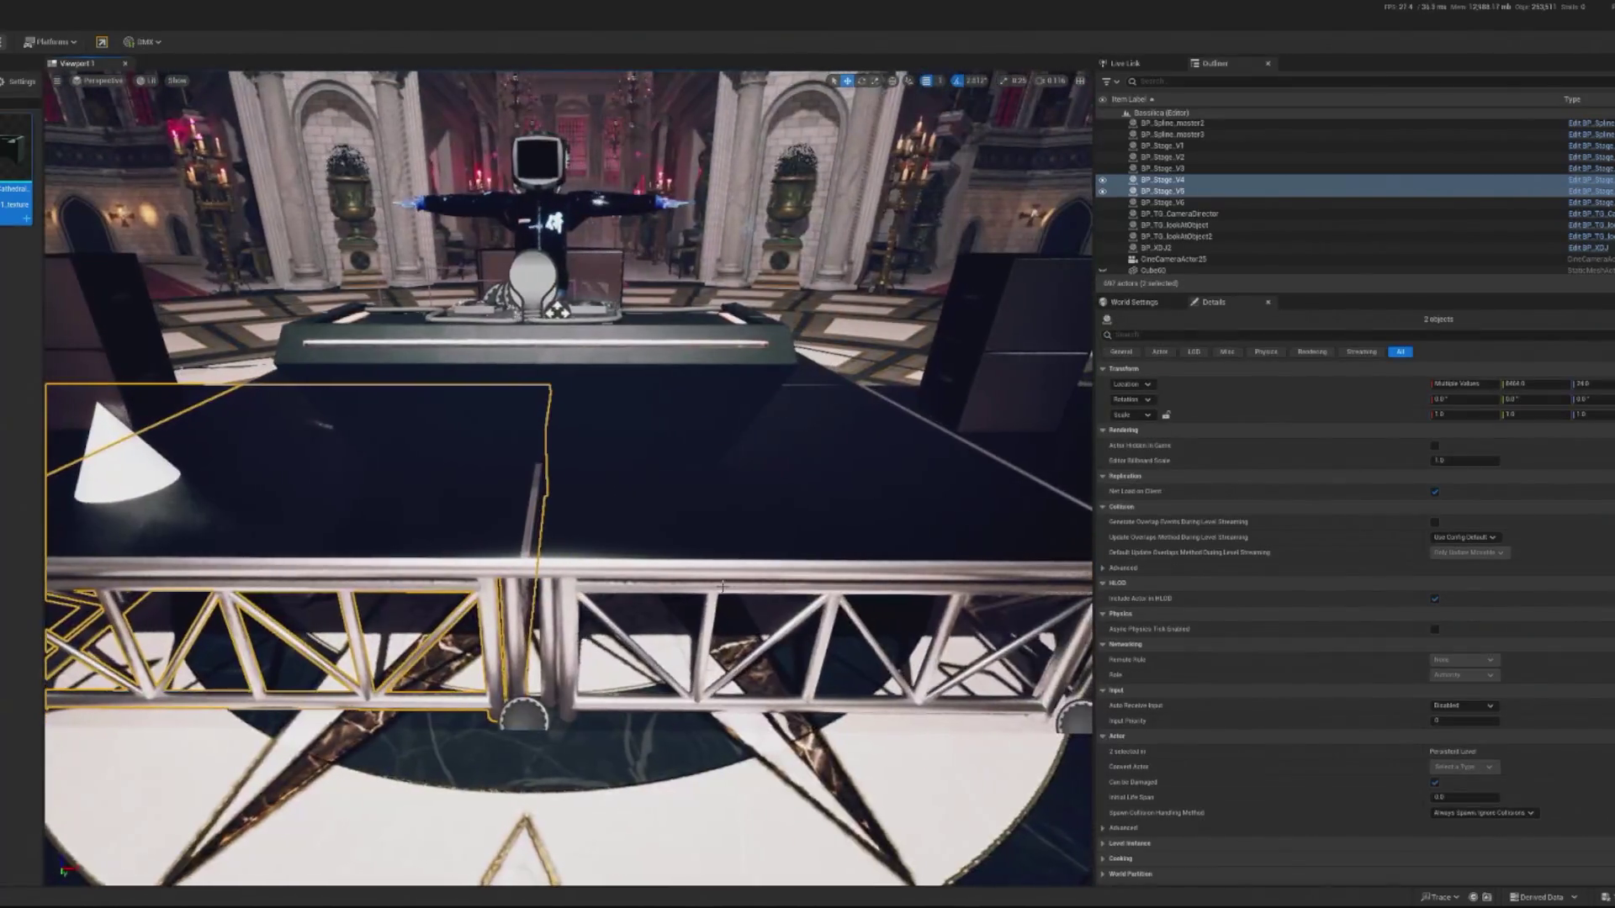
{"action": "left_click", "coordinate": [468, 541]}
{"action": "scroll", "coordinate": [568, 480], "scroll_direction": "up", "scroll_amount": 5}
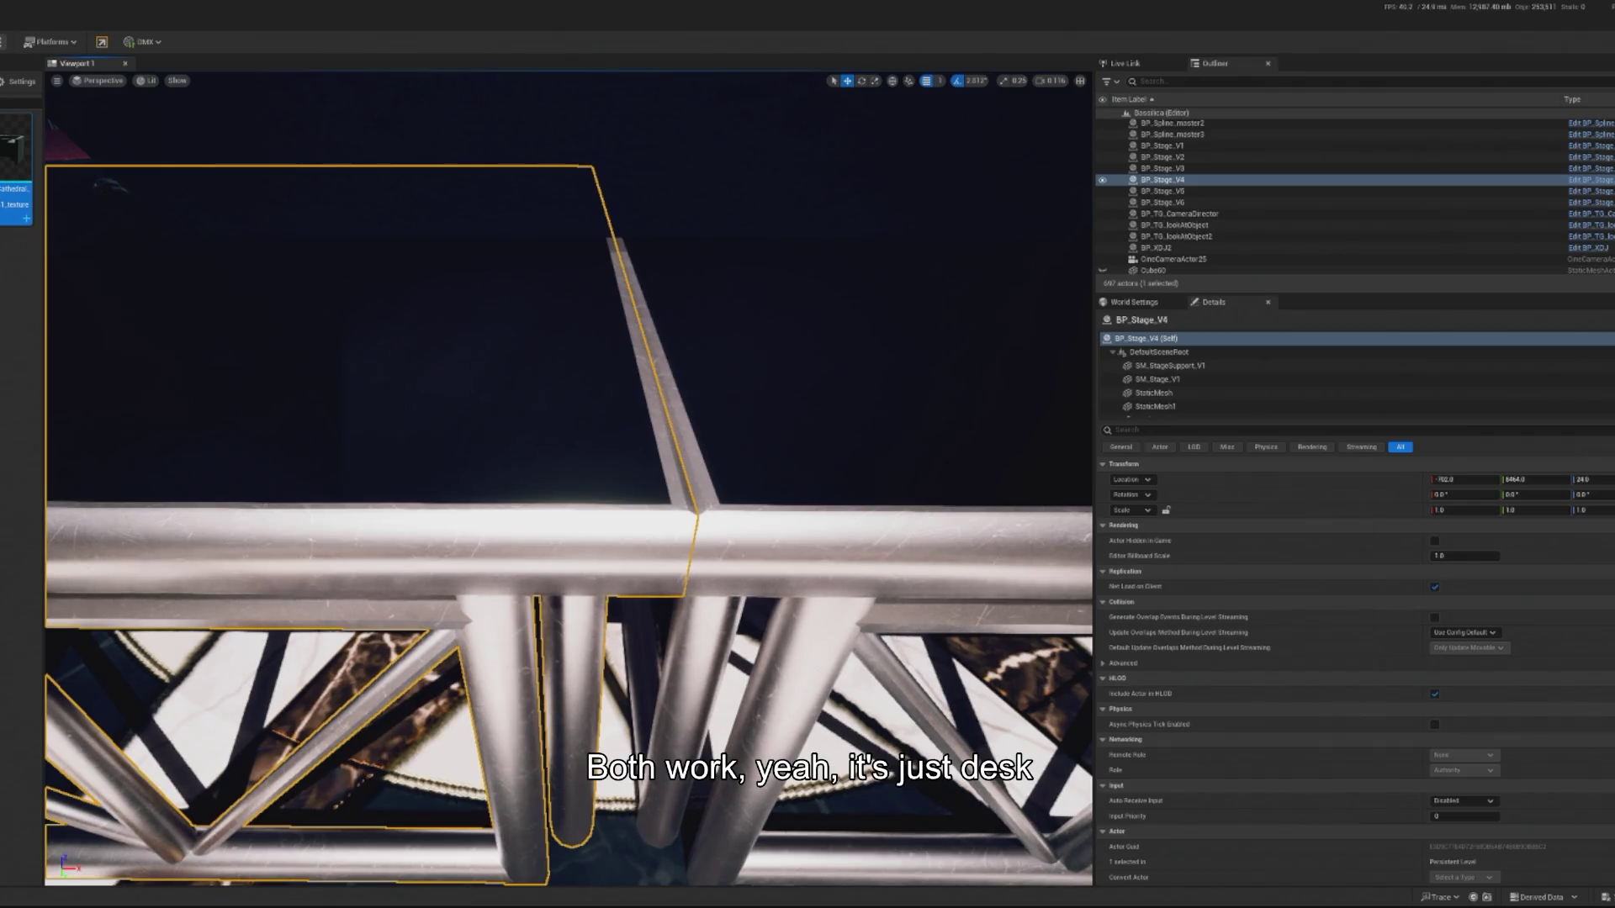
{"action": "scroll", "coordinate": [288, 468], "scroll_direction": "down", "scroll_amount": 10}
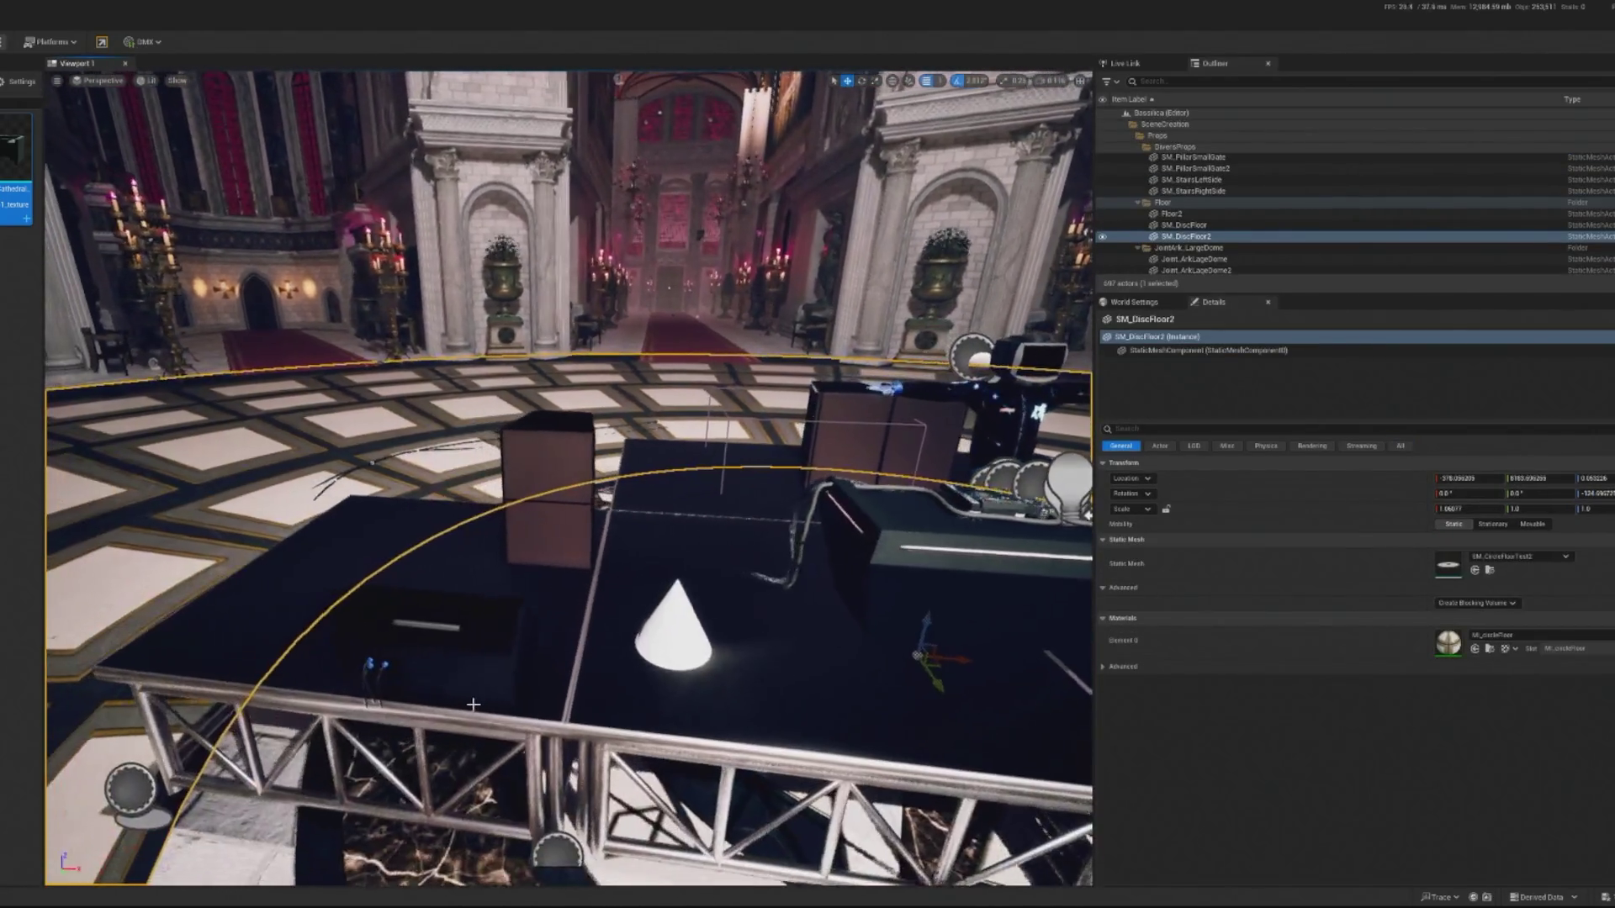
Duplicate the stage wedge monitor and place the copy onto the speaker box.
{"action": "left_click", "coordinate": [512, 671]}
{"action": "key", "text": "ctrl+d"}
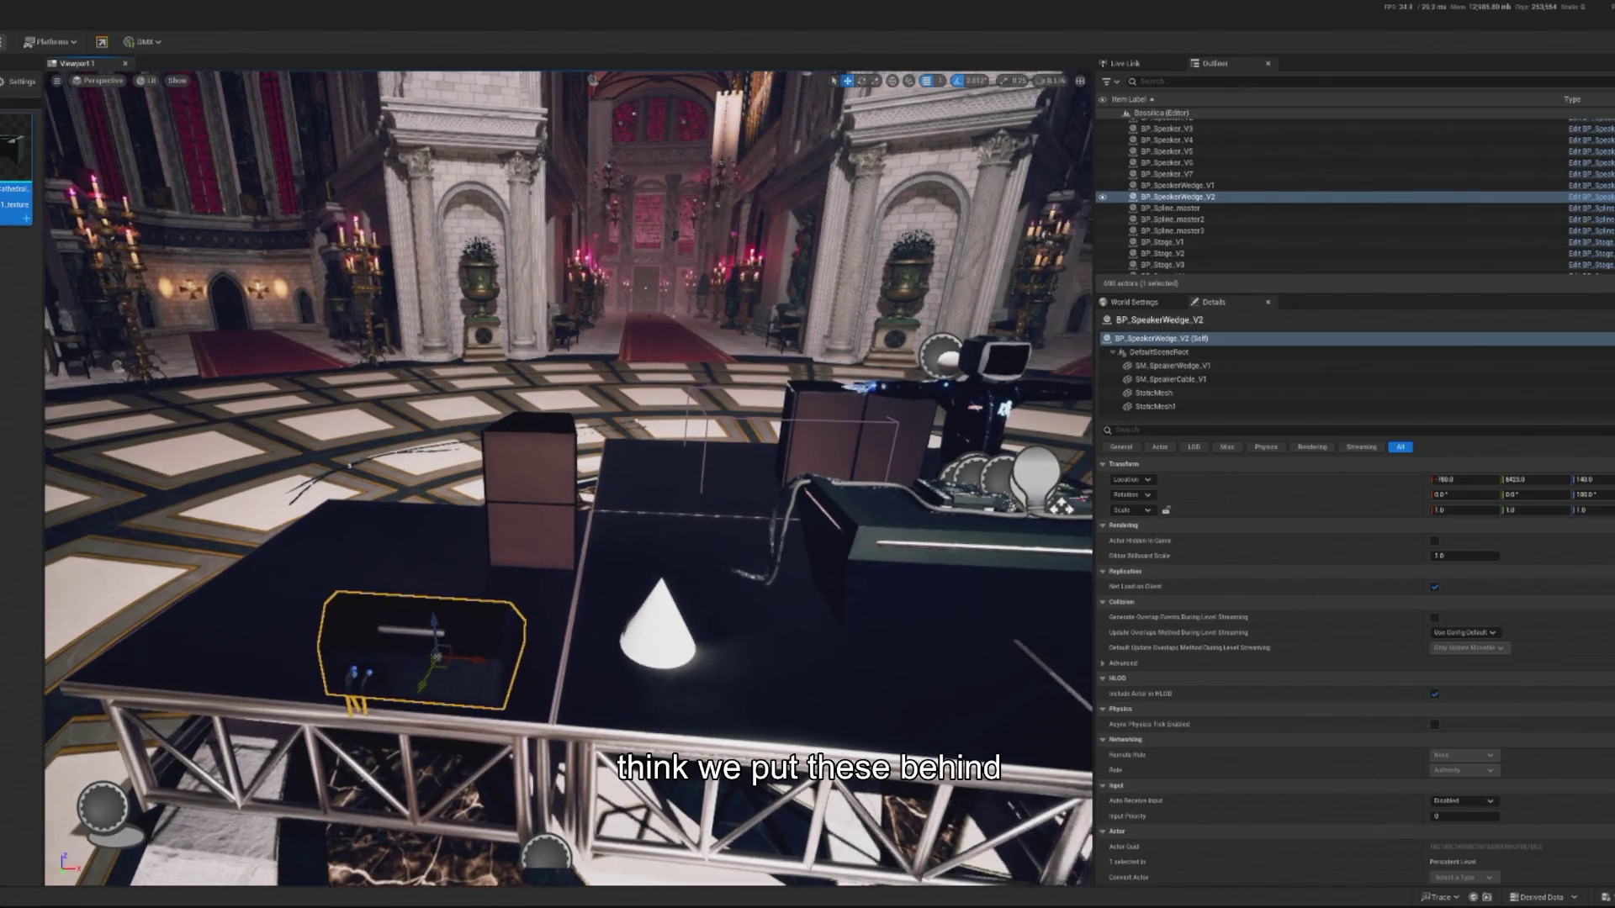
{"action": "mouse_move", "coordinate": [438, 655]}
{"action": "left_mouse_down"}
{"action": "mouse_move", "coordinate": [545, 486]}
{"action": "mouse_move", "coordinate": [572, 514]}
{"action": "left_mouse_up"}
Inspect speaker box BP_Speaker_V2, the disc floor and speaker BP_Speaker_V1.
{"action": "left_click", "coordinate": [550, 542]}
{"action": "key", "text": "f"}
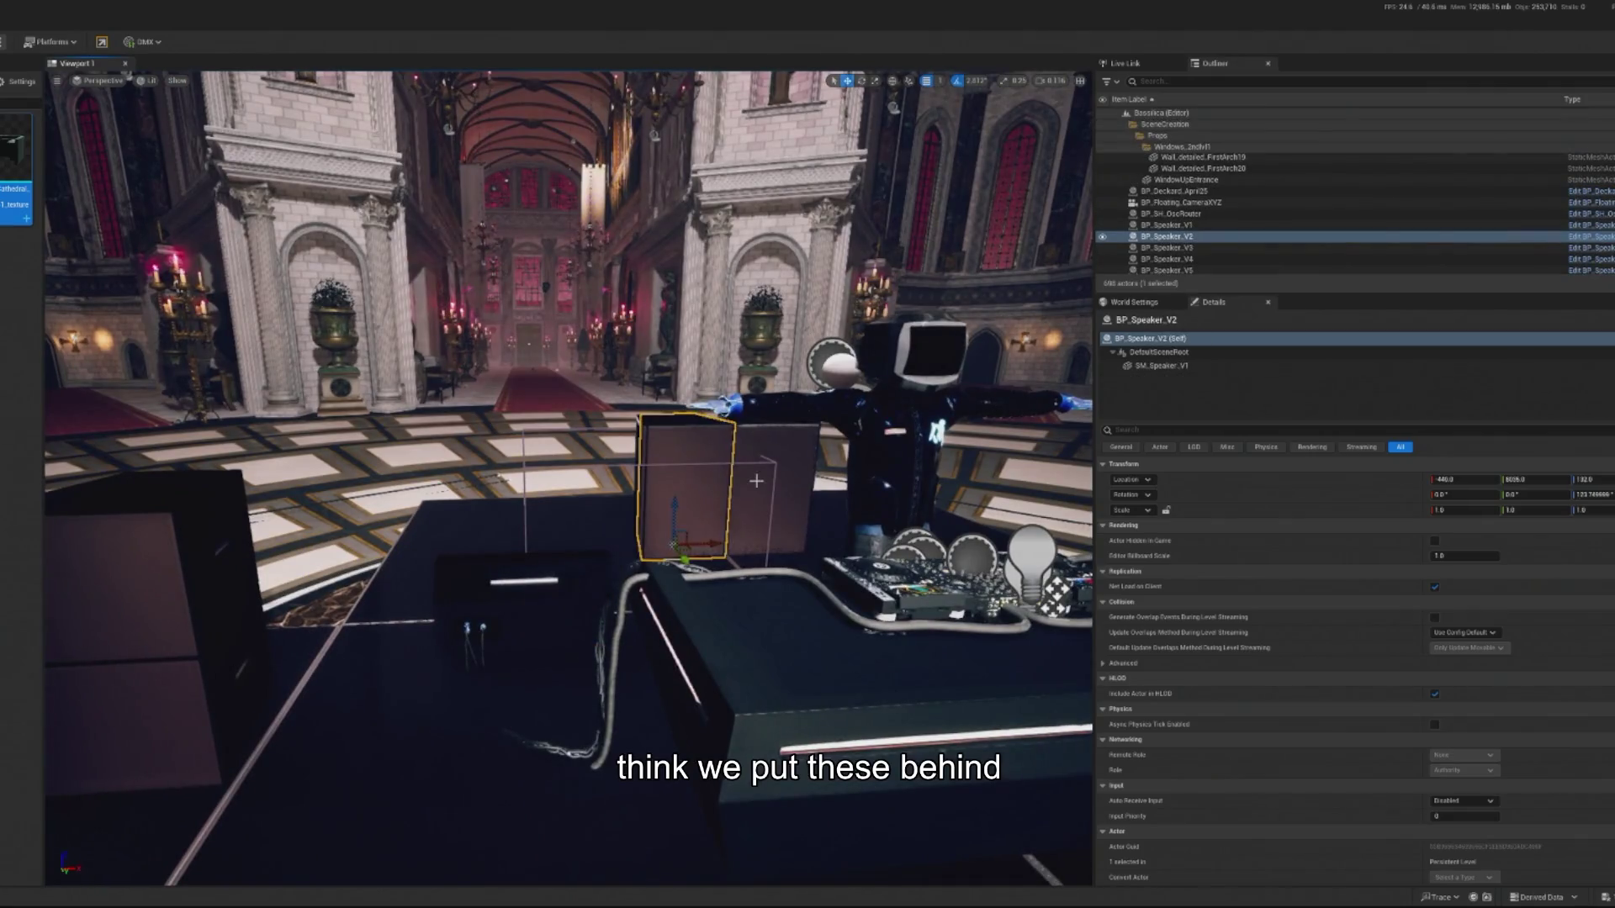
{"action": "key", "text": "Escape"}
{"action": "left_click", "coordinate": [712, 509]}
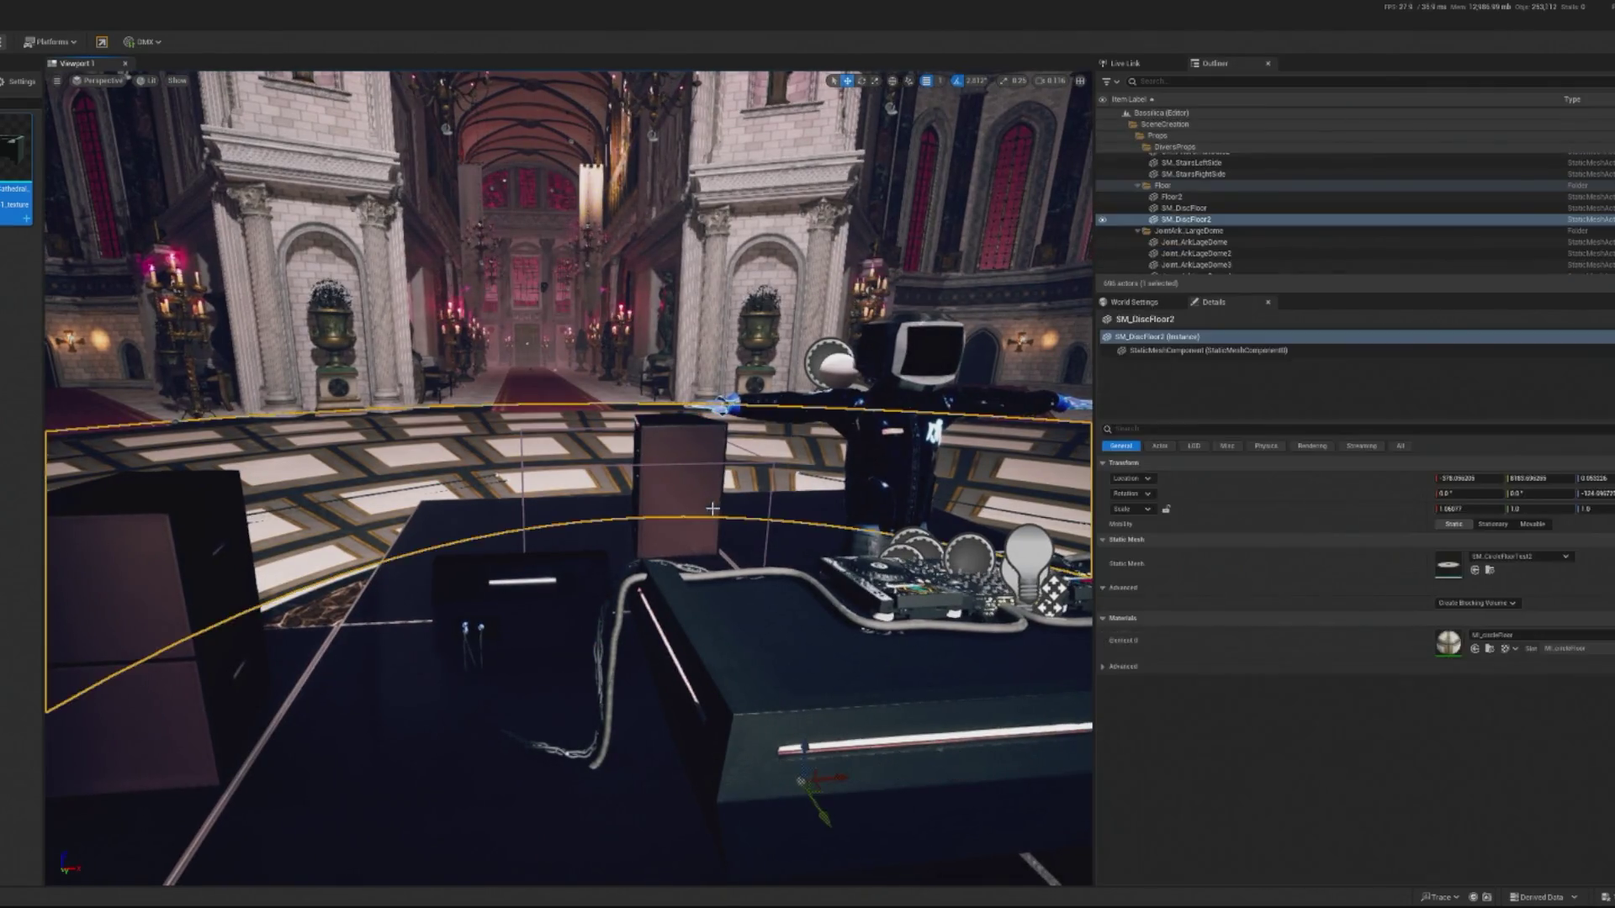
{"action": "left_click", "coordinate": [714, 509]}
Move the wedge monitor copy further back on the stage and to the right.
{"action": "left_click", "coordinate": [548, 645]}
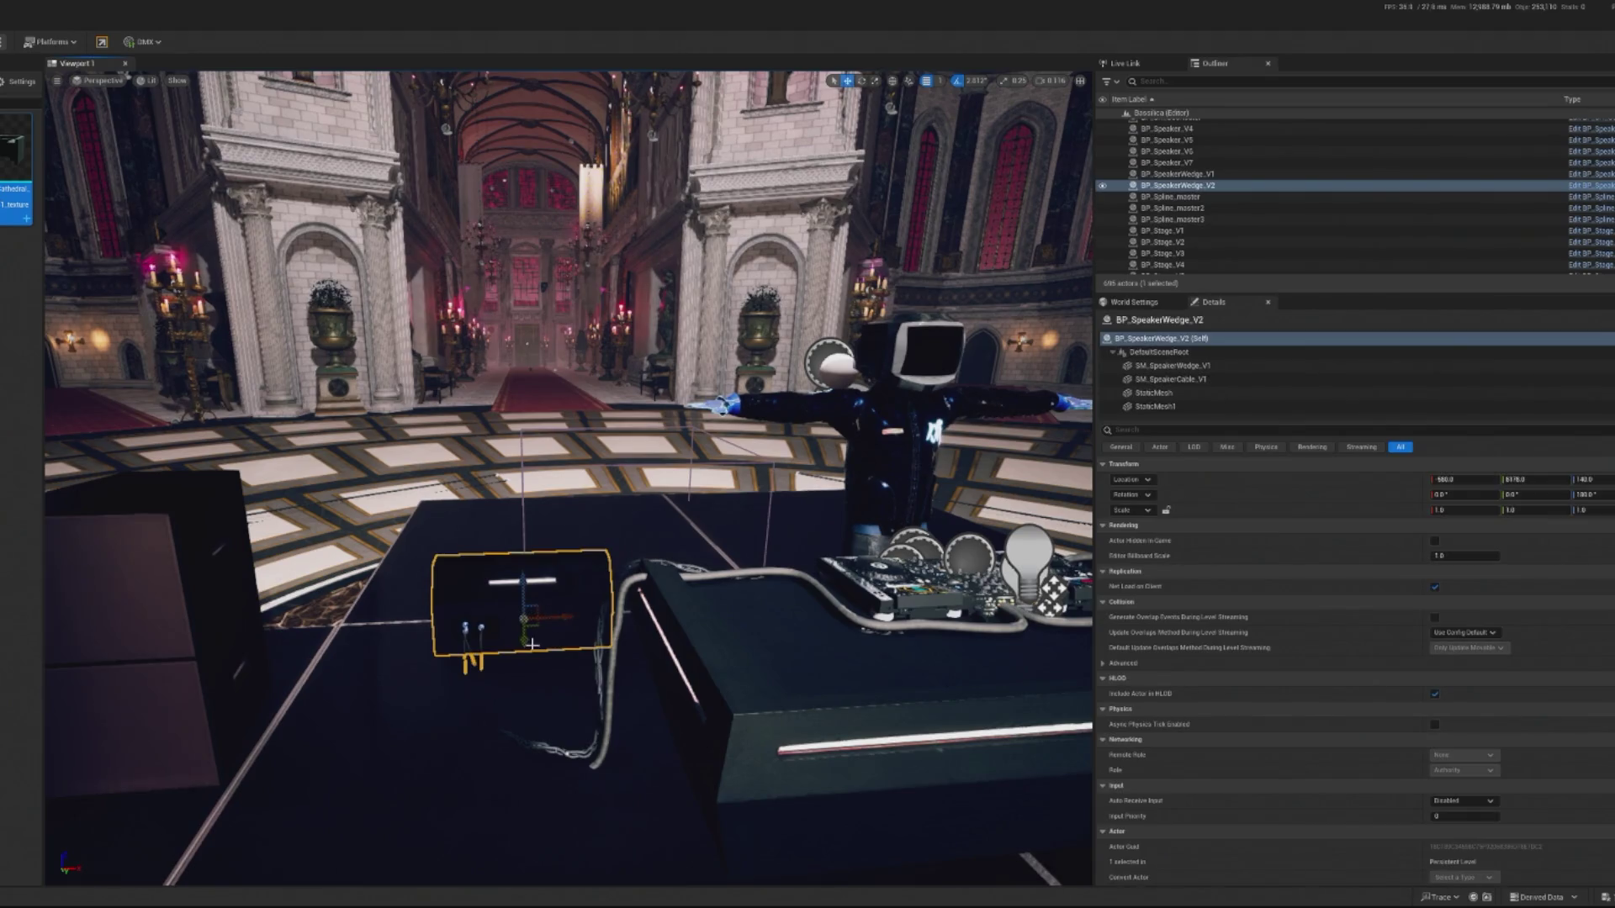
{"action": "mouse_move", "coordinate": [533, 645]}
{"action": "left_mouse_down"}
{"action": "mouse_move", "coordinate": [557, 561]}
{"action": "mouse_move", "coordinate": [429, 555]}
{"action": "left_mouse_up"}
{"action": "key", "text": "e"}
{"action": "scroll", "coordinate": [619, 534], "scroll_direction": "up", "scroll_amount": 3}
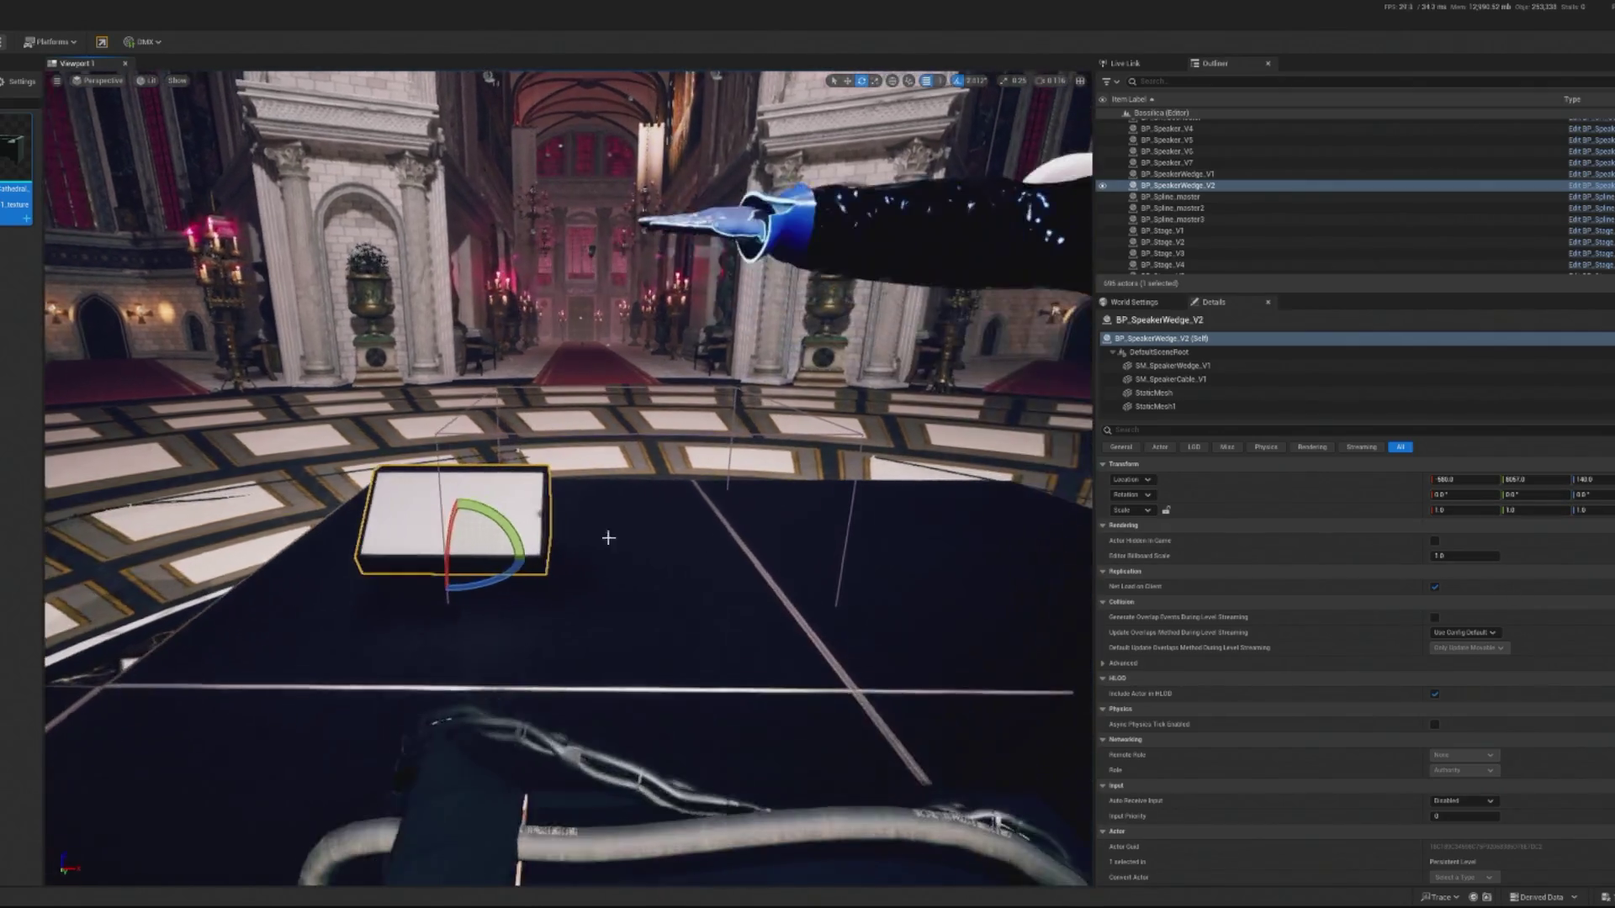
{"action": "key", "text": "w"}
{"action": "scroll", "coordinate": [620, 533], "scroll_direction": "up", "scroll_amount": 3}
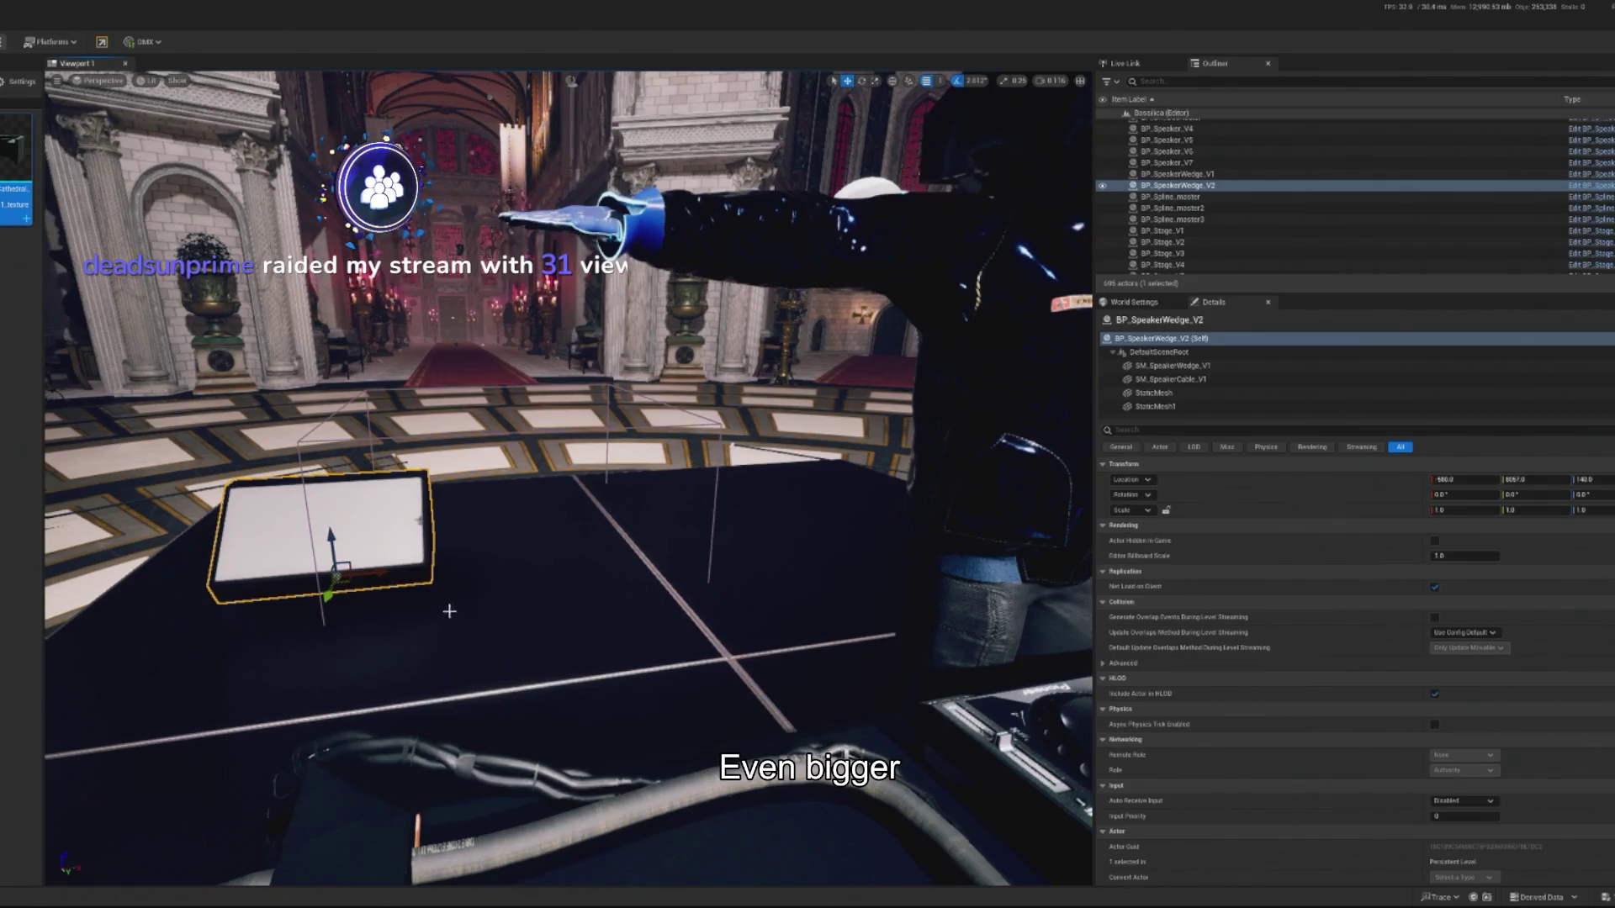
{"action": "left_click_drag", "start_coordinate": [370, 574], "coordinate": [598, 565]}
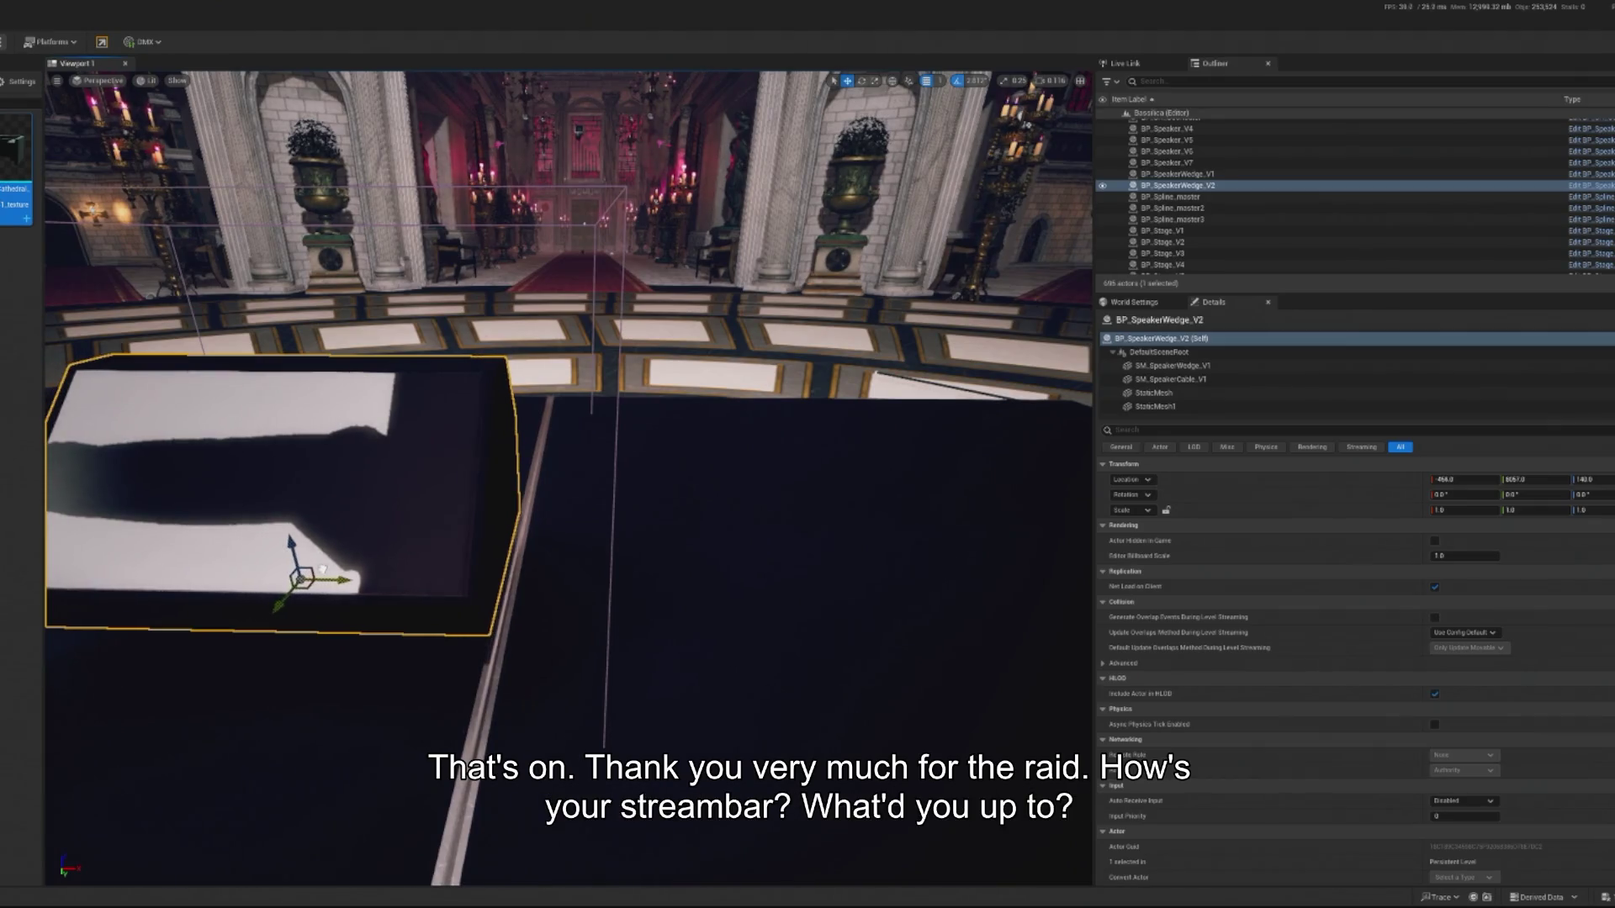
Try moving wedge BP_SpeakerWedge_V3 to the right, then undo it.
{"action": "left_click", "coordinate": [477, 544]}
{"action": "left_click_drag", "start_coordinate": [478, 545], "coordinate": [683, 545]}
{"action": "key", "text": "ctrl+z"}
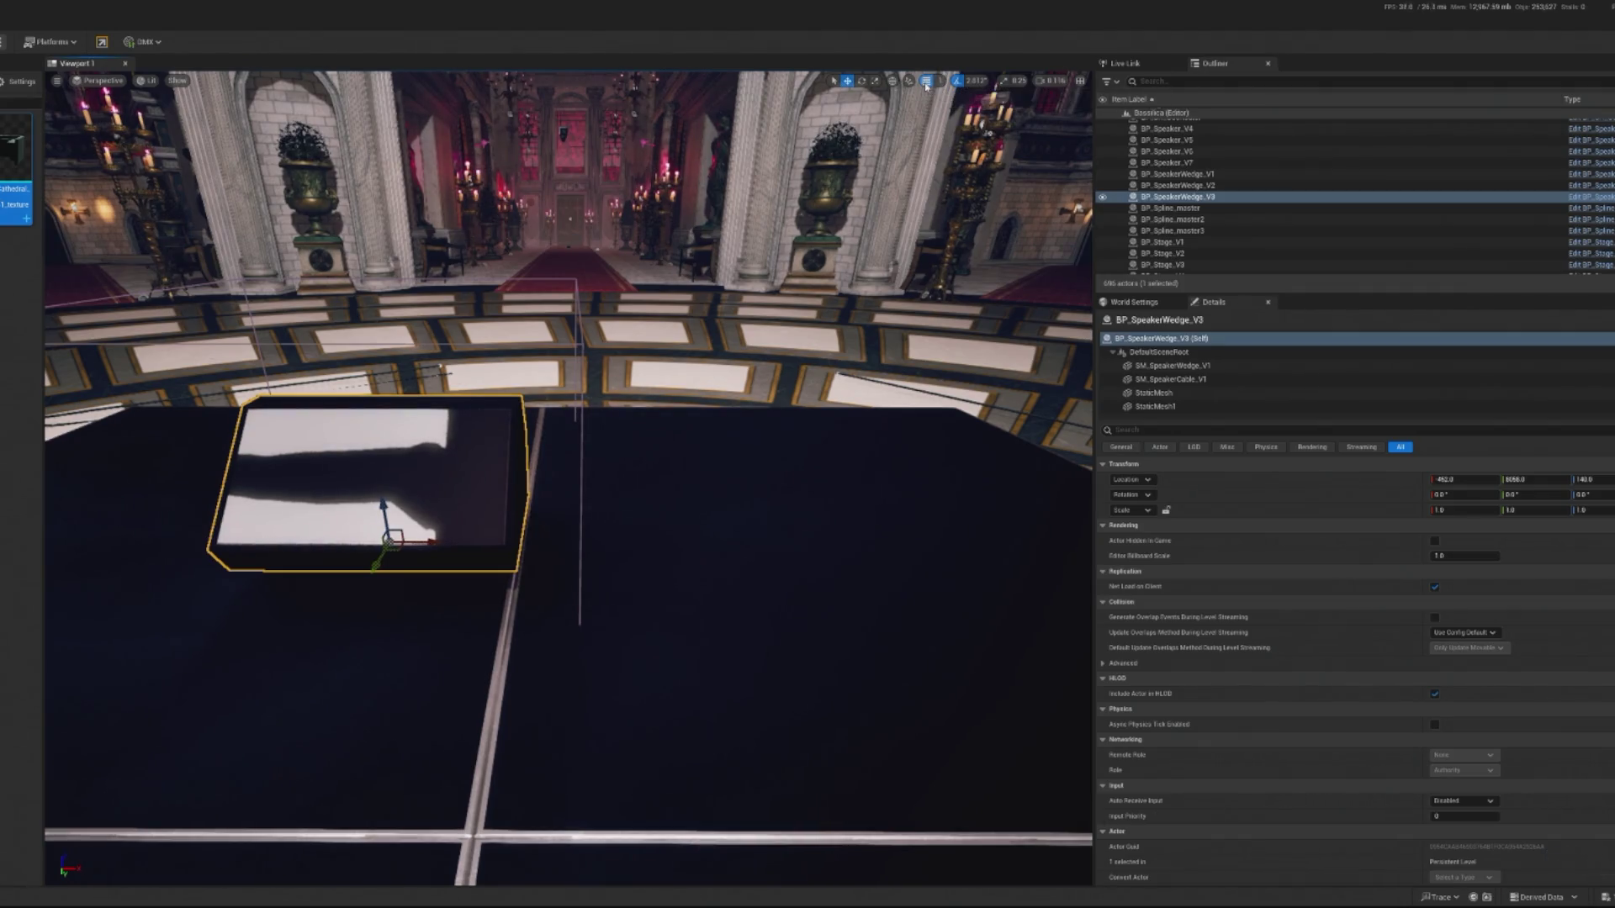
Duplicate the wedge and set the new copy snug against its twin.
{"action": "left_click_drag", "start_coordinate": [433, 547], "coordinate": [647, 519], "text": "alt"}
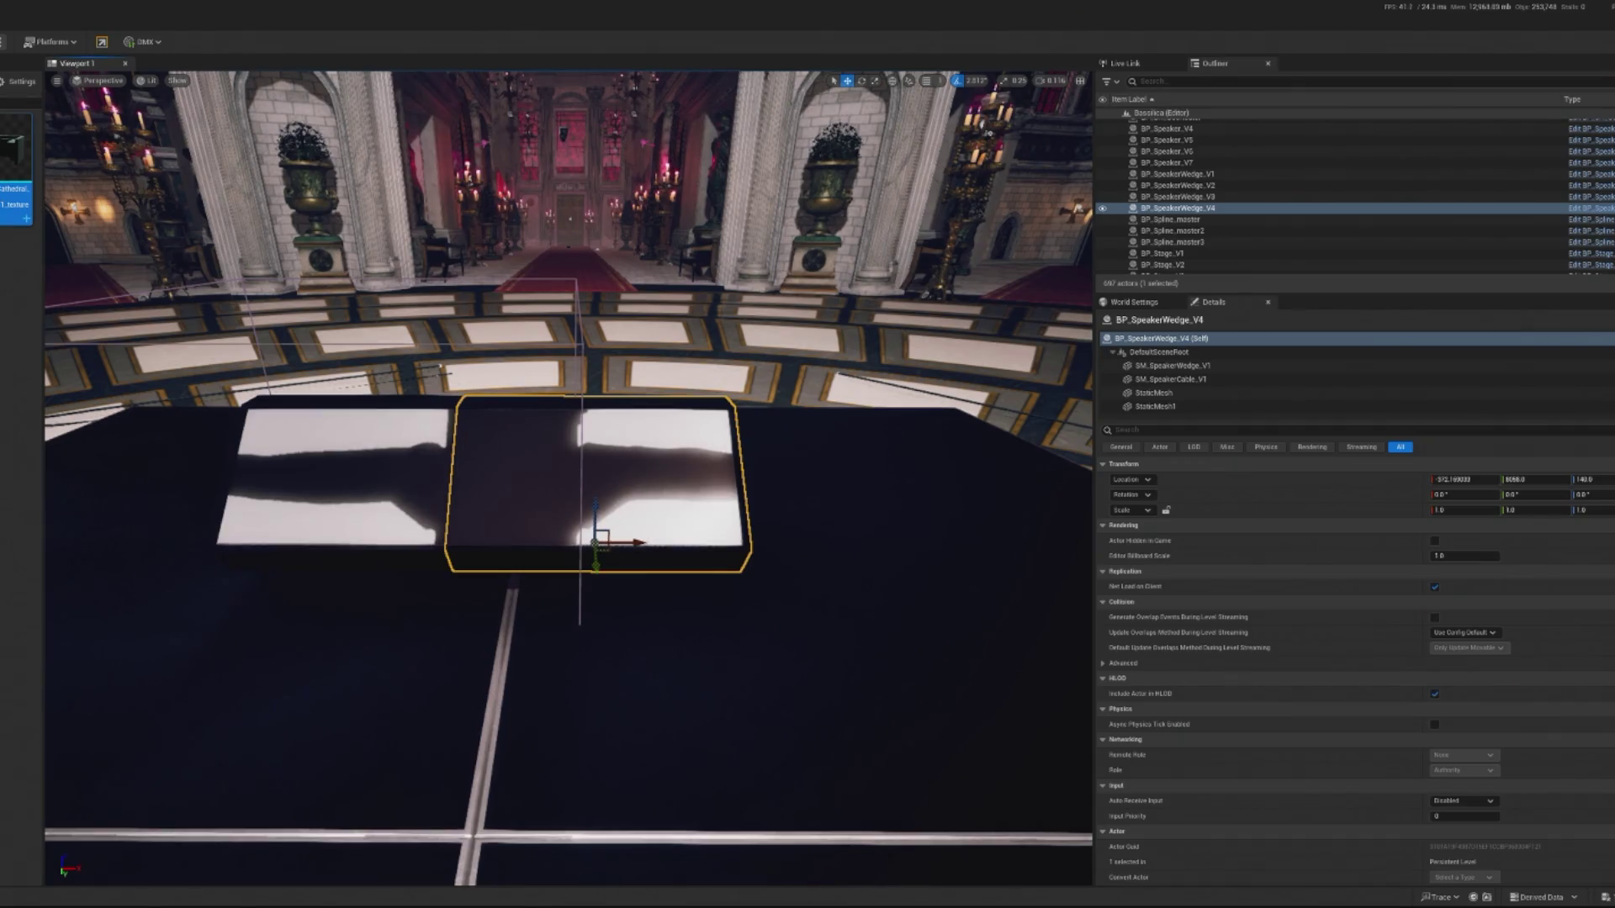
{"action": "mouse_move", "coordinate": [640, 547]}
{"action": "left_mouse_down"}
{"action": "mouse_move", "coordinate": [758, 545]}
{"action": "mouse_move", "coordinate": [712, 545]}
{"action": "left_mouse_up"}
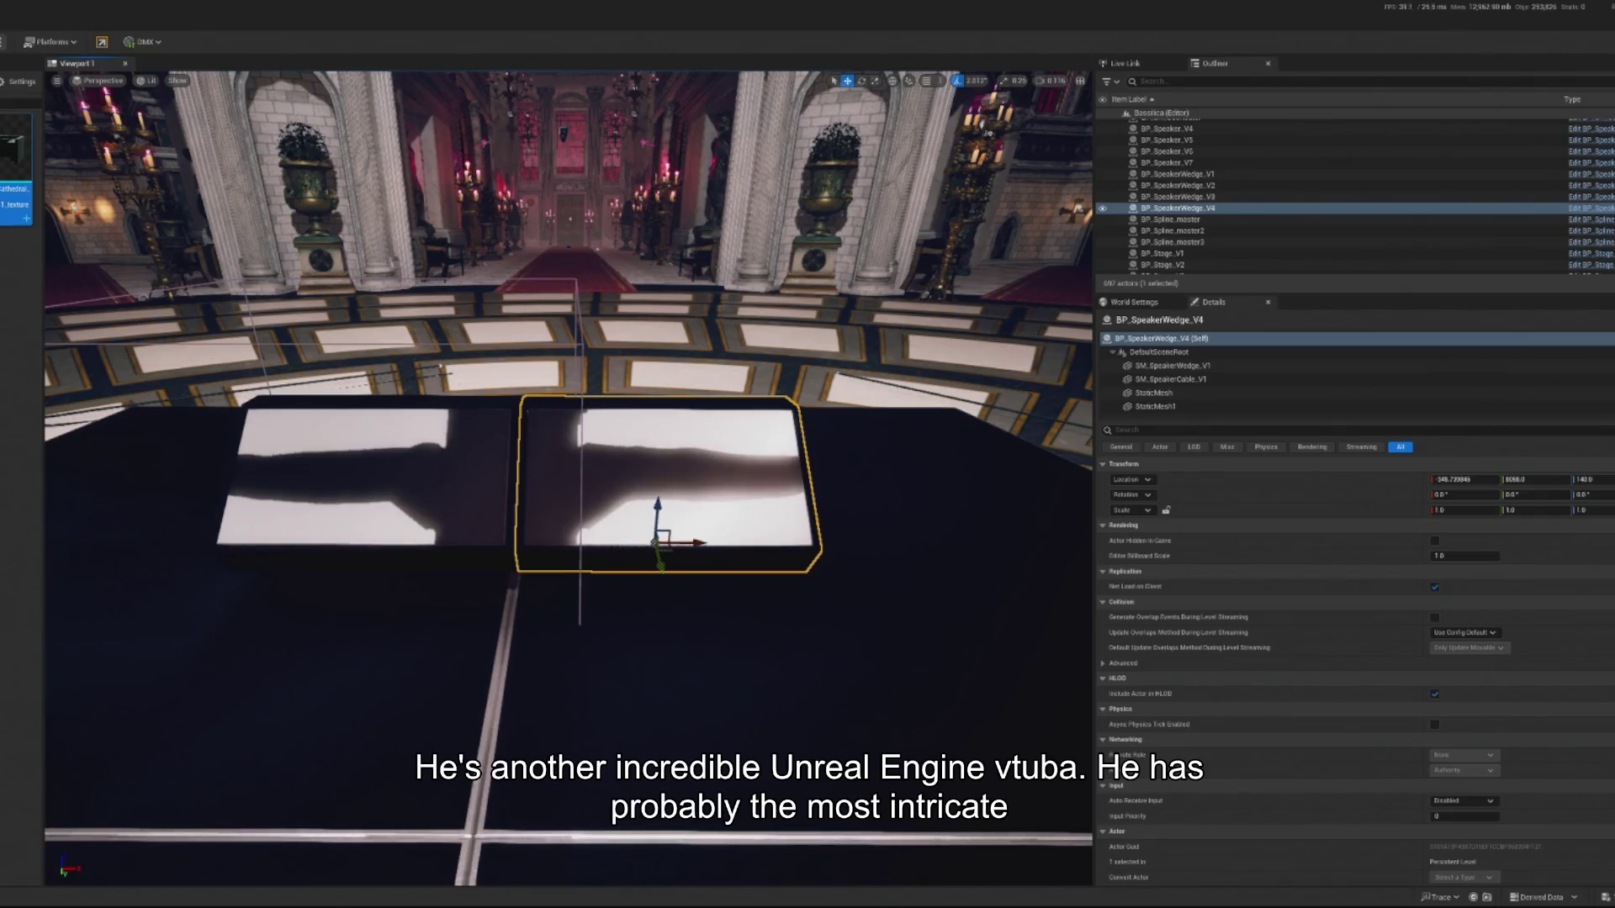
{"action": "scroll", "coordinate": [1009, 626], "scroll_direction": "up", "scroll_amount": 3}
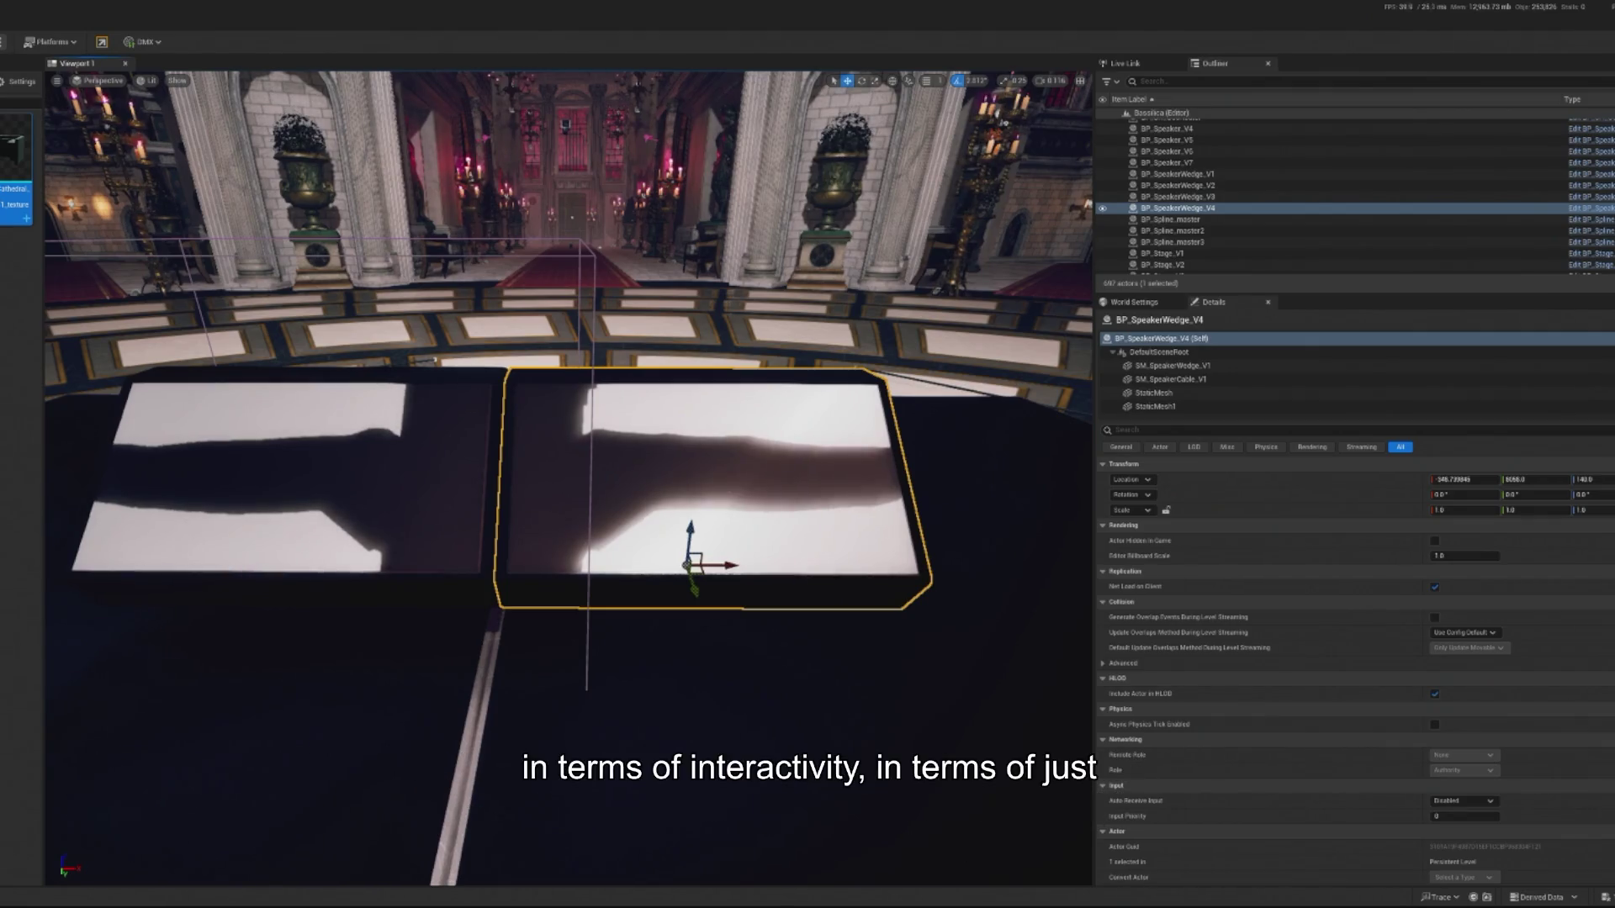
{"action": "scroll", "coordinate": [619, 721], "scroll_direction": "up", "scroll_amount": 2}
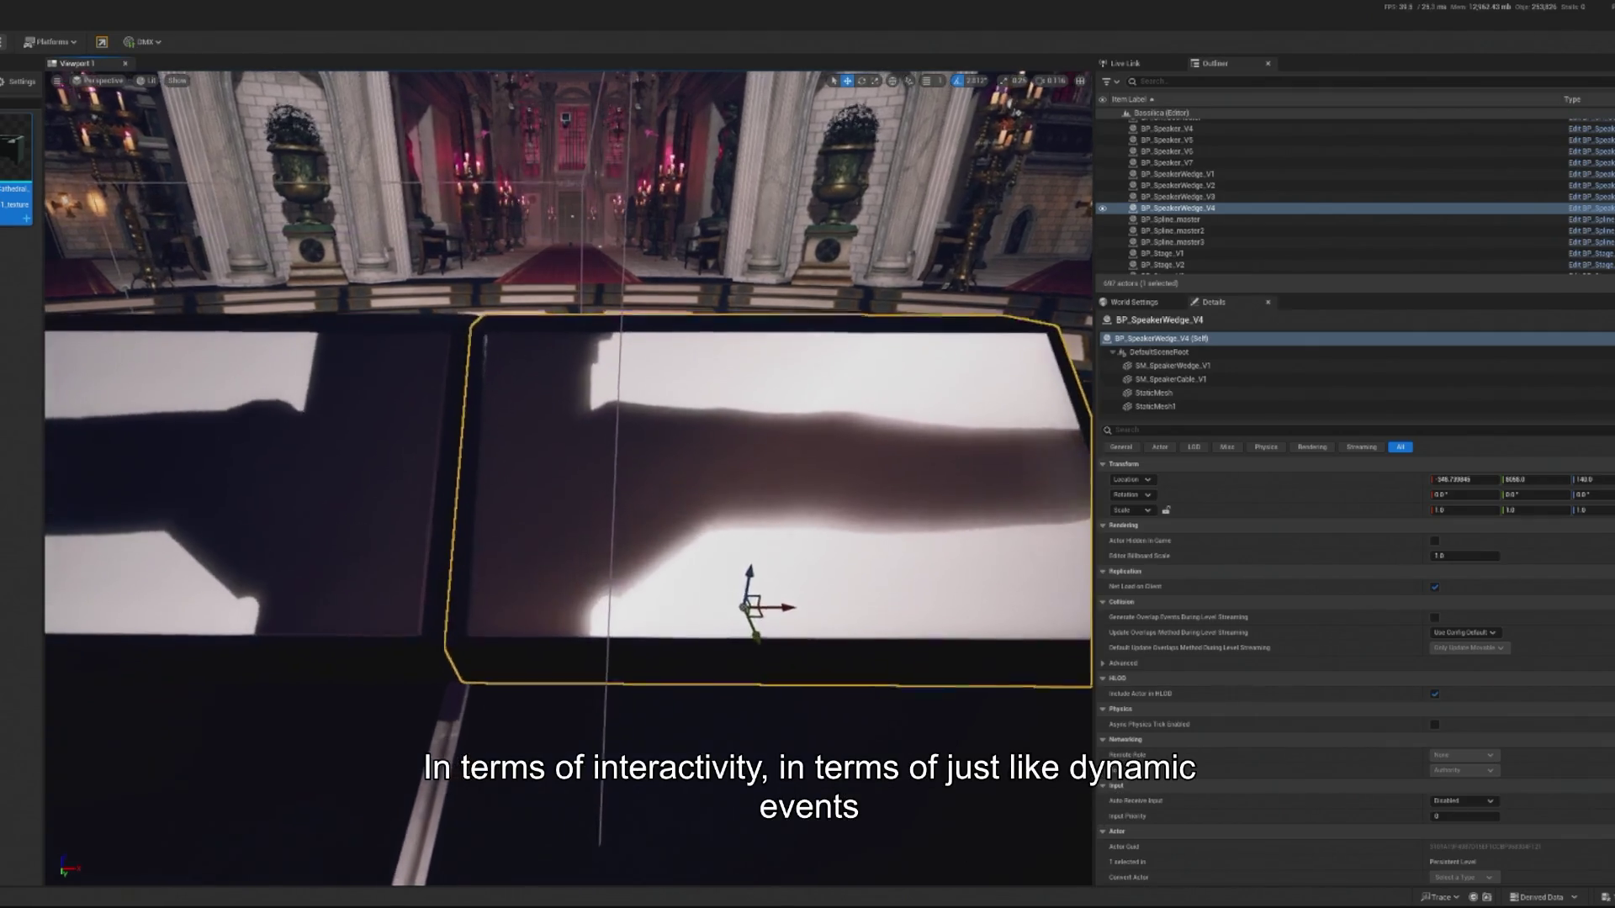
{"action": "scroll", "coordinate": [569, 477], "scroll_direction": "down", "scroll_amount": 1}
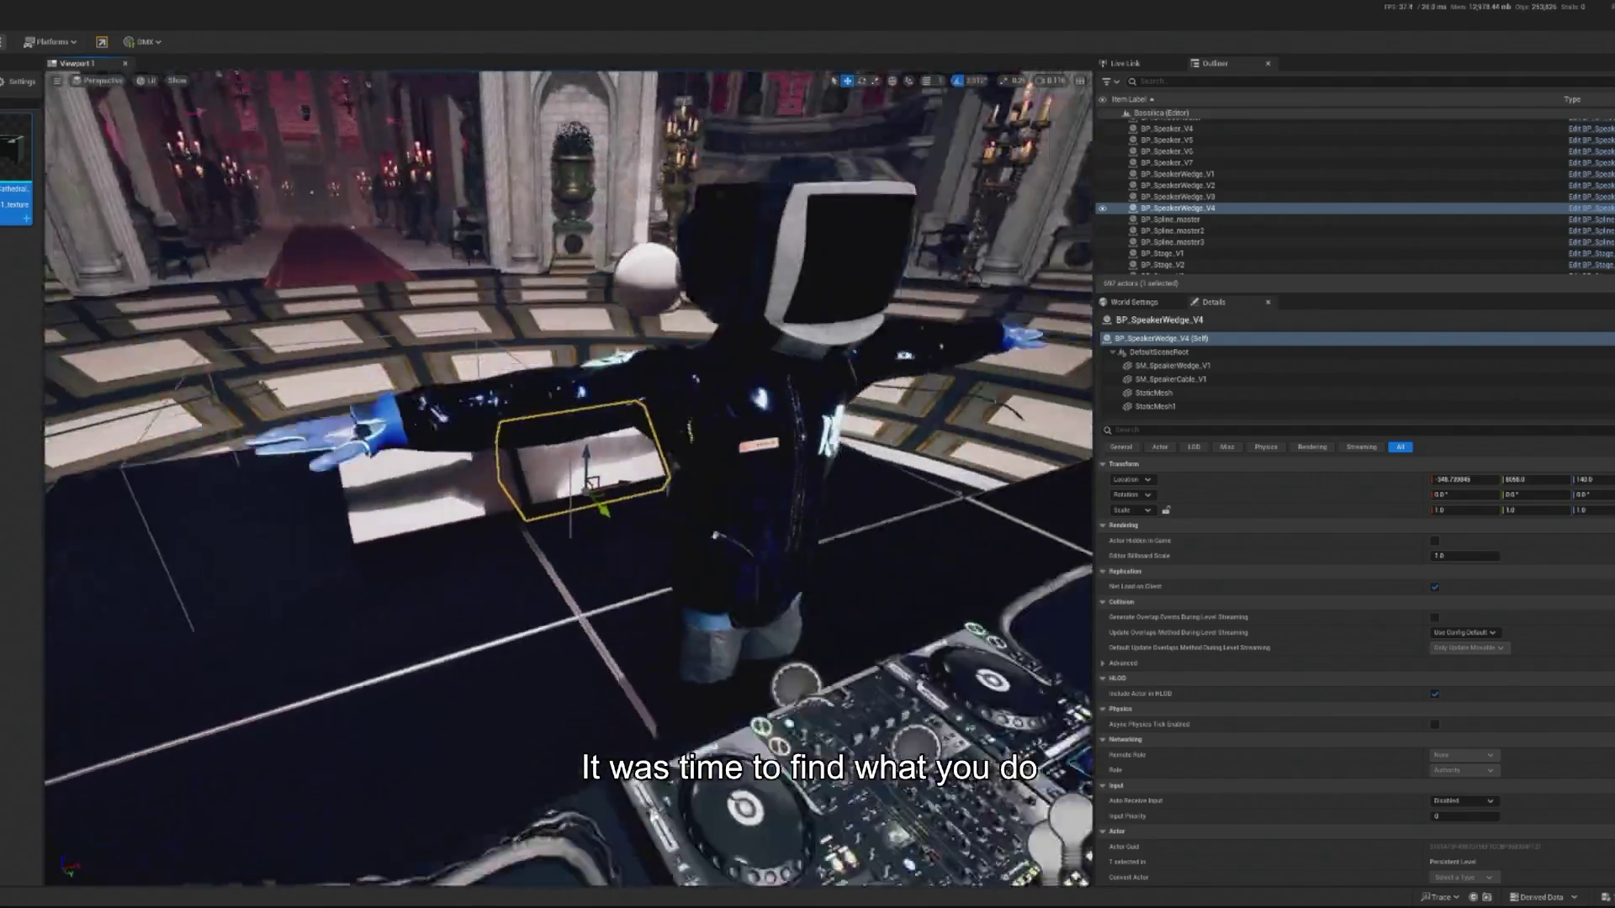
Frame the wedges, select the left one and set its X scale to 1.
{"action": "key", "text": "f"}
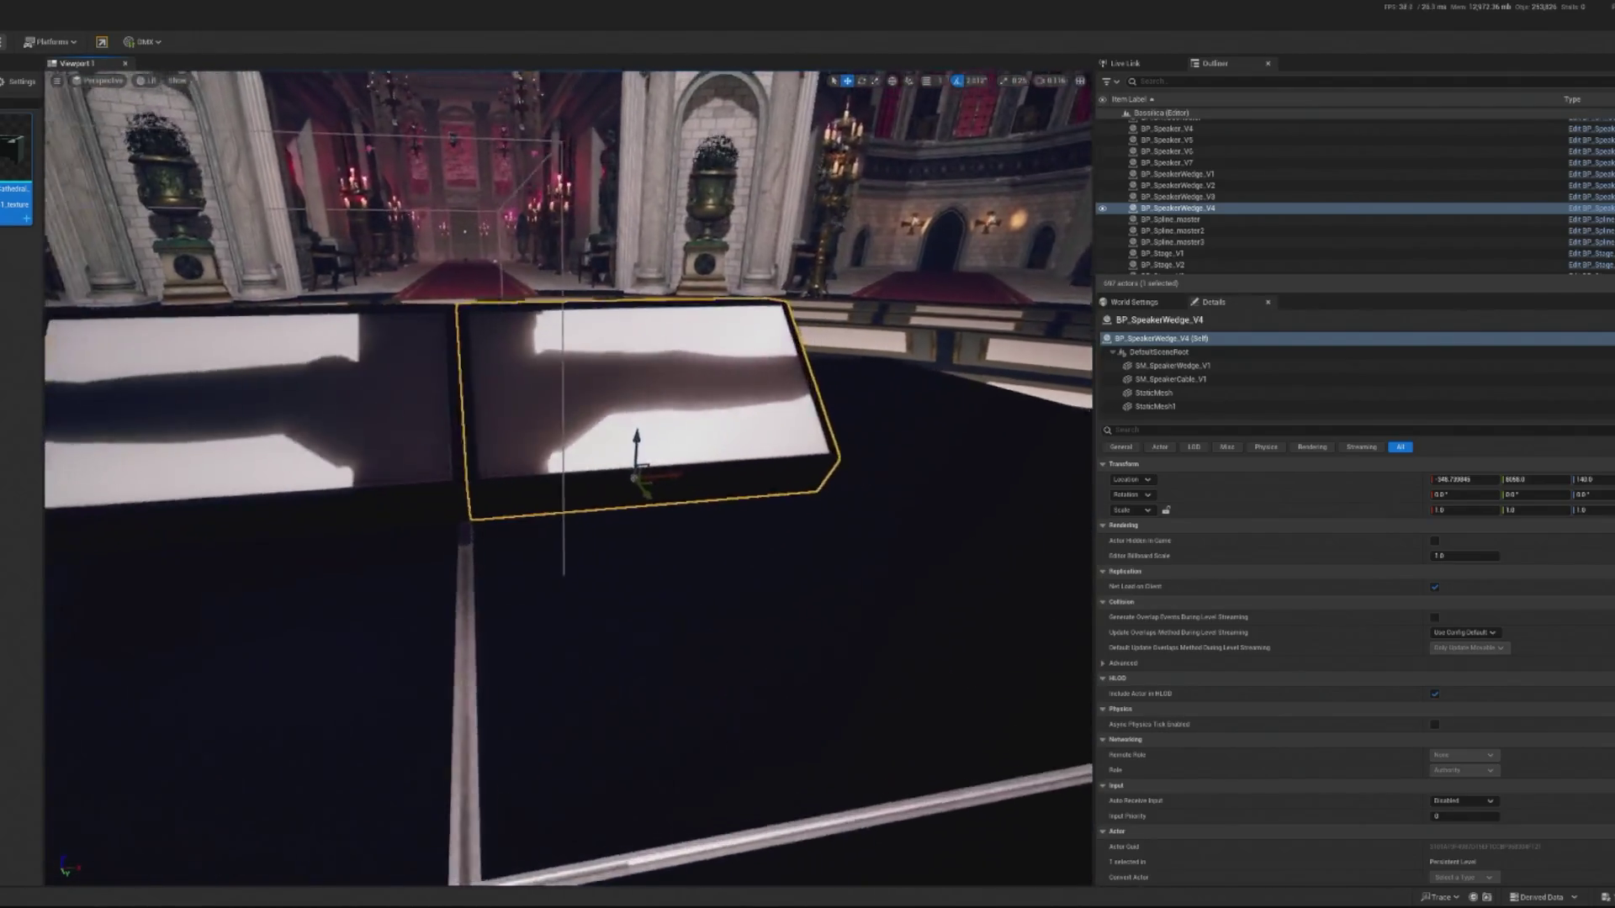
{"action": "key", "text": "Up"}
{"action": "key", "text": "Down"}
{"action": "key", "text": "Up"}
{"action": "left_click", "coordinate": [1479, 514]}
{"action": "type", "text": "1"}
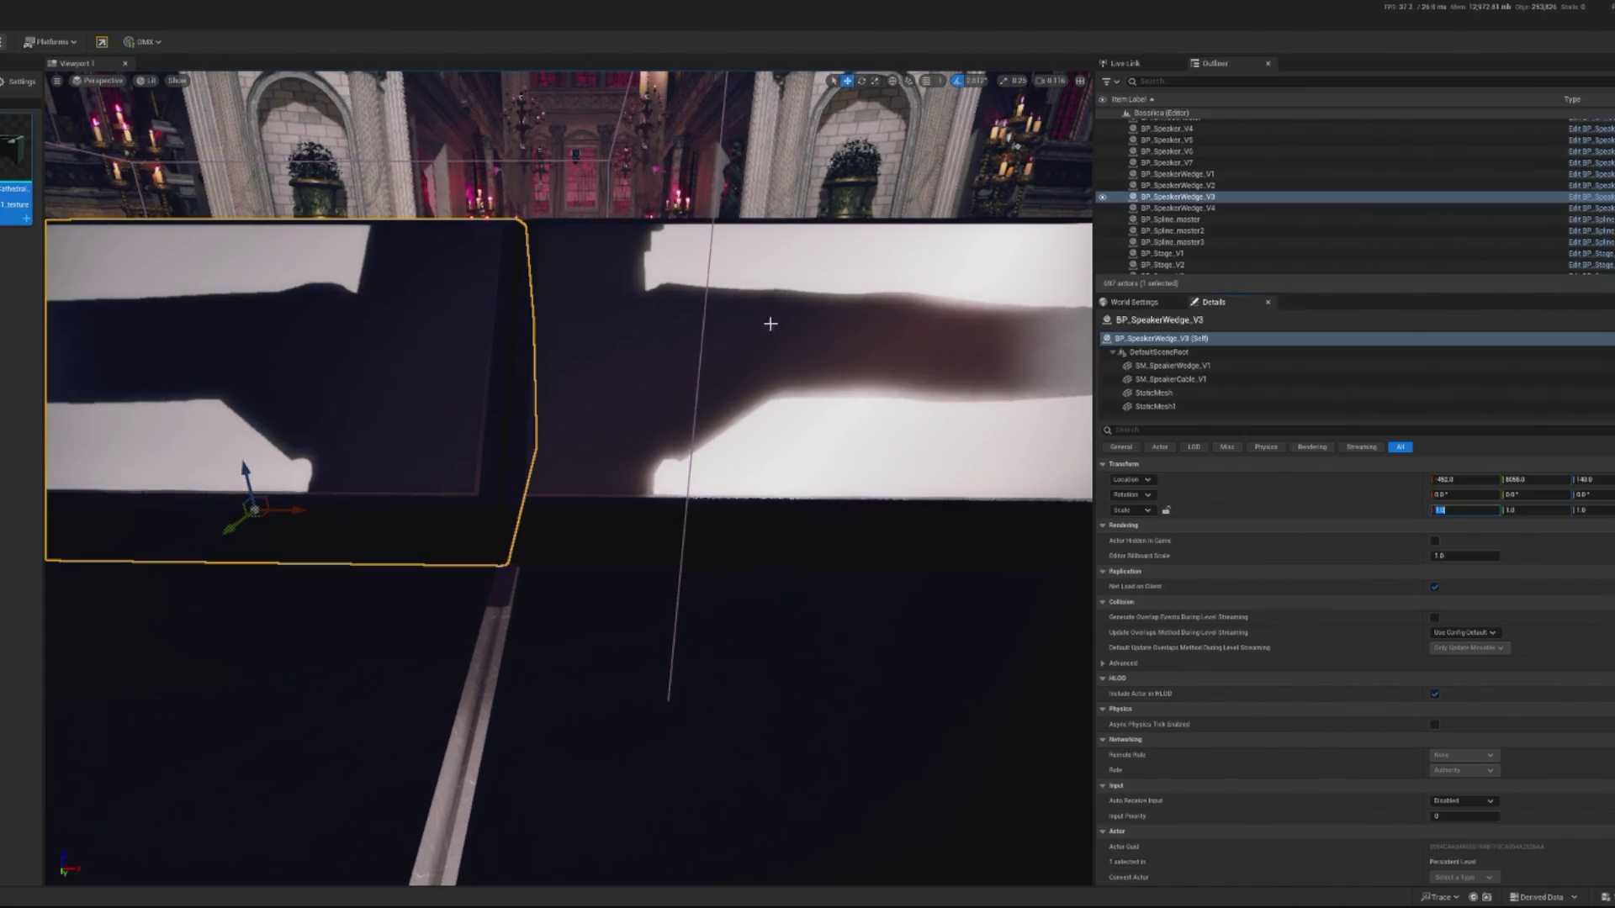
Shift both wedge monitors slightly together, then select only the left wedge.
{"action": "scroll", "coordinate": [569, 477], "scroll_direction": "down", "scroll_amount": 5}
{"action": "scroll", "coordinate": [568, 477], "scroll_direction": "up", "scroll_amount": 7}
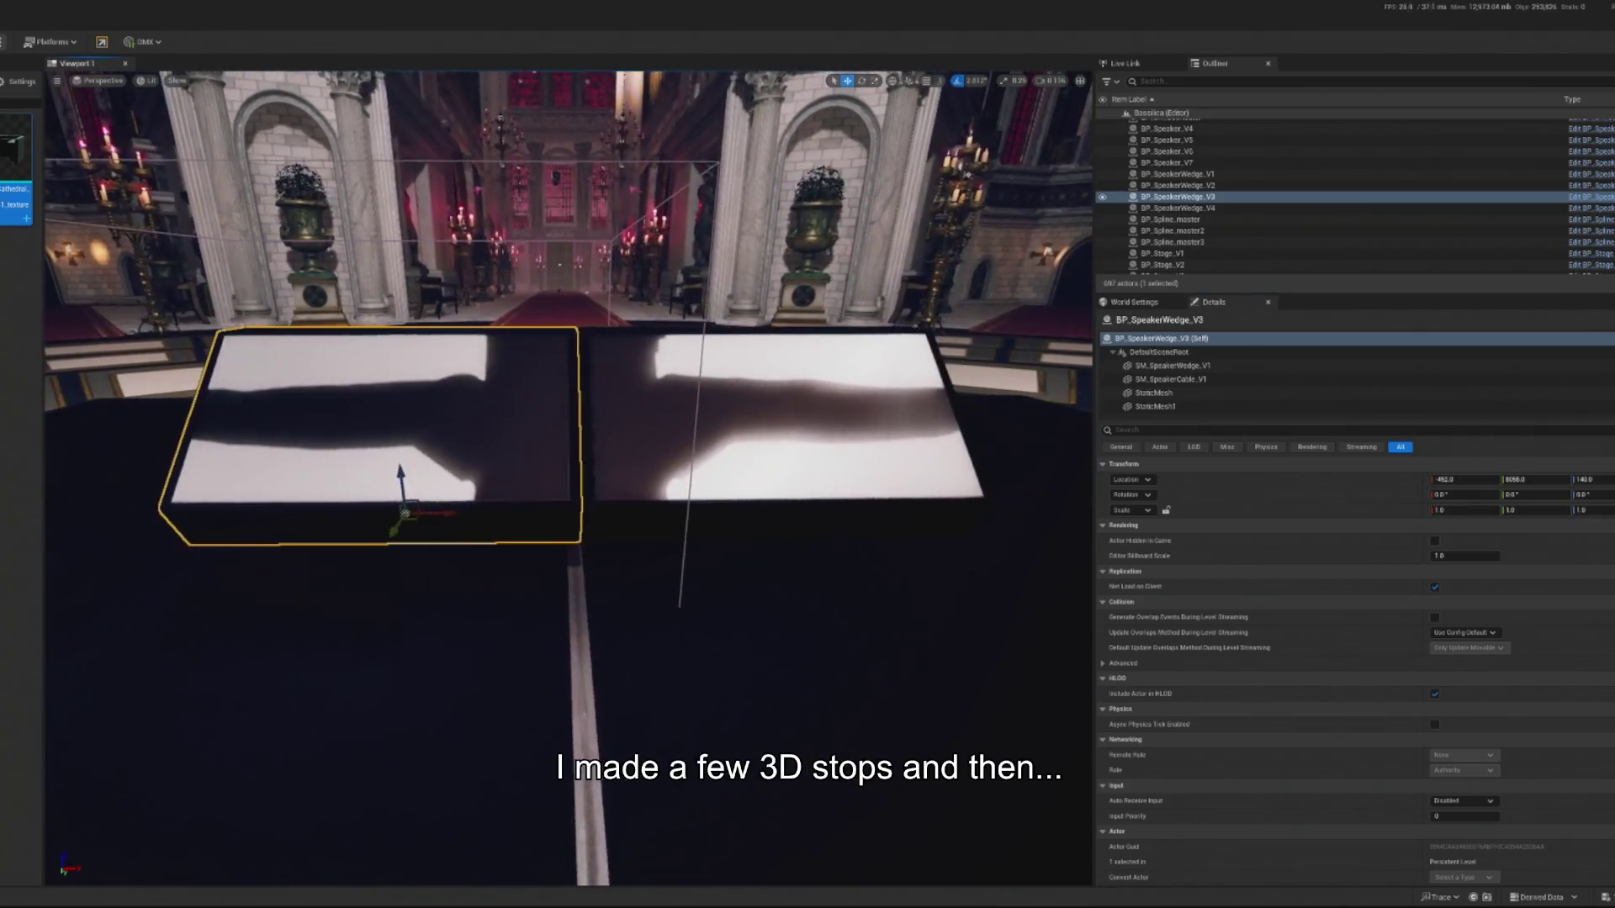
{"action": "left_click", "coordinate": [799, 395]}
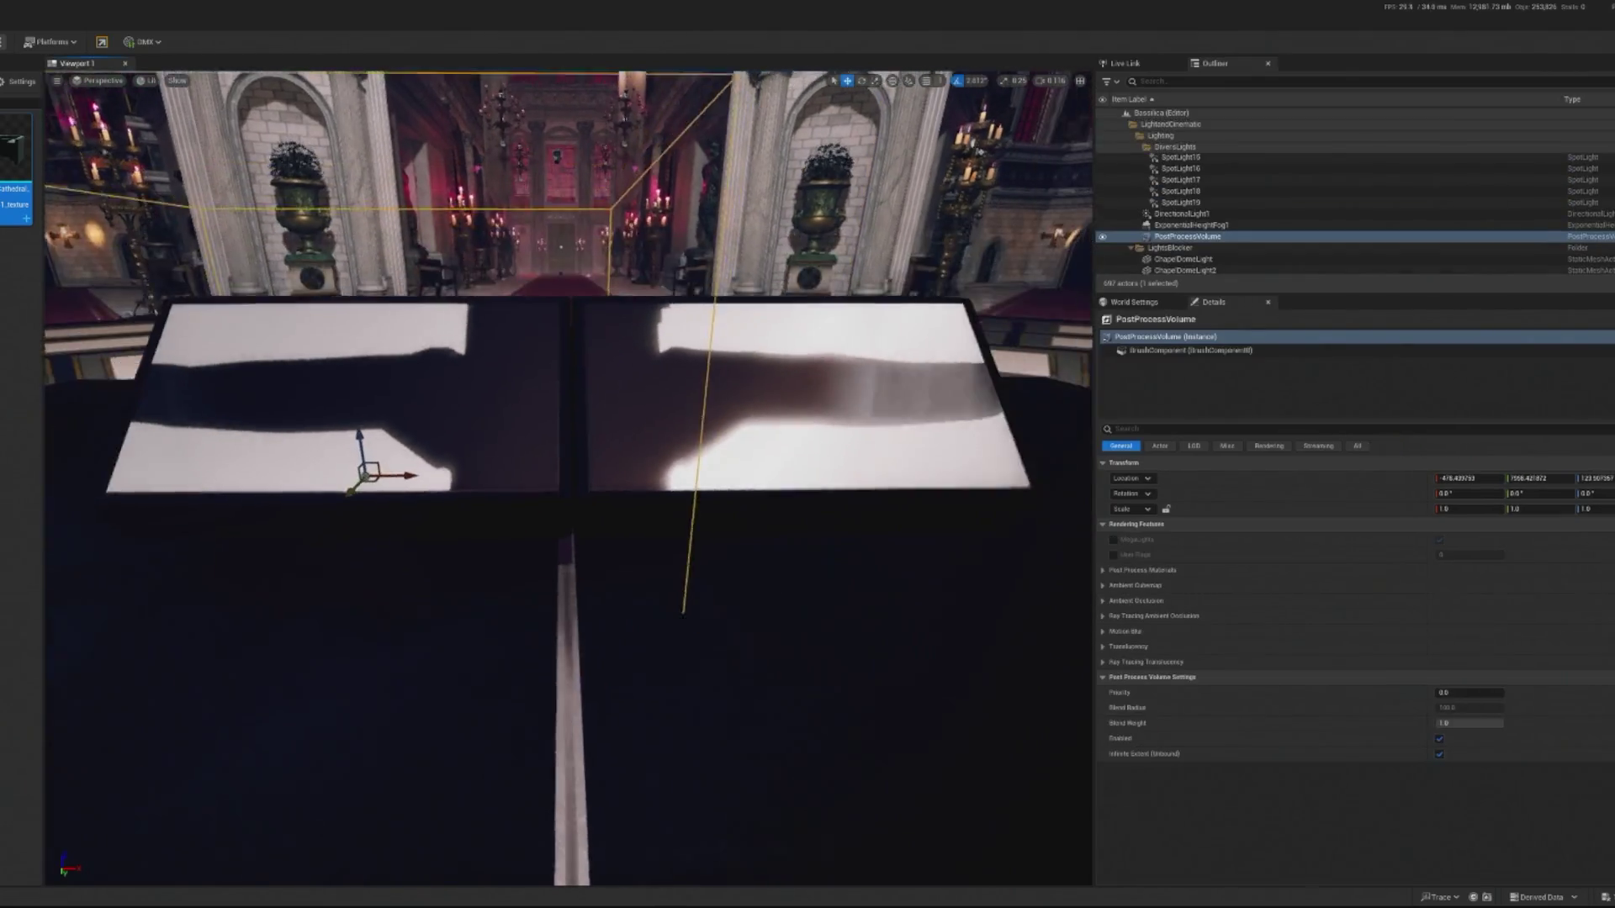
{"action": "left_click", "coordinate": [529, 426], "text": "ctrl"}
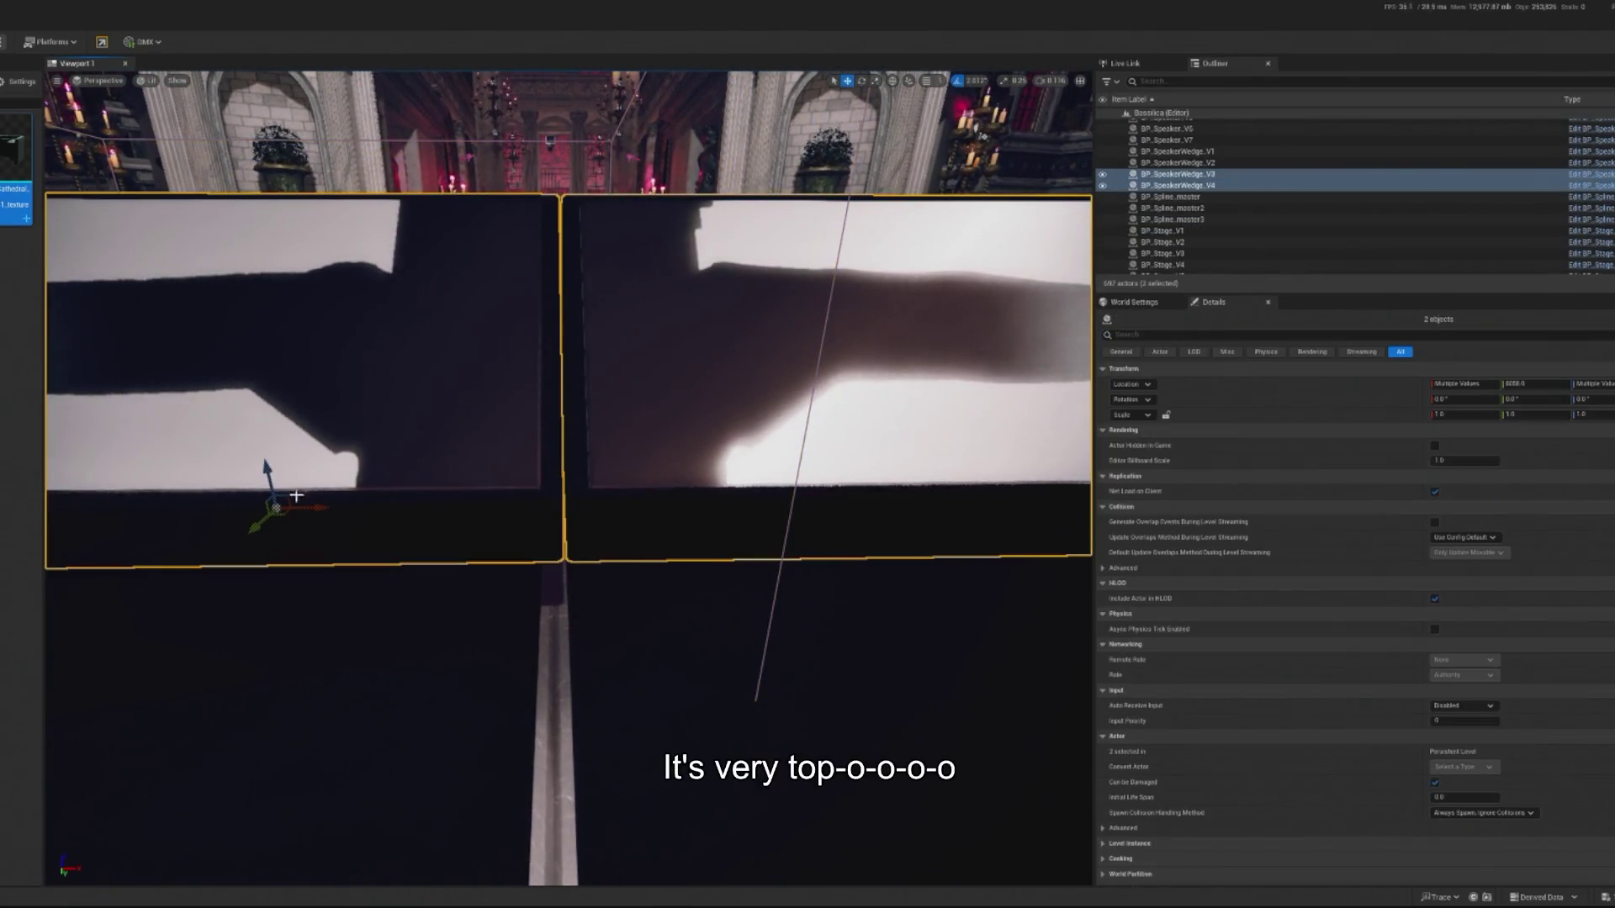
{"action": "left_click_drag", "start_coordinate": [305, 513], "coordinate": [309, 513]}
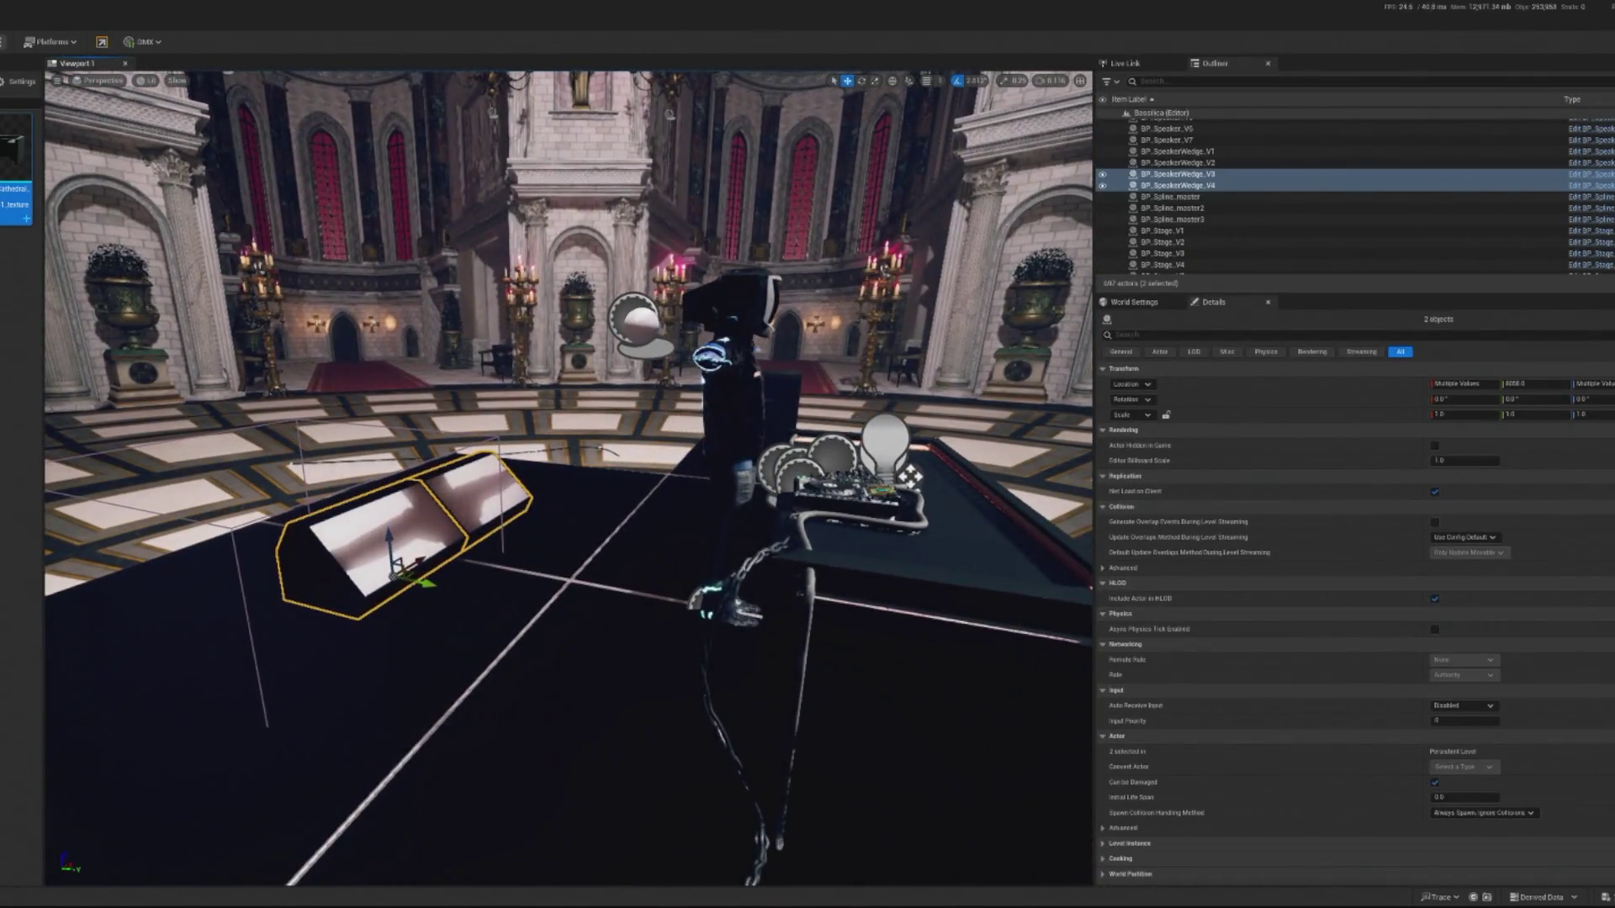
{"action": "left_click", "coordinate": [459, 551]}
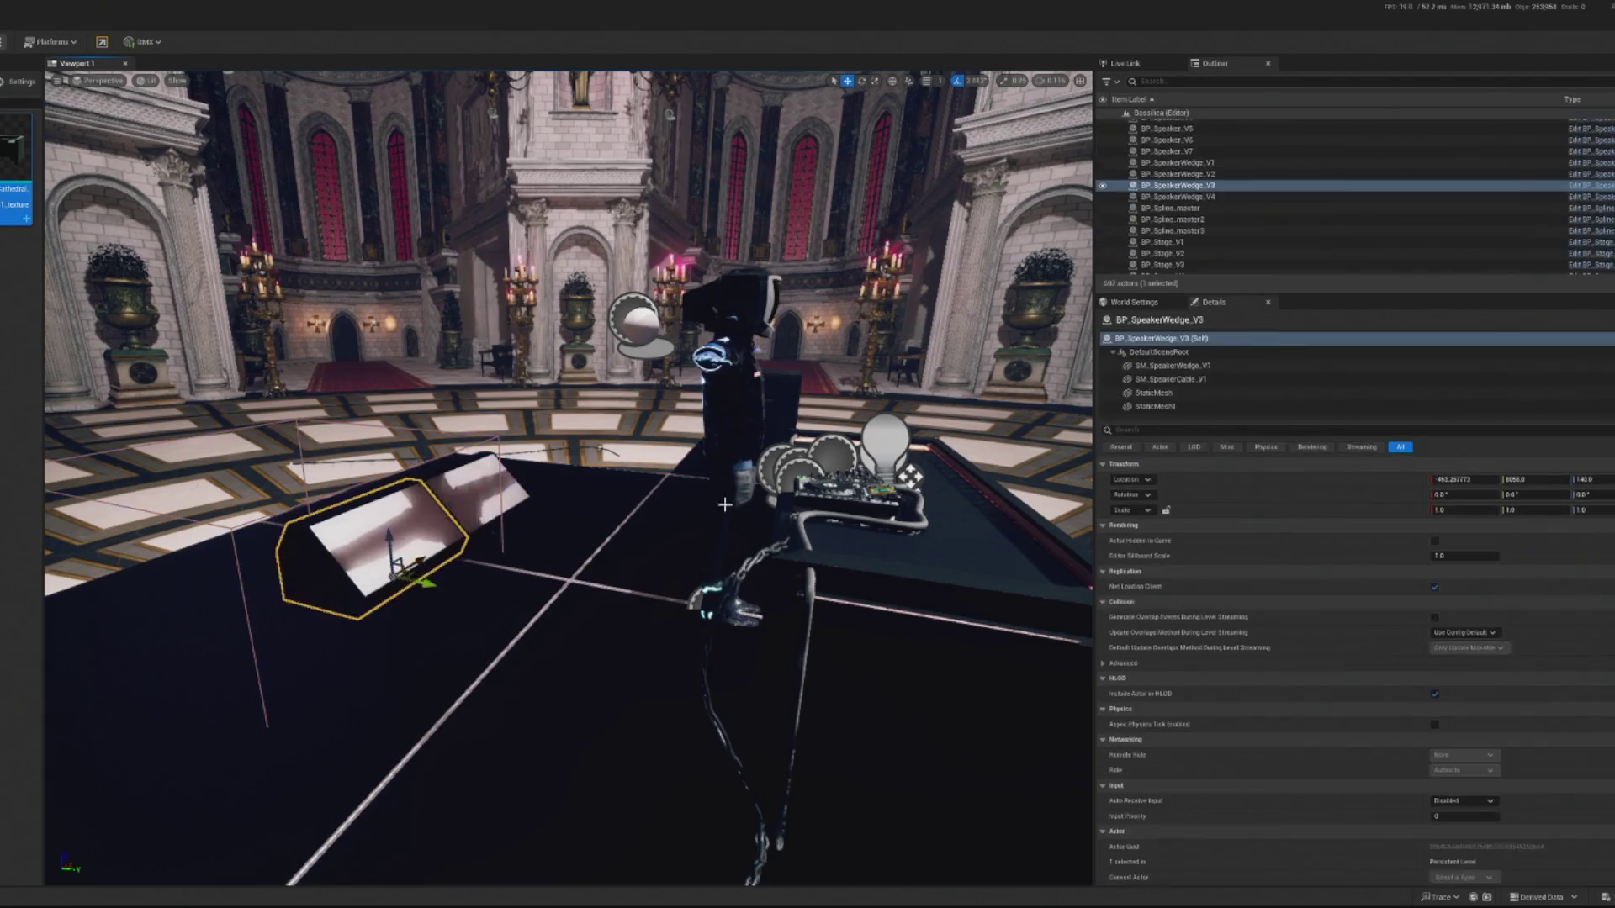
{"action": "left_click", "coordinate": [1165, 509]}
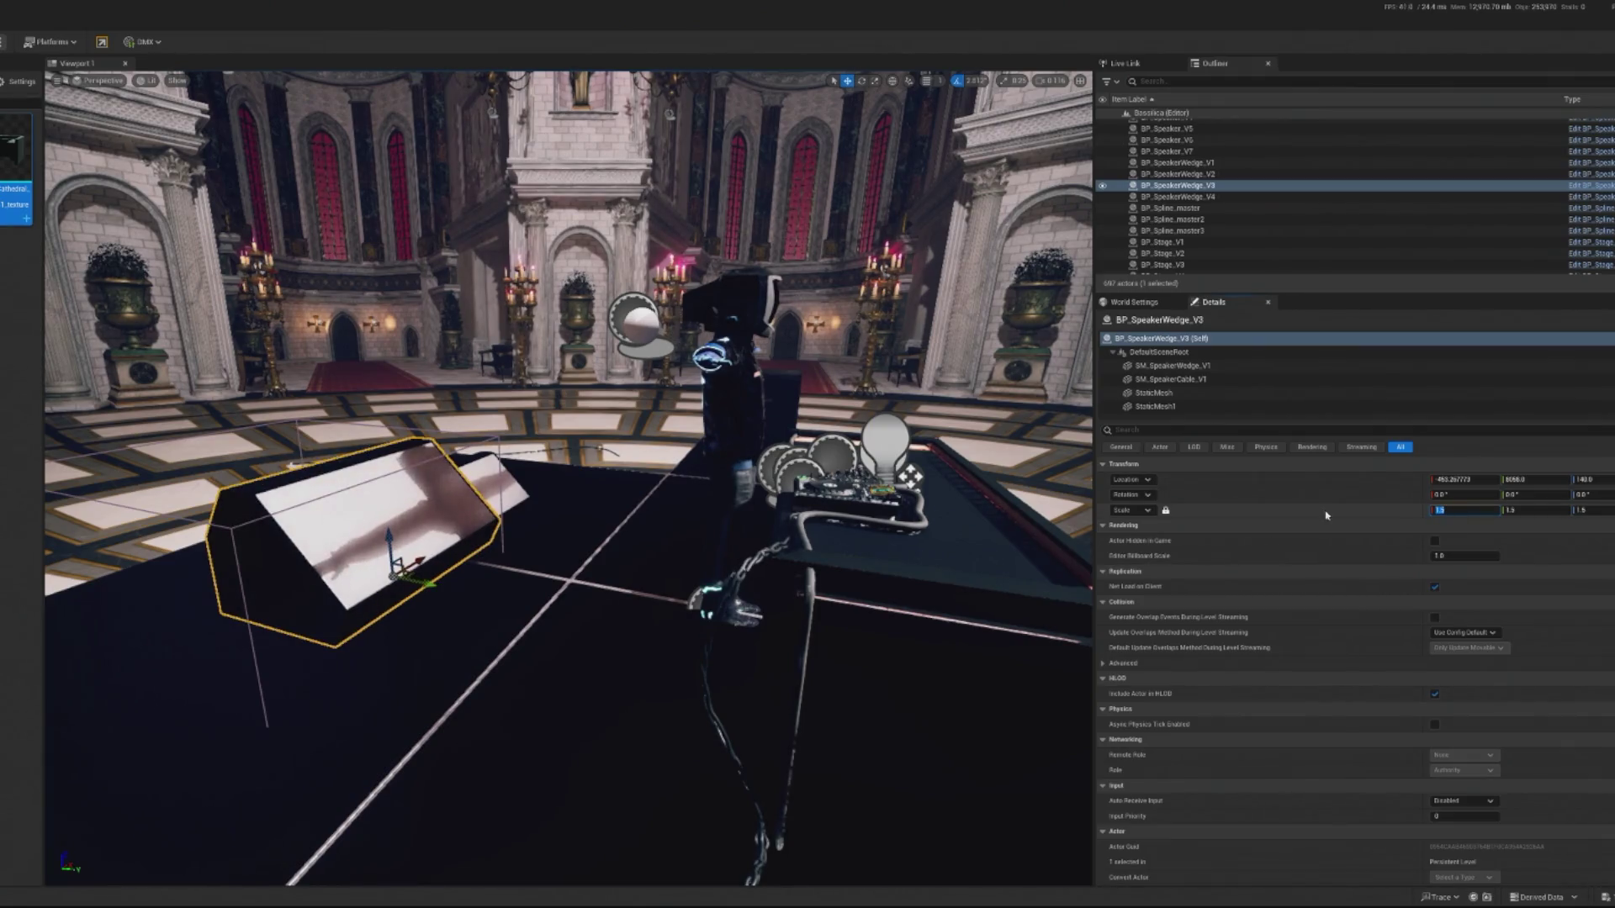
{"action": "key", "text": "Return"}
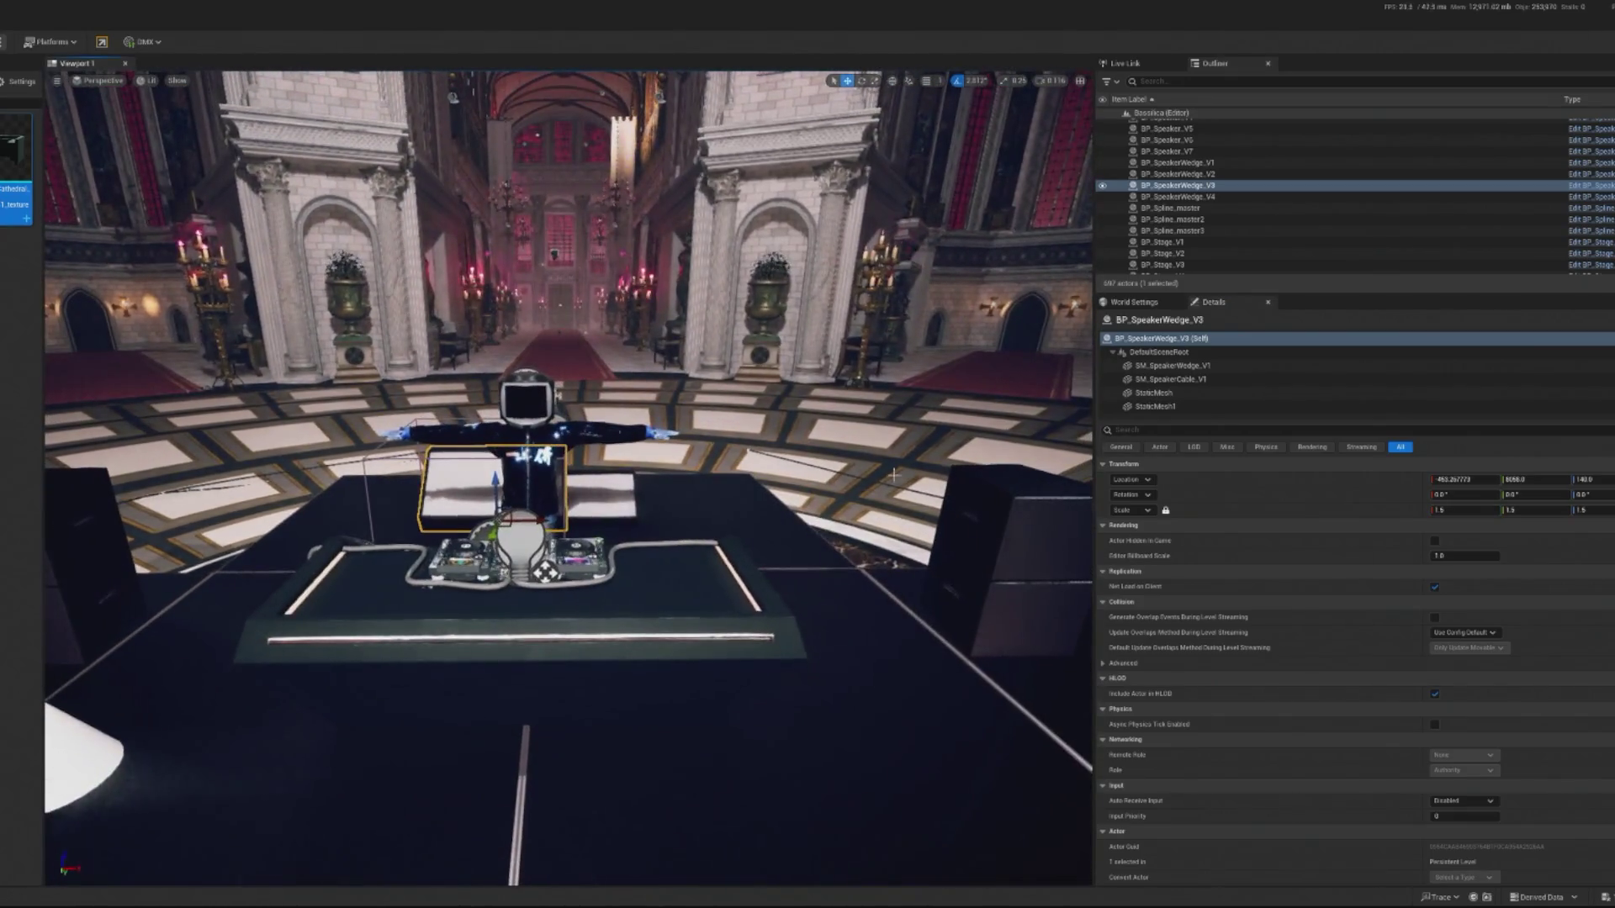
{"action": "left_click", "coordinate": [800, 524]}
{"action": "key", "text": "ctrl+z"}
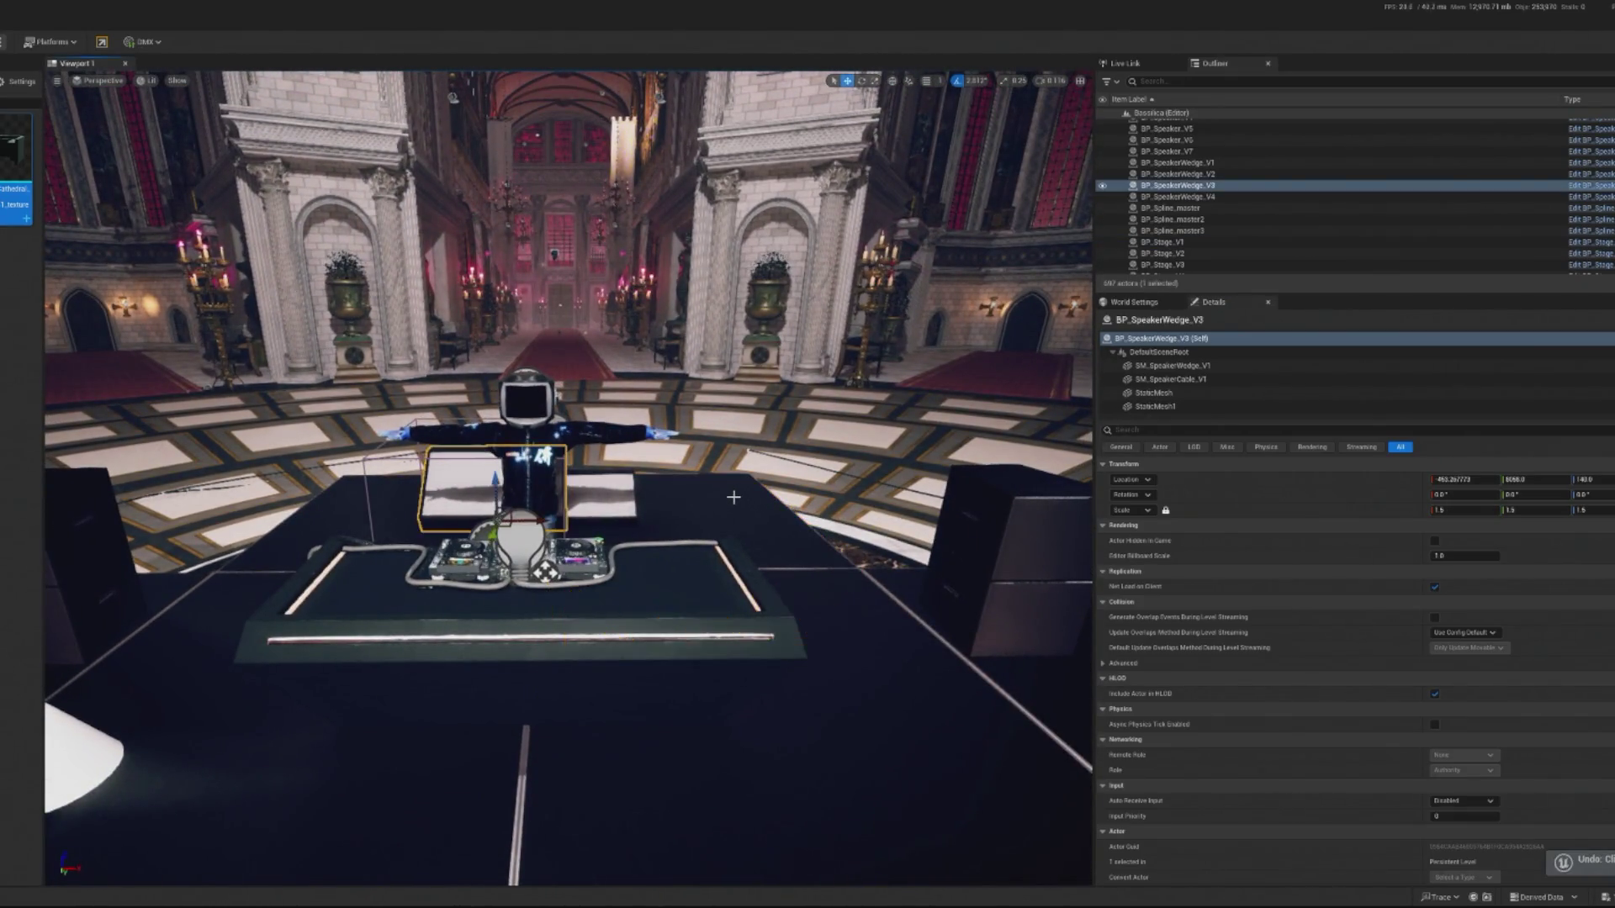
{"action": "key", "text": "ctrl+z"}
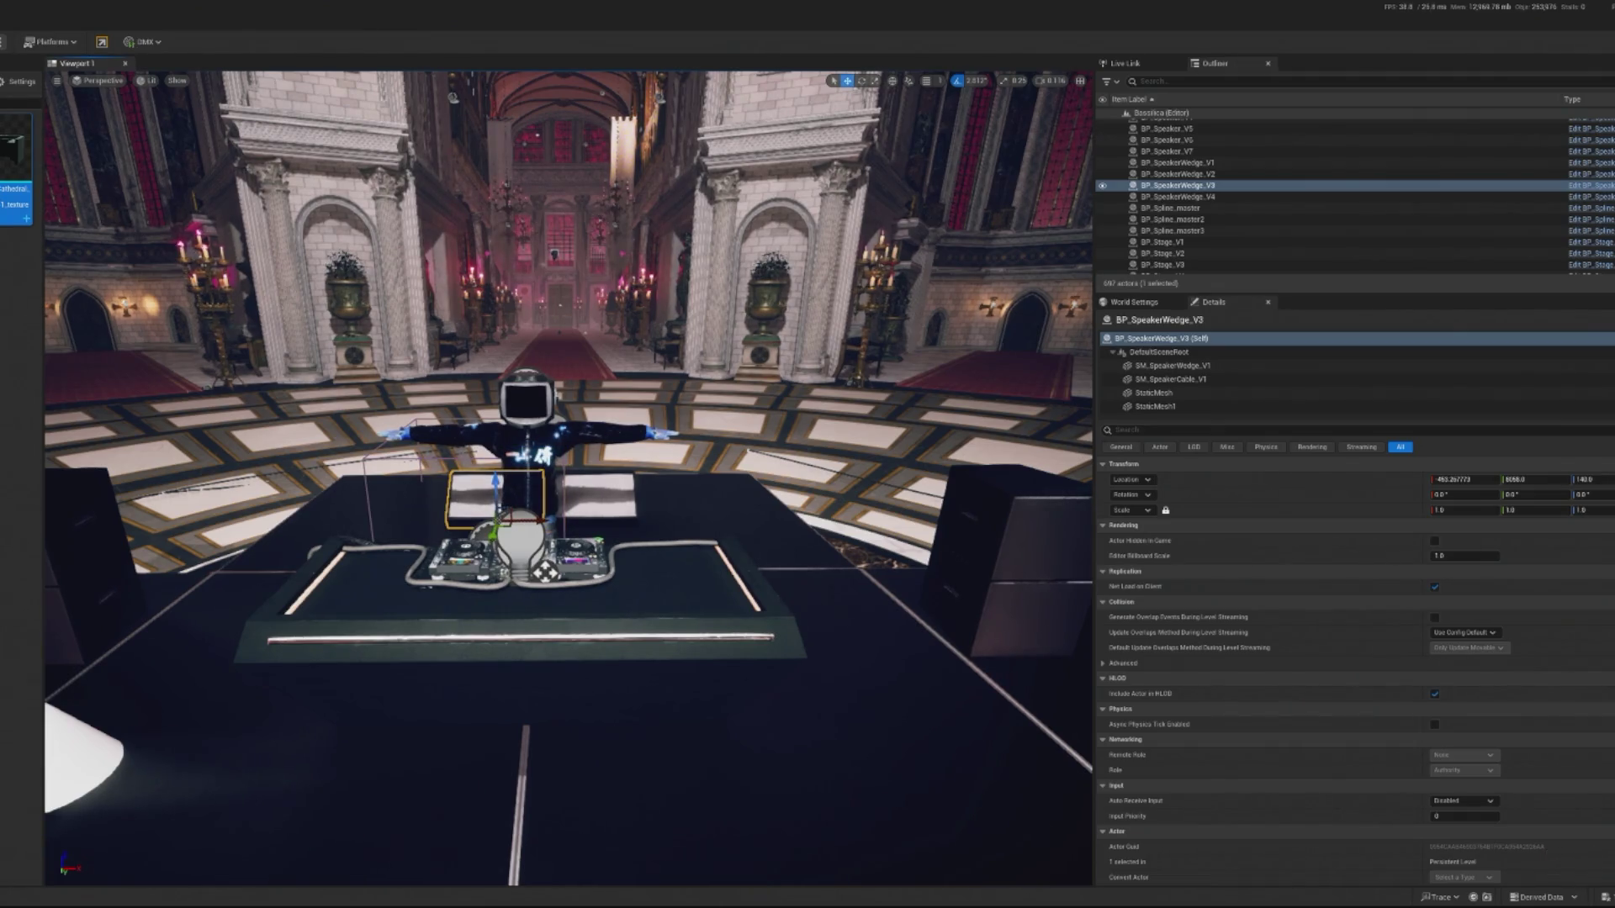
{"action": "mouse_move", "coordinate": [304, 499]}
{"action": "left_mouse_down"}
{"action": "mouse_move", "coordinate": [286, 538]}
{"action": "mouse_move", "coordinate": [252, 505]}
{"action": "mouse_move", "coordinate": [278, 521]}
{"action": "mouse_move", "coordinate": [304, 504]}
{"action": "mouse_move", "coordinate": [304, 465]}
{"action": "left_mouse_up"}
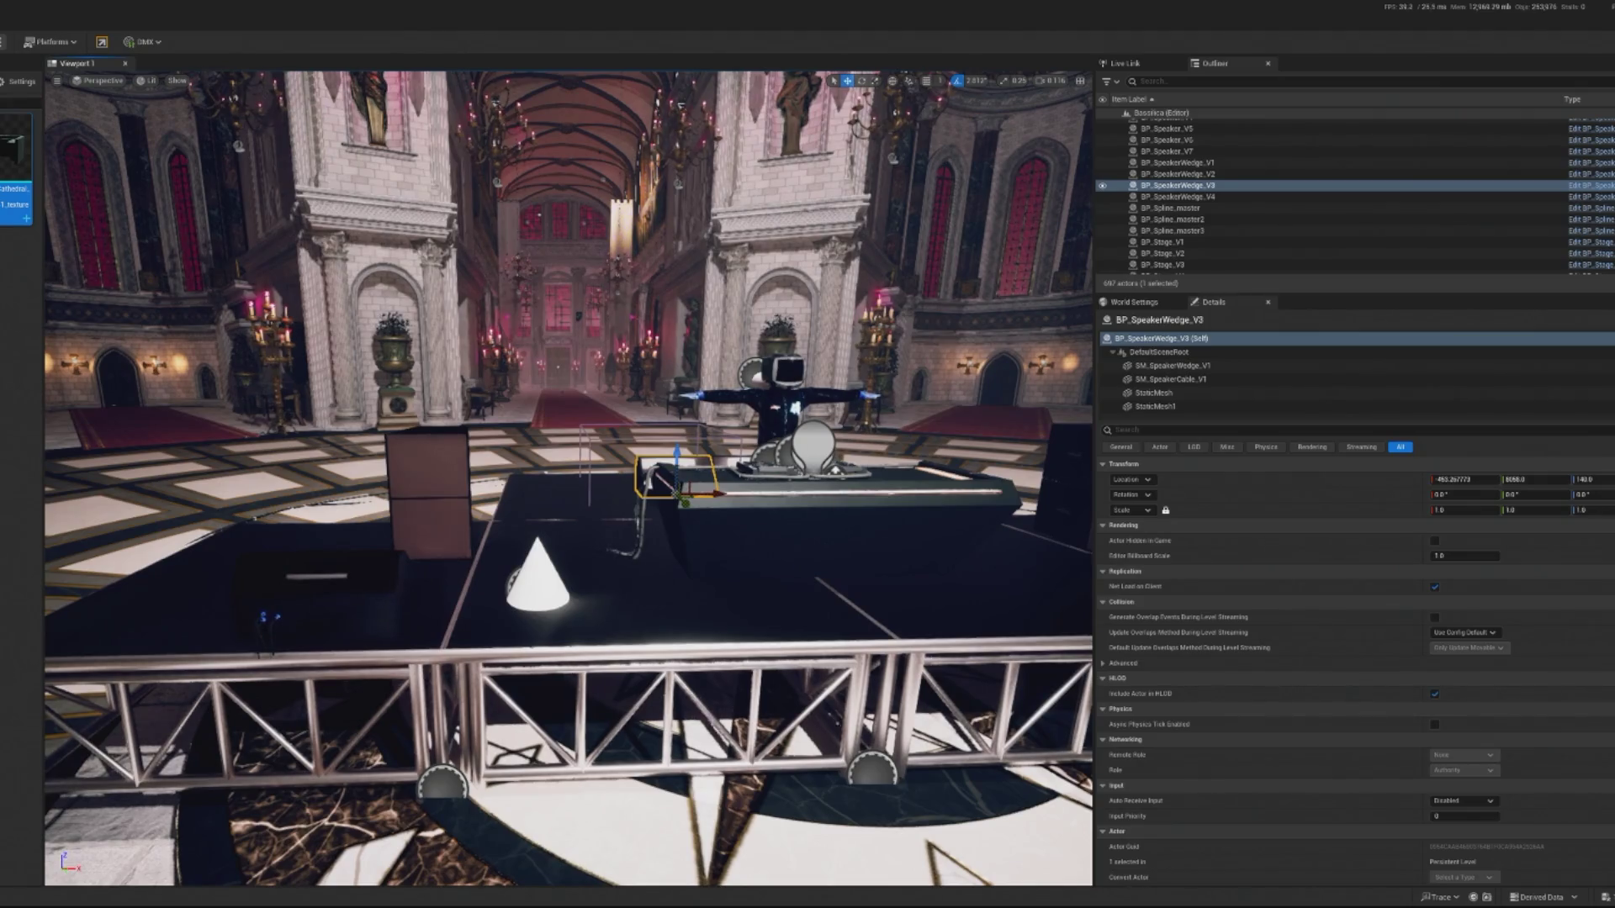
Duplicate the two stacked speaker boxes right beside the original stack.
{"action": "left_click_drag", "start_coordinate": [648, 558], "coordinate": [253, 520]}
{"action": "left_click", "coordinate": [253, 520]}
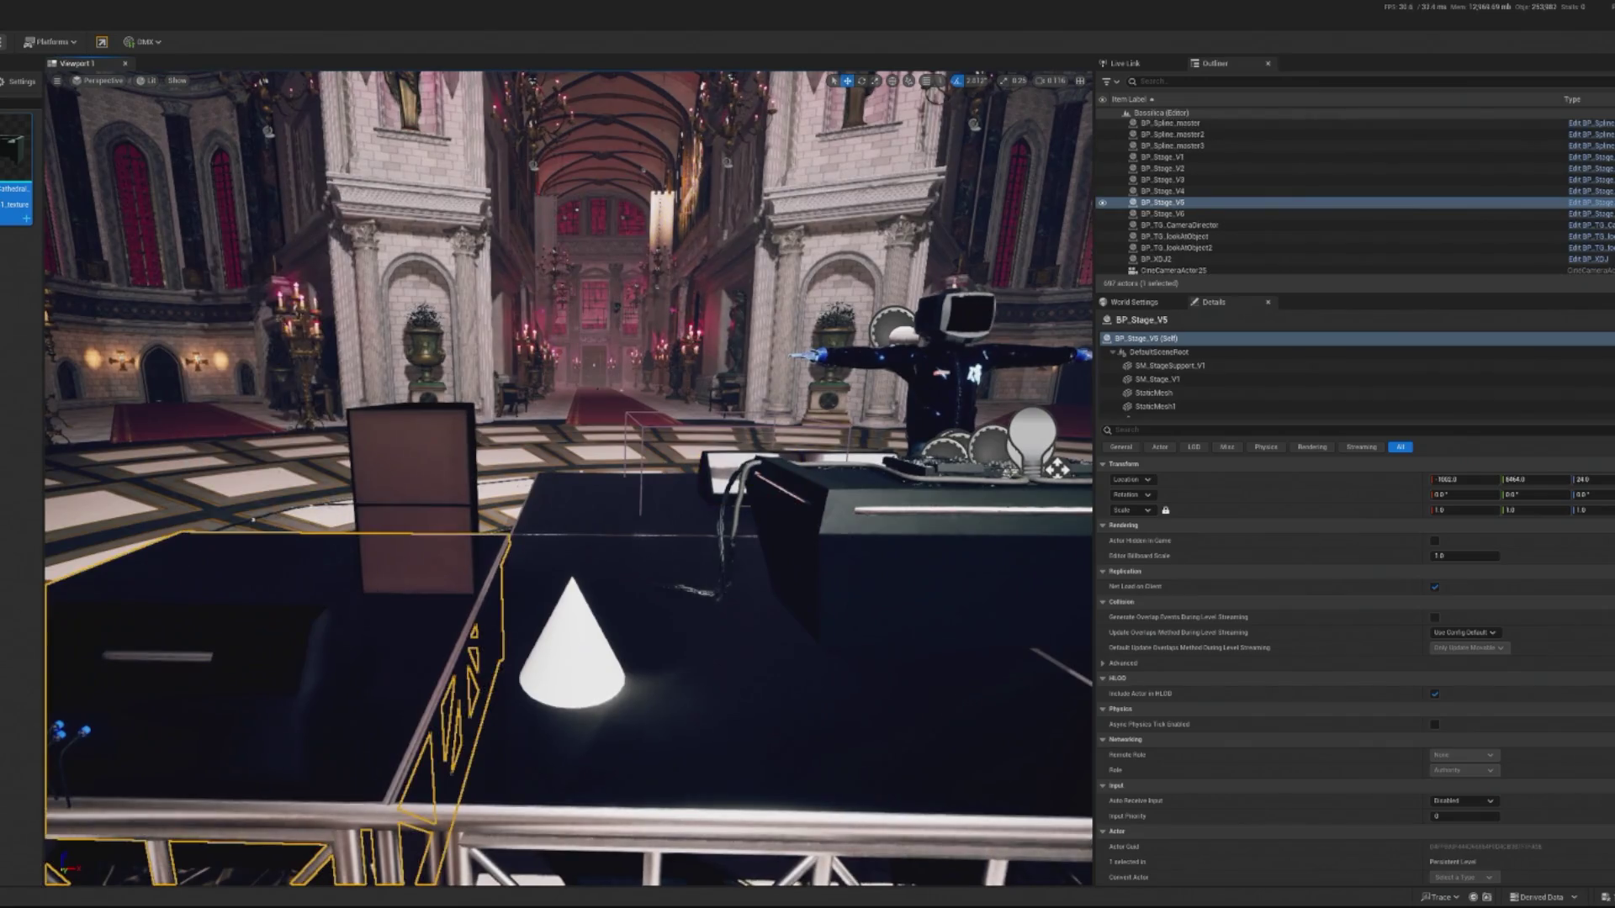
{"action": "left_click", "coordinate": [420, 483]}
{"action": "left_click_drag", "start_coordinate": [484, 500], "coordinate": [599, 509]}
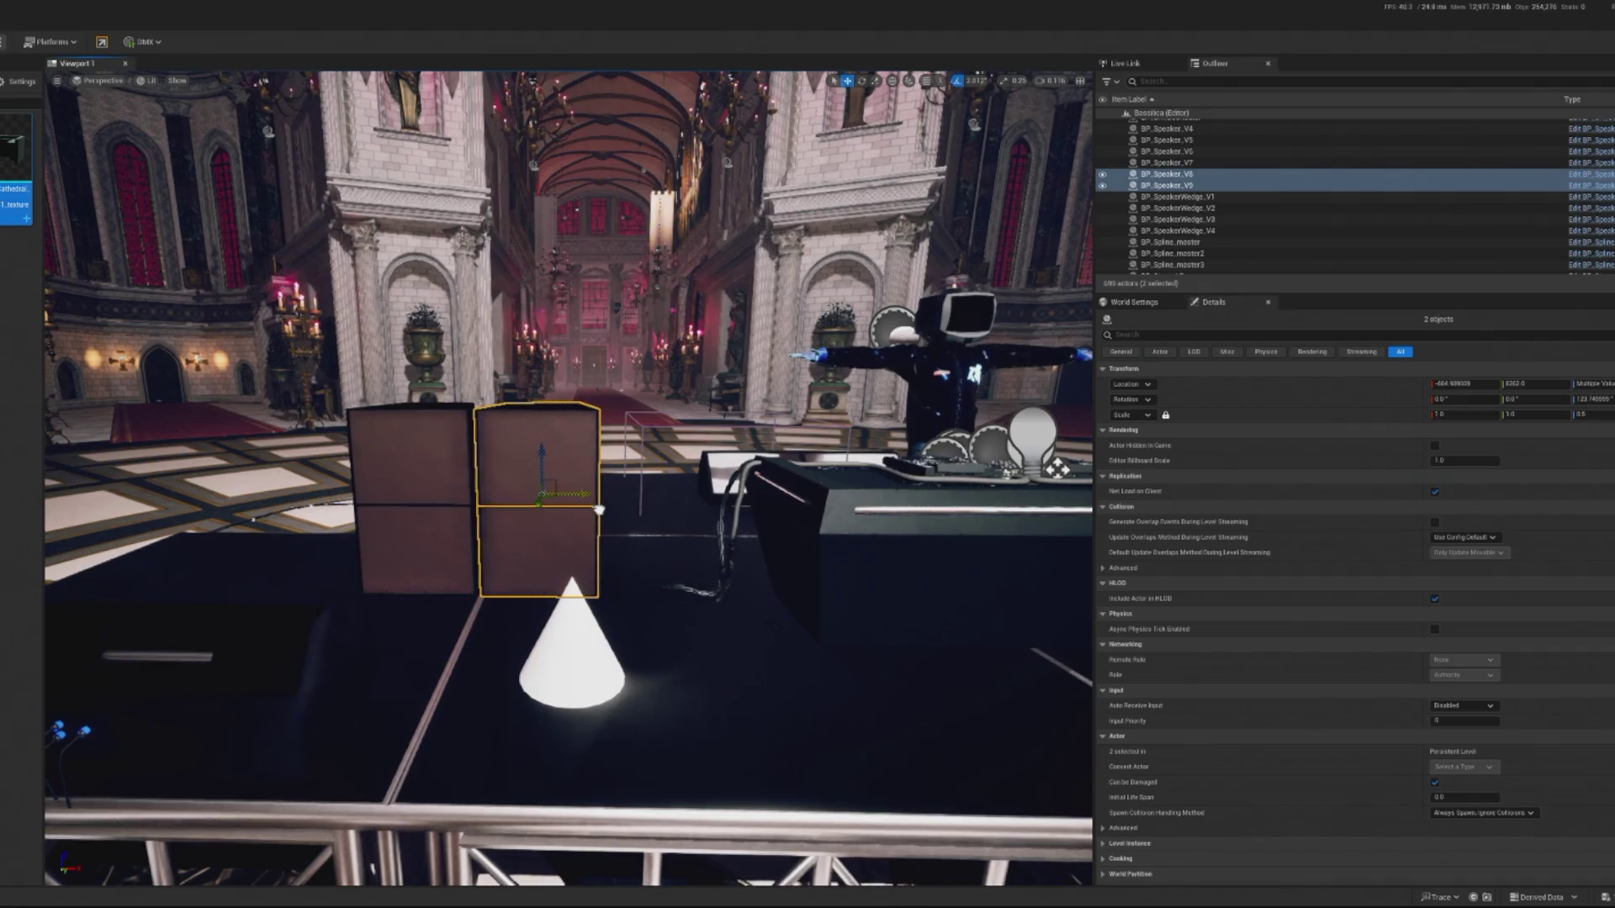
Duplicate the wedge monitor and raise the copy above the new stack for rotating.
{"action": "left_click", "coordinate": [286, 662]}
{"action": "mouse_move", "coordinate": [236, 664]}
{"action": "left_mouse_down", "text": "alt"}
{"action": "mouse_move", "coordinate": [243, 466]}
{"action": "mouse_move", "coordinate": [437, 403]}
{"action": "mouse_move", "coordinate": [560, 425]}
{"action": "mouse_move", "coordinate": [662, 409]}
{"action": "left_mouse_up", "text": "alt"}
{"action": "key", "text": "e"}
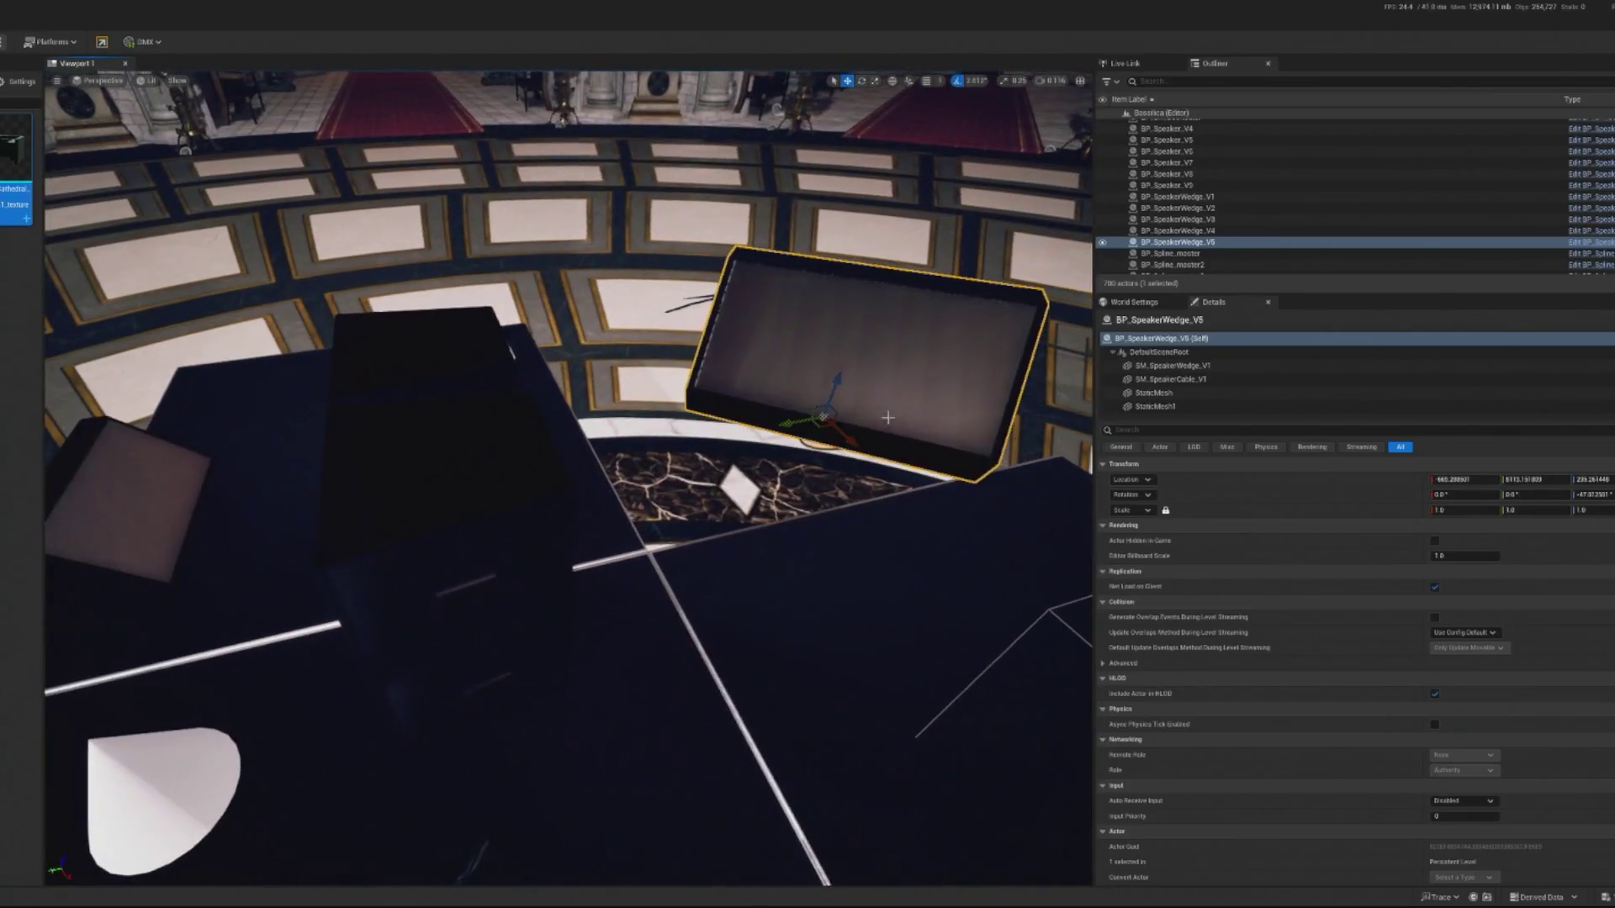
Move the wedge over the new speaker stack, shrink it to 0.625 and lower it on top.
{"action": "key", "text": "w"}
{"action": "mouse_move", "coordinate": [883, 404]}
{"action": "left_mouse_down"}
{"action": "mouse_move", "coordinate": [469, 469]}
{"action": "mouse_move", "coordinate": [436, 437]}
{"action": "left_mouse_up"}
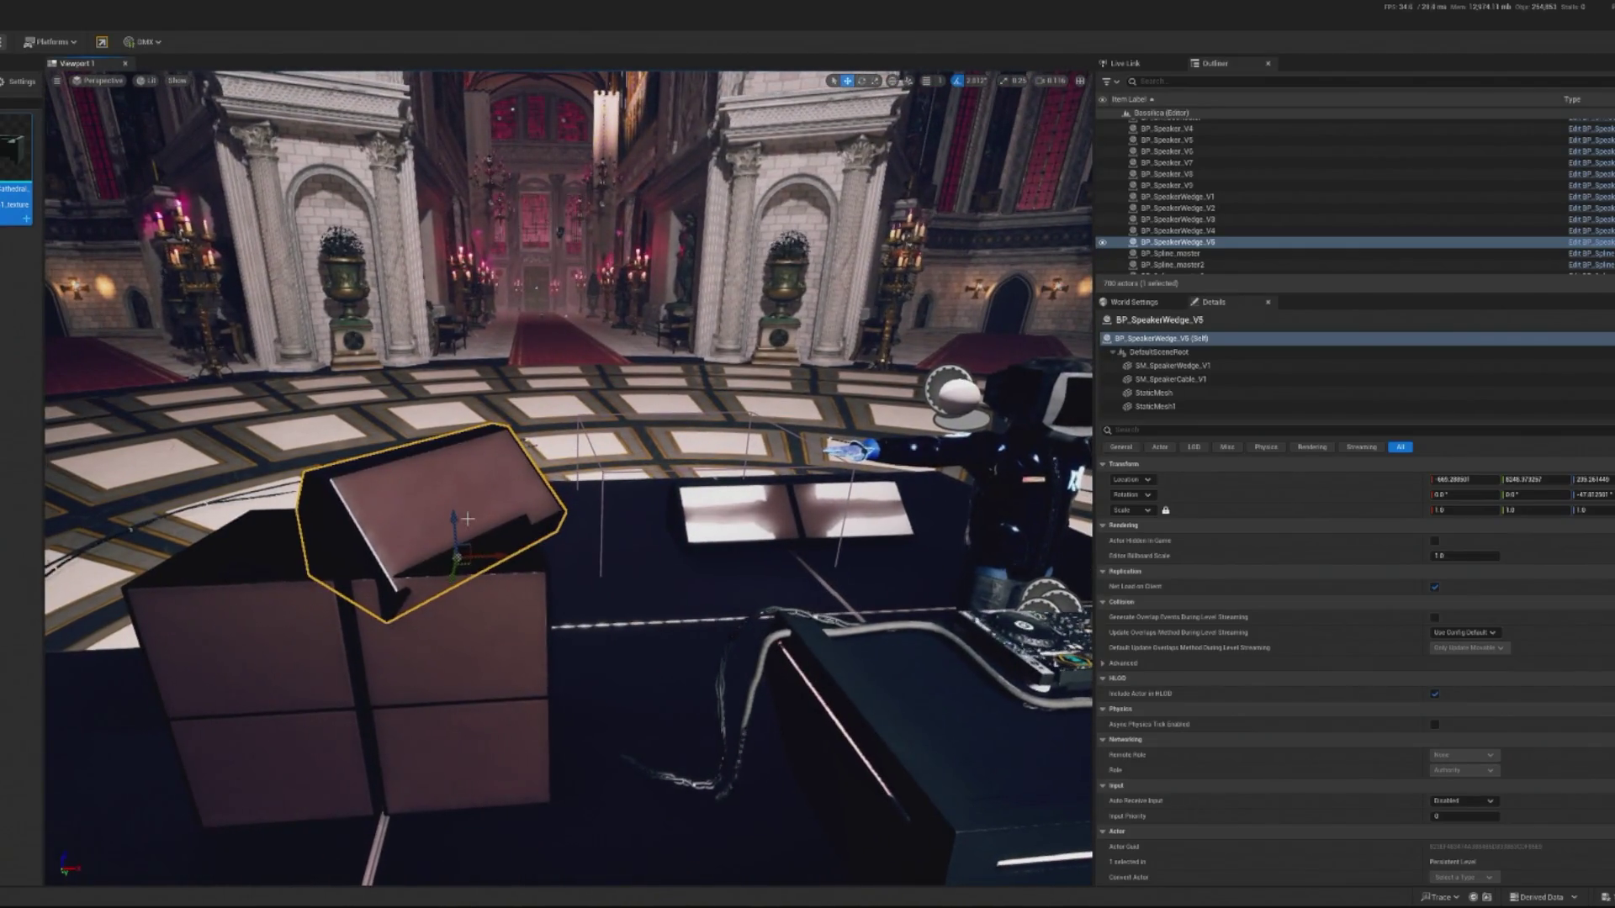
{"action": "mouse_move", "coordinate": [454, 525]}
{"action": "left_mouse_down"}
{"action": "mouse_move", "coordinate": [468, 471]}
{"action": "mouse_move", "coordinate": [446, 483]}
{"action": "left_mouse_up"}
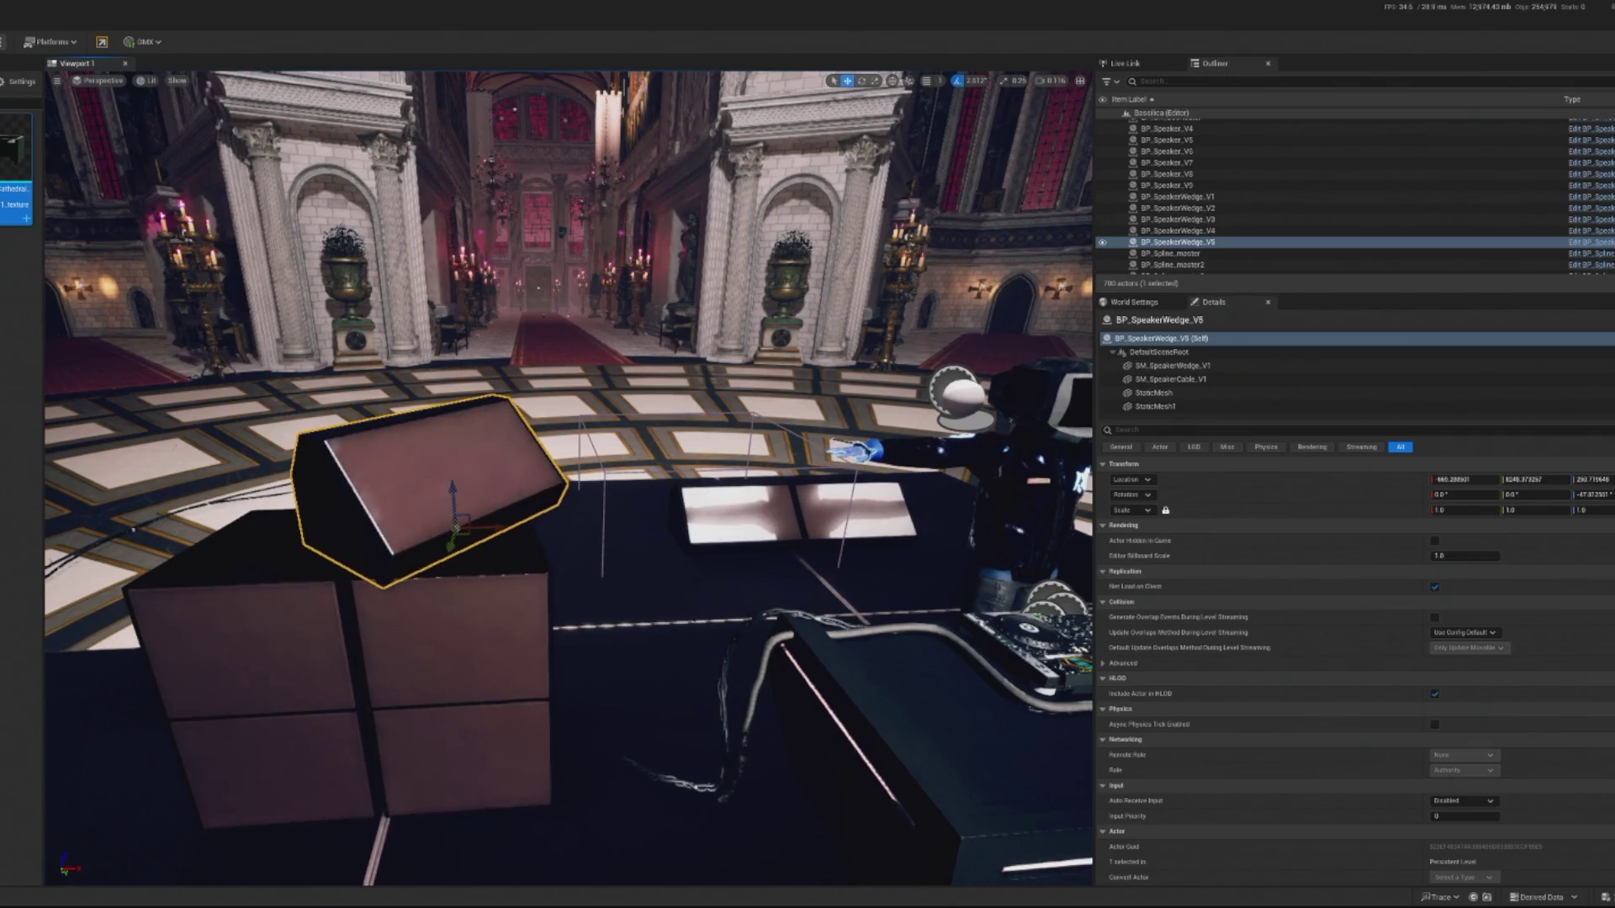
{"action": "key", "text": "f"}
{"action": "left_click_drag", "start_coordinate": [1463, 510], "coordinate": [1430, 509]}
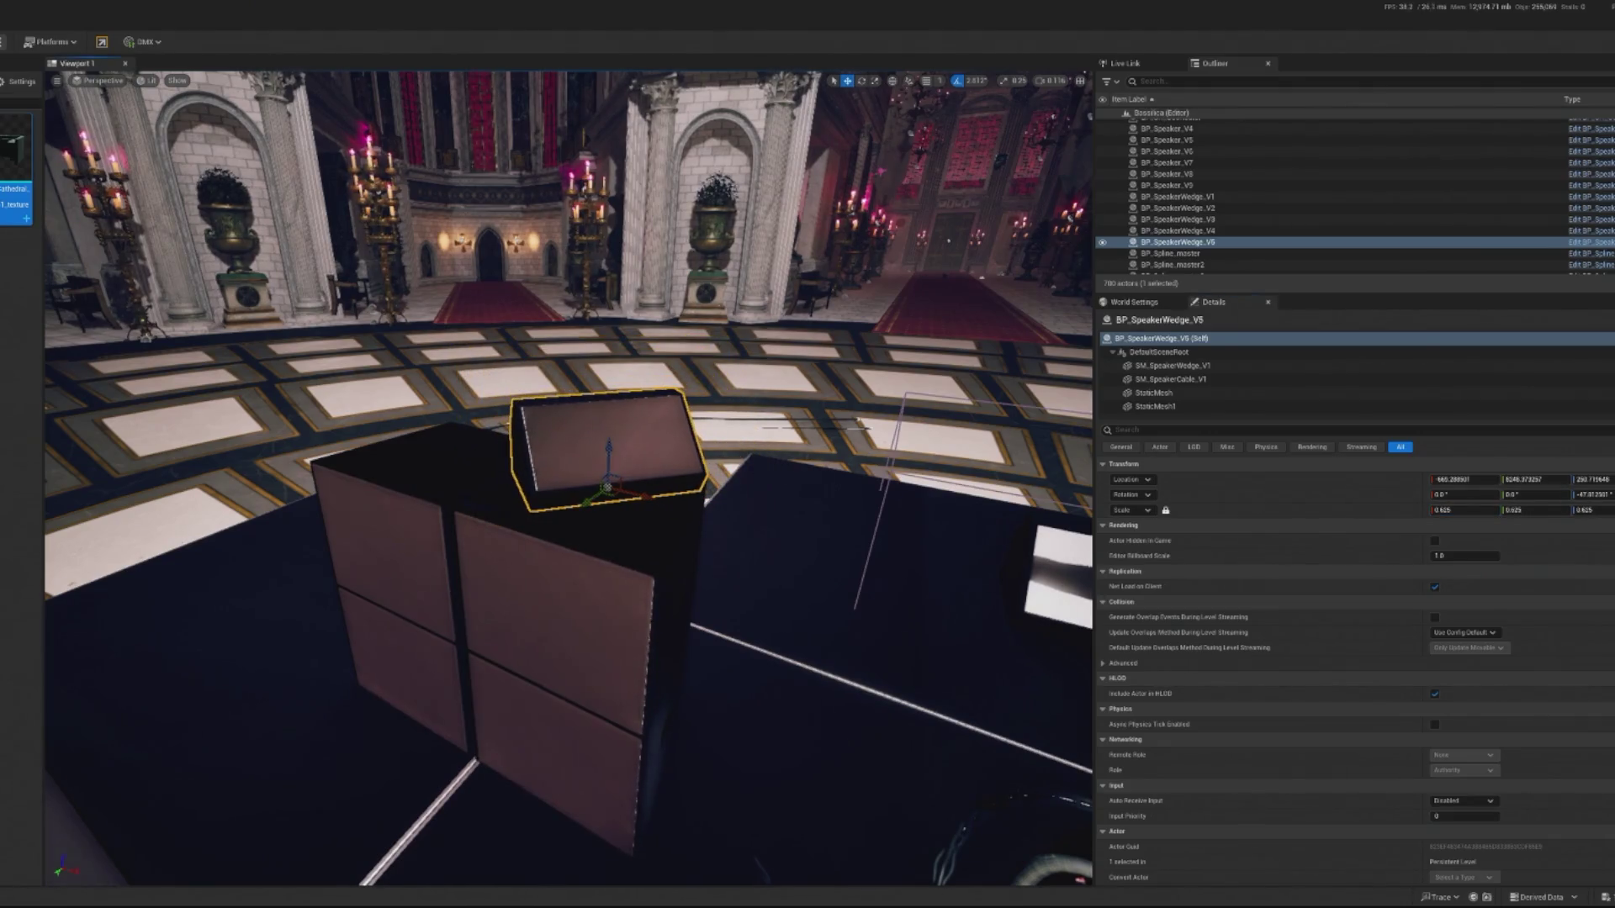
{"action": "mouse_move", "coordinate": [622, 471]}
{"action": "left_mouse_down"}
{"action": "mouse_move", "coordinate": [602, 444]}
{"action": "mouse_move", "coordinate": [619, 558]}
{"action": "mouse_move", "coordinate": [696, 549]}
{"action": "mouse_move", "coordinate": [681, 586]}
{"action": "left_mouse_up"}
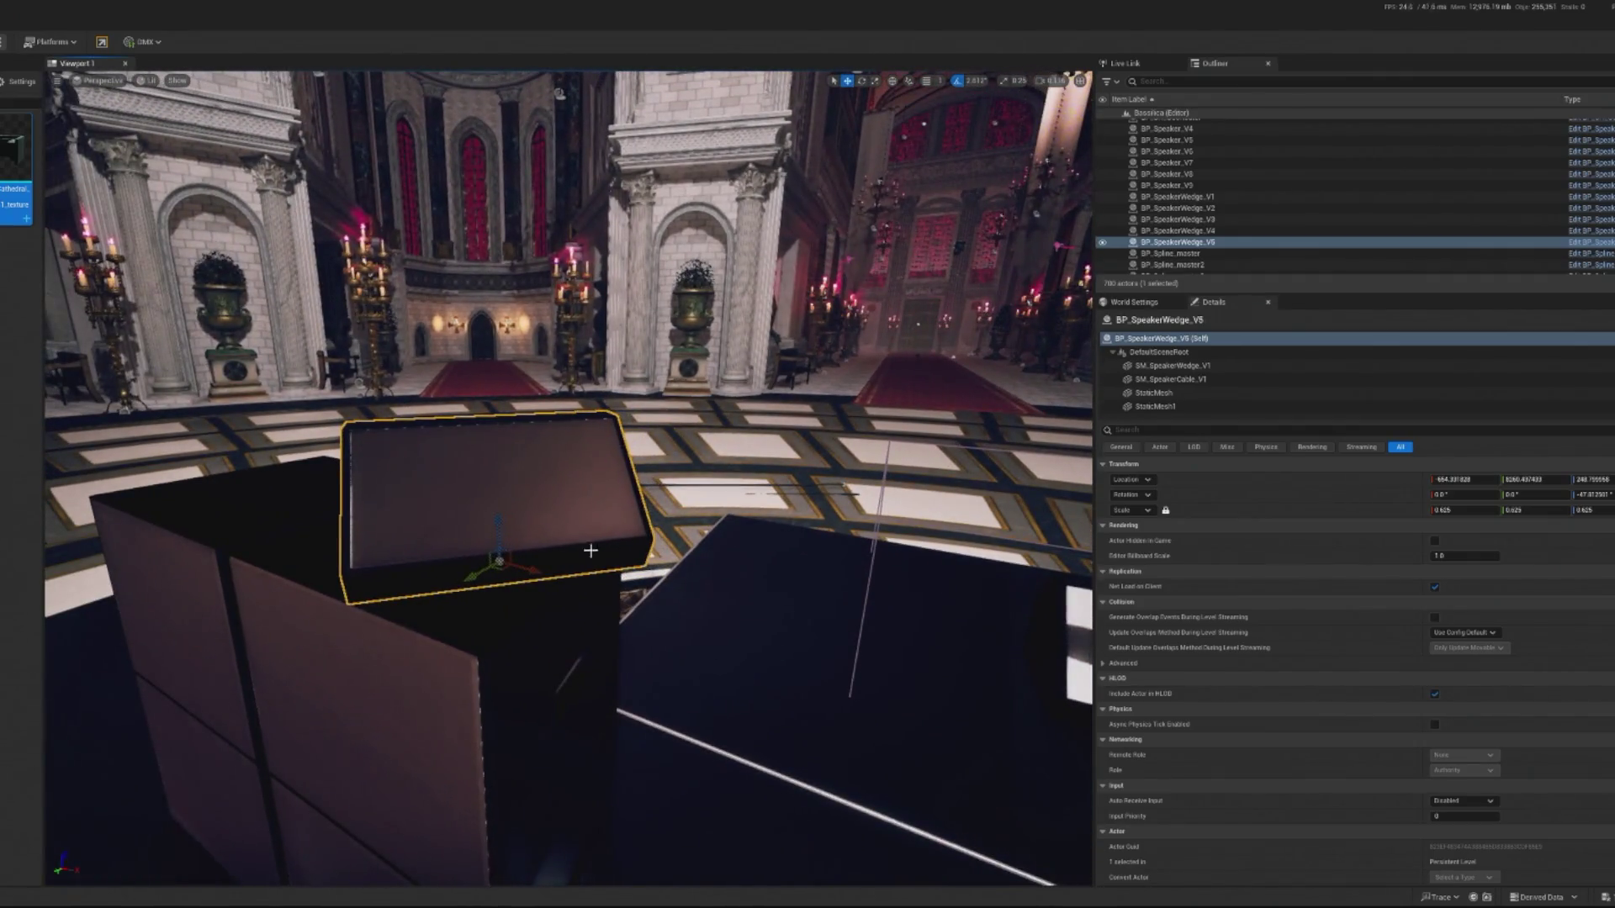
Orbit around the stage and reselect the new wedge monitor.
{"action": "key", "text": "e"}
{"action": "left_click_drag", "start_coordinate": [530, 568], "coordinate": [505, 457]}
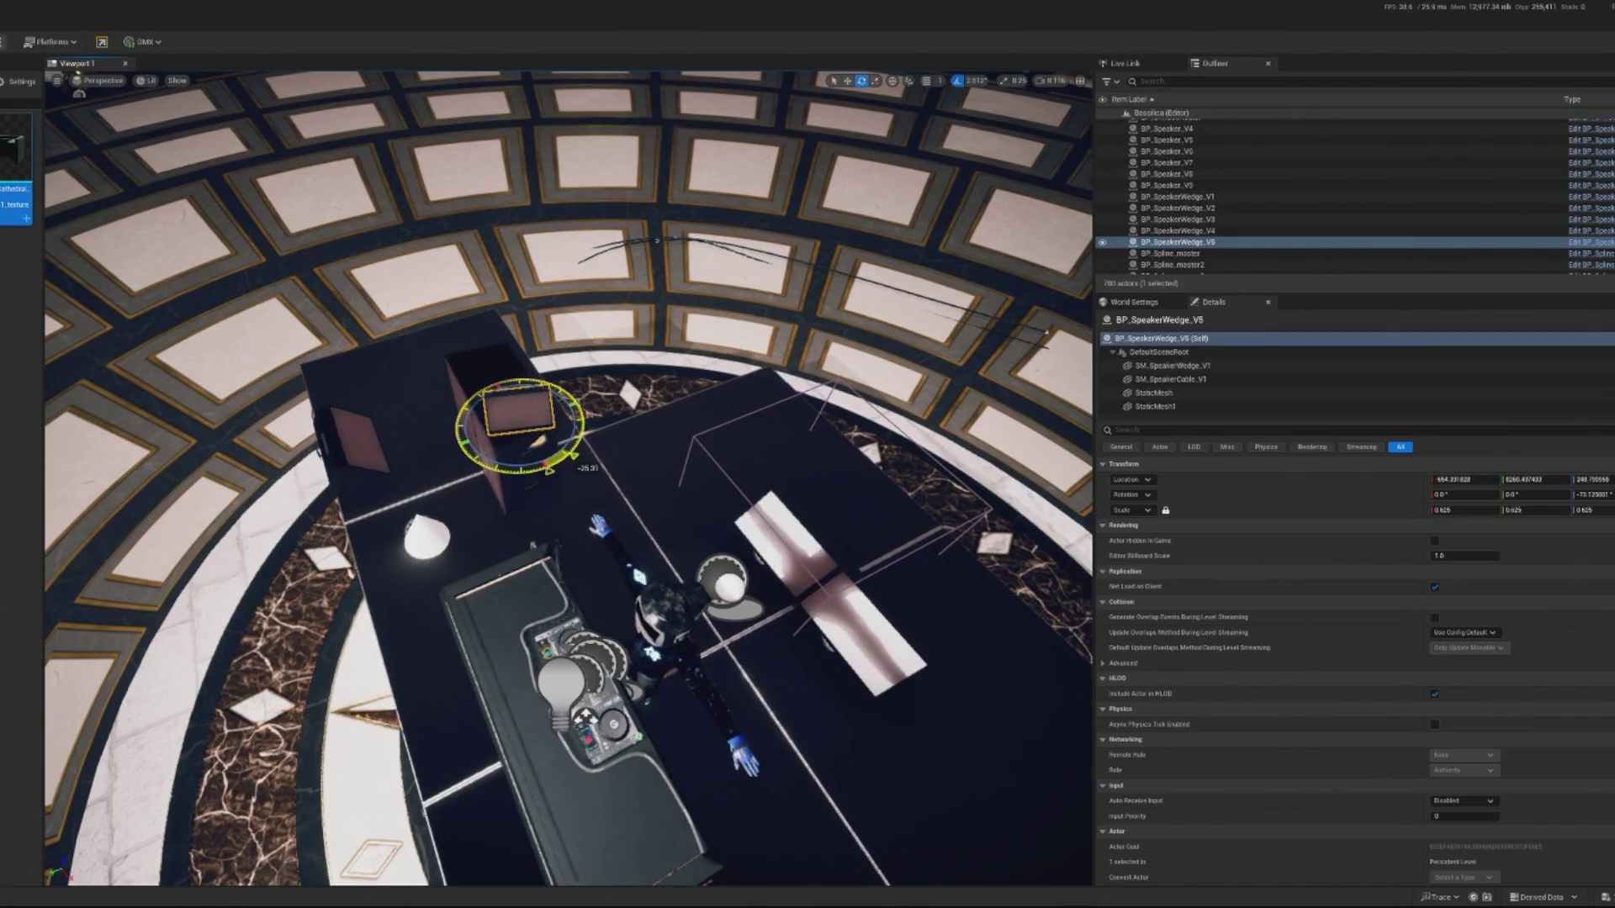
{"action": "scroll", "coordinate": [471, 454], "scroll_direction": "up", "scroll_amount": 5}
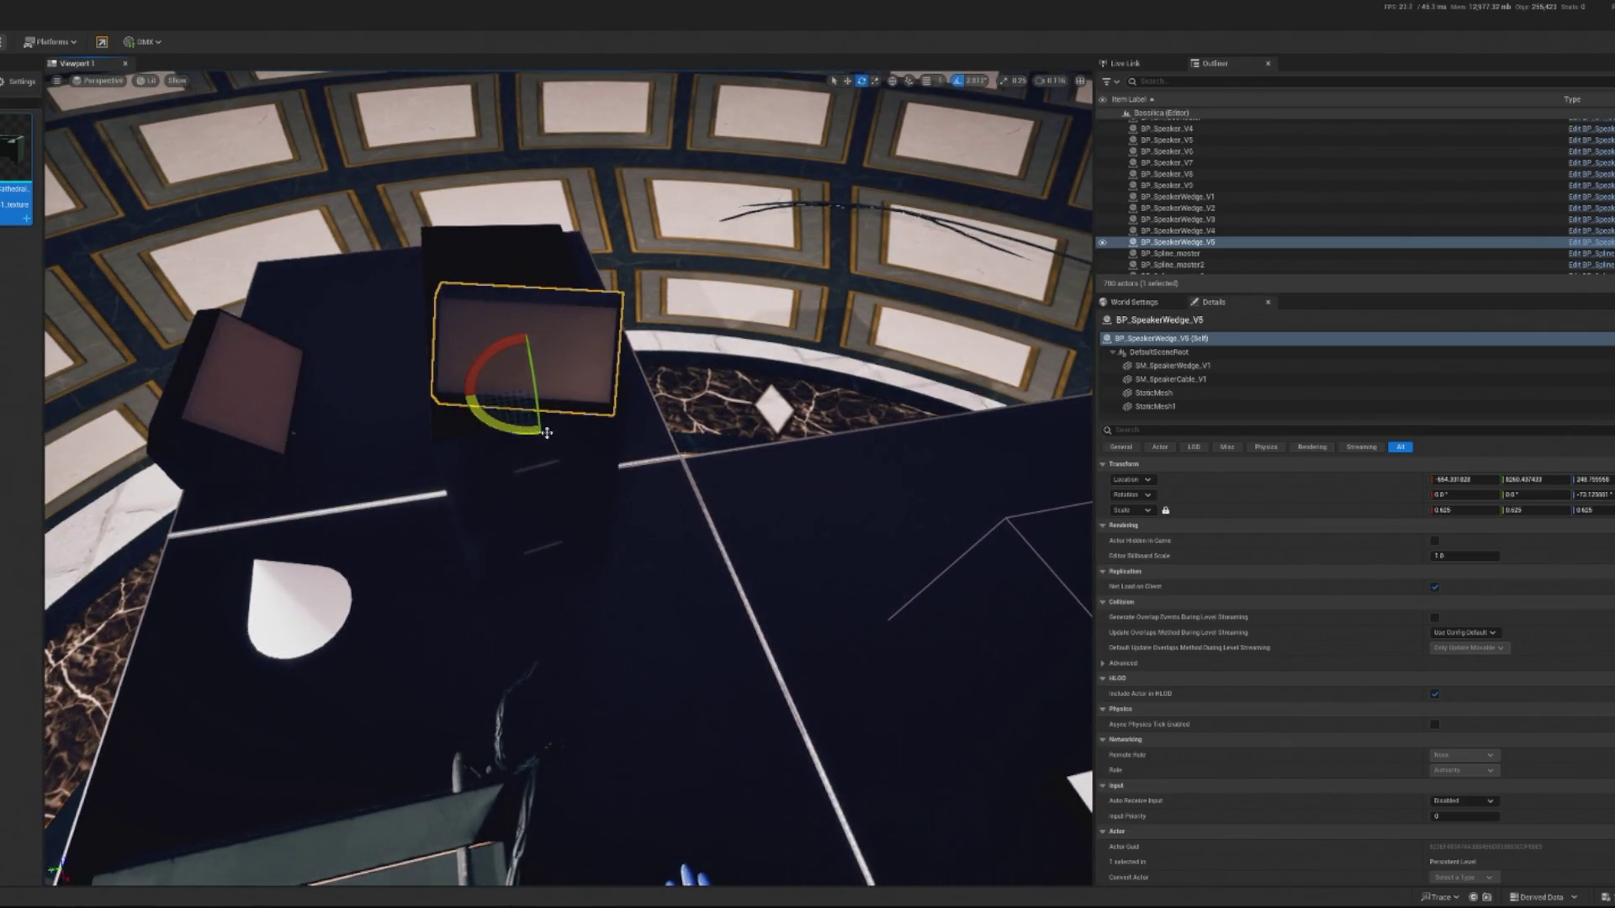
{"action": "mouse_move", "coordinate": [1091, 464]}
{"action": "left_mouse_down"}
{"action": "mouse_move", "coordinate": [798, 496]}
{"action": "mouse_move", "coordinate": [786, 568]}
{"action": "mouse_move", "coordinate": [21, 554]}
{"action": "mouse_move", "coordinate": [378, 795]}
{"action": "left_mouse_up"}
{"action": "left_click", "coordinate": [786, 569]}
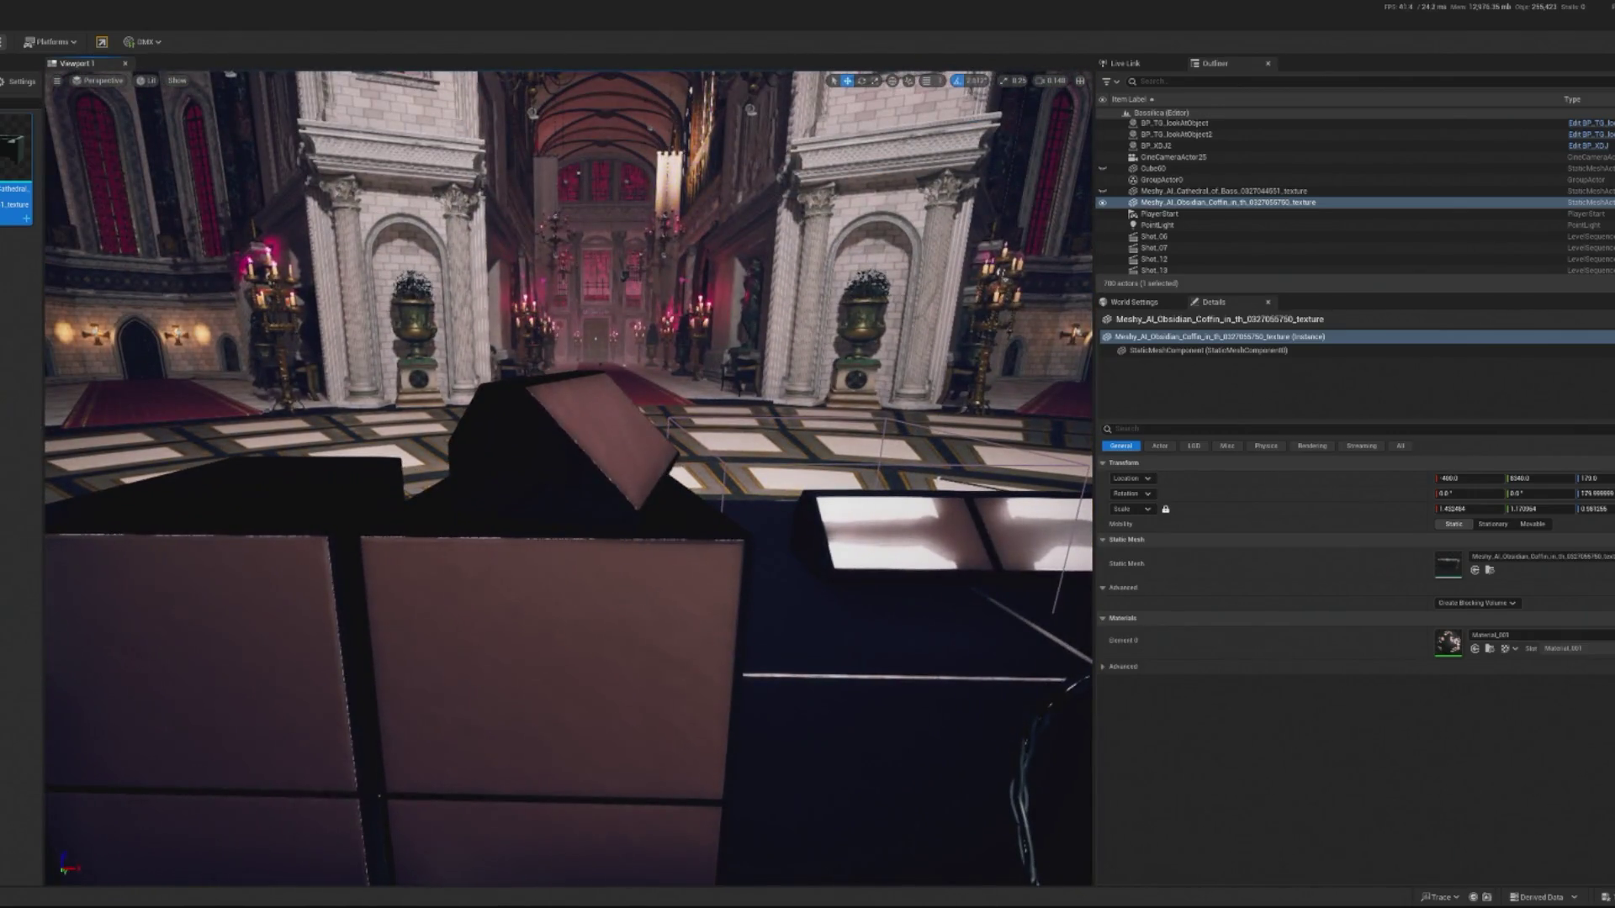
{"action": "left_click", "coordinate": [636, 419]}
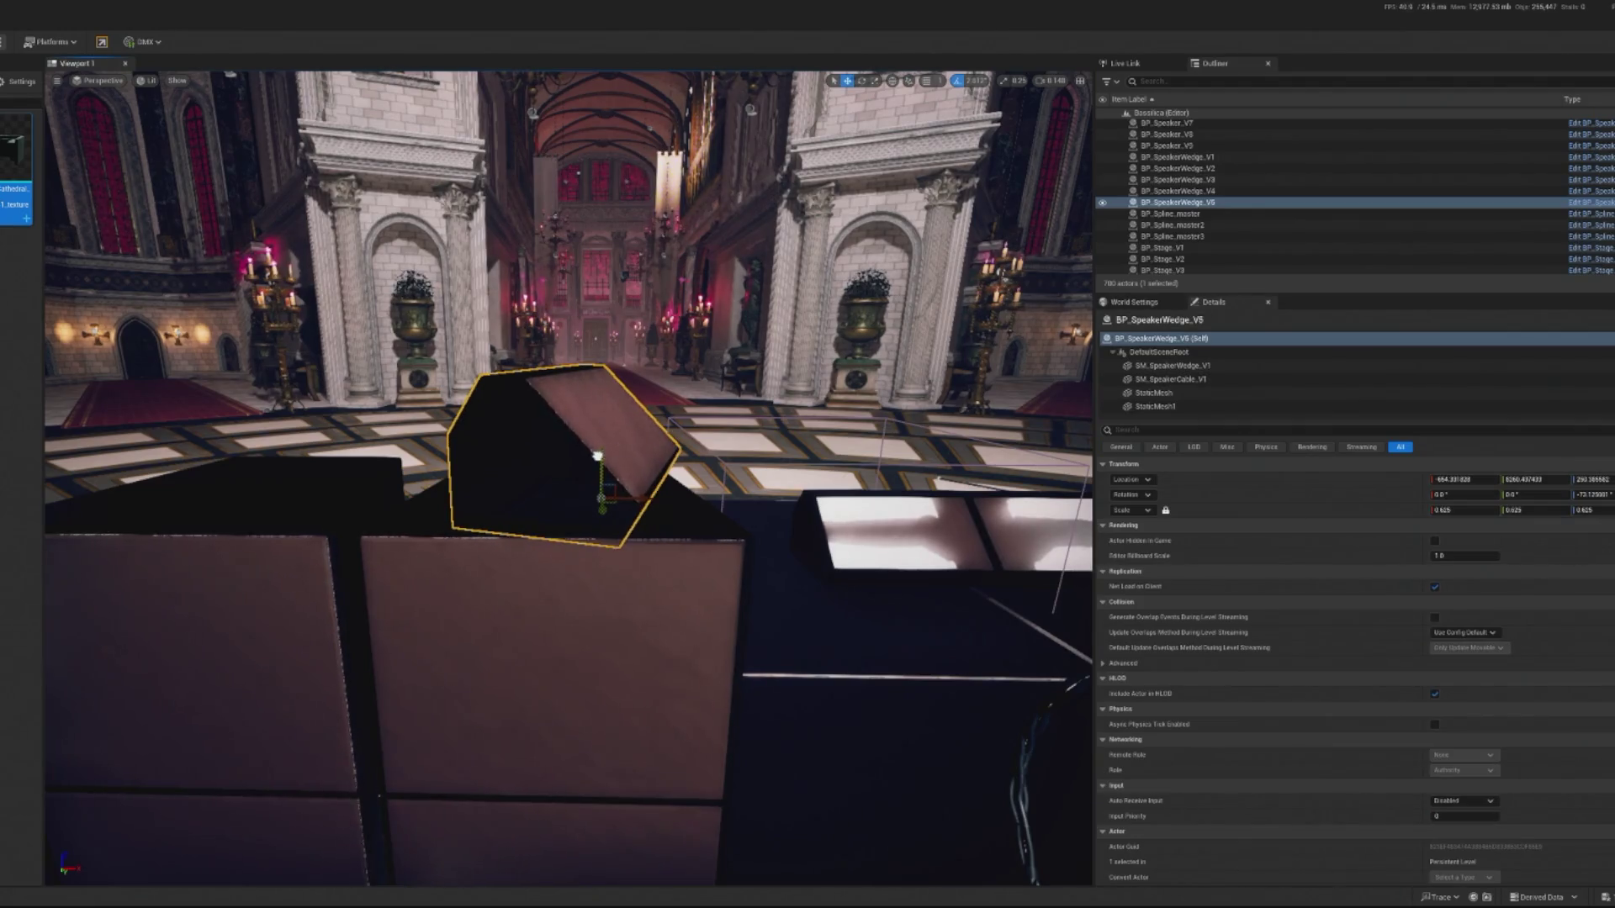
{"action": "left_click_drag", "start_coordinate": [654, 507], "coordinate": [841, 505]}
Angle the wedge to about -67.5° and nudge it along X to about -461.3.
{"action": "key", "text": "e"}
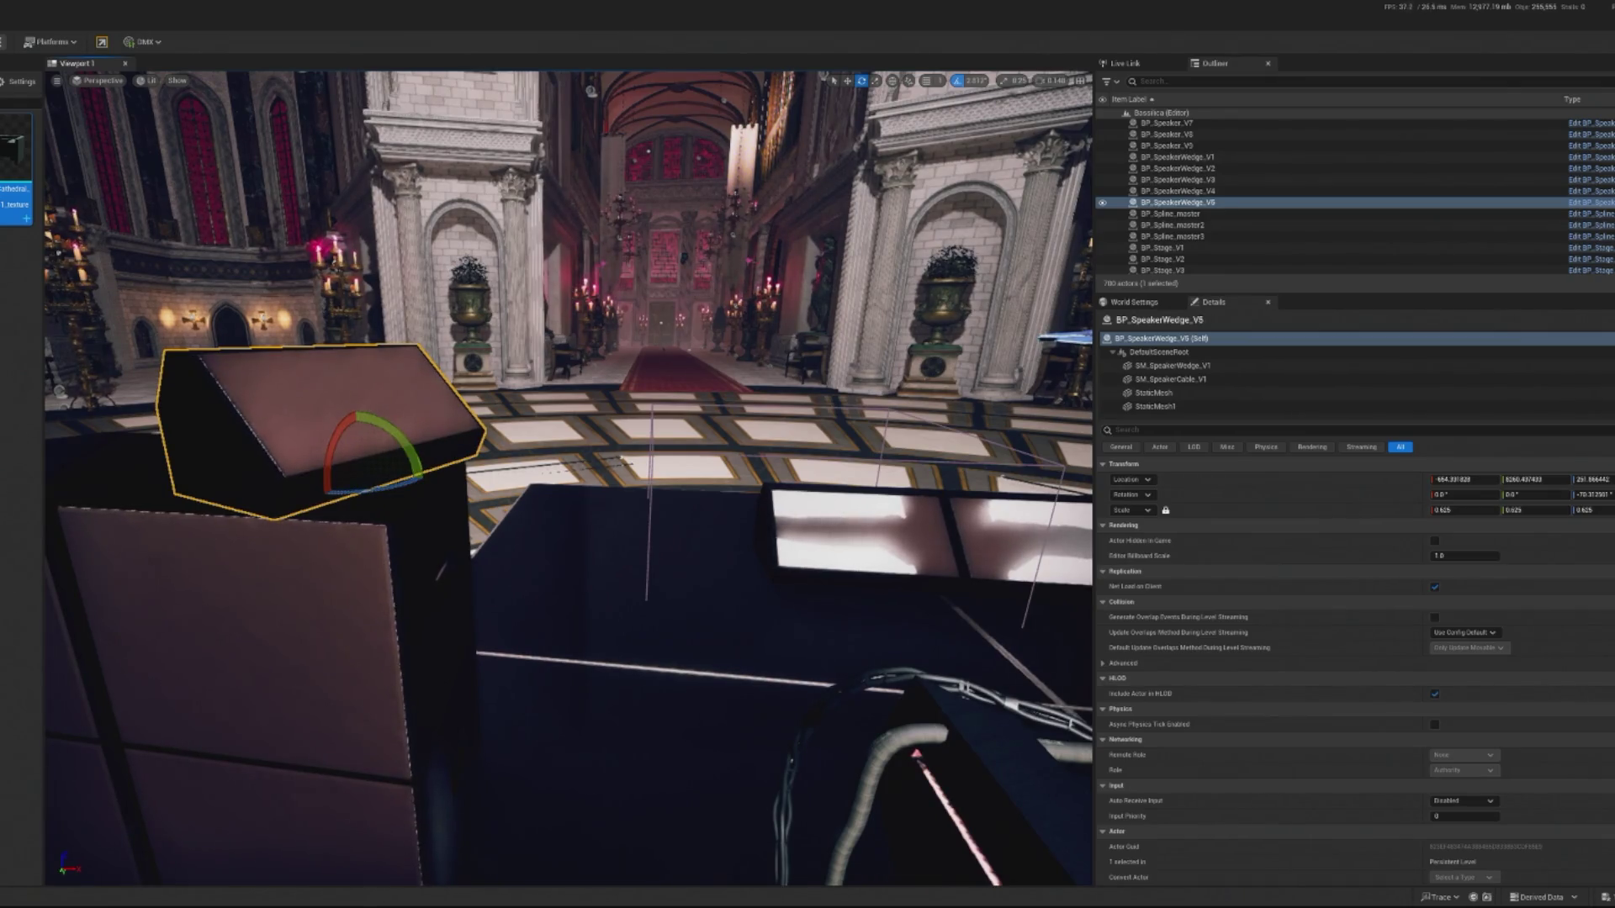
{"action": "left_click_drag", "start_coordinate": [392, 488], "coordinate": [416, 494]}
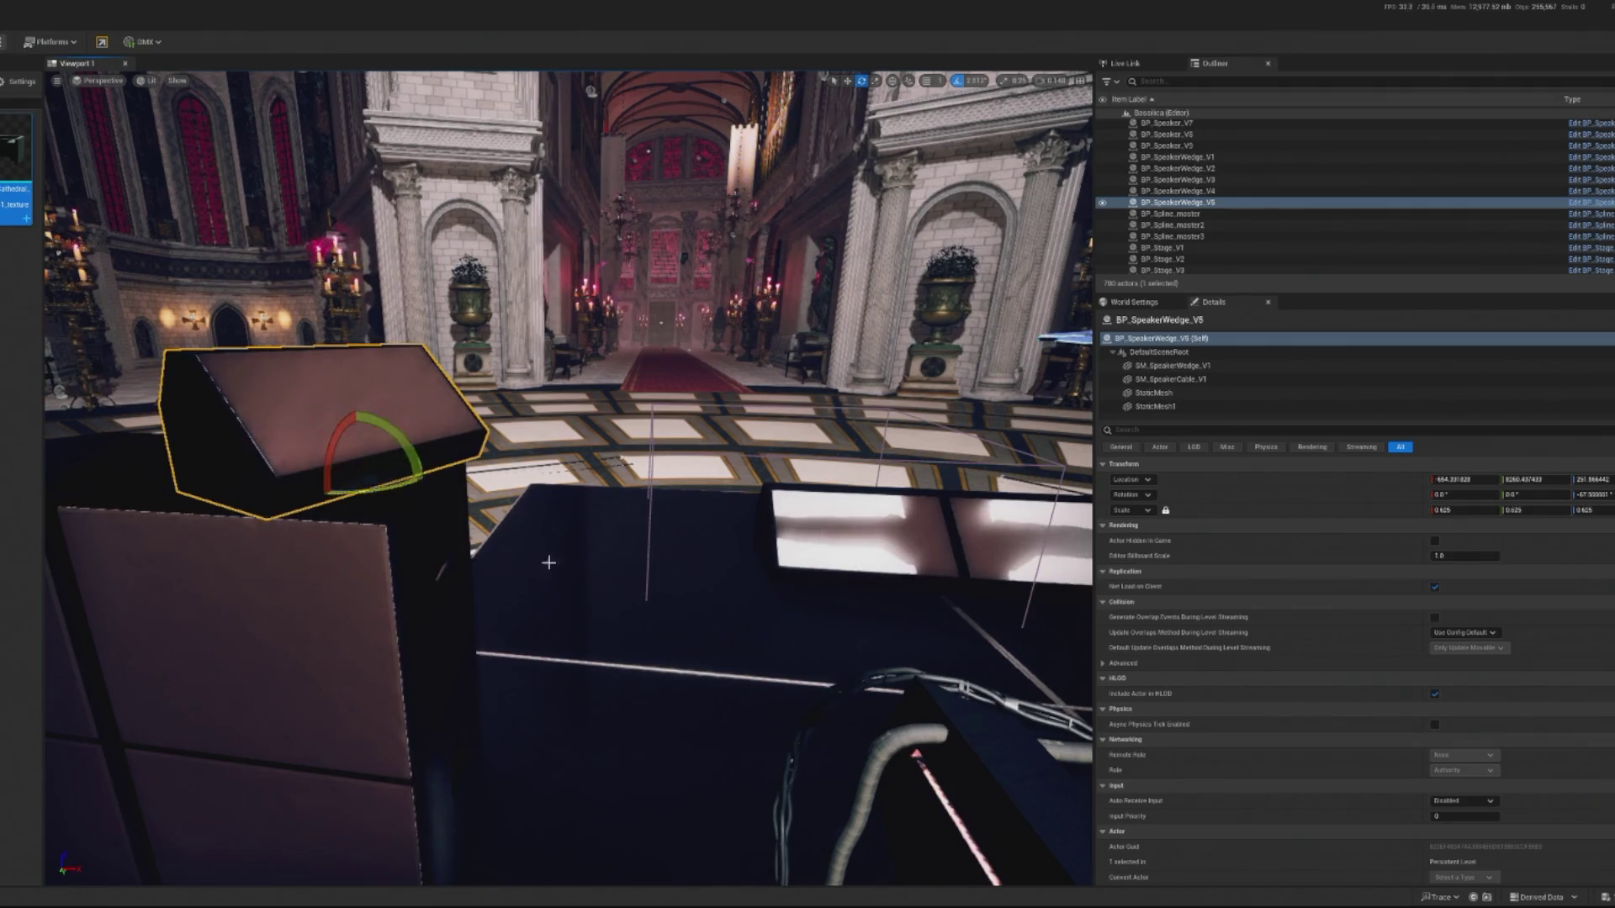
{"action": "key", "text": "f"}
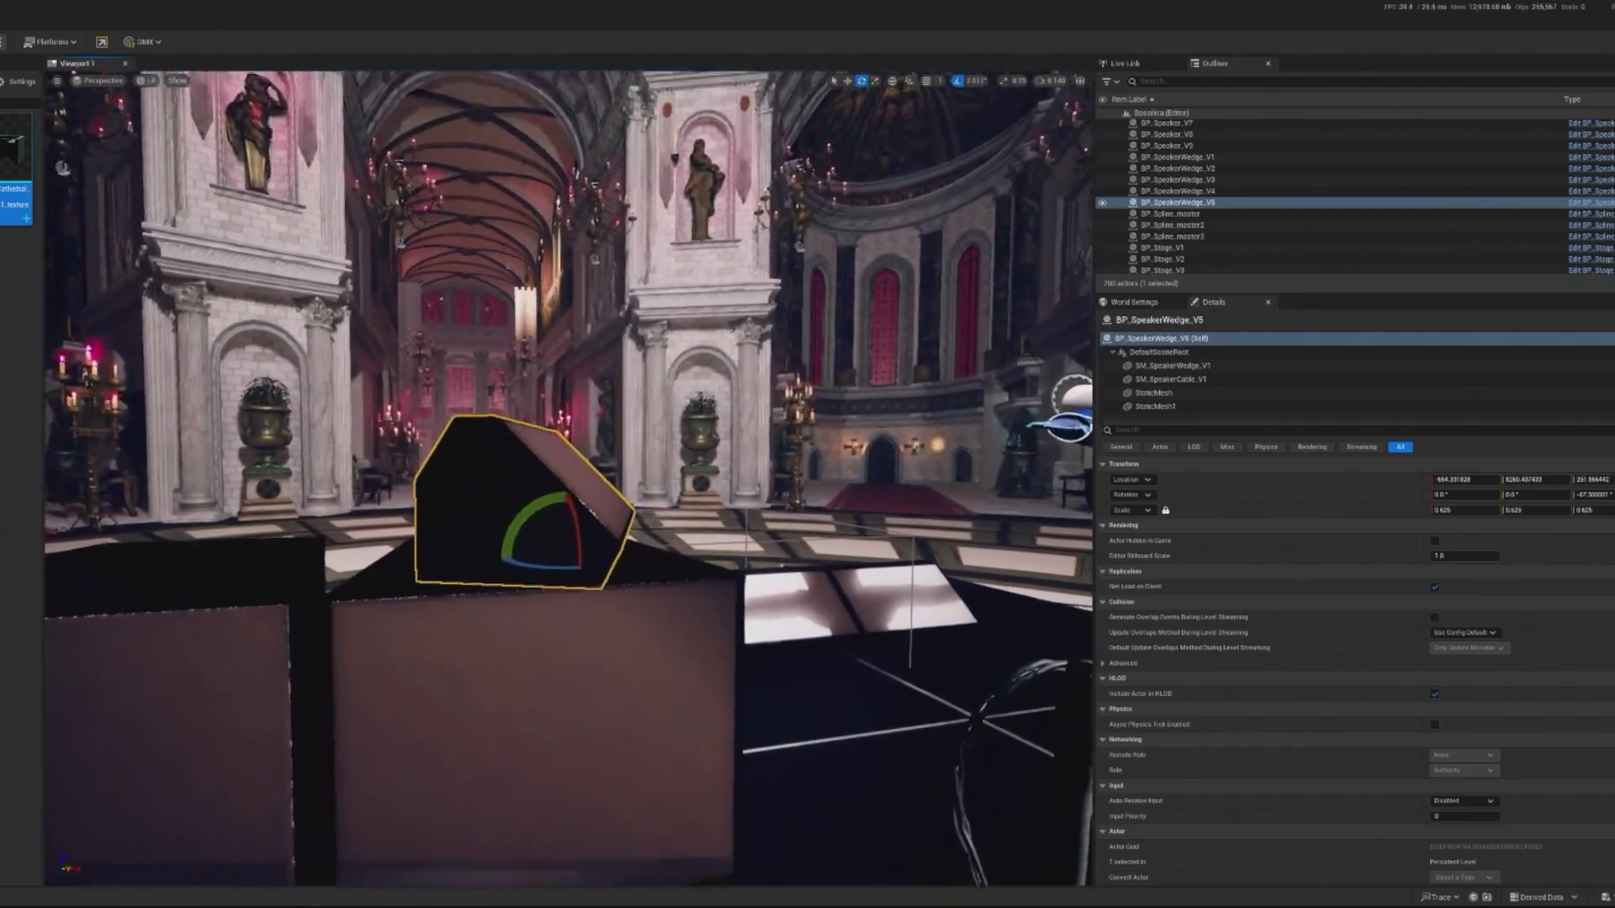
{"action": "key", "text": "w"}
{"action": "left_click_drag", "start_coordinate": [629, 542], "coordinate": [582, 545]}
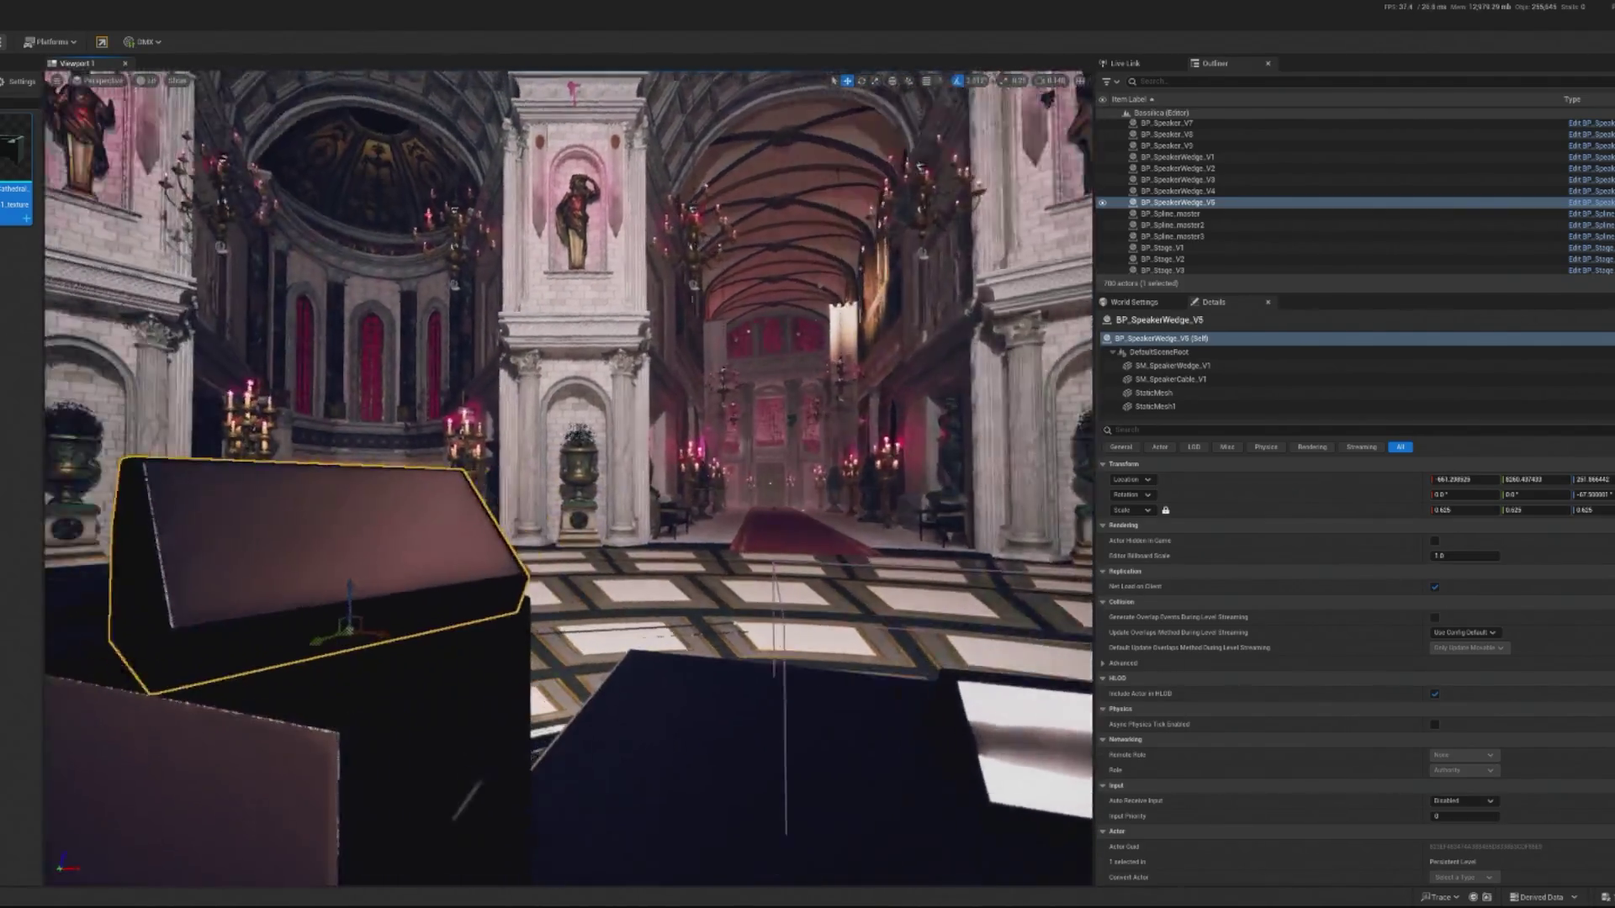
{"action": "key", "text": "f"}
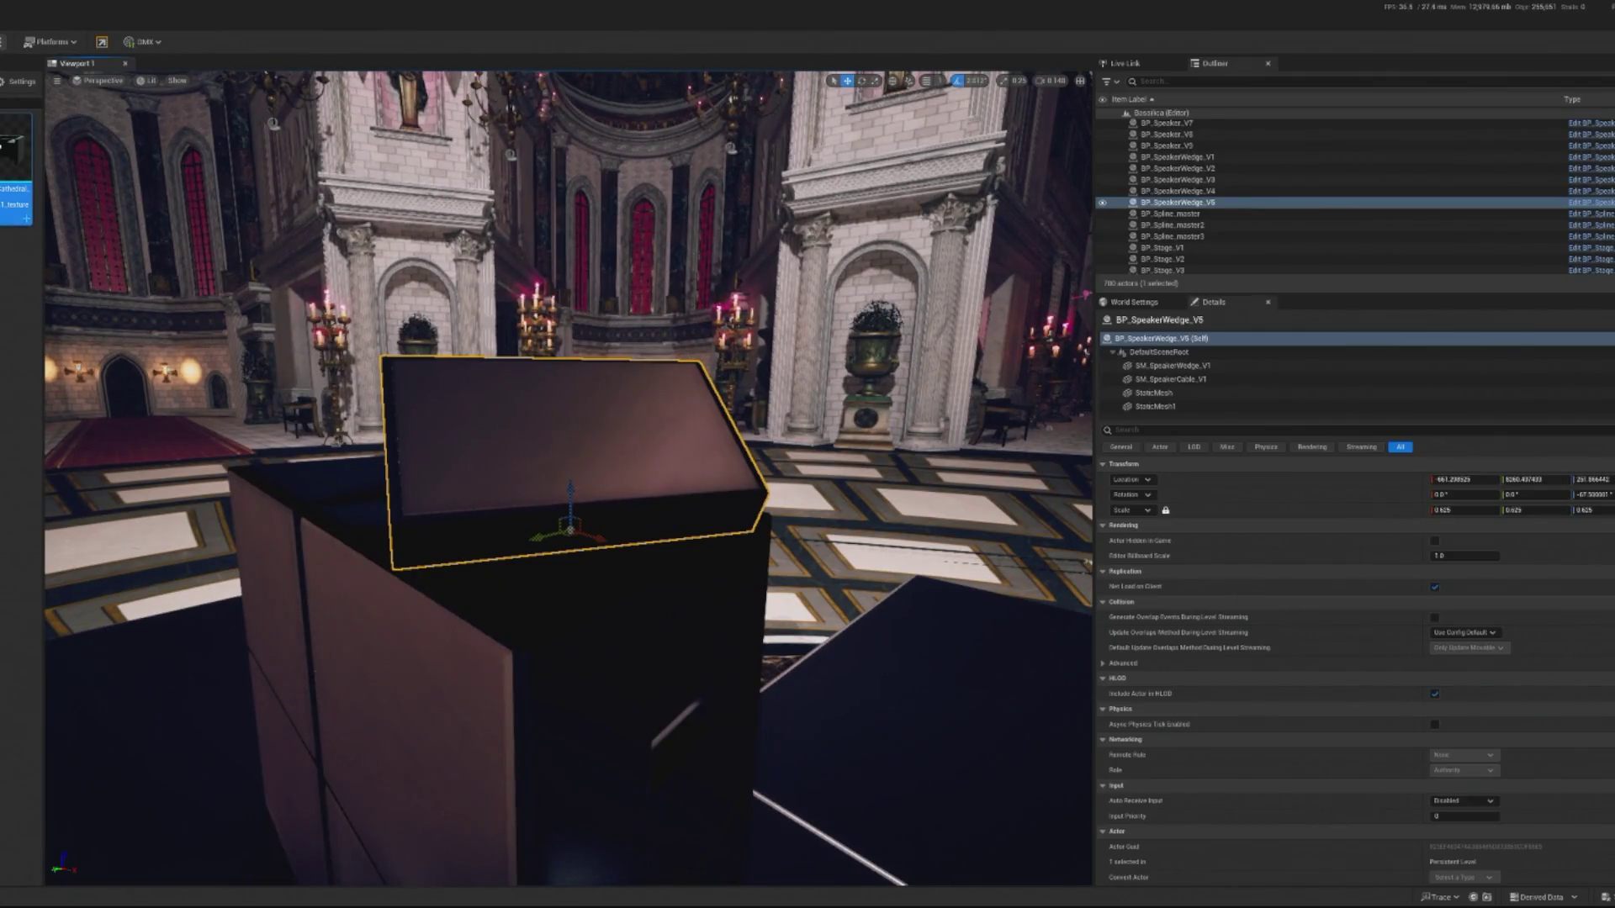
{"action": "right_click", "coordinate": [517, 443]}
{"action": "left_click", "coordinate": [521, 484]}
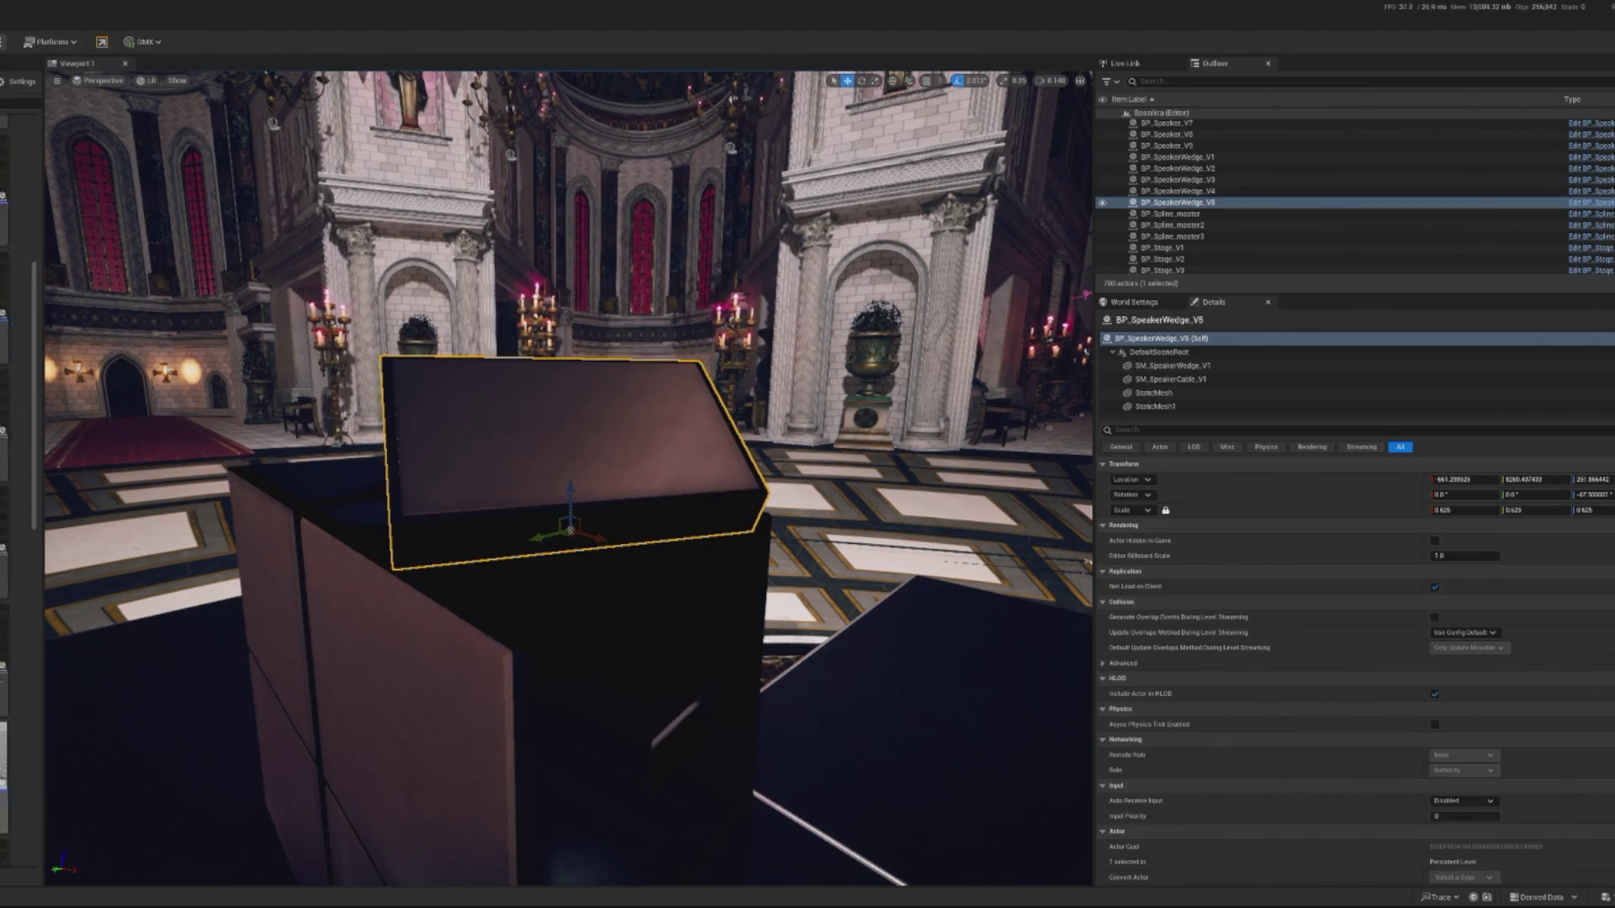
Bring ANIM_Giant18Array_Noise in beside the speaker stack and select it.
{"action": "scroll", "coordinate": [5, 505], "scroll_direction": "up", "scroll_amount": 3}
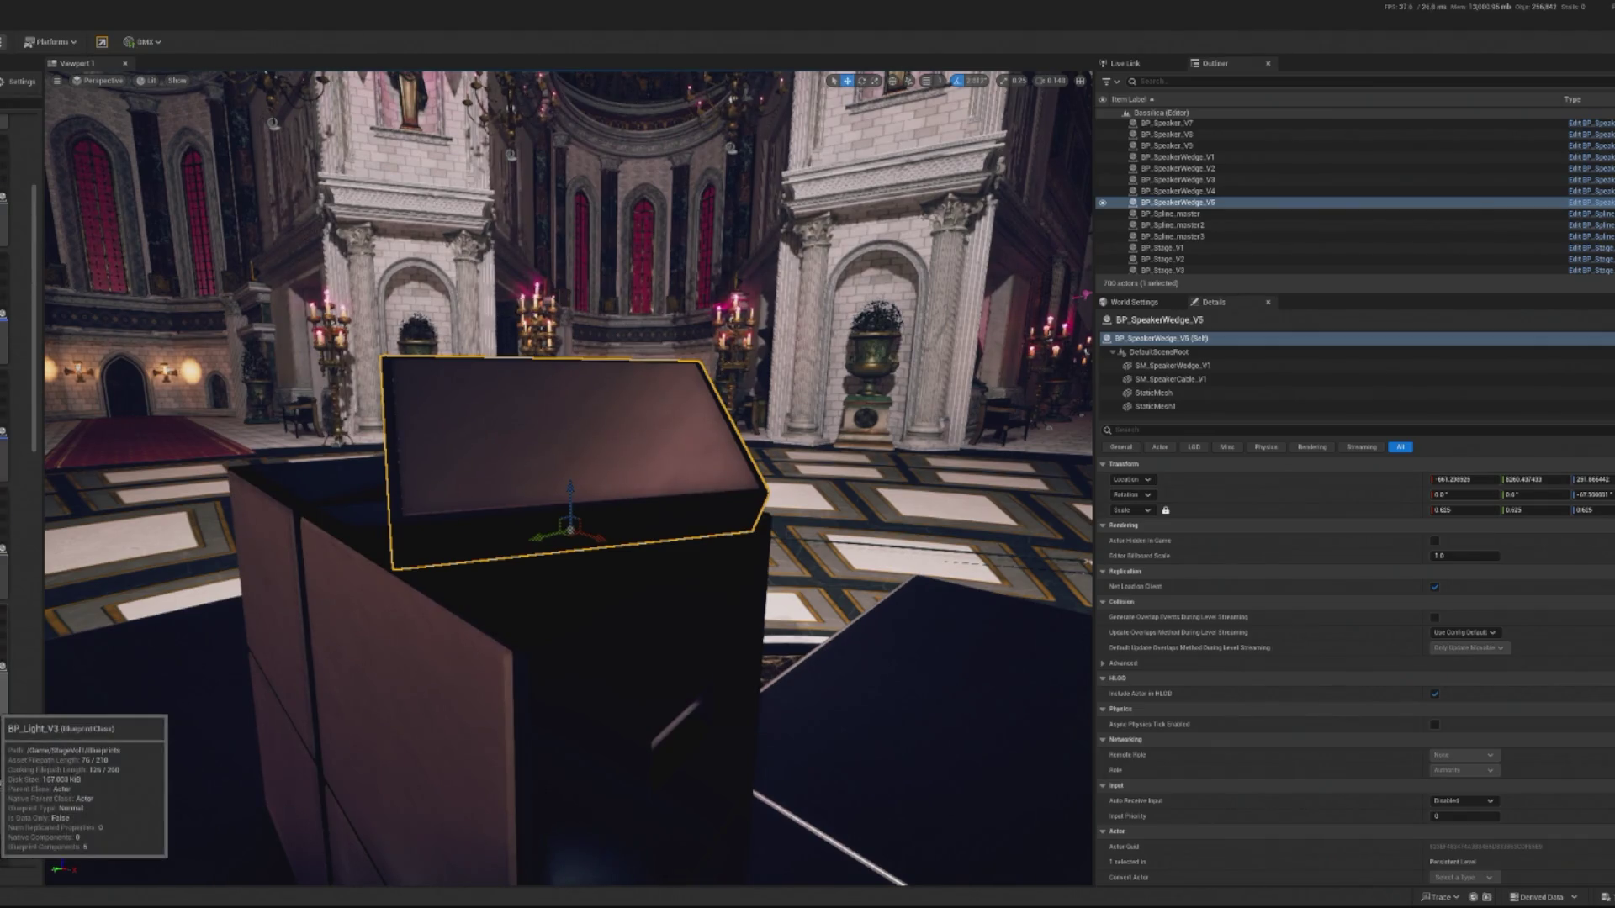
{"action": "scroll", "coordinate": [5, 505], "scroll_direction": "up", "scroll_amount": 2}
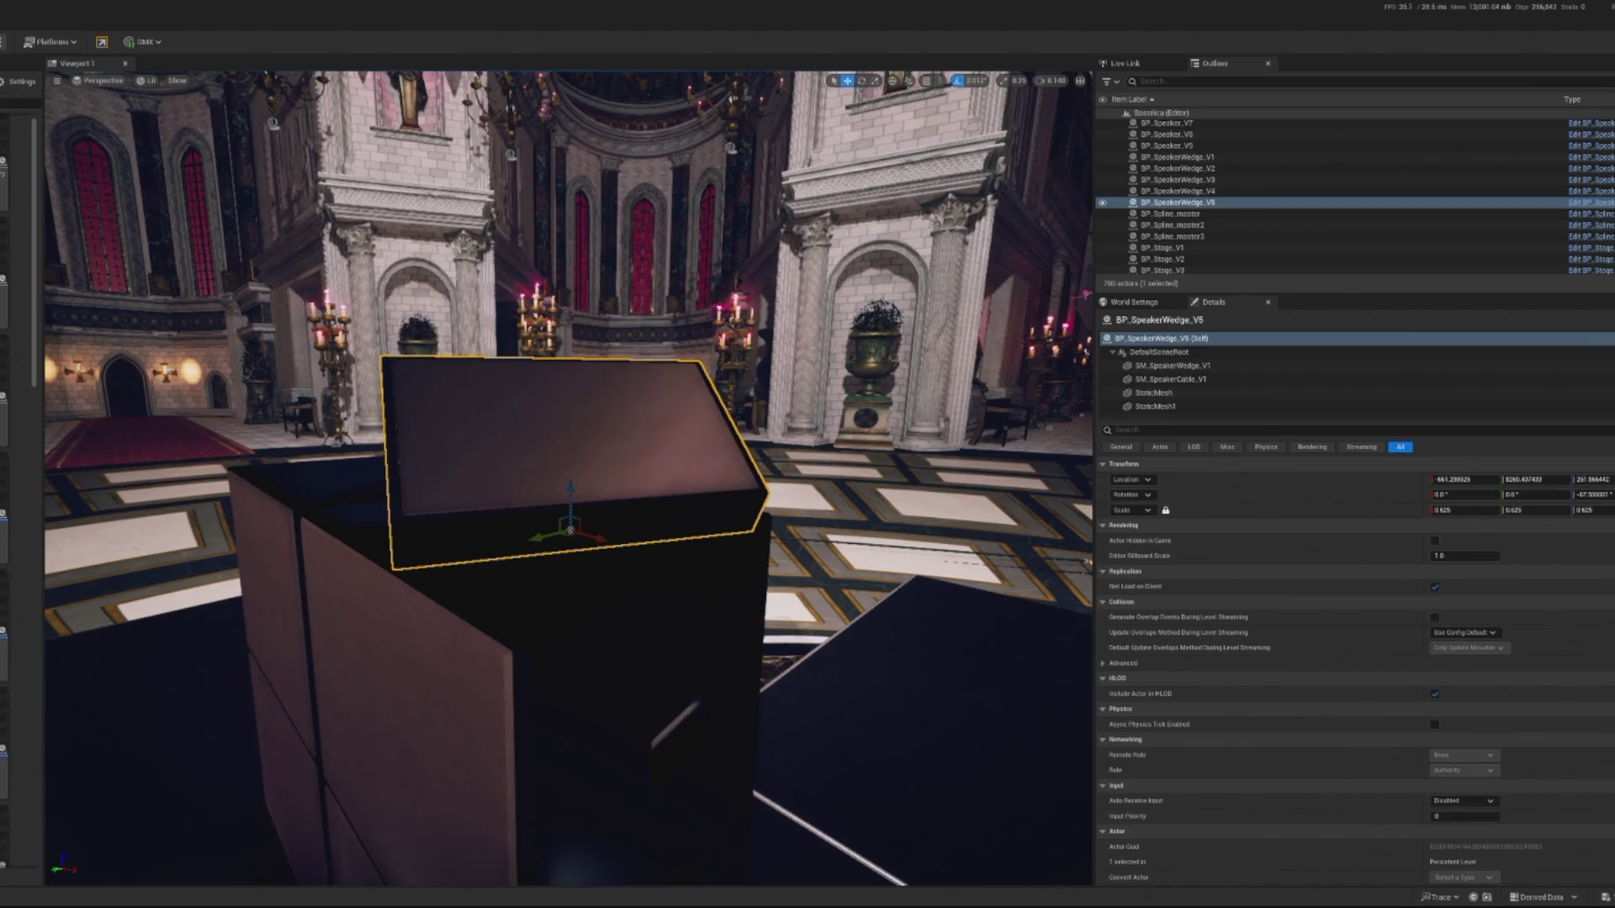
{"action": "scroll", "coordinate": [5, 505], "scroll_direction": "up", "scroll_amount": 1}
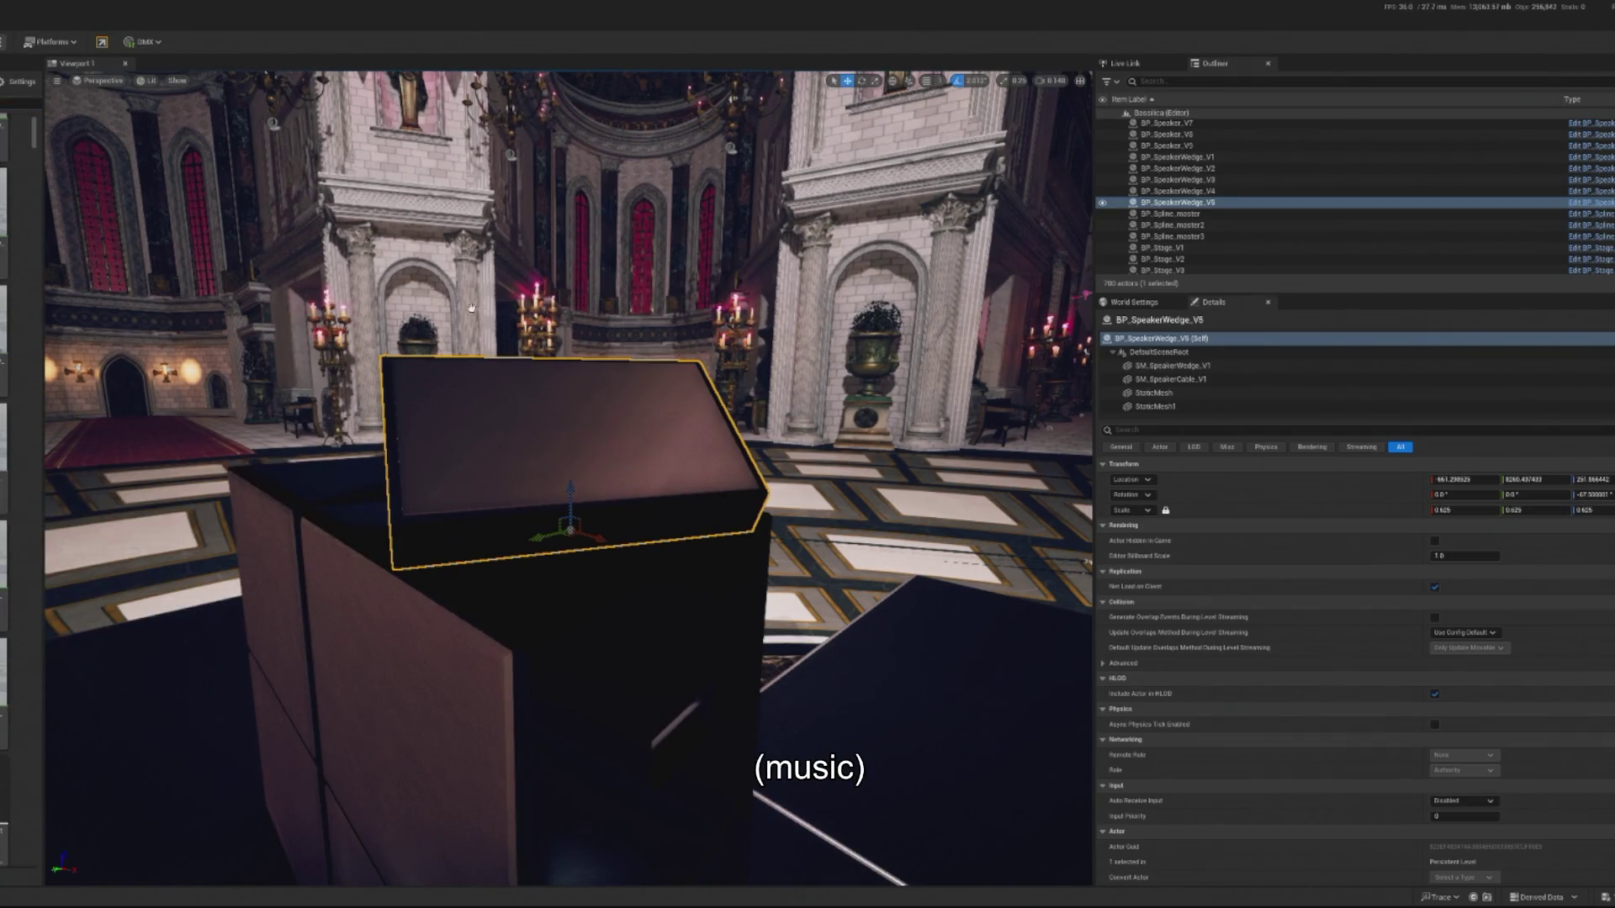
{"action": "left_click", "coordinate": [545, 434]}
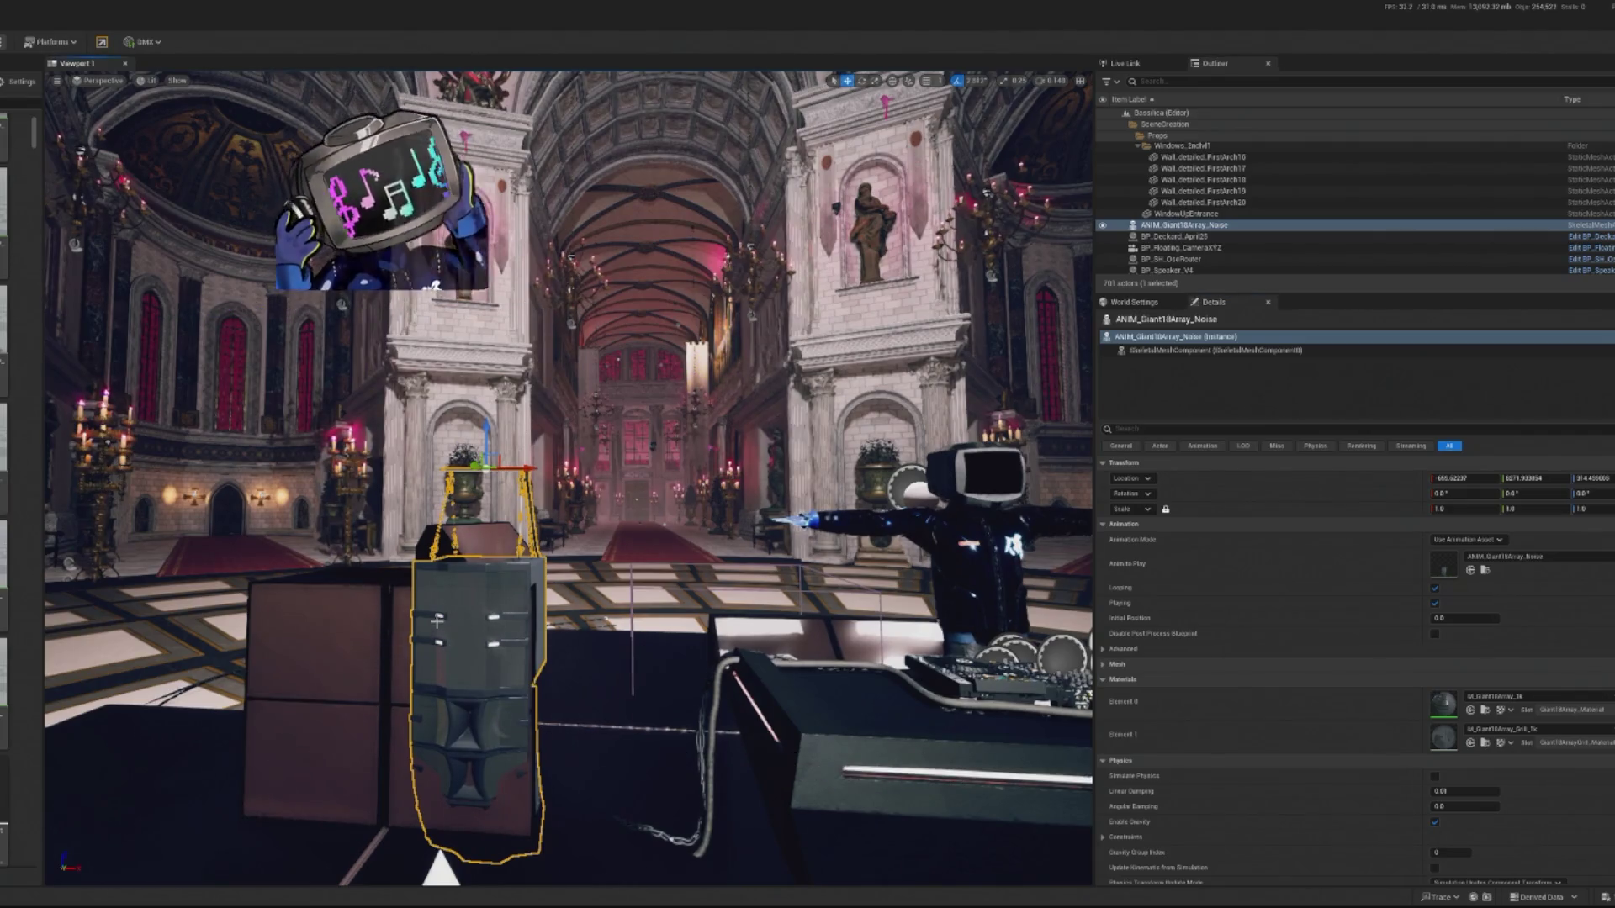
Delete ANIM_Giant18Array_Noise, then place, inspect and delete ANIM_GiantDual10_Disassembled.
{"action": "key", "text": "Delete"}
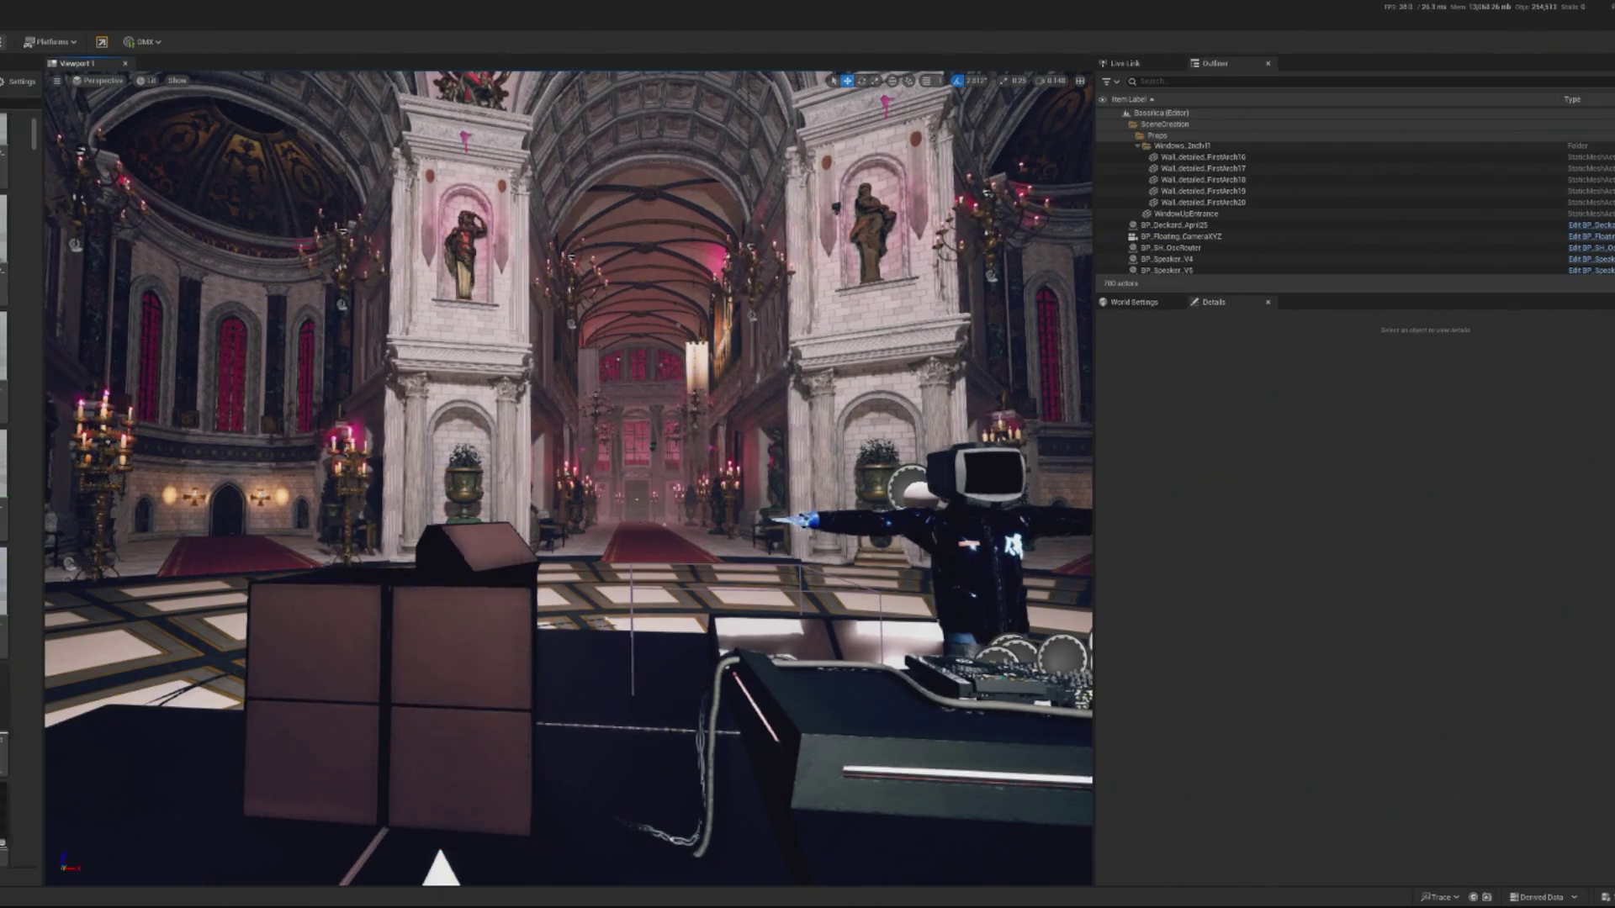
{"action": "mouse_move", "coordinate": [17, 639]}
{"action": "left_mouse_down"}
{"action": "mouse_move", "coordinate": [181, 698]}
{"action": "mouse_move", "coordinate": [126, 715]}
{"action": "mouse_move", "coordinate": [148, 715]}
{"action": "left_mouse_up"}
{"action": "key", "text": "f"}
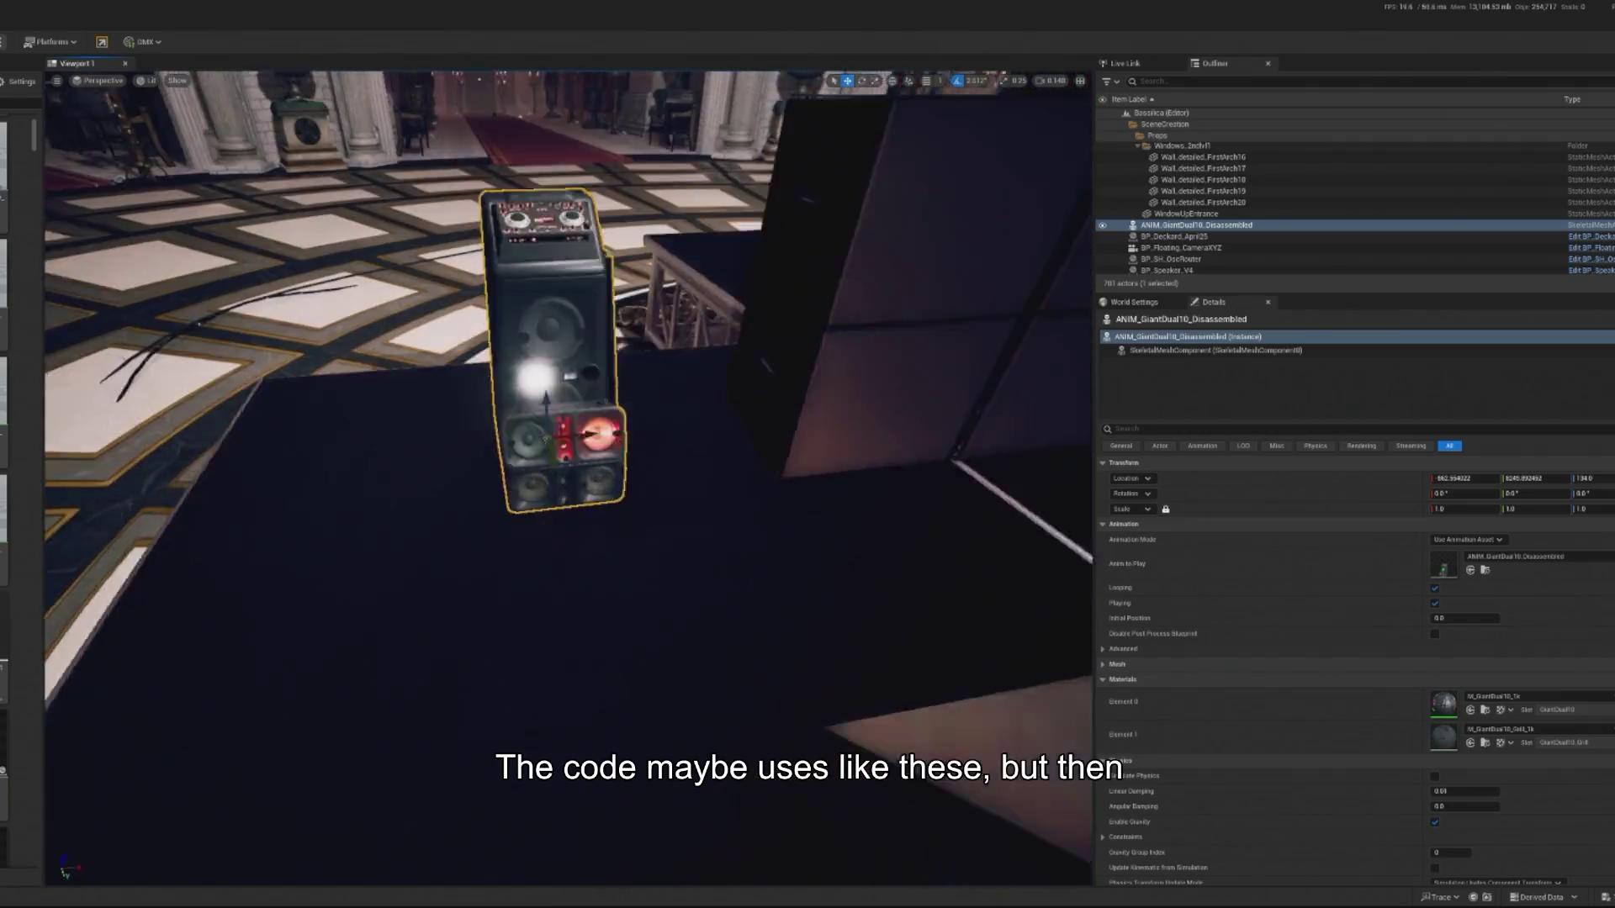
{"action": "left_click_drag", "start_coordinate": [500, 522], "coordinate": [500, 482]}
{"action": "key", "text": "Delete"}
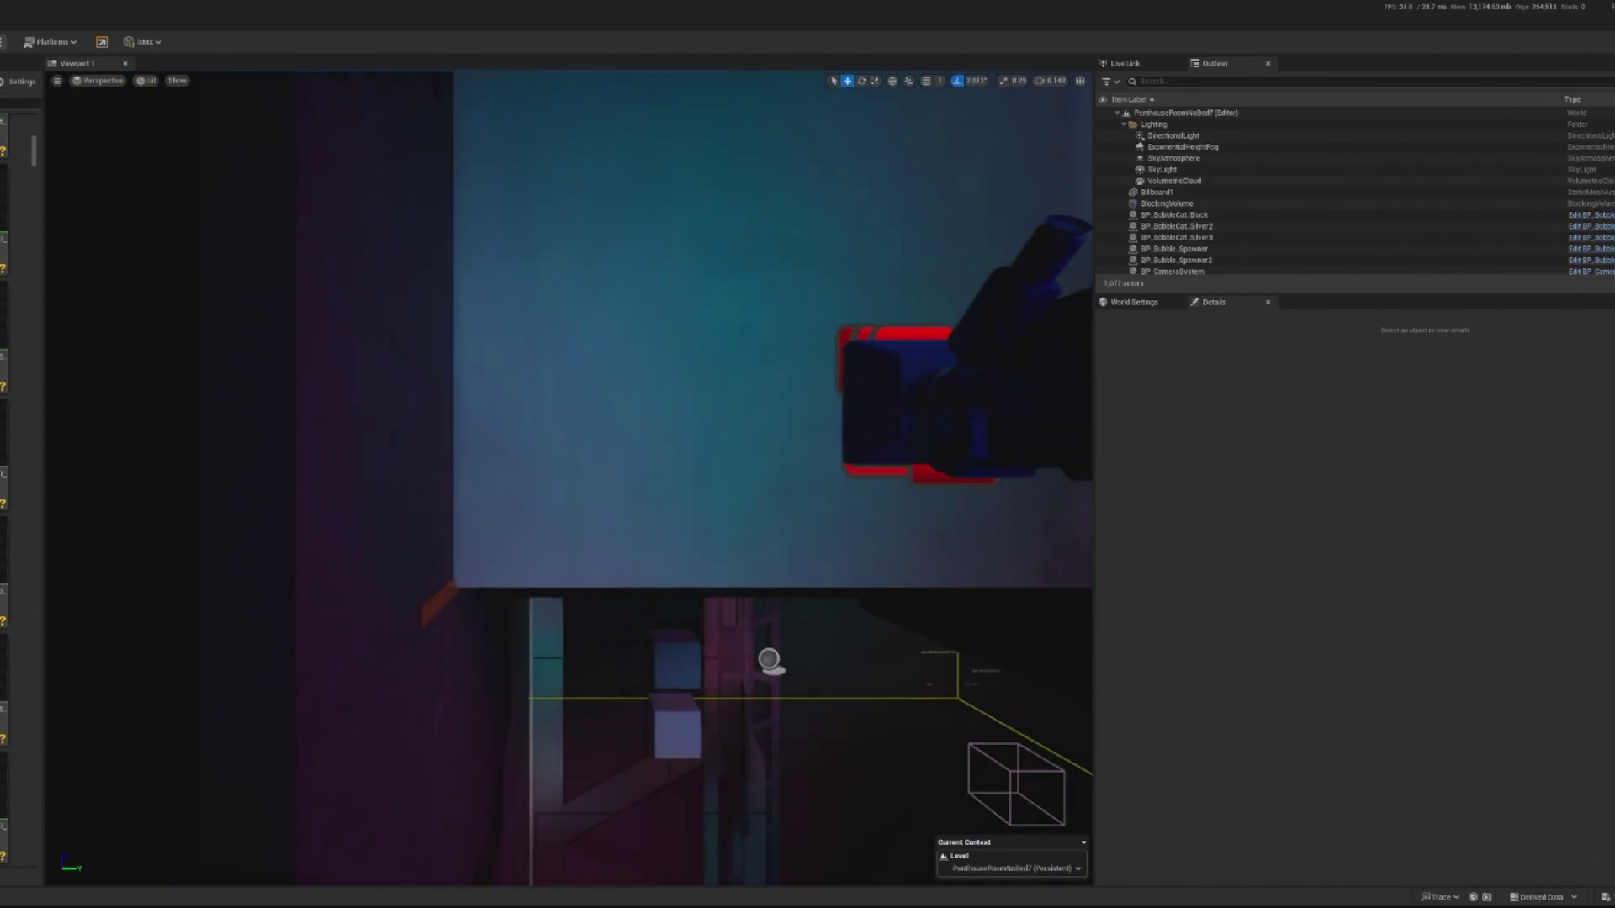
Play the neon DJ room level in editor, toggling mouse control with Shift+F1.
{"action": "key", "text": "alt+p"}
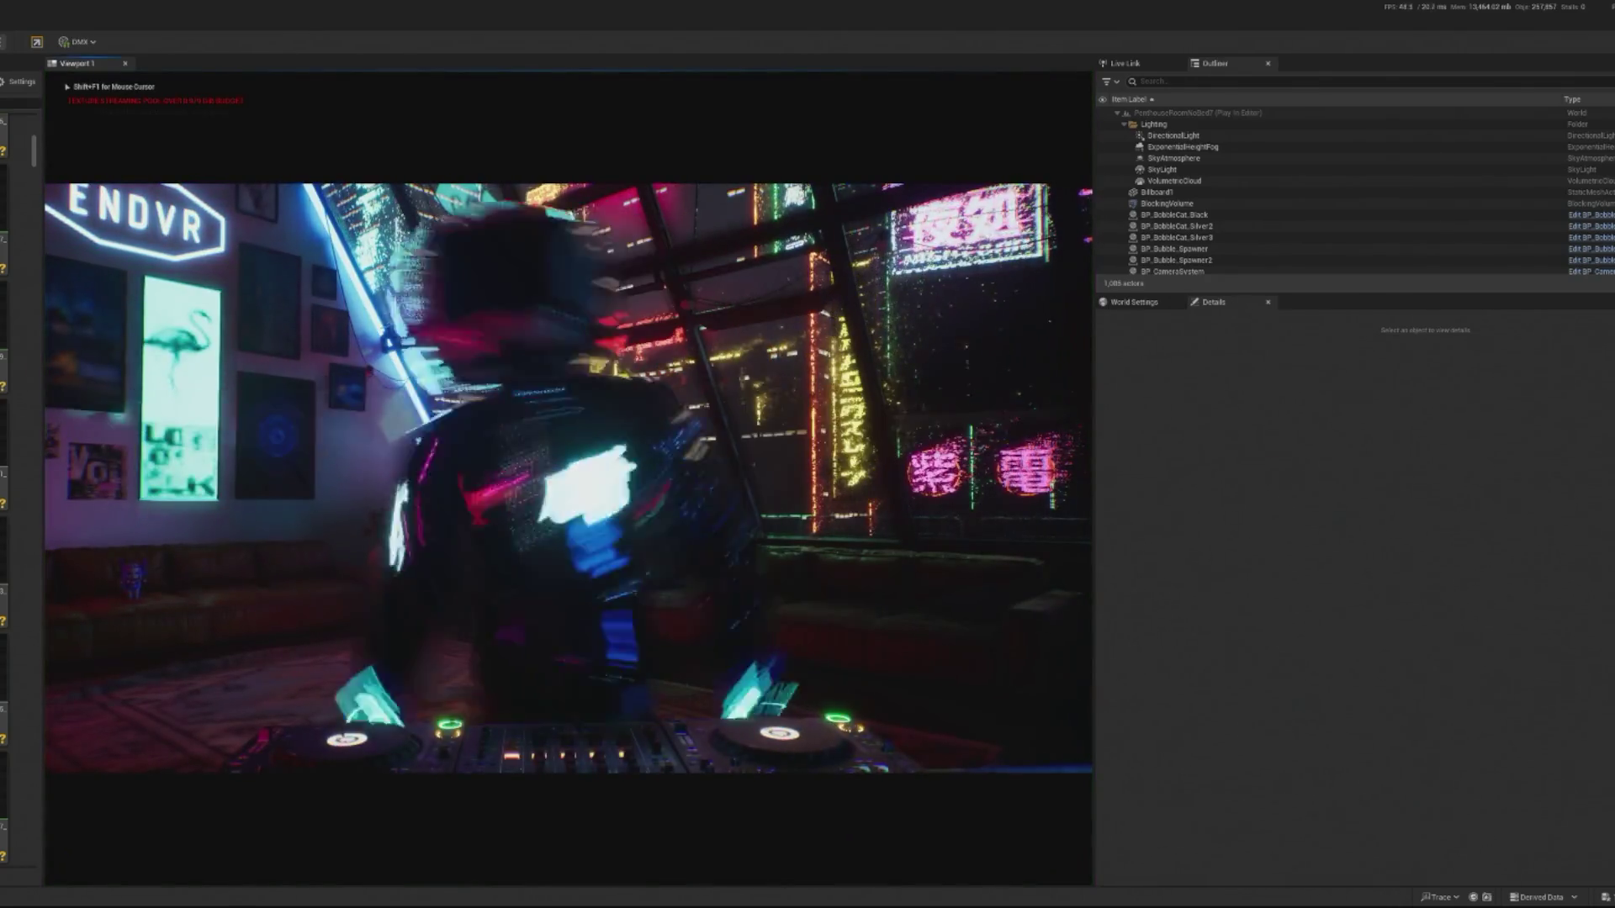
{"action": "key", "text": "shift+F1"}
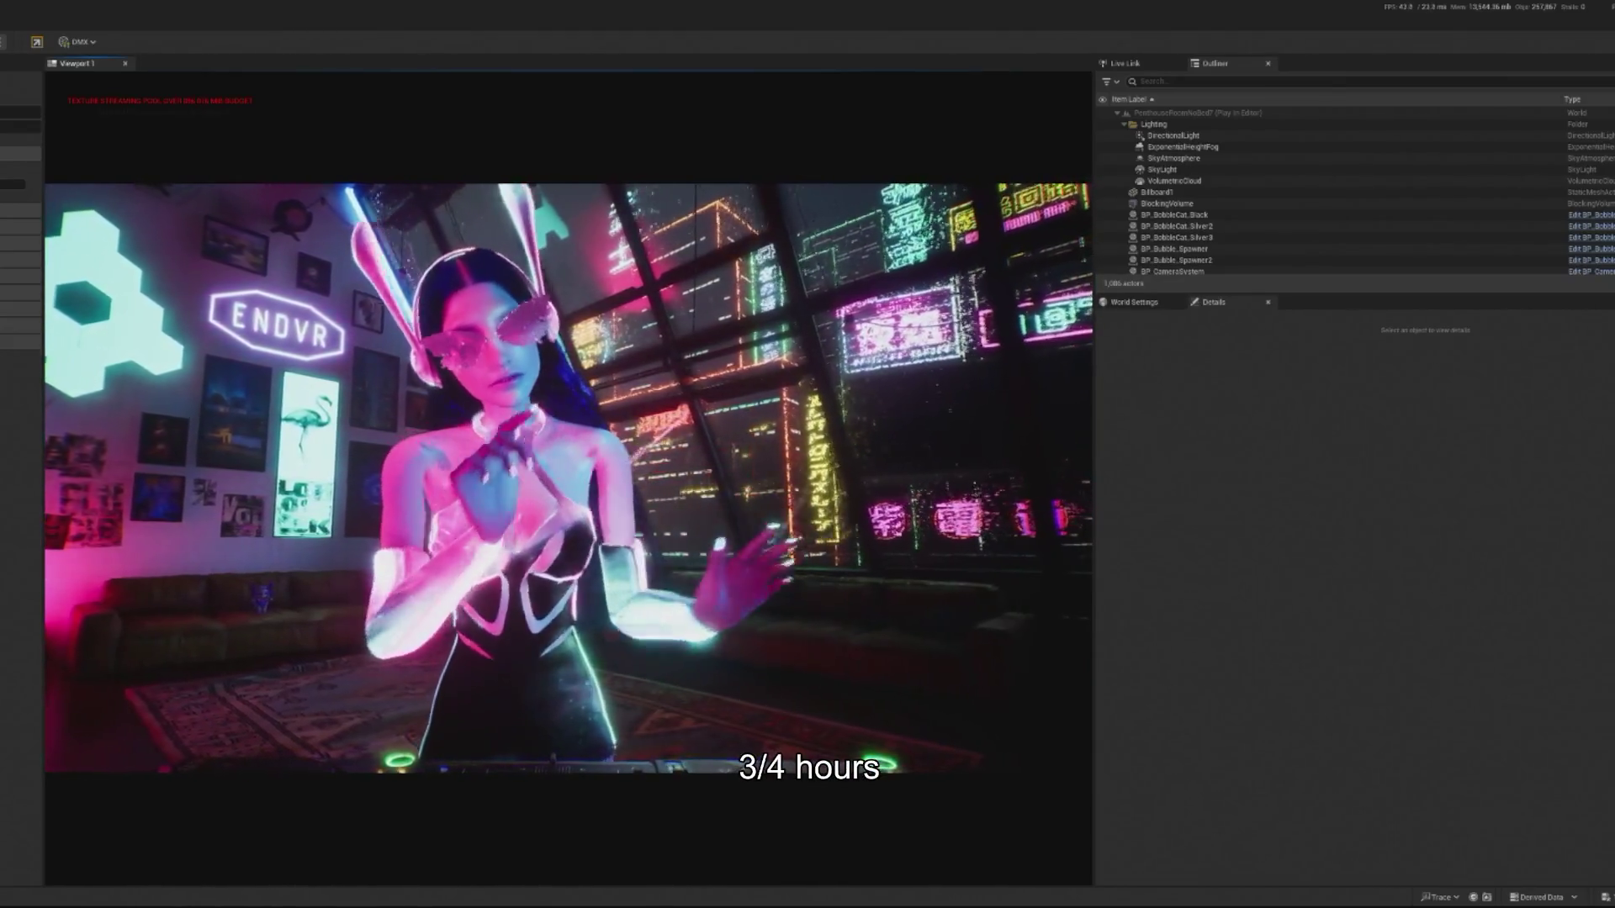
{"action": "key", "text": "shift+F1"}
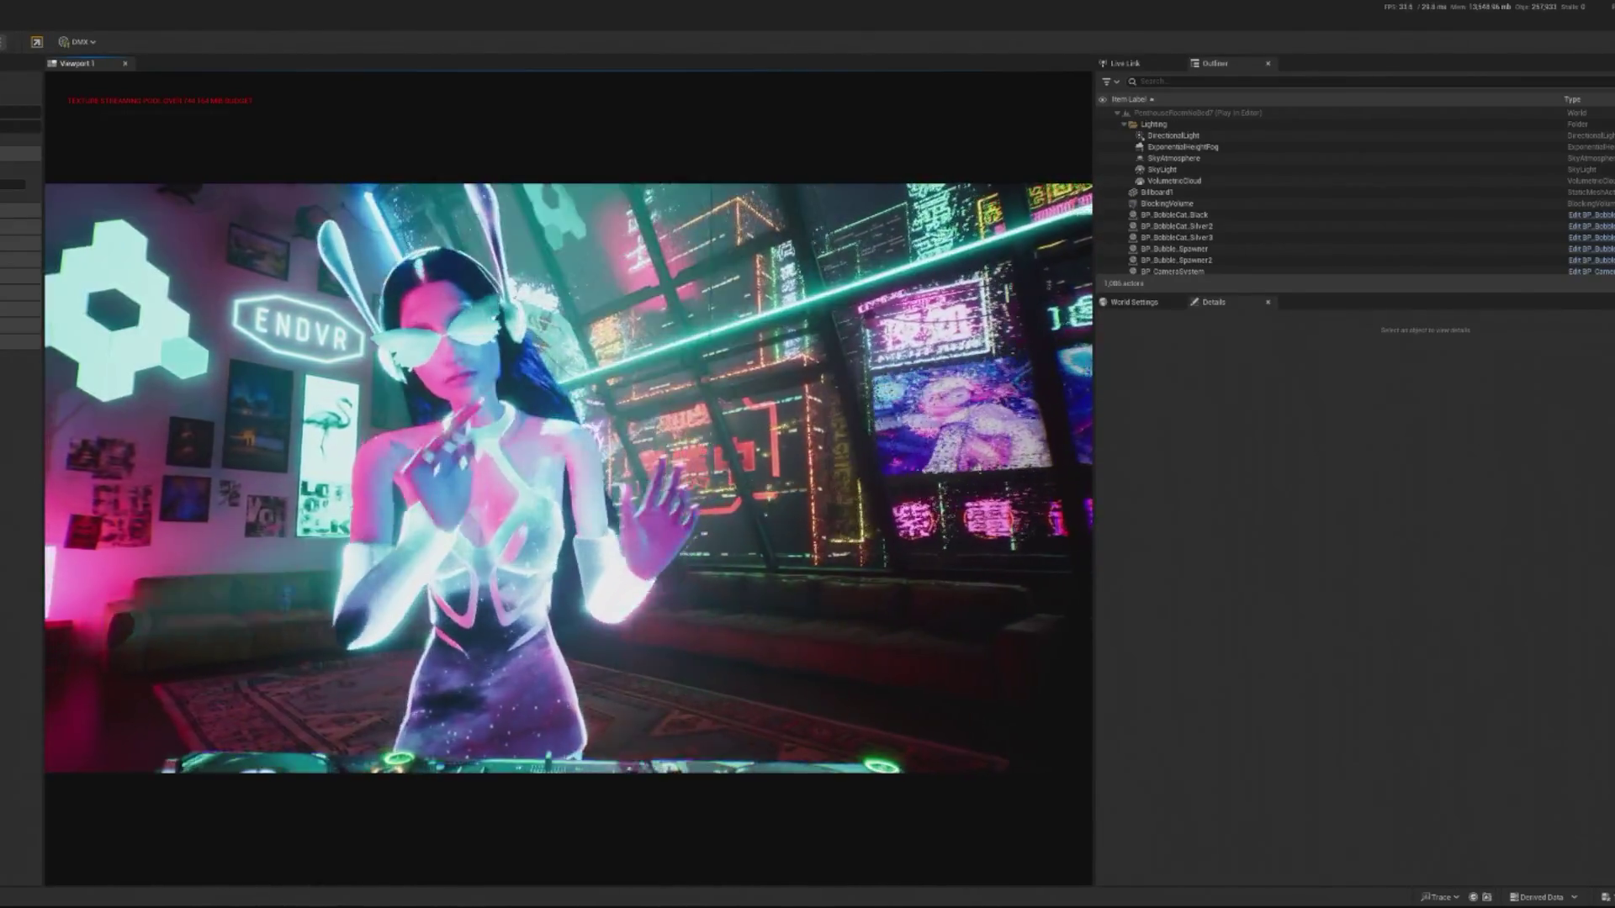
{"action": "left_click", "coordinate": [304, 554]}
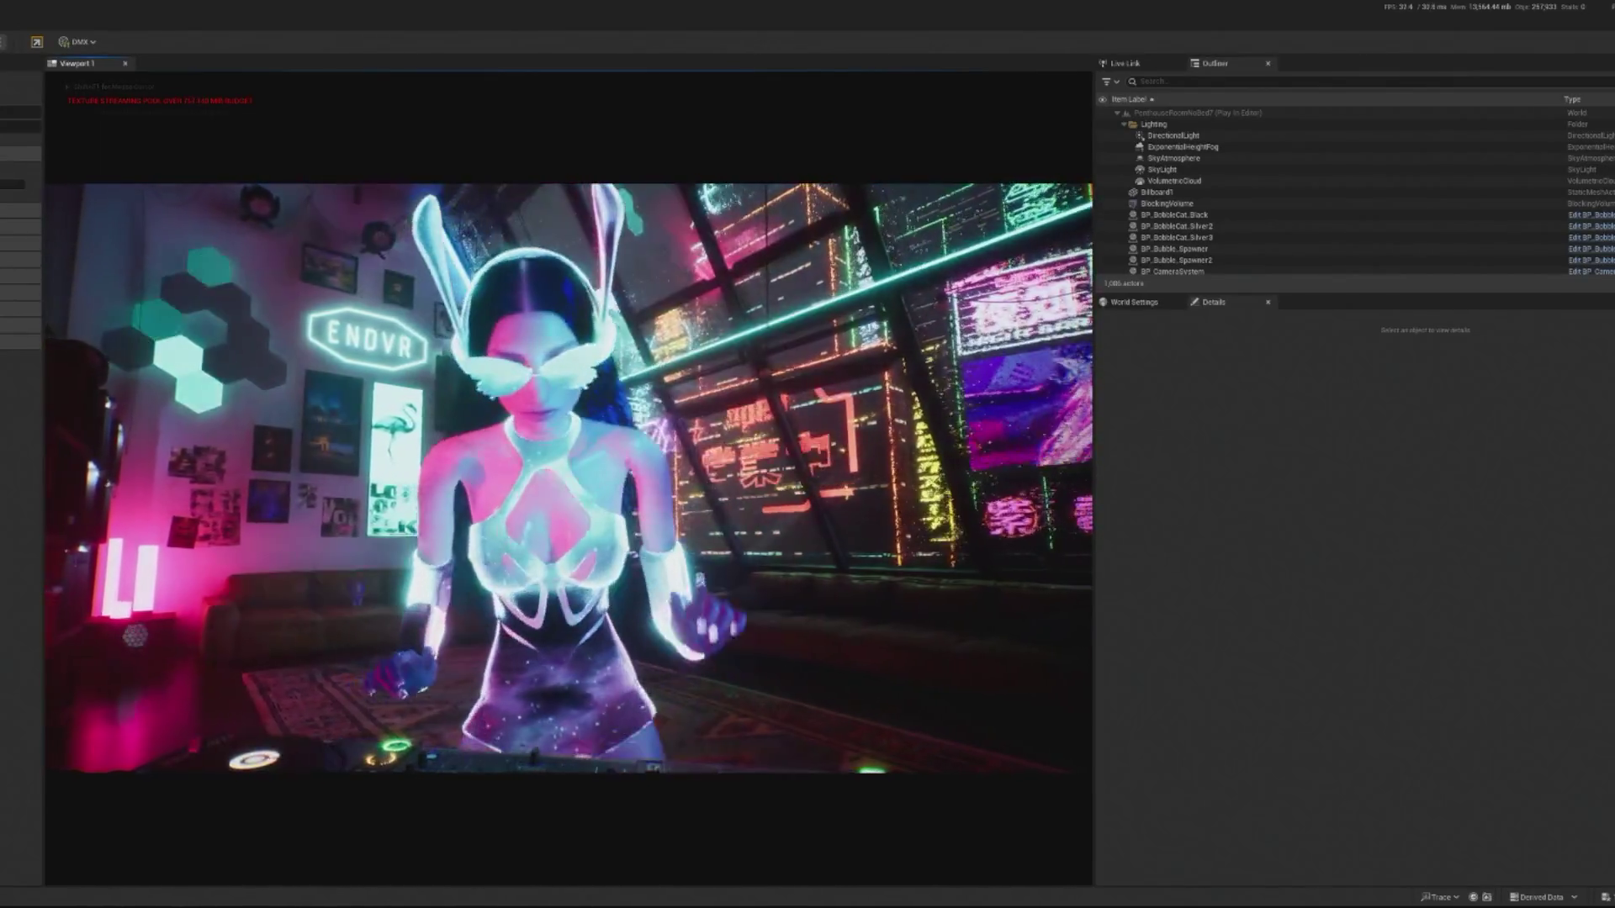
{"action": "key", "text": "shift+F1"}
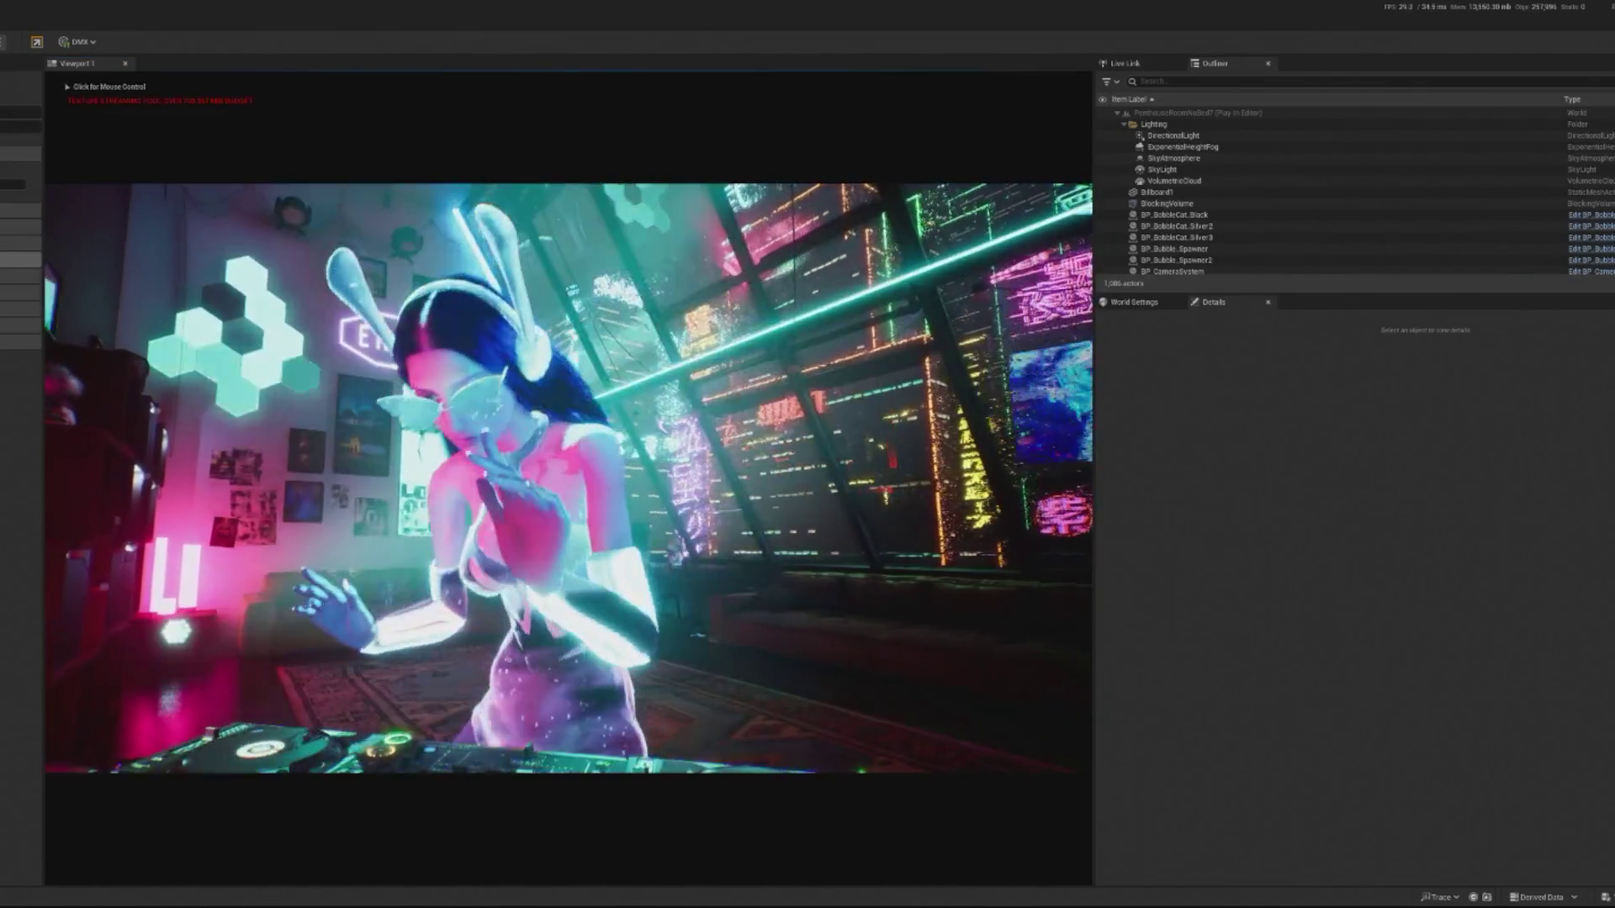
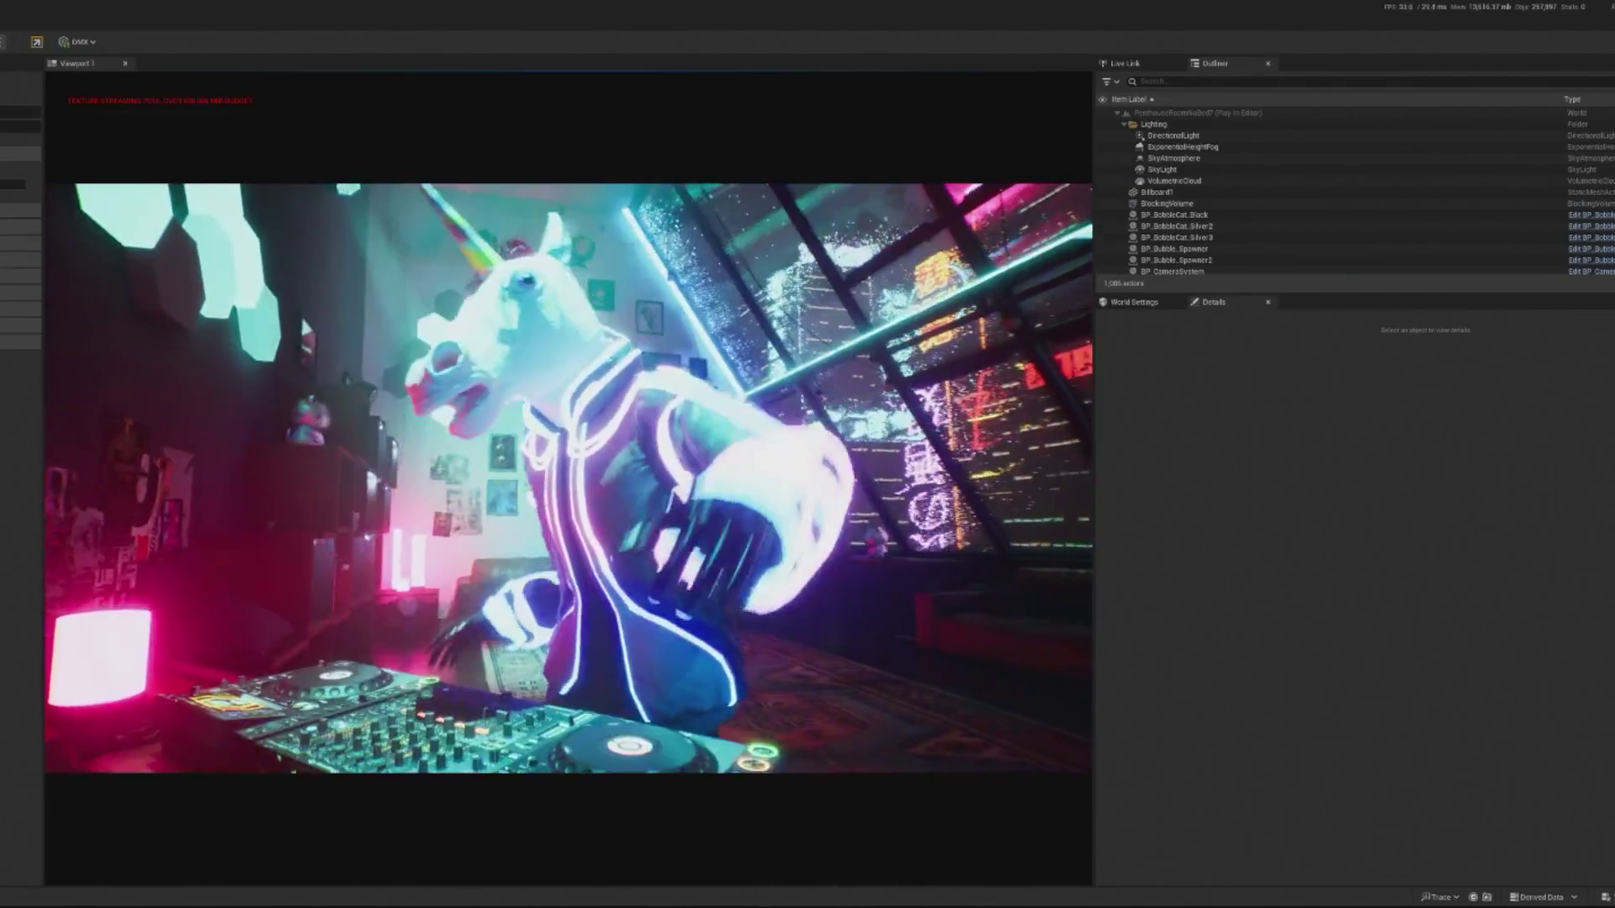
Exit the Play-In-Editor preview and return to editing the Basilica level.
{"action": "key", "text": "Escape"}
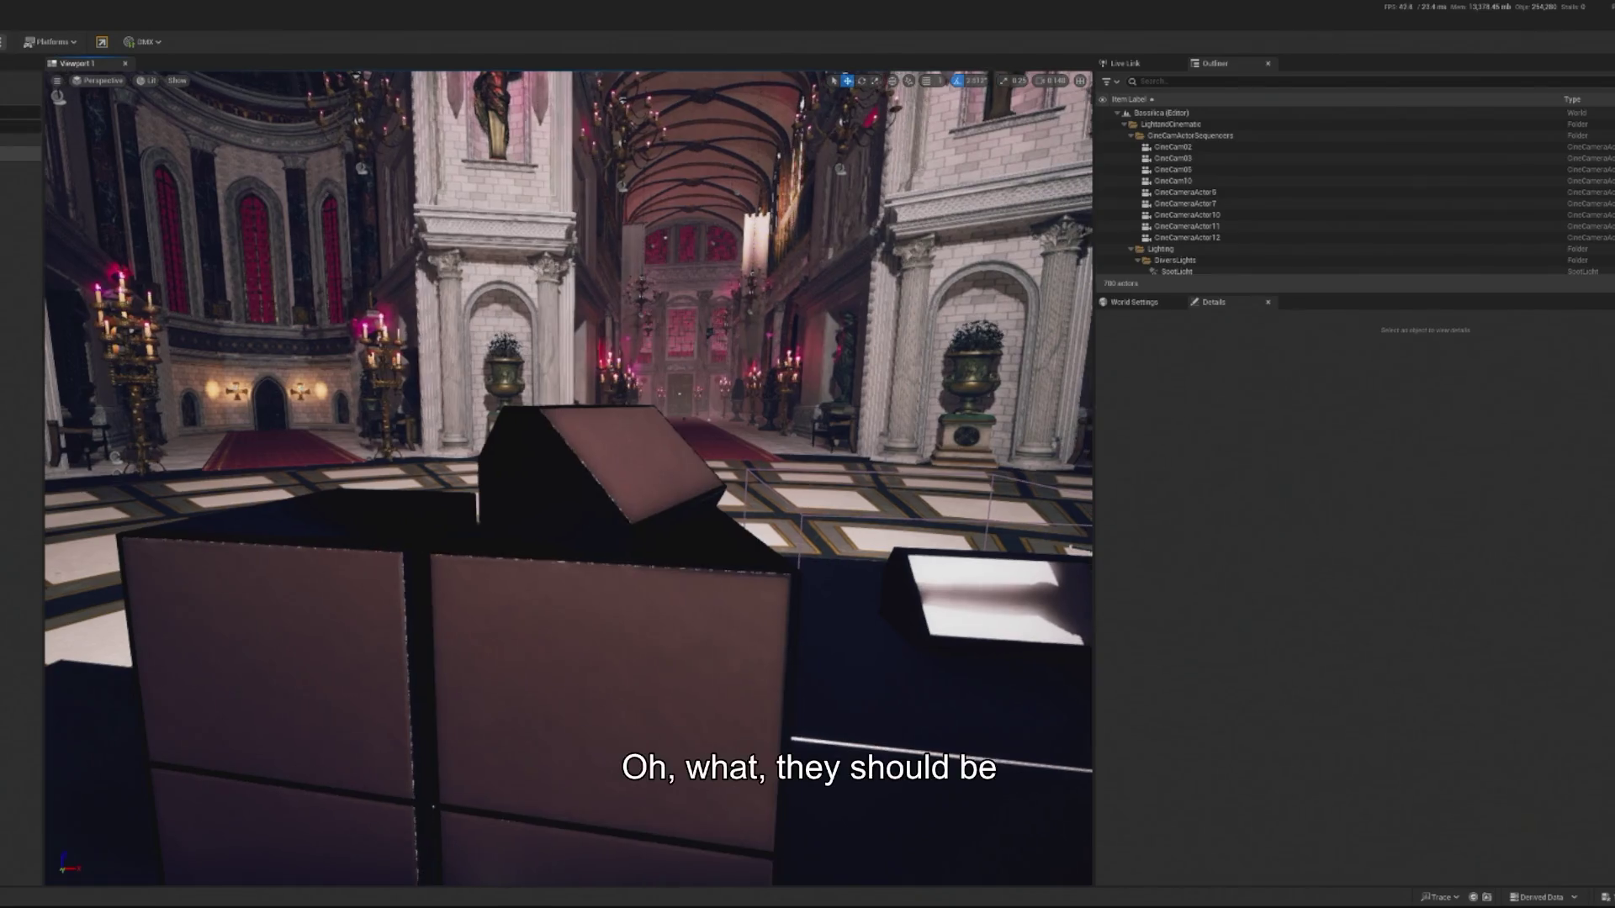
Delete the angled speaker wedge above the speaker boxes, then select the strobe fixture.
{"action": "left_click", "coordinate": [598, 505]}
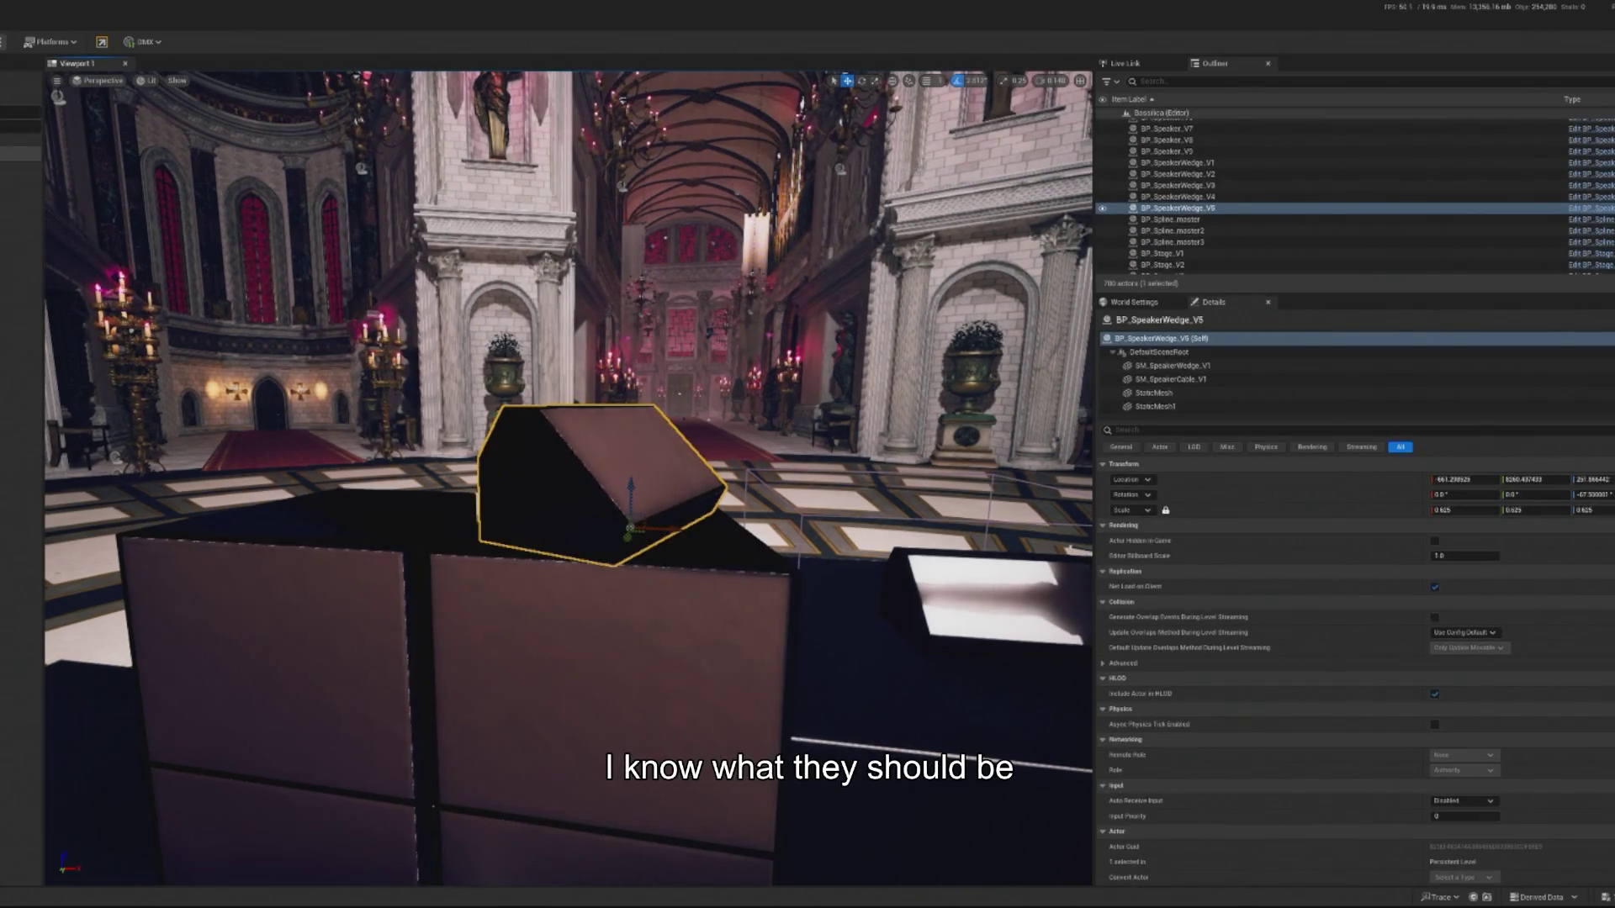
{"action": "key", "text": "Delete"}
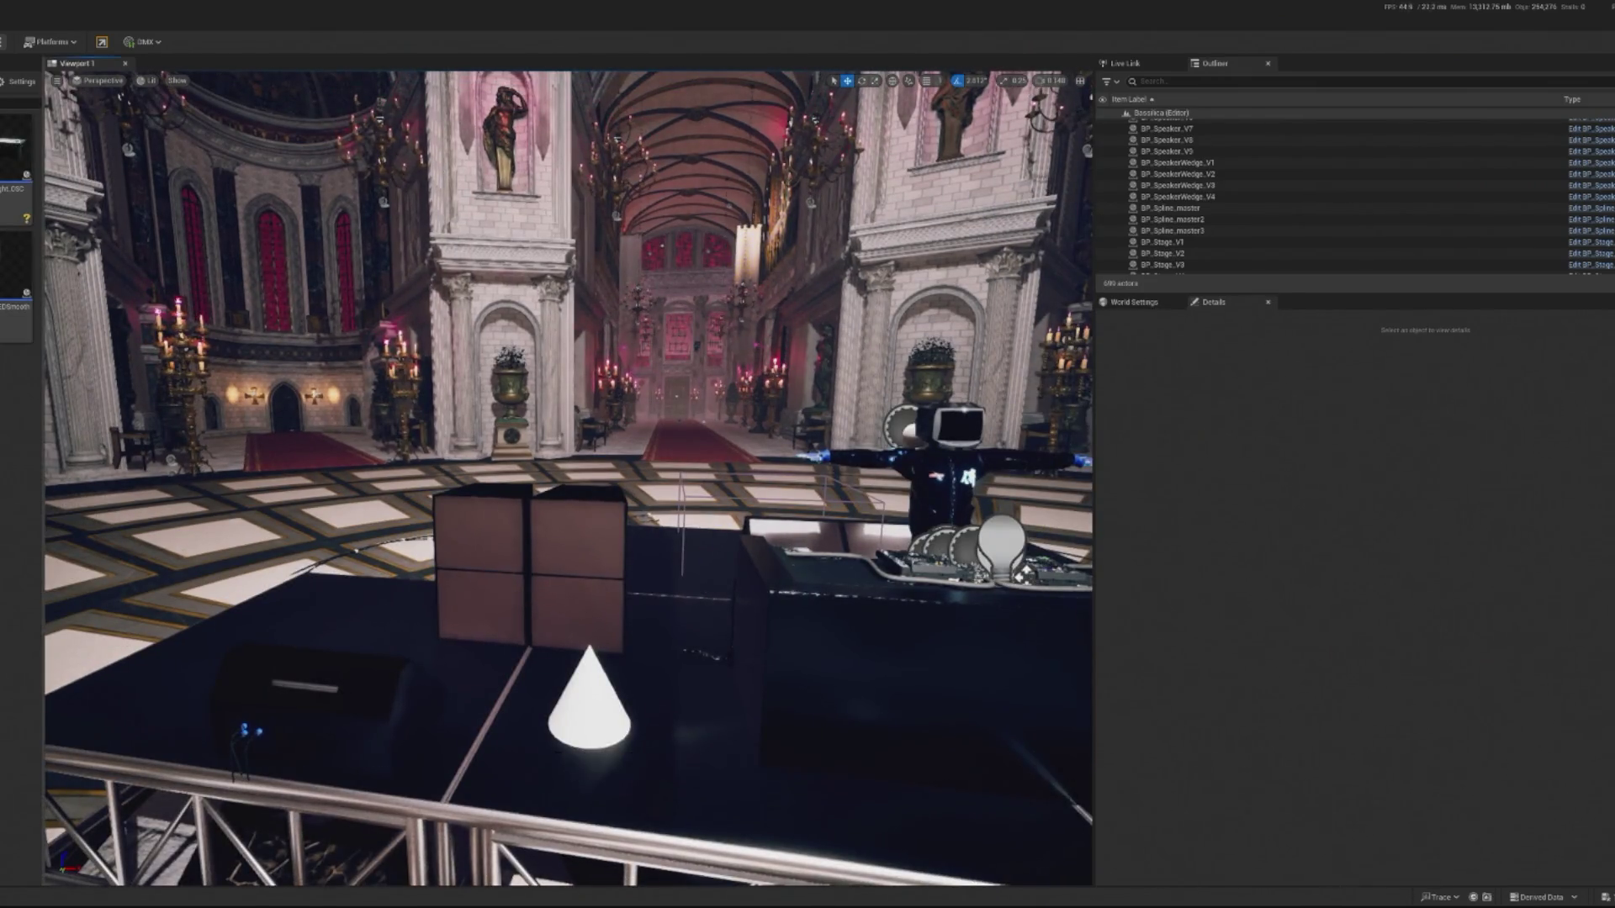
{"action": "scroll", "coordinate": [568, 479], "scroll_direction": "up", "scroll_amount": 3}
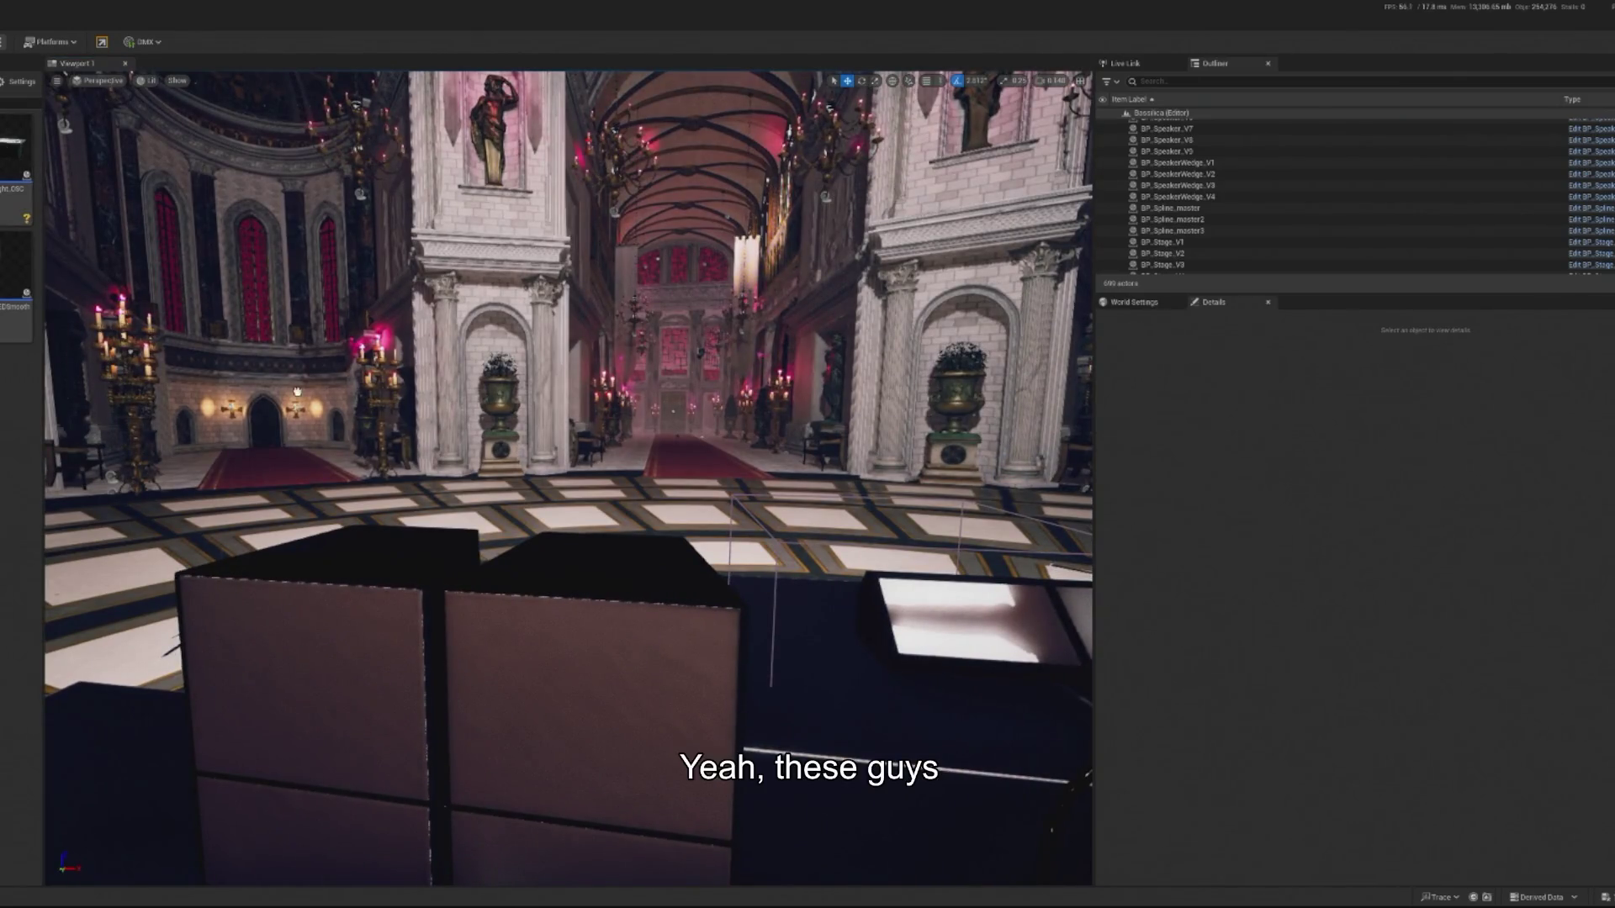
{"action": "left_click", "coordinate": [573, 561]}
Place a BP_Stagelight_OSC panel by the speakers and delete the old BP_Strobe_Colour_OSC strobe.
{"action": "key", "text": "f"}
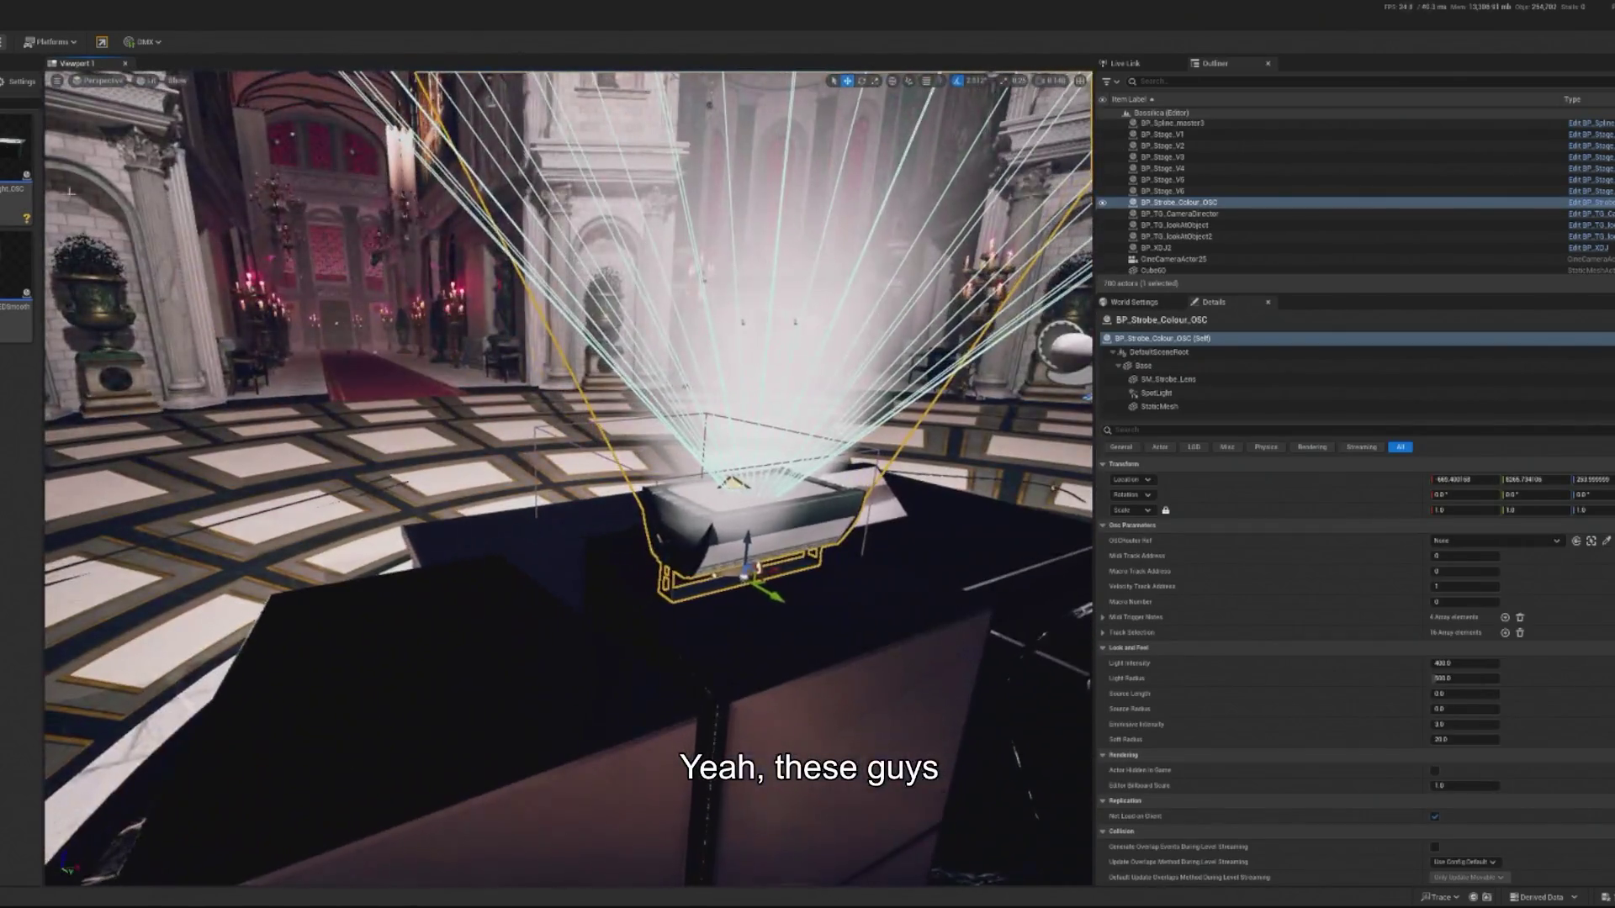
{"action": "mouse_move", "coordinate": [15, 148]}
{"action": "left_mouse_down"}
{"action": "mouse_move", "coordinate": [462, 631]}
{"action": "mouse_move", "coordinate": [378, 580]}
{"action": "left_mouse_up"}
{"action": "left_click_drag", "start_coordinate": [475, 649], "coordinate": [555, 571]}
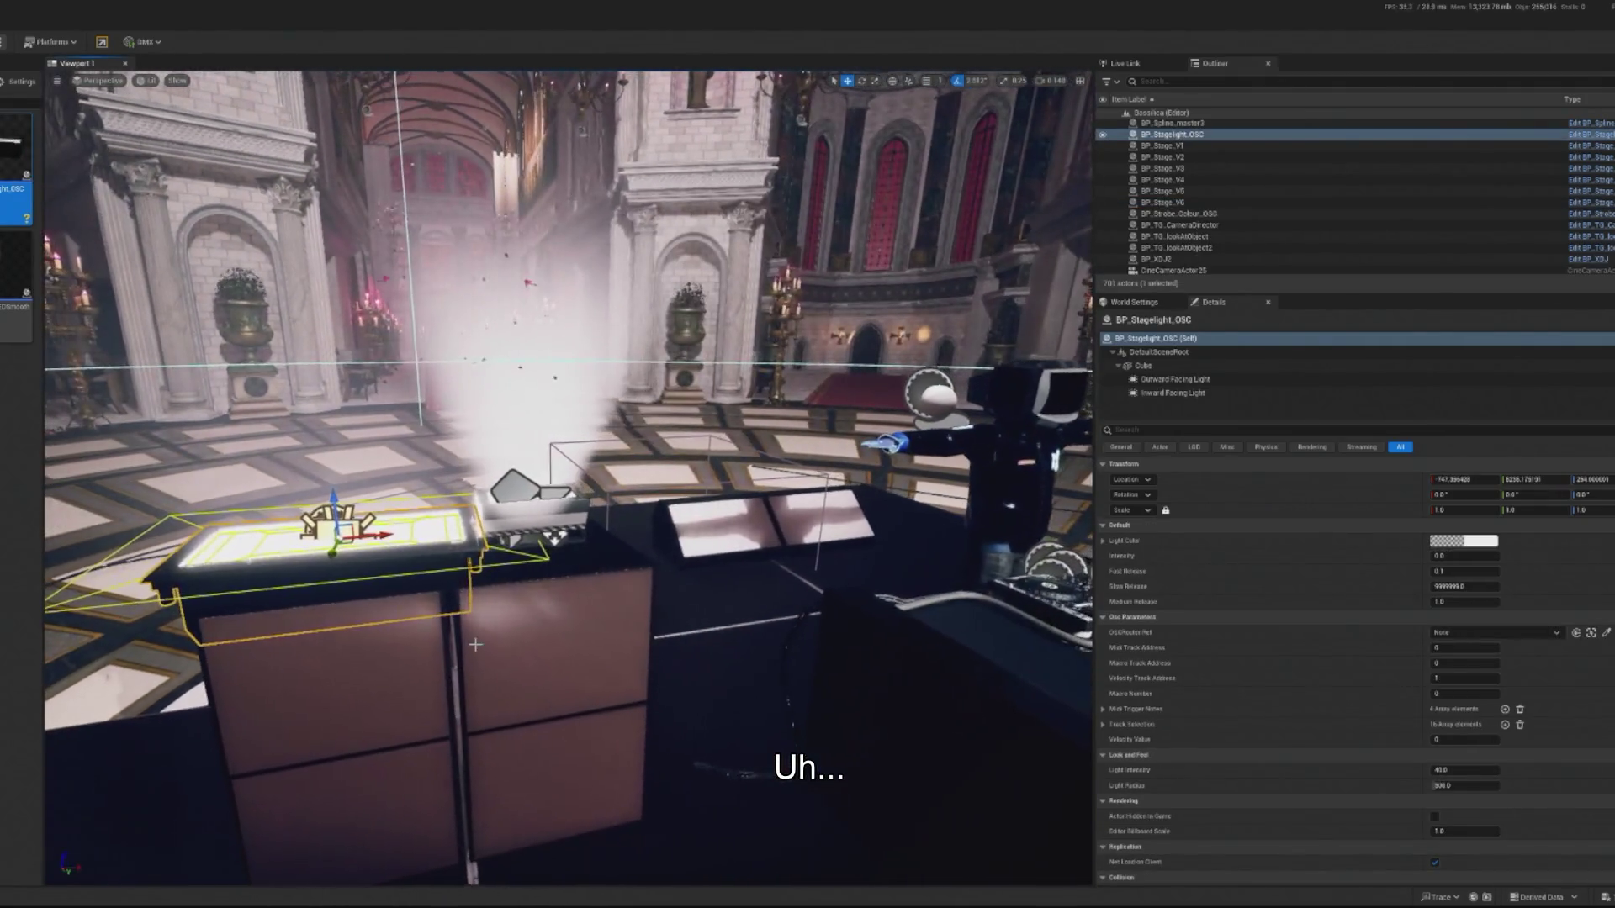
{"action": "left_click", "coordinate": [548, 510]}
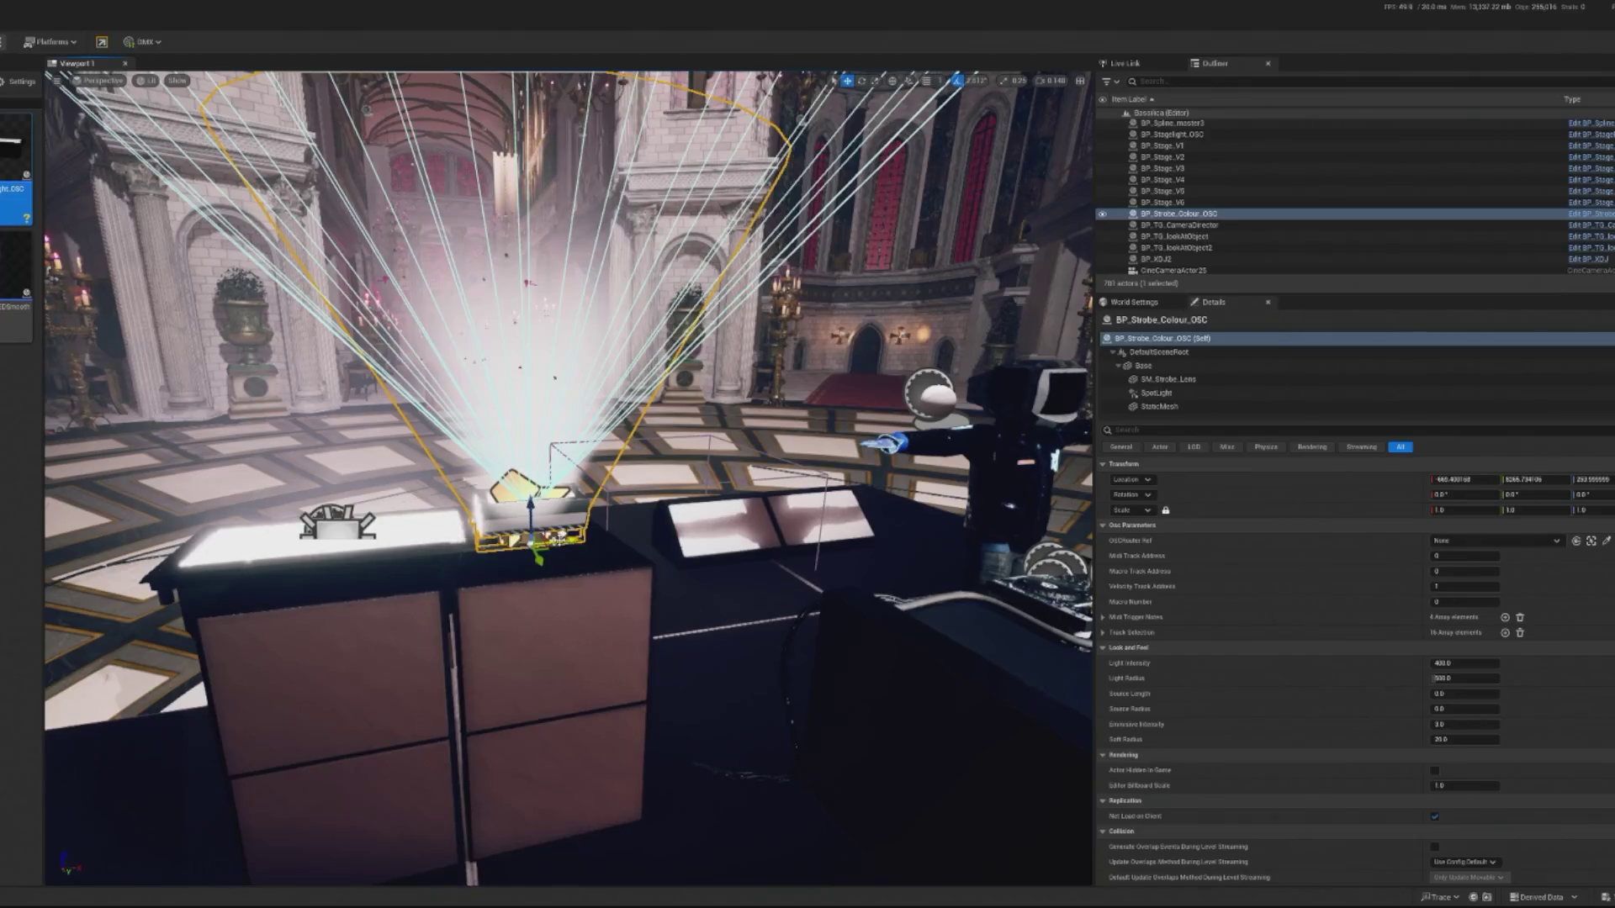
{"action": "key", "text": "Delete"}
Raise the stage light, tilt it upright to X rotation 87.5, then lower it slightly.
{"action": "left_click", "coordinate": [379, 529]}
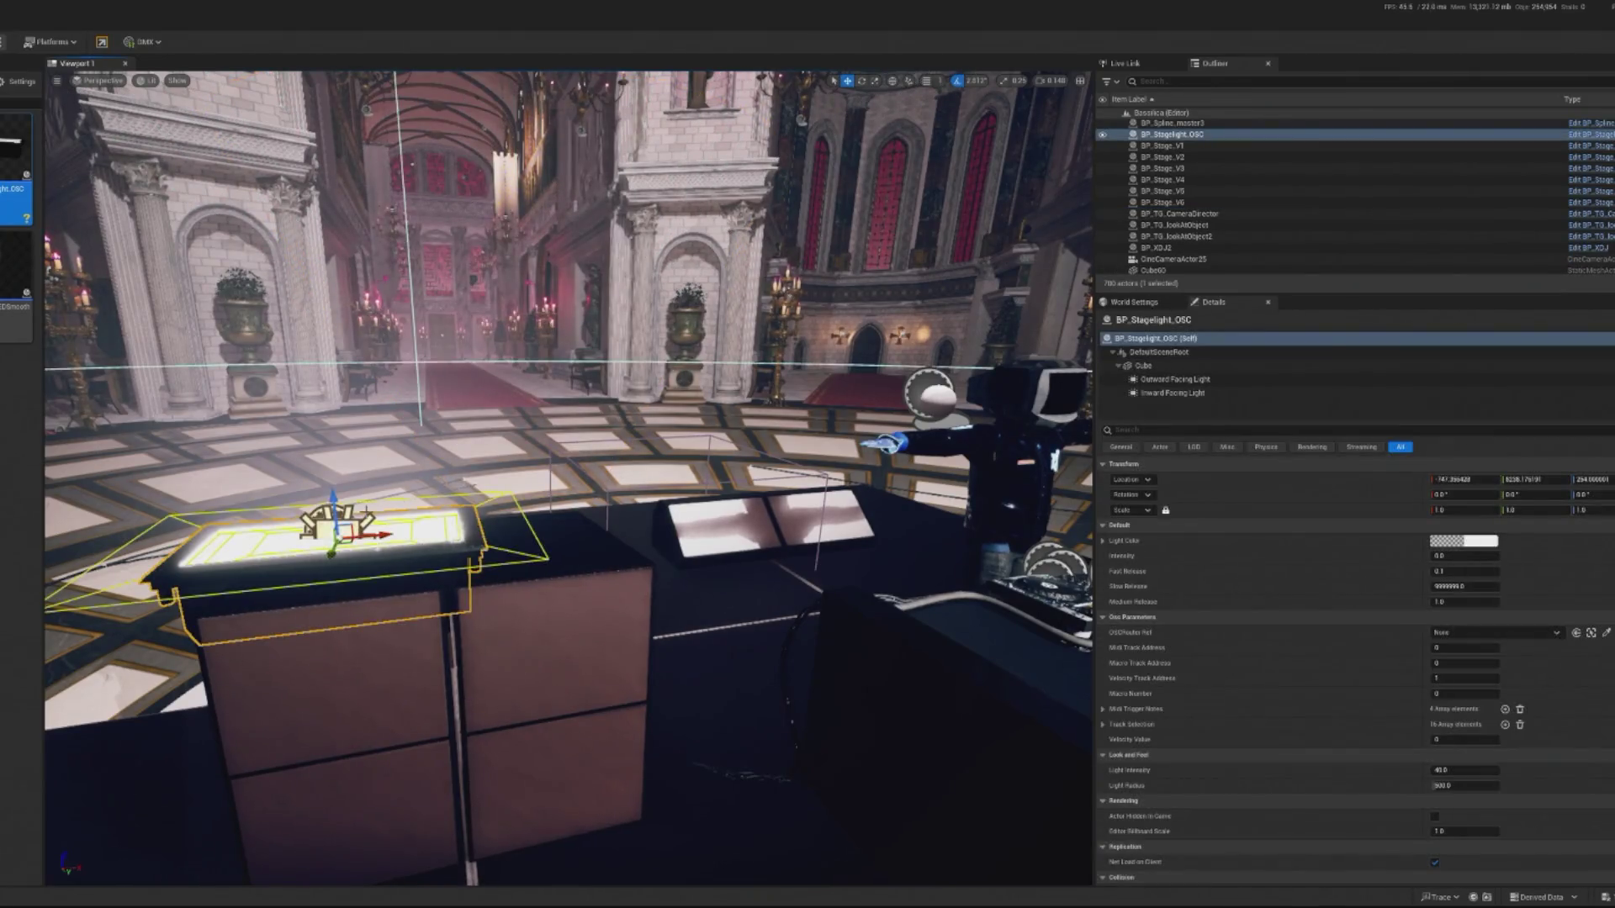
{"action": "left_click_drag", "start_coordinate": [333, 504], "coordinate": [330, 395]}
{"action": "key", "text": "e"}
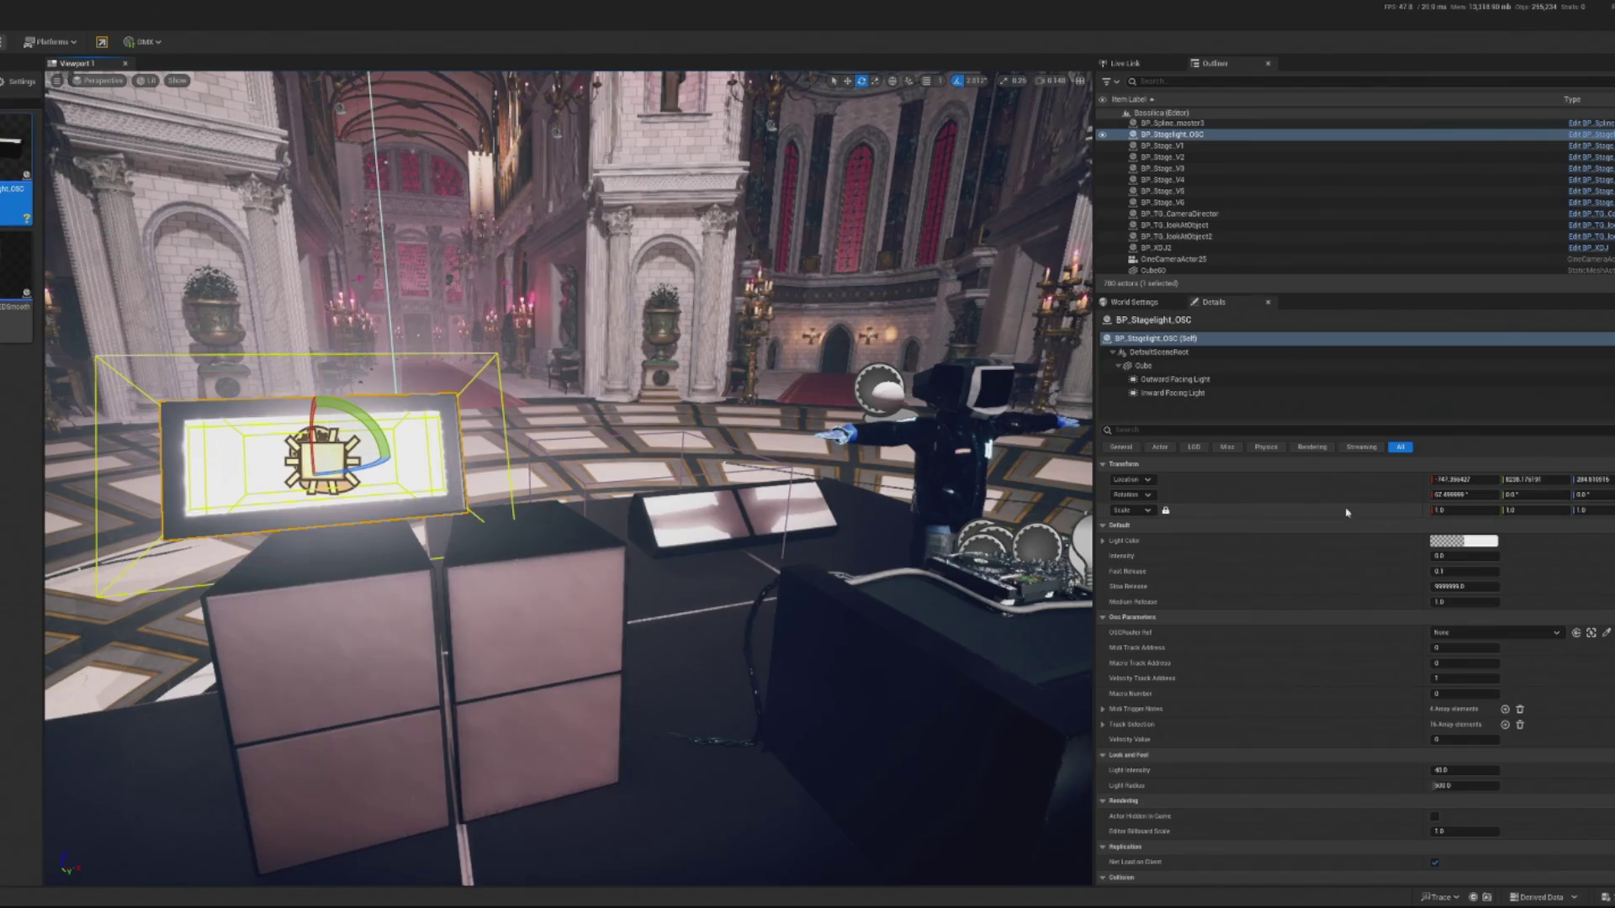
{"action": "left_click", "coordinate": [1476, 497]}
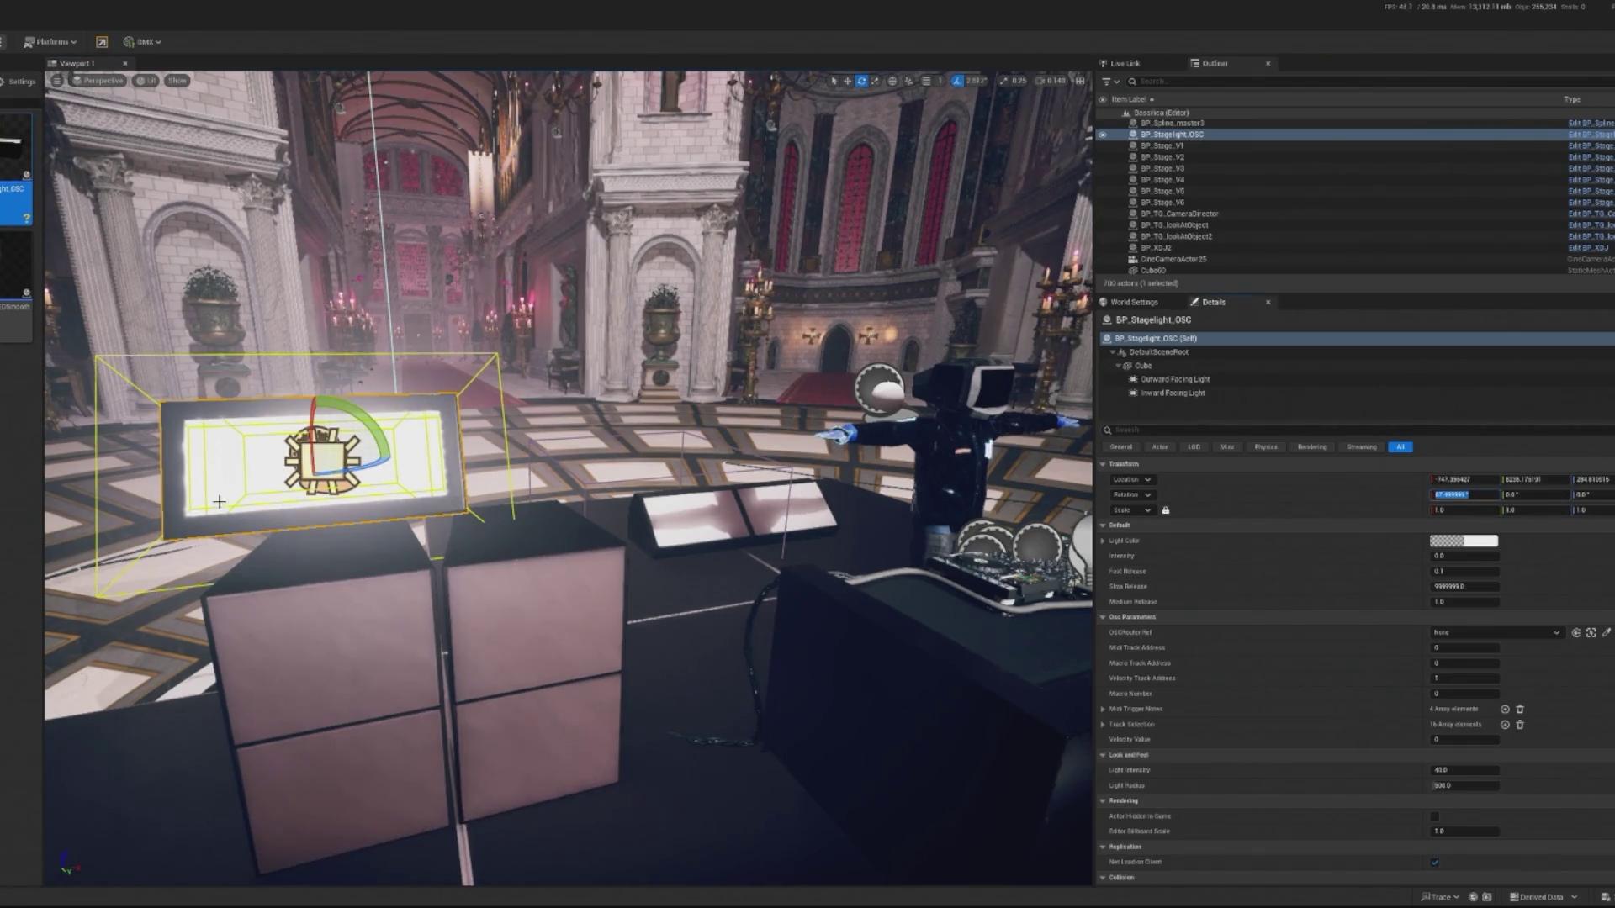
{"action": "key", "text": "w"}
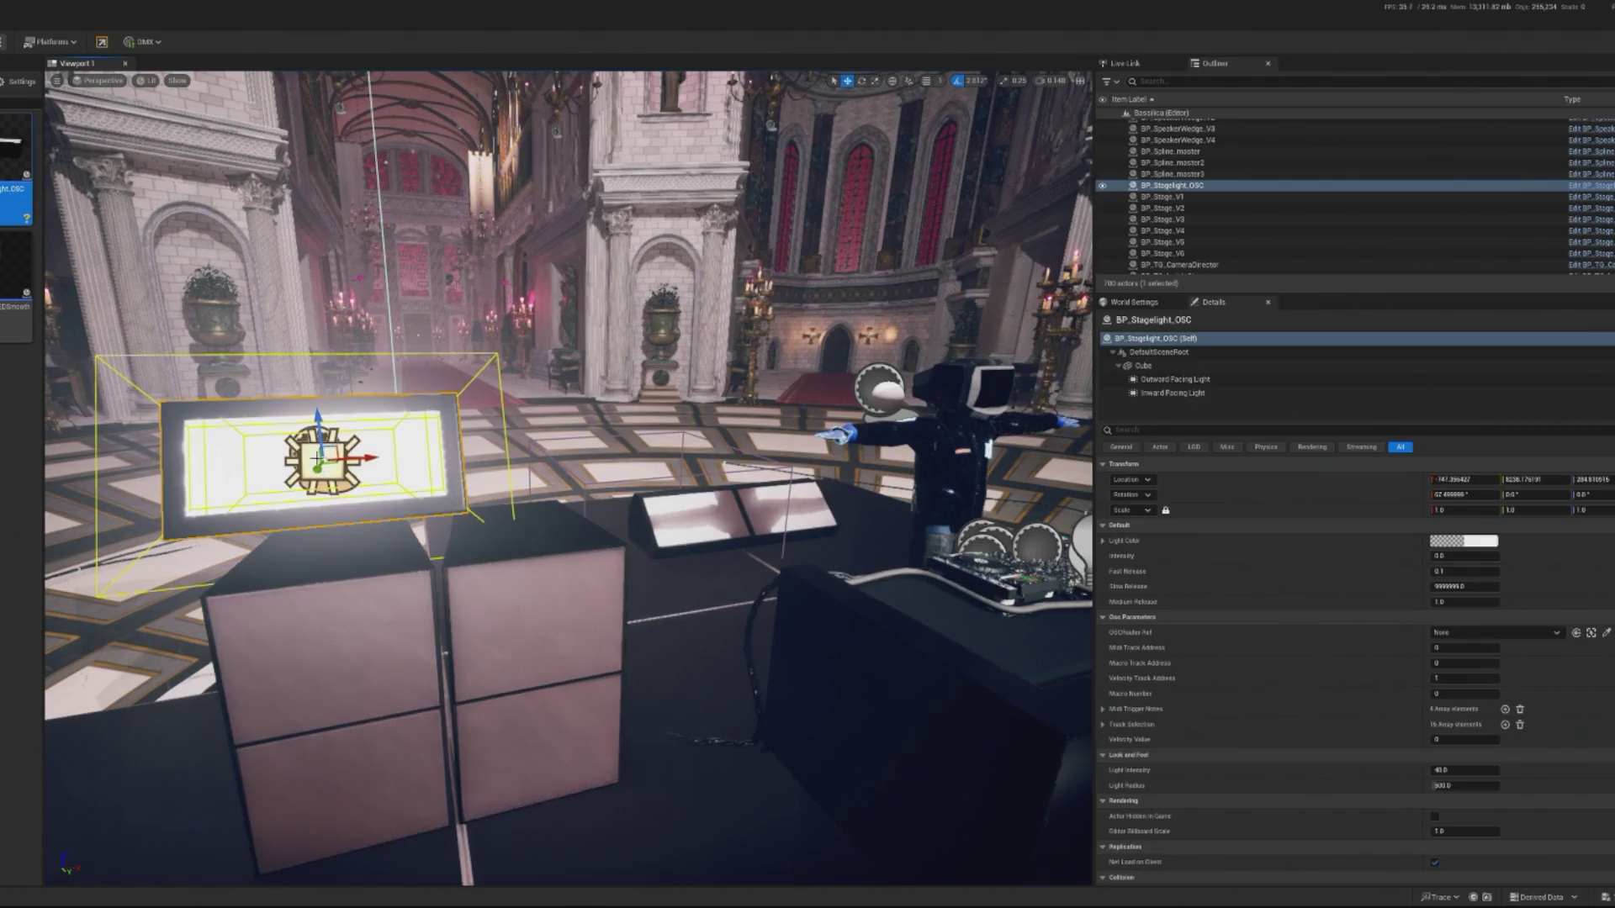
{"action": "mouse_move", "coordinate": [318, 424]}
{"action": "left_mouse_down"}
{"action": "mouse_move", "coordinate": [336, 450]}
{"action": "mouse_move", "coordinate": [560, 464]}
{"action": "left_mouse_up"}
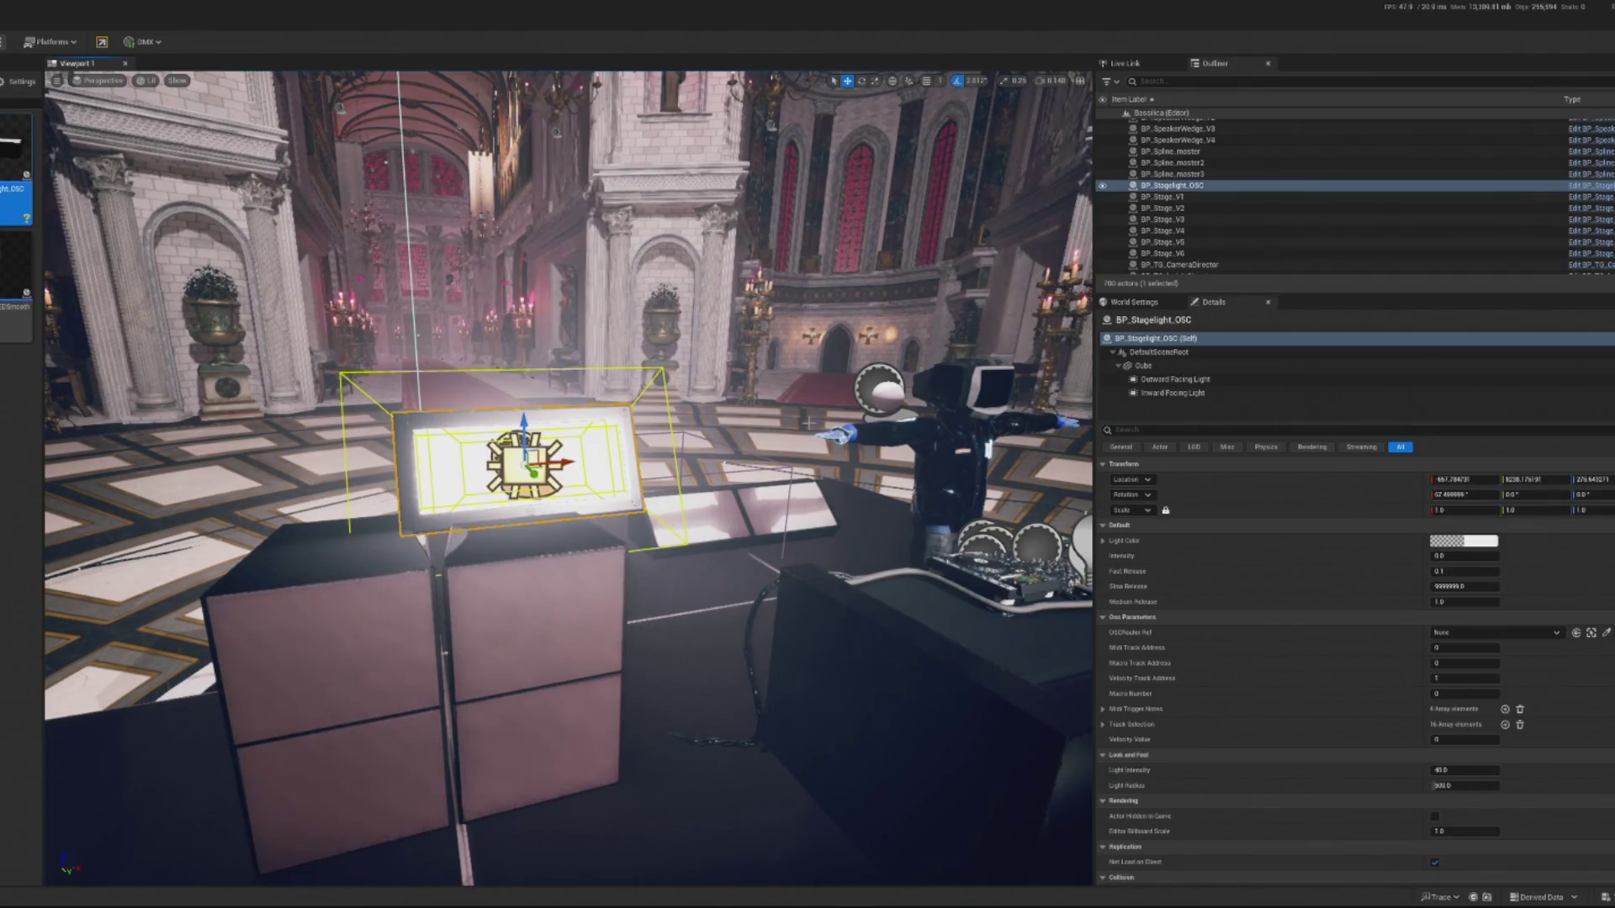
Scale the stage light panel uniformly to 0.45.
{"action": "left_click_drag", "start_coordinate": [1463, 509], "coordinate": [1429, 509]}
{"action": "type", "text": "0.45"}
{"action": "key", "text": "Return"}
{"action": "key", "text": "f"}
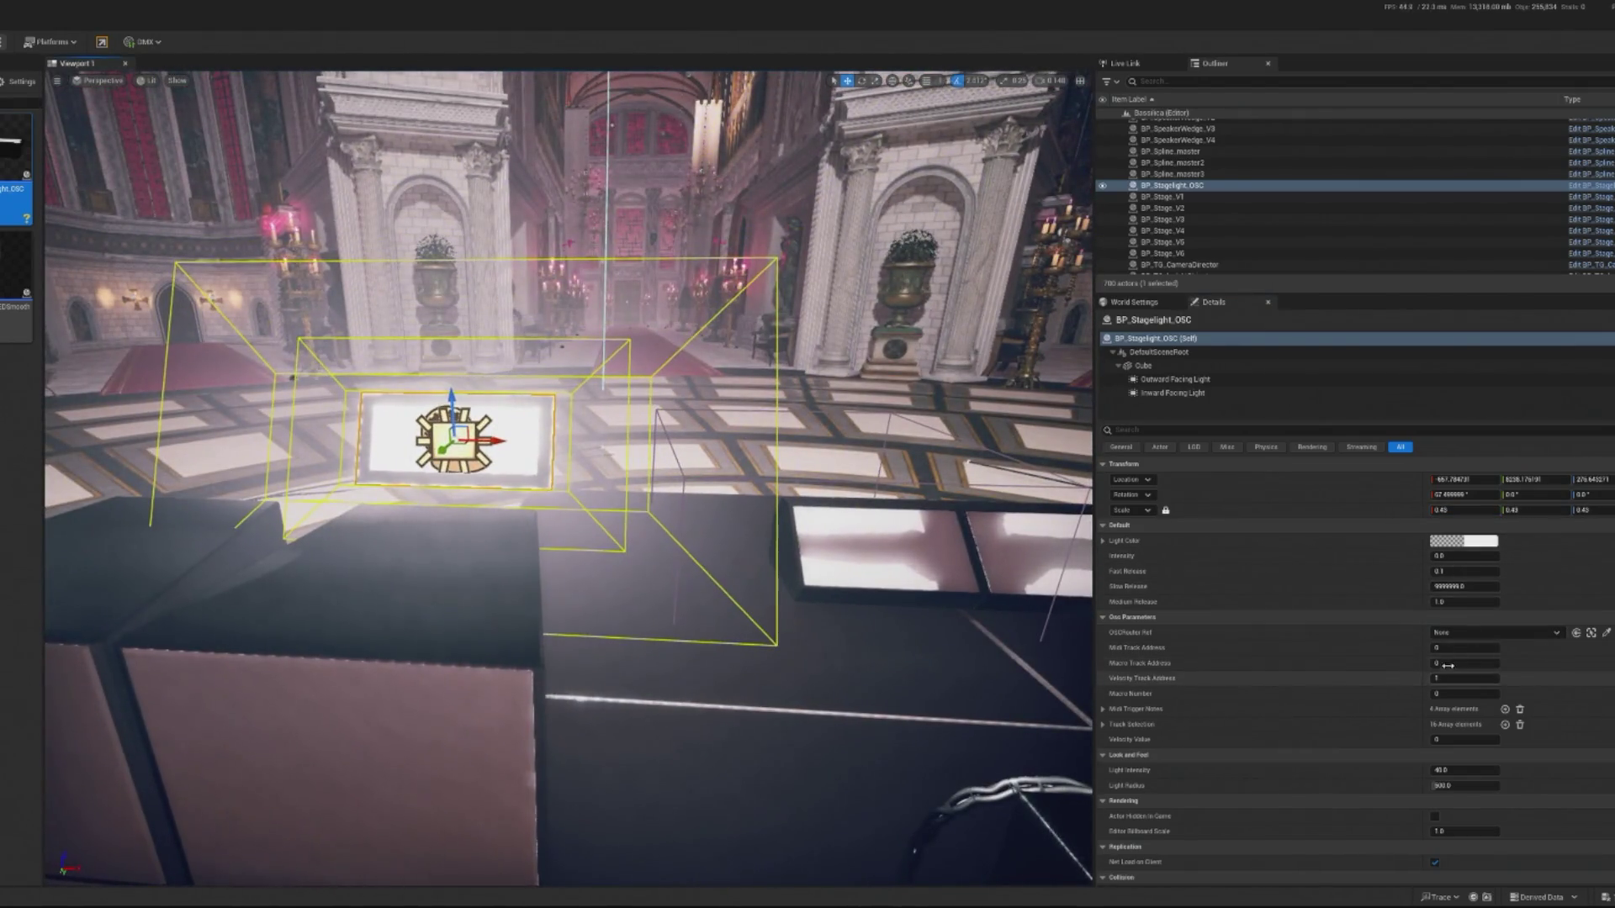
Lower the intensity of the stage light's Outward Facing Light.
{"action": "left_click", "coordinate": [1176, 379]}
{"action": "mouse_move", "coordinate": [1493, 559]}
{"action": "left_mouse_down"}
{"action": "mouse_move", "coordinate": [1458, 560]}
{"action": "mouse_move", "coordinate": [1484, 556]}
{"action": "left_mouse_up"}
{"action": "left_click", "coordinate": [1156, 394]}
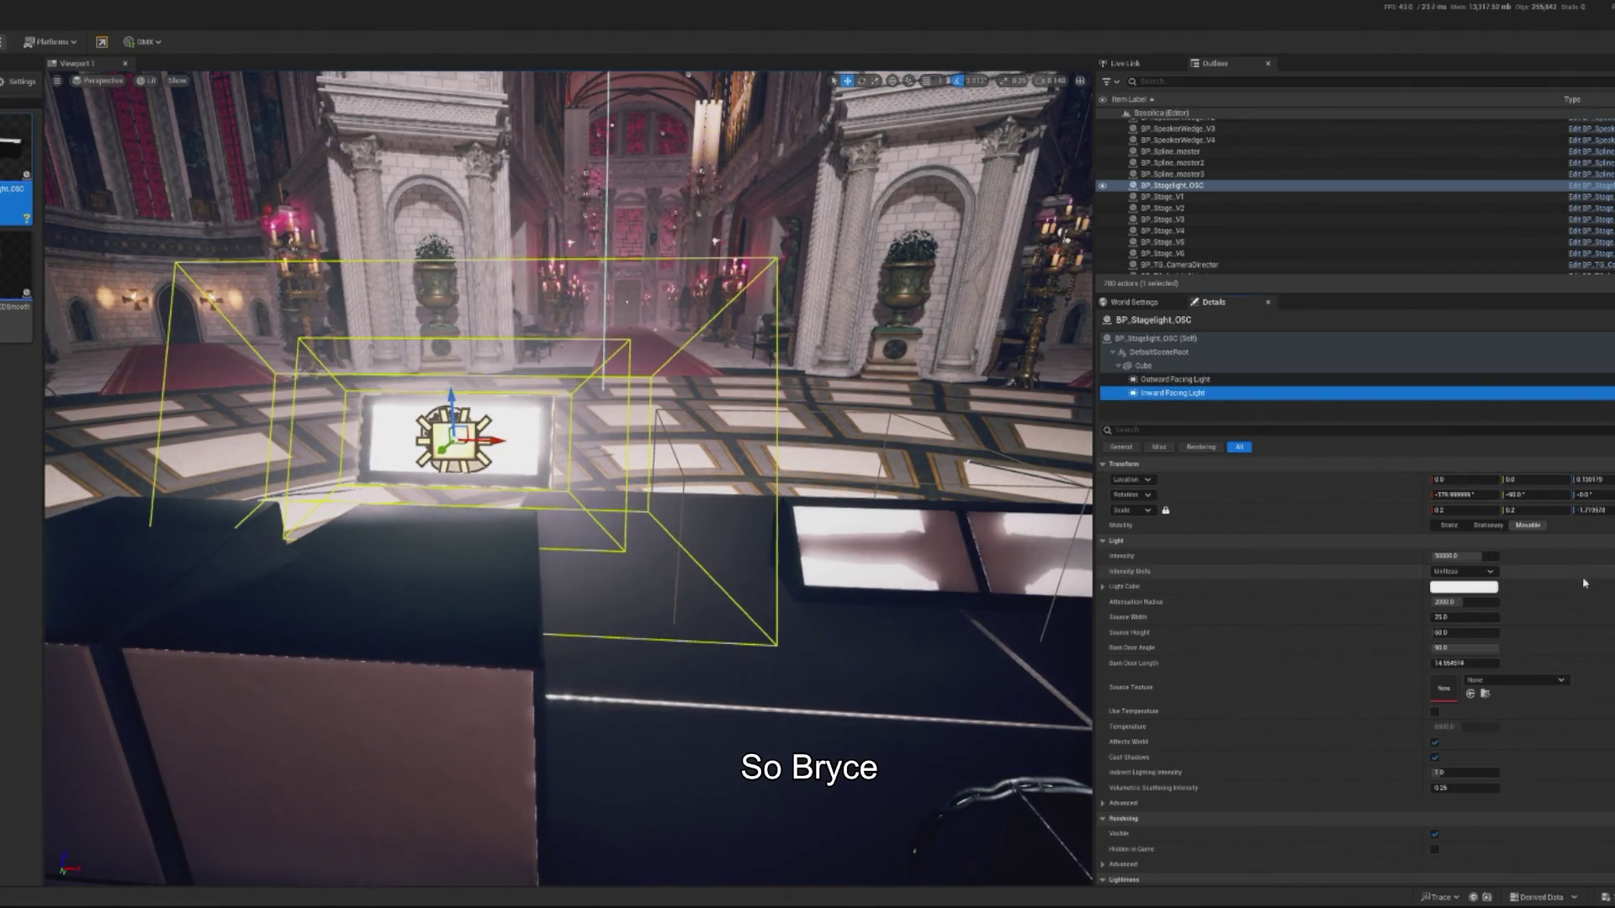
Raise the Inward Facing Light to about 15147, then tilt and shift the Cube panel.
{"action": "left_click_drag", "start_coordinate": [1463, 556], "coordinate": [1484, 556]}
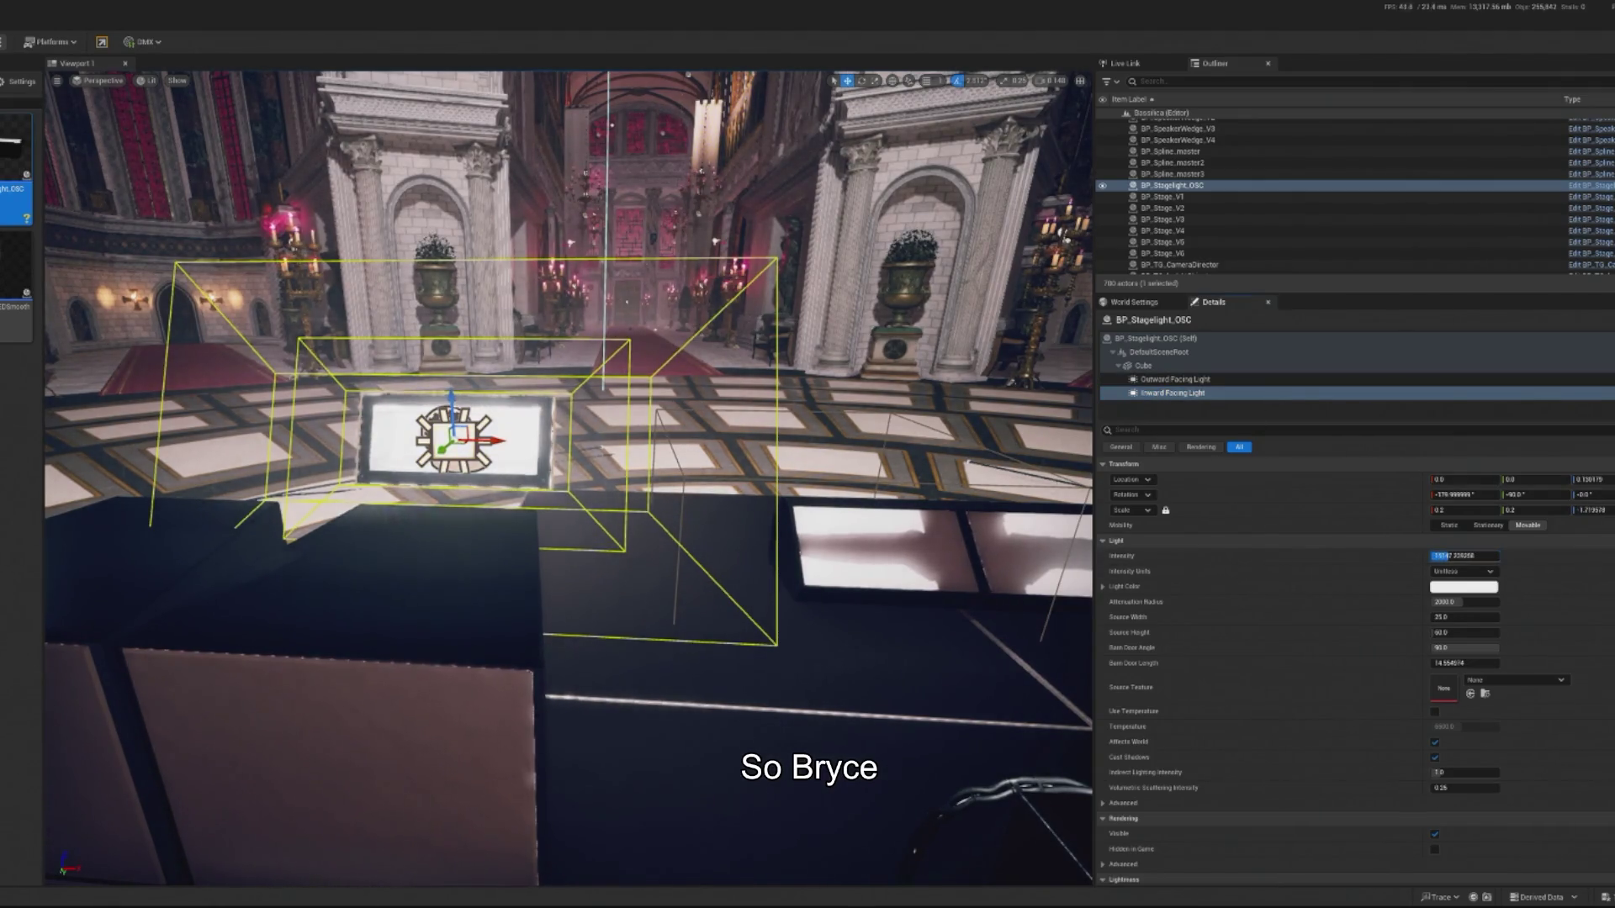
{"action": "left_click", "coordinate": [520, 415]}
{"action": "key", "text": "e"}
{"action": "mouse_move", "coordinate": [519, 416]}
{"action": "left_mouse_down"}
{"action": "mouse_move", "coordinate": [505, 404]}
{"action": "mouse_move", "coordinate": [509, 433]}
{"action": "mouse_move", "coordinate": [437, 471]}
{"action": "mouse_move", "coordinate": [377, 427]}
{"action": "left_mouse_up"}
{"action": "key", "text": "w"}
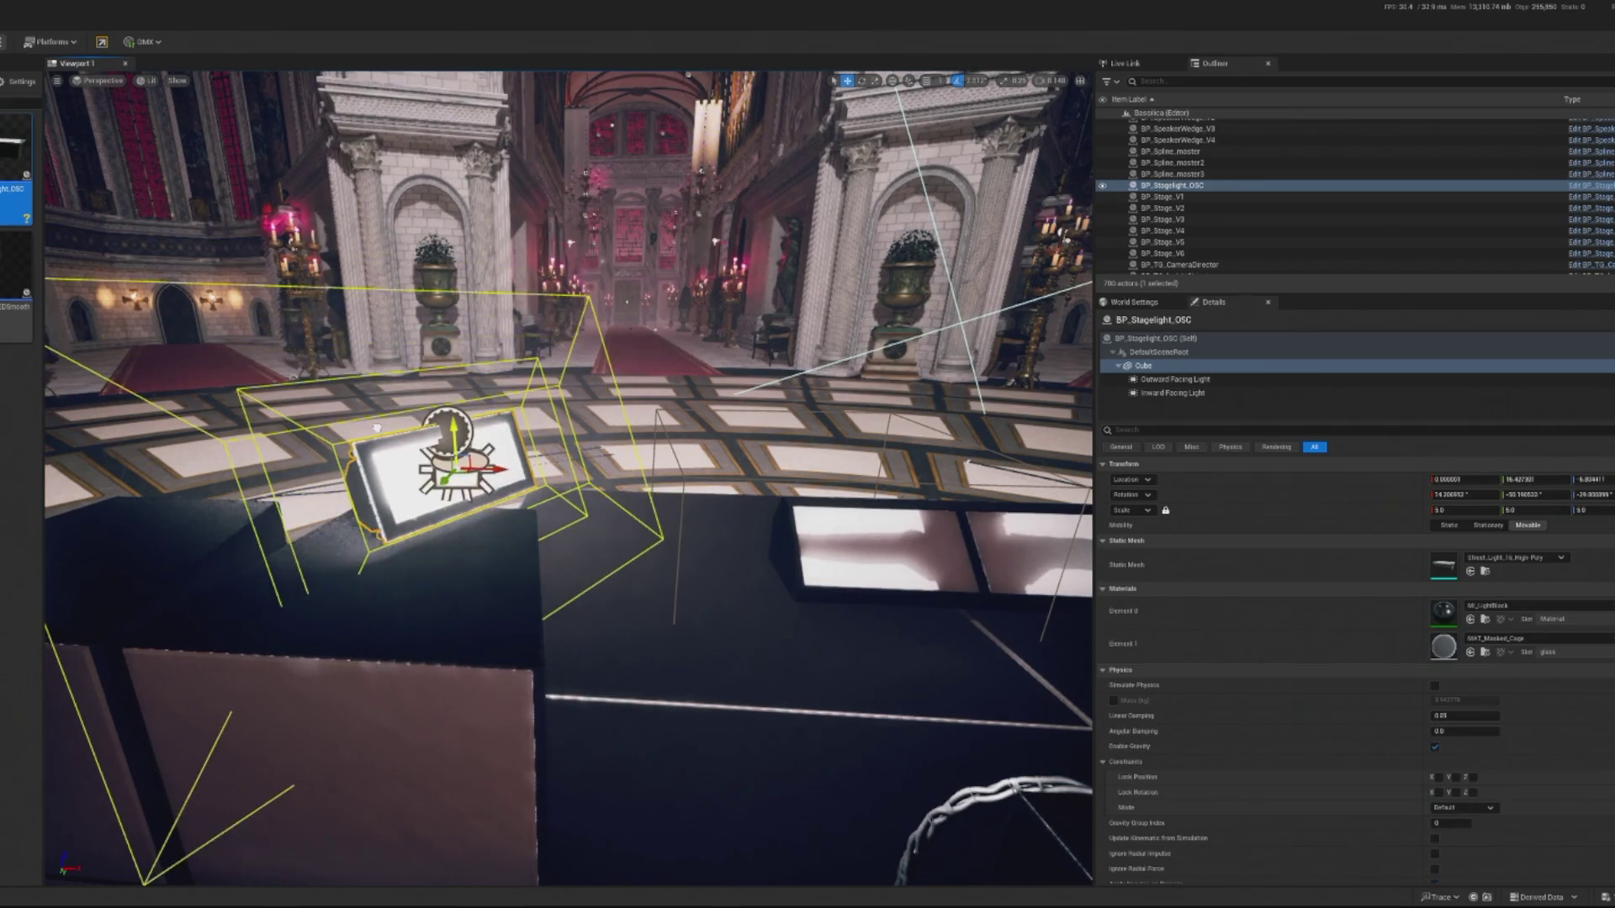
{"action": "left_click_drag", "start_coordinate": [454, 466], "coordinate": [613, 538]}
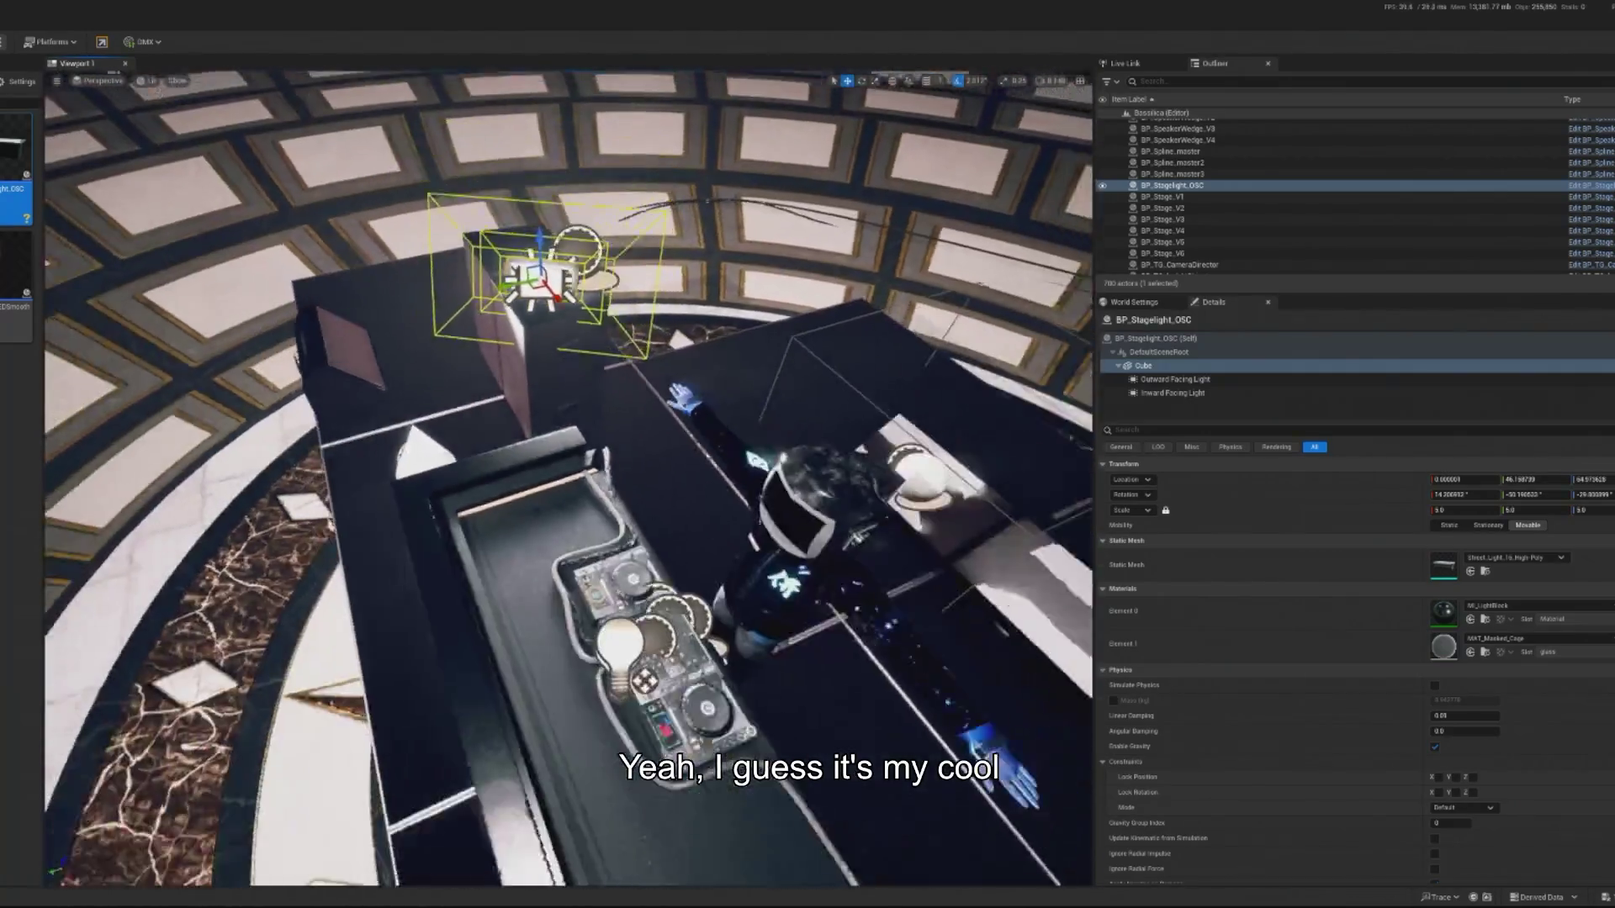
{"action": "key", "text": "e"}
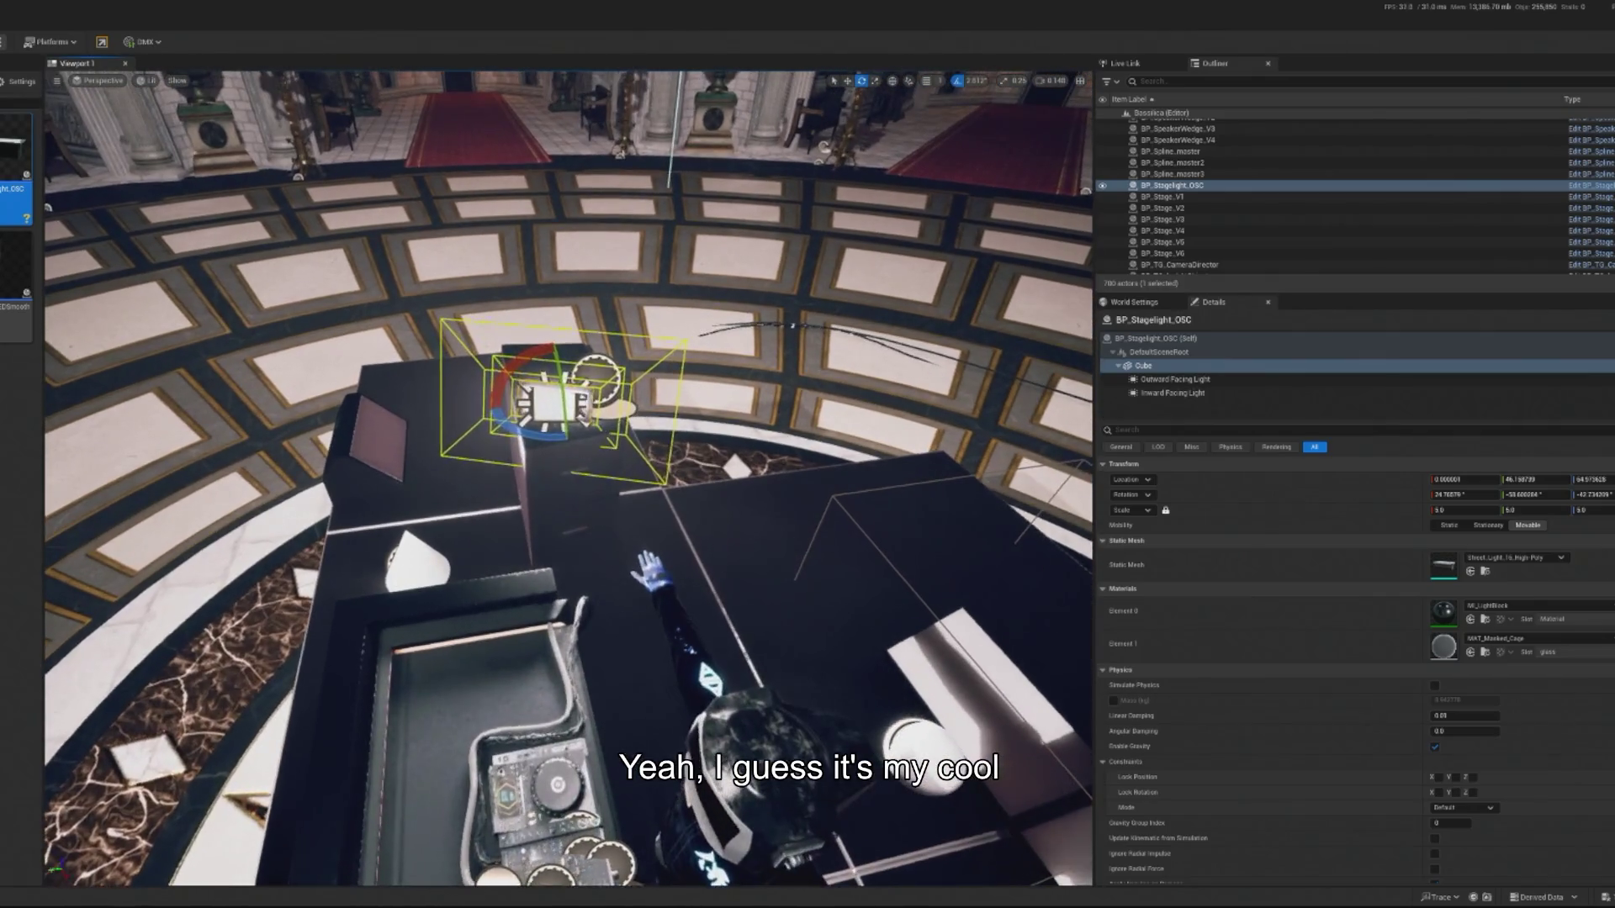
{"action": "left_click", "coordinate": [535, 378]}
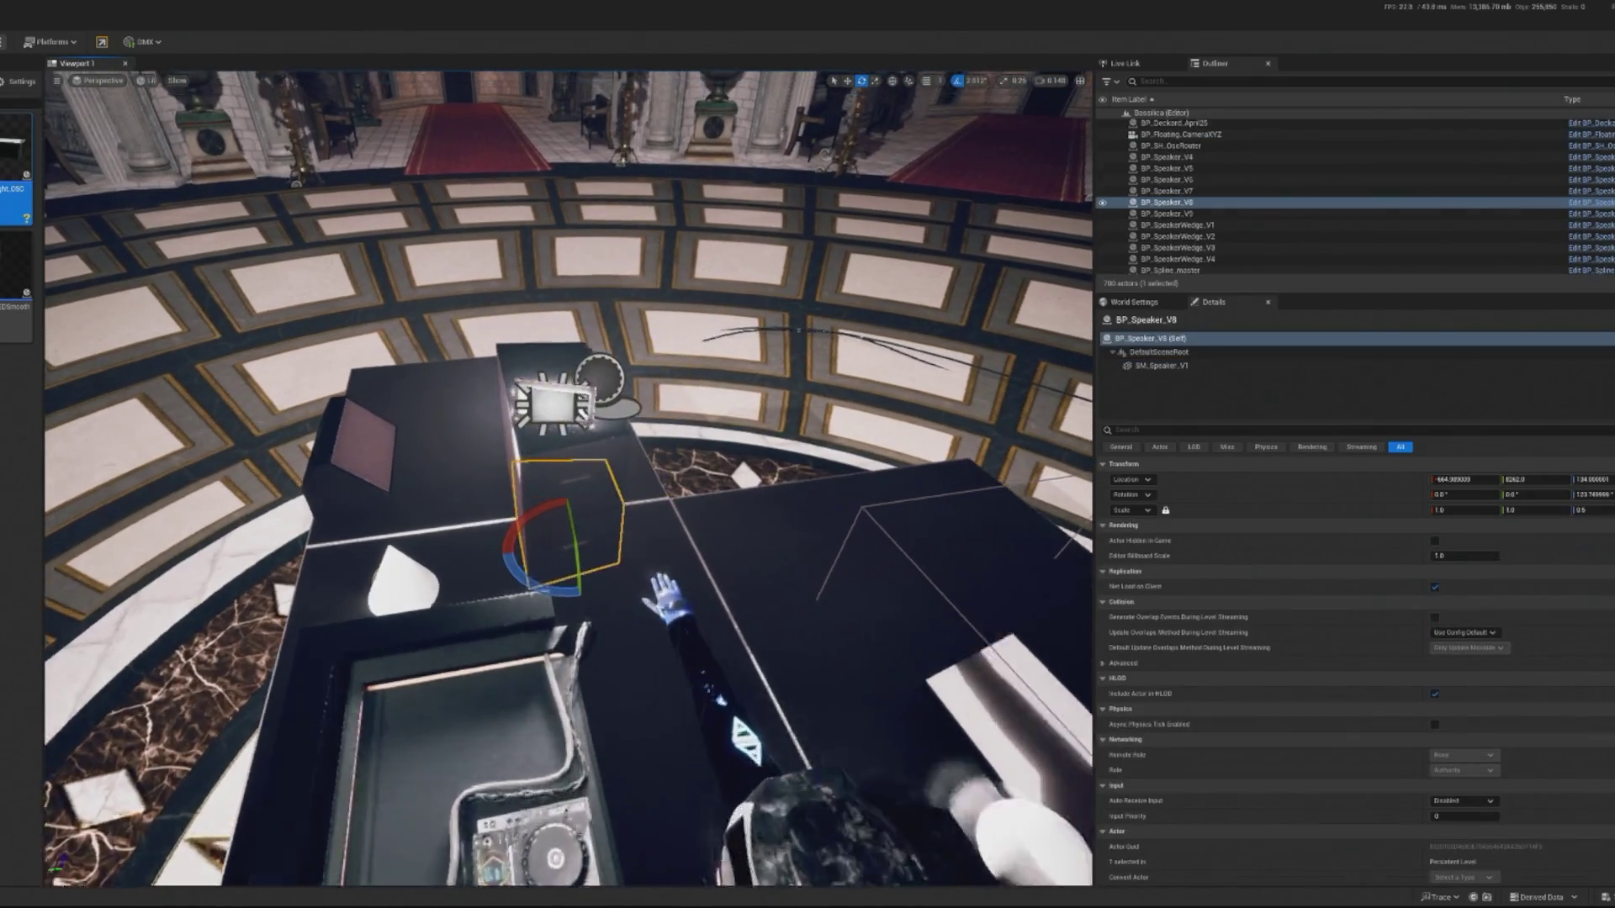
Slide the stage light along Y on the speaker stack and undo the accidental scale change.
{"action": "left_click", "coordinate": [534, 378], "text": "ctrl"}
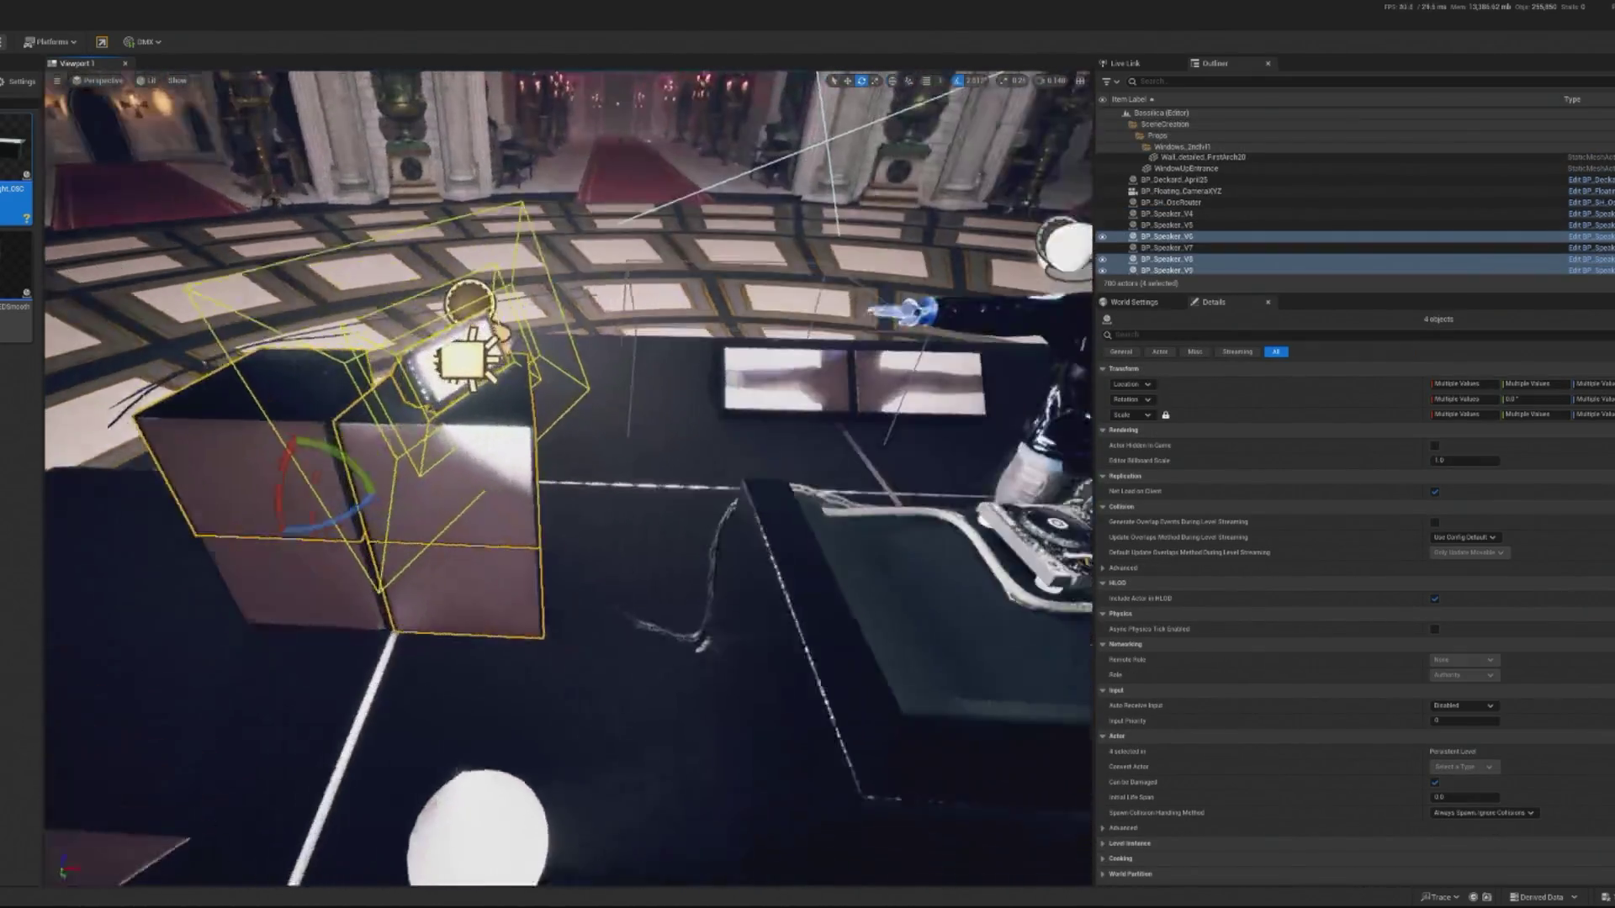
{"action": "key", "text": "f"}
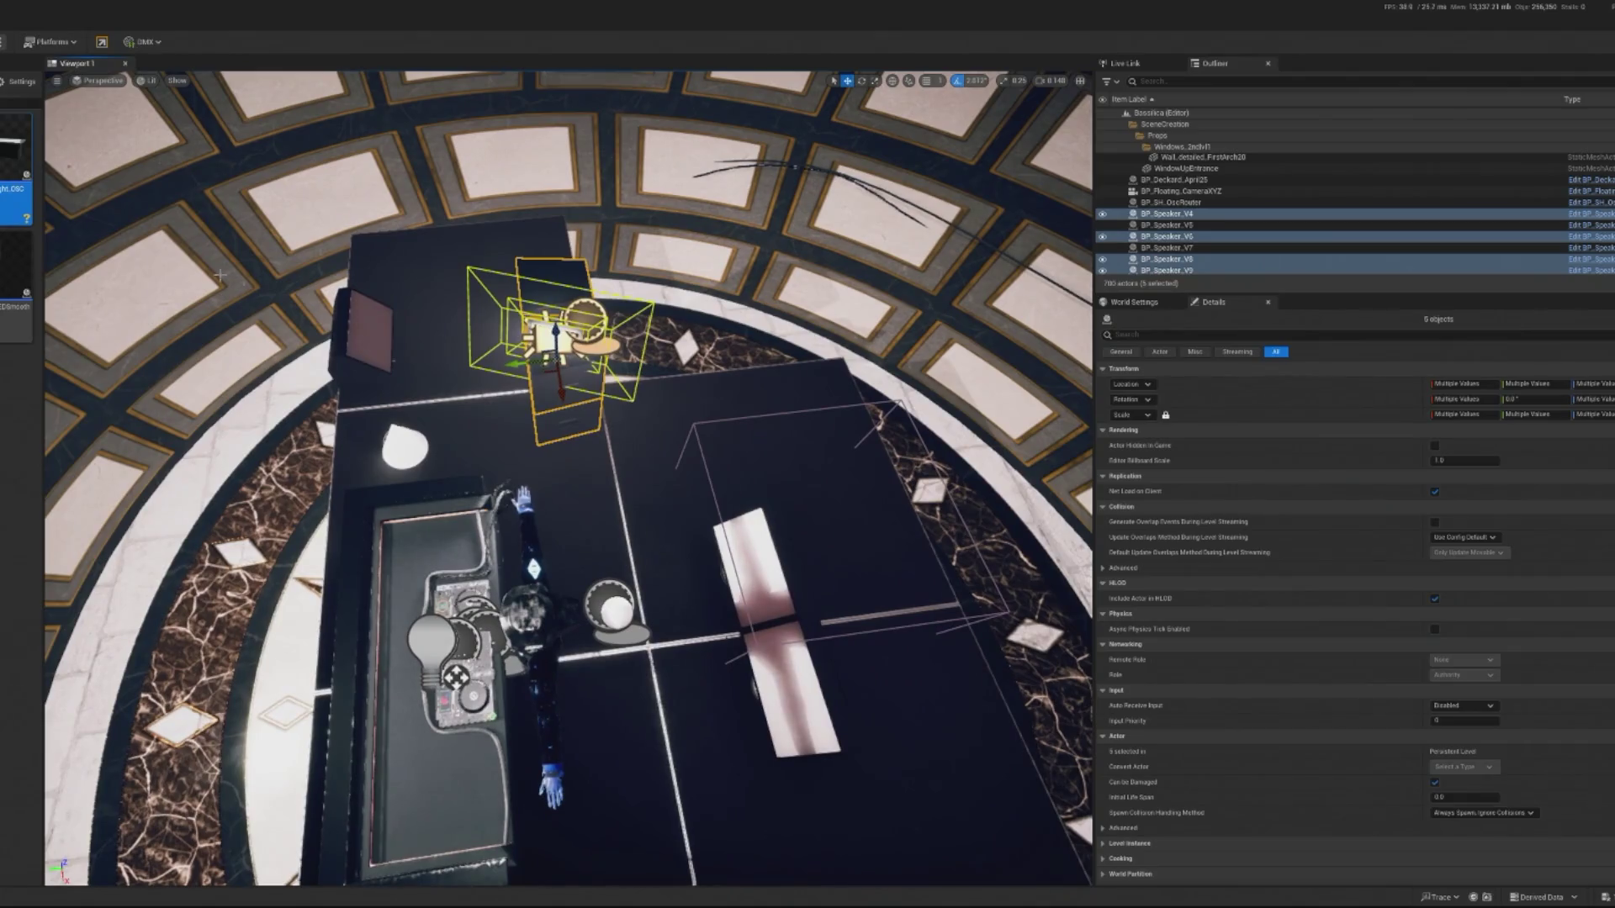
{"action": "left_click", "coordinate": [558, 379]}
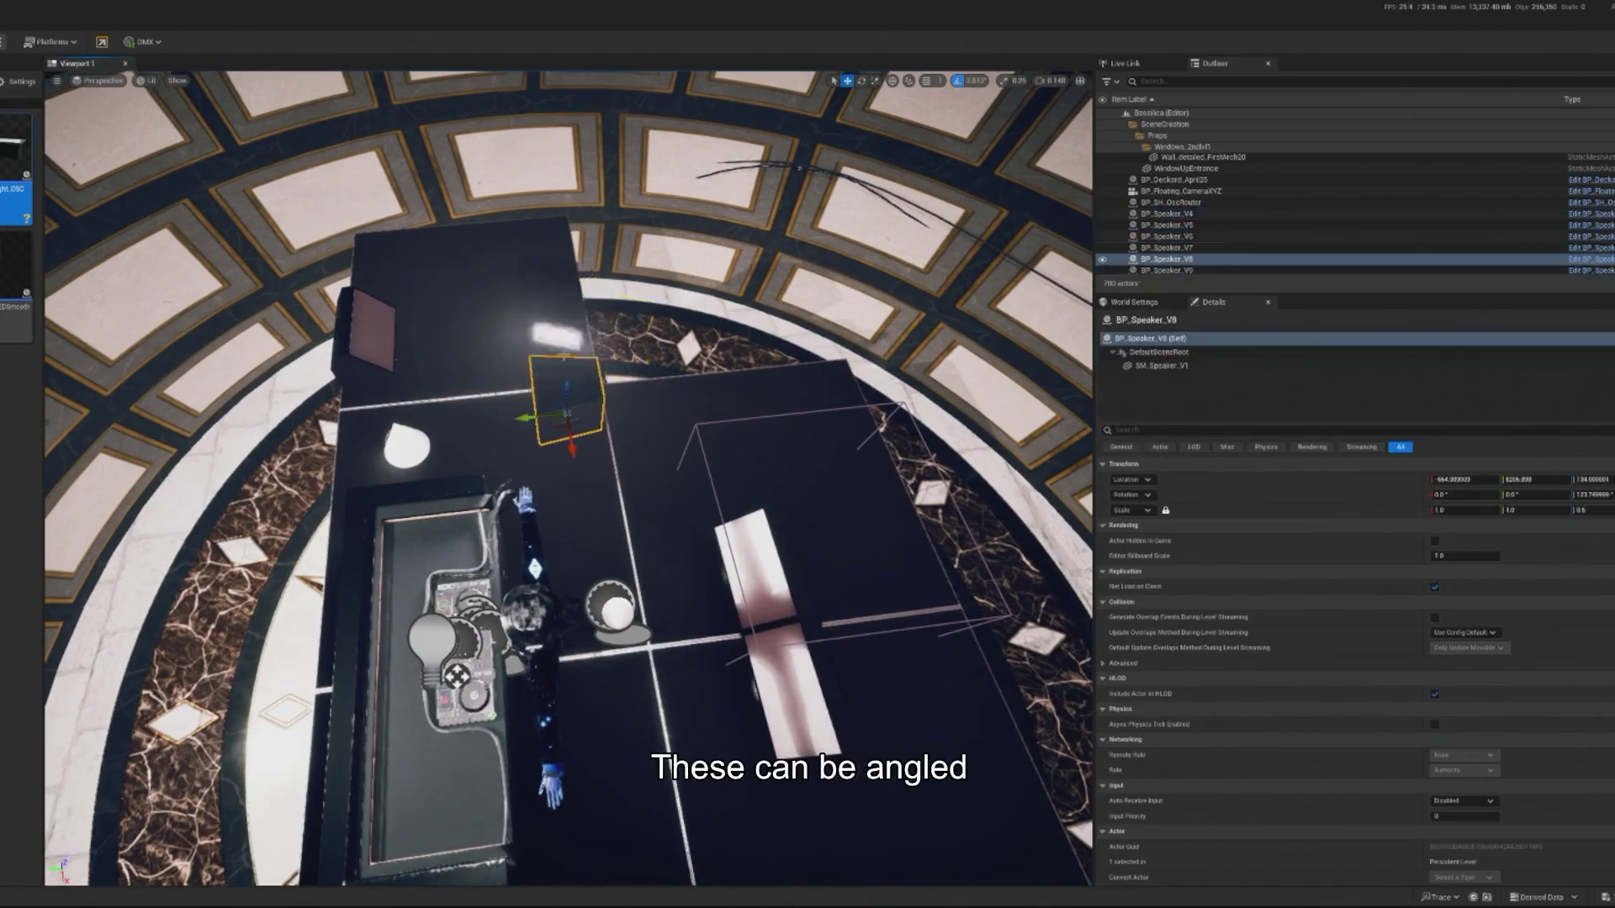
{"action": "key", "text": "f"}
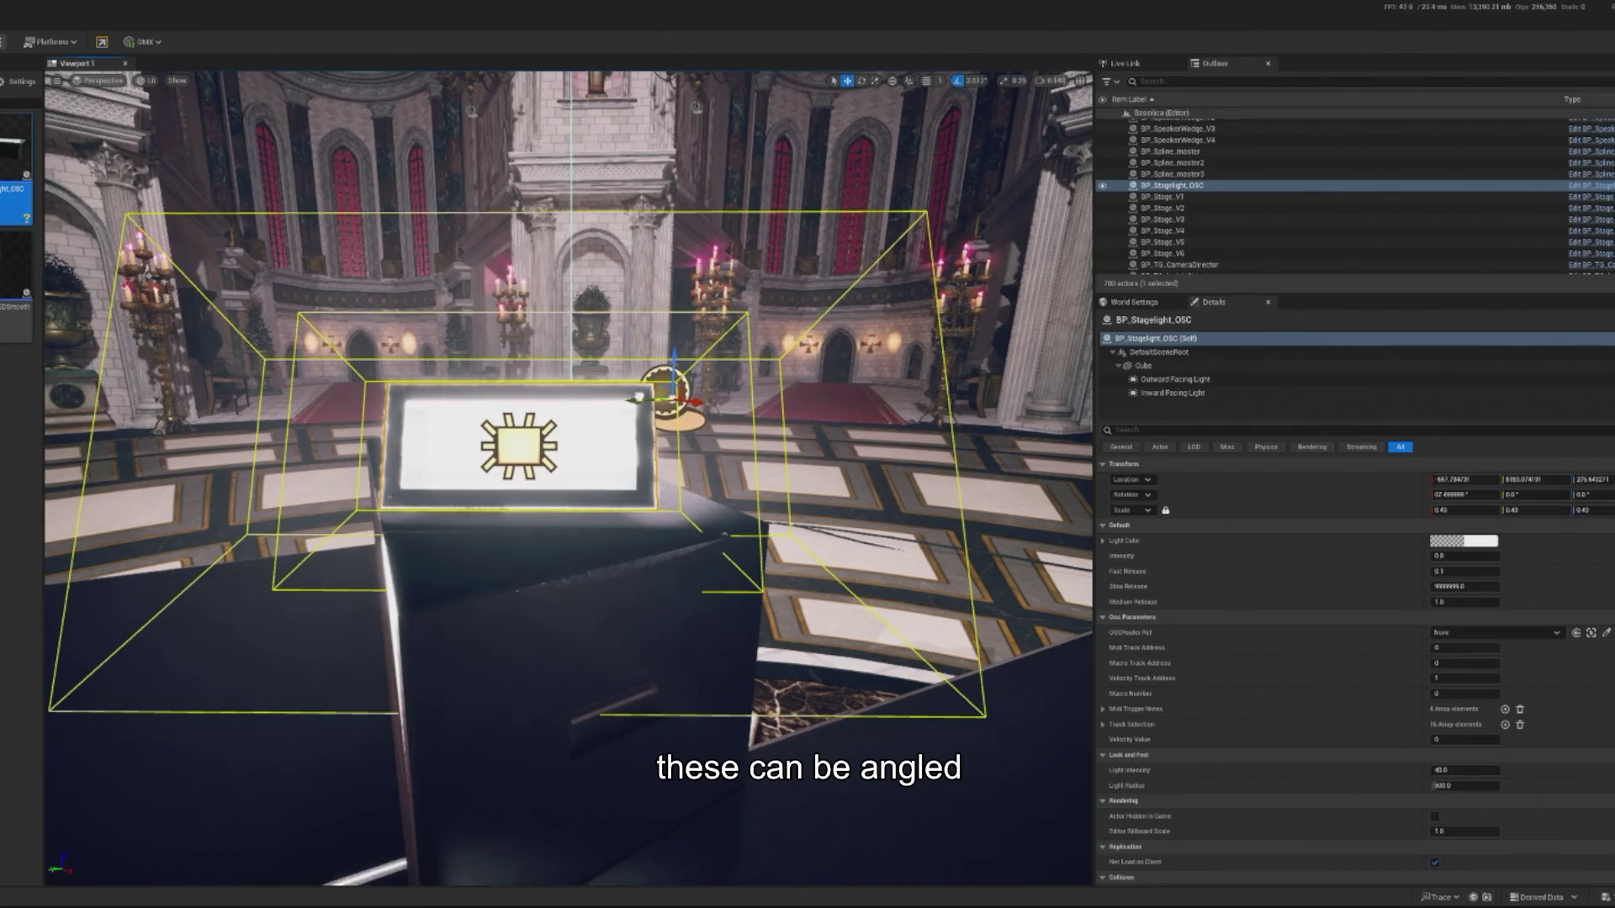
{"action": "left_click_drag", "start_coordinate": [639, 396], "coordinate": [653, 402]}
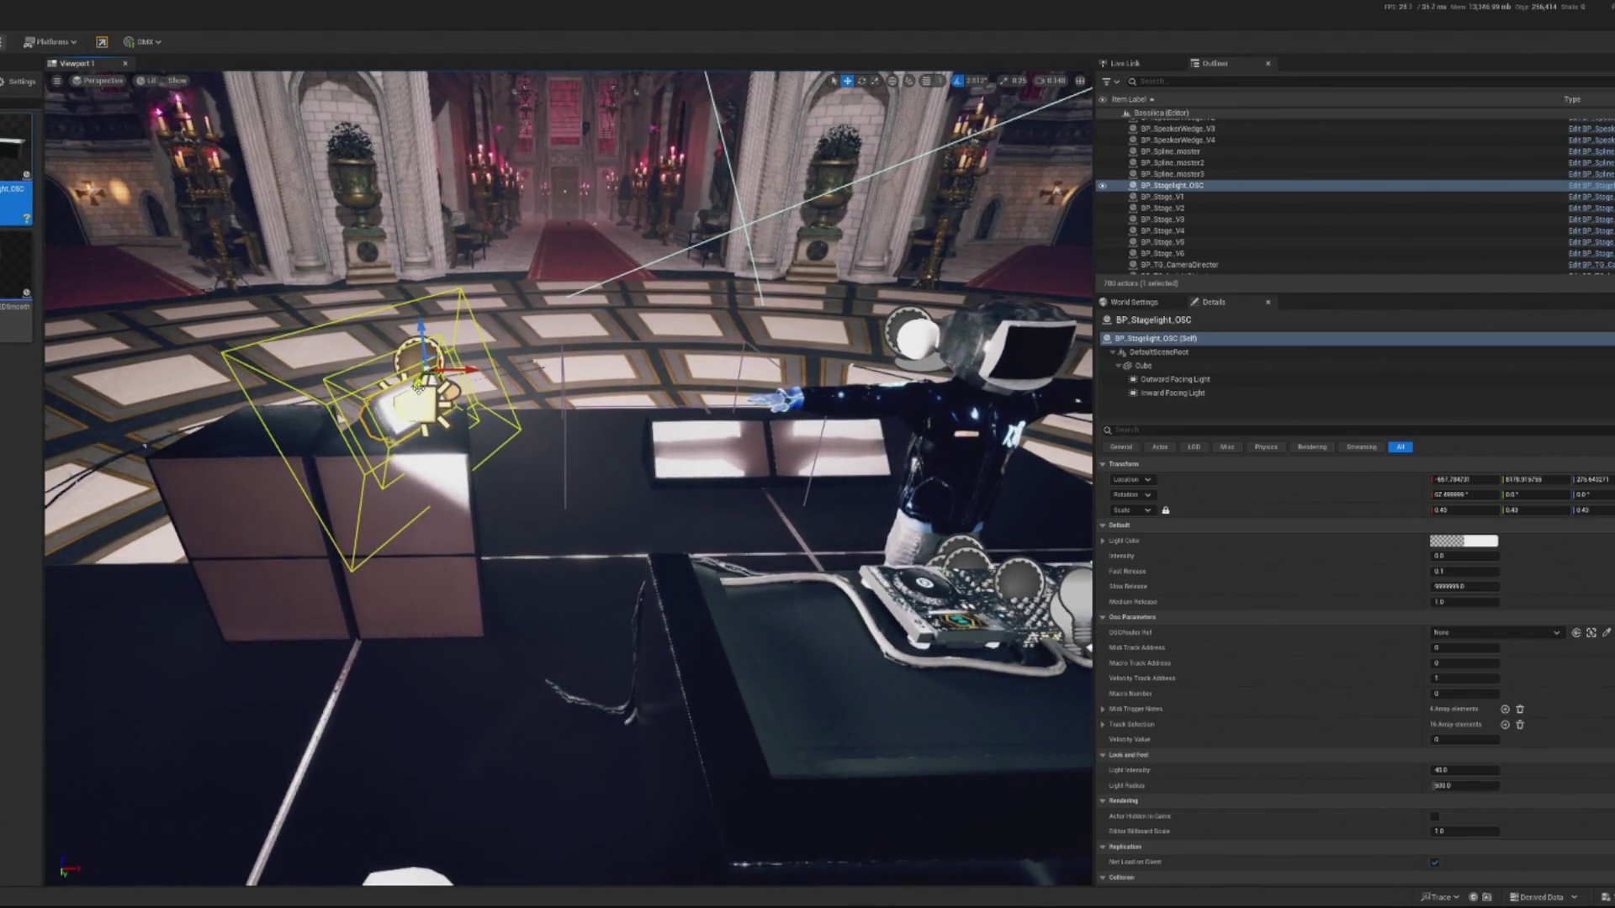
{"action": "left_click_drag", "start_coordinate": [417, 387], "coordinate": [409, 393]}
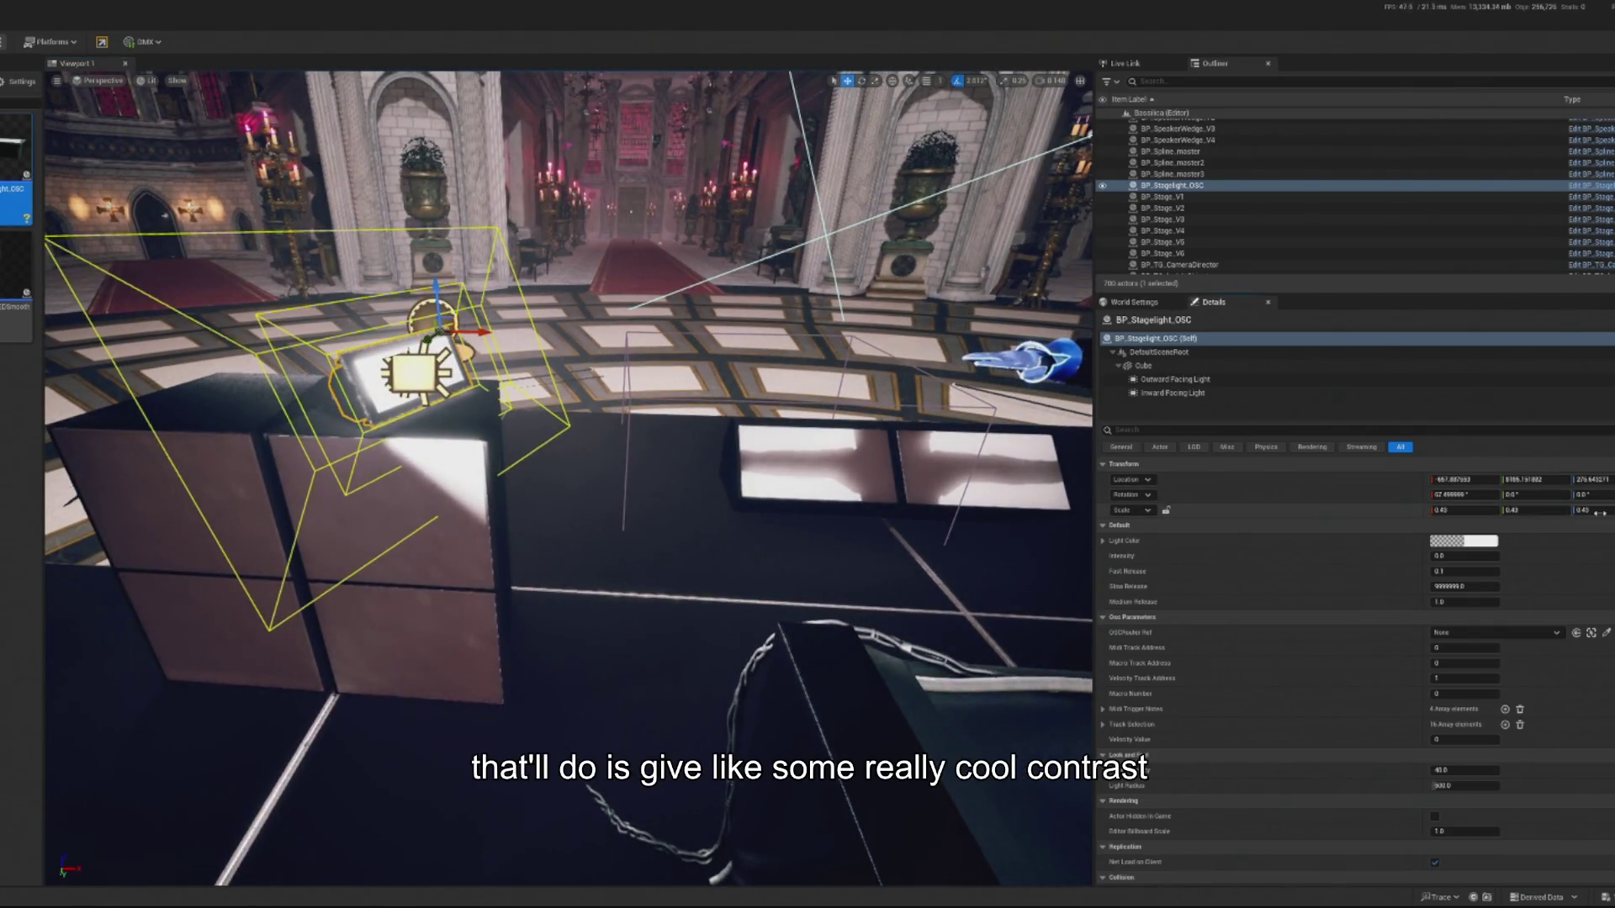
{"action": "key", "text": "ctrl+z"}
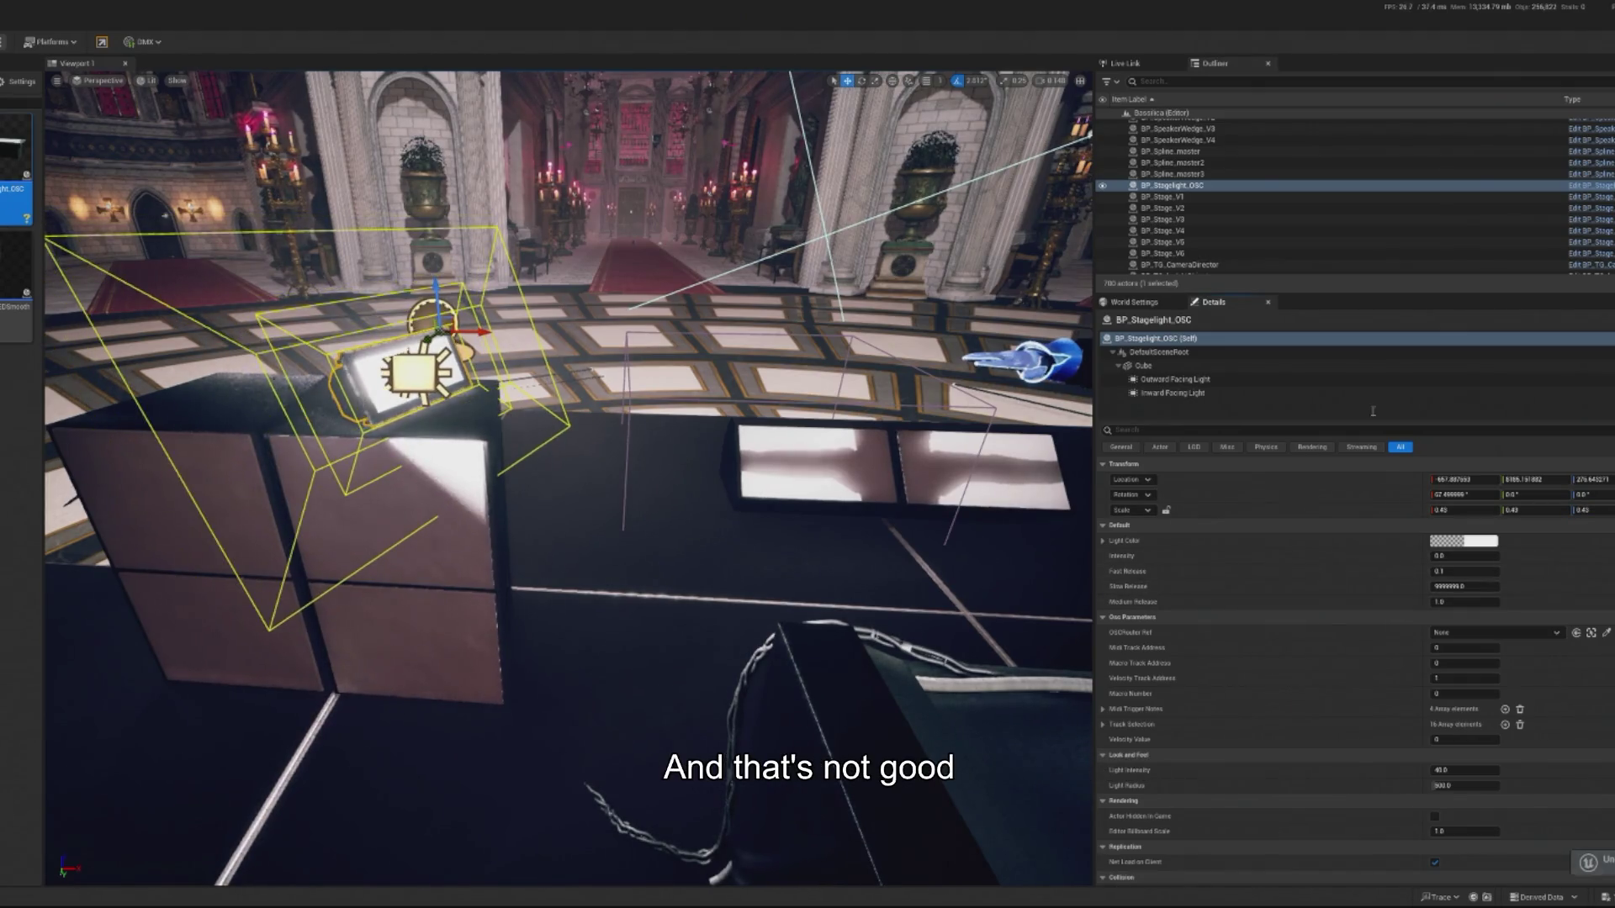
{"action": "left_click", "coordinate": [1181, 366]}
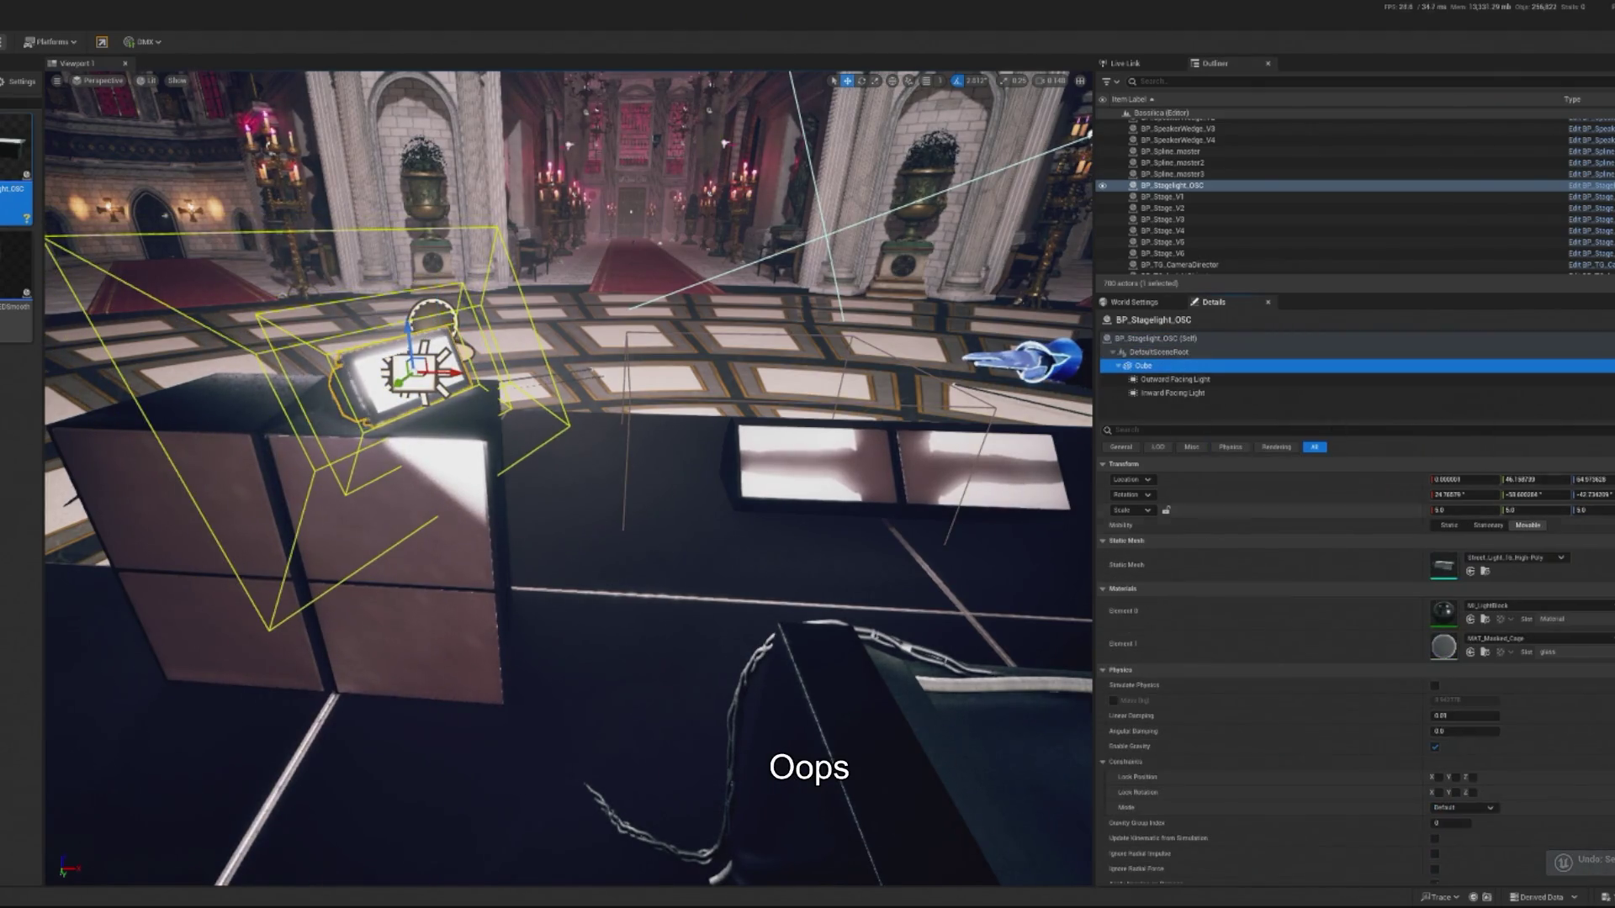
{"action": "key", "text": "ctrl+z"}
{"action": "key", "text": "ctrl+z"}
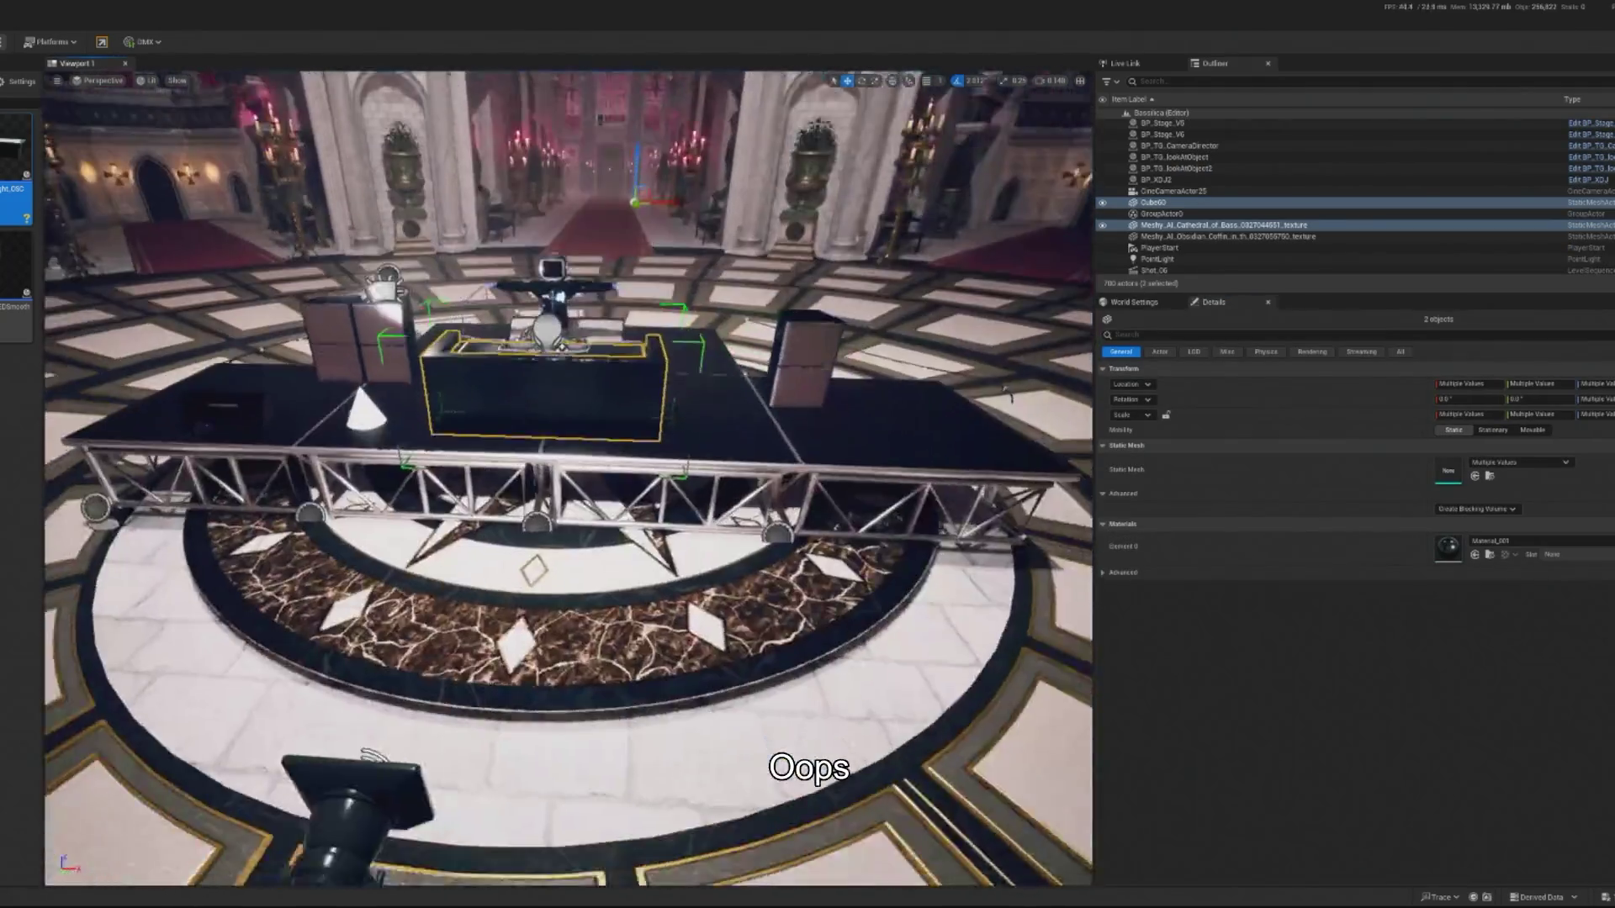
{"action": "key", "text": "ctrl+z"}
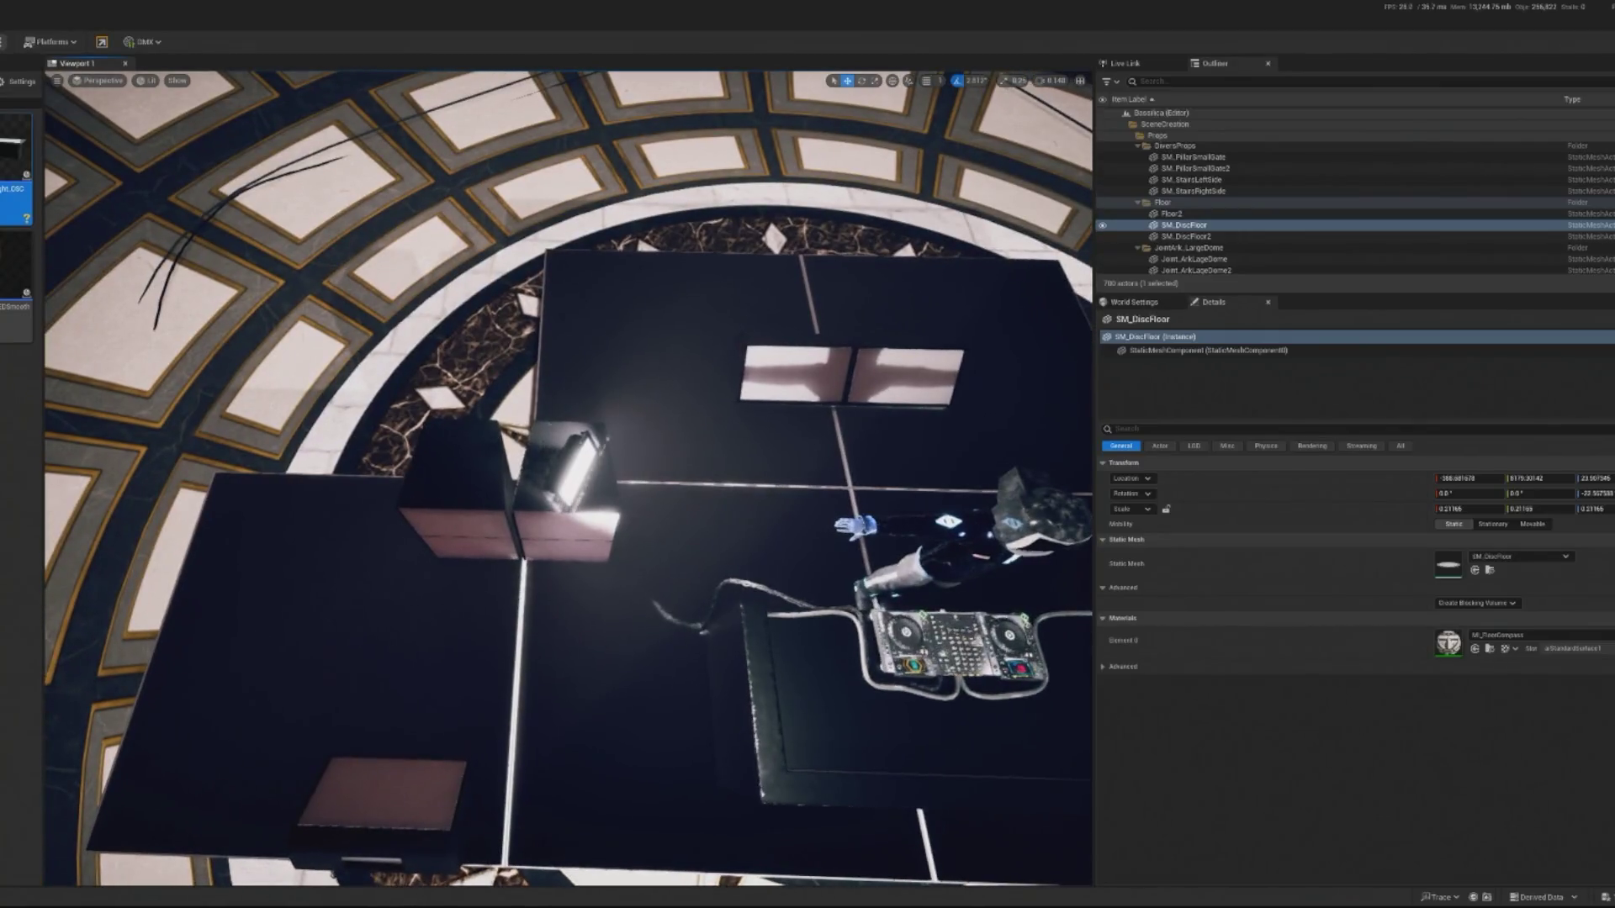
Select the speaker boxes beside the booth, including the left box, and frame them.
{"action": "left_click", "coordinate": [572, 504]}
{"action": "left_click", "coordinate": [479, 553], "text": "ctrl"}
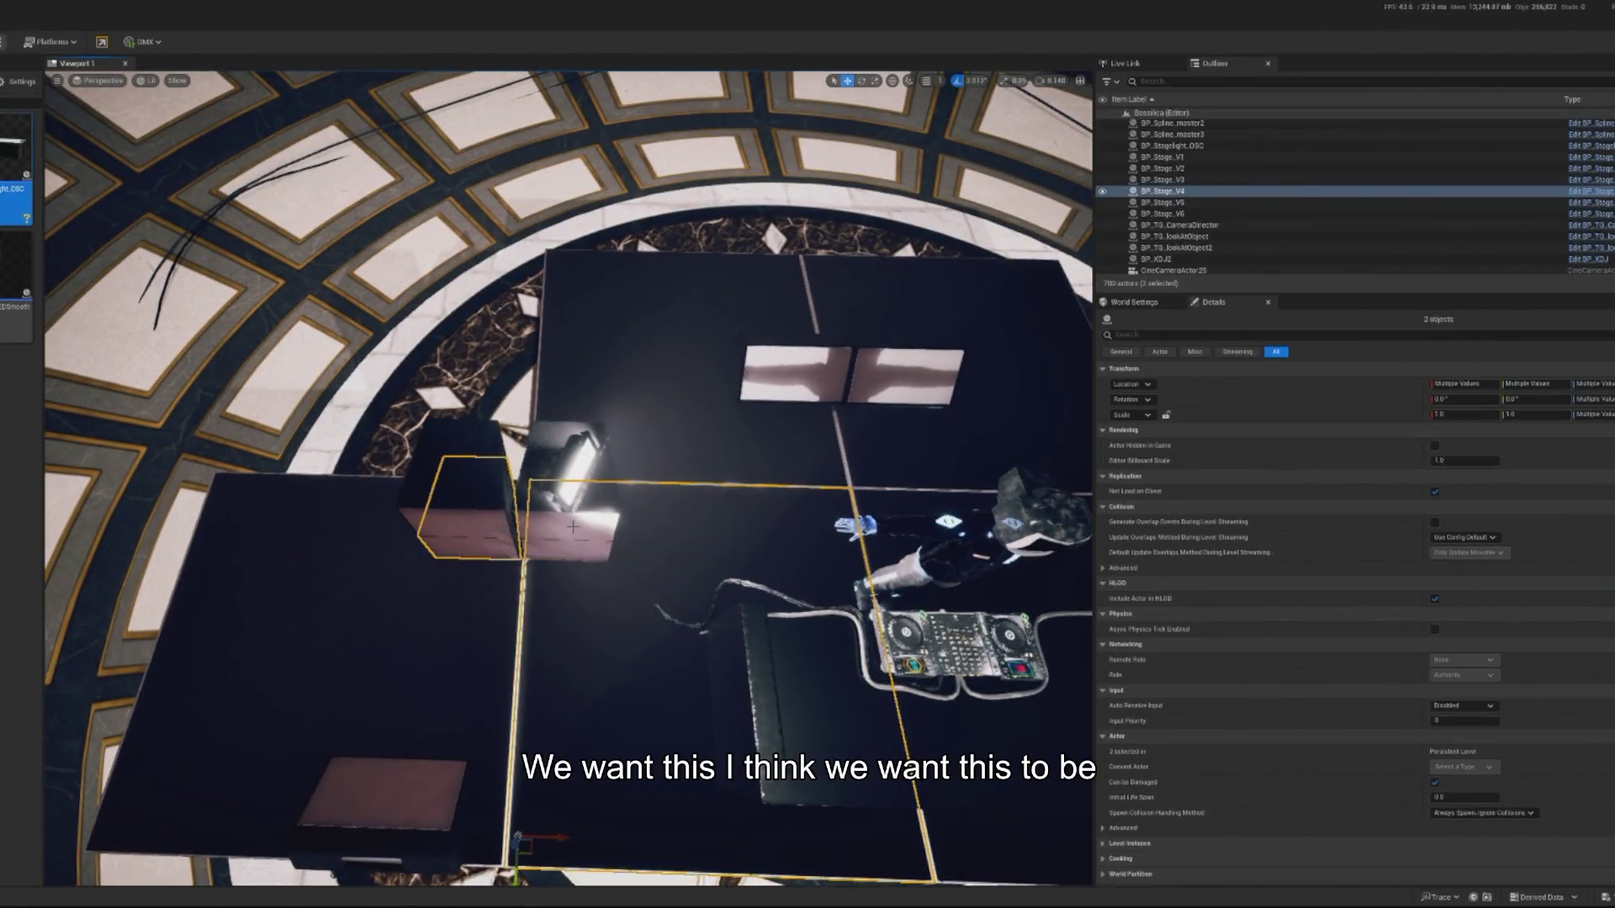
{"action": "left_click", "coordinate": [482, 539], "text": "ctrl"}
{"action": "left_click", "coordinate": [471, 528], "text": "ctrl"}
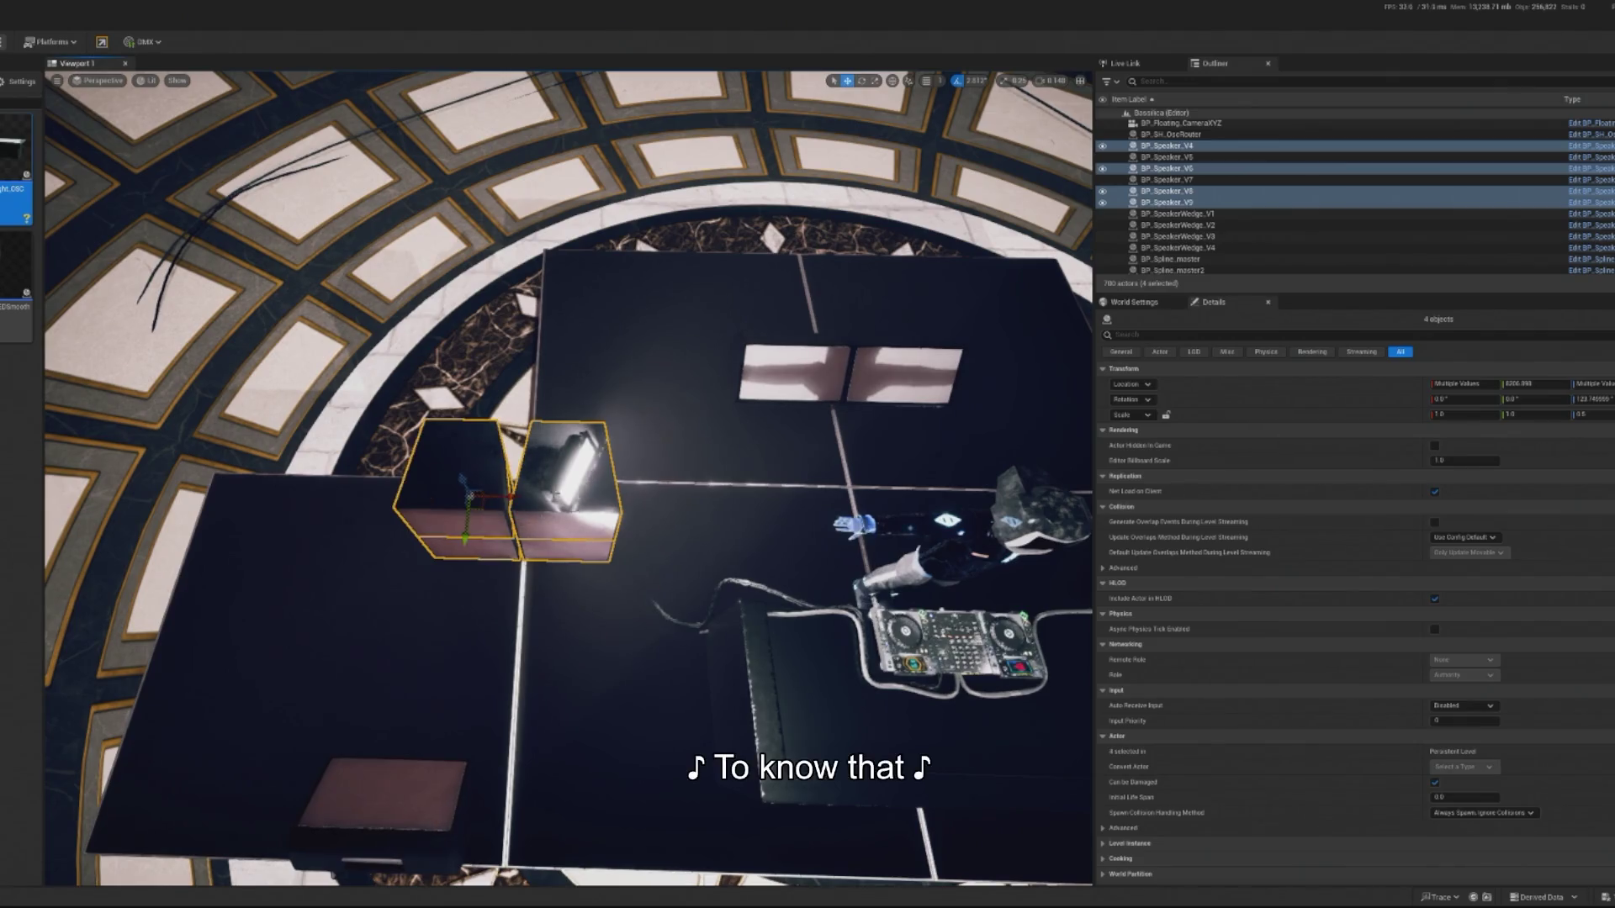
{"action": "key", "text": "f"}
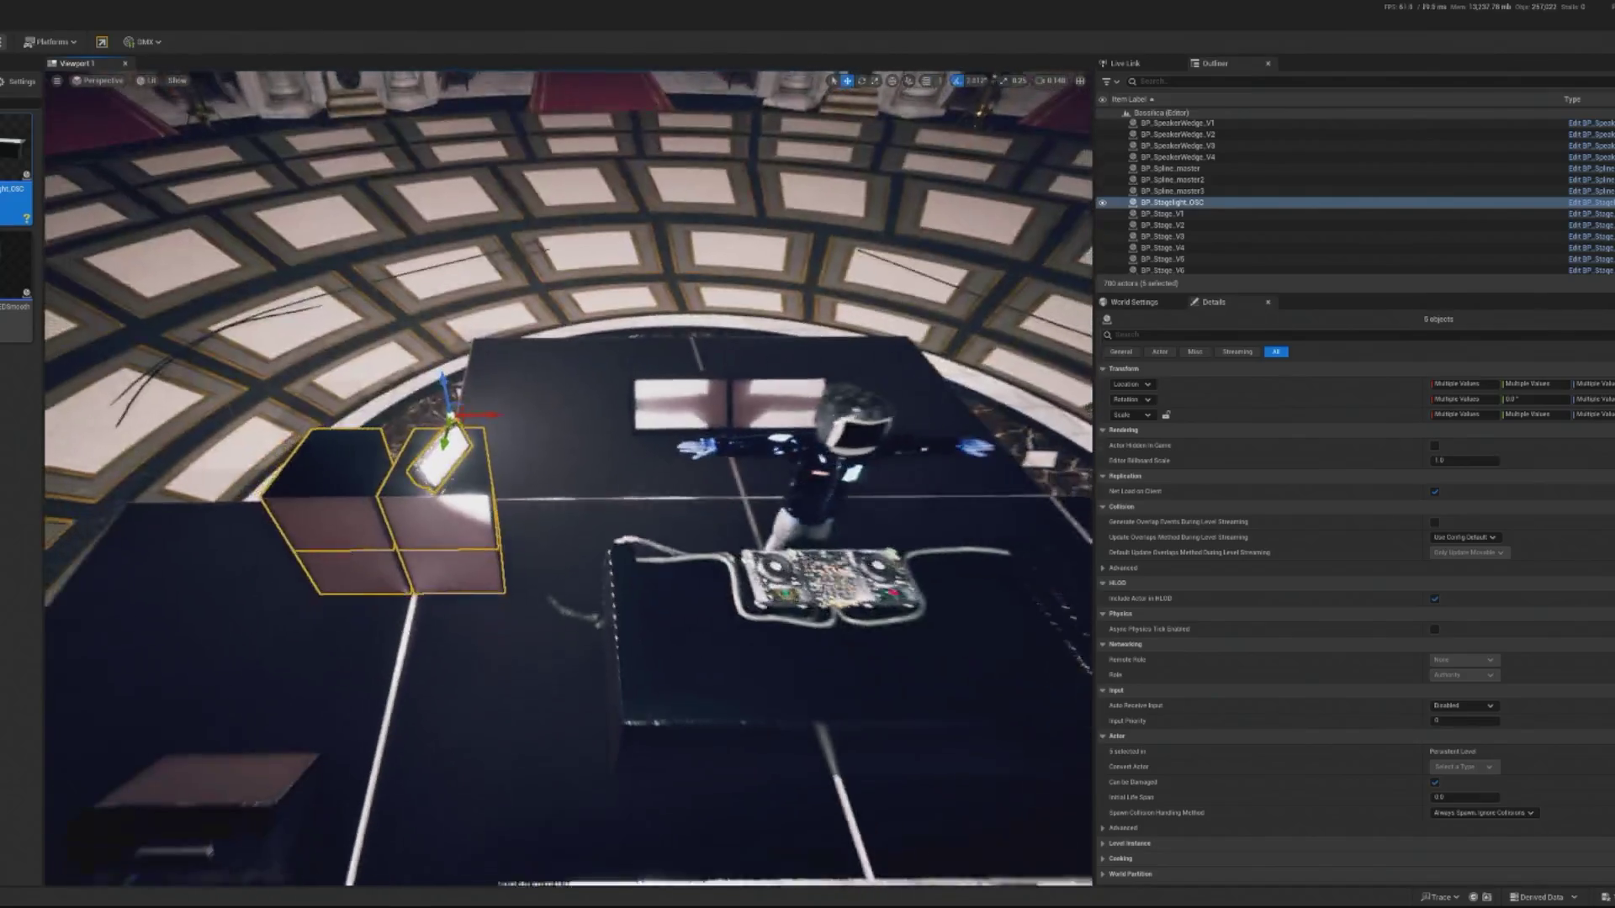
Turn the stage light slightly around Z and slide it along Y on the left speaker box.
{"action": "left_click", "coordinate": [460, 446]}
{"action": "left_click_drag", "start_coordinate": [465, 461], "coordinate": [461, 462]}
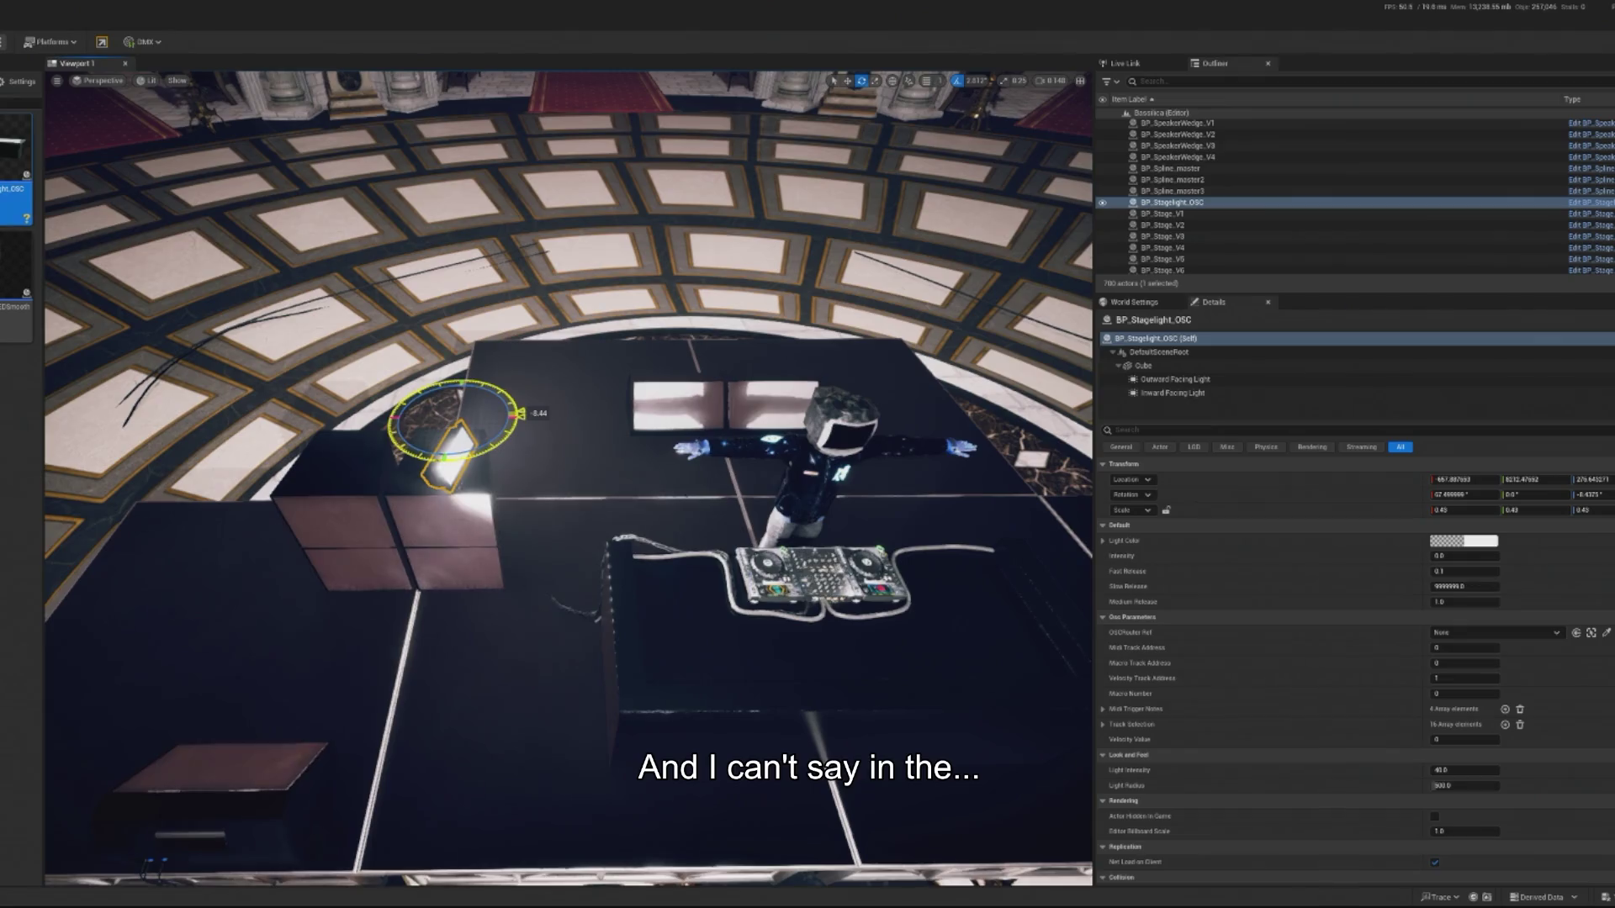
{"action": "scroll", "coordinate": [679, 645], "scroll_direction": "up", "scroll_amount": 5}
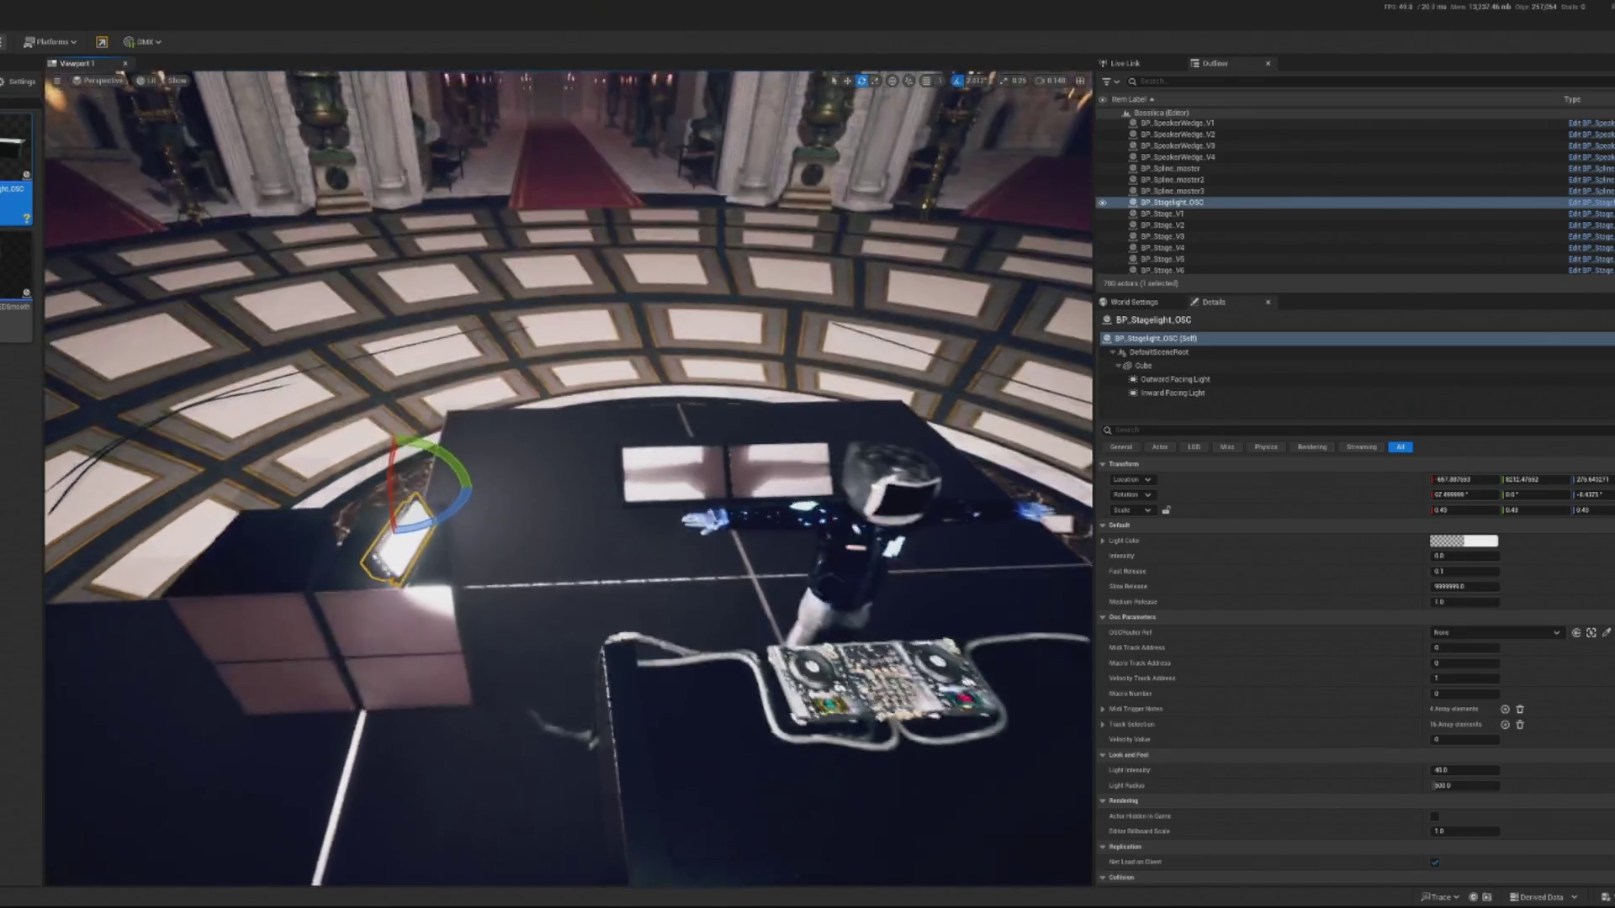
{"action": "left_click", "coordinate": [1156, 366]}
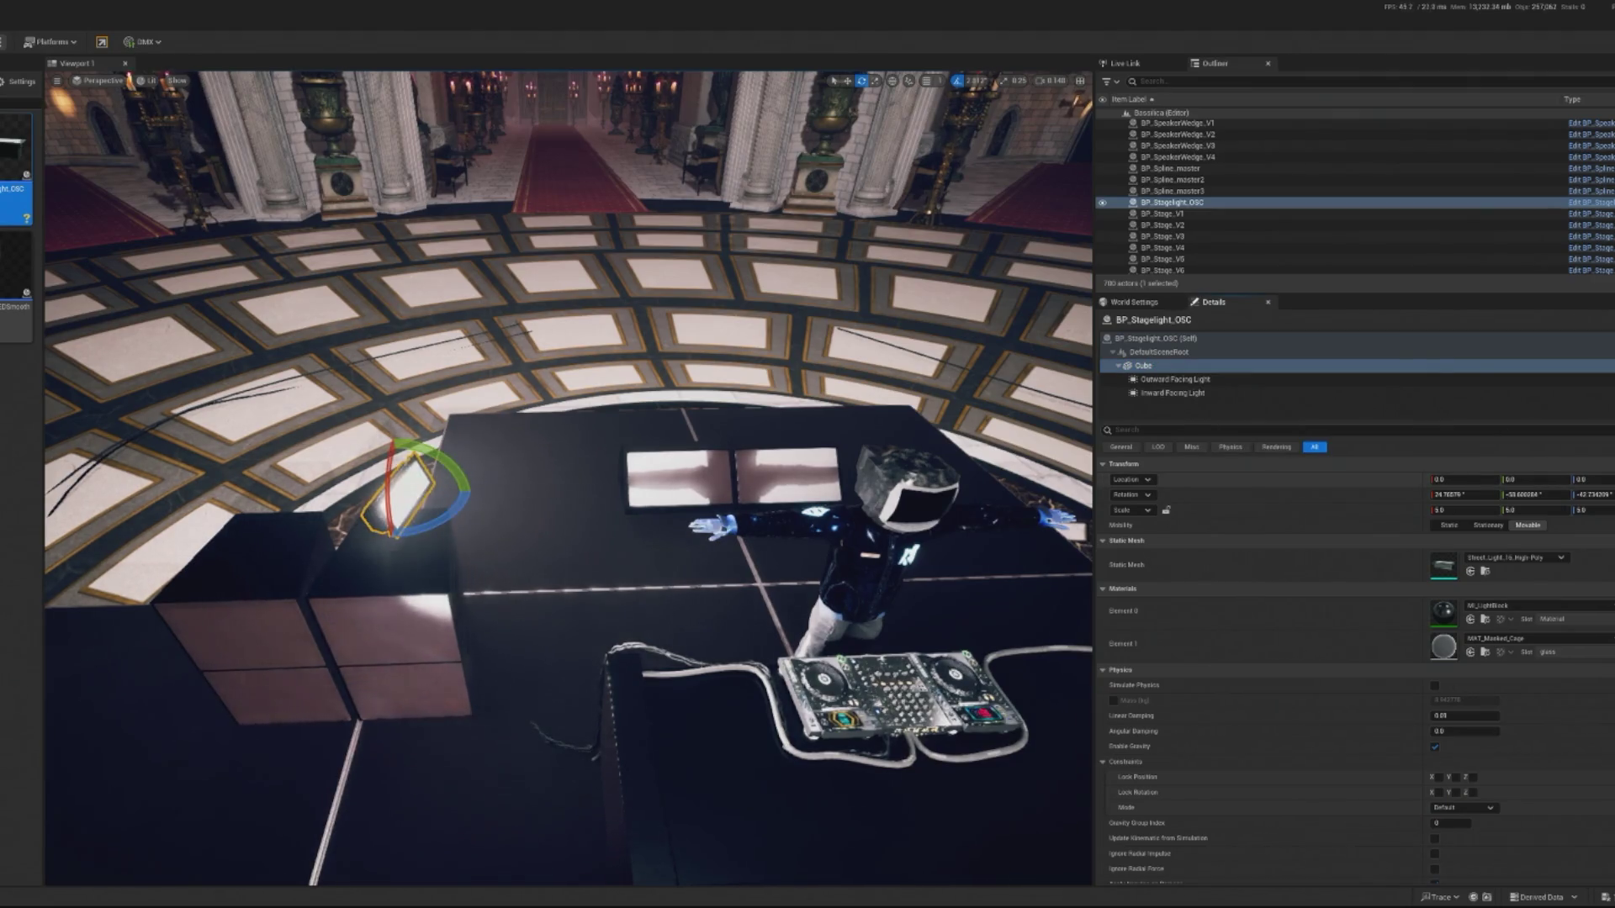
{"action": "left_click", "coordinate": [1190, 353]}
{"action": "left_click", "coordinate": [1189, 340]}
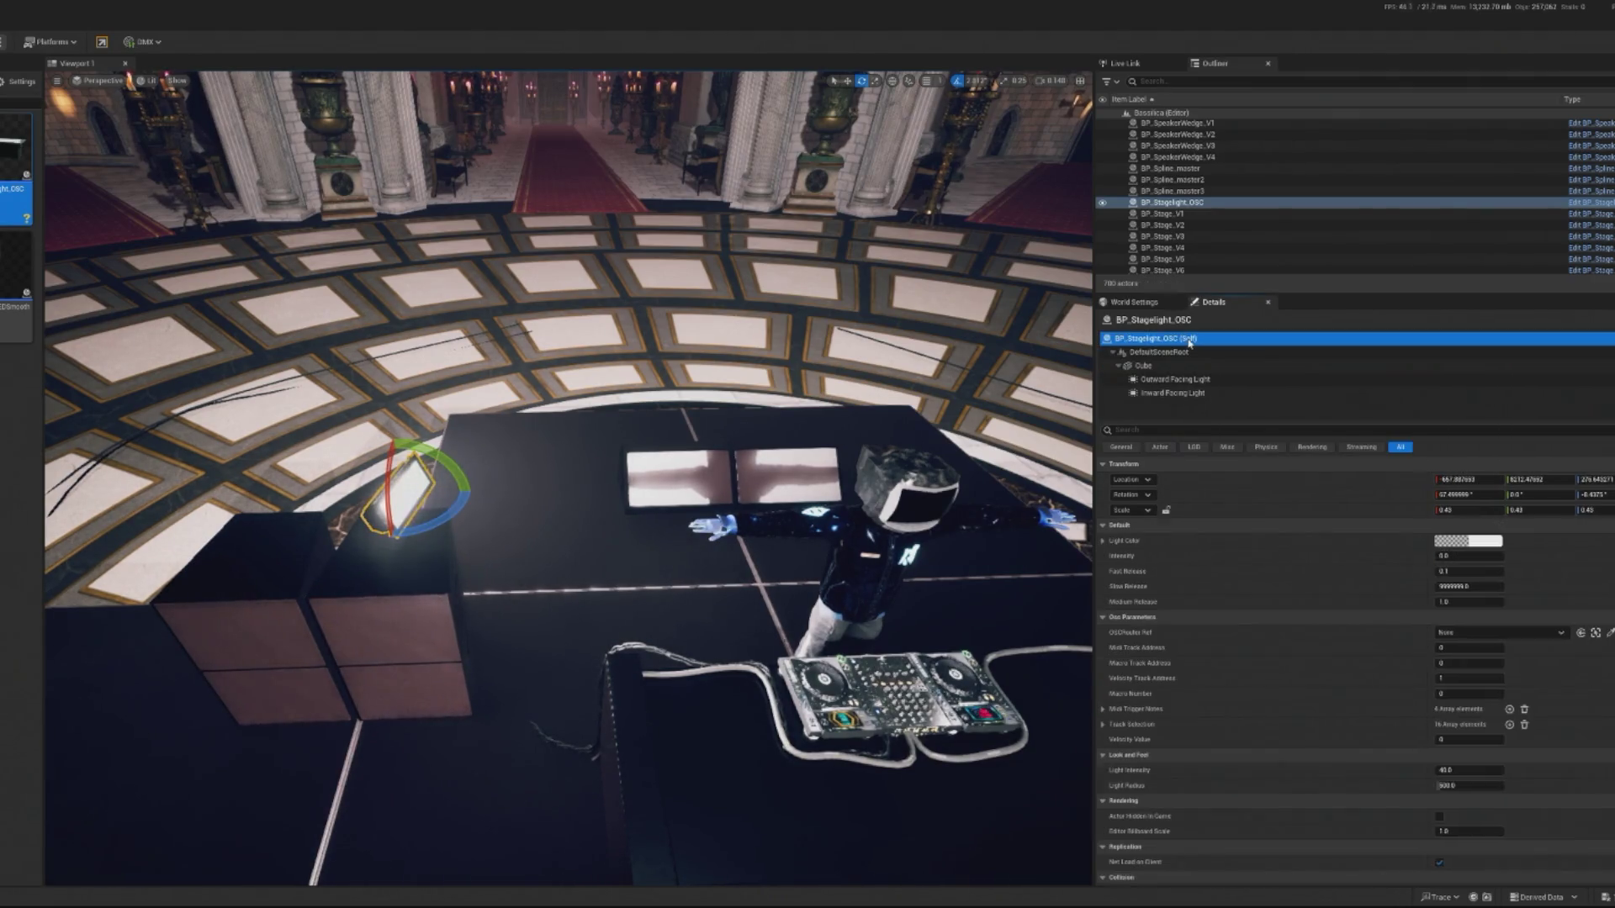
{"action": "left_click_drag", "start_coordinate": [398, 521], "coordinate": [383, 565]}
{"action": "key", "text": "f"}
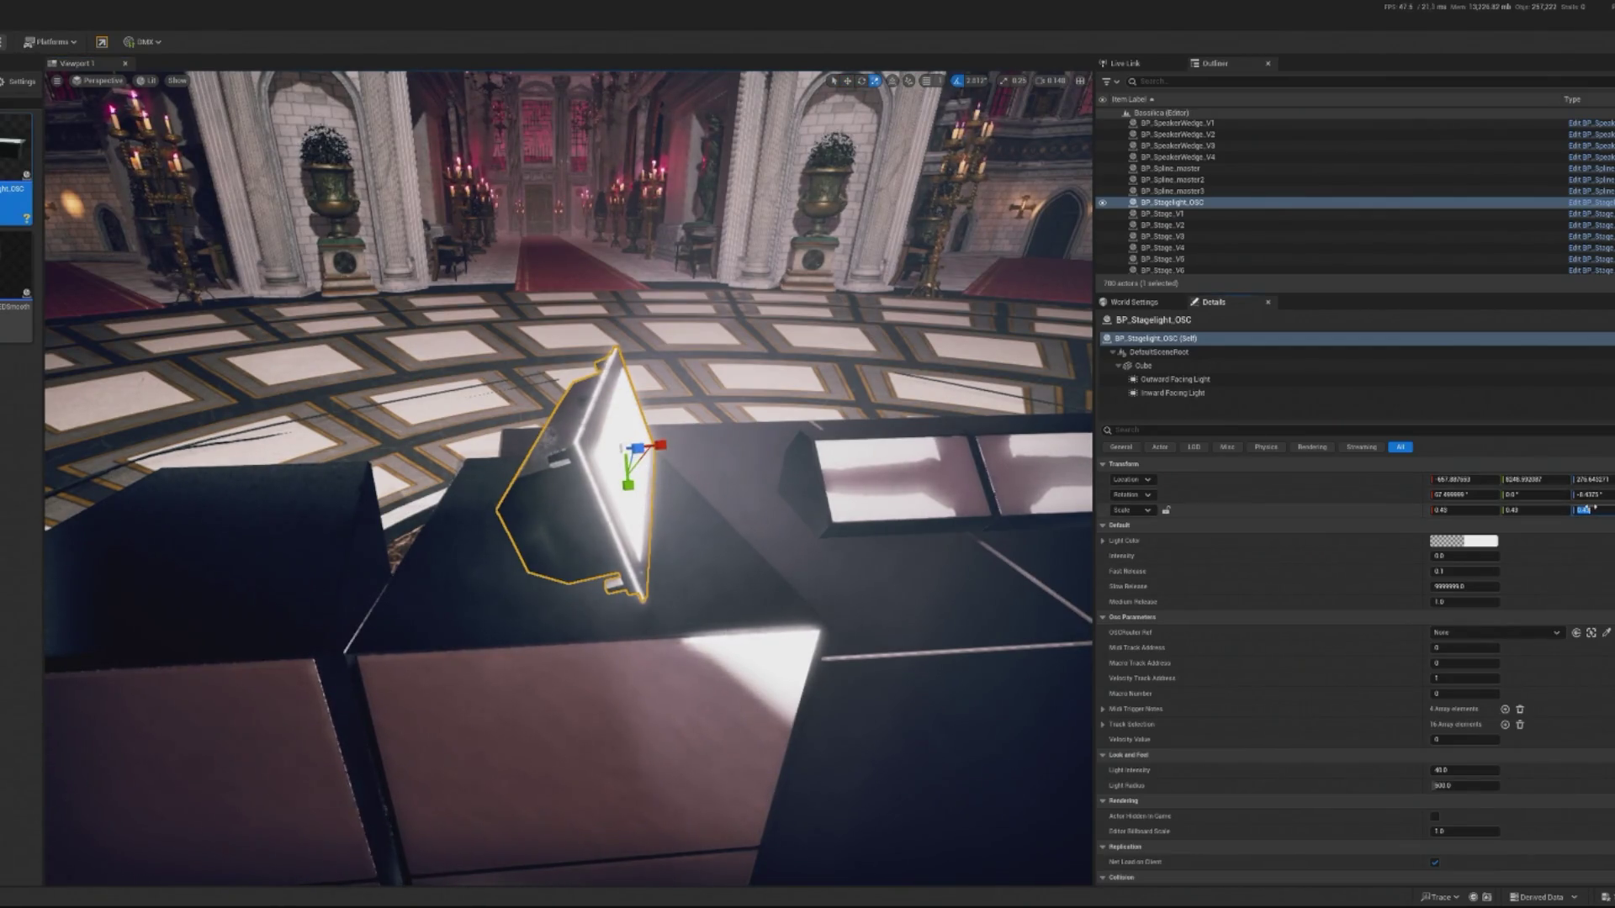
Enlarge the stage light to about 0.45, reposition its Cube housing, and rotate it toward the hall.
{"action": "mouse_move", "coordinate": [1464, 510]}
{"action": "left_mouse_down"}
{"action": "mouse_move", "coordinate": [1486, 523]}
{"action": "mouse_move", "coordinate": [1566, 510]}
{"action": "left_mouse_up"}
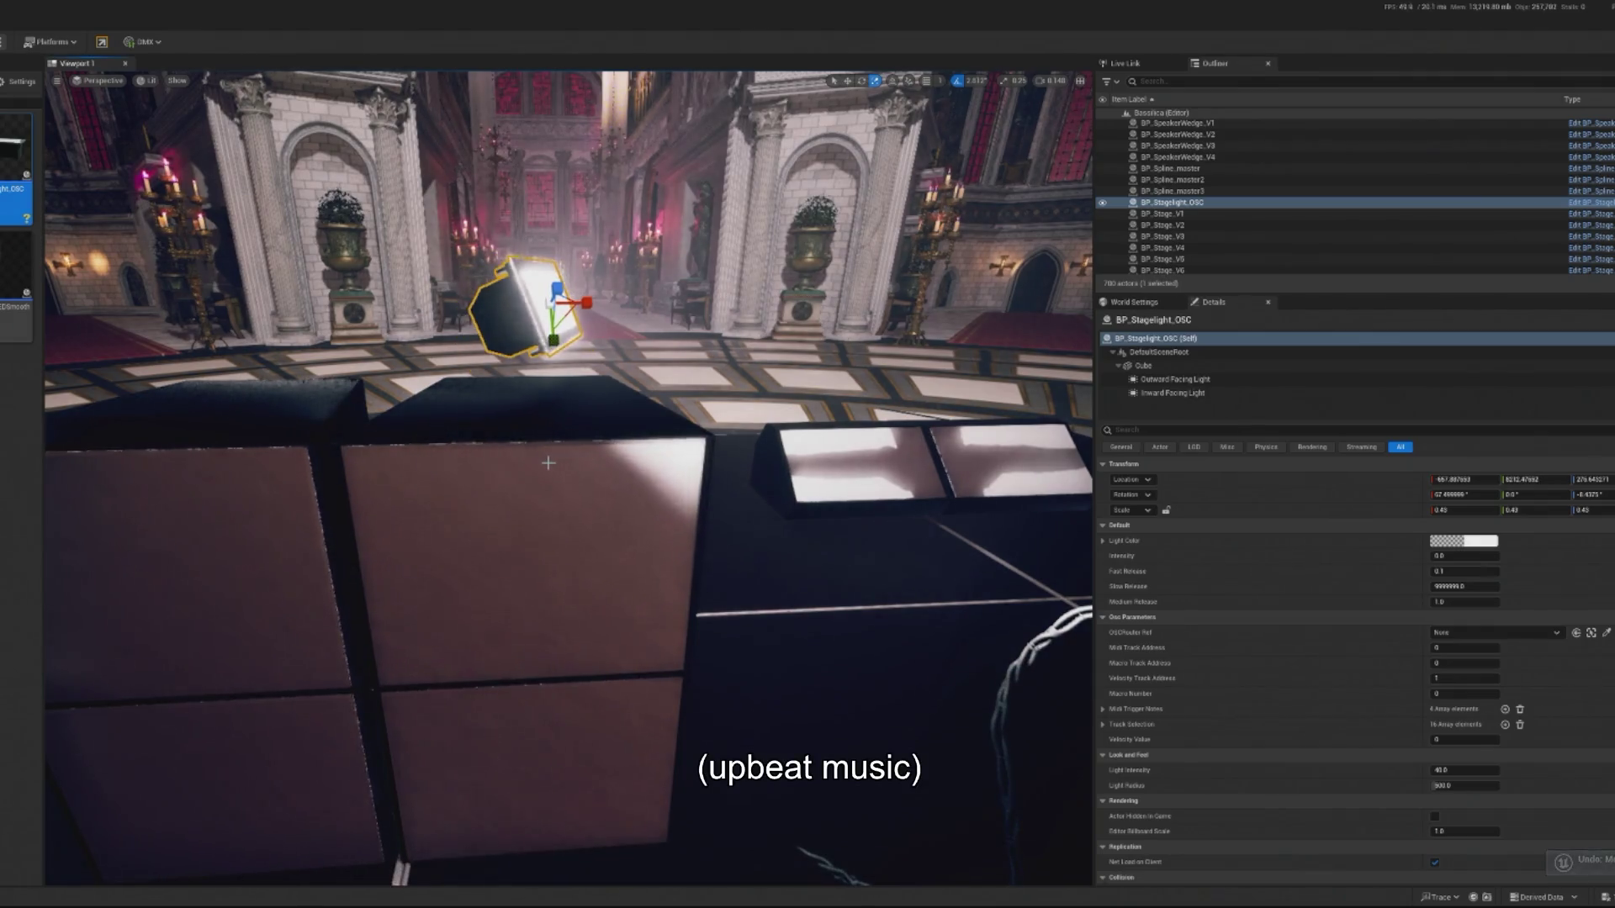
{"action": "left_click", "coordinate": [1158, 352]}
{"action": "left_click", "coordinate": [571, 318]}
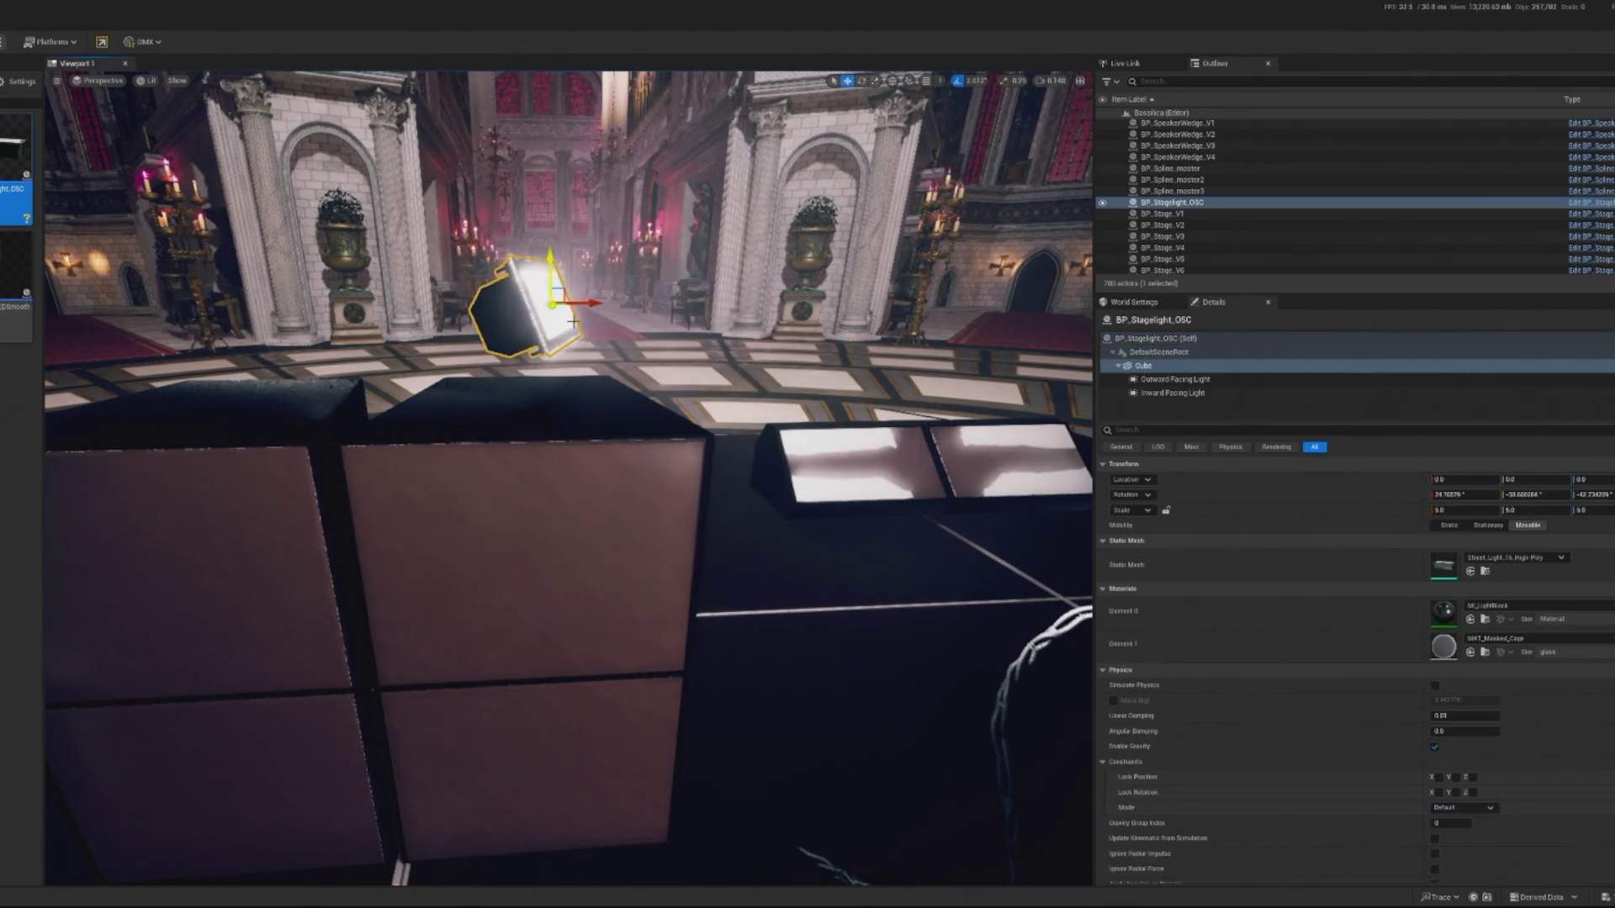
{"action": "left_click_drag", "start_coordinate": [568, 318], "coordinate": [615, 431]}
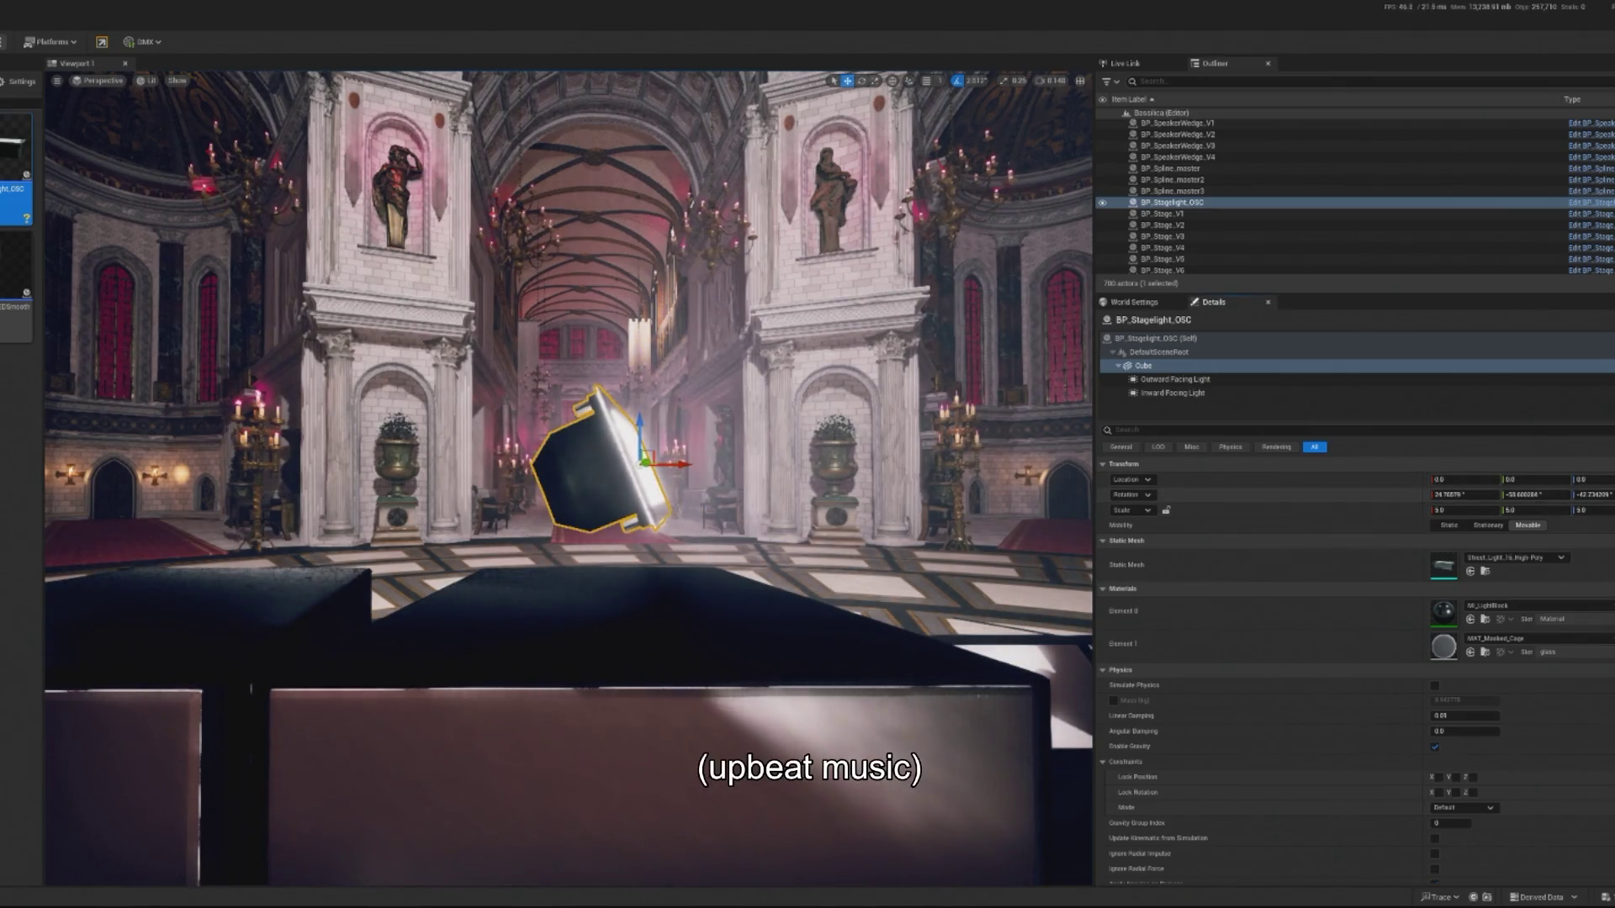
{"action": "left_click", "coordinate": [1156, 338]}
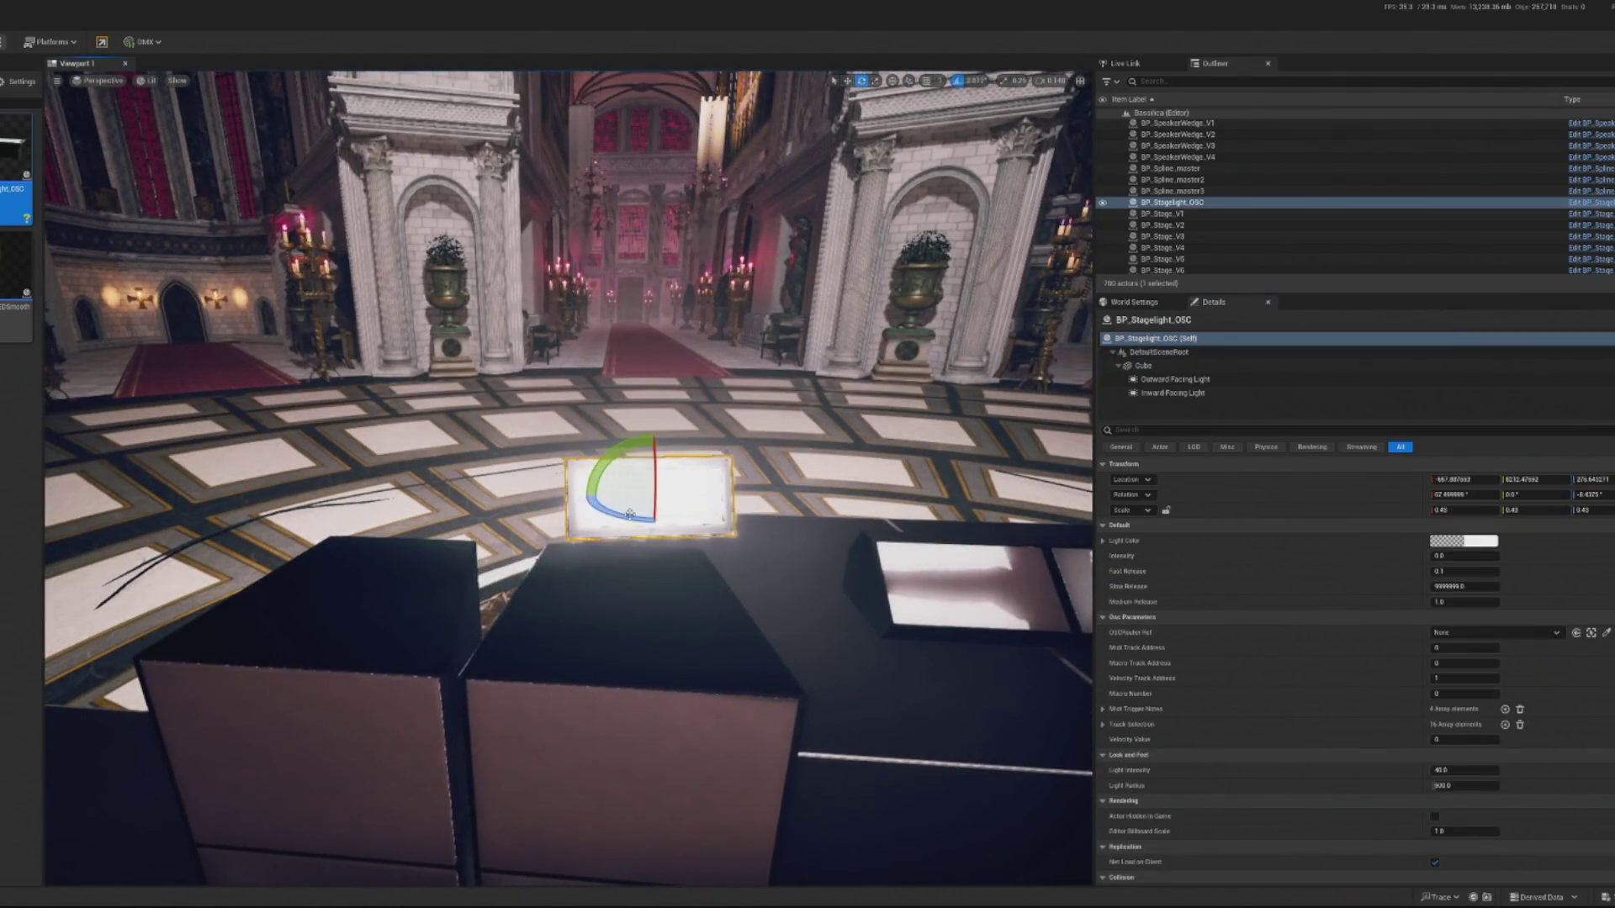
{"action": "left_click_drag", "start_coordinate": [619, 502], "coordinate": [600, 508]}
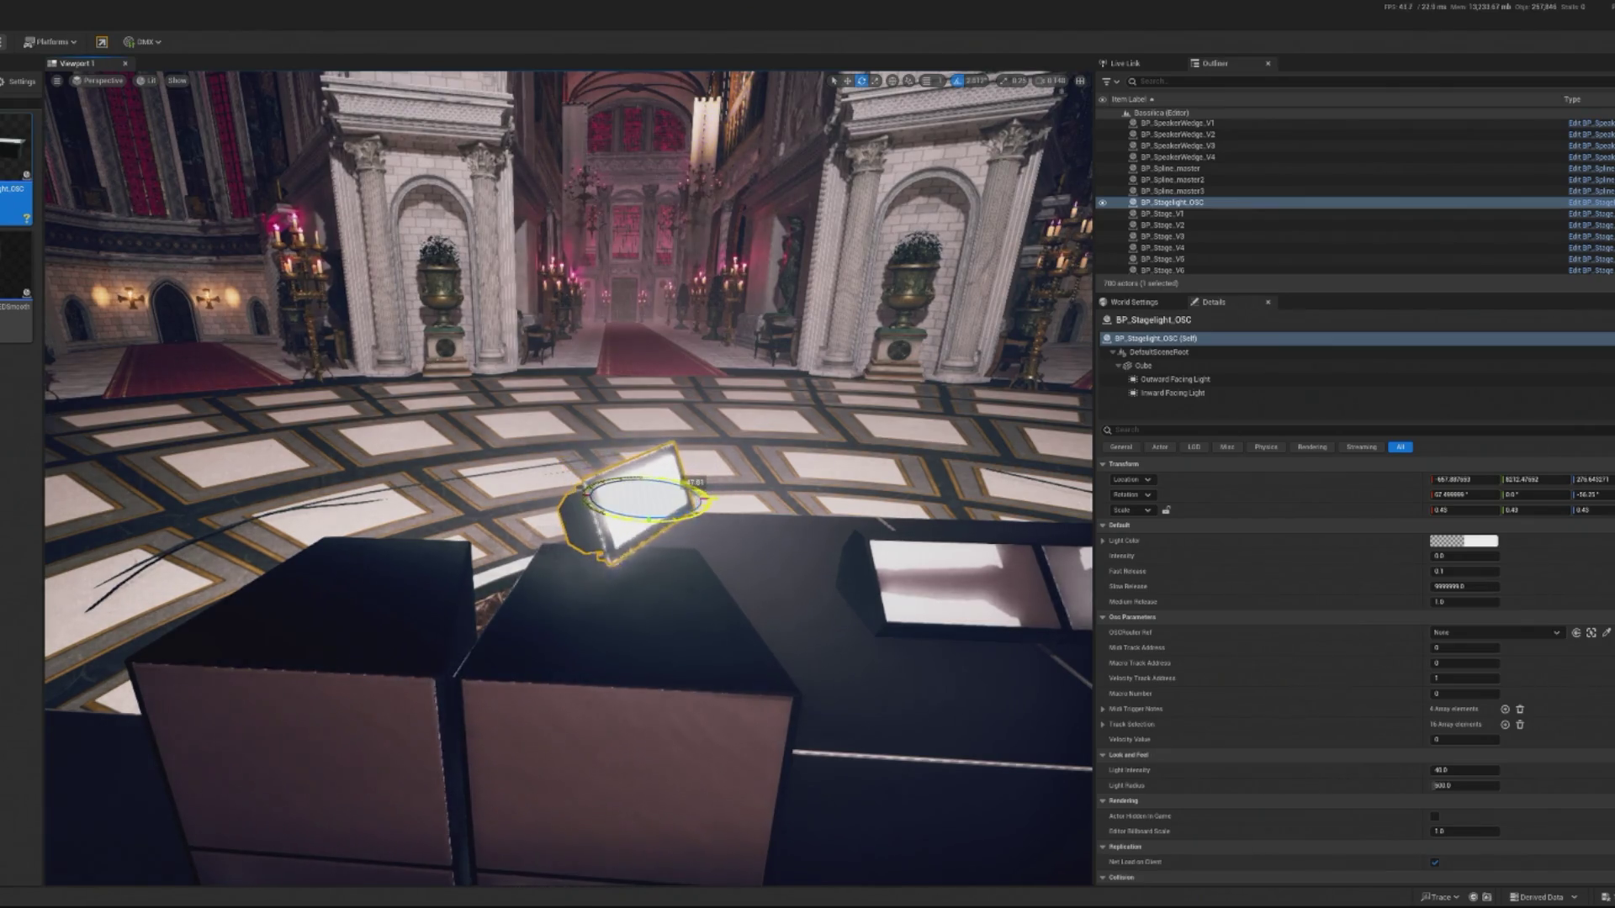
Lock the scale proportions and drop a BP_Strobe_Colour_OSC strobe onto the speaker box.
{"action": "left_click", "coordinate": [1165, 509]}
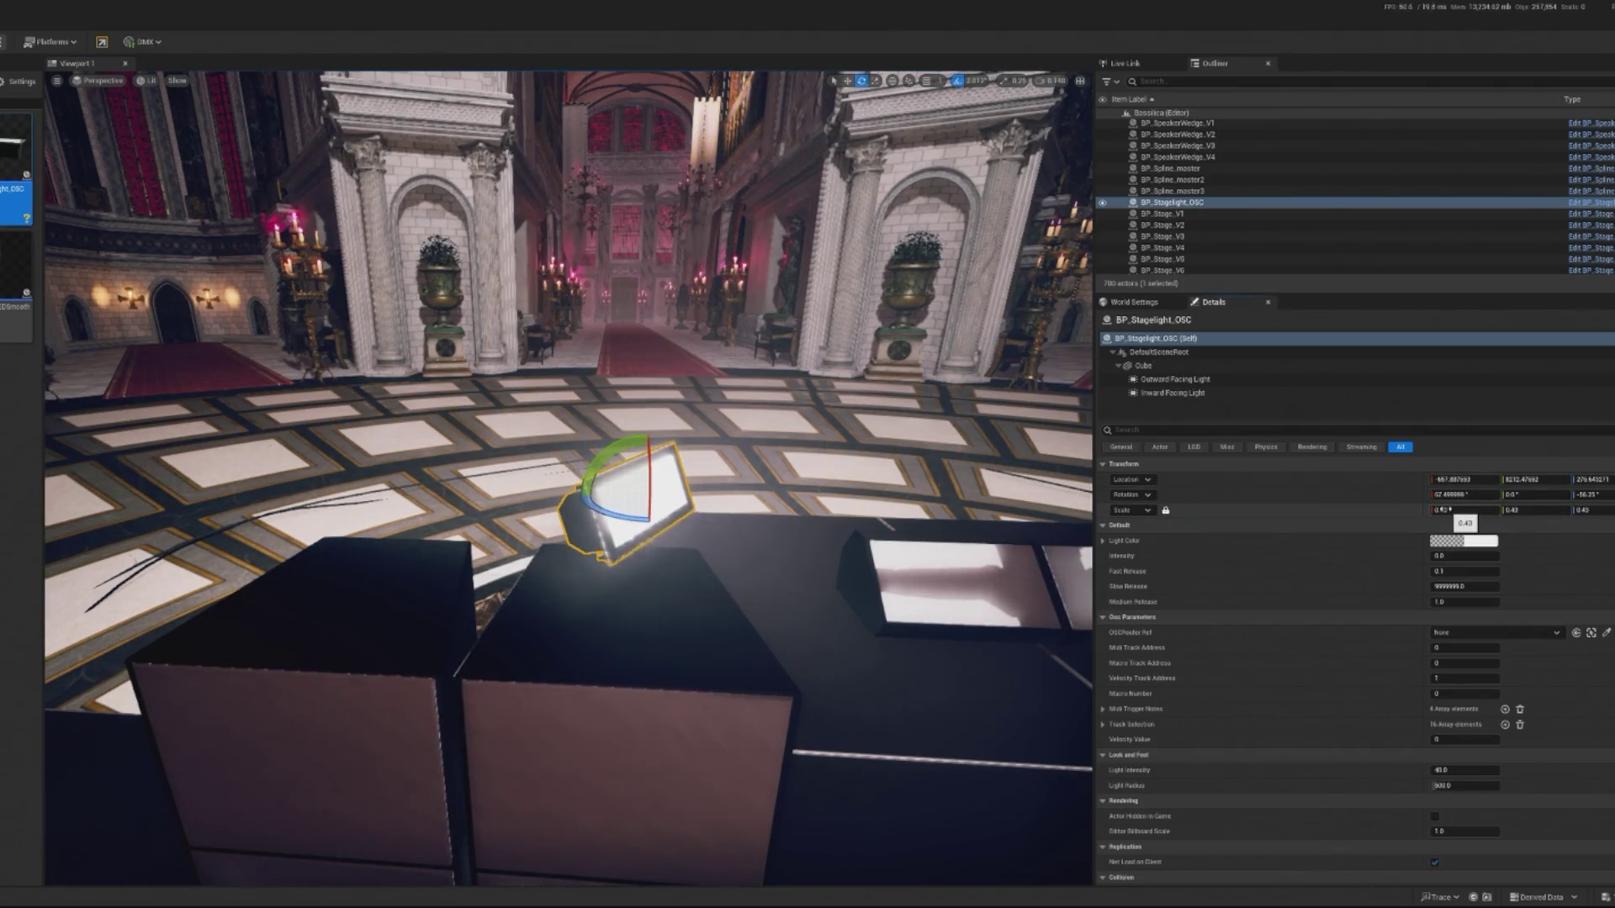
{"action": "left_click_drag", "start_coordinate": [59, 355], "coordinate": [404, 459]}
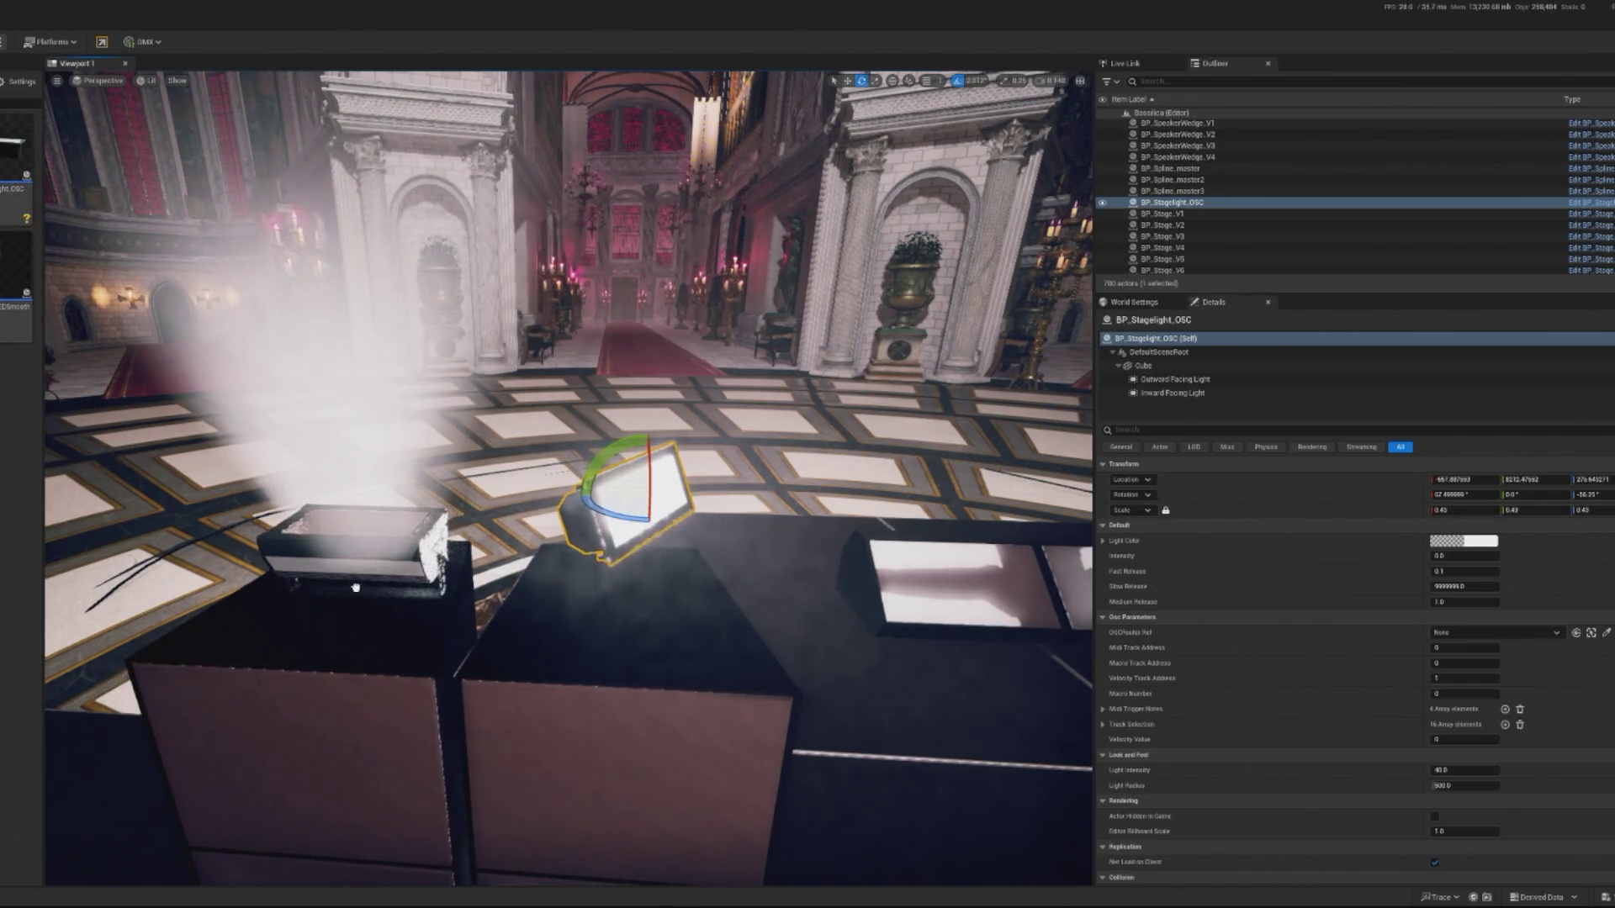
{"action": "key", "text": "f"}
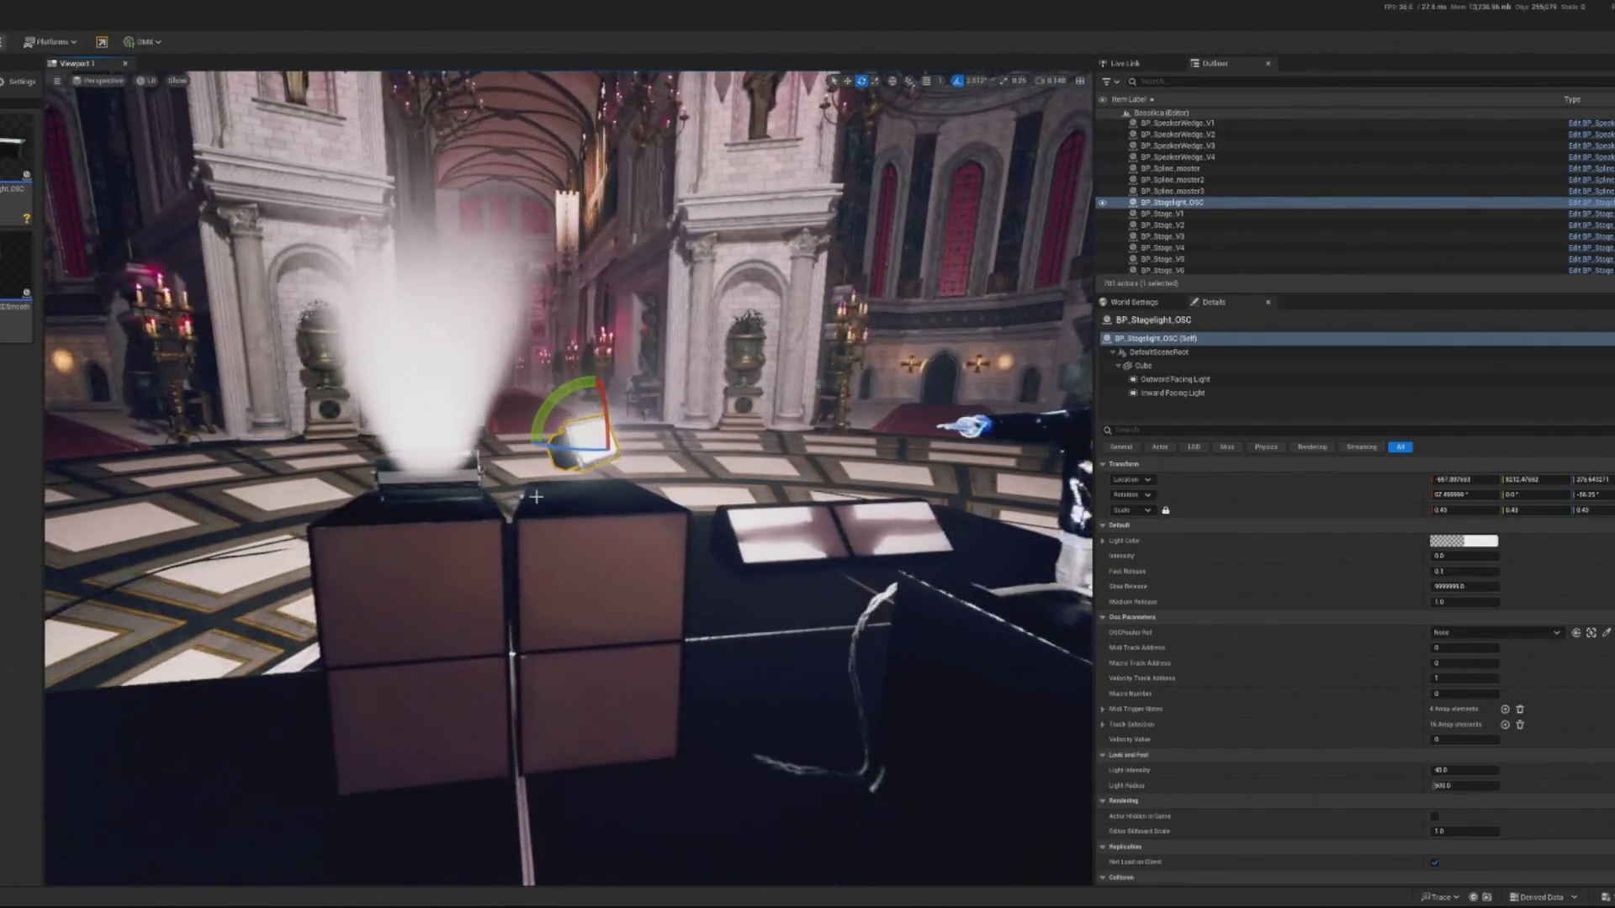
Move the colour strobe onto the middle speaker box.
{"action": "left_click", "coordinate": [580, 444]}
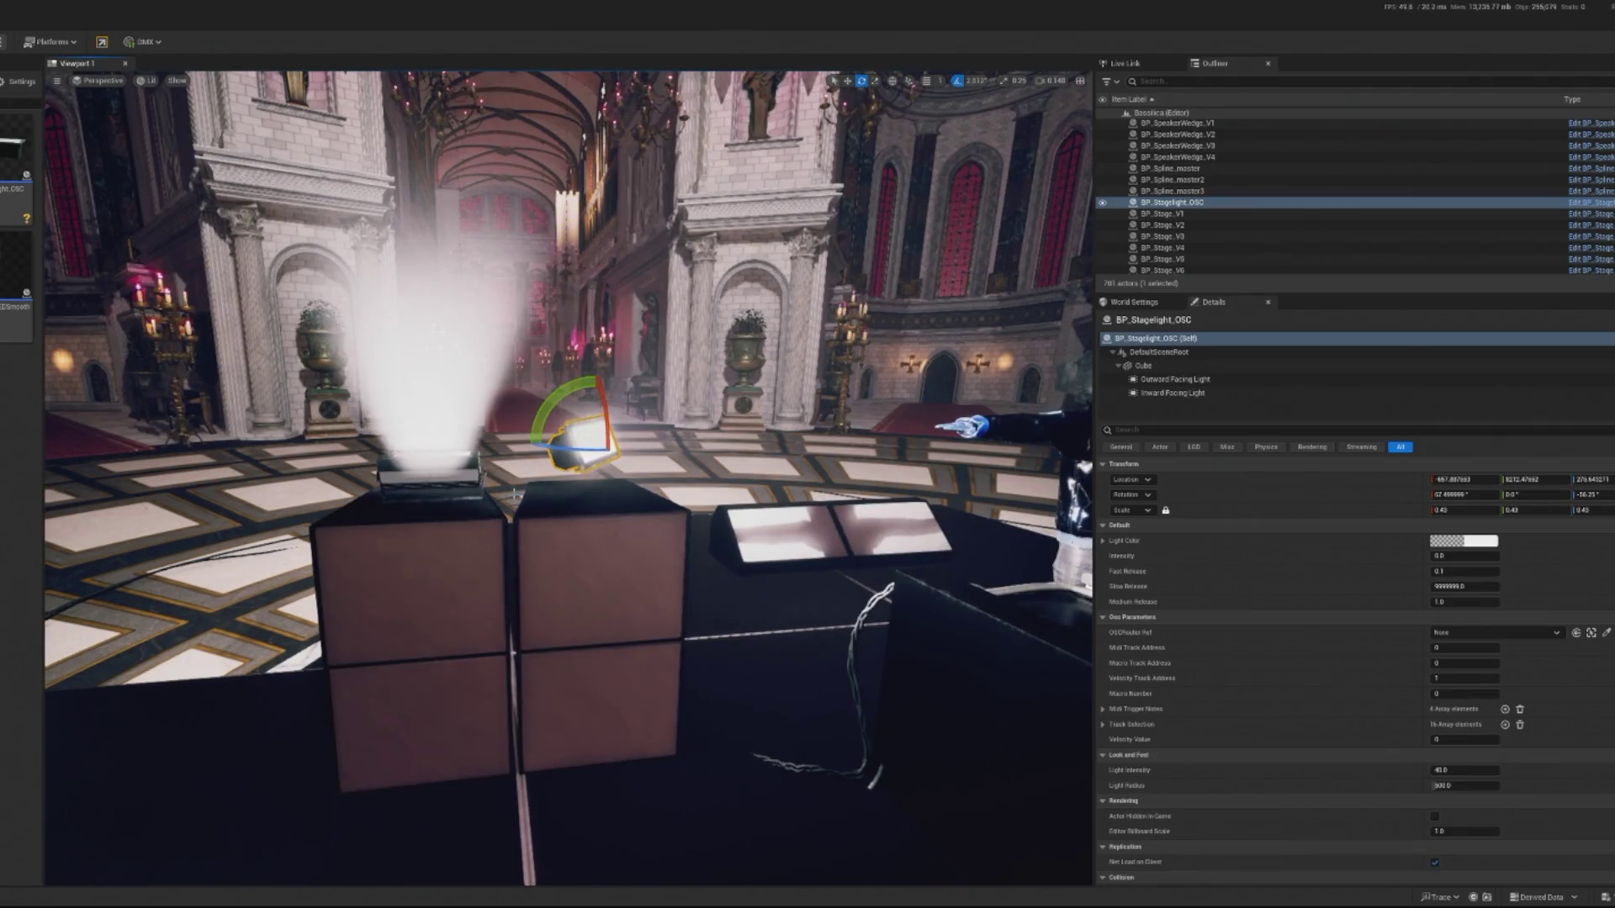
{"action": "left_click", "coordinate": [429, 466]}
{"action": "key", "text": "f"}
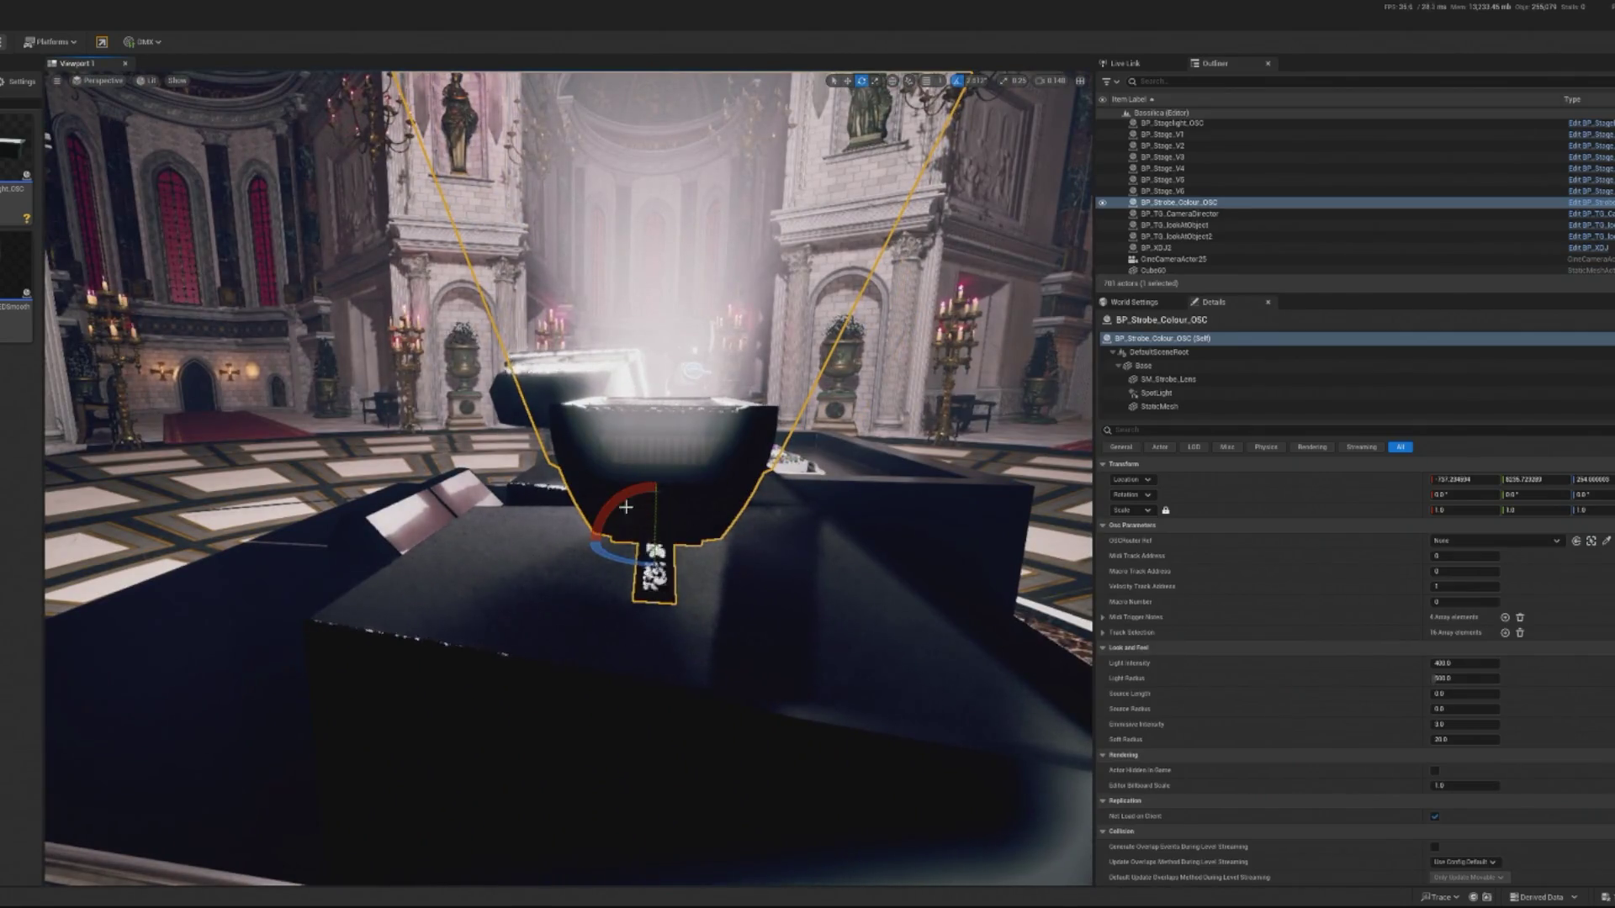
{"action": "left_click_drag", "start_coordinate": [626, 507], "coordinate": [672, 555]}
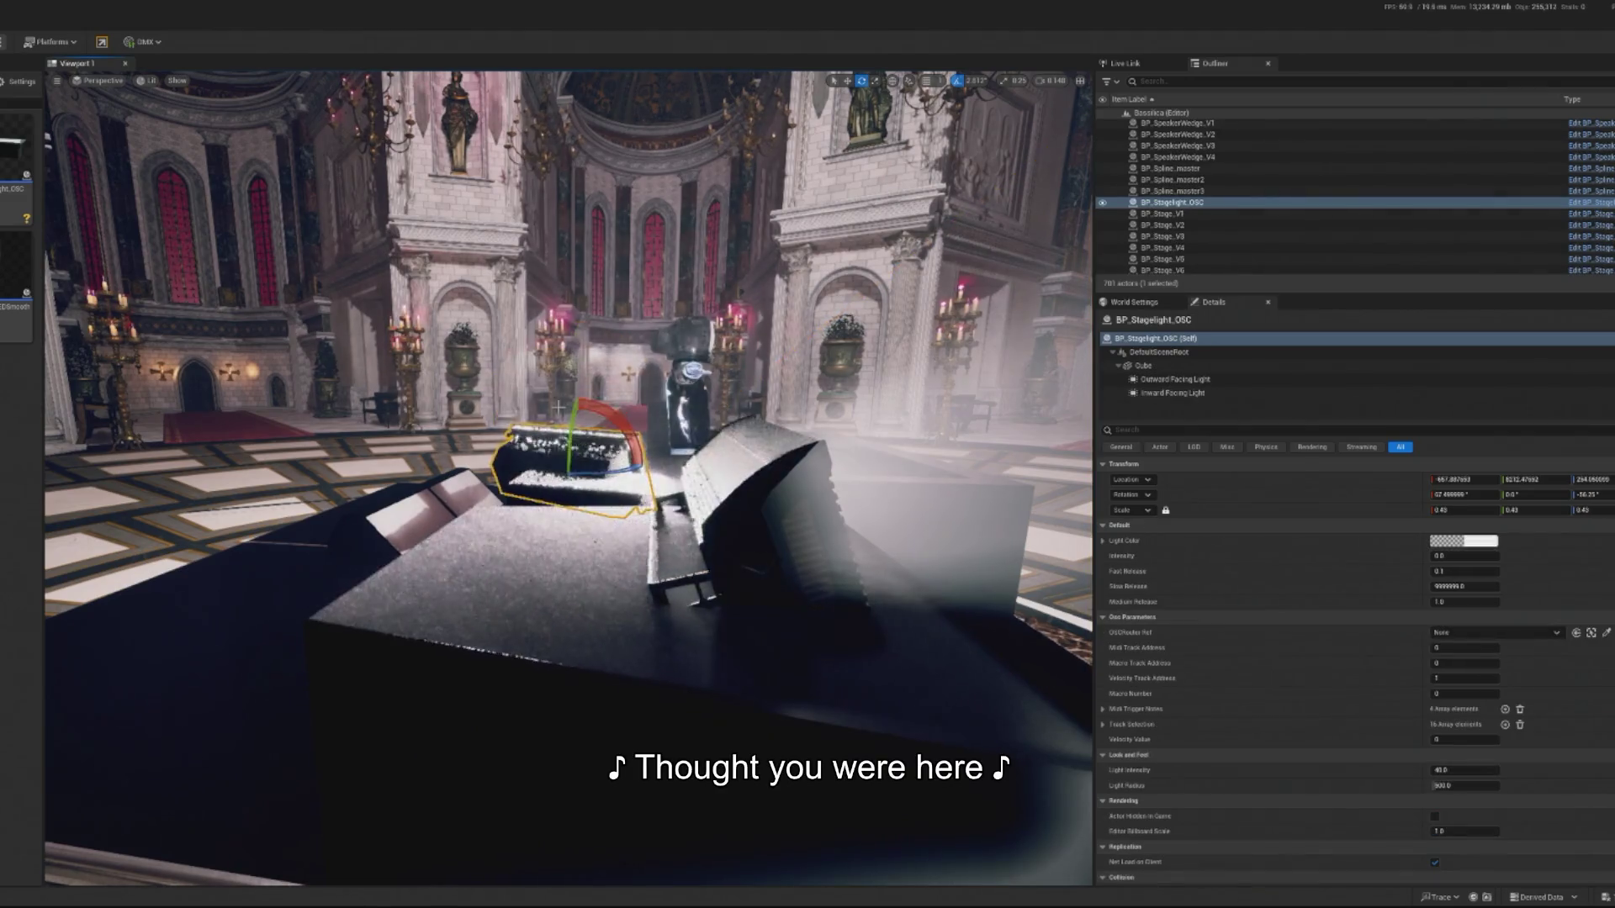
{"action": "key", "text": "Escape"}
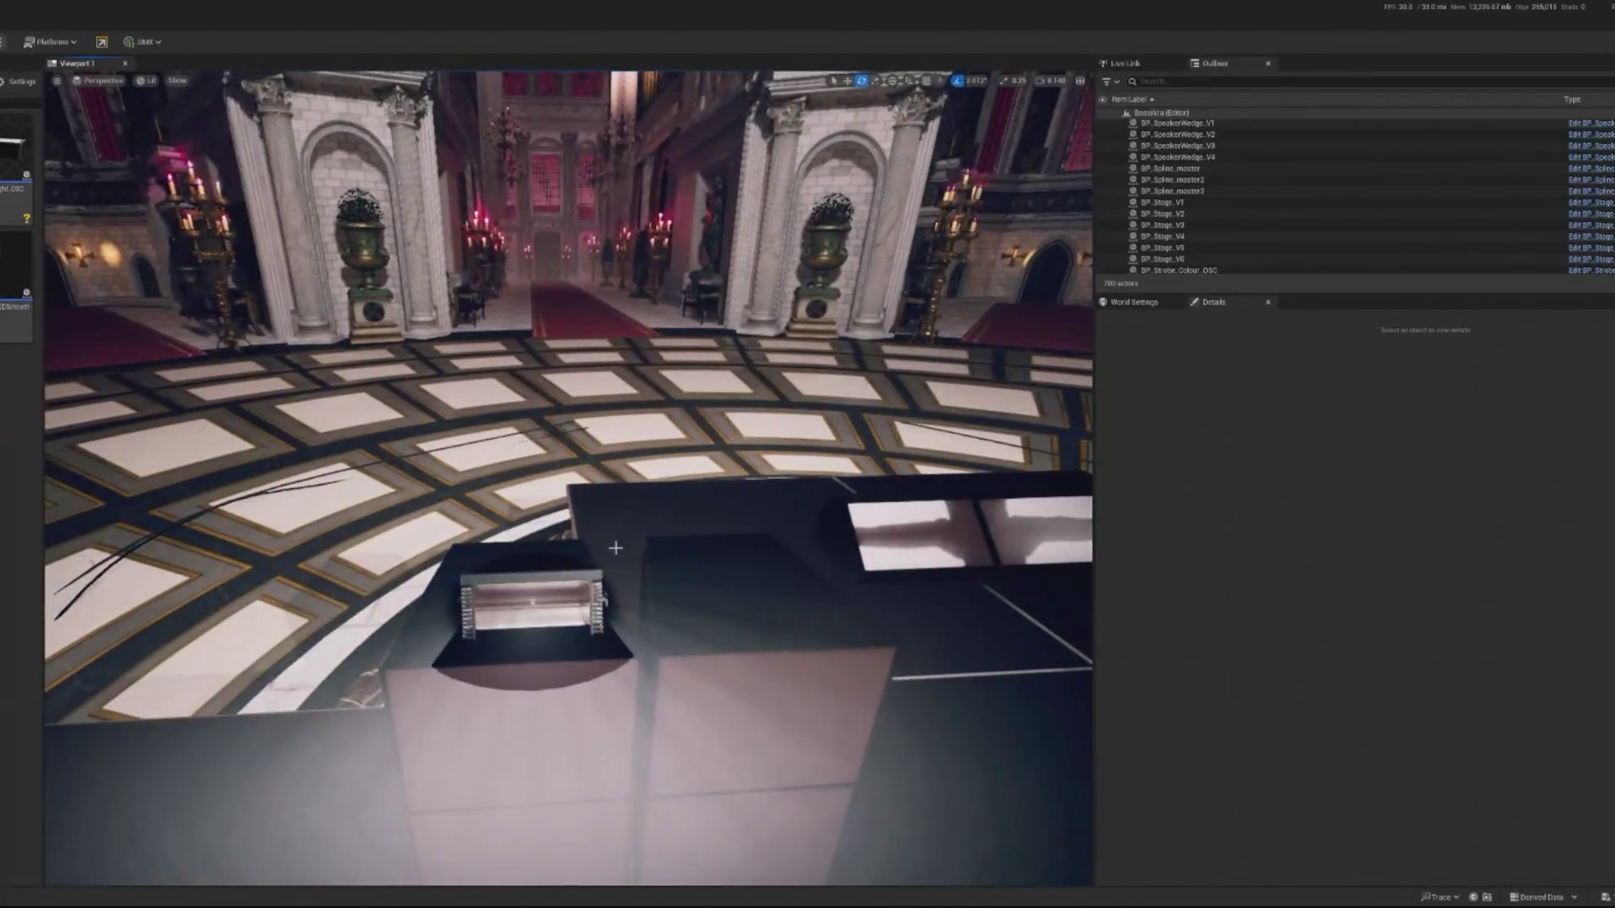
{"action": "left_click", "coordinate": [505, 575]}
{"action": "key", "text": "f"}
{"action": "key", "text": "w"}
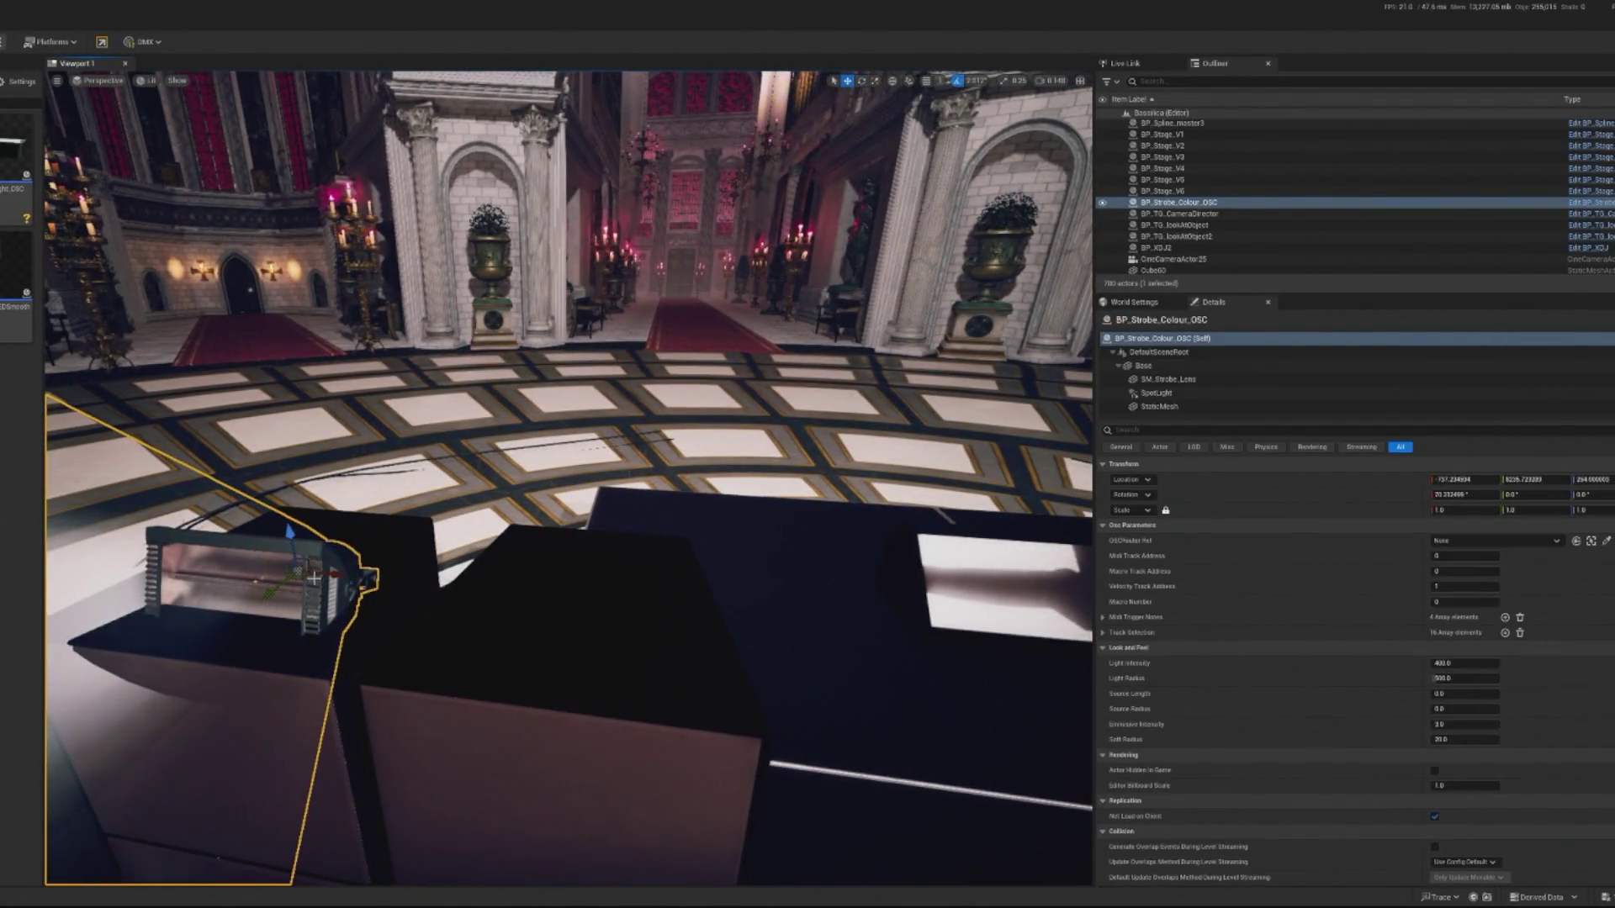
{"action": "mouse_move", "coordinate": [345, 569]}
{"action": "left_mouse_down"}
{"action": "mouse_move", "coordinate": [624, 602]}
{"action": "mouse_move", "coordinate": [608, 569]}
{"action": "left_mouse_up"}
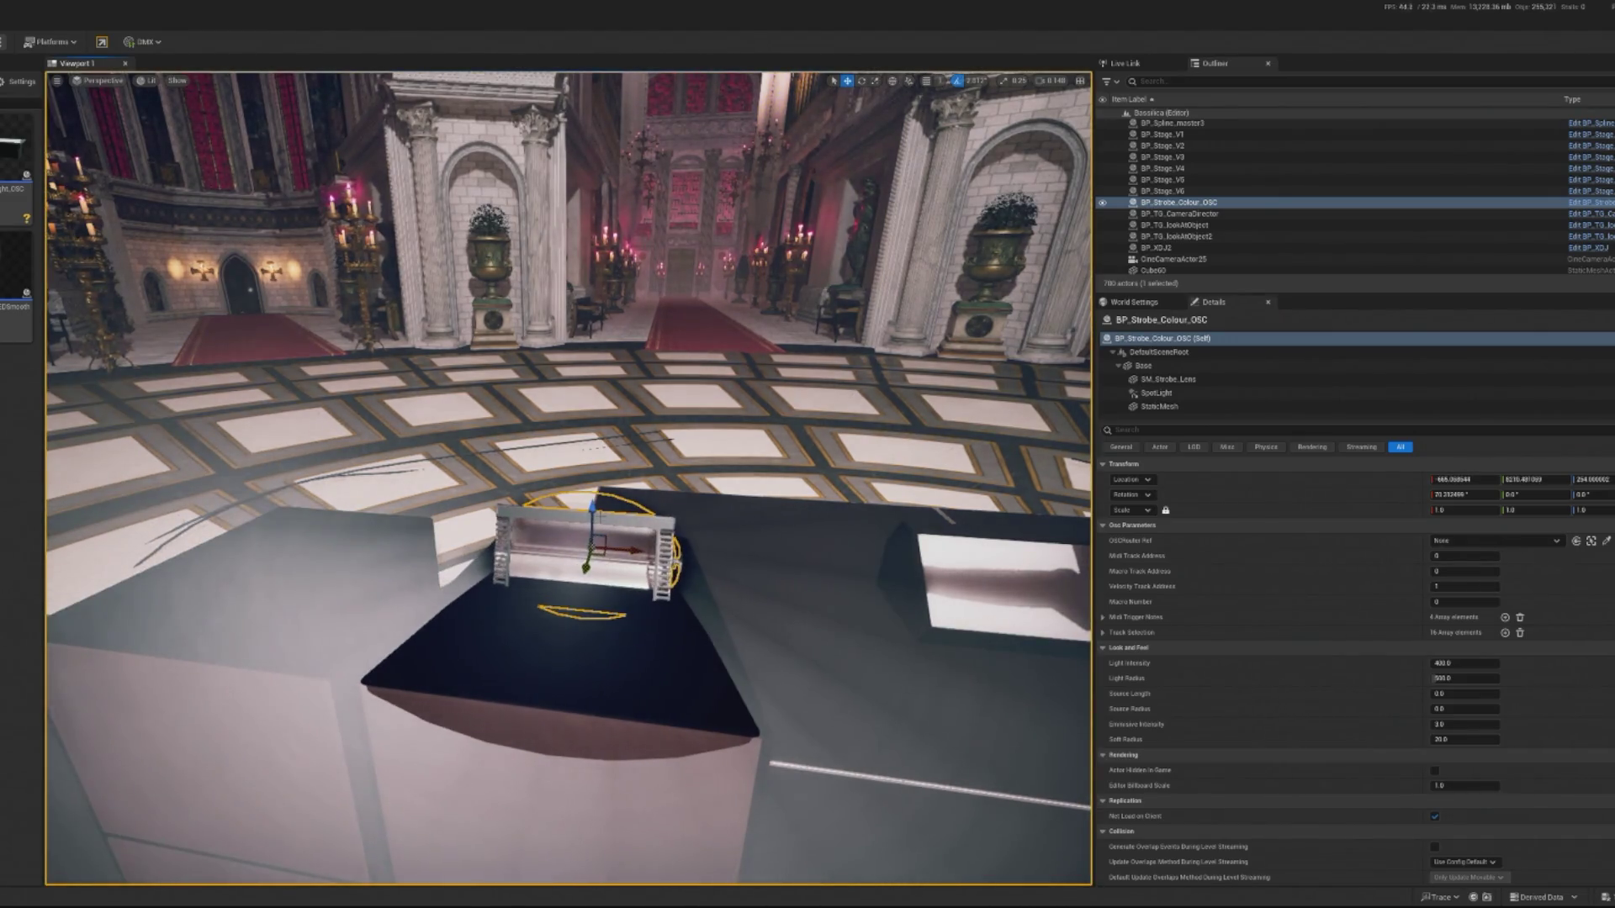
Raise the strobe slightly, rotate it to about -64° Z toward the hall, and nudge Y.
{"action": "left_click", "coordinate": [547, 655]}
{"action": "left_click", "coordinate": [581, 555]}
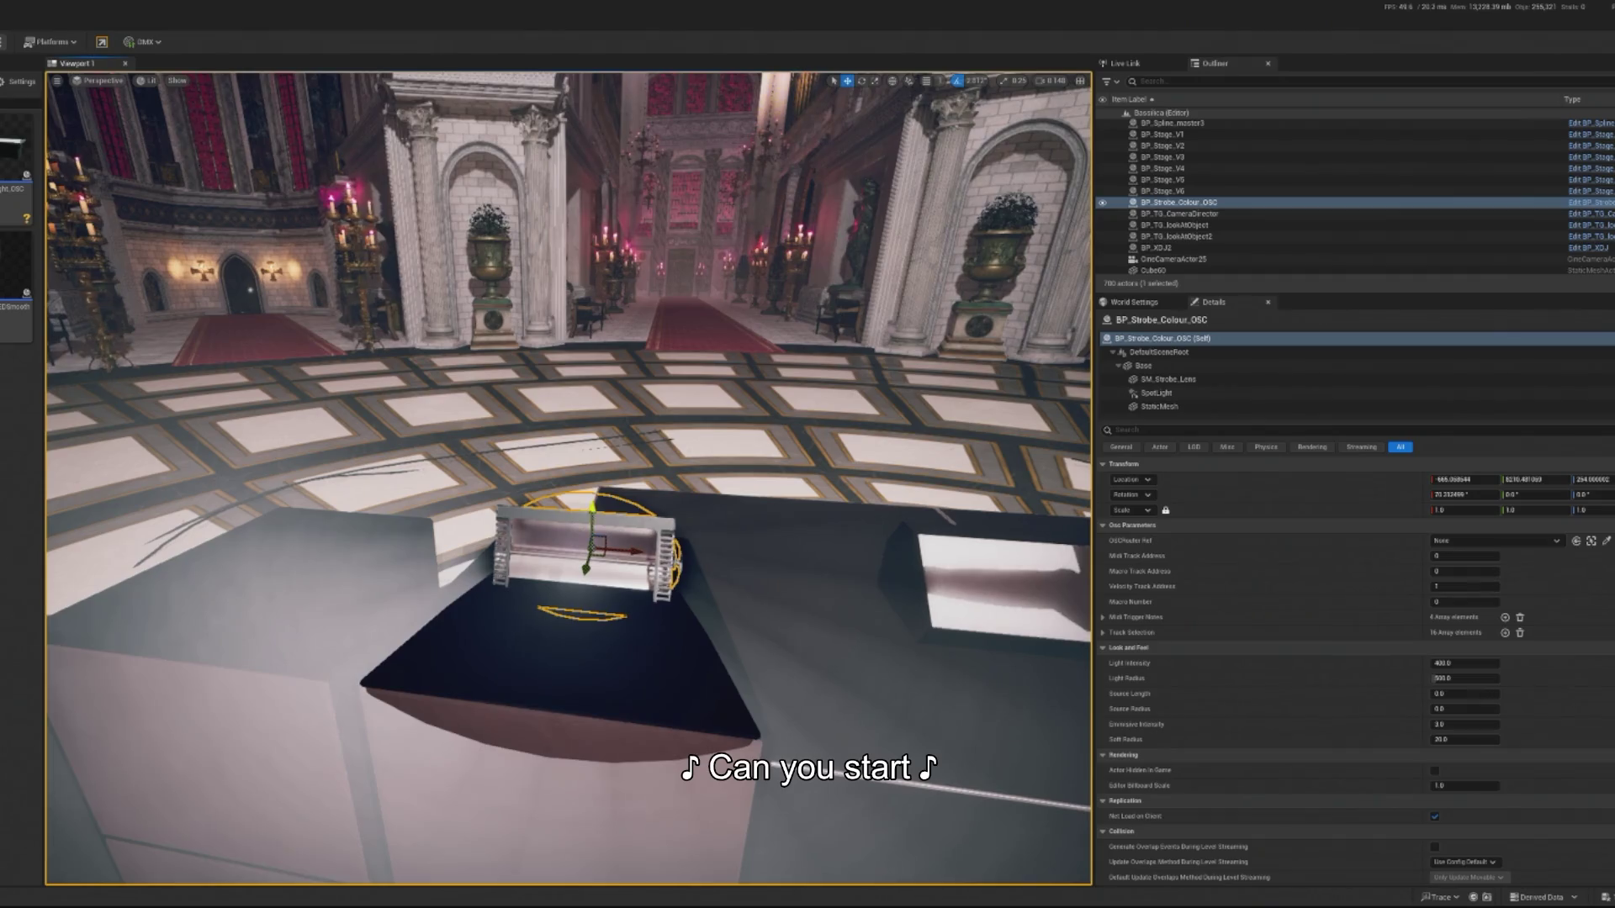
{"action": "left_click_drag", "start_coordinate": [592, 508], "coordinate": [586, 499]}
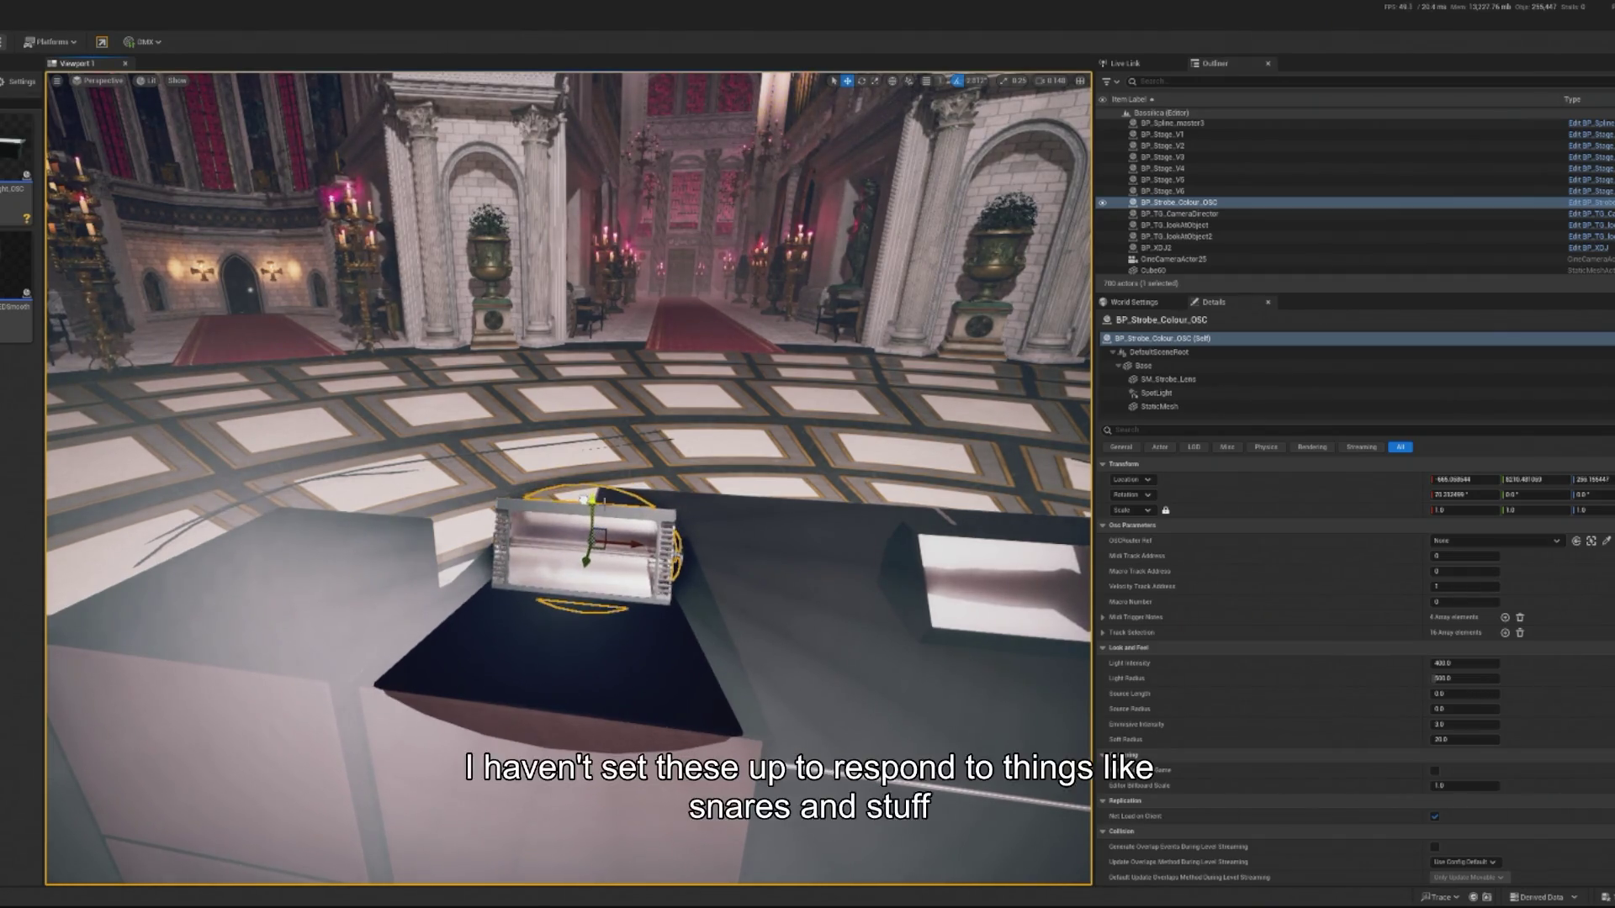
{"action": "key", "text": "e"}
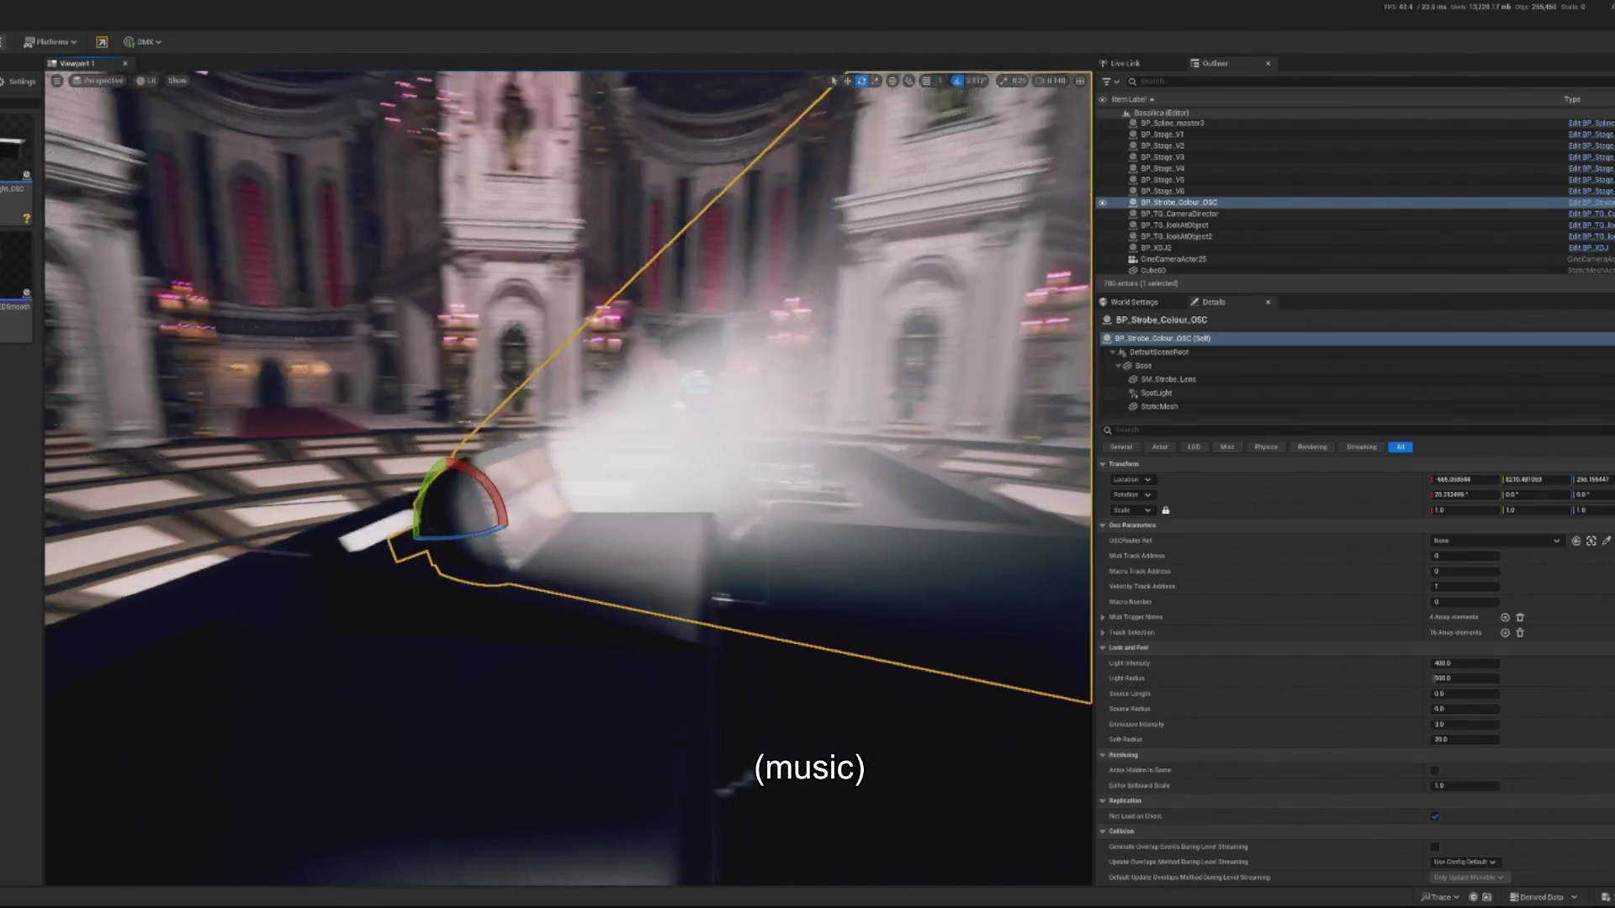
{"action": "left_click_drag", "start_coordinate": [471, 534], "coordinate": [581, 545]}
{"action": "key", "text": "w"}
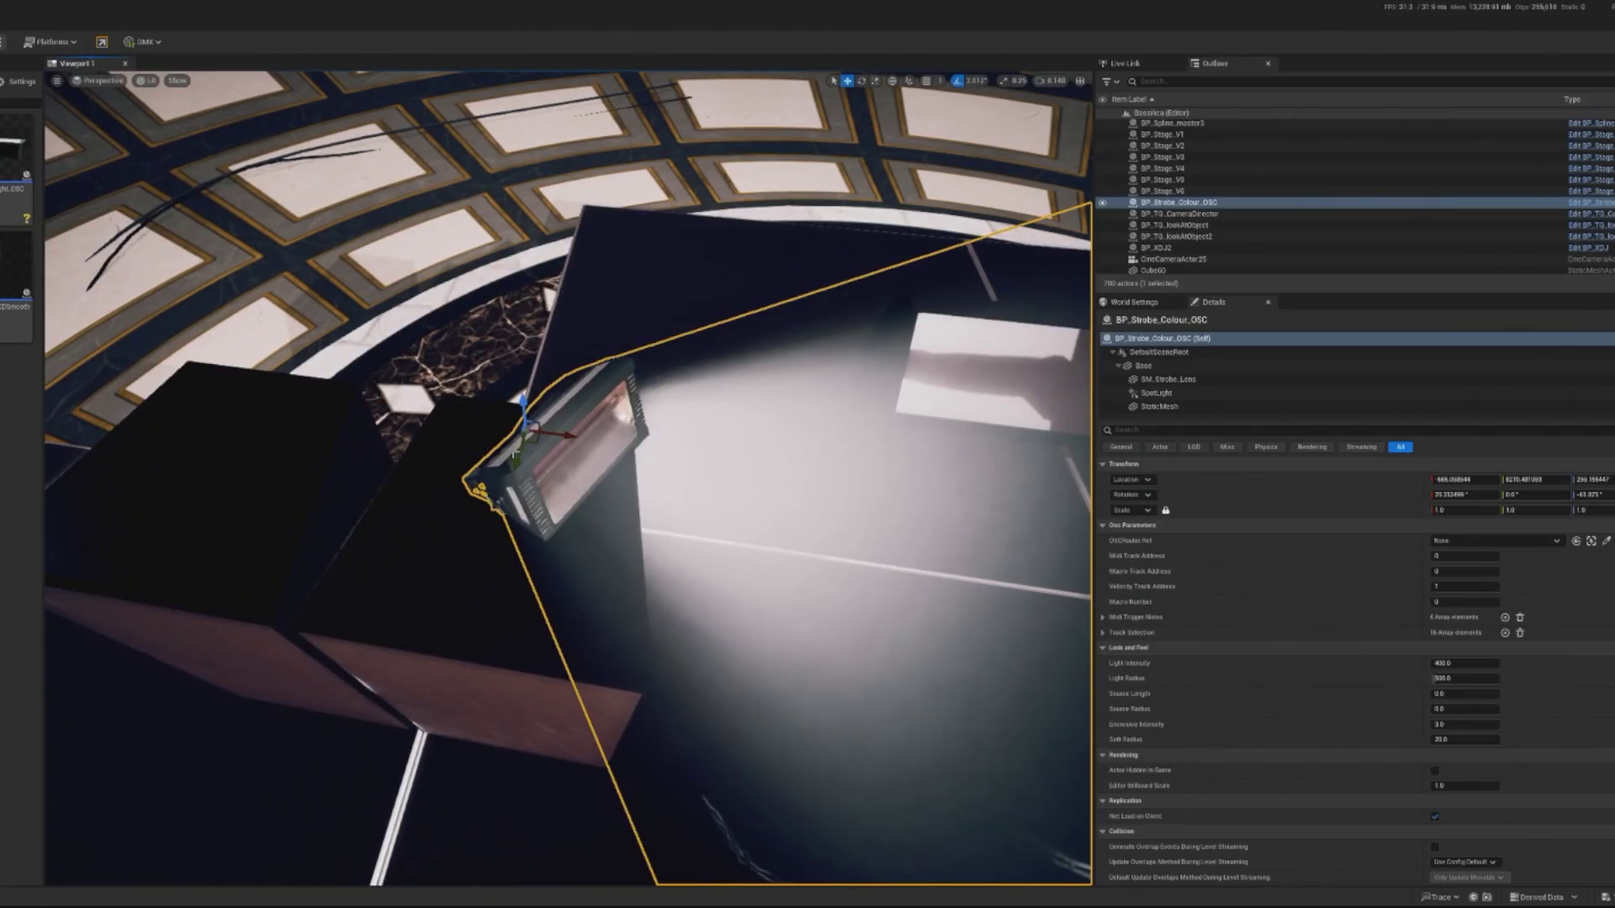
{"action": "mouse_move", "coordinate": [514, 458]}
{"action": "left_mouse_down"}
{"action": "mouse_move", "coordinate": [457, 520]}
{"action": "mouse_move", "coordinate": [555, 479]}
{"action": "mouse_move", "coordinate": [589, 437]}
{"action": "mouse_move", "coordinate": [581, 450]}
{"action": "left_mouse_up"}
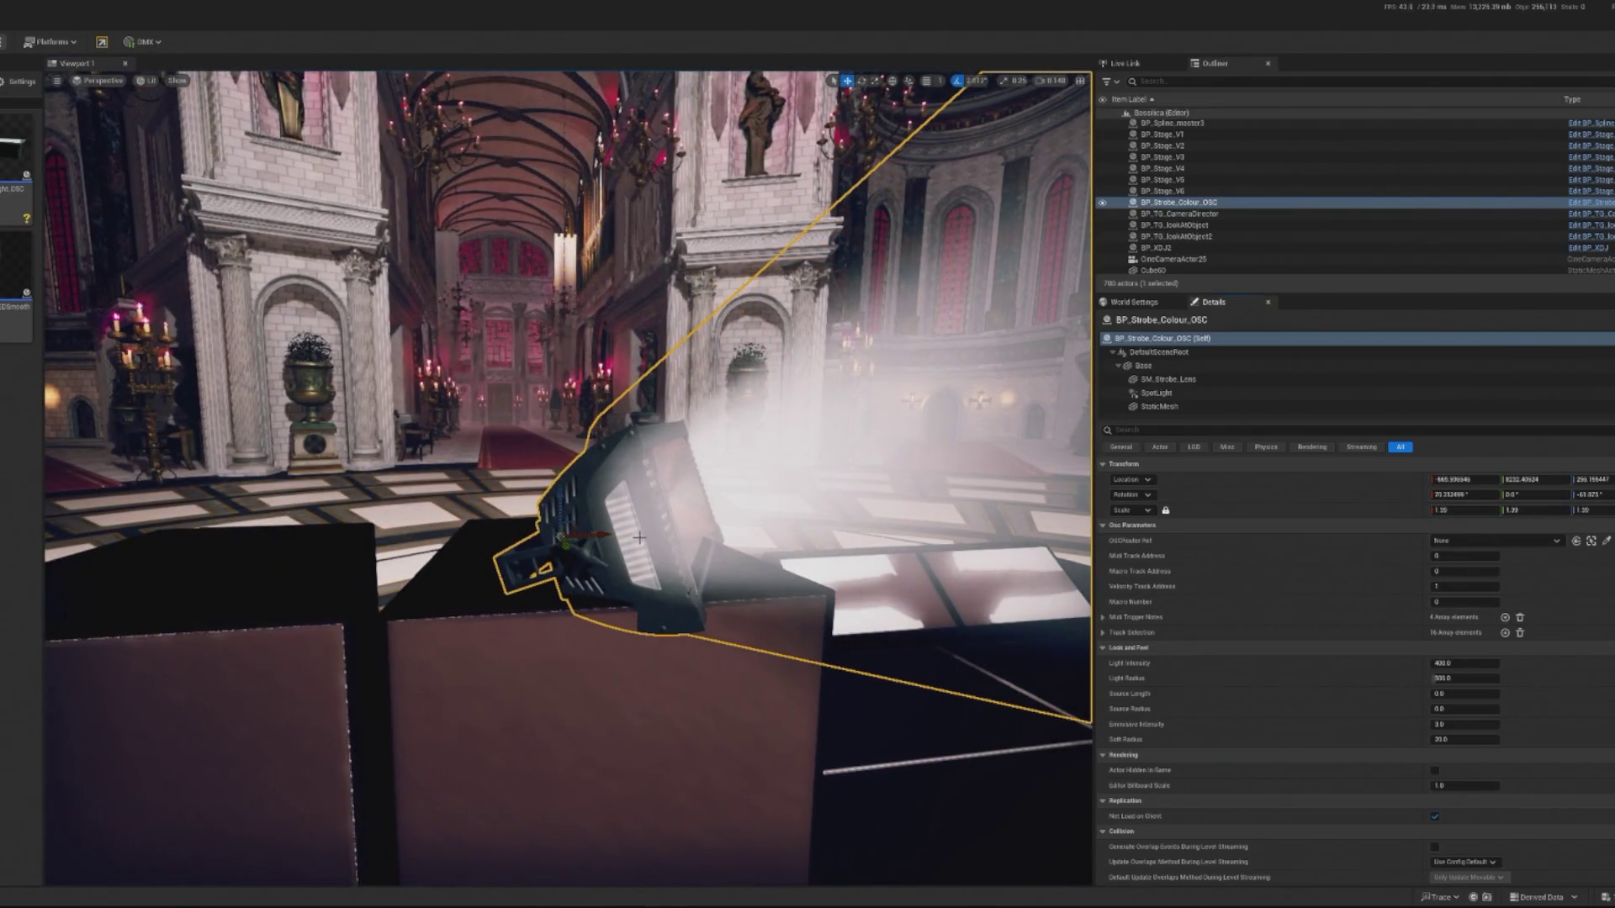
{"action": "left_click_drag", "start_coordinate": [566, 486], "coordinate": [559, 493]}
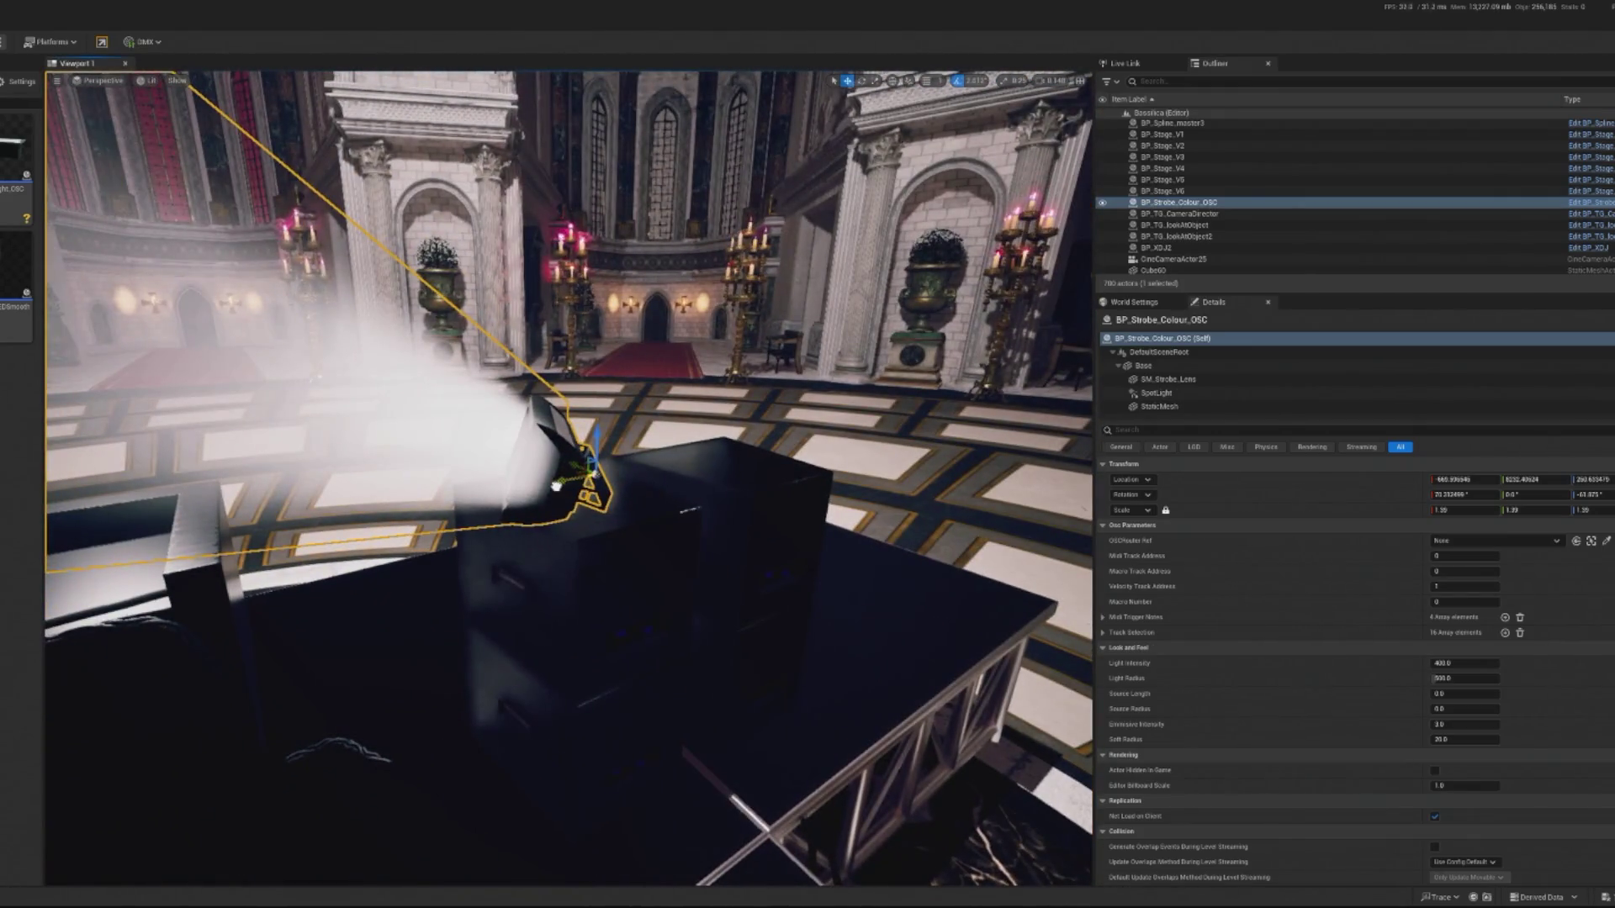
{"action": "key", "text": "f"}
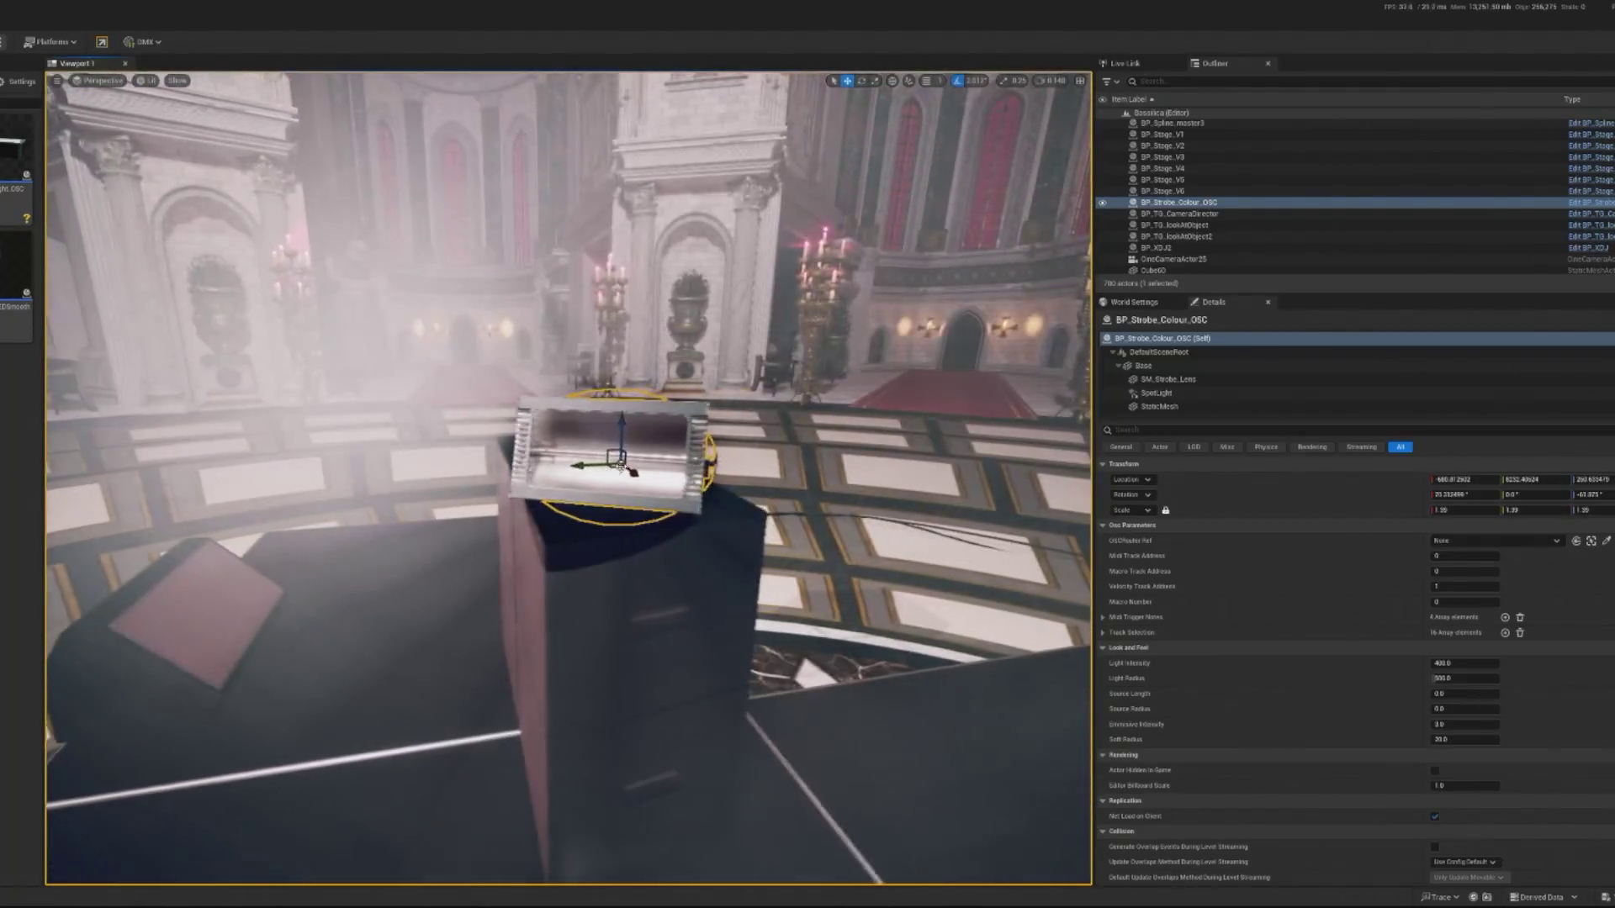
{"action": "left_click_drag", "start_coordinate": [620, 465], "coordinate": [531, 458]}
{"action": "key", "text": "e"}
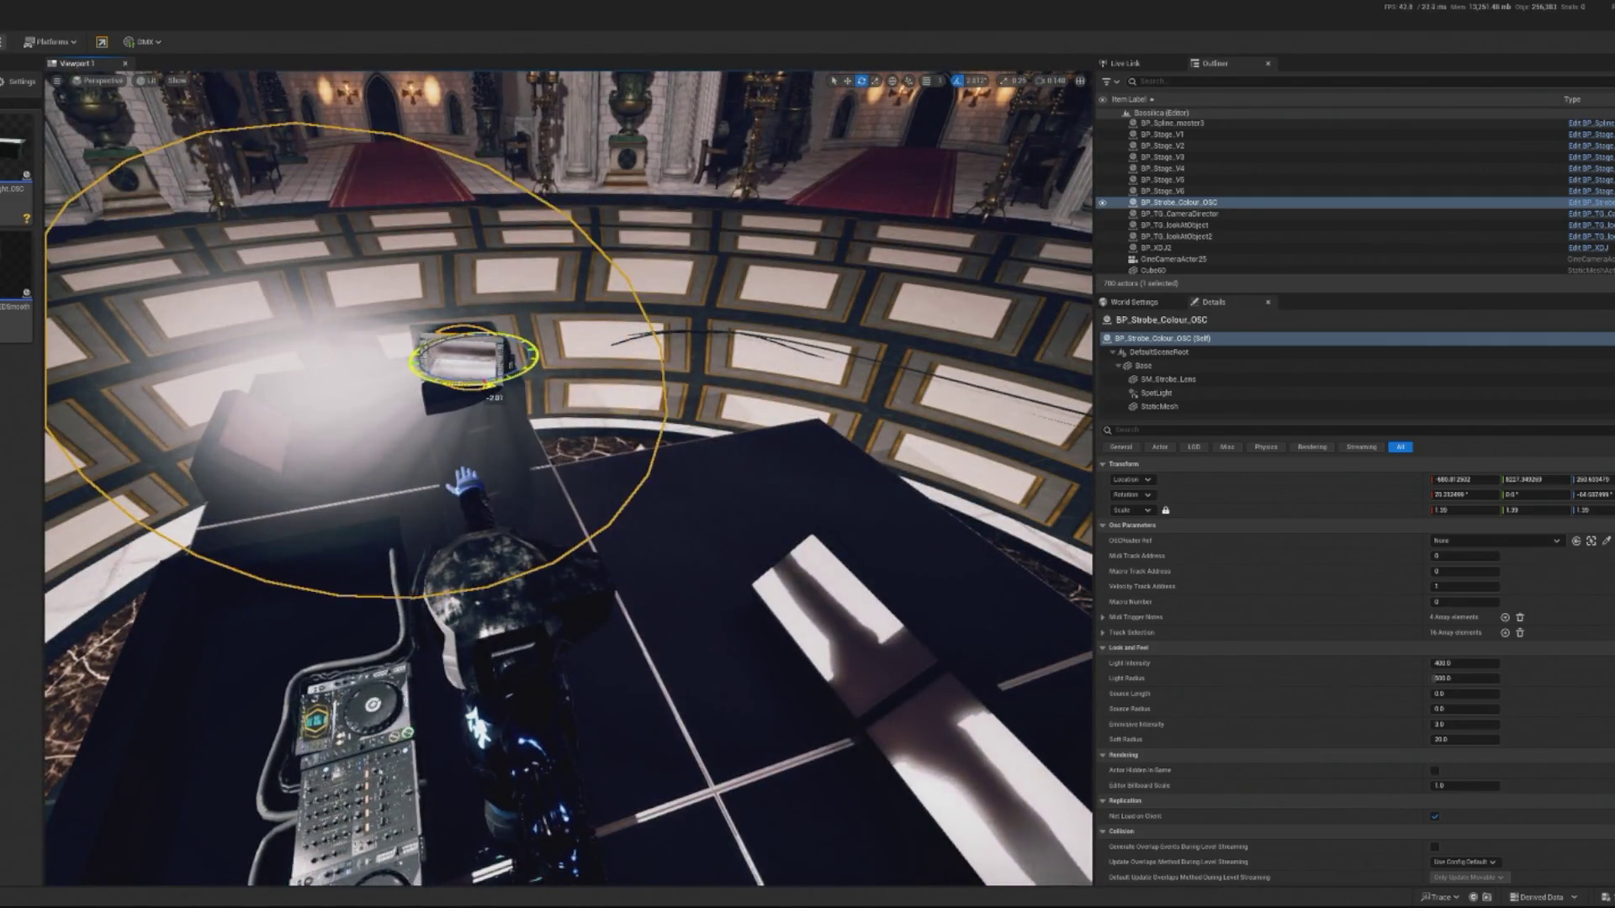
{"action": "left_click_drag", "start_coordinate": [530, 357], "coordinate": [446, 391]}
{"action": "left_click_drag", "start_coordinate": [550, 649], "coordinate": [563, 761]}
{"action": "left_click", "coordinate": [551, 649]}
{"action": "left_click", "coordinate": [438, 438]}
{"action": "left_click_drag", "start_coordinate": [499, 429], "coordinate": [499, 428]}
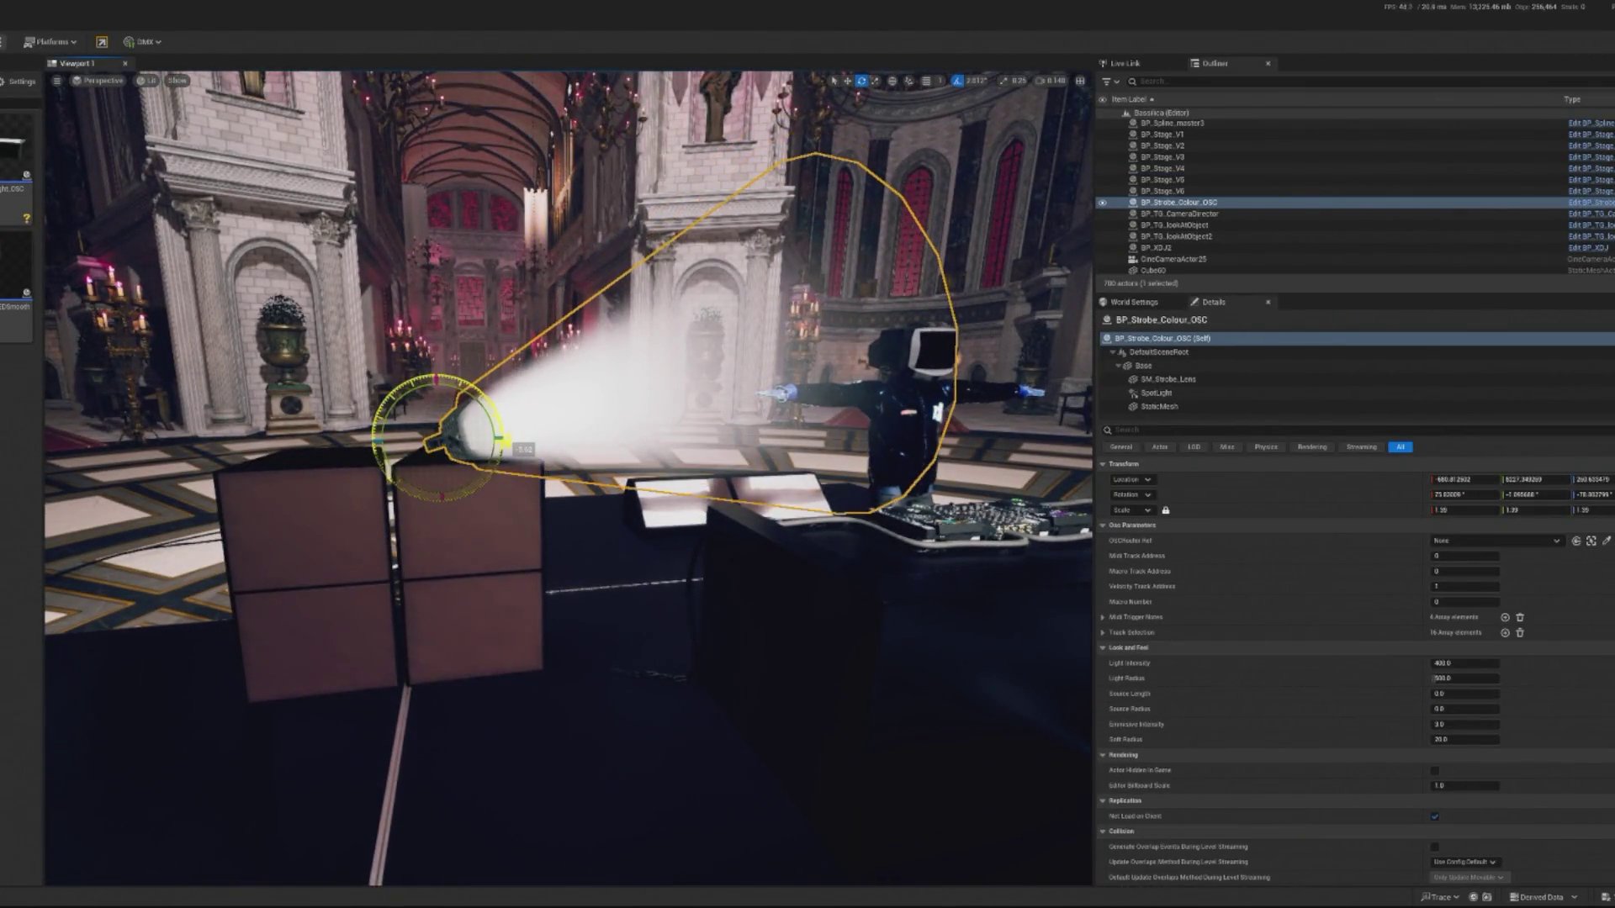
{"action": "mouse_move", "coordinate": [630, 746]}
{"action": "left_mouse_down"}
{"action": "mouse_move", "coordinate": [630, 723]}
{"action": "mouse_move", "coordinate": [630, 746]}
{"action": "mouse_move", "coordinate": [527, 701]}
{"action": "left_mouse_up"}
{"action": "left_click", "coordinate": [630, 746]}
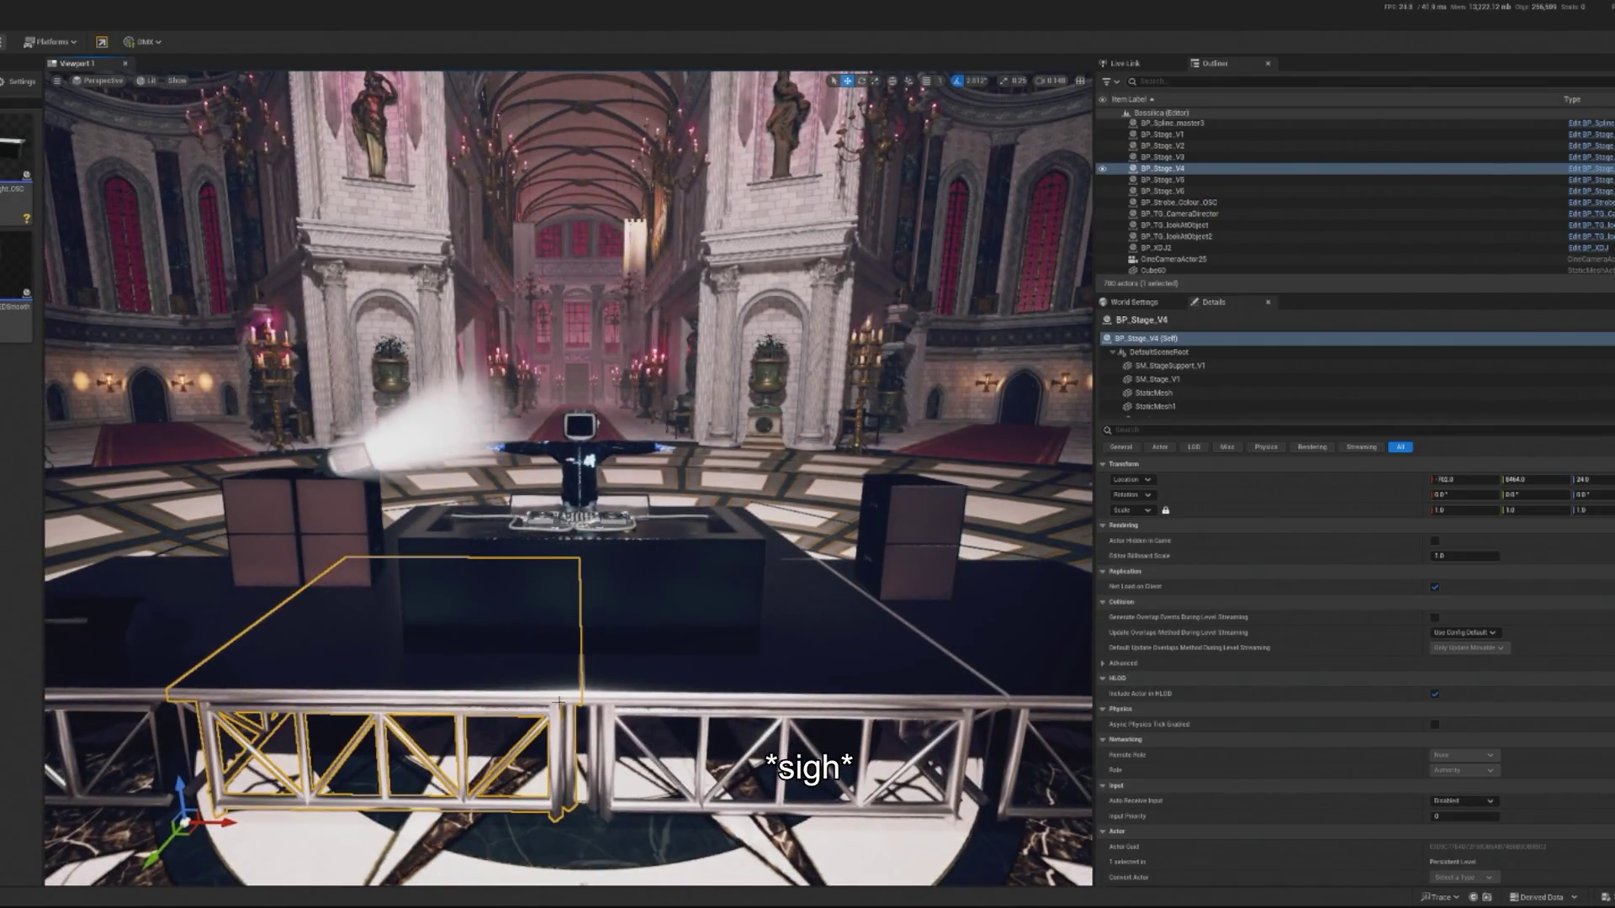
Duplicate the speaker pair and, with surface snapping on, move the copies left beside the originals.
{"action": "left_click_drag", "start_coordinate": [759, 508], "coordinate": [523, 465]}
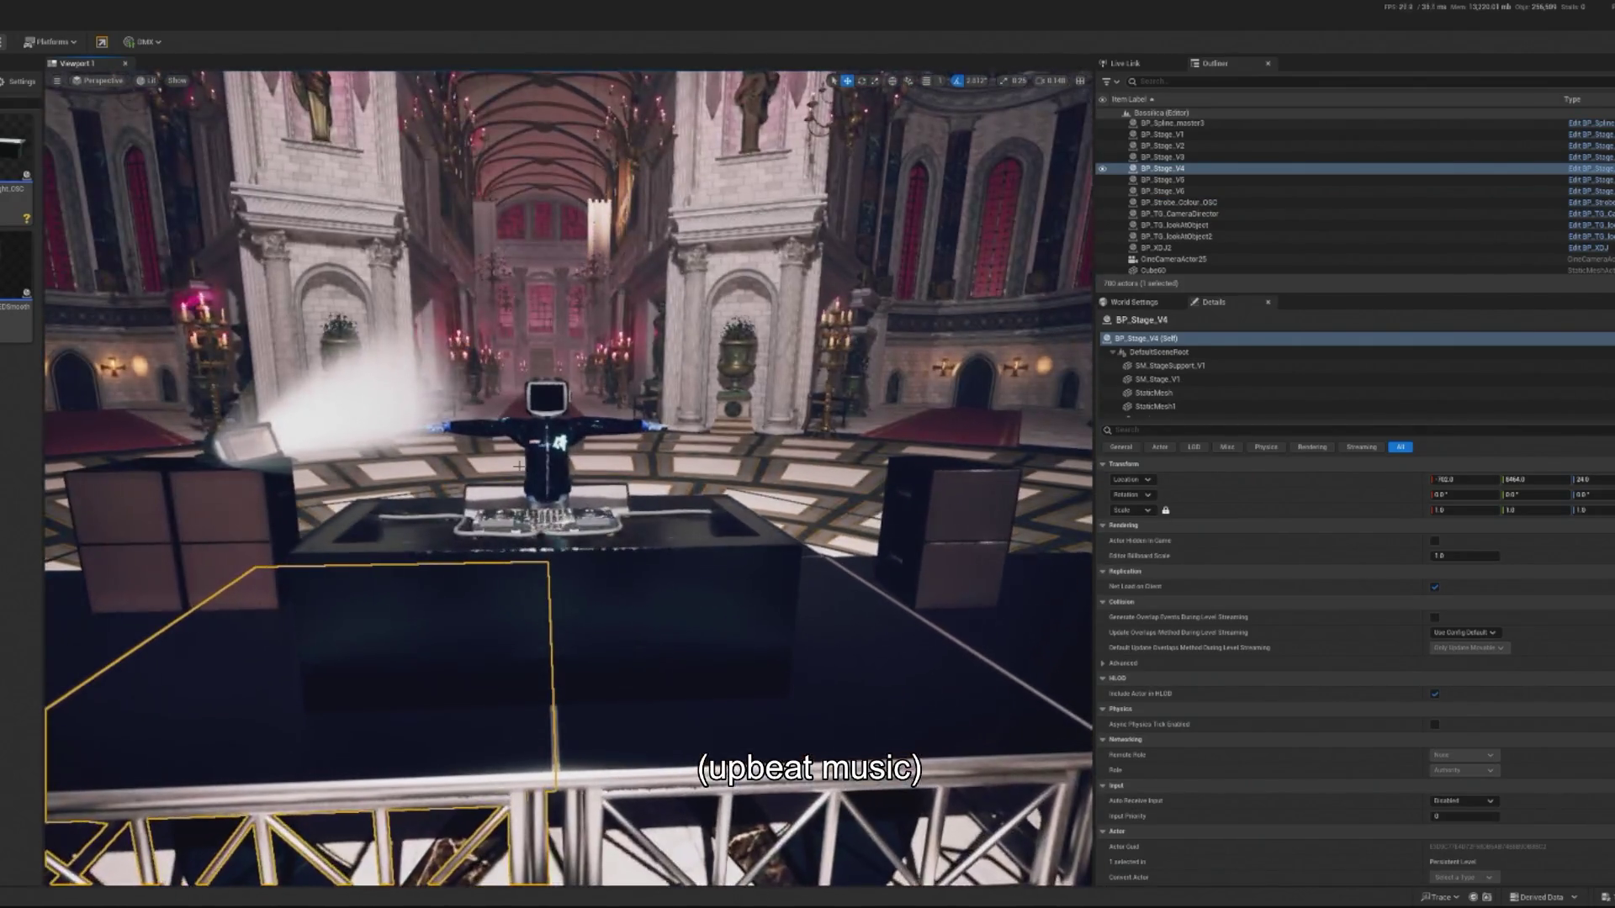
{"action": "scroll", "coordinate": [873, 619], "scroll_direction": "down", "scroll_amount": 5}
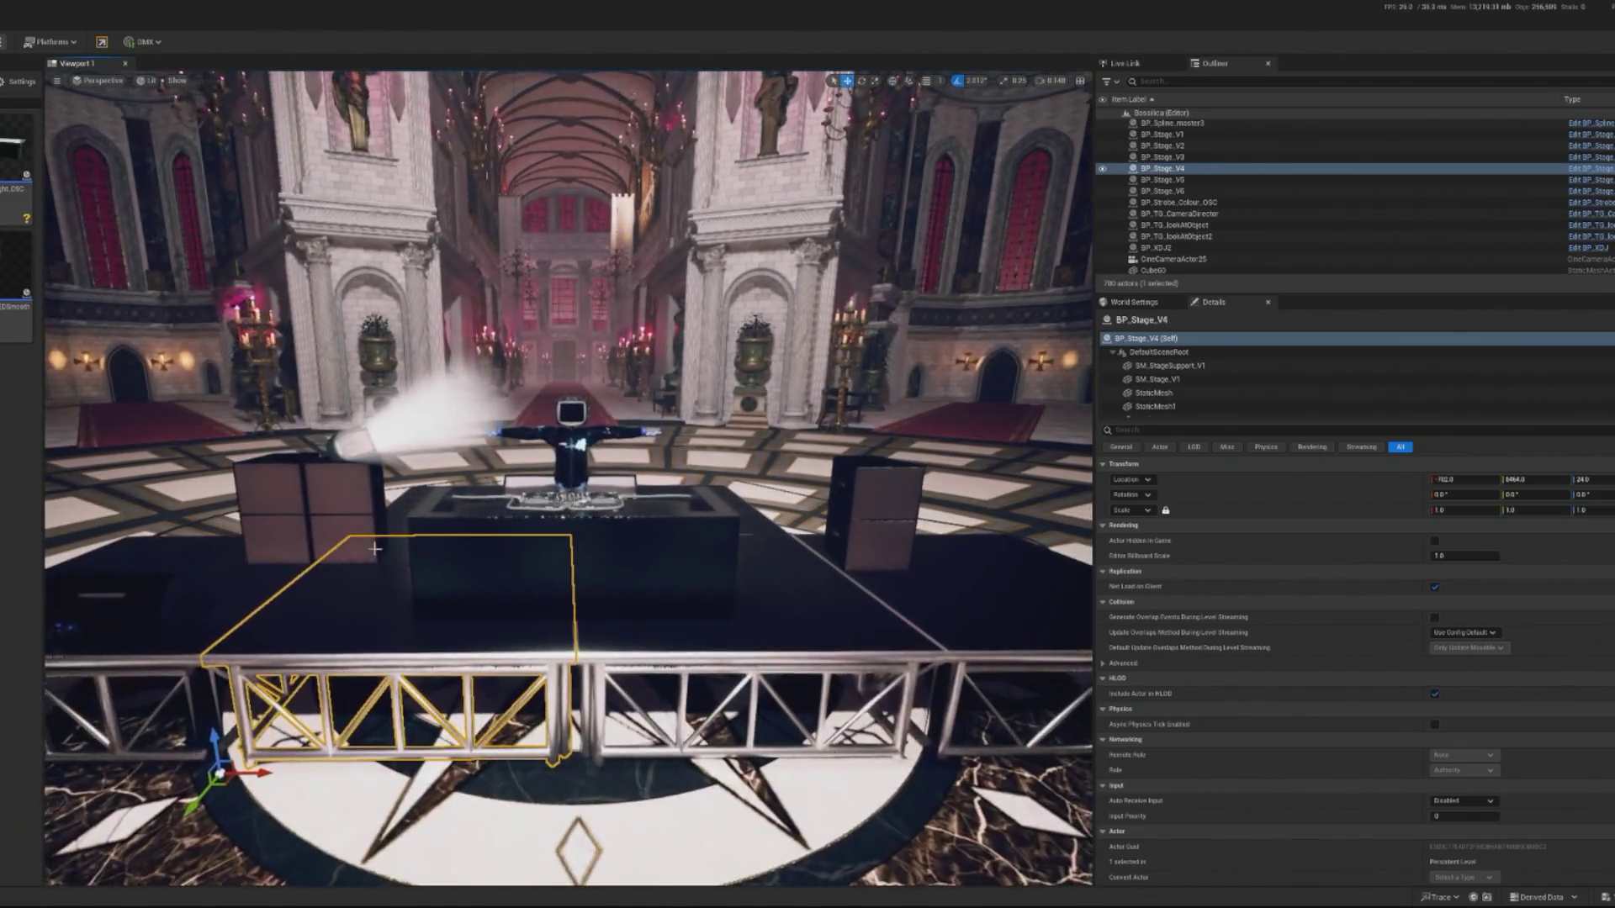
{"action": "left_click", "coordinate": [345, 531]}
{"action": "left_click", "coordinate": [846, 512]}
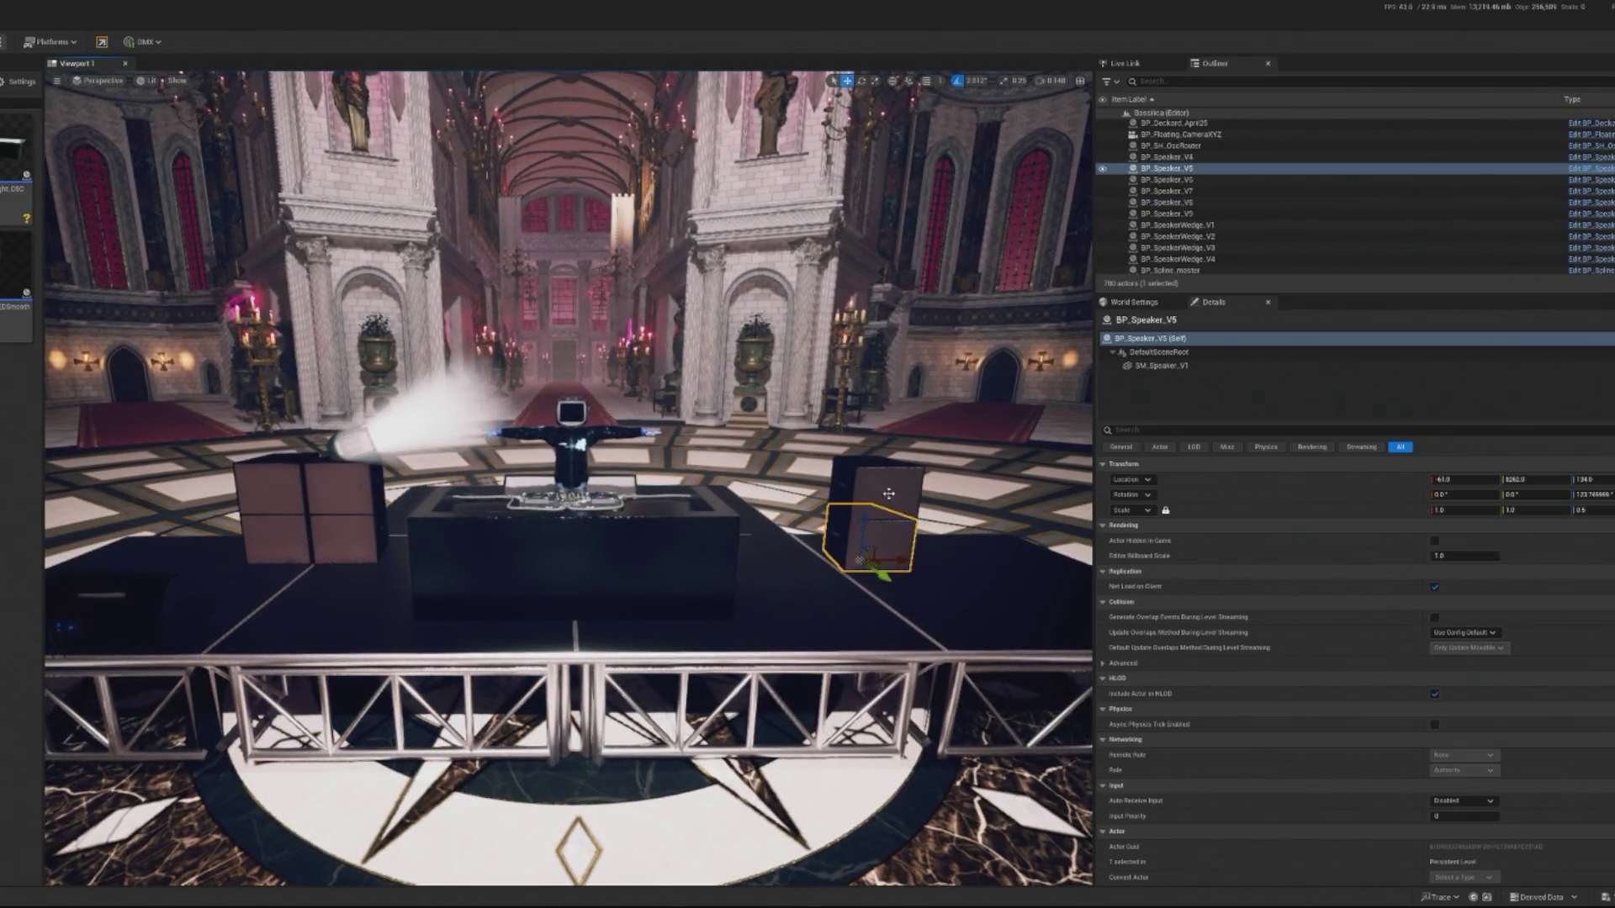
{"action": "key", "text": "ctrl+d"}
{"action": "left_click_drag", "start_coordinate": [960, 104], "coordinate": [933, 89]}
{"action": "left_click", "coordinate": [927, 82]}
{"action": "scroll", "coordinate": [749, 500], "scroll_direction": "up", "scroll_amount": 5}
{"action": "mouse_move", "coordinate": [734, 472]}
{"action": "left_mouse_down"}
{"action": "mouse_move", "coordinate": [533, 472]}
{"action": "mouse_move", "coordinate": [572, 473]}
{"action": "left_mouse_up"}
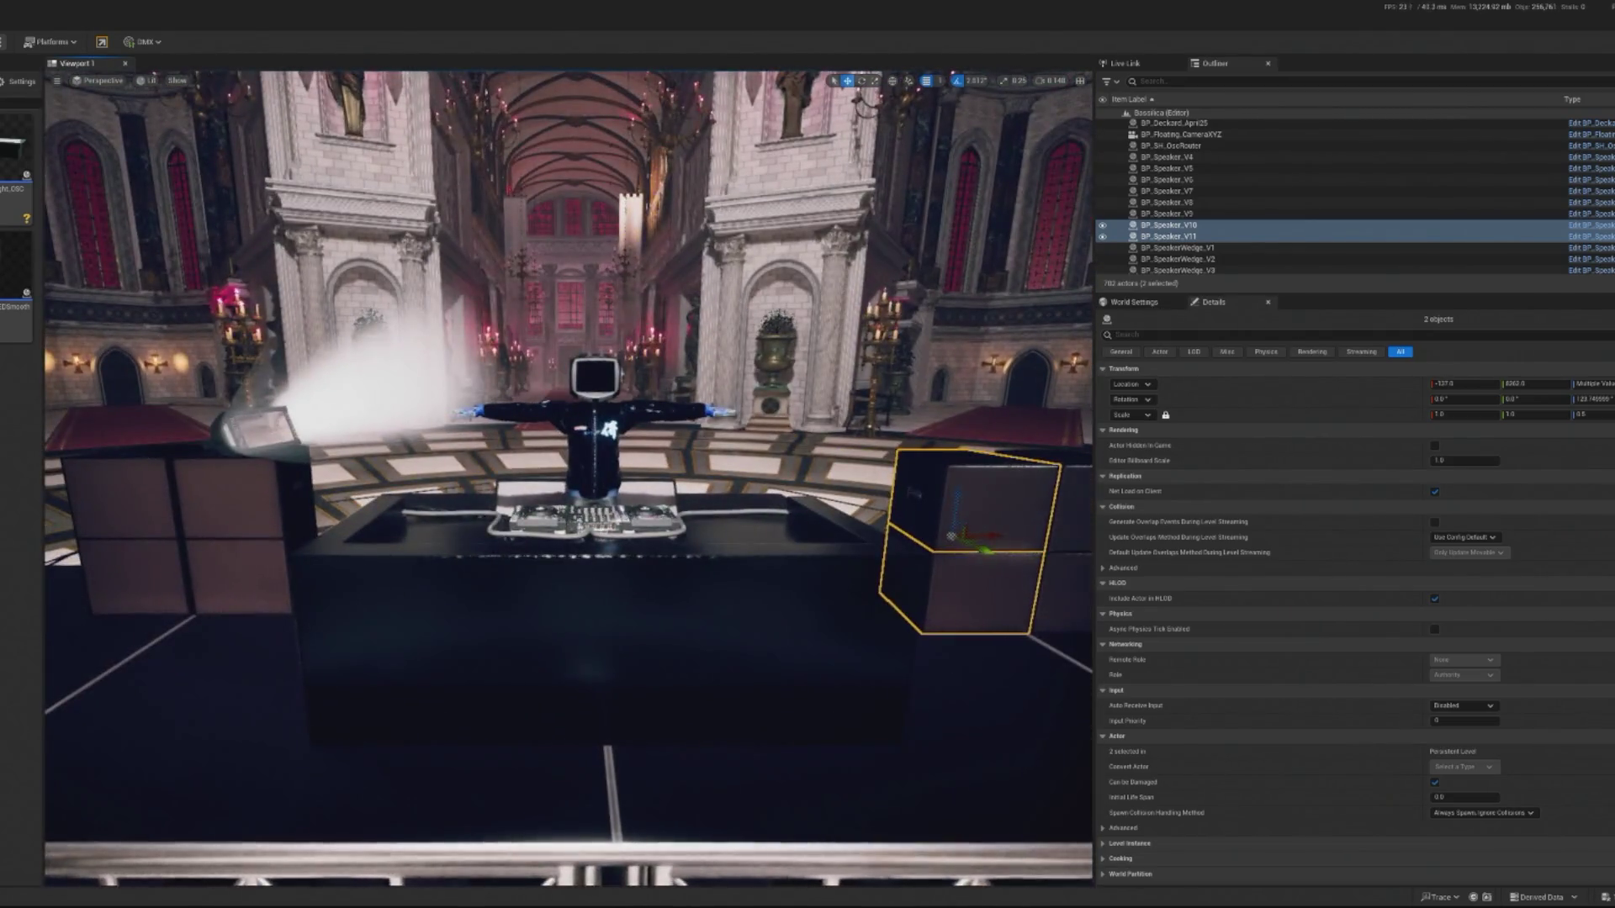
Focus on the strobe, then select the right-hand speaker boxes together.
{"action": "left_click", "coordinate": [484, 358]}
{"action": "key", "text": "f"}
{"action": "scroll", "coordinate": [323, 526], "scroll_direction": "down", "scroll_amount": 5}
{"action": "left_click", "coordinate": [323, 526]}
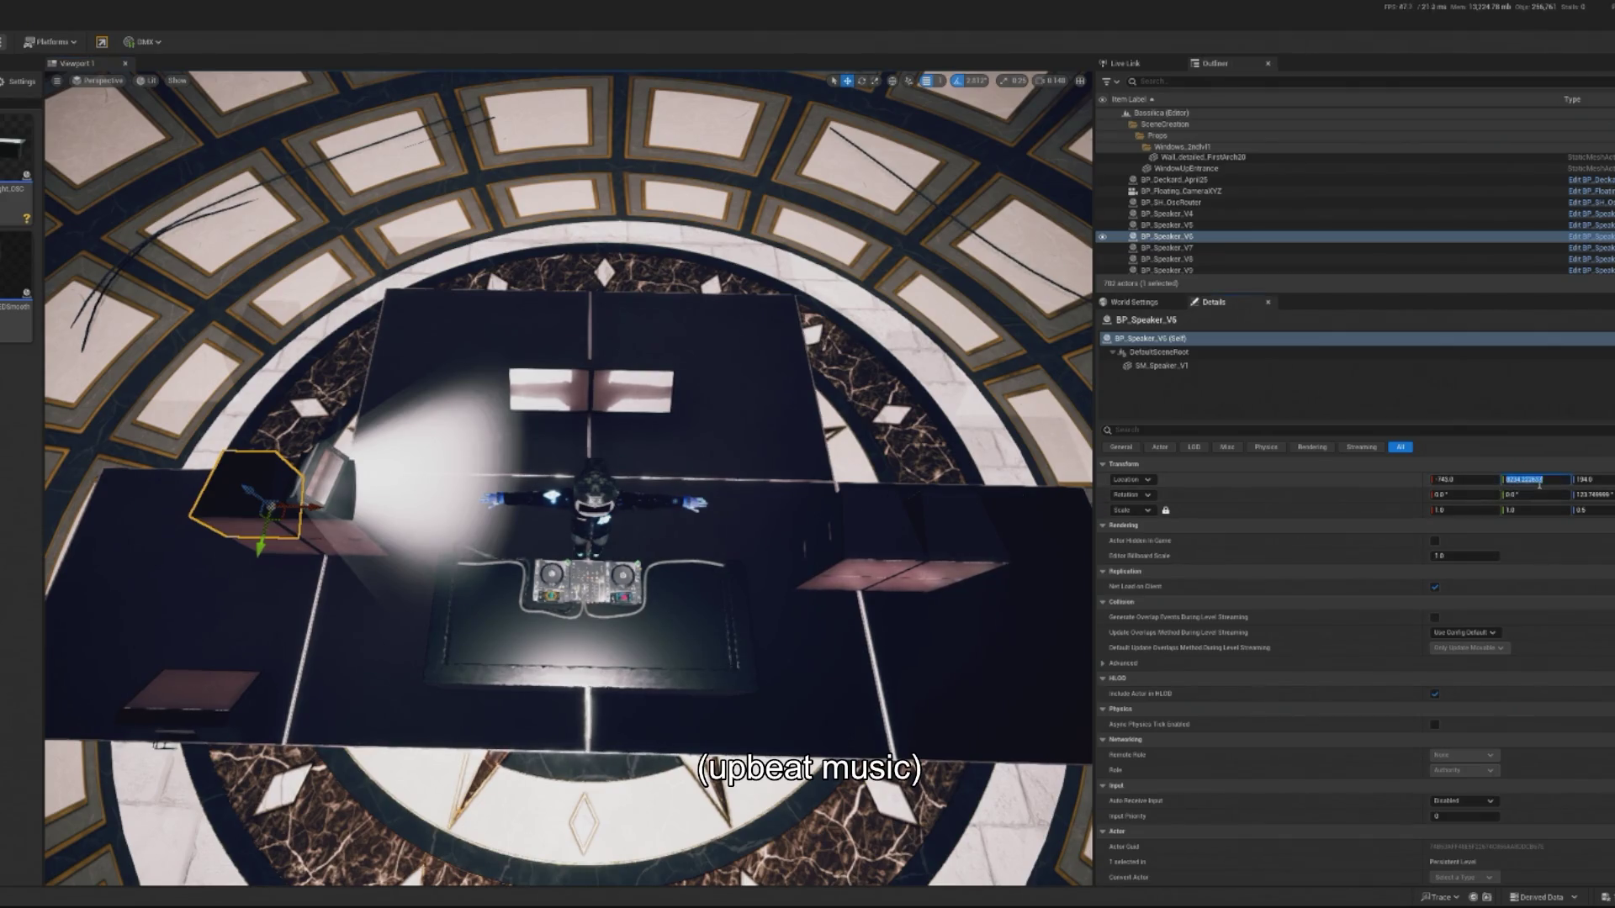
{"action": "left_click", "coordinate": [820, 547]}
{"action": "left_click", "coordinate": [958, 530], "text": "ctrl"}
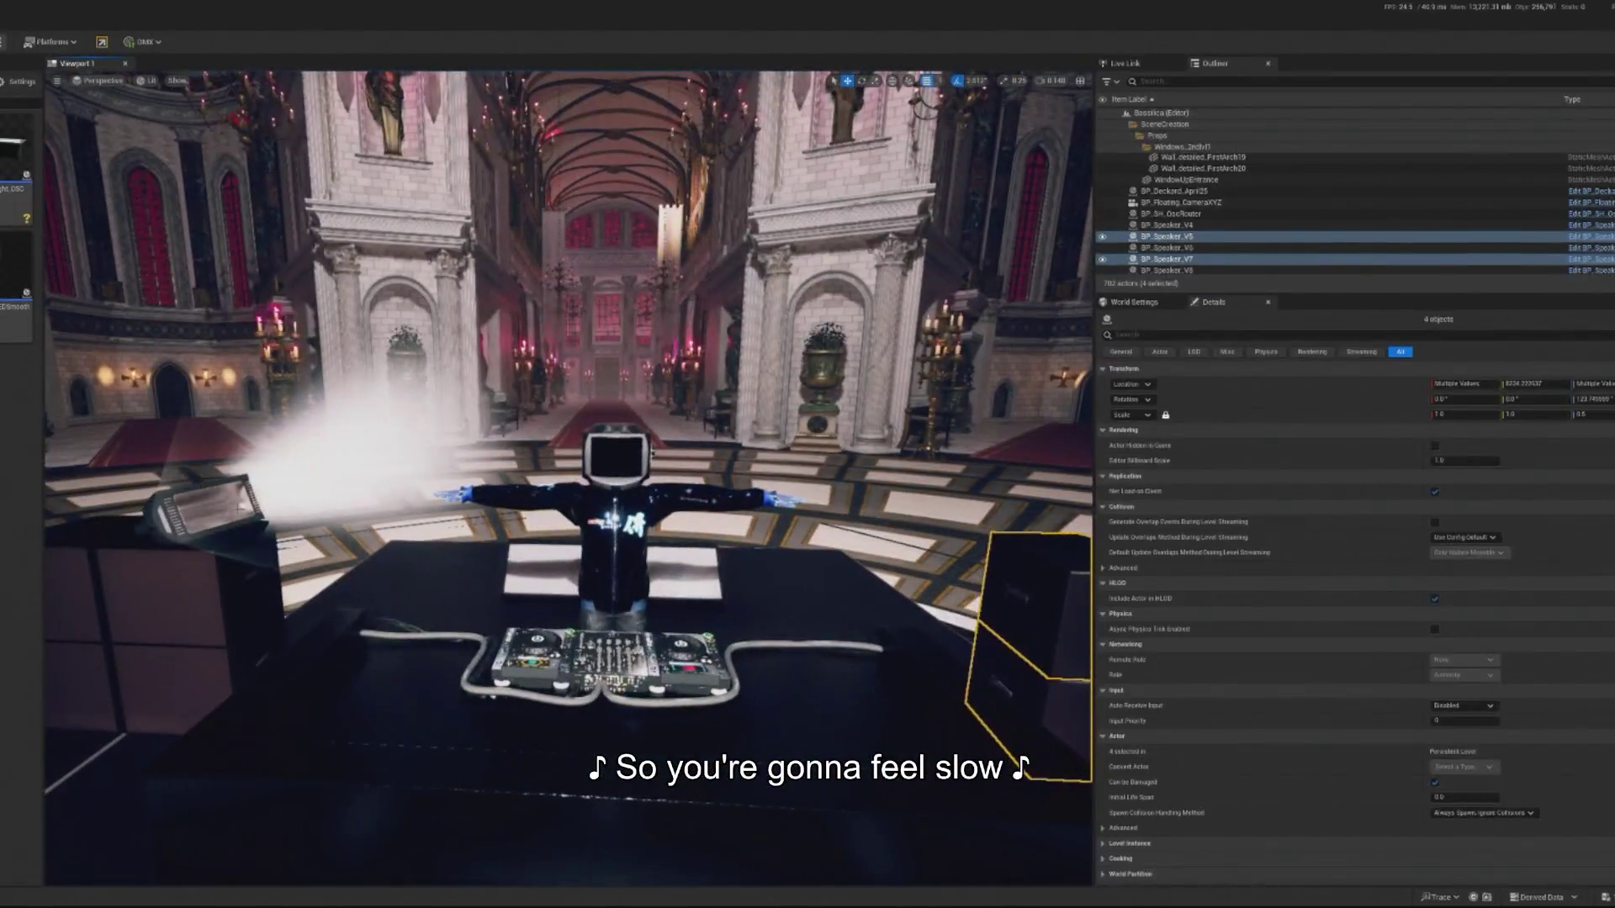
{"action": "scroll", "coordinate": [634, 568], "scroll_direction": "down", "scroll_amount": 5}
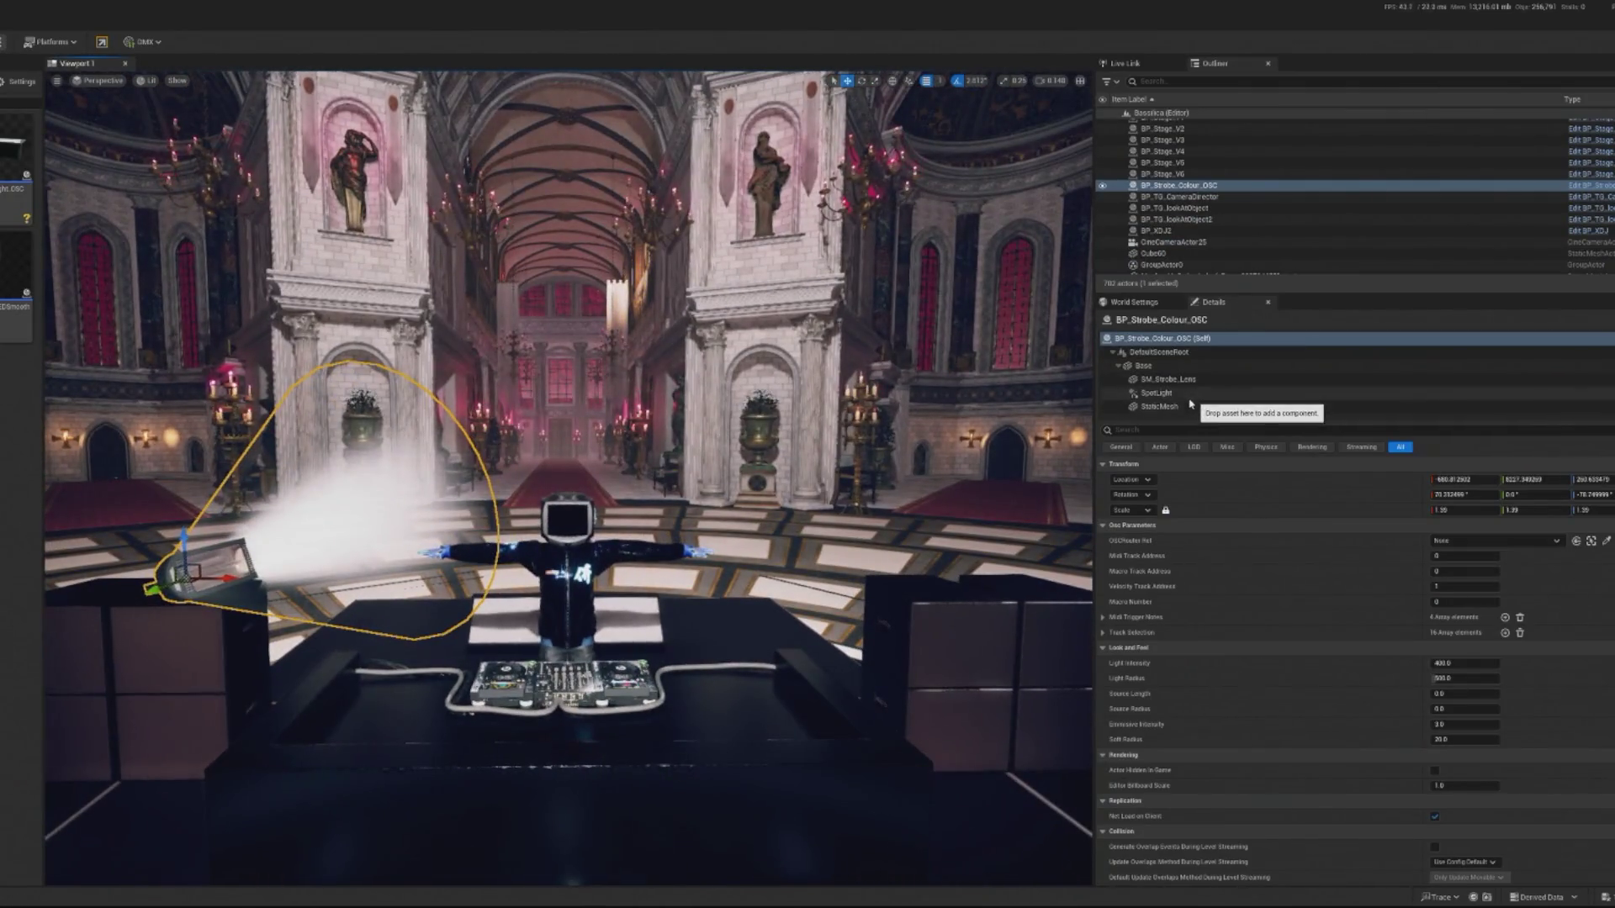
Hide the strobe's StaticMesh beam by unchecking its Visible rendering property.
{"action": "left_click", "coordinate": [1163, 407]}
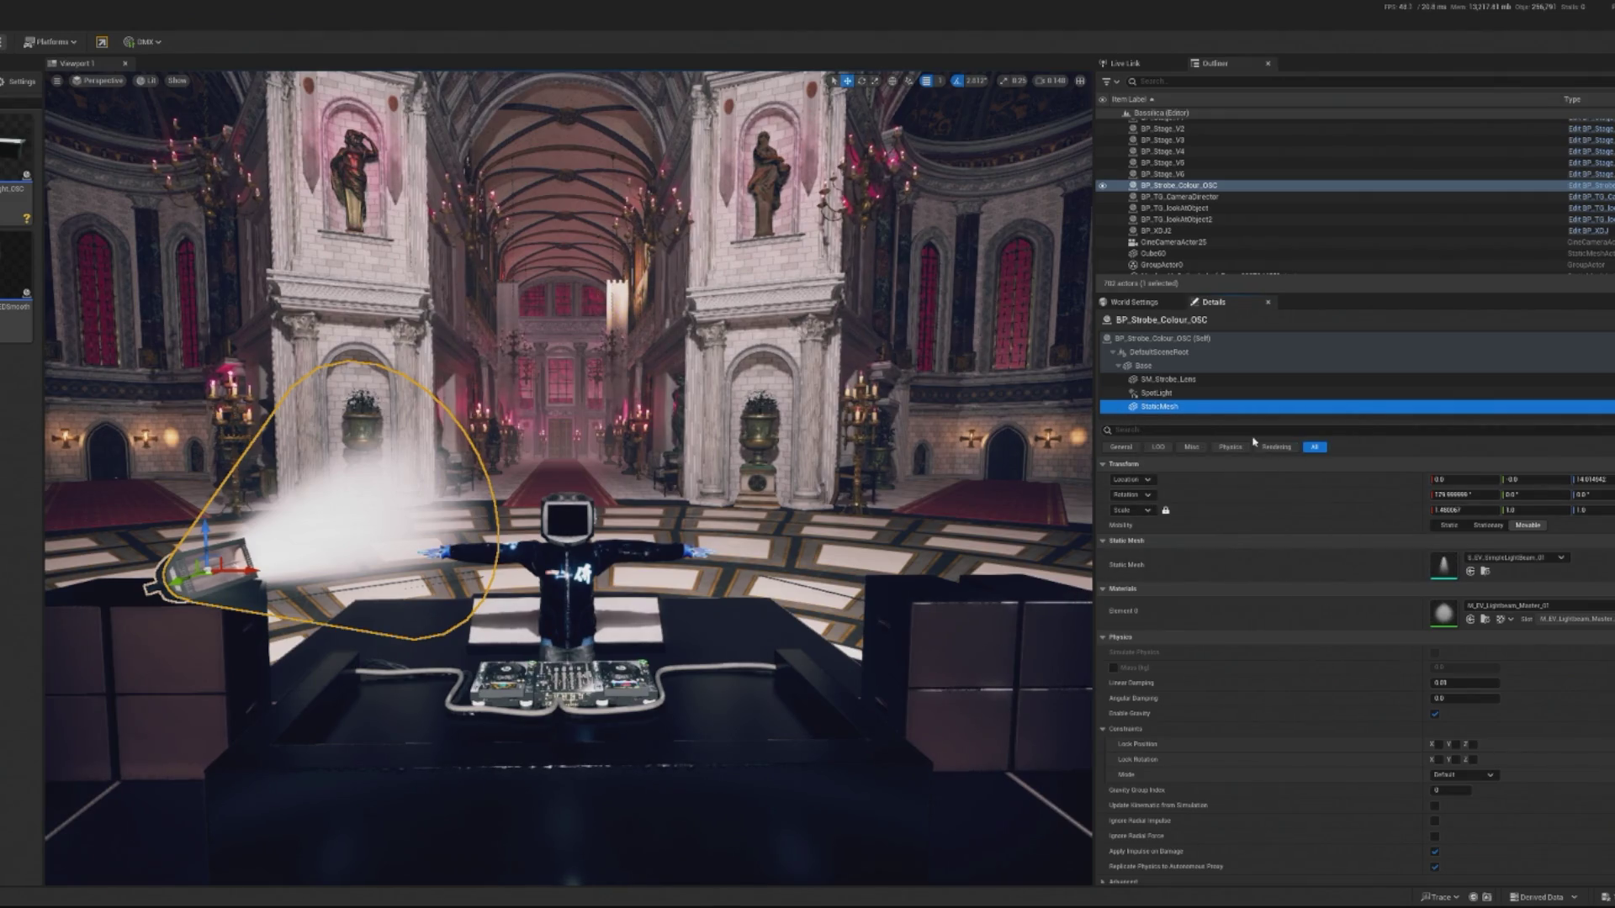
{"action": "type", "text": "haokine"}
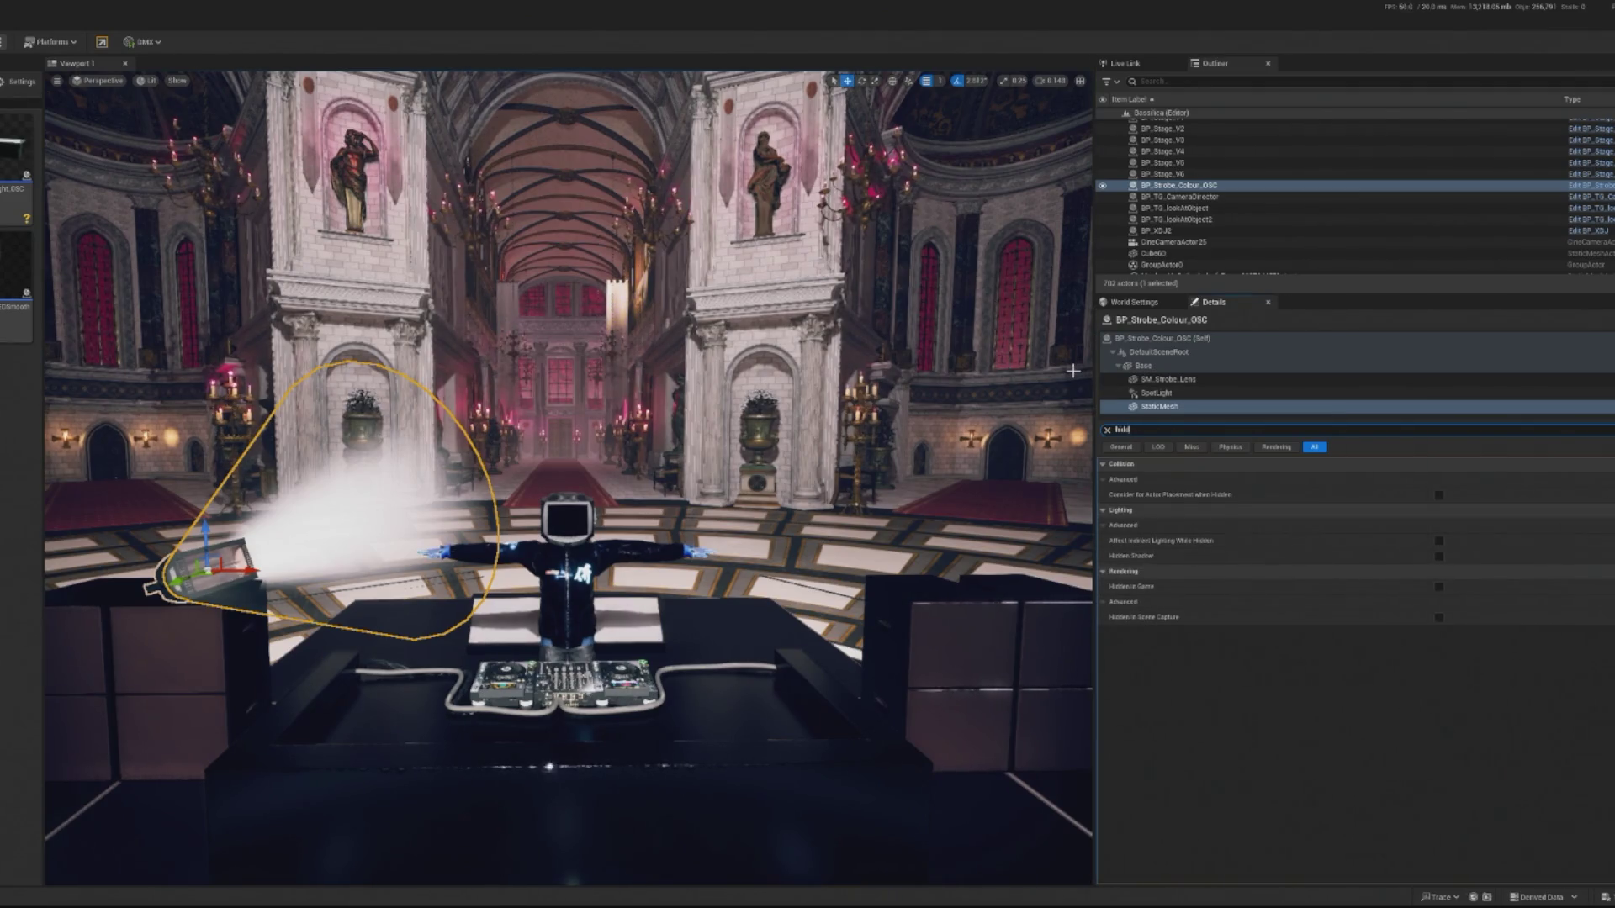
{"action": "key", "text": "BackSpace"}
{"action": "key", "text": "BackSpace"}
{"action": "type", "text": "vis"}
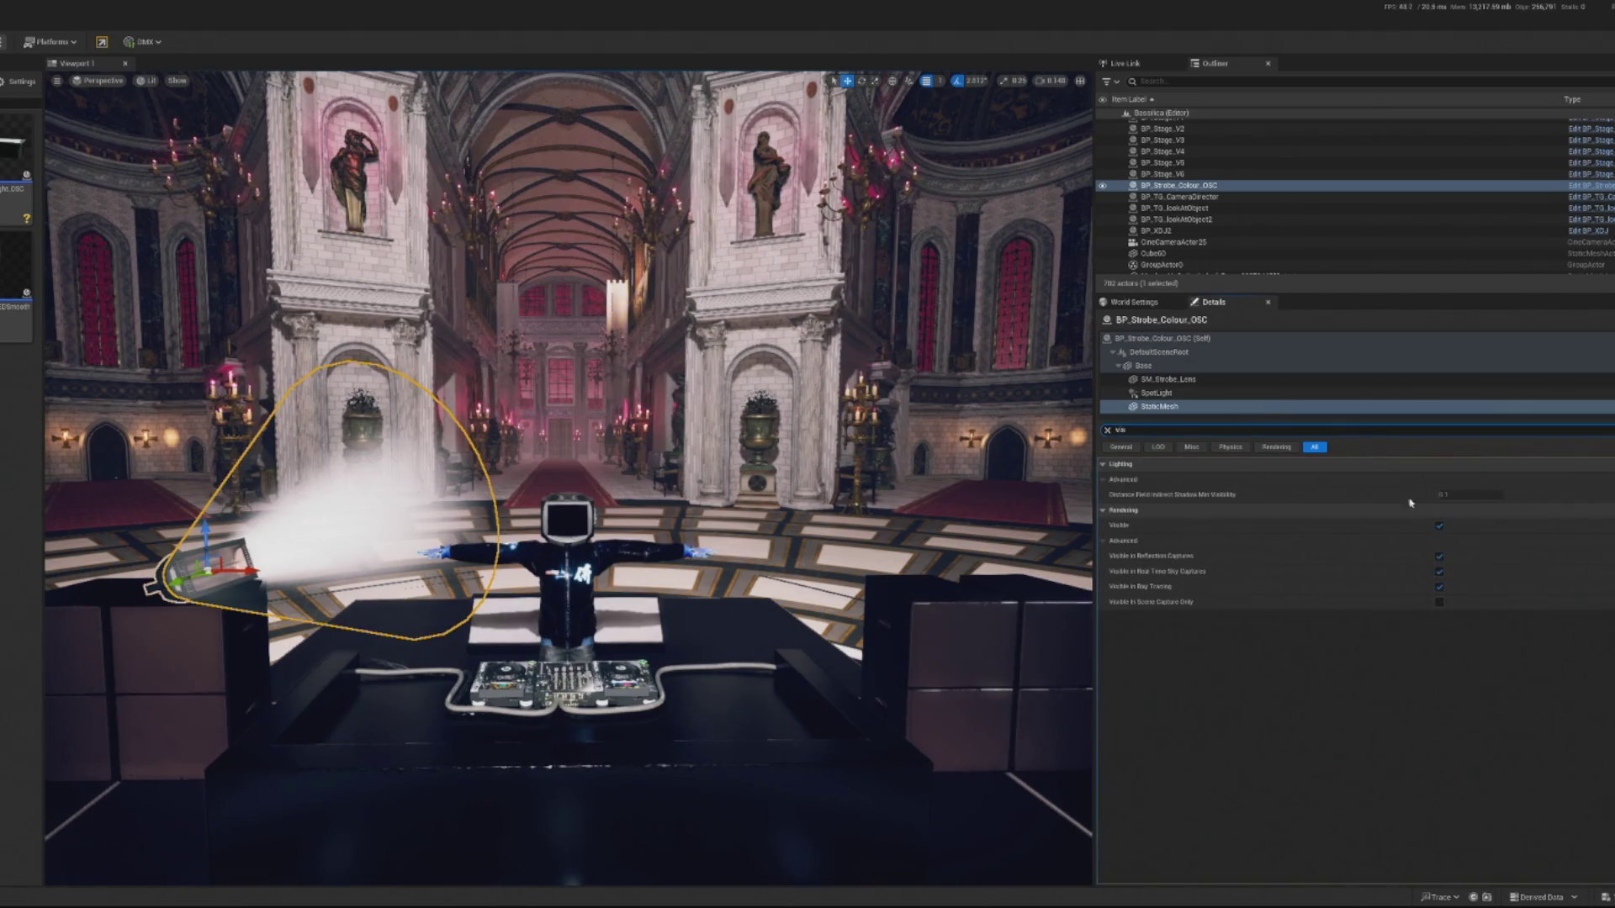
{"action": "left_click", "coordinate": [1439, 525]}
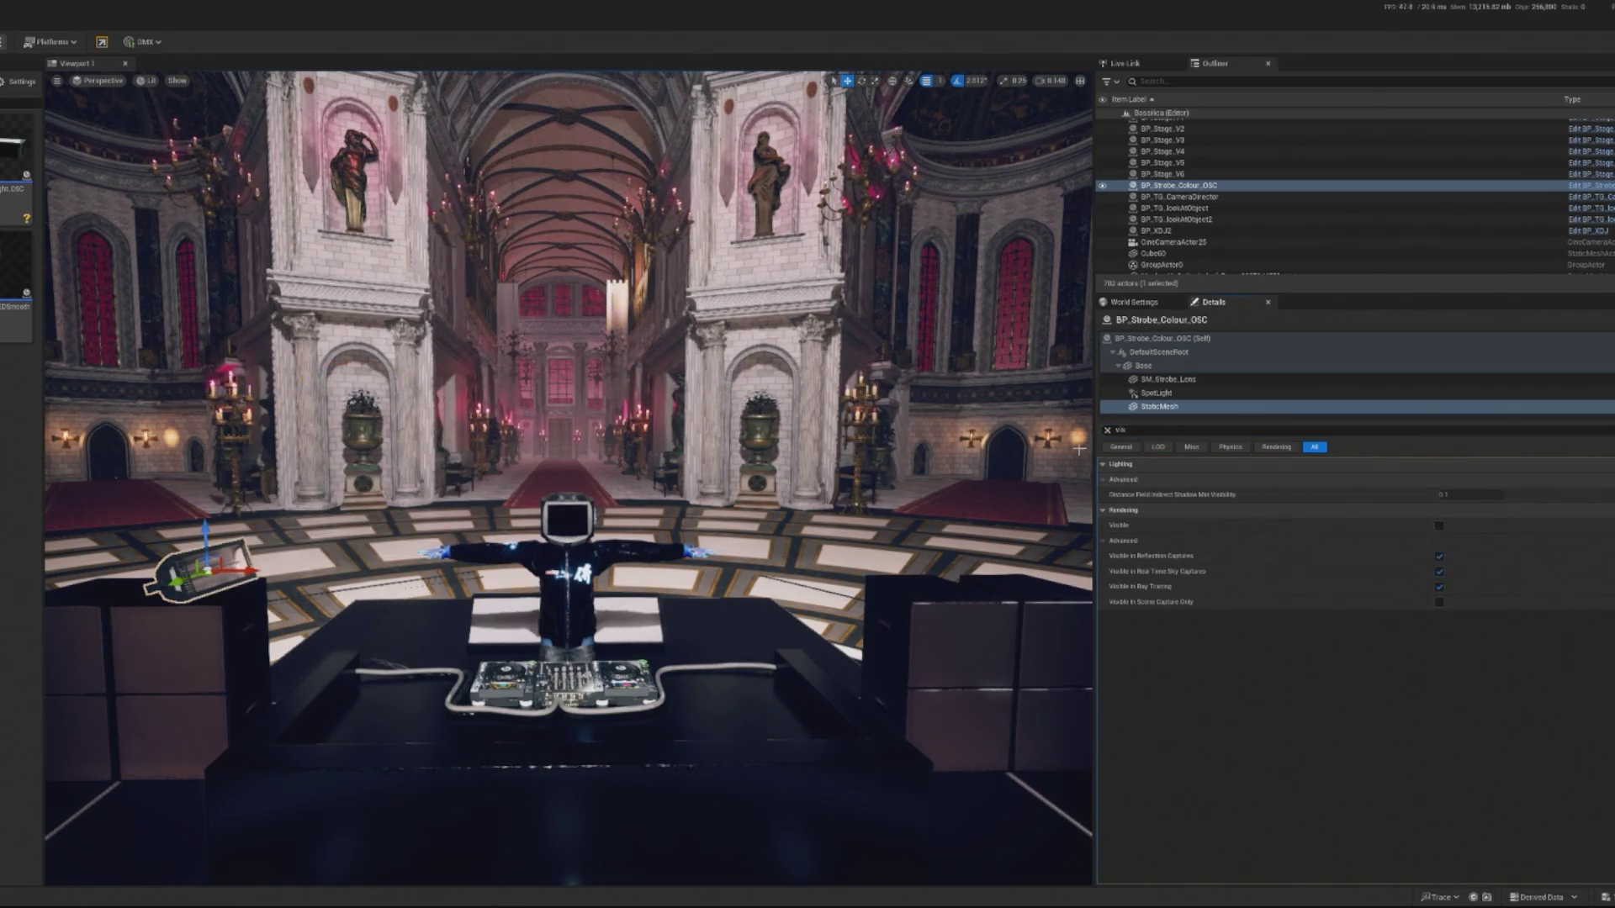
Clear the property search, select the strobe's SpotLight component, and move the strobe across the stage.
{"action": "left_click", "coordinate": [1198, 393]}
{"action": "left_click", "coordinate": [1181, 339]}
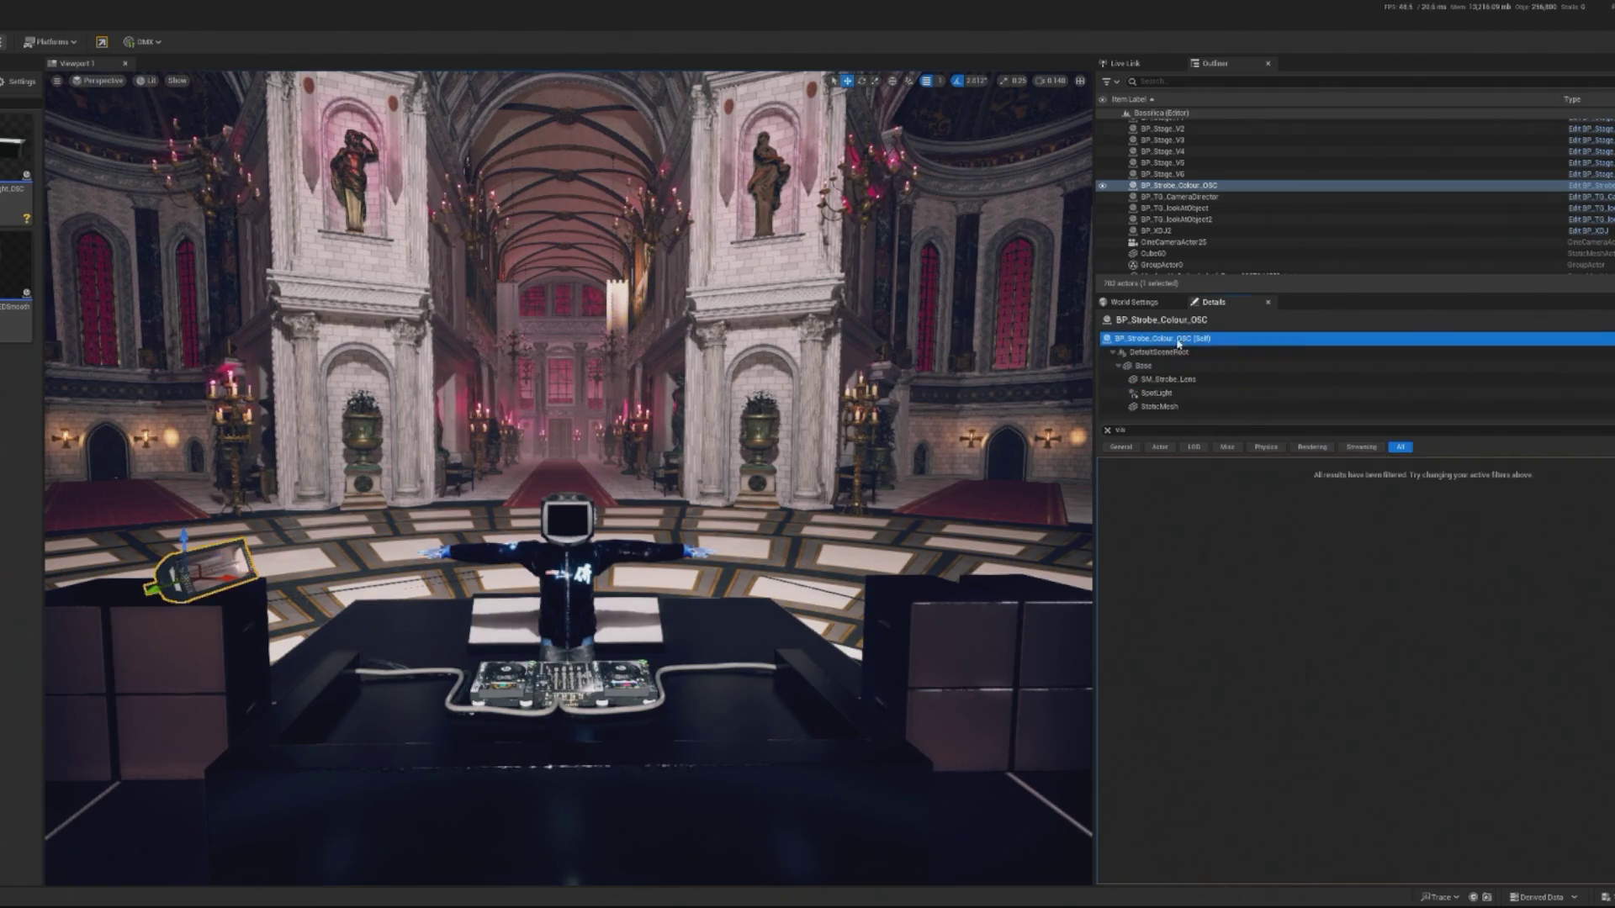
{"action": "left_click", "coordinate": [1106, 429]}
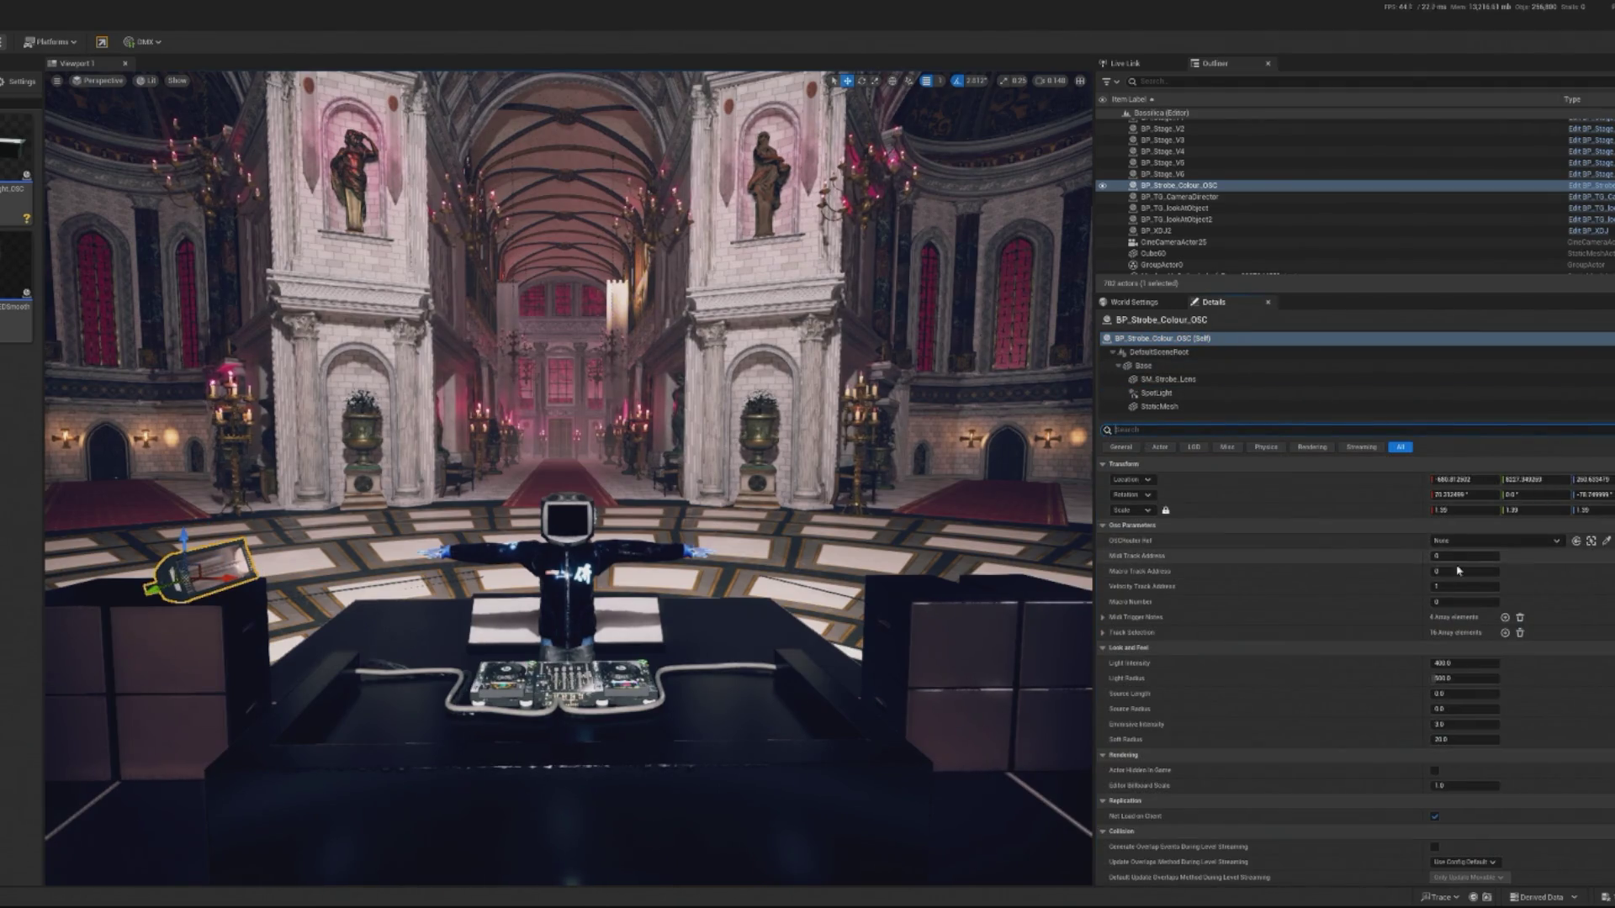
{"action": "left_click", "coordinate": [1183, 393]}
{"action": "mouse_move", "coordinate": [328, 479]}
{"action": "left_mouse_down"}
{"action": "mouse_move", "coordinate": [879, 469]}
{"action": "mouse_move", "coordinate": [857, 479]}
{"action": "left_mouse_up"}
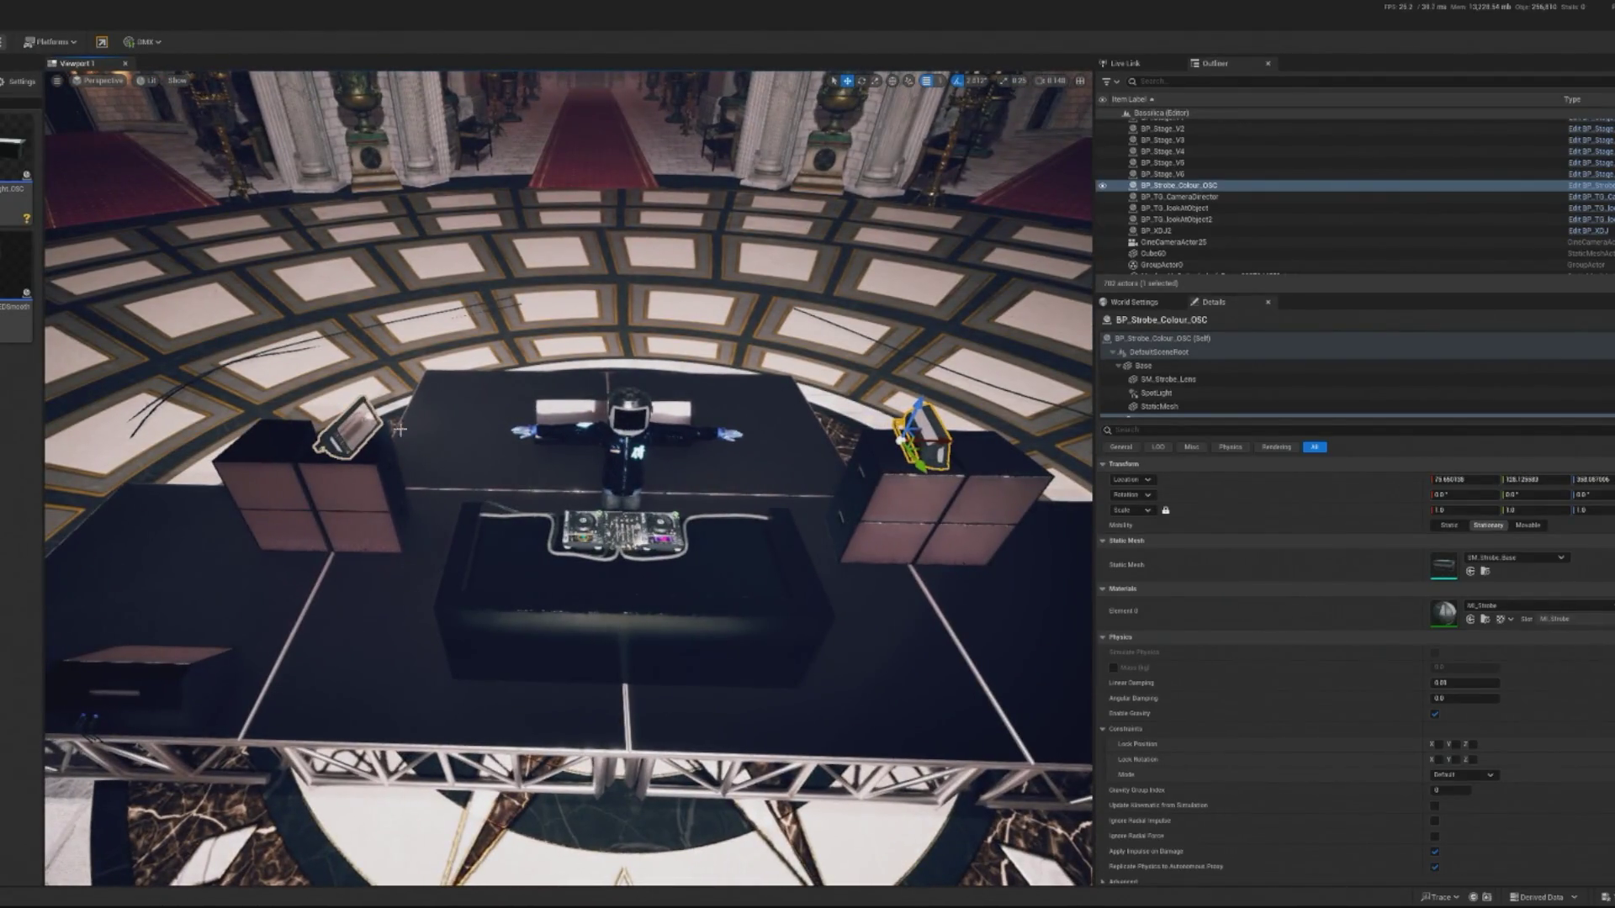
Select the left stage strobe actor, undoing an accidental deletion of it.
{"action": "left_click", "coordinate": [342, 432]}
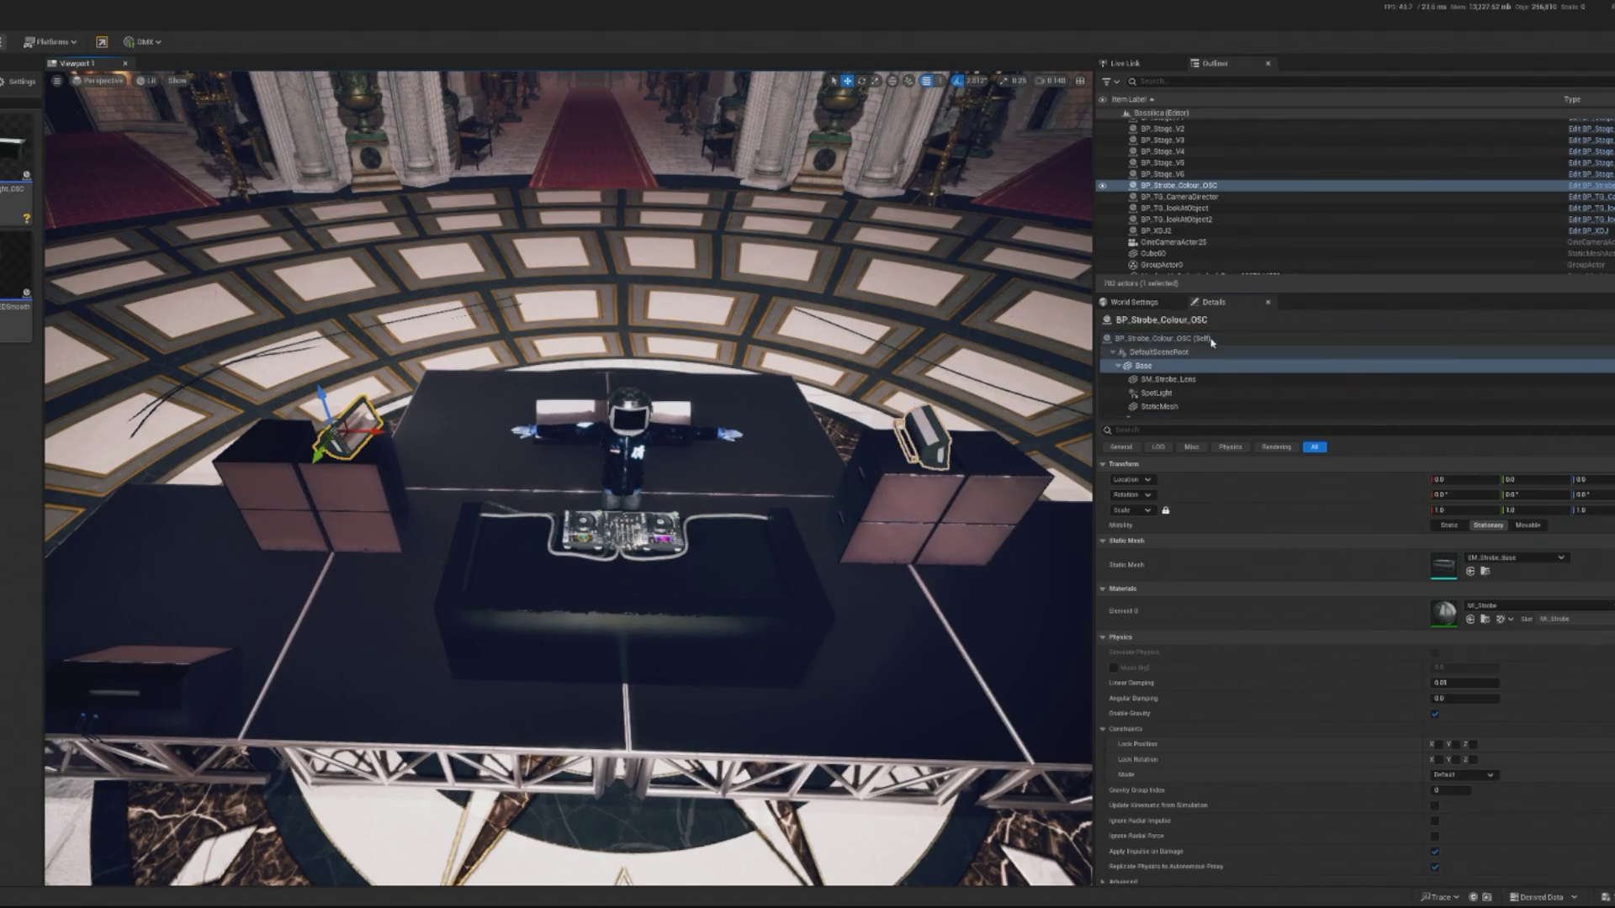
{"action": "left_click", "coordinate": [1162, 338]}
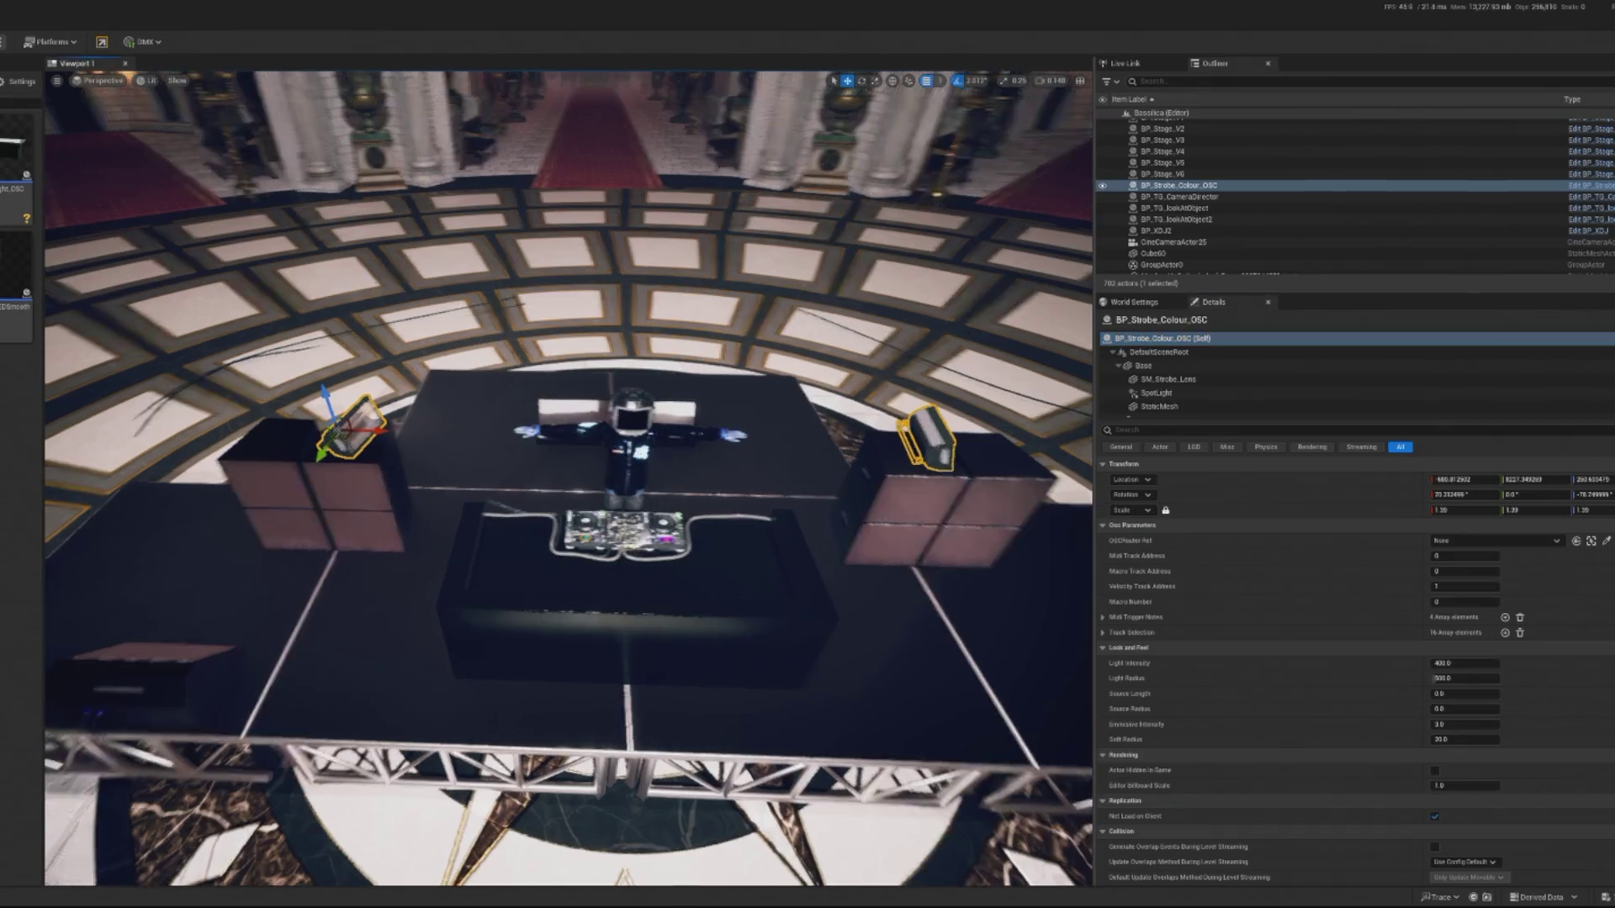
{"action": "key", "text": "e"}
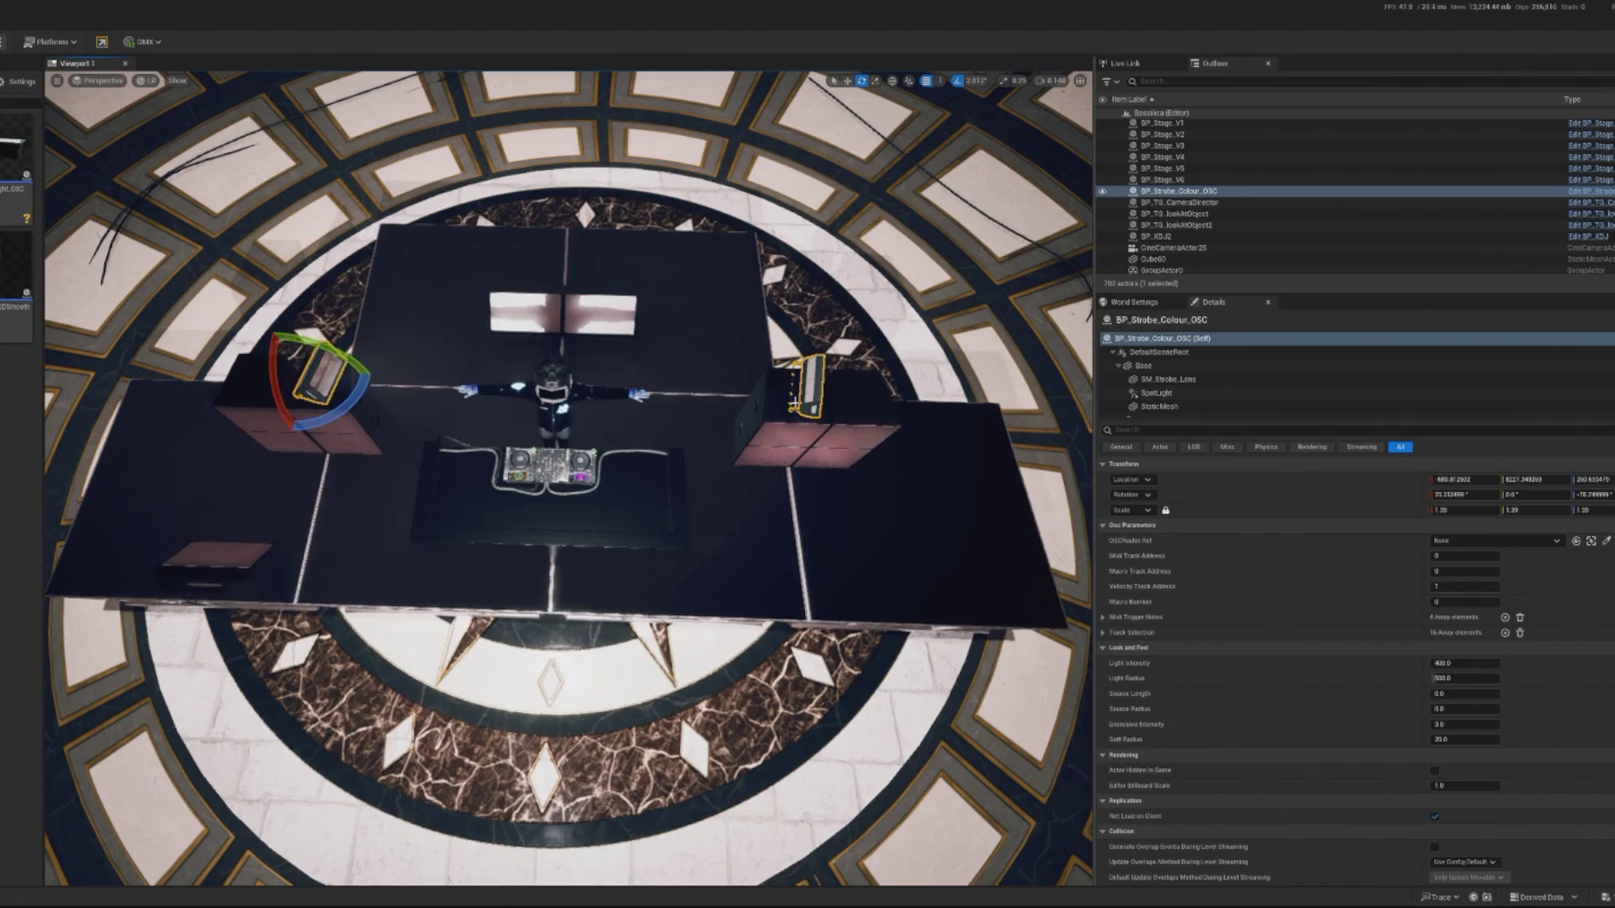
{"action": "key", "text": "r"}
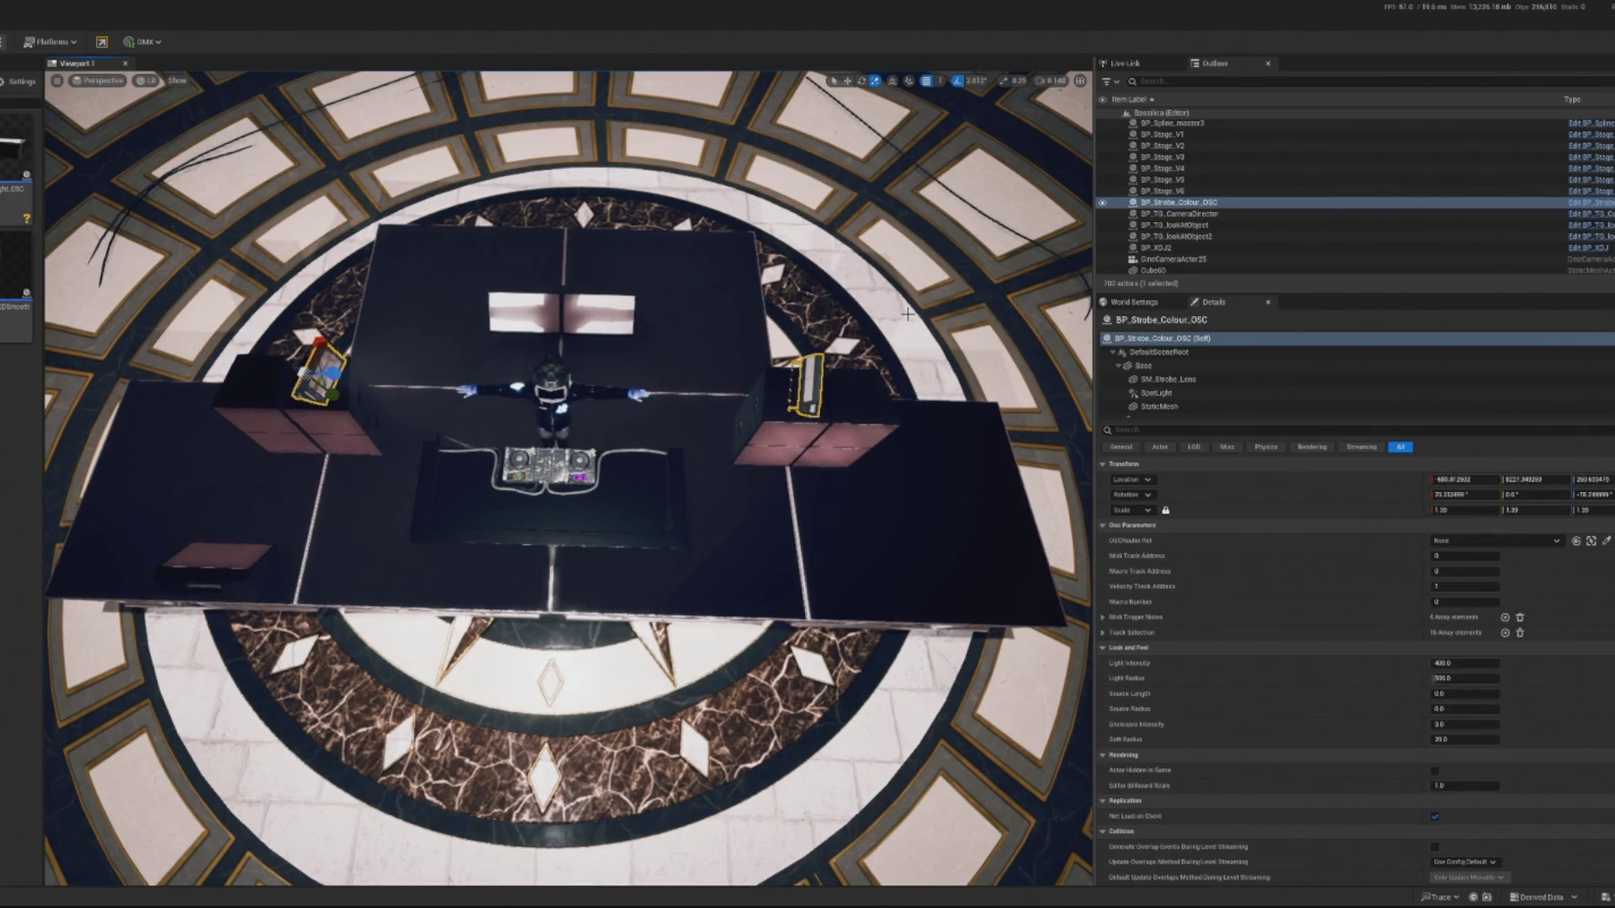
{"action": "key", "text": "Delete"}
{"action": "key", "text": "ctrl+z"}
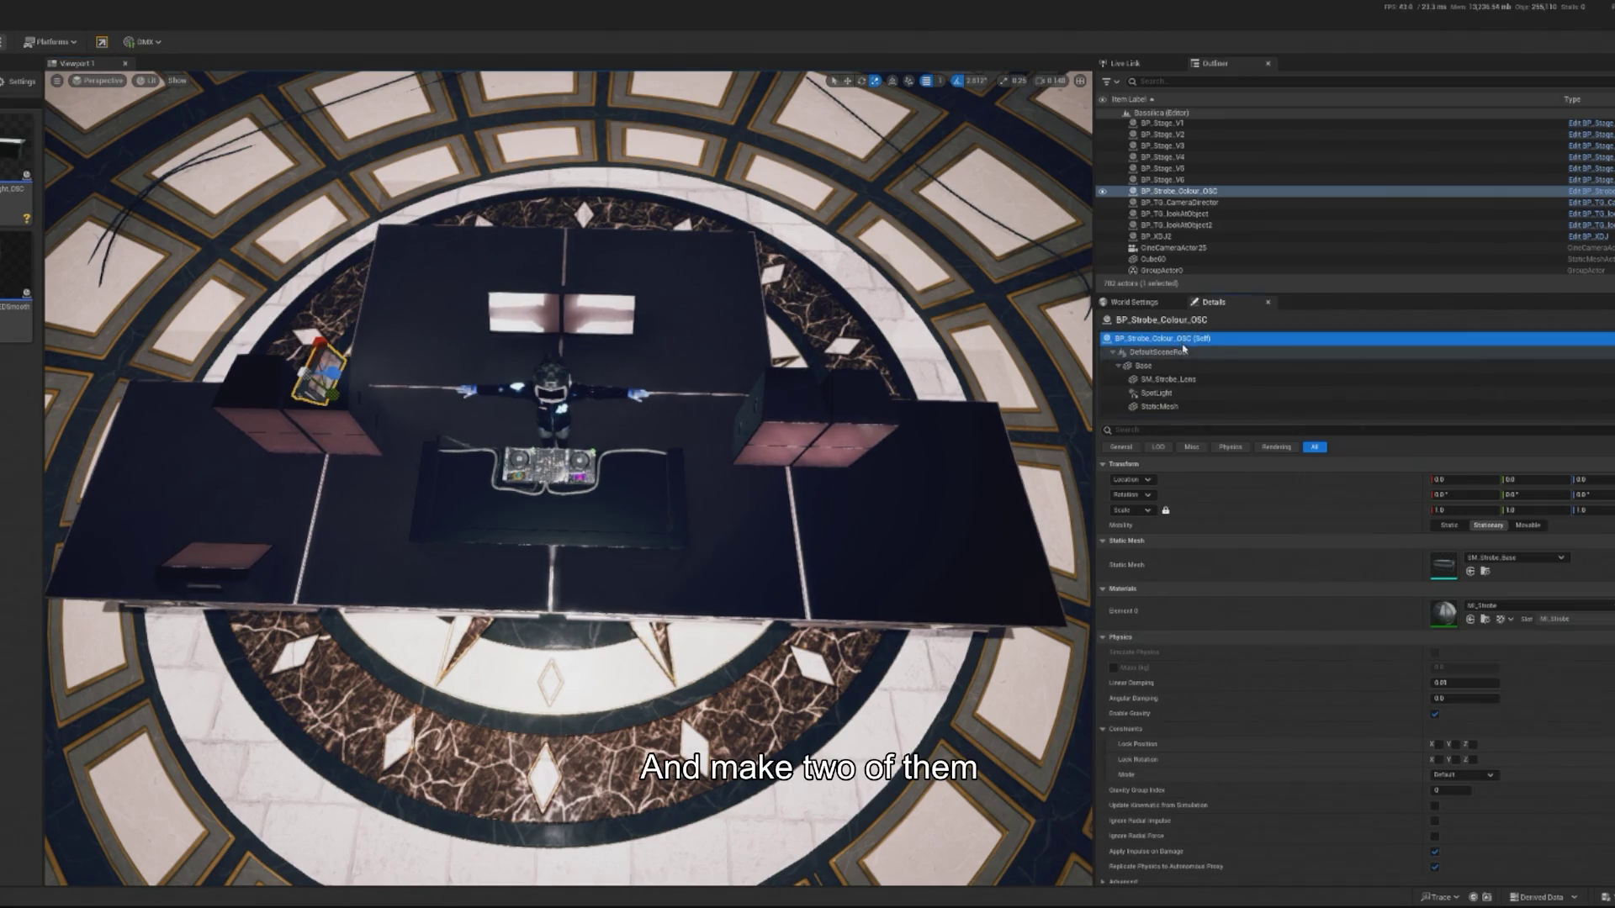
Duplicate the left strobe and move the copy, BP_Strobe_Colour_OSC2, onto the right speaker stack.
{"action": "key", "text": "ctrl+d"}
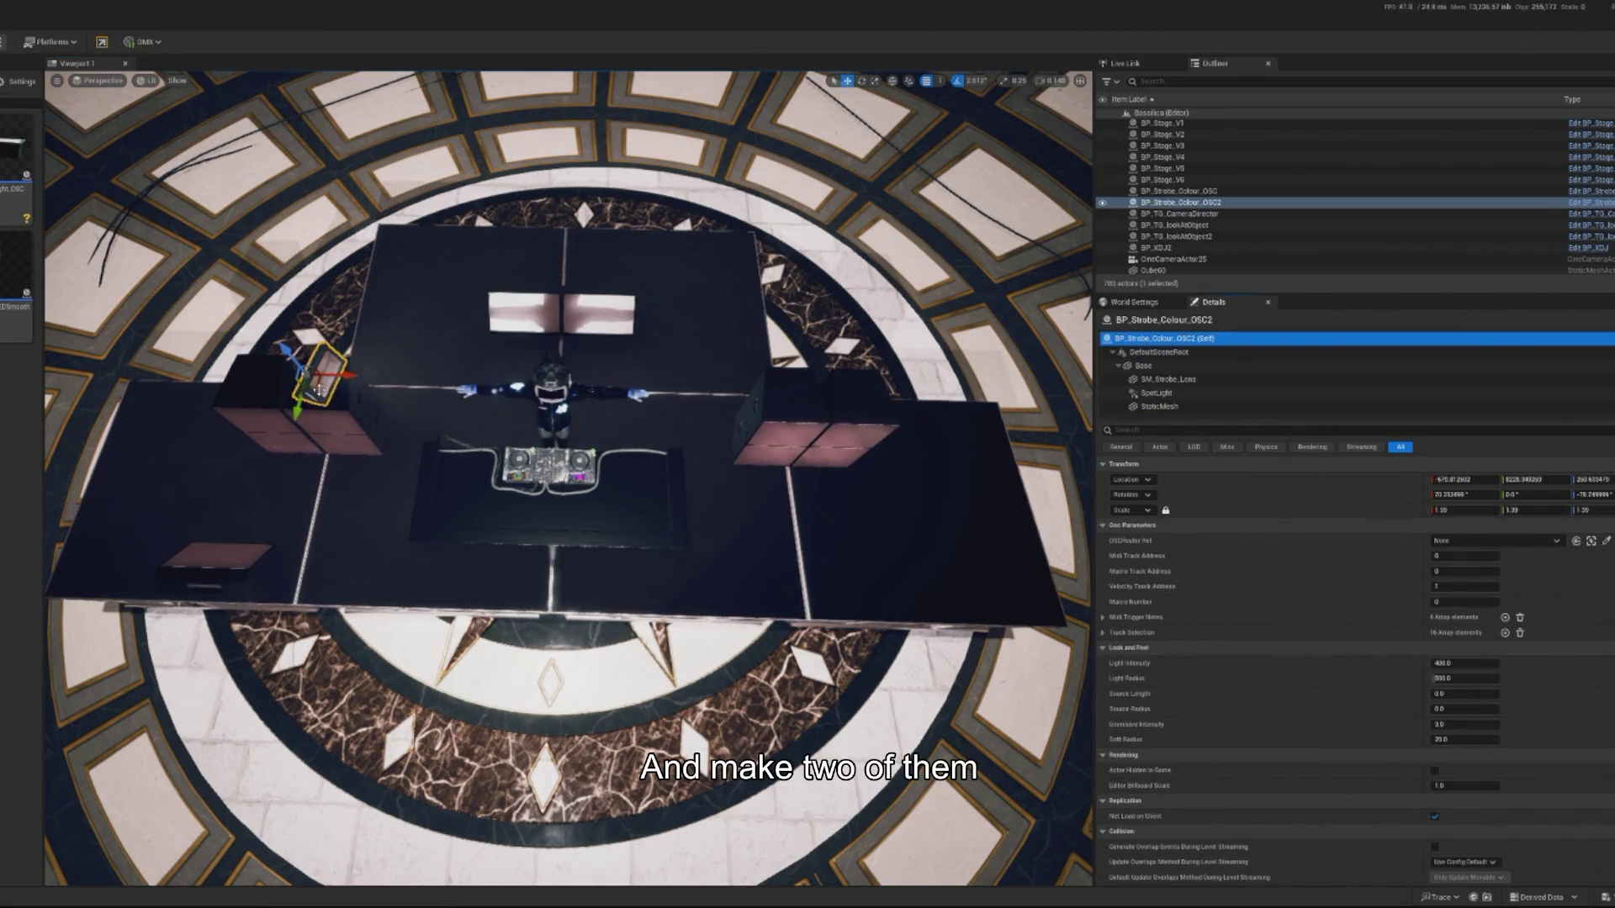
{"action": "mouse_move", "coordinate": [345, 374]}
{"action": "left_mouse_down"}
{"action": "mouse_move", "coordinate": [799, 386]}
{"action": "mouse_move", "coordinate": [772, 438]}
{"action": "left_mouse_up"}
{"action": "left_click", "coordinate": [1362, 366]}
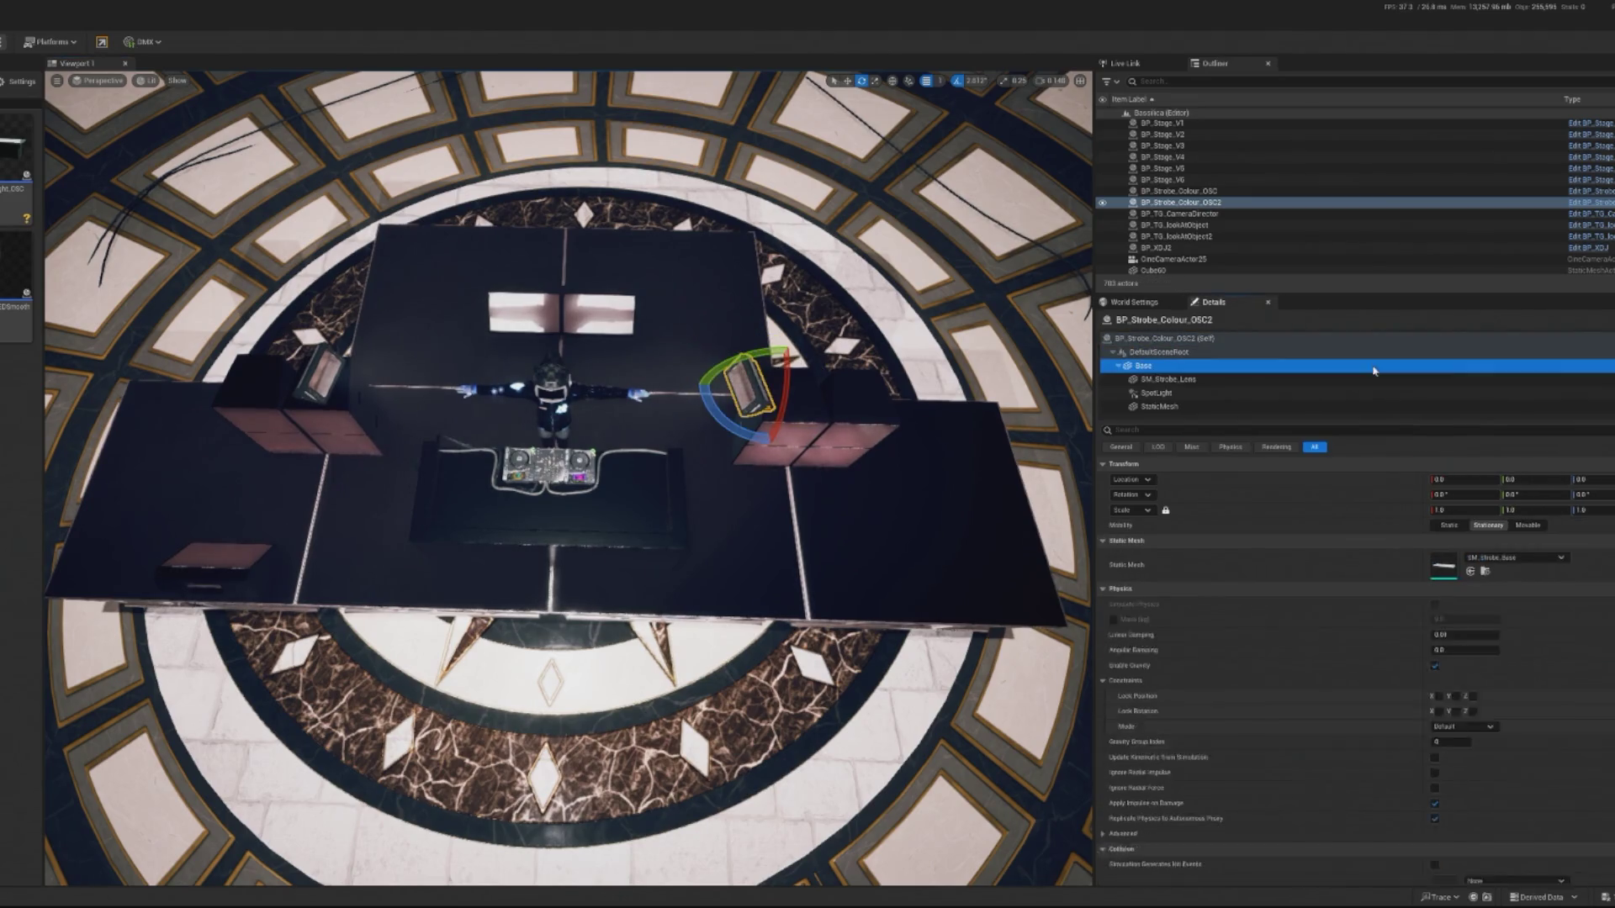
{"action": "scroll", "coordinate": [568, 480], "scroll_direction": "up", "scroll_amount": 5}
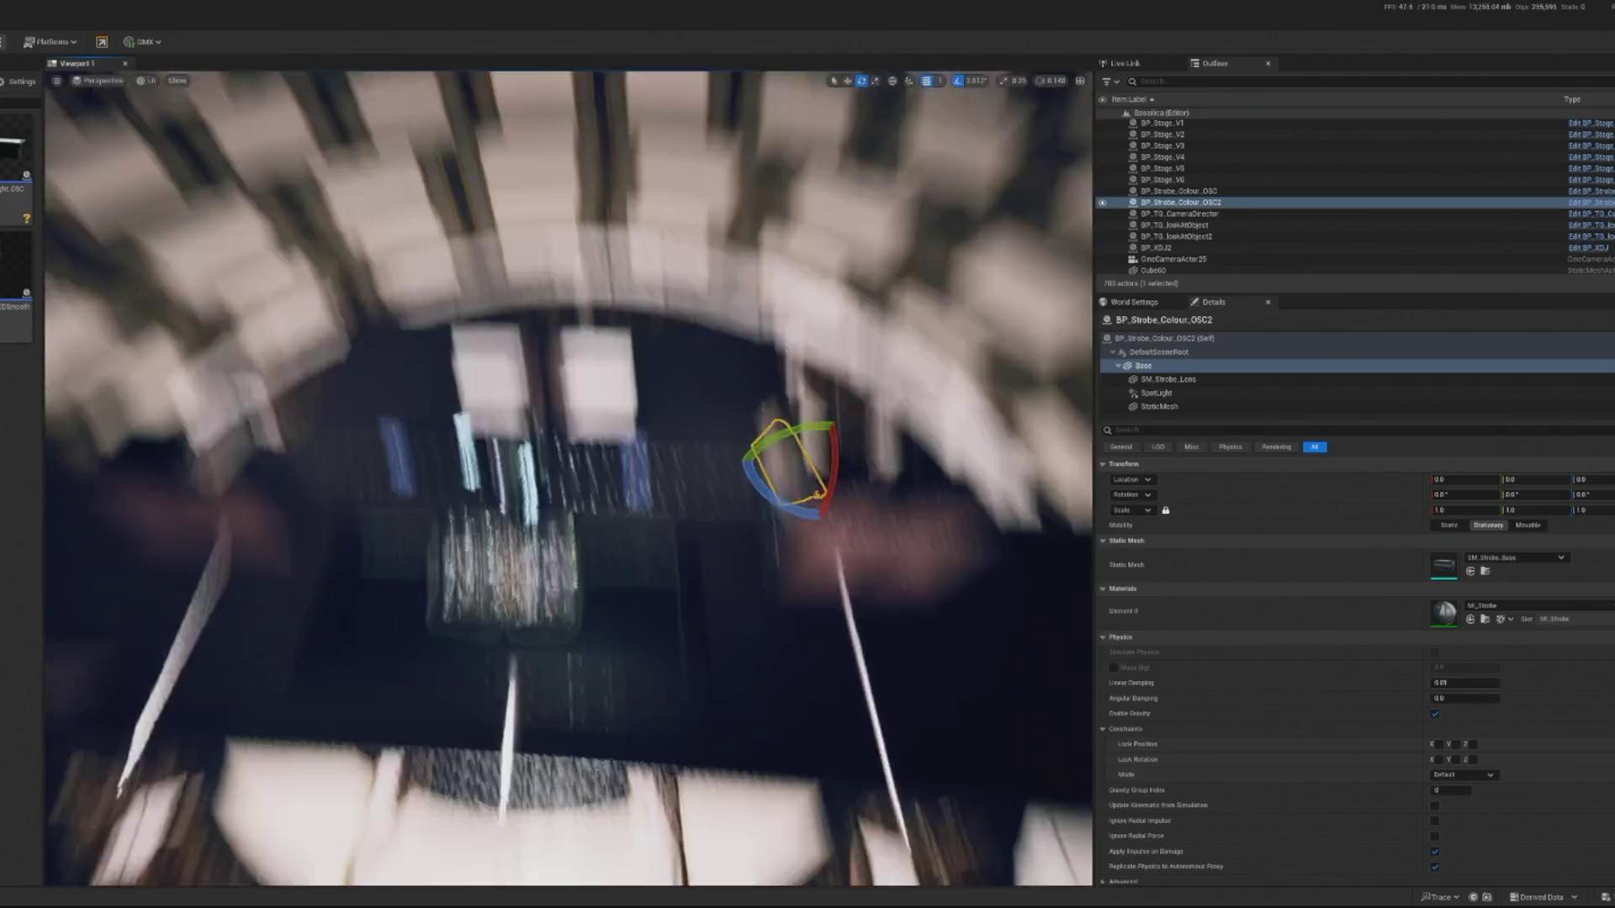
{"action": "left_click_drag", "start_coordinate": [204, 423], "coordinate": [204, 423]}
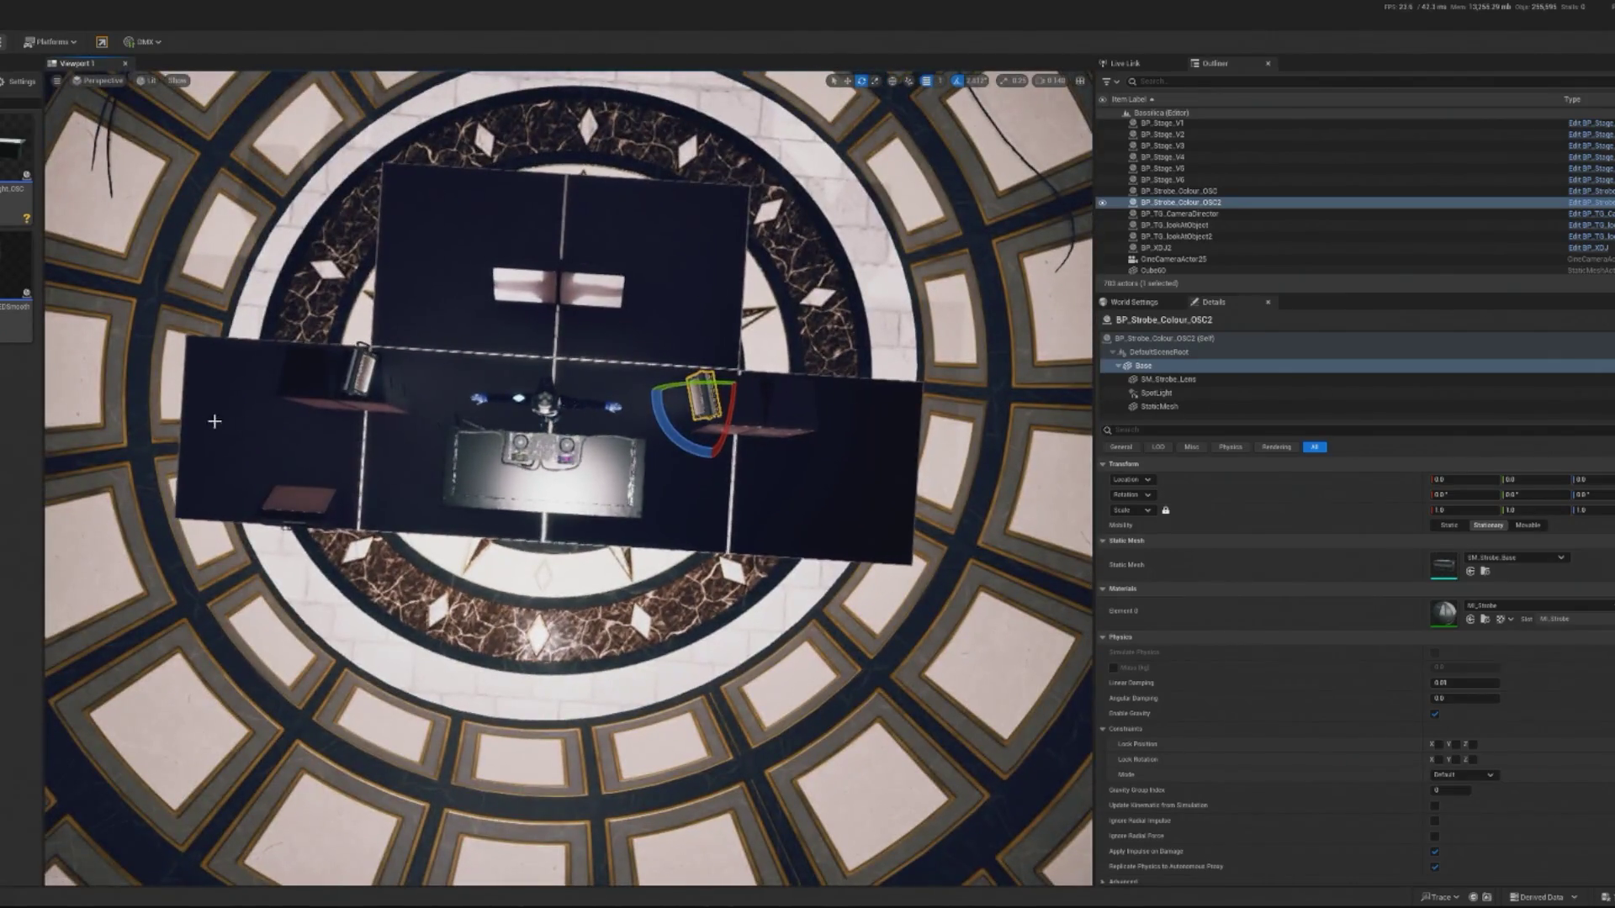
Turn the right strobe a few degrees, then return to the move gizmo.
{"action": "left_click", "coordinate": [351, 365]}
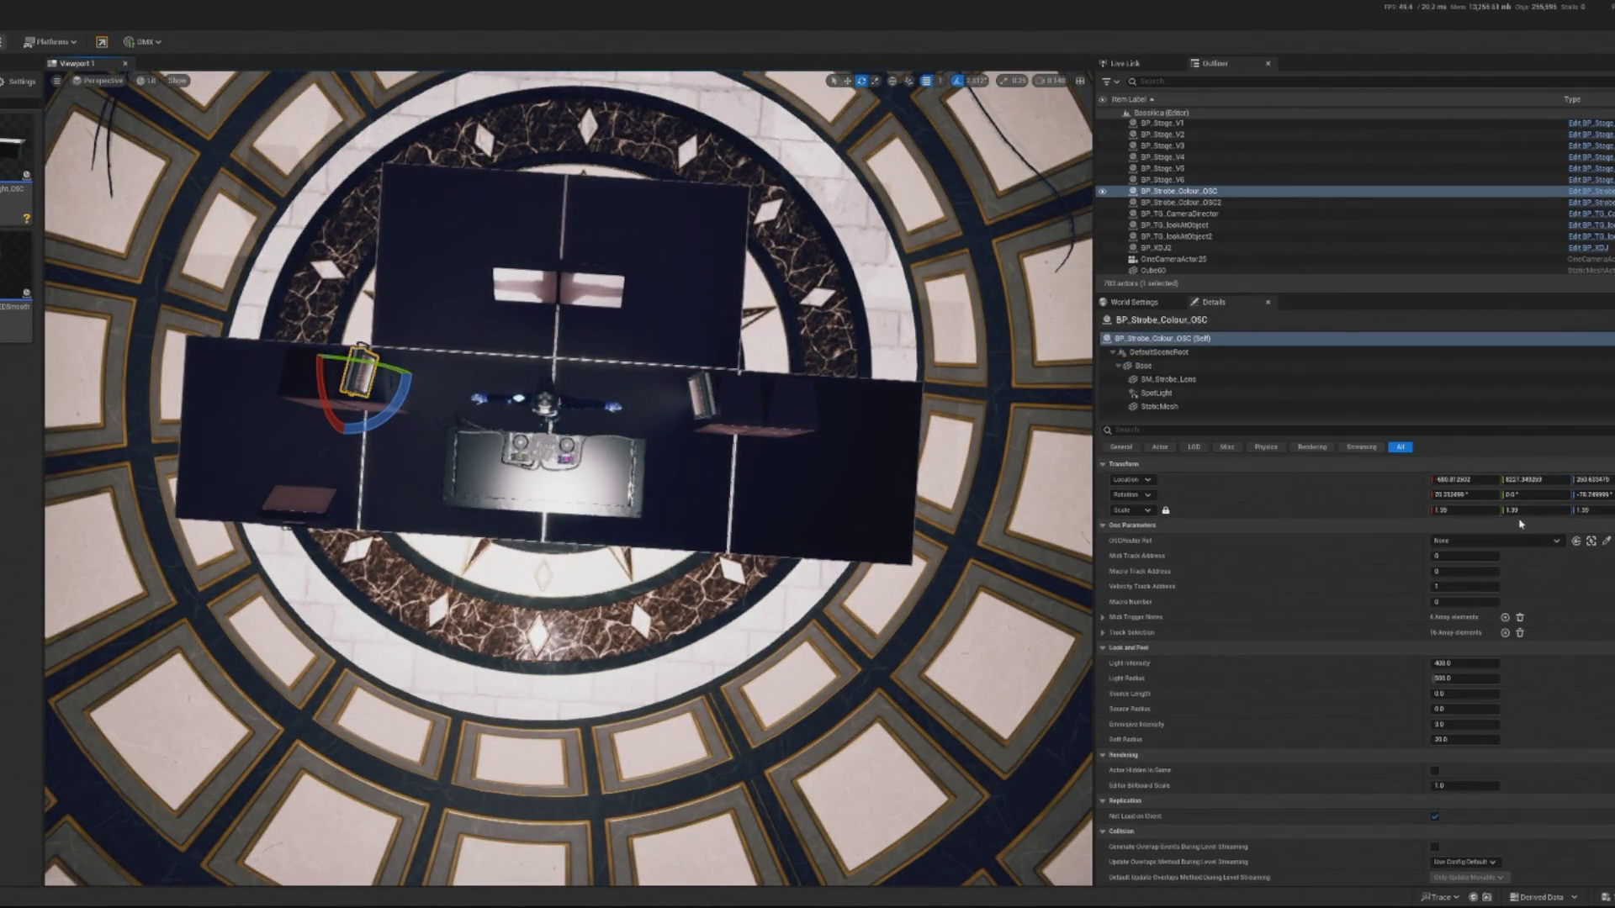
{"action": "left_click", "coordinate": [703, 404]}
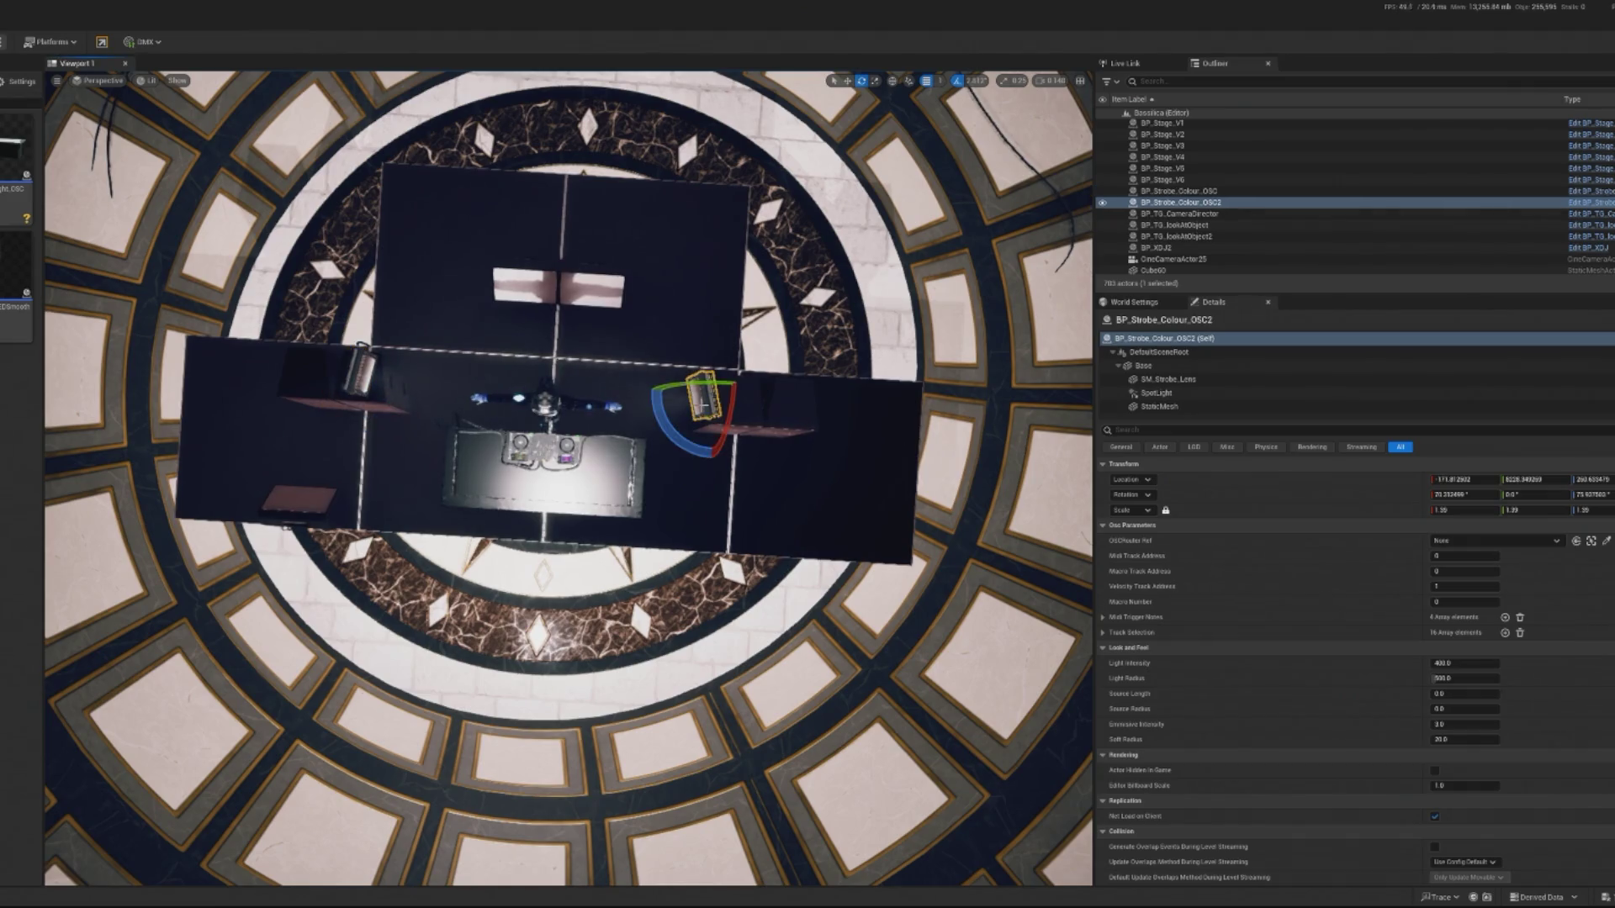
{"action": "left_click_drag", "start_coordinate": [693, 423], "coordinate": [693, 423]}
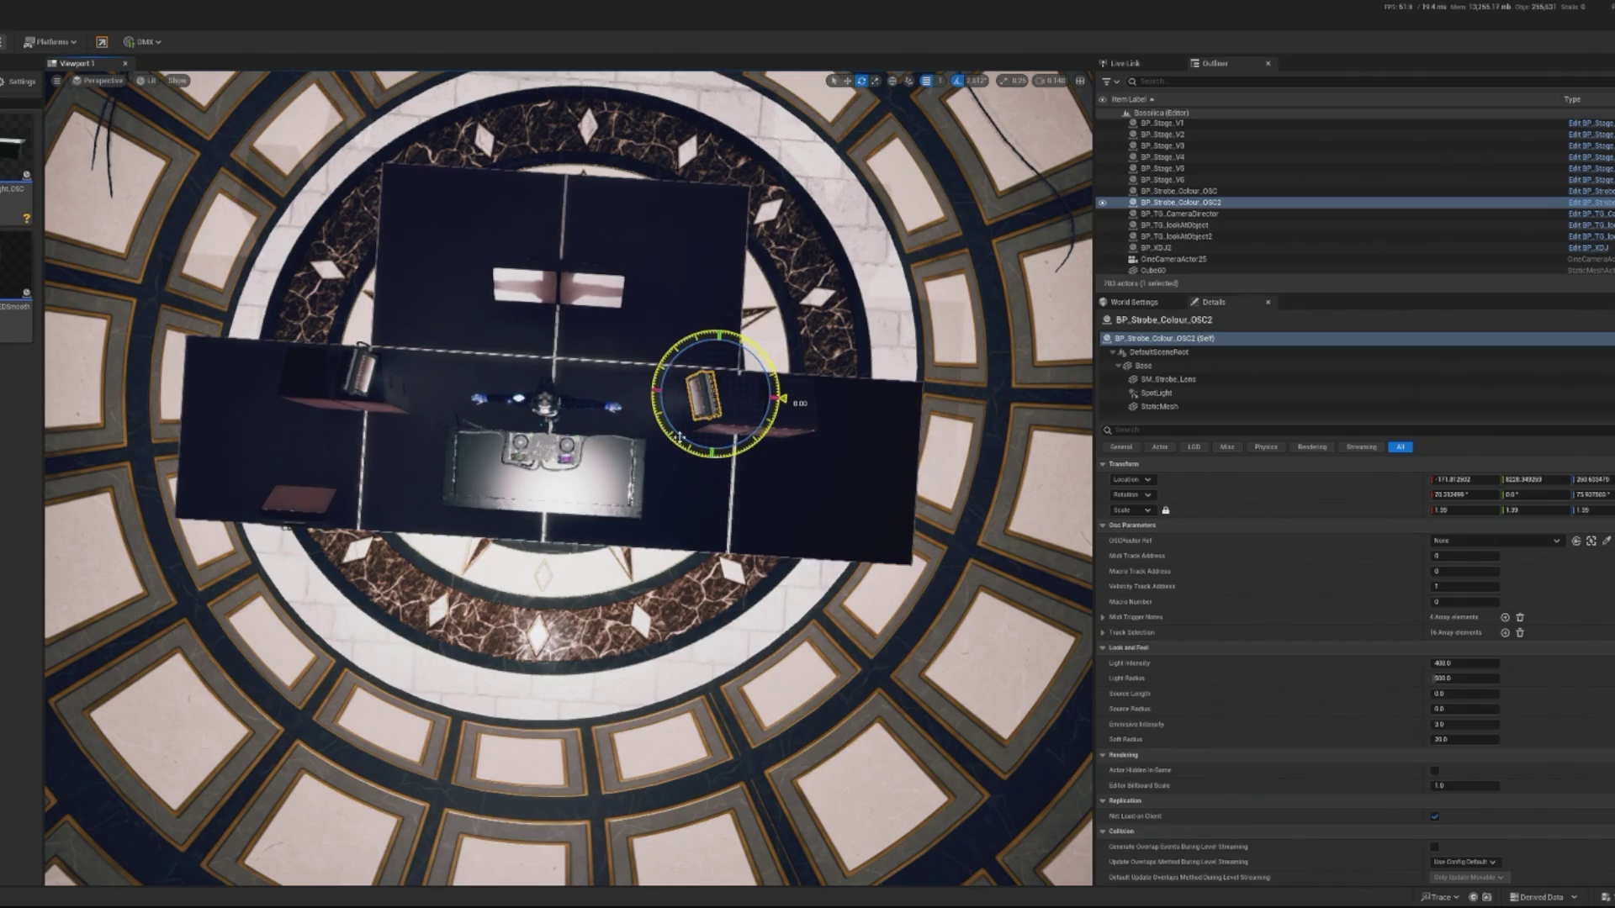
{"action": "left_click_drag", "start_coordinate": [693, 423], "coordinate": [698, 433]}
{"action": "key", "text": "w"}
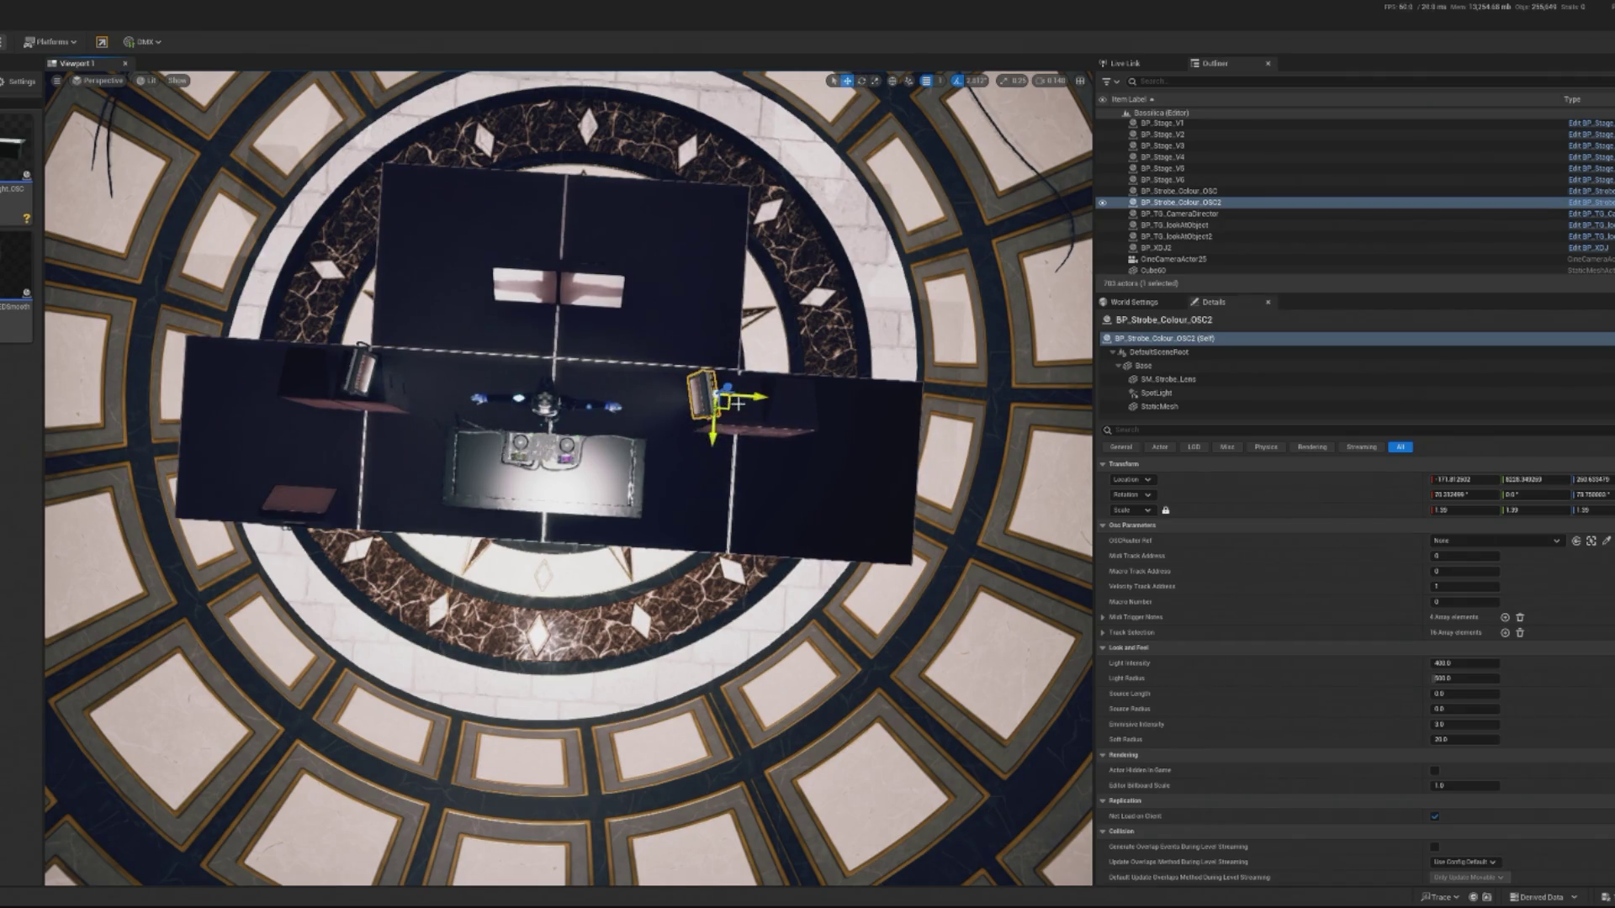
Compare the left and right strobes' Location Y values in the Details panel.
{"action": "left_click", "coordinate": [364, 371]}
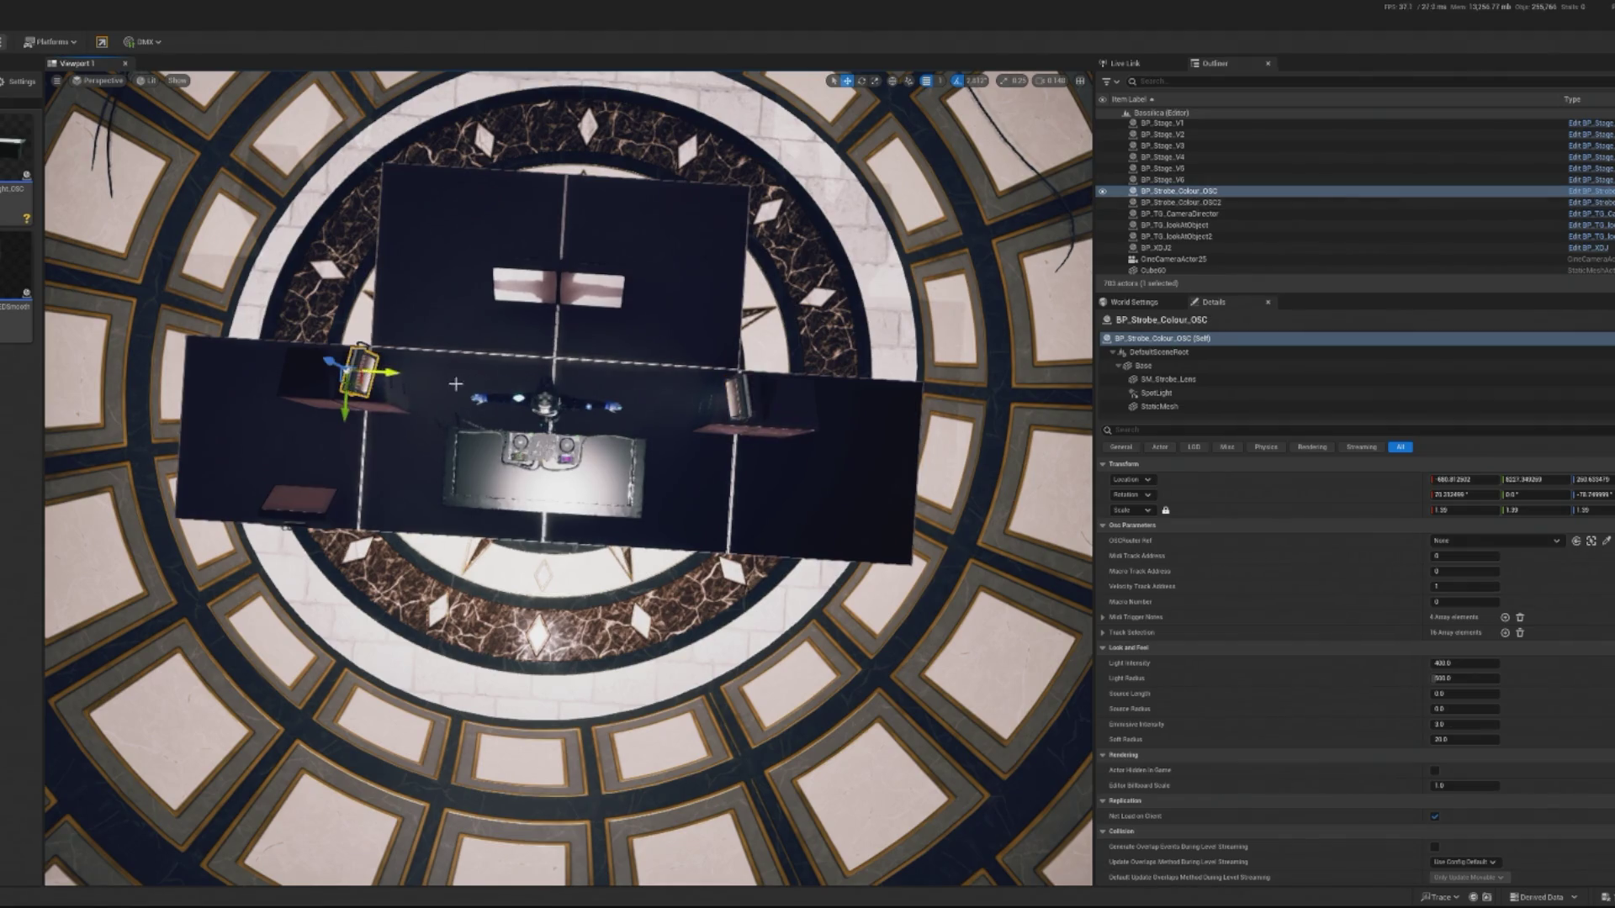
{"action": "left_click", "coordinate": [742, 409]}
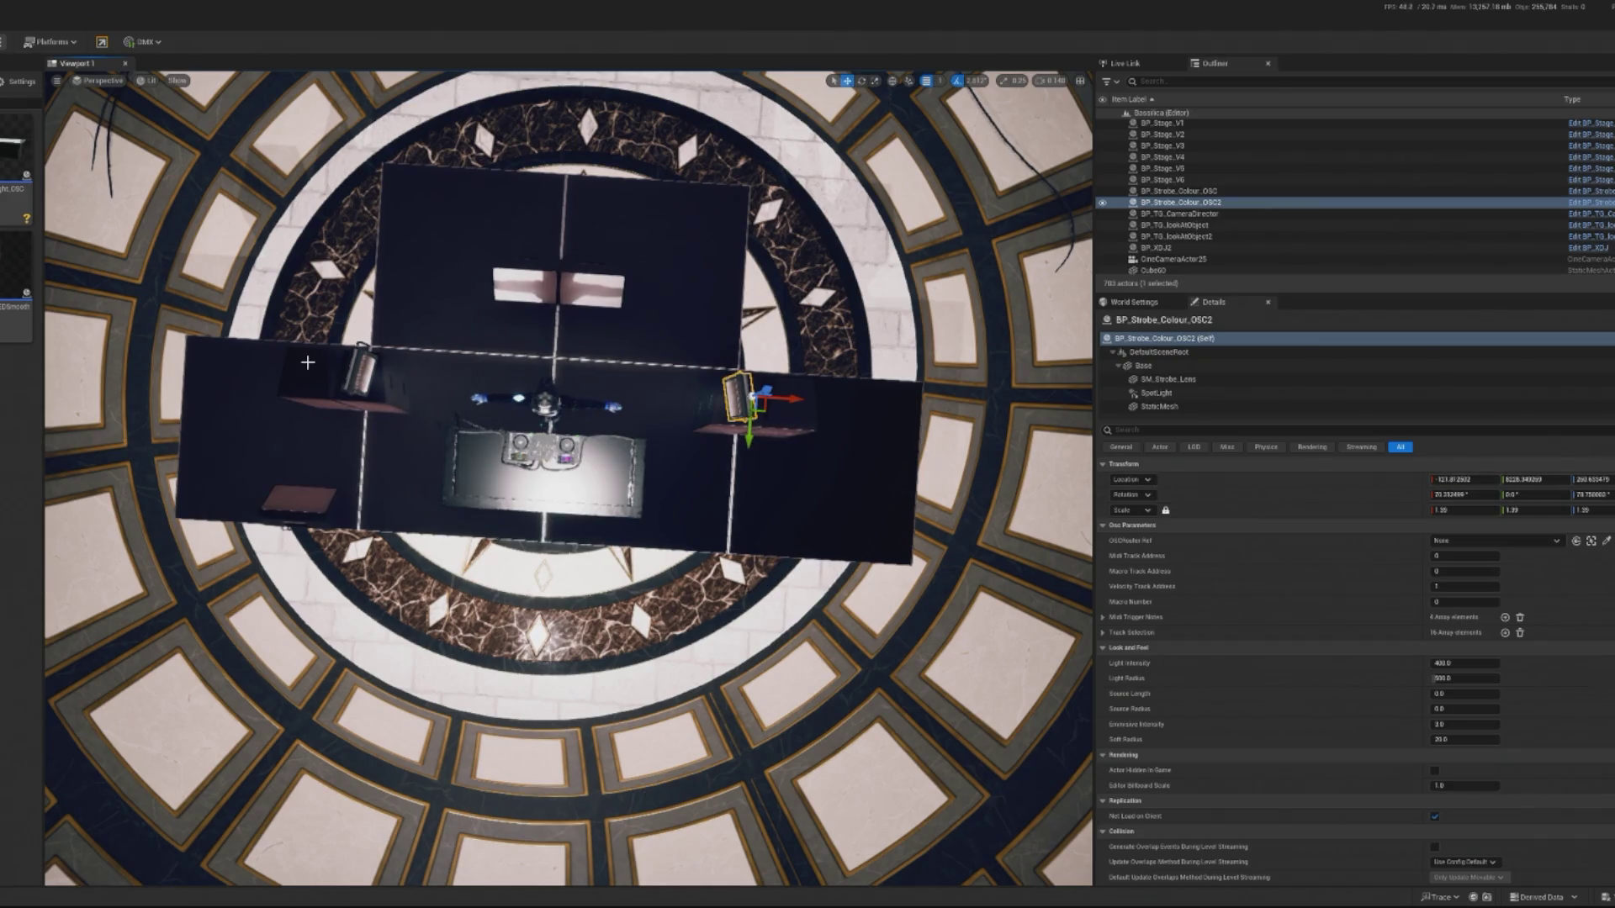
{"action": "left_click", "coordinate": [346, 378]}
{"action": "left_click", "coordinate": [1536, 479]}
{"action": "left_click", "coordinate": [740, 404]}
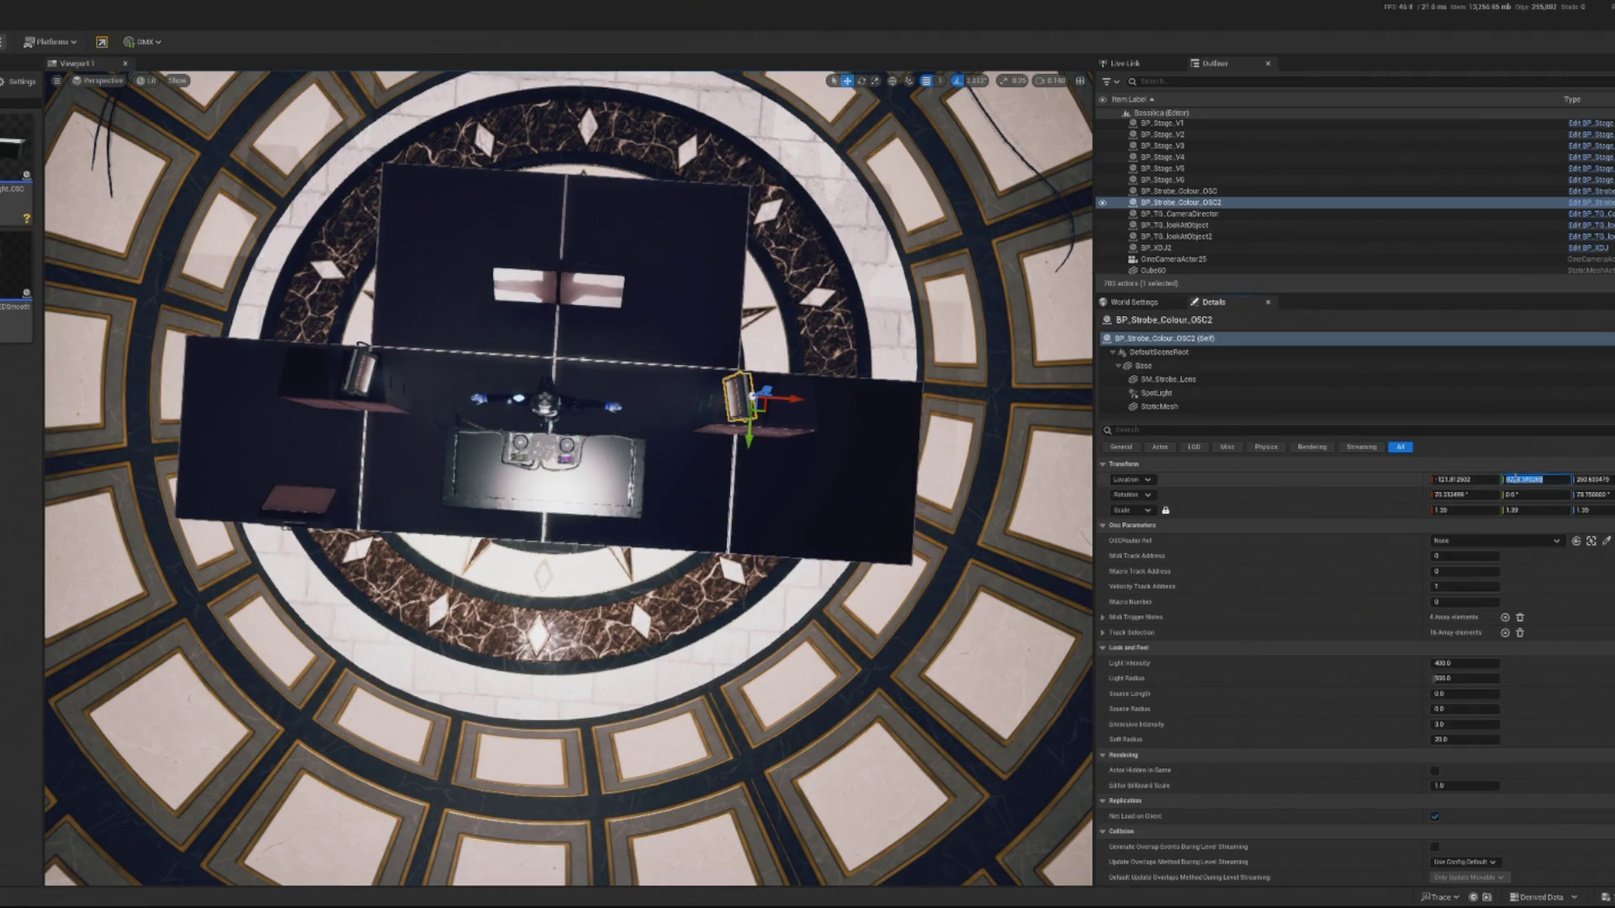
{"action": "scroll", "coordinate": [569, 478], "scroll_direction": "up", "scroll_amount": 10}
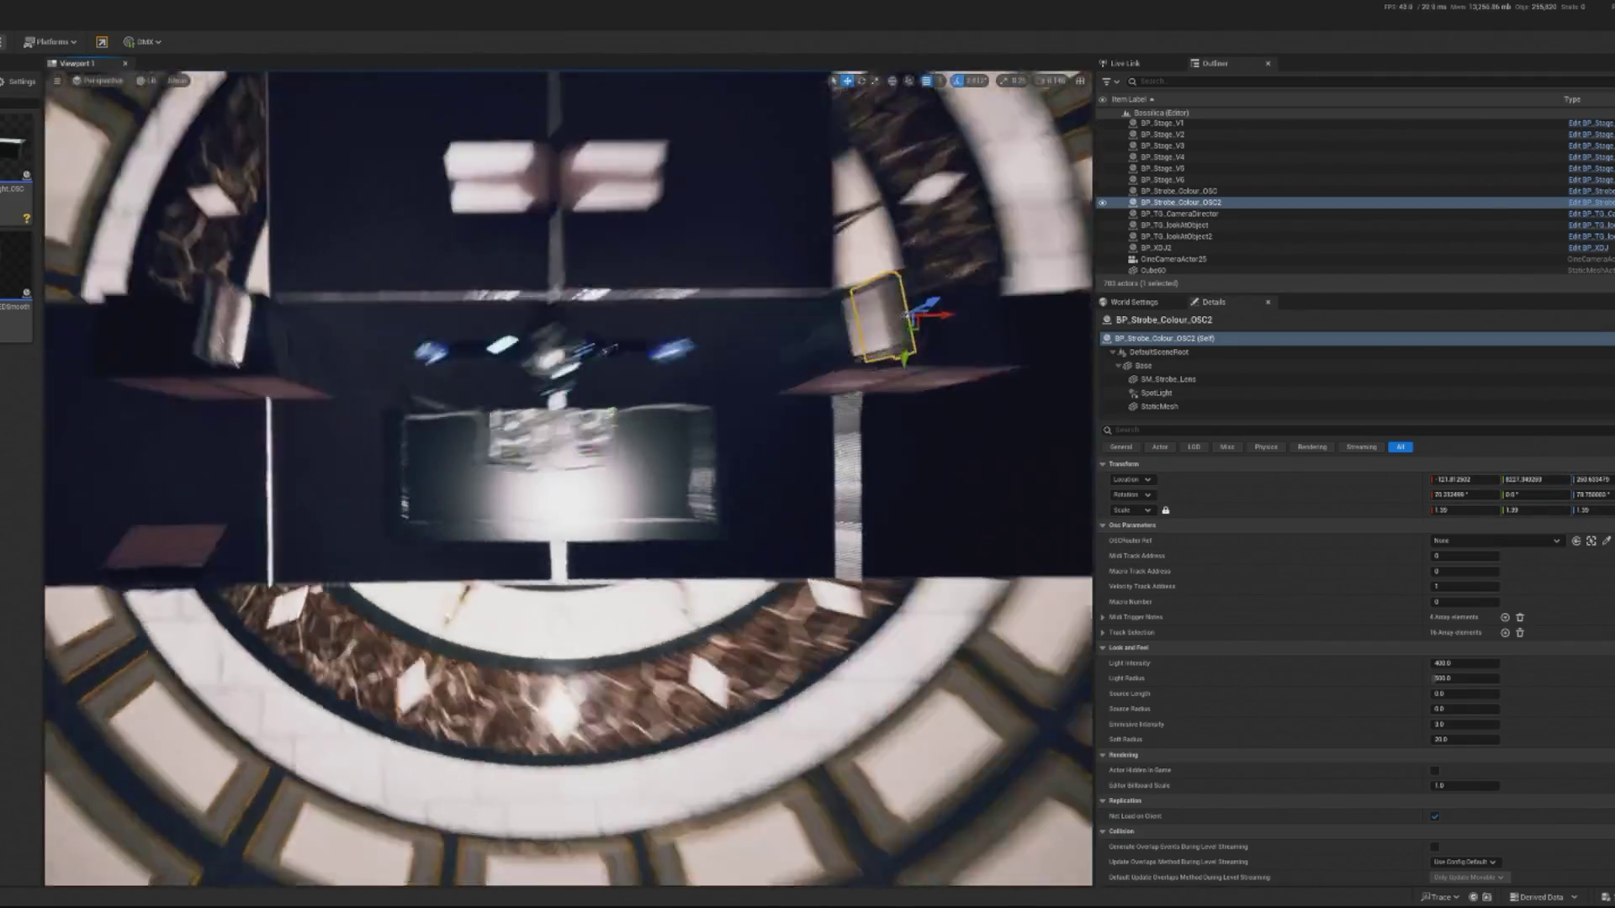
Nudge BP_Strobe_Colour_OSC along X from -680.81 to -675.81, then select the desk and a speaker.
{"action": "key", "text": "f"}
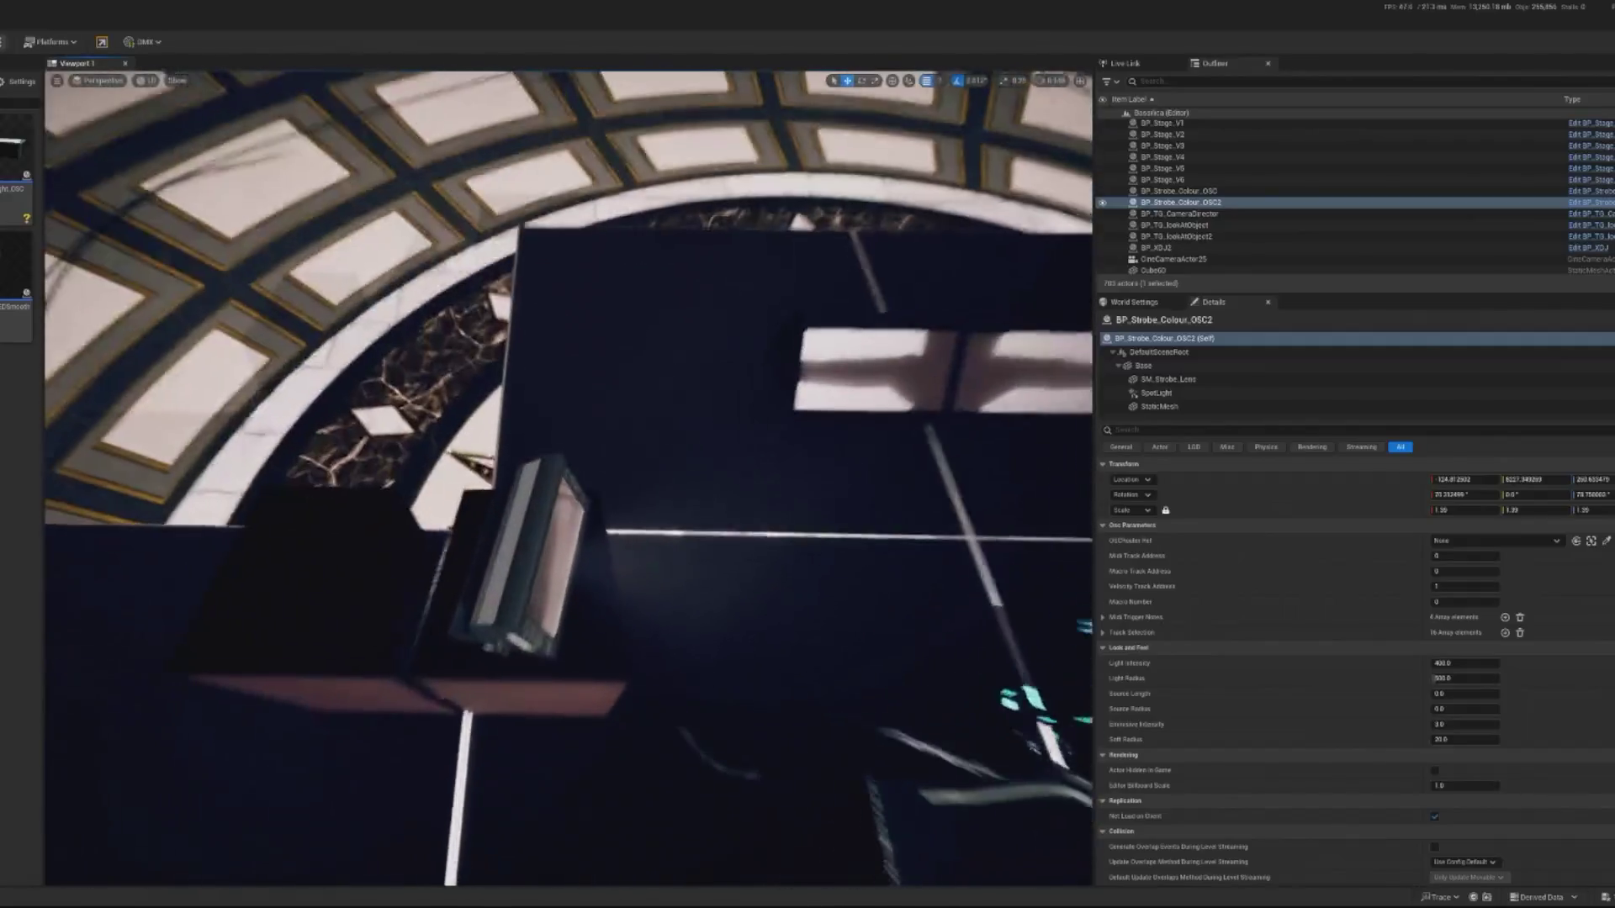
{"action": "left_click", "coordinate": [521, 580]}
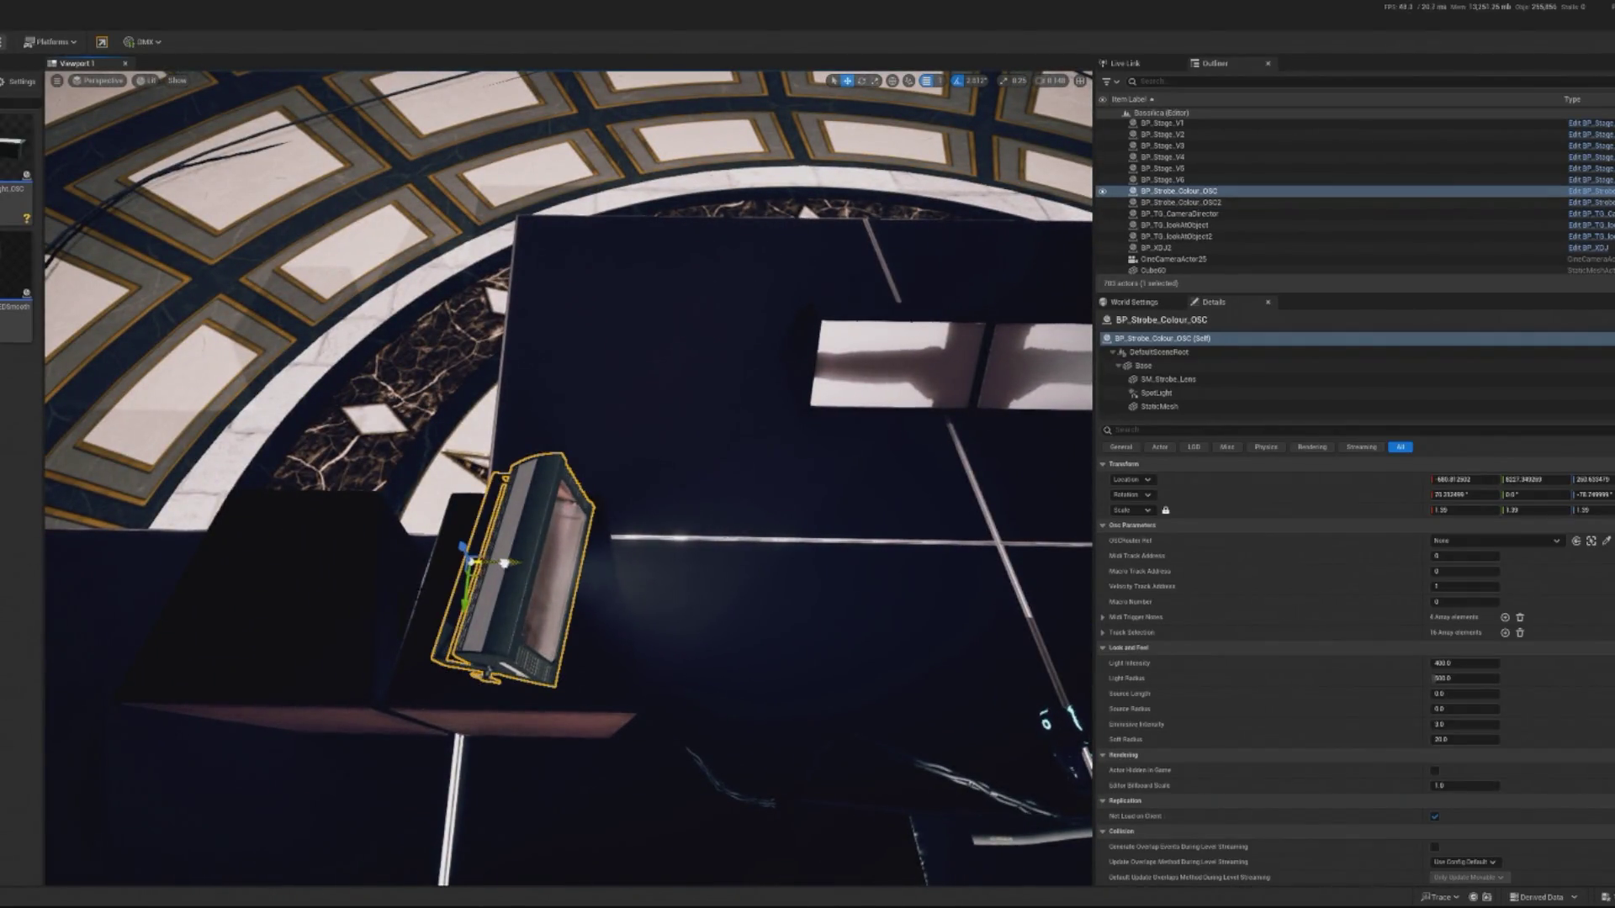
{"action": "left_click_drag", "start_coordinate": [505, 562], "coordinate": [508, 565]}
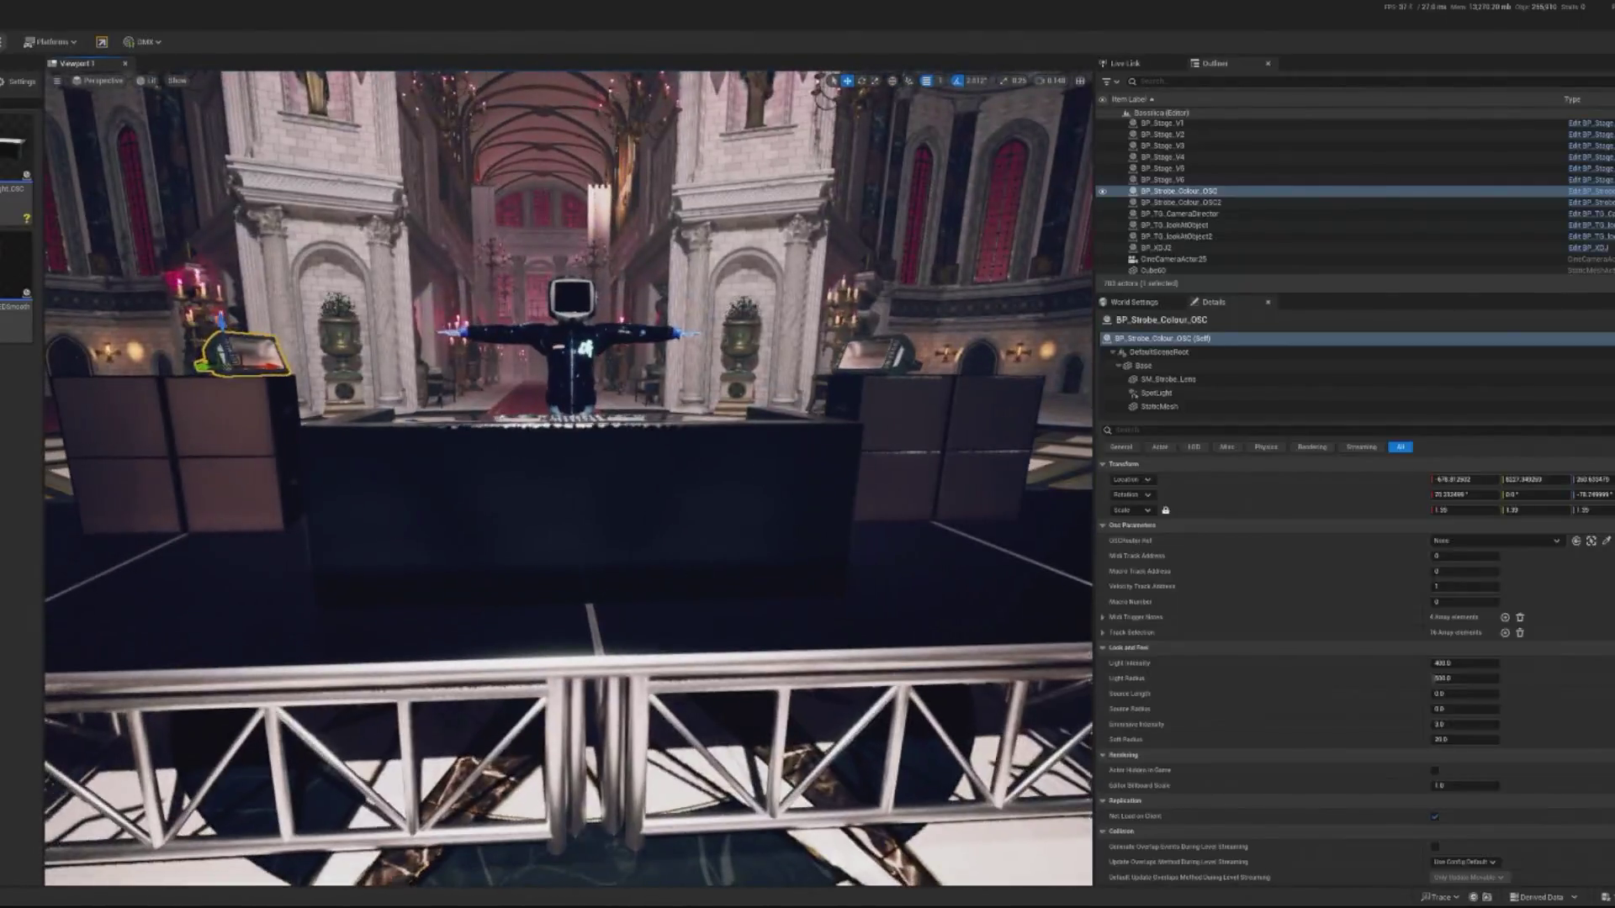
{"action": "left_click", "coordinate": [580, 513]}
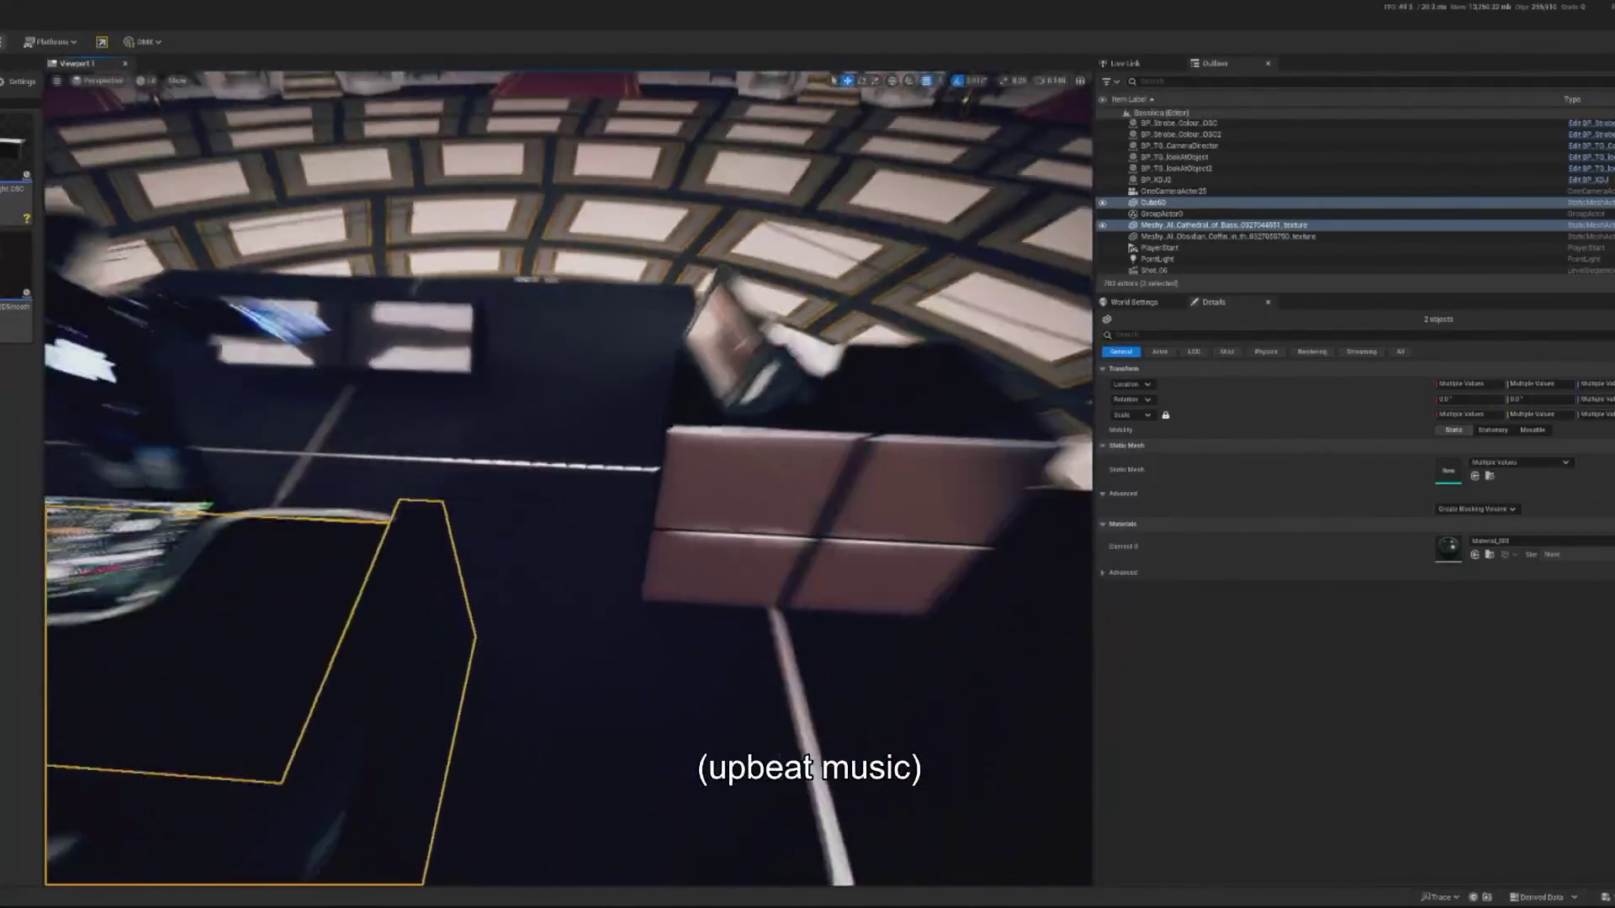
{"action": "left_click", "coordinate": [684, 581]}
Multi-select the stage speaker boxes and drag them left along the red X arrow.
{"action": "left_click", "coordinate": [742, 473], "text": "ctrl"}
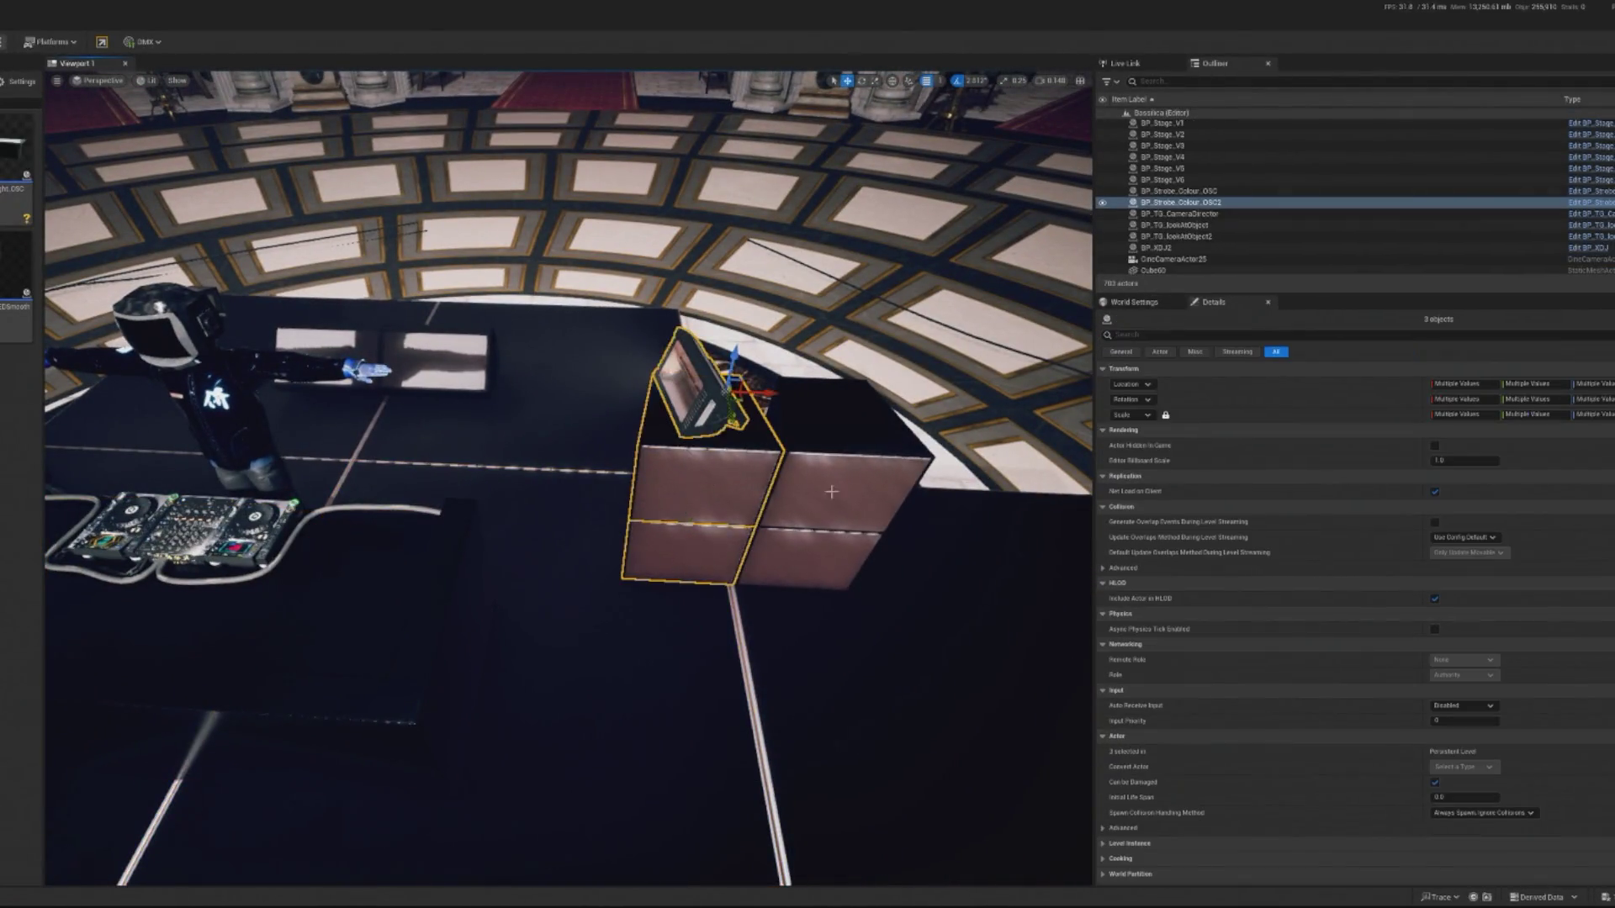
{"action": "left_click", "coordinate": [698, 387], "text": "ctrl"}
{"action": "left_click", "coordinate": [830, 550], "text": "ctrl"}
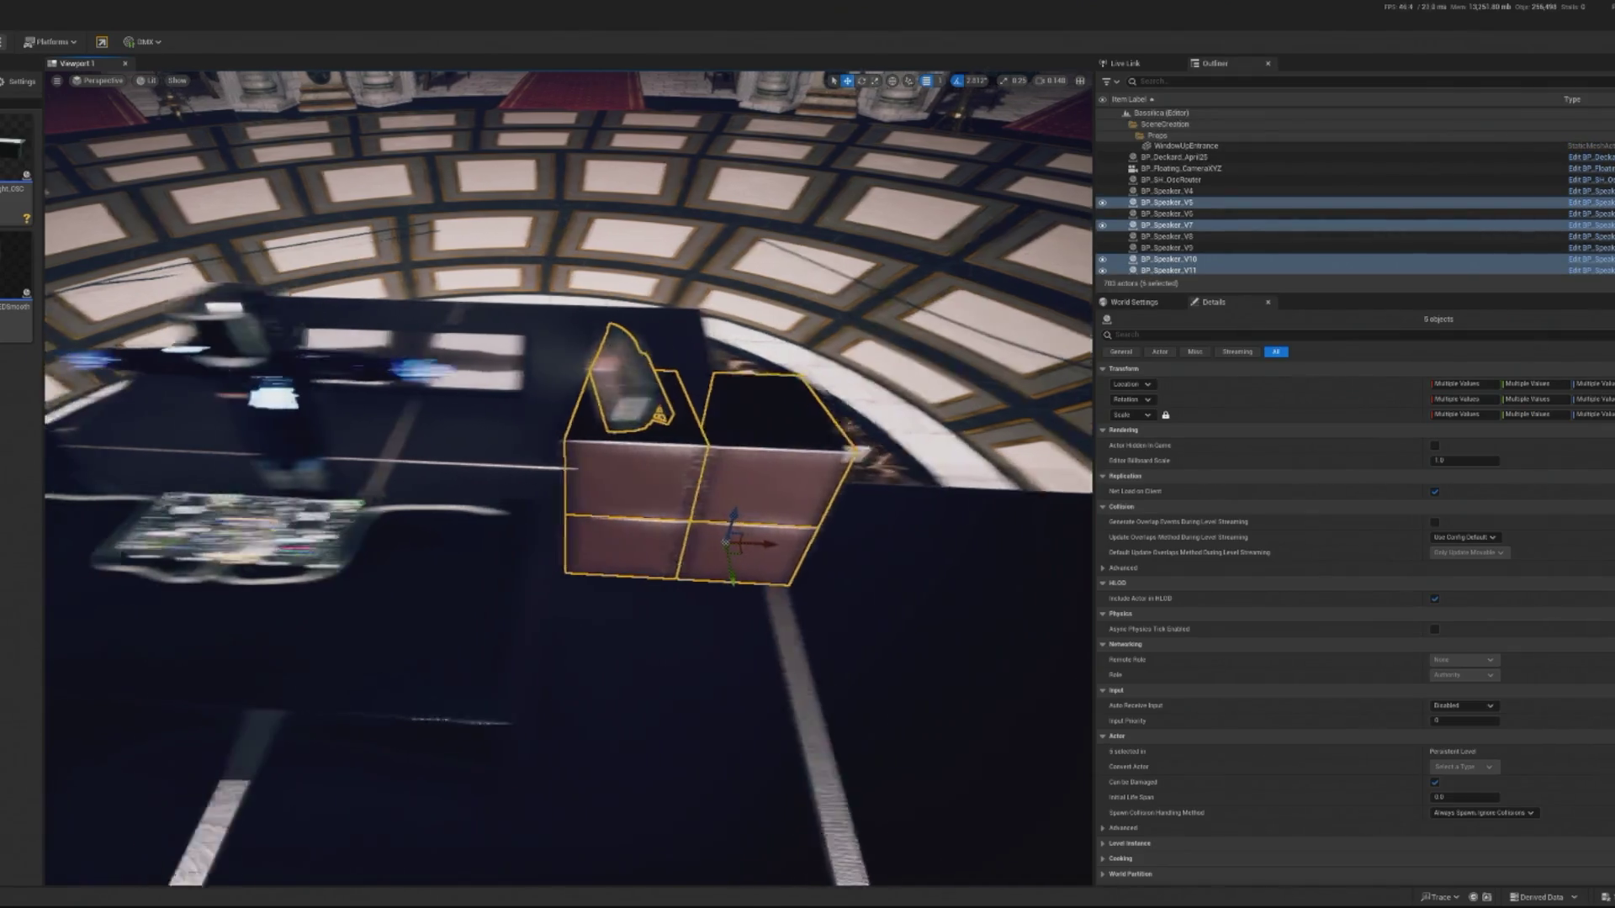
{"action": "scroll", "coordinate": [712, 542], "scroll_direction": "down", "scroll_amount": 3}
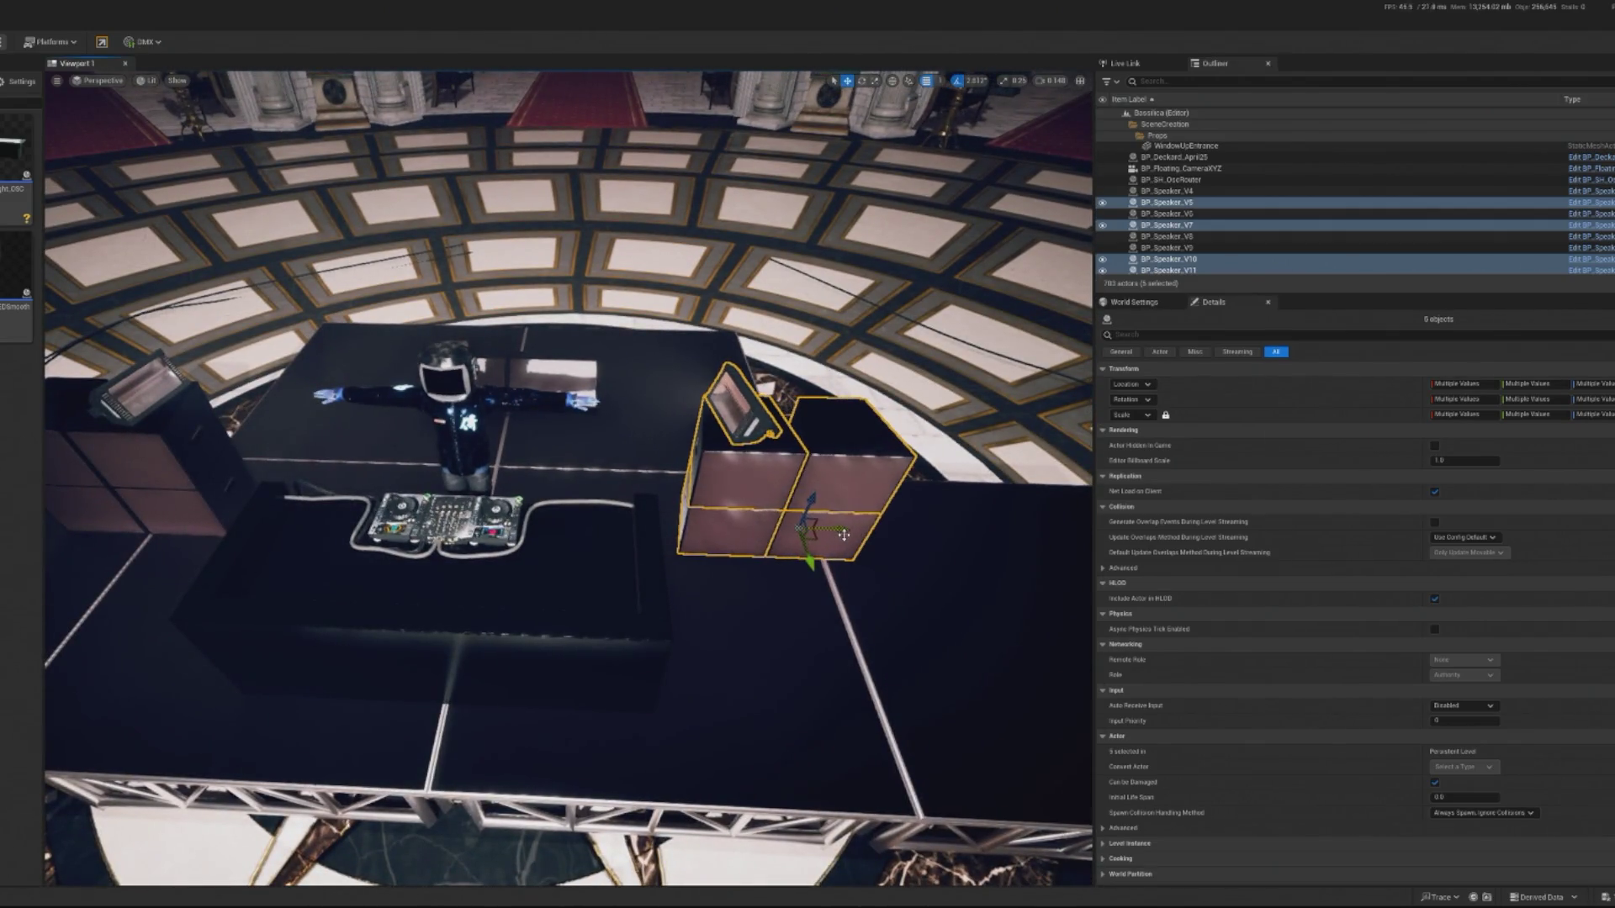
{"action": "left_click_drag", "start_coordinate": [843, 534], "coordinate": [843, 534]}
{"action": "scroll", "coordinate": [850, 528], "scroll_direction": "down", "scroll_amount": 5}
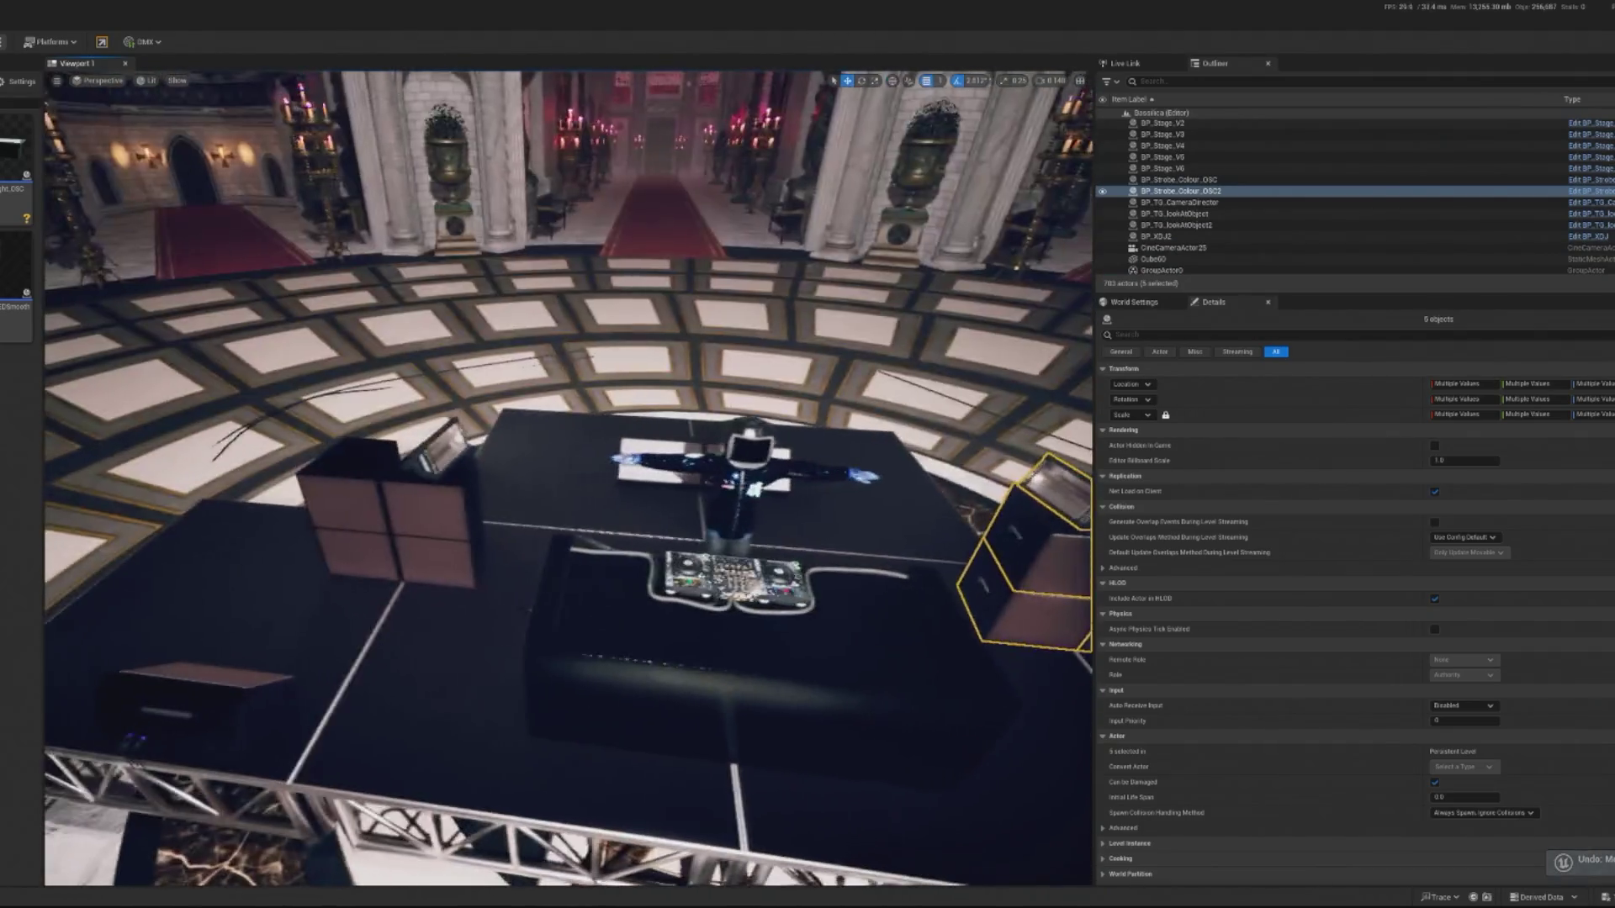
{"action": "scroll", "coordinate": [410, 623], "scroll_direction": "up", "scroll_amount": 3}
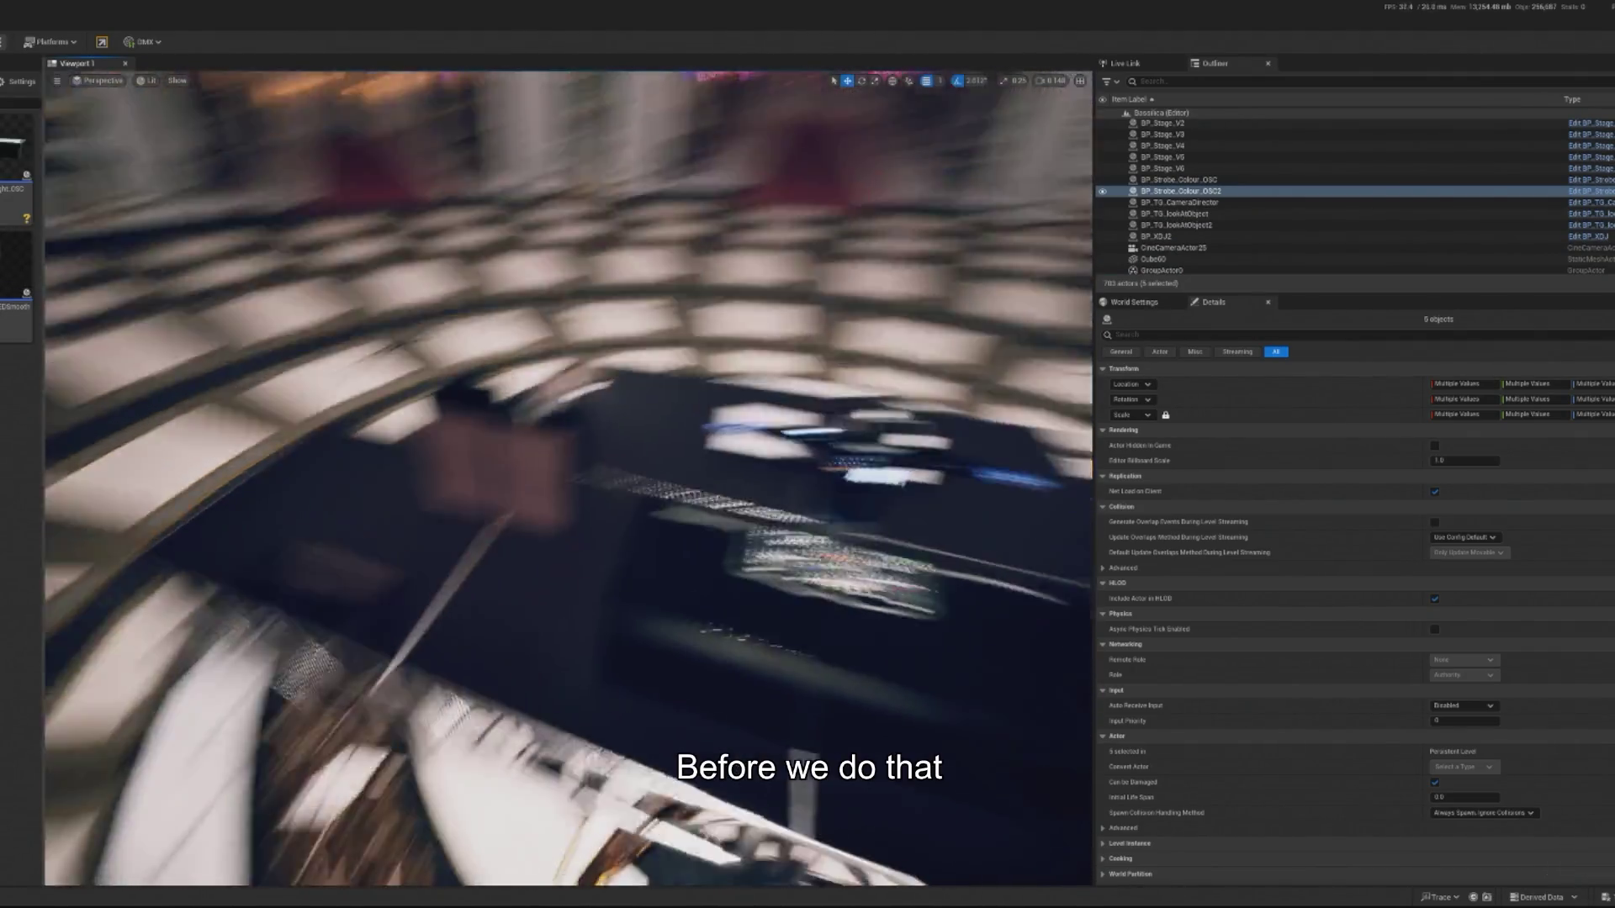
{"action": "left_click", "coordinate": [404, 614]}
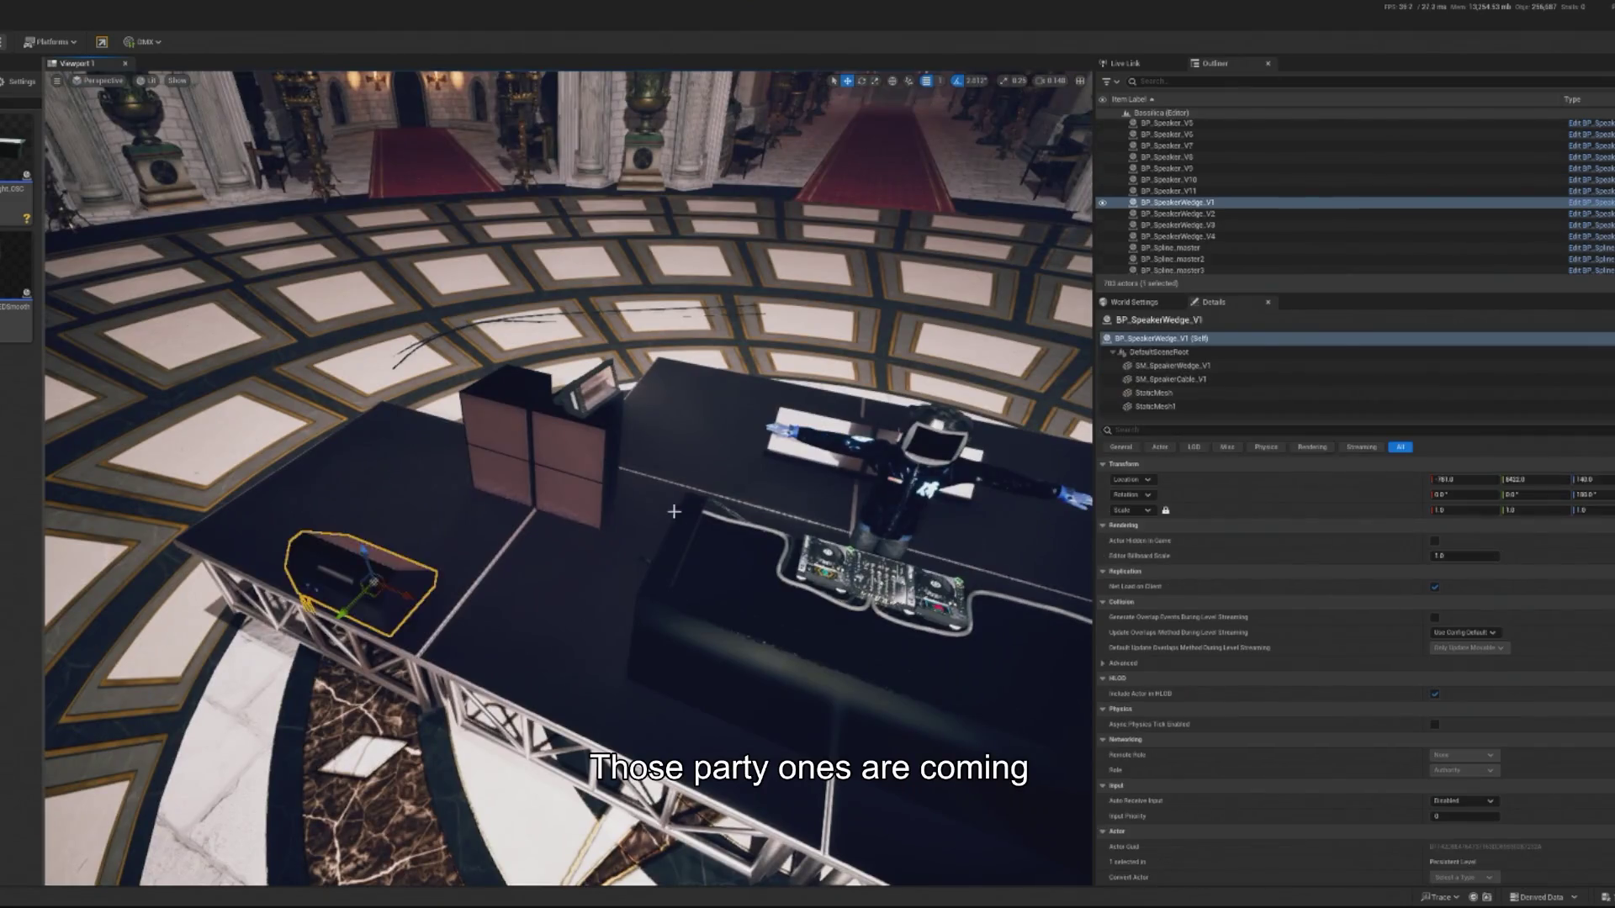
{"action": "mouse_move", "coordinate": [673, 511]}
{"action": "left_mouse_down"}
{"action": "mouse_move", "coordinate": [639, 538]}
{"action": "mouse_move", "coordinate": [723, 496]}
{"action": "mouse_move", "coordinate": [647, 526]}
{"action": "mouse_move", "coordinate": [639, 538]}
{"action": "mouse_move", "coordinate": [690, 538]}
{"action": "mouse_move", "coordinate": [673, 555]}
{"action": "mouse_move", "coordinate": [631, 543]}
{"action": "left_mouse_up"}
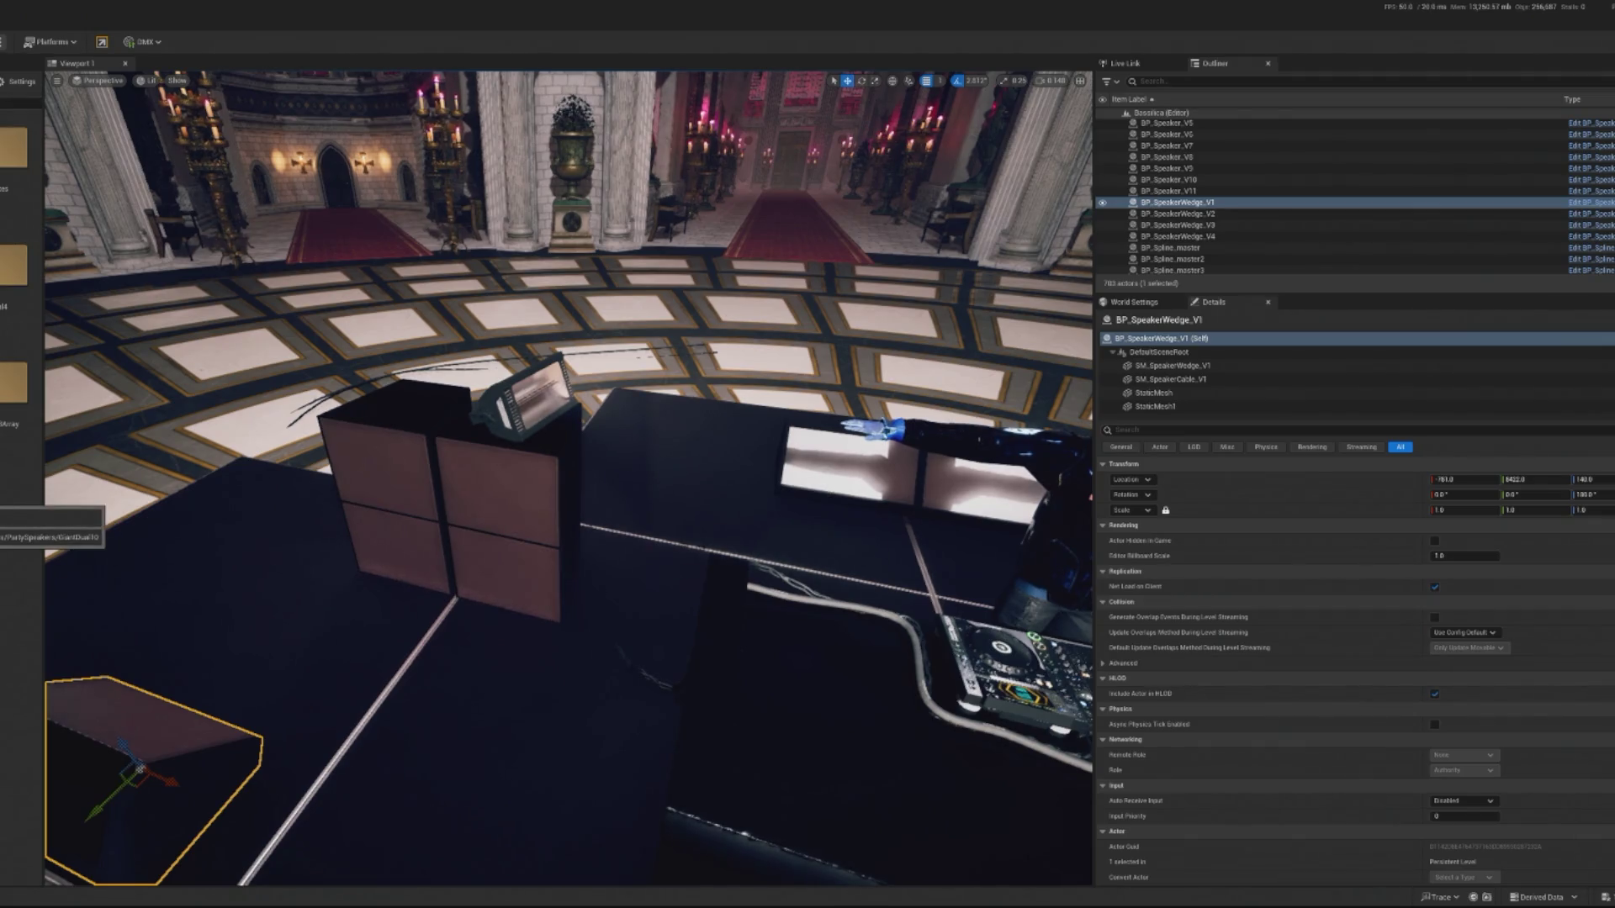
Drag SK_Giant18Array2MidsAngle from the Content Browser onto the stage beside the DJ desk.
{"action": "scroll", "coordinate": [568, 479], "scroll_direction": "up", "scroll_amount": 2}
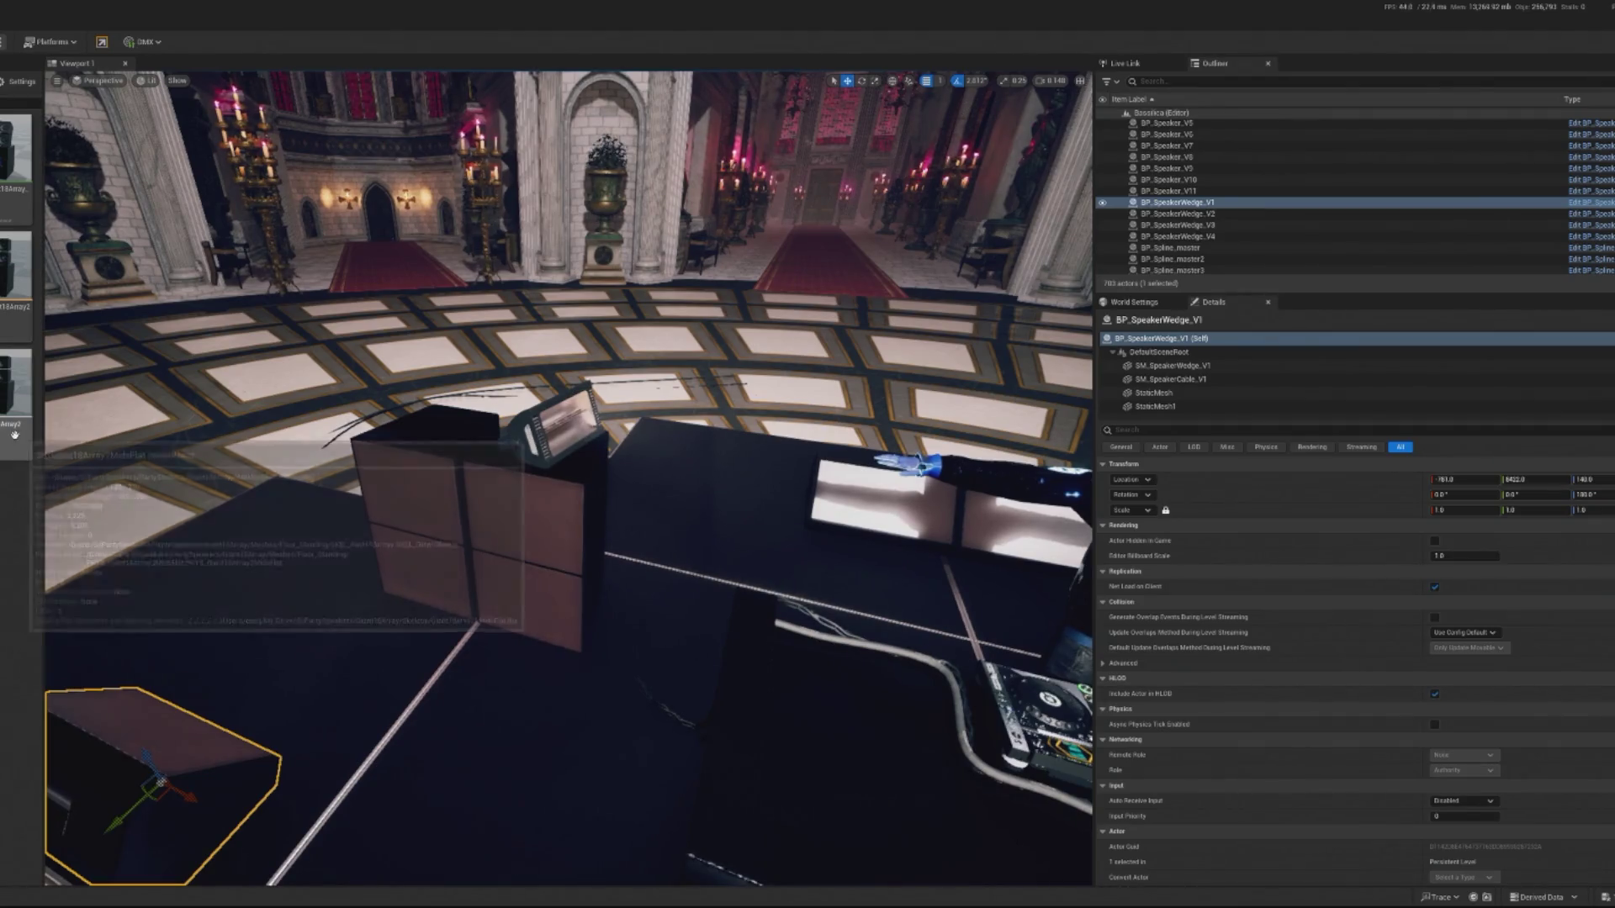
{"action": "mouse_move", "coordinate": [17, 382]}
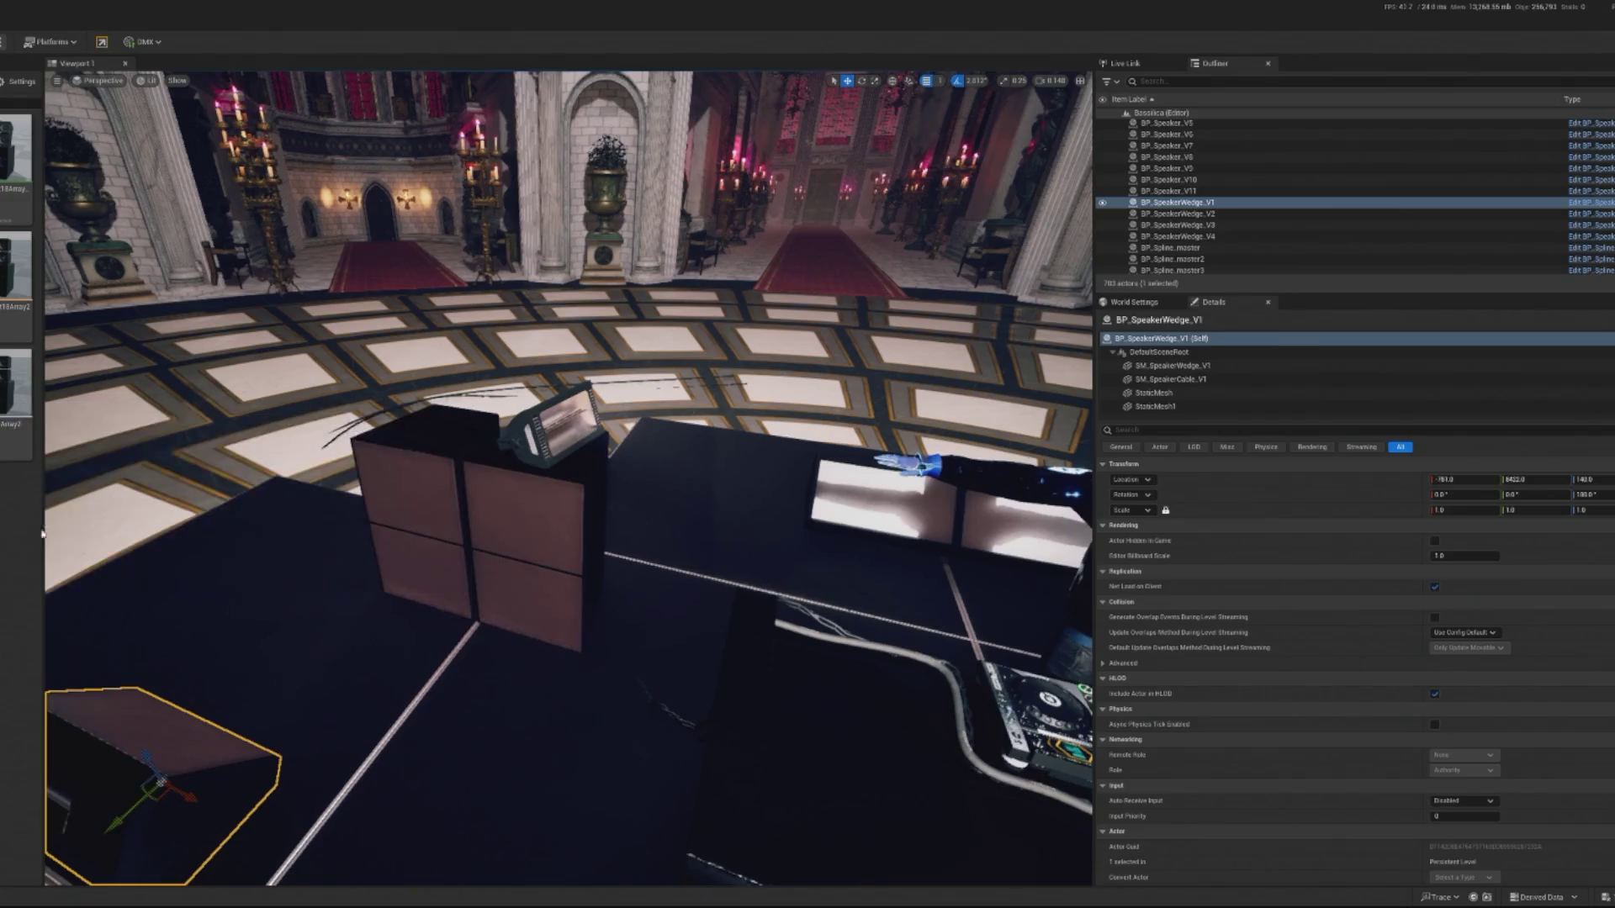
{"action": "mouse_move", "coordinate": [17, 387]}
{"action": "left_mouse_down"}
{"action": "mouse_move", "coordinate": [698, 807]}
{"action": "mouse_move", "coordinate": [706, 630]}
{"action": "mouse_move", "coordinate": [686, 597]}
{"action": "left_mouse_up"}
Rotate the line-array speaker to -90 Z, scale it to 1.255, and place it front-left of the desk.
{"action": "key", "text": "f"}
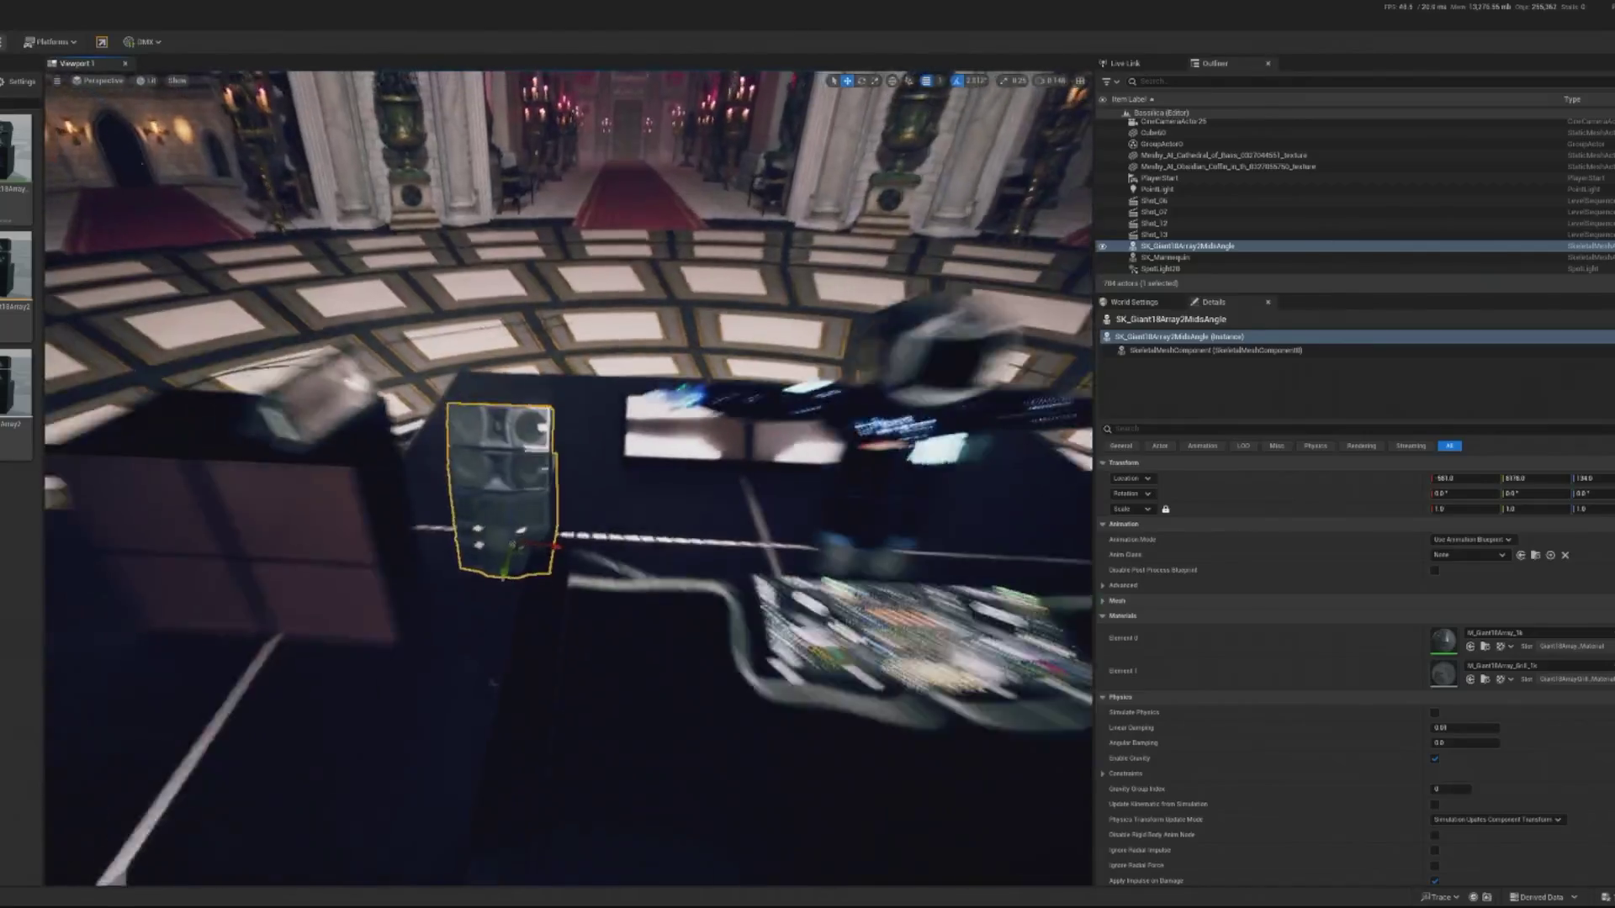
{"action": "key", "text": "e"}
{"action": "mouse_move", "coordinate": [532, 565]}
{"action": "left_mouse_down"}
{"action": "mouse_move", "coordinate": [489, 585]}
{"action": "mouse_move", "coordinate": [471, 538]}
{"action": "mouse_move", "coordinate": [589, 437]}
{"action": "left_mouse_up"}
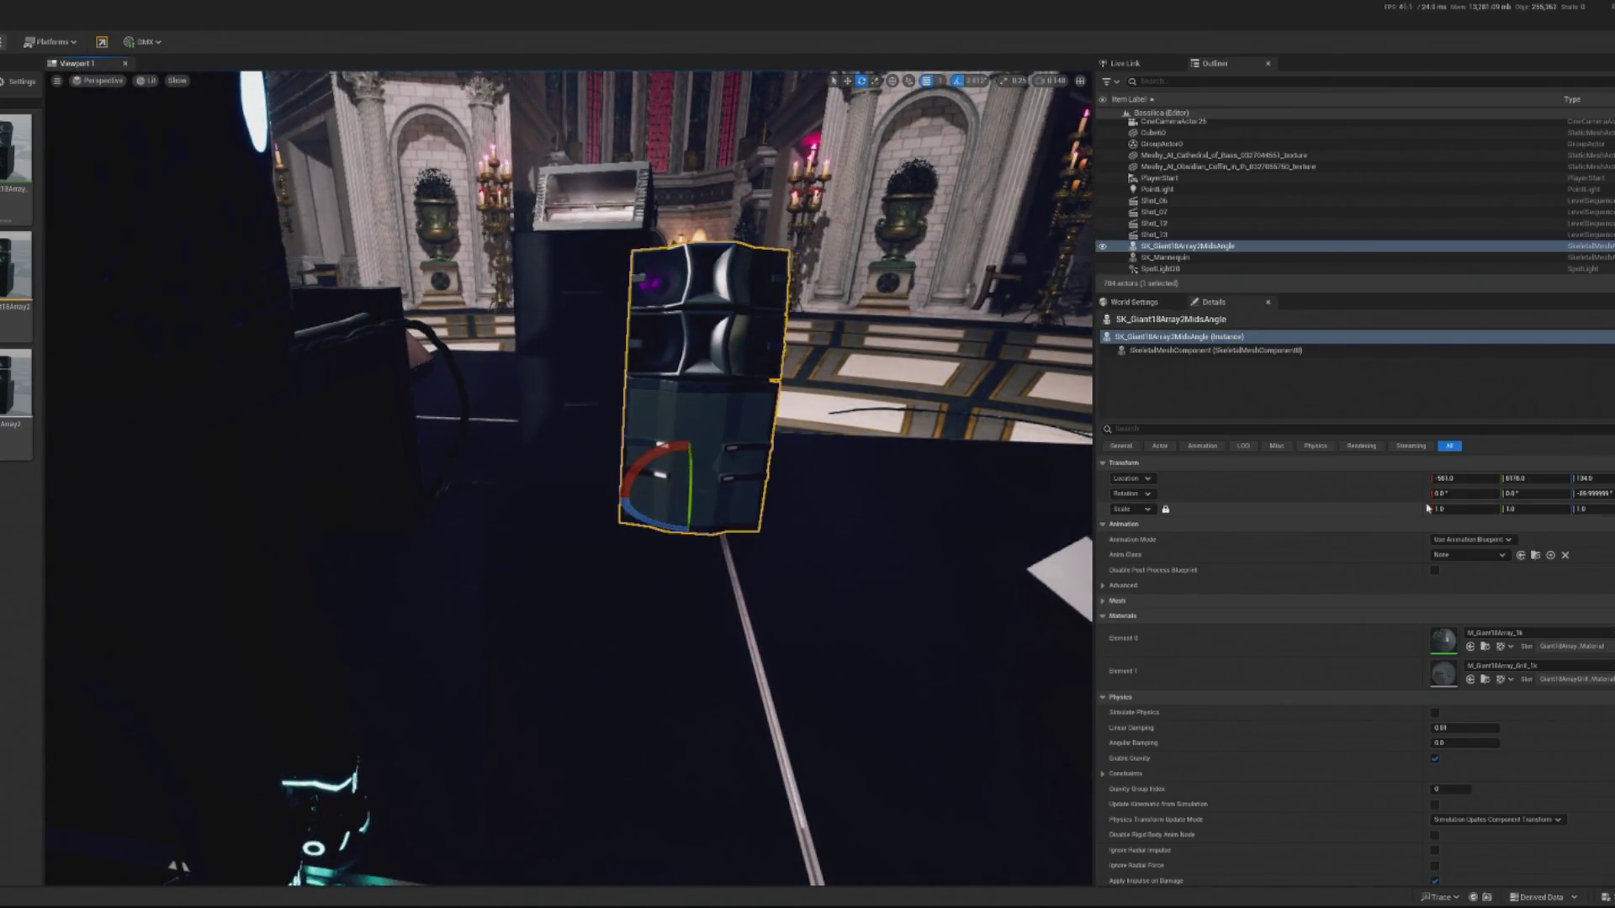
{"action": "left_click_drag", "start_coordinate": [1466, 514], "coordinate": [1505, 514]}
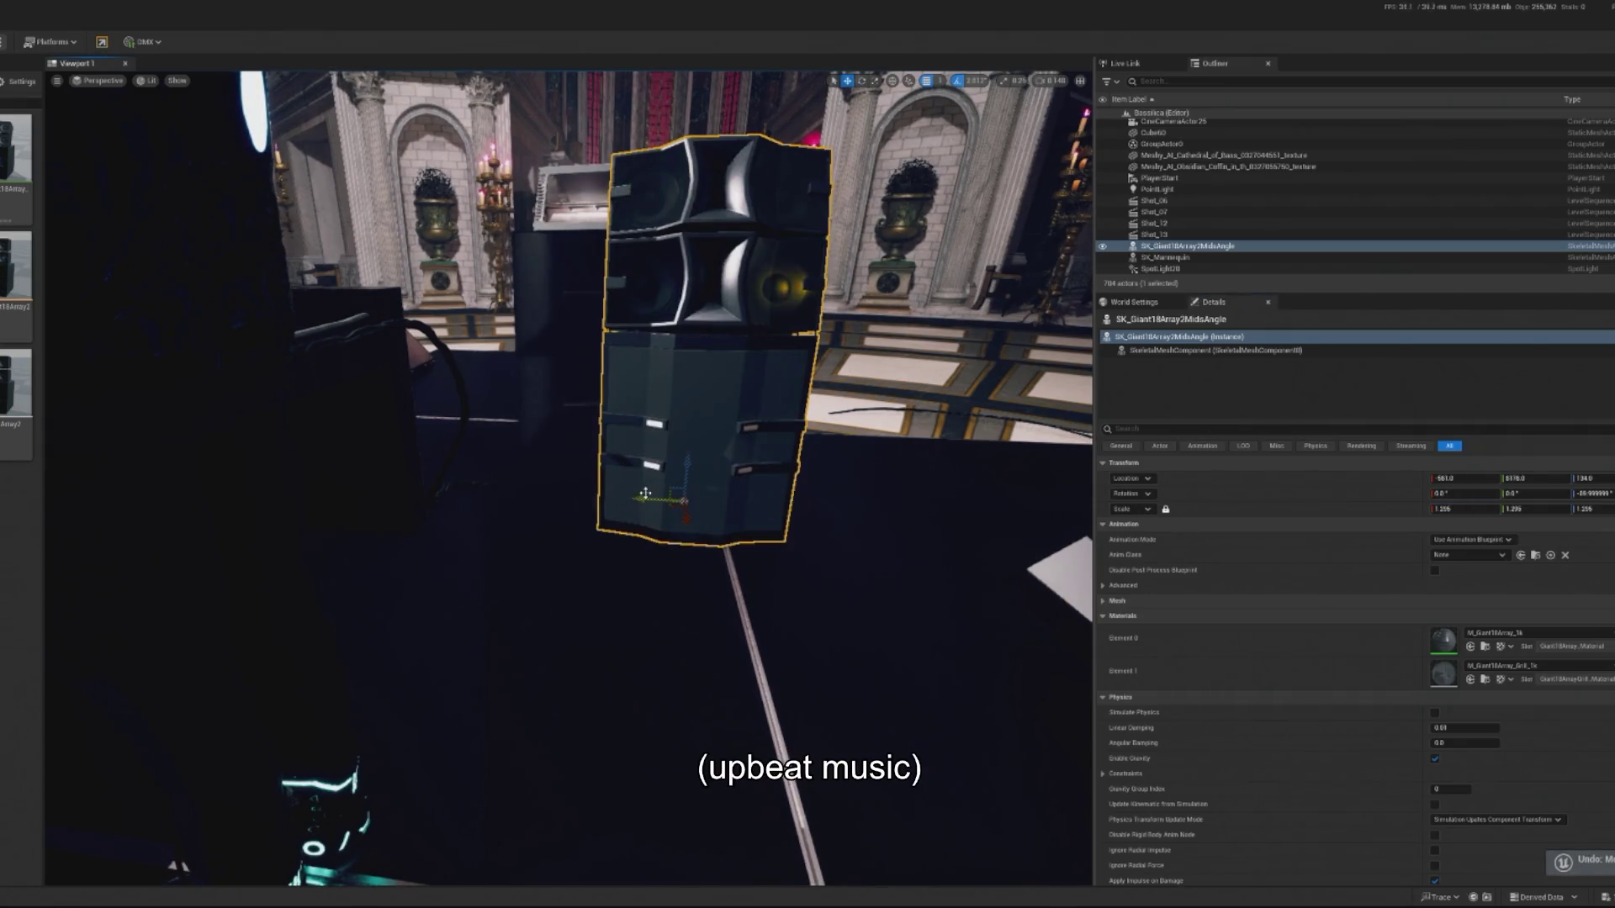
{"action": "left_click_drag", "start_coordinate": [645, 493], "coordinate": [589, 471]}
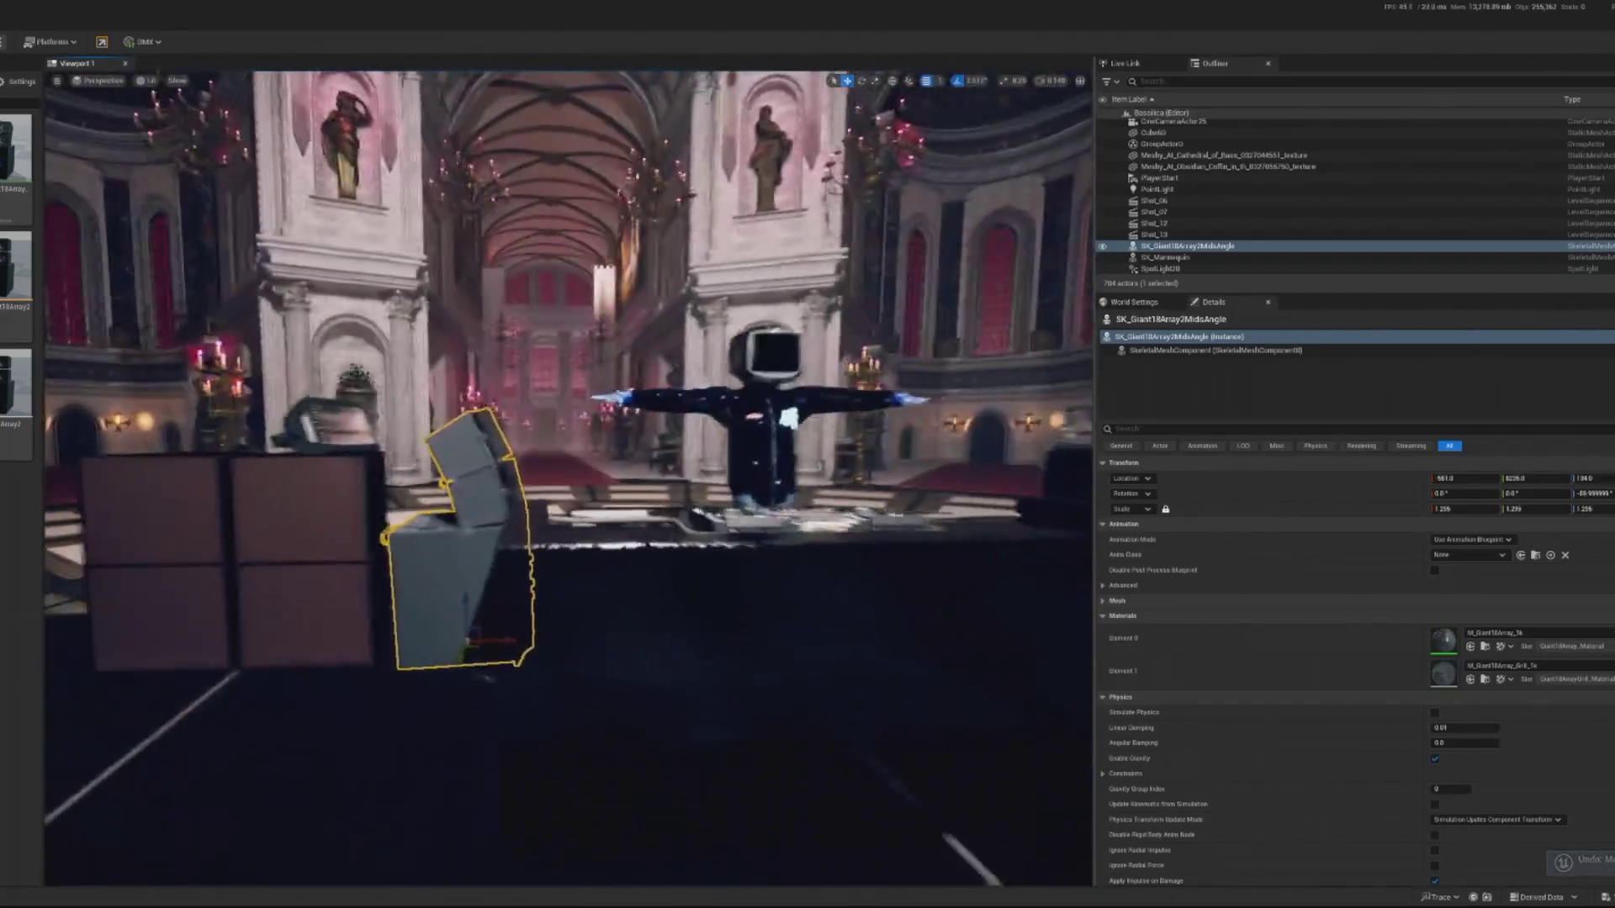
{"action": "left_click_drag", "start_coordinate": [628, 646], "coordinate": [563, 660]}
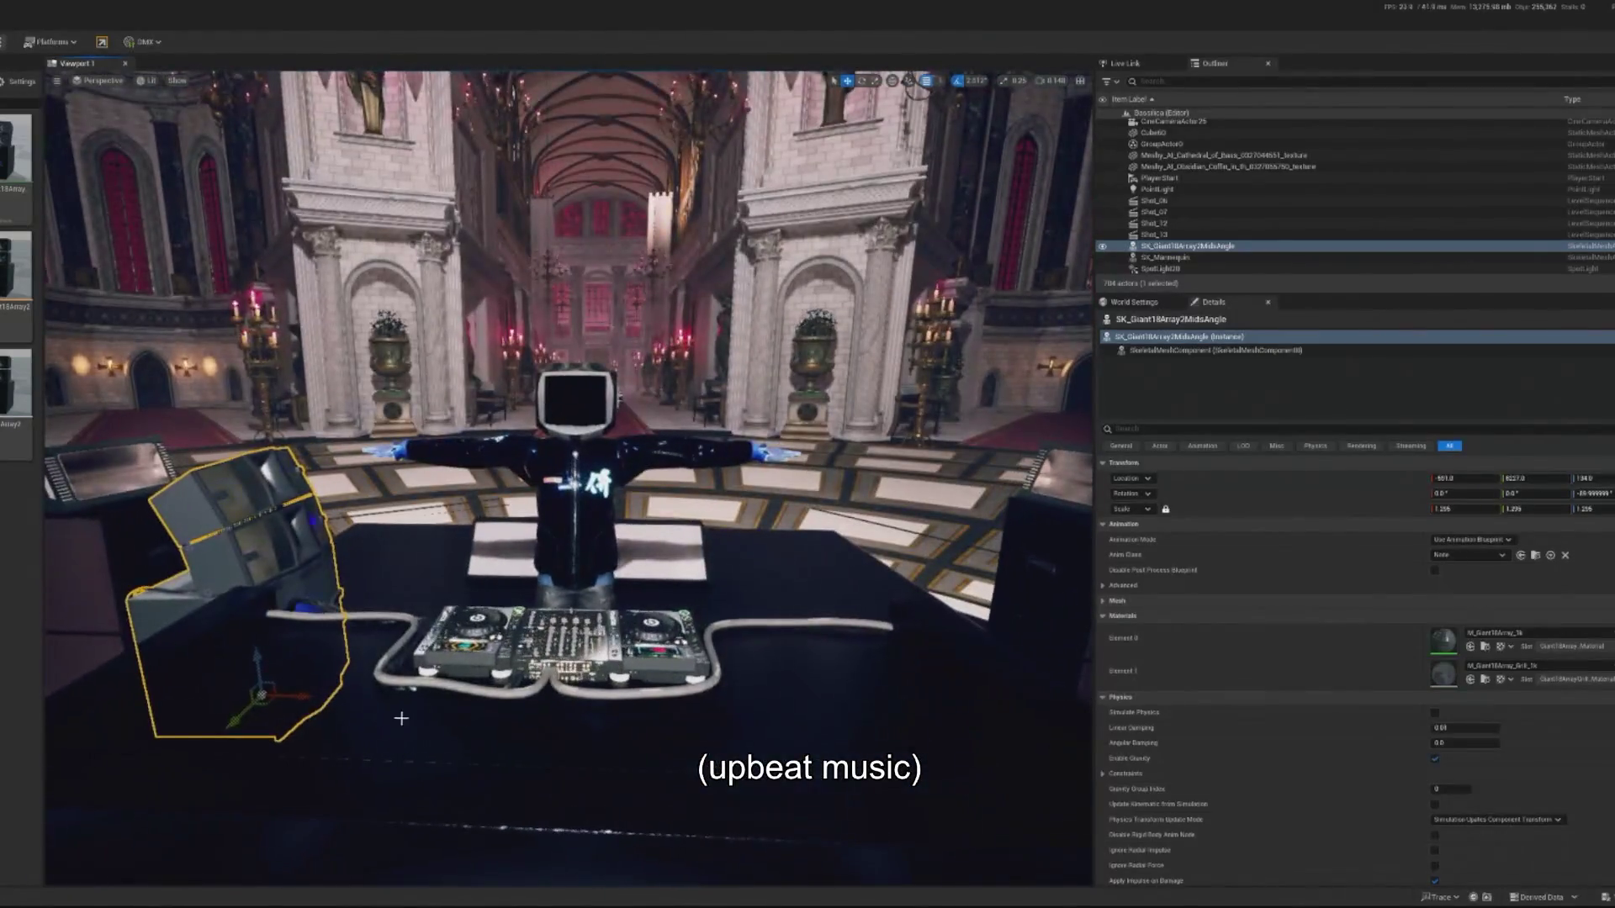
Duplicate the line array as SK_Giant18Array2MidsAngle2 on the desk's right, then run a play-mode preview.
{"action": "key", "text": "ctrl+d"}
{"action": "mouse_move", "coordinate": [820, 734]}
{"action": "left_mouse_down"}
{"action": "mouse_move", "coordinate": [976, 740]}
{"action": "mouse_move", "coordinate": [865, 713]}
{"action": "left_mouse_up"}
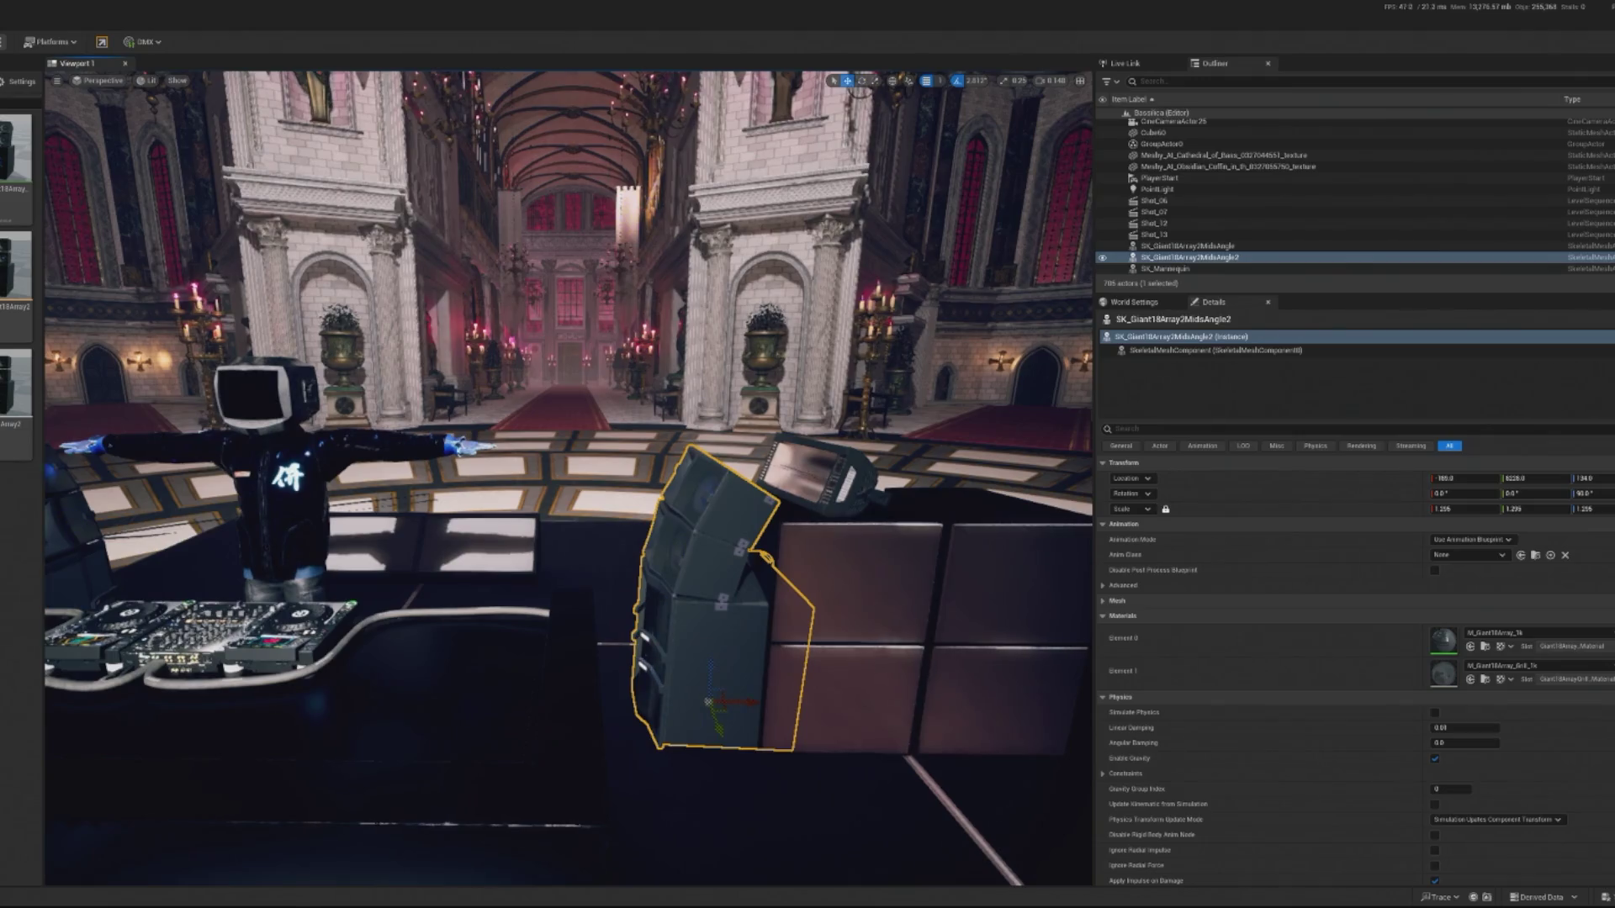
{"action": "left_click_drag", "start_coordinate": [748, 696], "coordinate": [717, 698]}
{"action": "scroll", "coordinate": [717, 702], "scroll_direction": "down", "scroll_amount": 10}
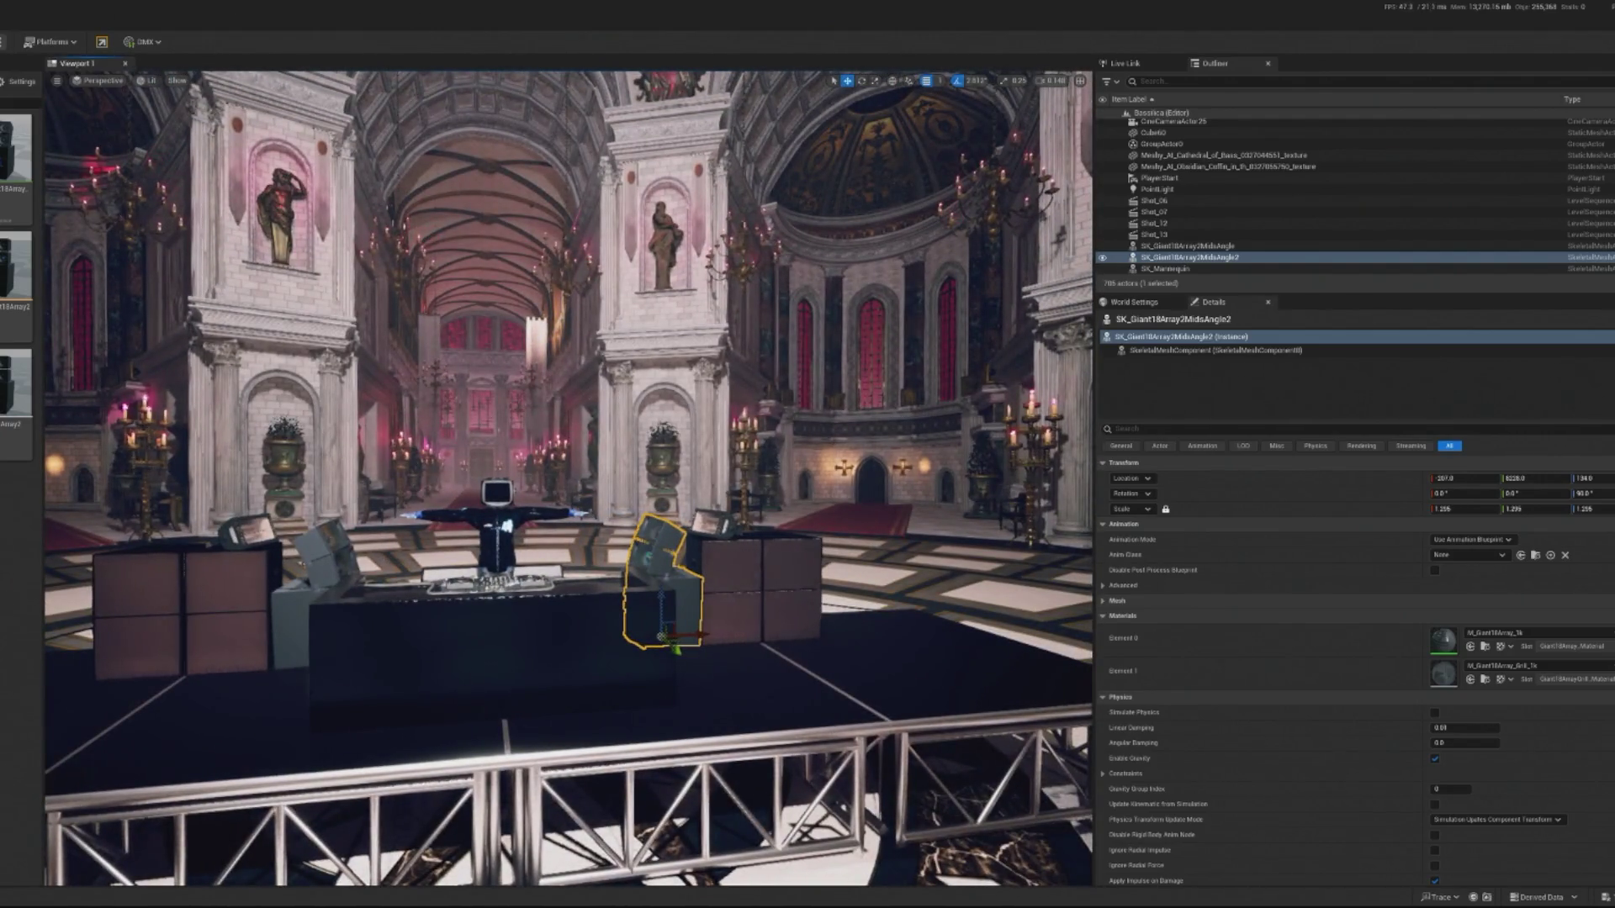
{"action": "key", "text": "alt+p"}
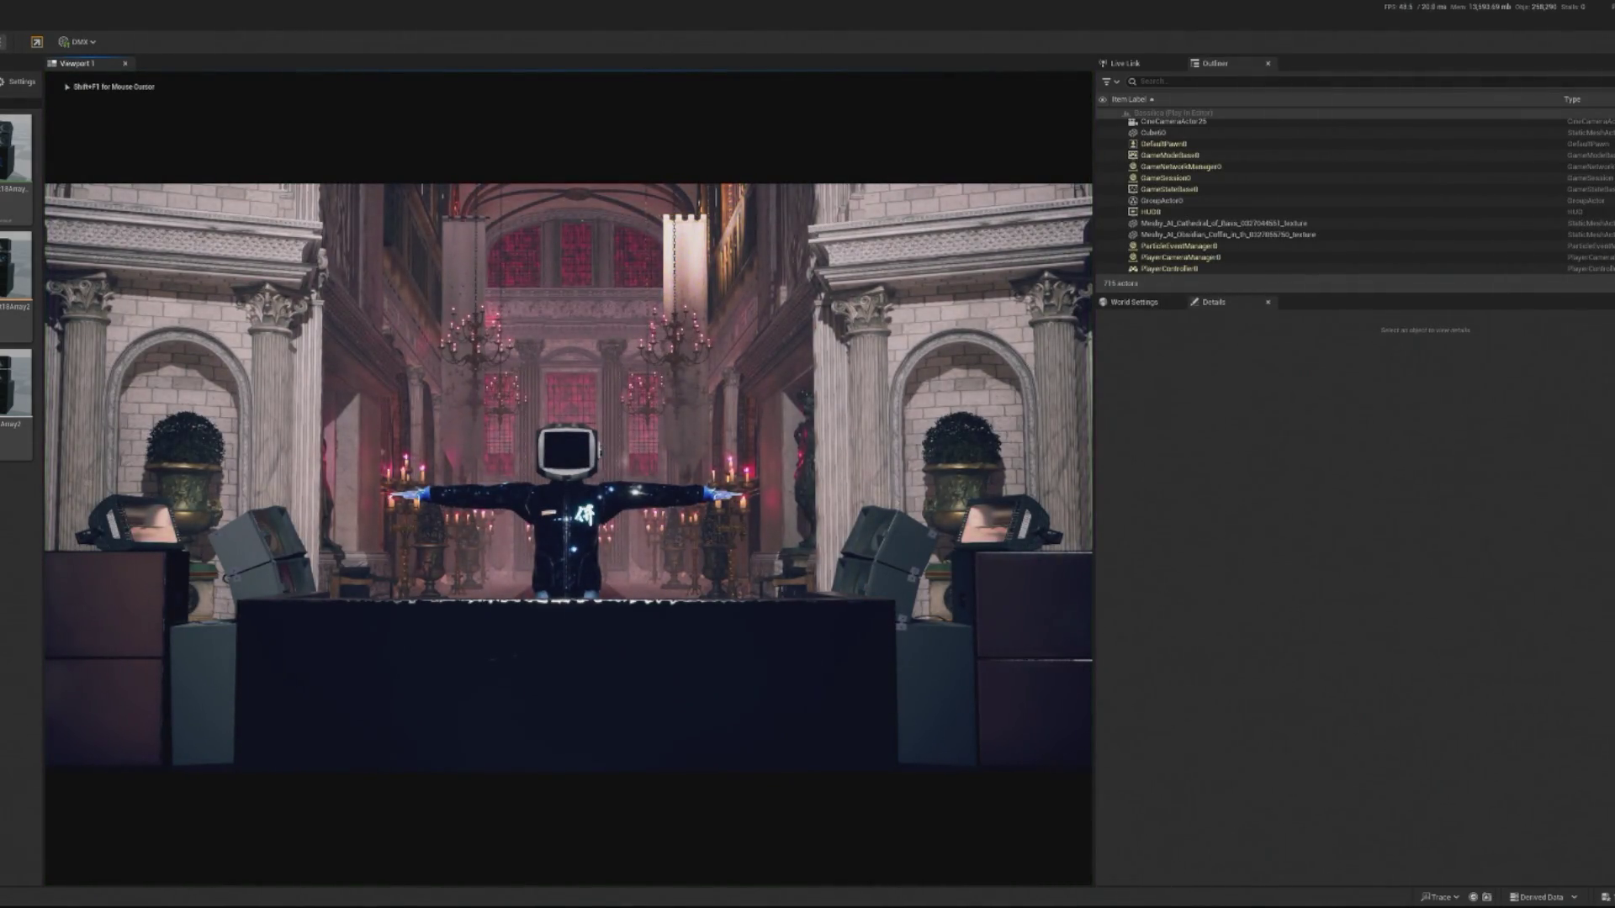
{"action": "key", "text": "Escape"}
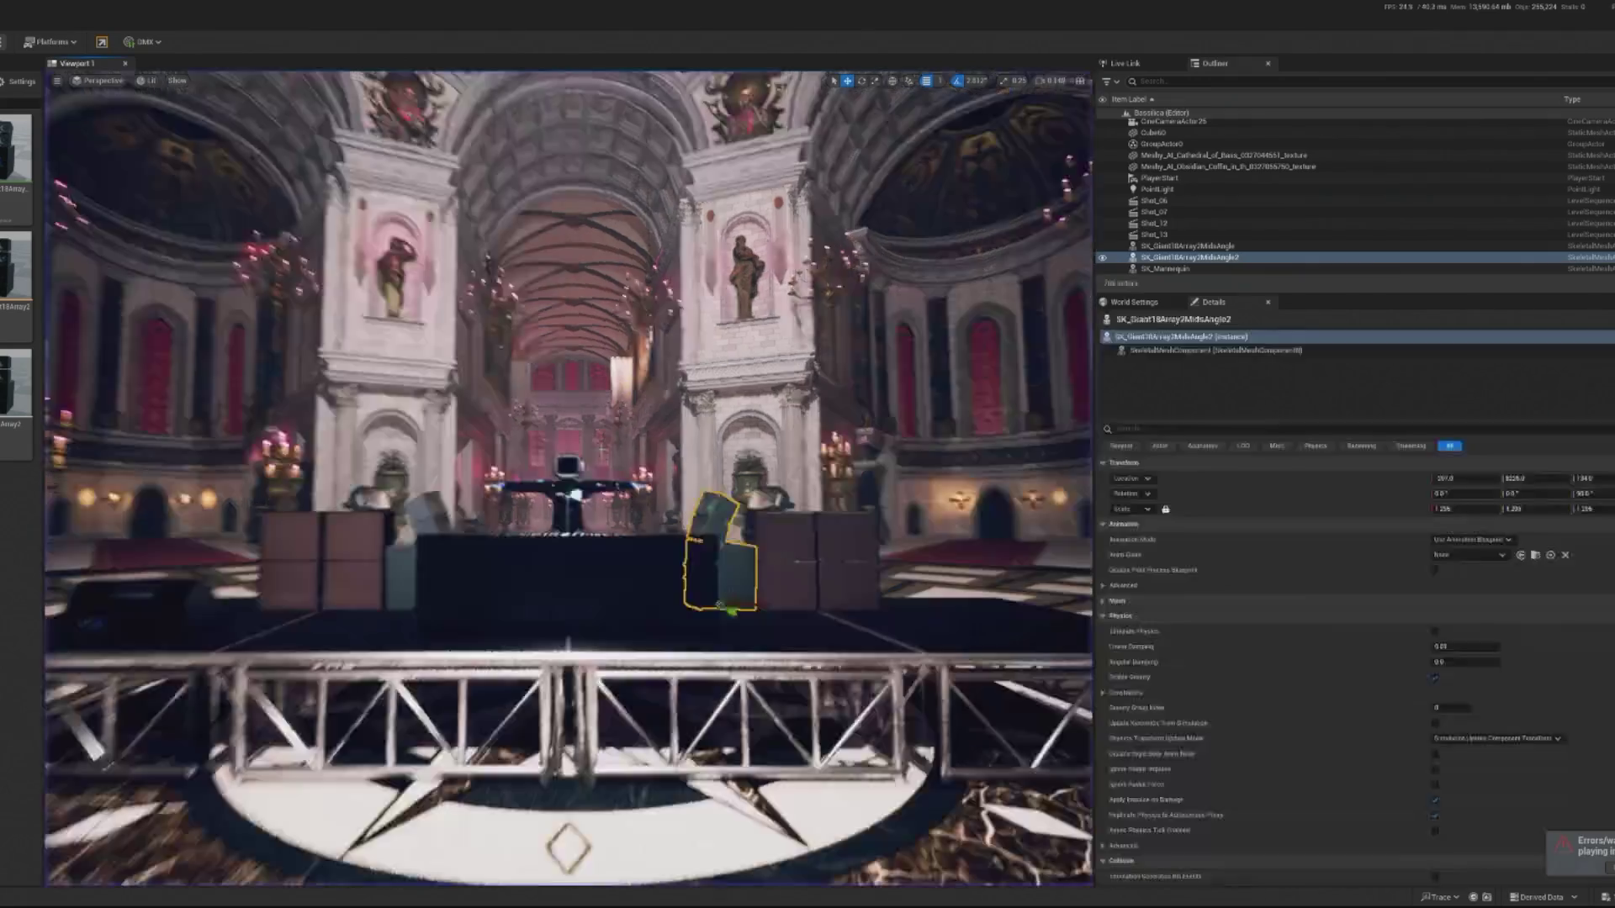
Select the six speaker boxes and slide them left across the stage.
{"action": "key", "text": "w"}
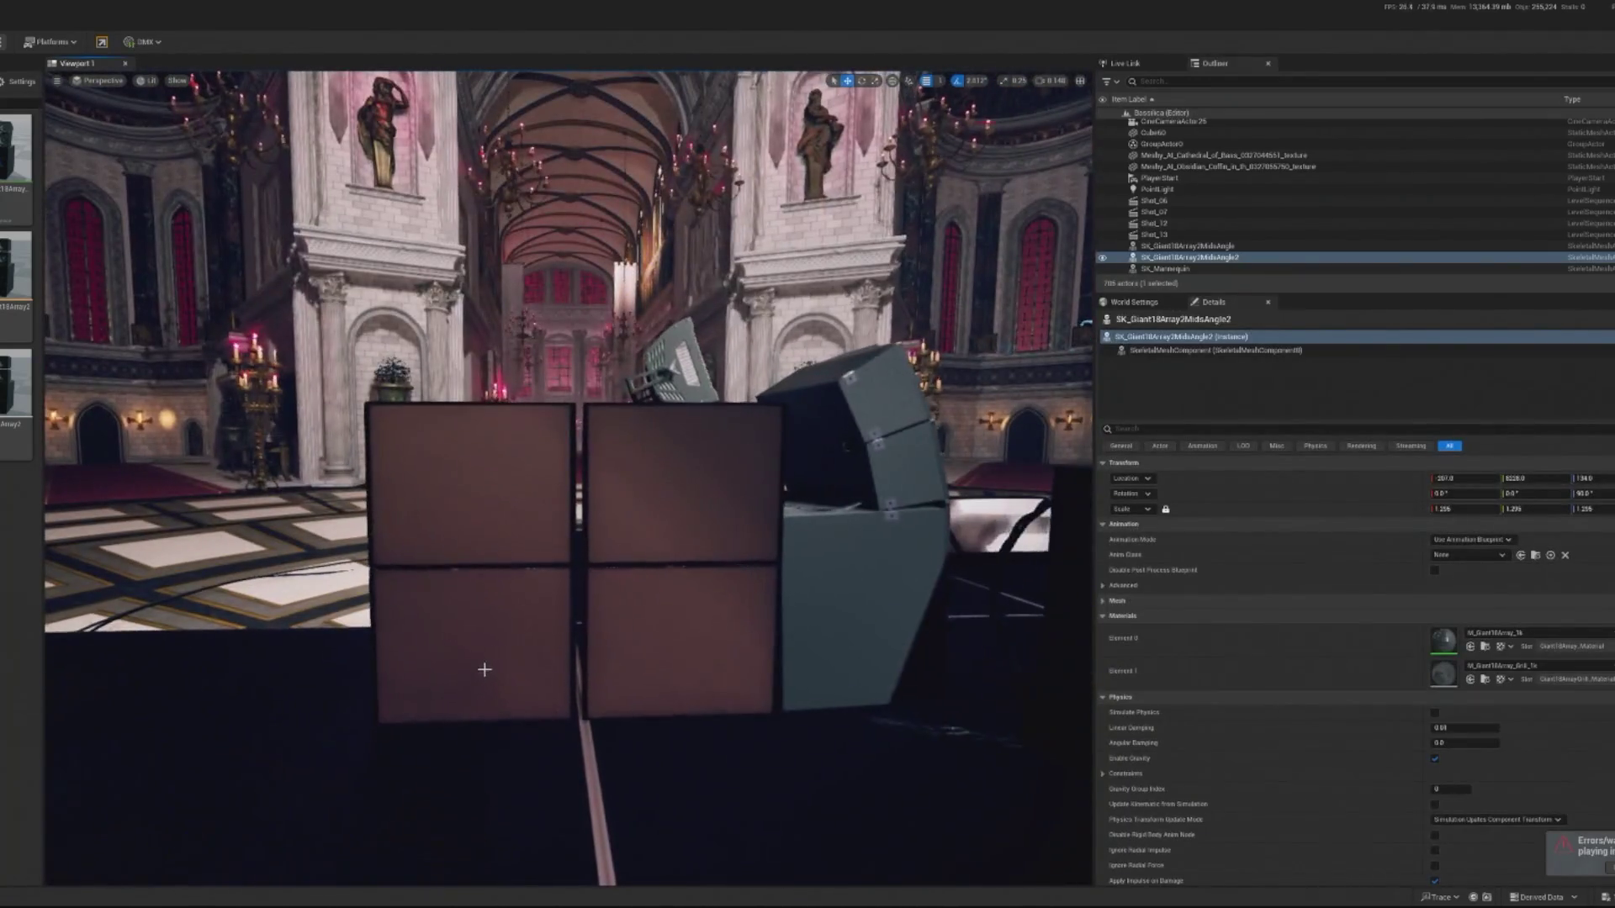
{"action": "left_click", "coordinate": [479, 671]}
{"action": "left_click", "coordinate": [470, 479], "text": "ctrl"}
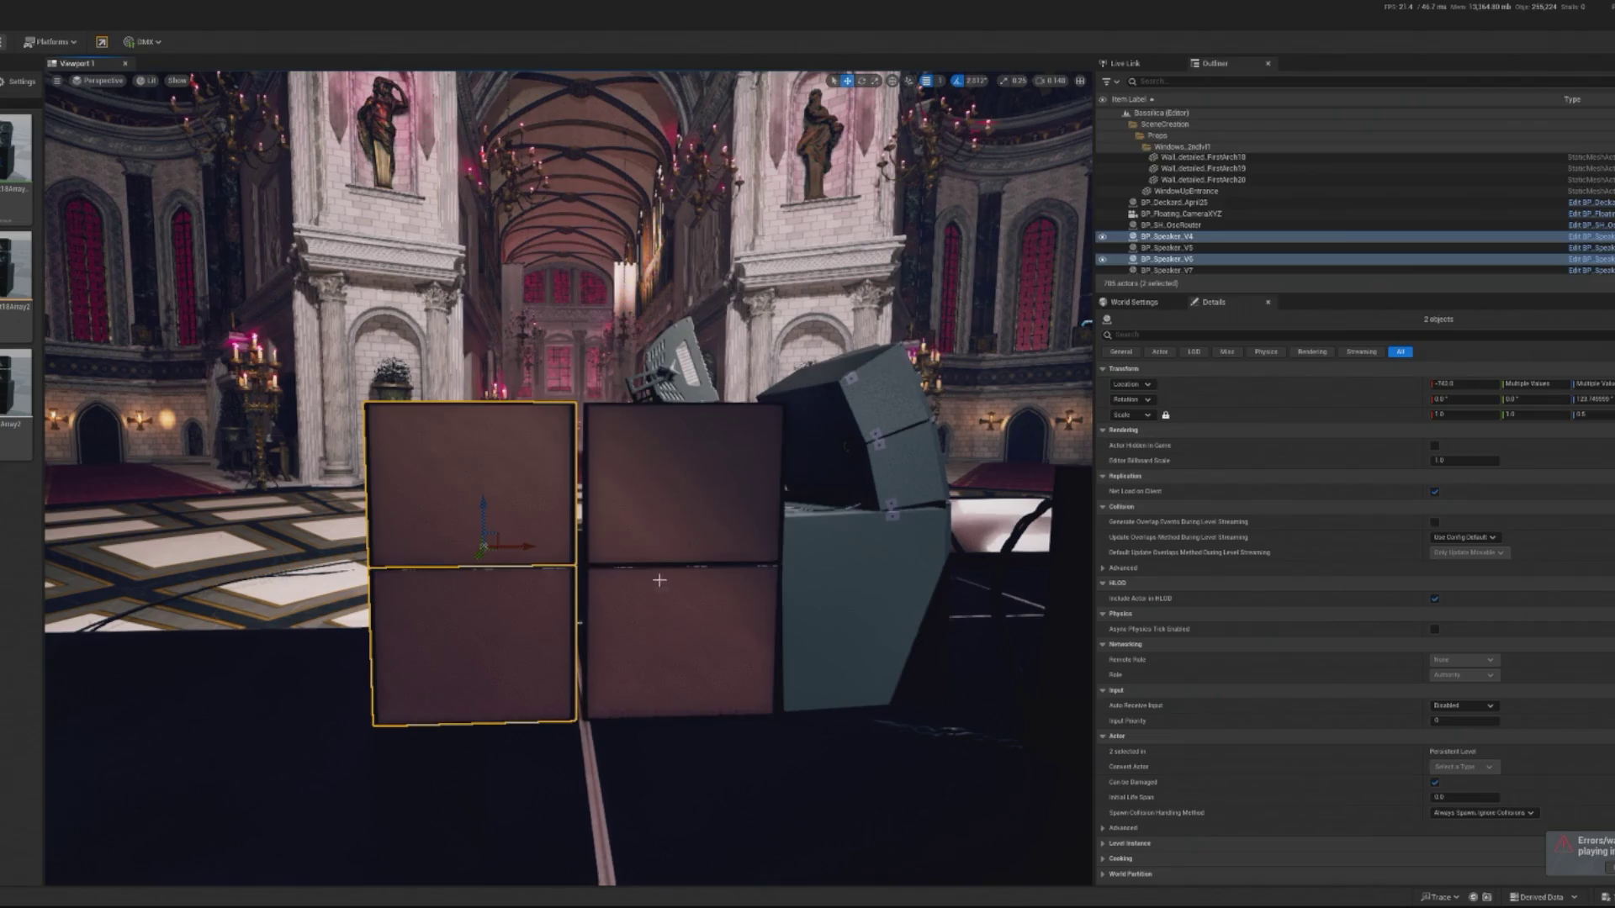
{"action": "left_click", "coordinate": [681, 639], "text": "ctrl"}
{"action": "left_click", "coordinate": [673, 370], "text": "ctrl"}
{"action": "left_click", "coordinate": [841, 657], "text": "ctrl"}
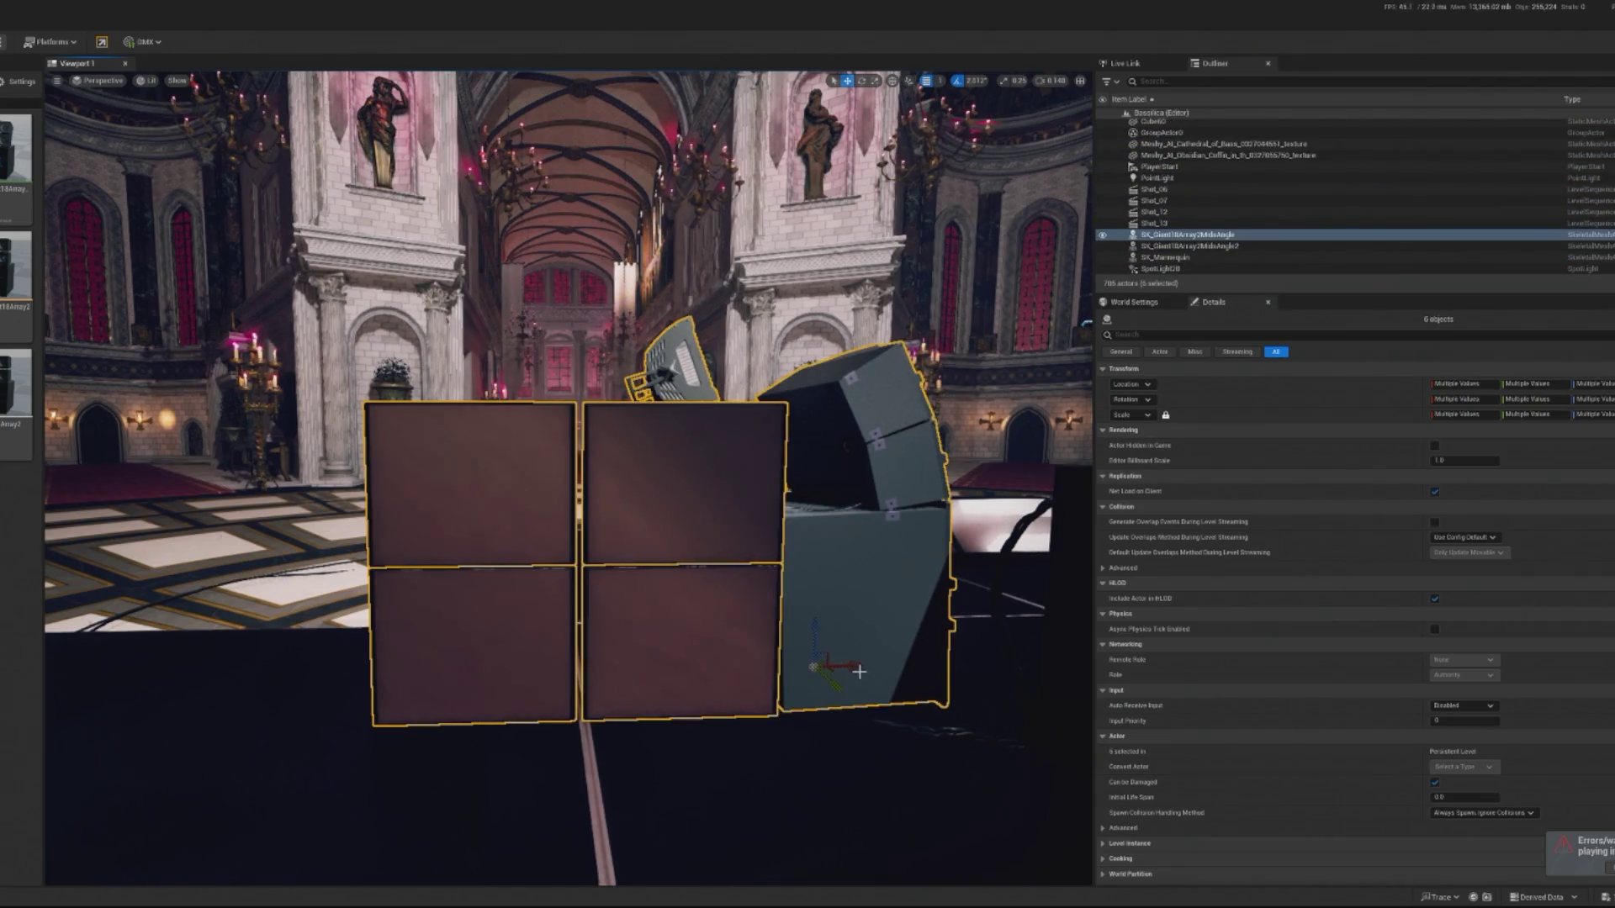
{"action": "mouse_move", "coordinate": [858, 665]}
{"action": "left_mouse_down"}
{"action": "mouse_move", "coordinate": [698, 664]}
{"action": "mouse_move", "coordinate": [594, 616]}
{"action": "left_mouse_up"}
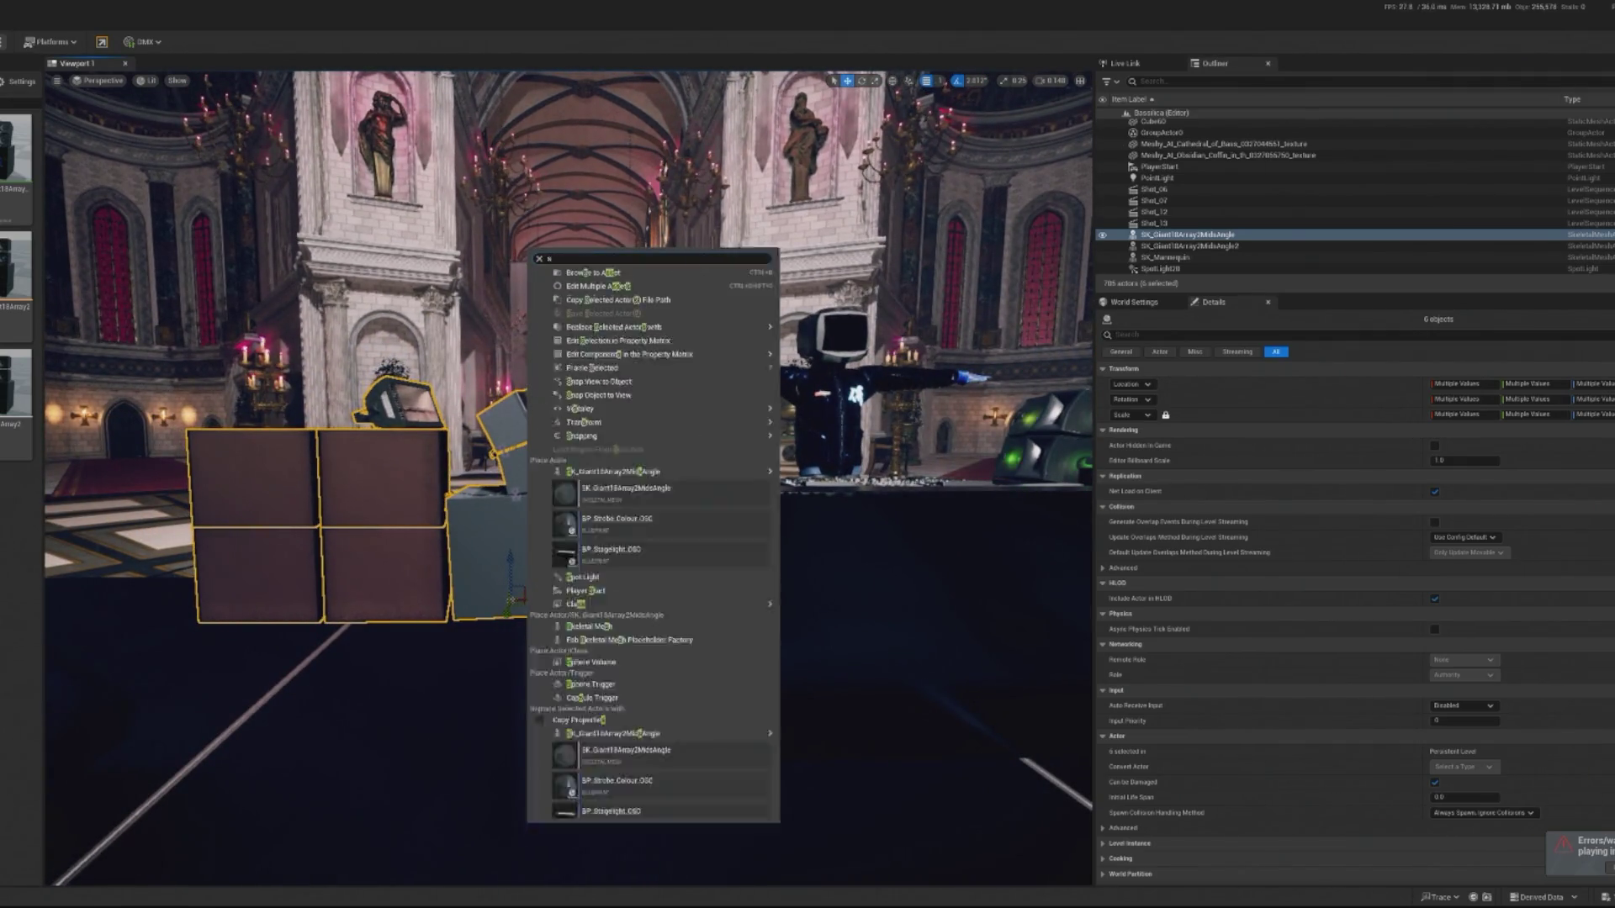
Reselect the speaker stack pieces and shift them right beside the DJ booth.
{"action": "right_click", "coordinate": [430, 746]}
{"action": "left_click", "coordinate": [421, 735]}
{"action": "left_click_drag", "start_coordinate": [421, 735], "coordinate": [416, 643]}
{"action": "left_click_drag", "start_coordinate": [575, 481], "coordinate": [576, 481]}
{"action": "left_click", "coordinate": [575, 481]}
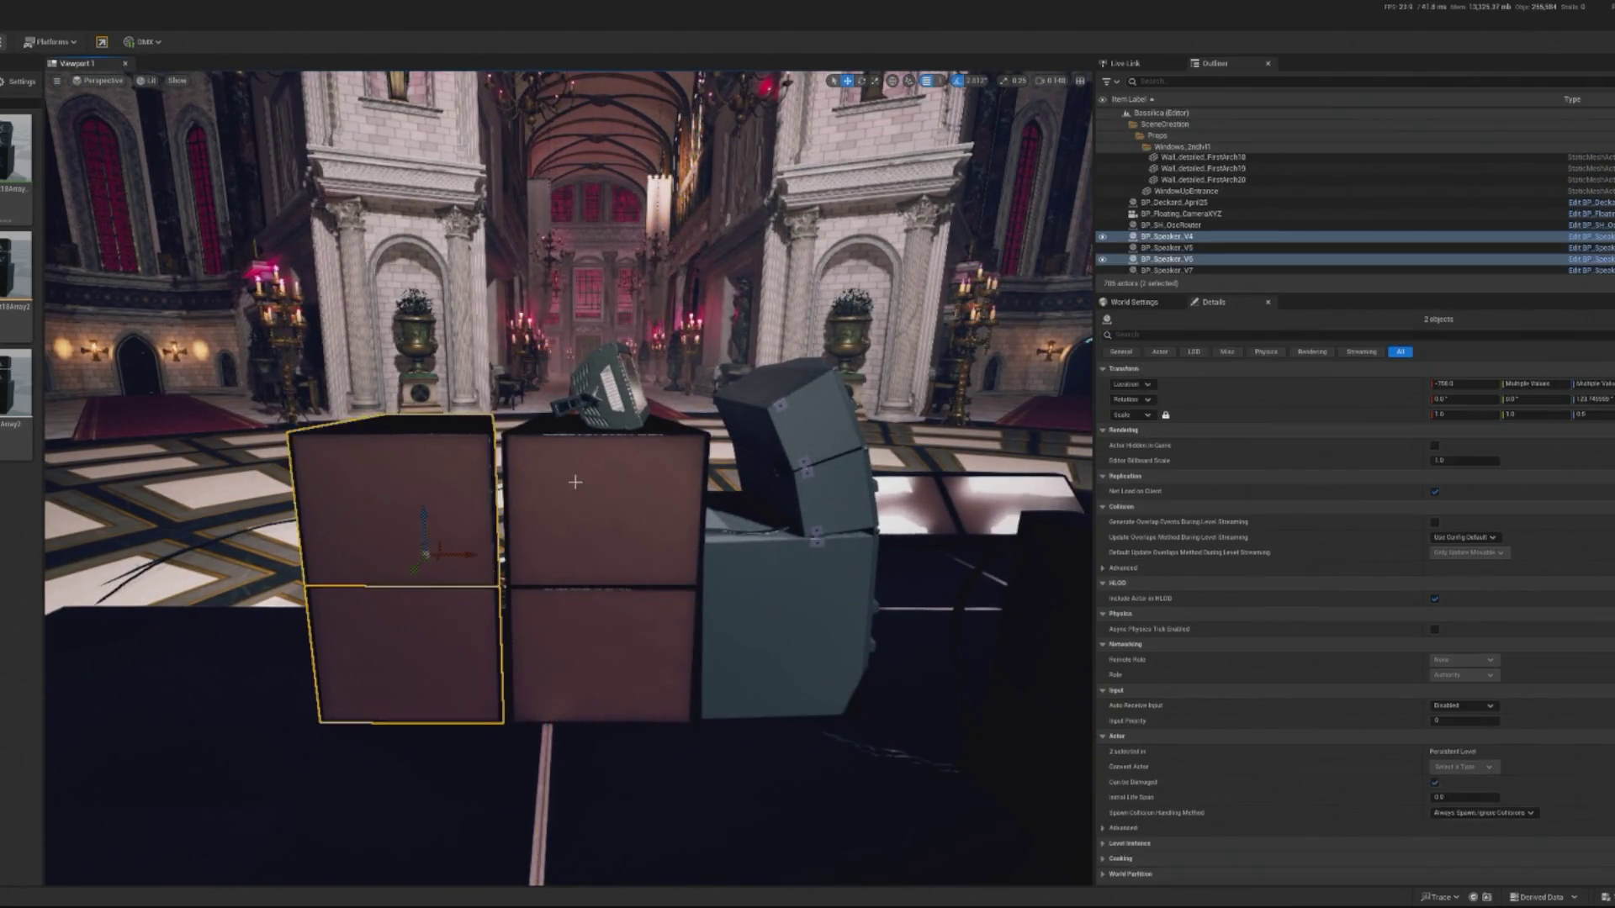
{"action": "left_click", "coordinate": [575, 481], "text": "ctrl"}
{"action": "left_click", "coordinate": [610, 379], "text": "ctrl"}
{"action": "left_click", "coordinate": [782, 454], "text": "ctrl"}
{"action": "mouse_move", "coordinate": [782, 454]}
{"action": "left_mouse_down"}
{"action": "mouse_move", "coordinate": [782, 521]}
{"action": "mouse_move", "coordinate": [757, 538]}
{"action": "mouse_move", "coordinate": [734, 540]}
{"action": "mouse_move", "coordinate": [730, 471]}
{"action": "mouse_move", "coordinate": [613, 746]}
{"action": "left_mouse_up"}
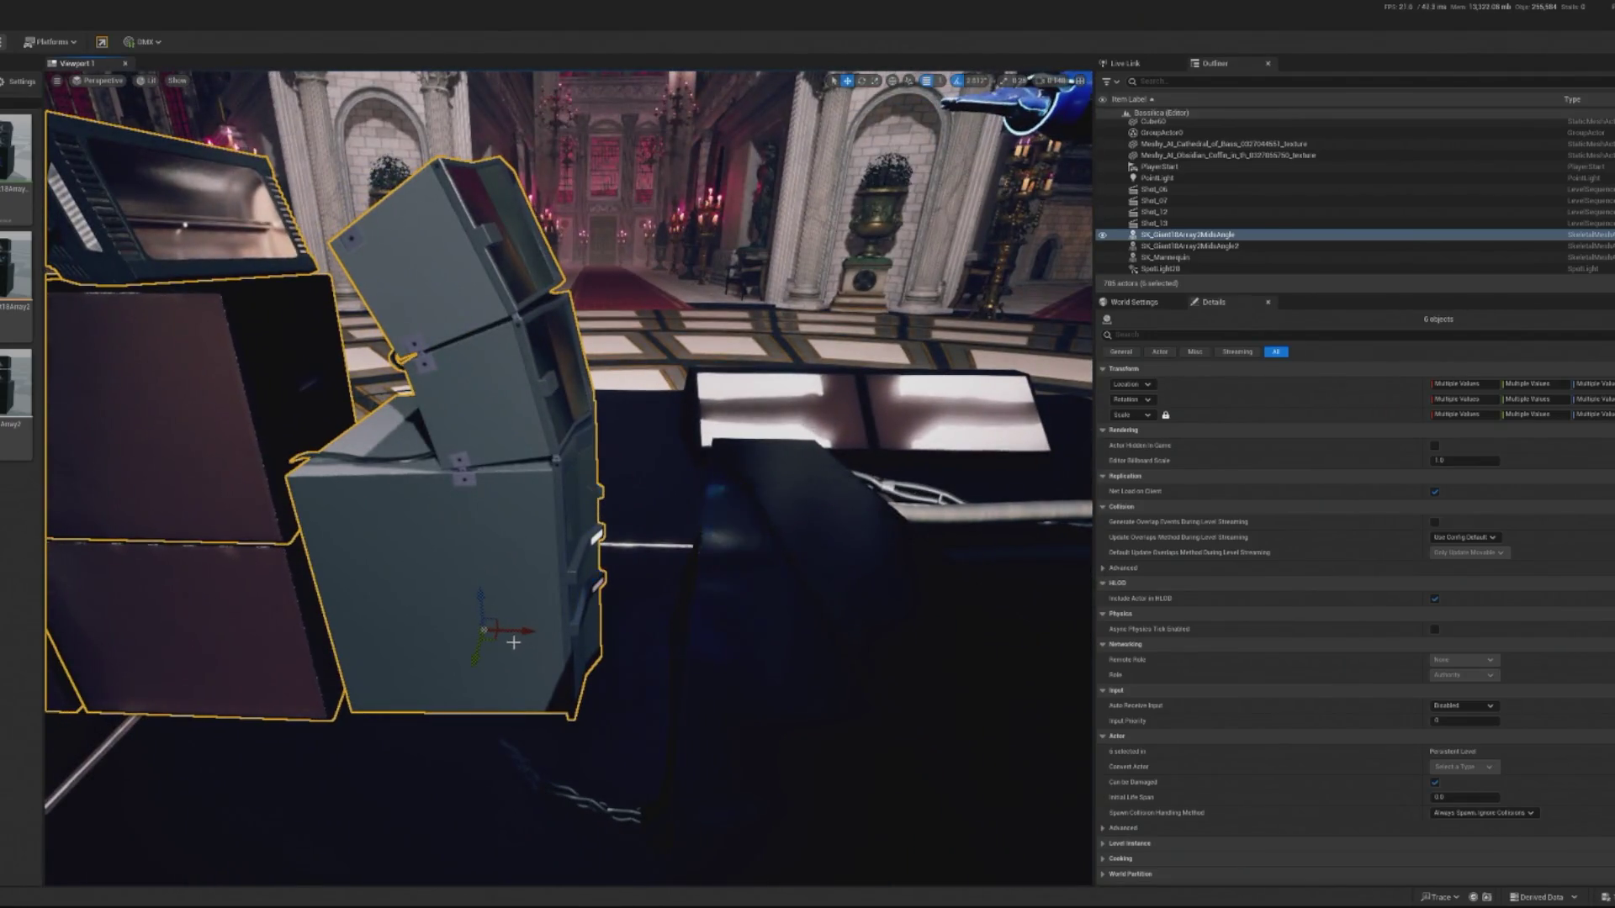
{"action": "left_click_drag", "start_coordinate": [503, 635], "coordinate": [545, 647]}
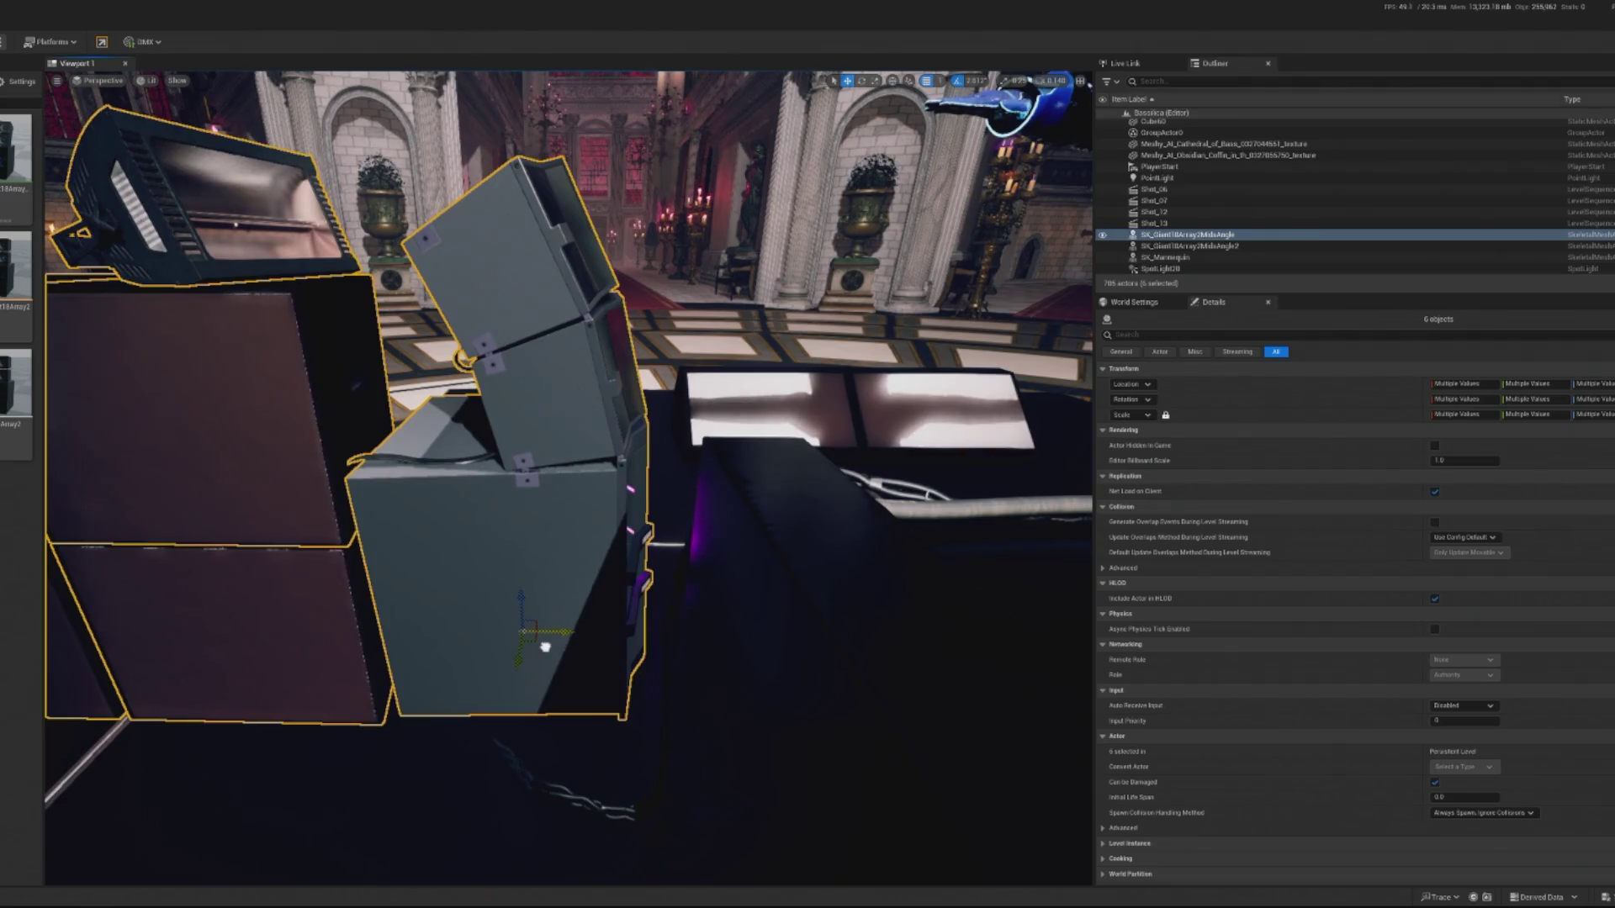
{"action": "left_click", "coordinate": [580, 571]}
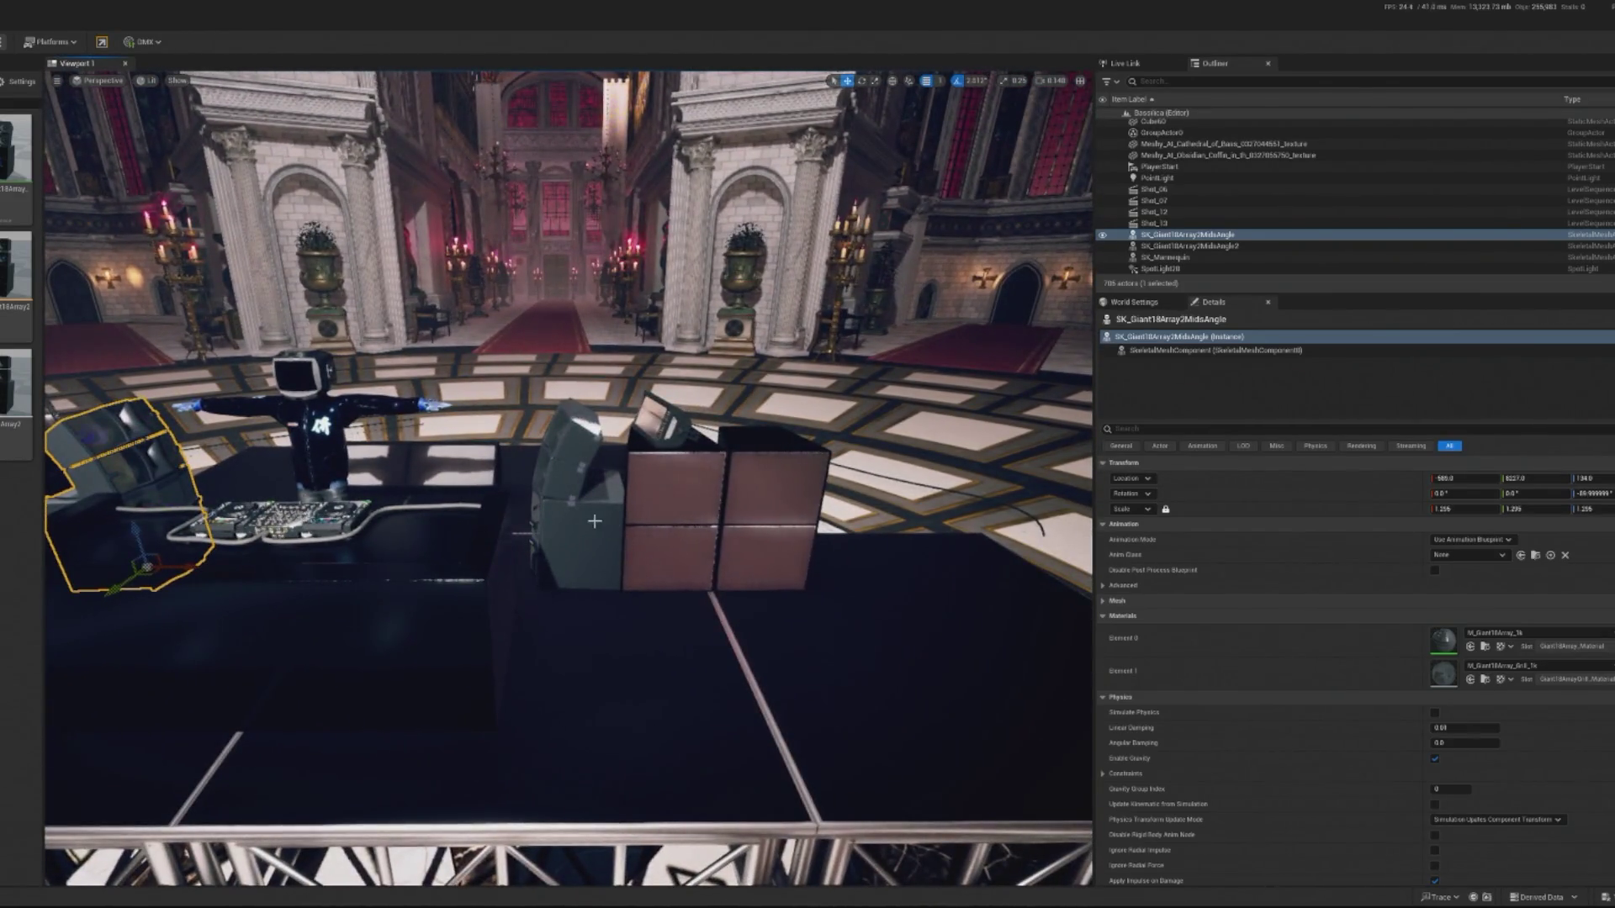
Select the grey and cube speakers, then the DJ desk, and open its Outliner context menu.
{"action": "left_click", "coordinate": [576, 521]}
{"action": "left_click", "coordinate": [673, 504], "text": "ctrl"}
{"action": "left_click", "coordinate": [774, 504], "text": "ctrl"}
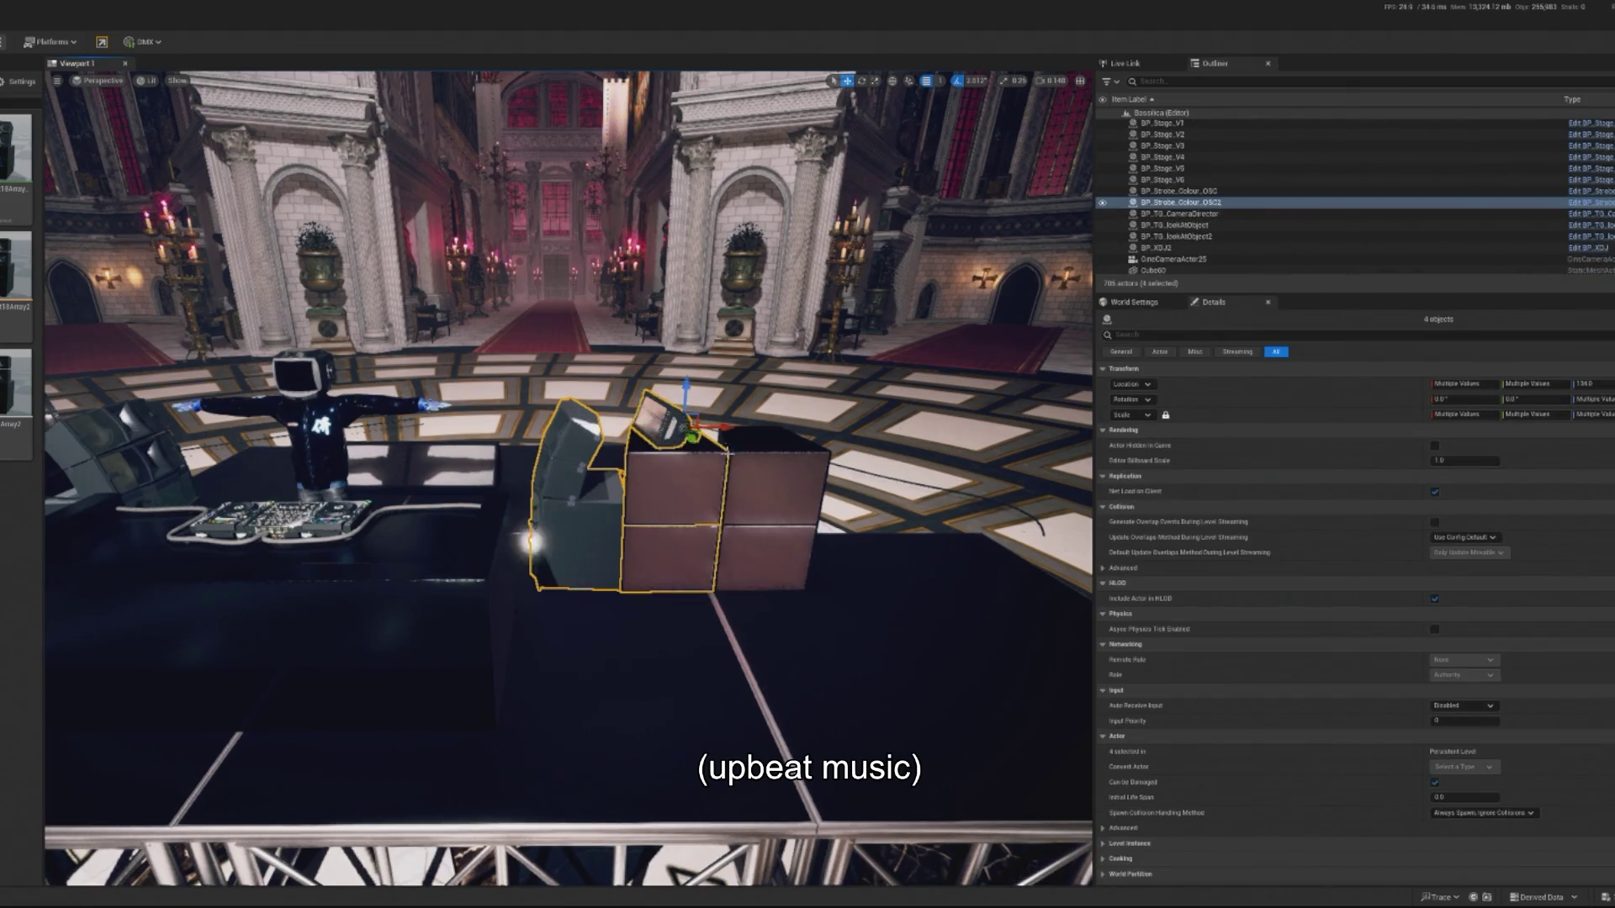
{"action": "left_click", "coordinate": [768, 571], "text": "ctrl"}
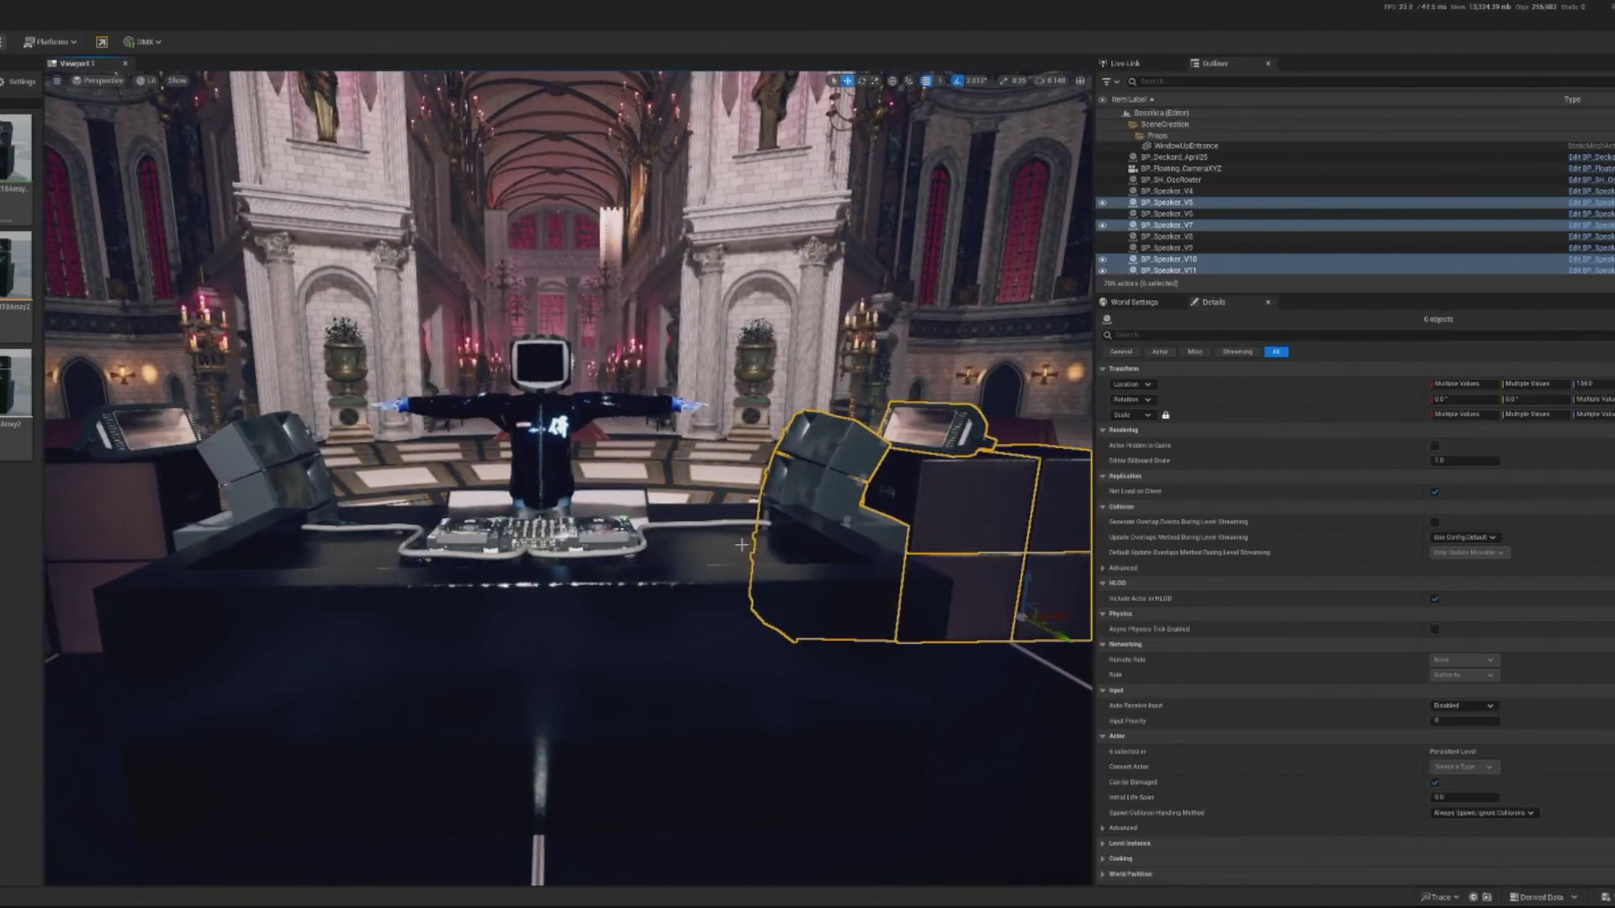
{"action": "left_click", "coordinate": [597, 682]}
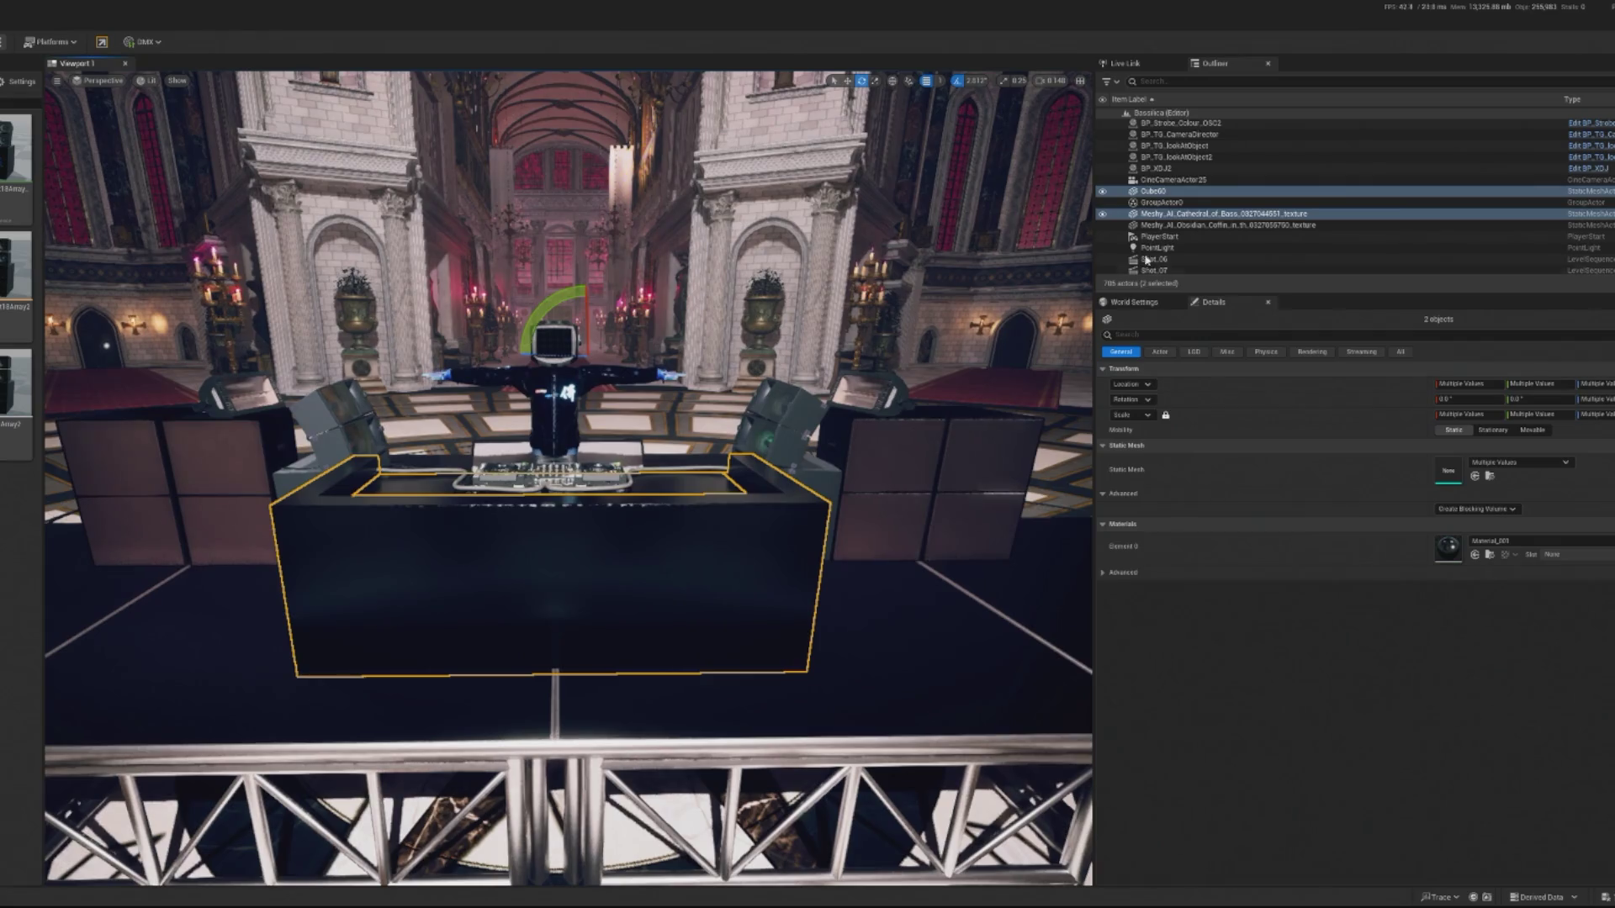
{"action": "right_click", "coordinate": [1145, 215]}
Ungroup the DJ desk using Groups > Ungroup.
{"action": "mouse_move", "coordinate": [1204, 454]}
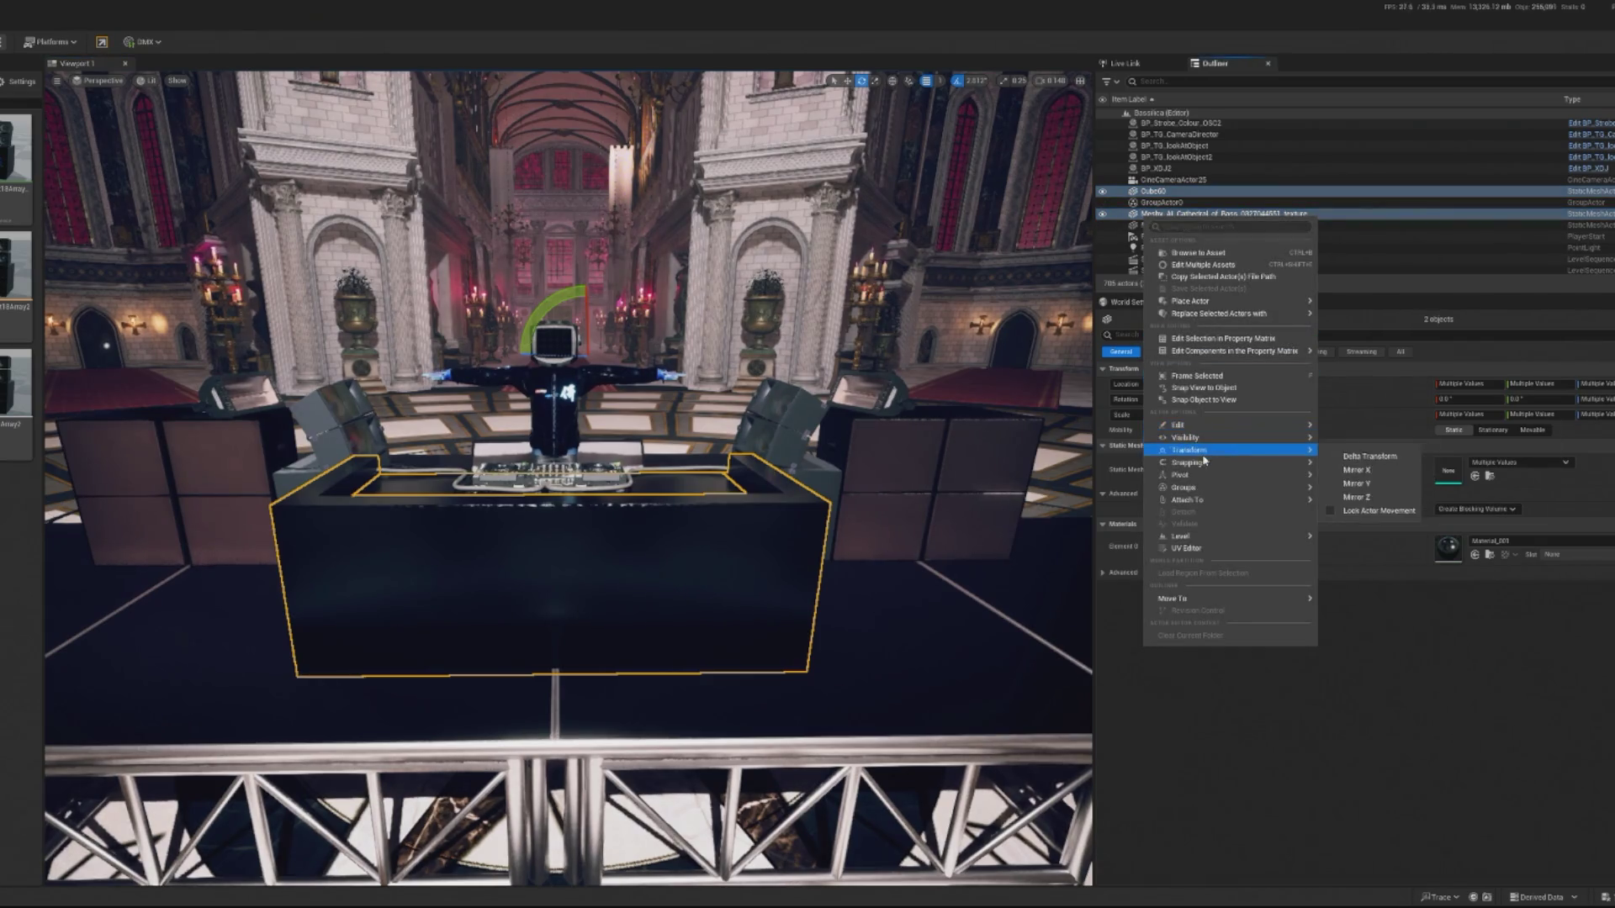
{"action": "mouse_move", "coordinate": [1194, 500]}
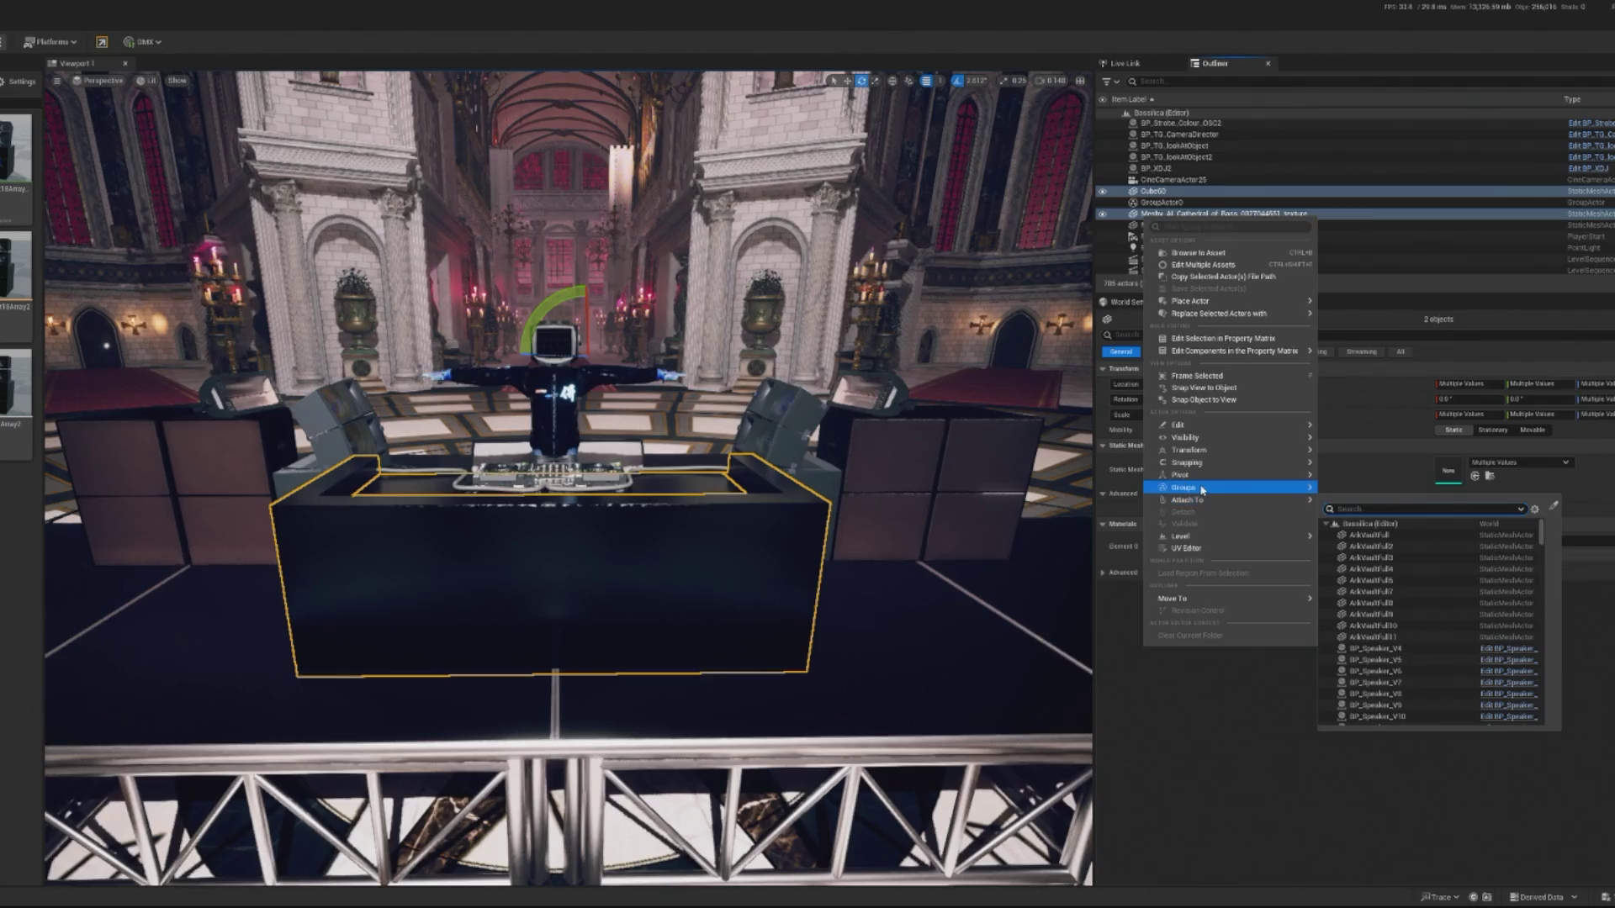
{"action": "left_click", "coordinate": [1343, 500]}
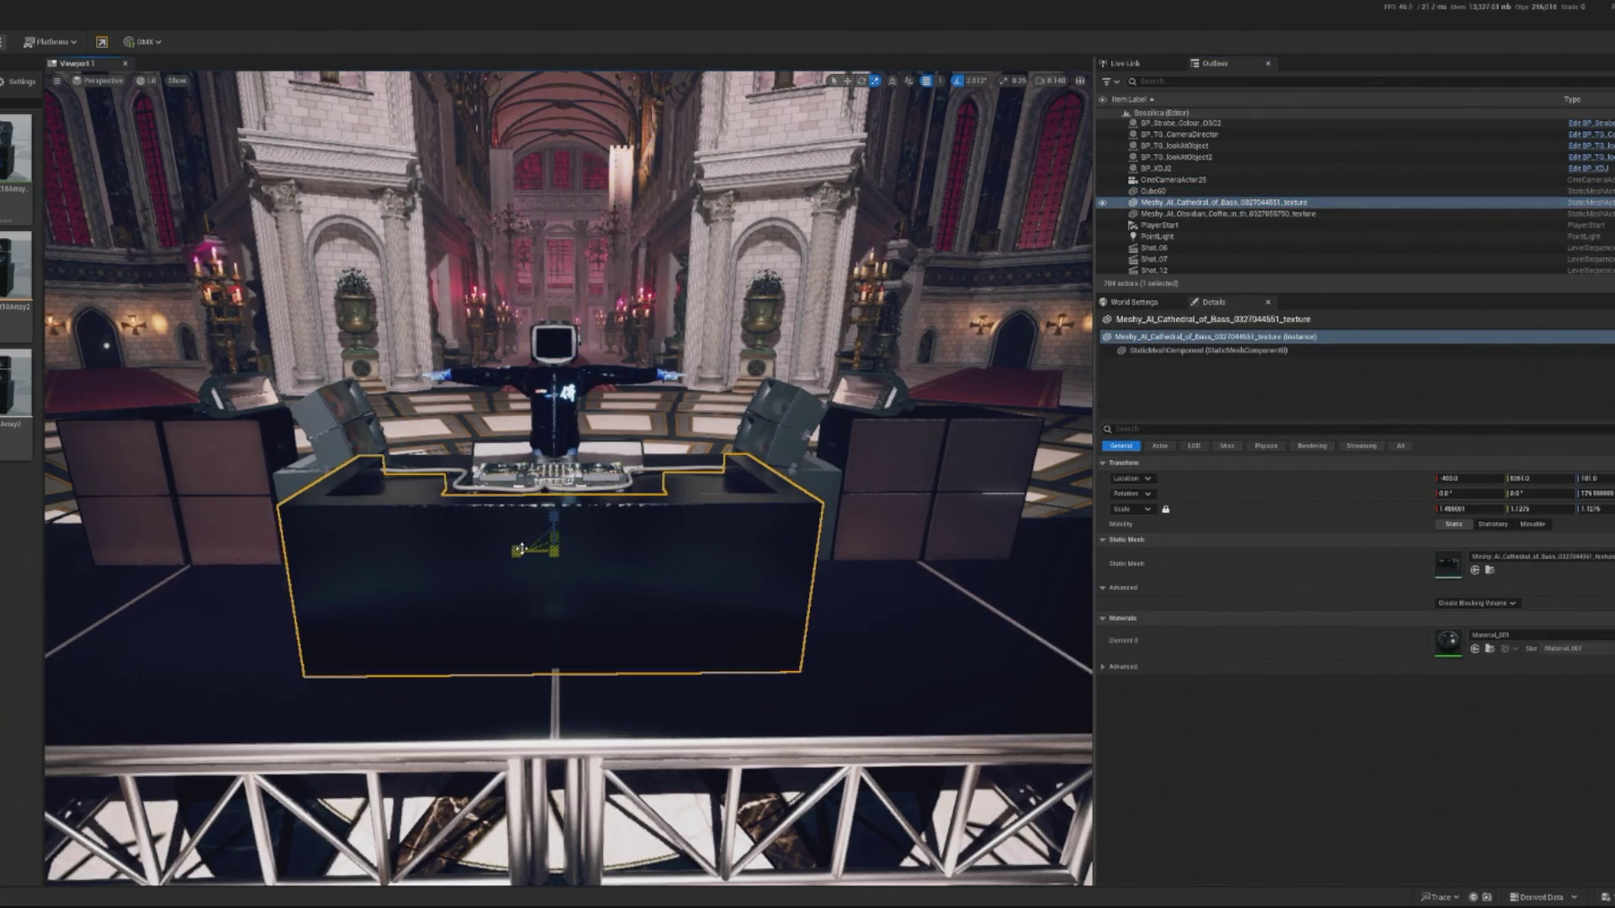
Preview the stage in play mode with Alt+P, then select the floating look-at camera.
{"action": "key", "text": "w"}
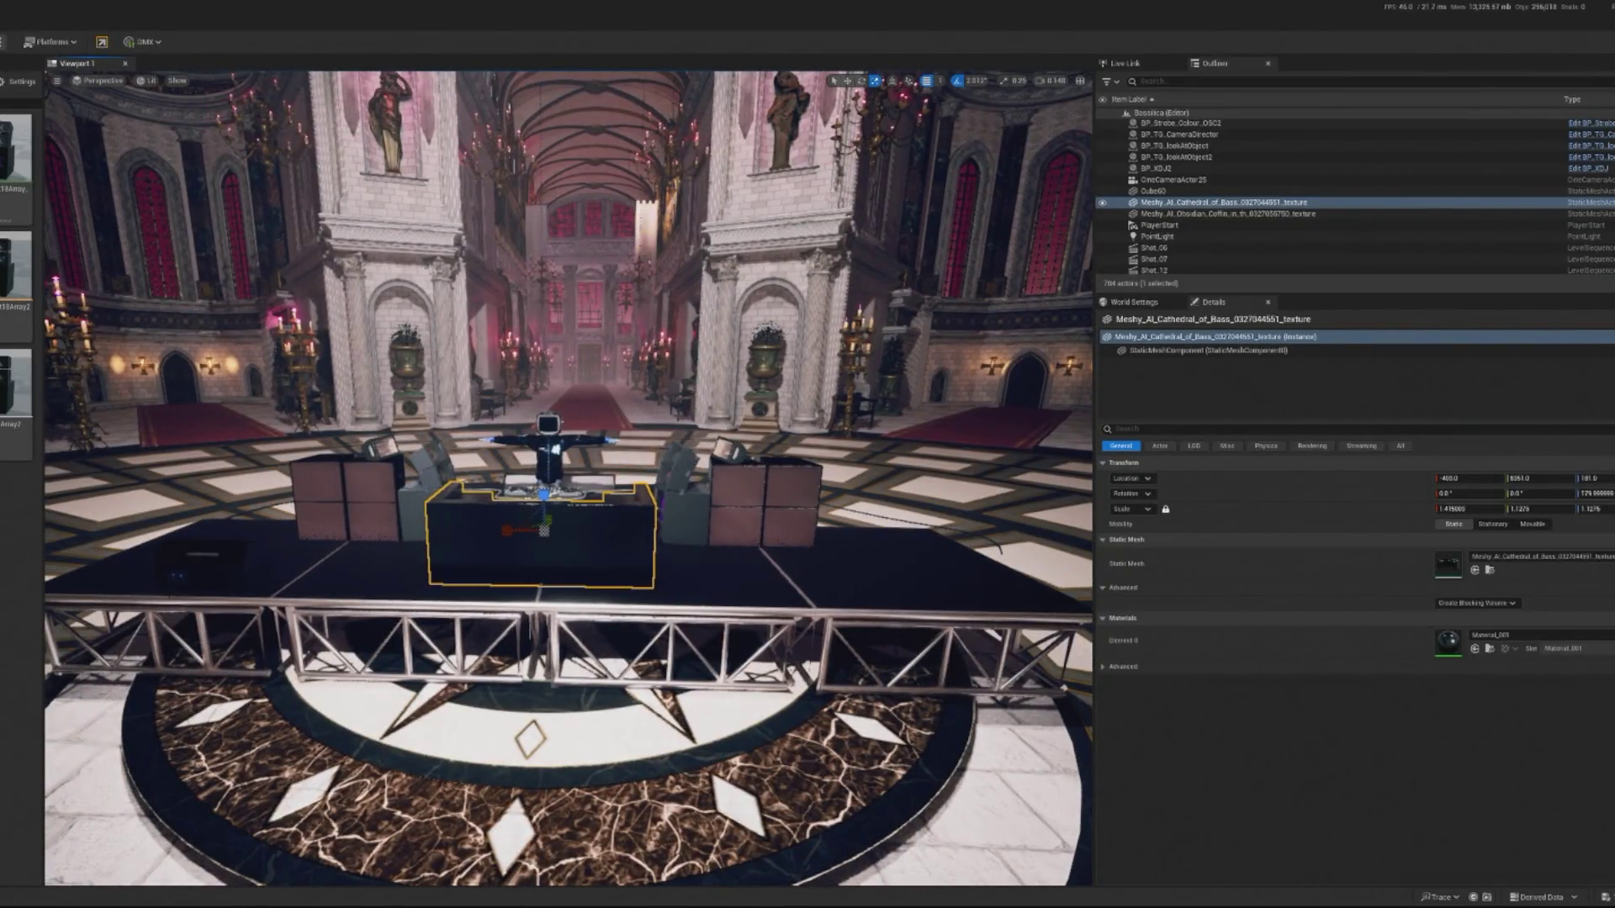
{"action": "key", "text": "alt+p"}
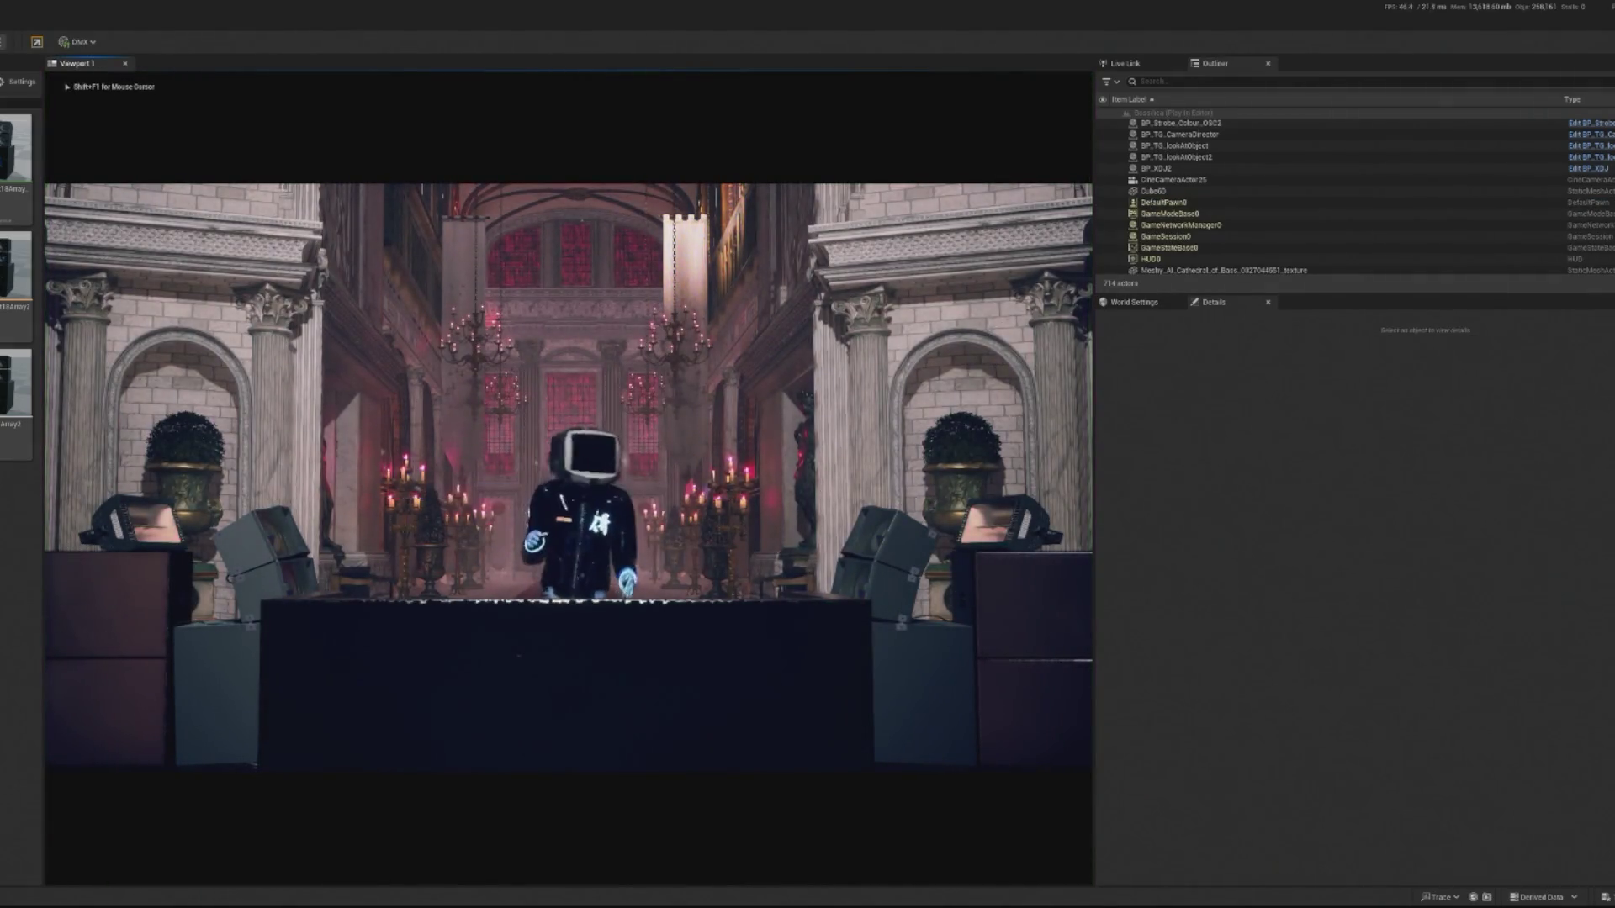
{"action": "key", "text": "Escape"}
{"action": "left_click", "coordinate": [515, 261]}
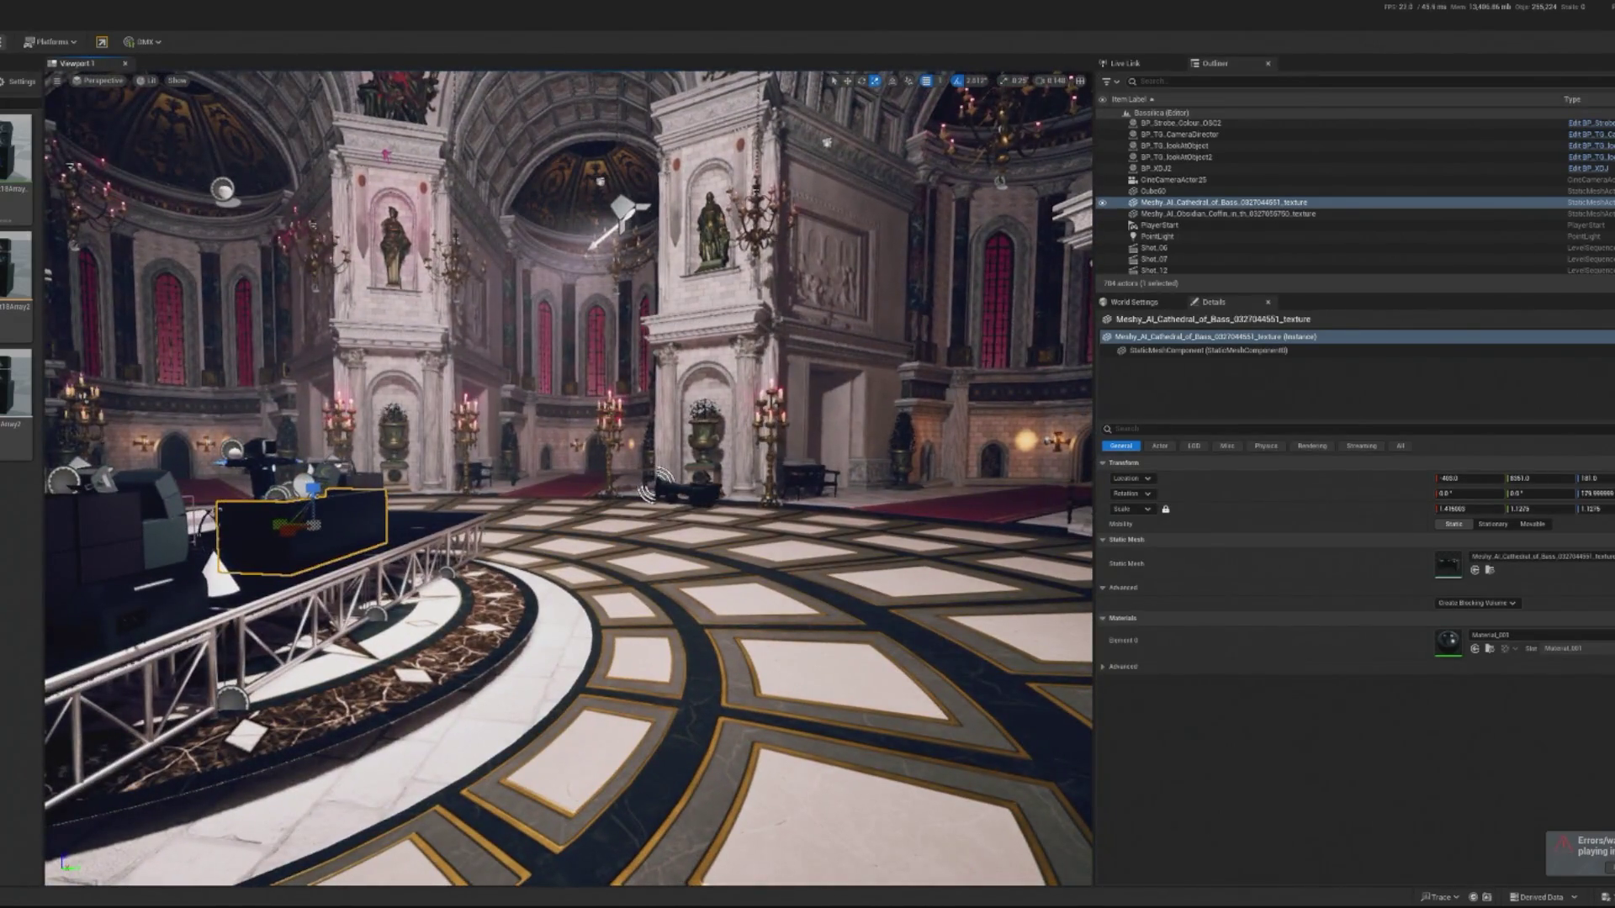
{"action": "left_click", "coordinate": [655, 486]}
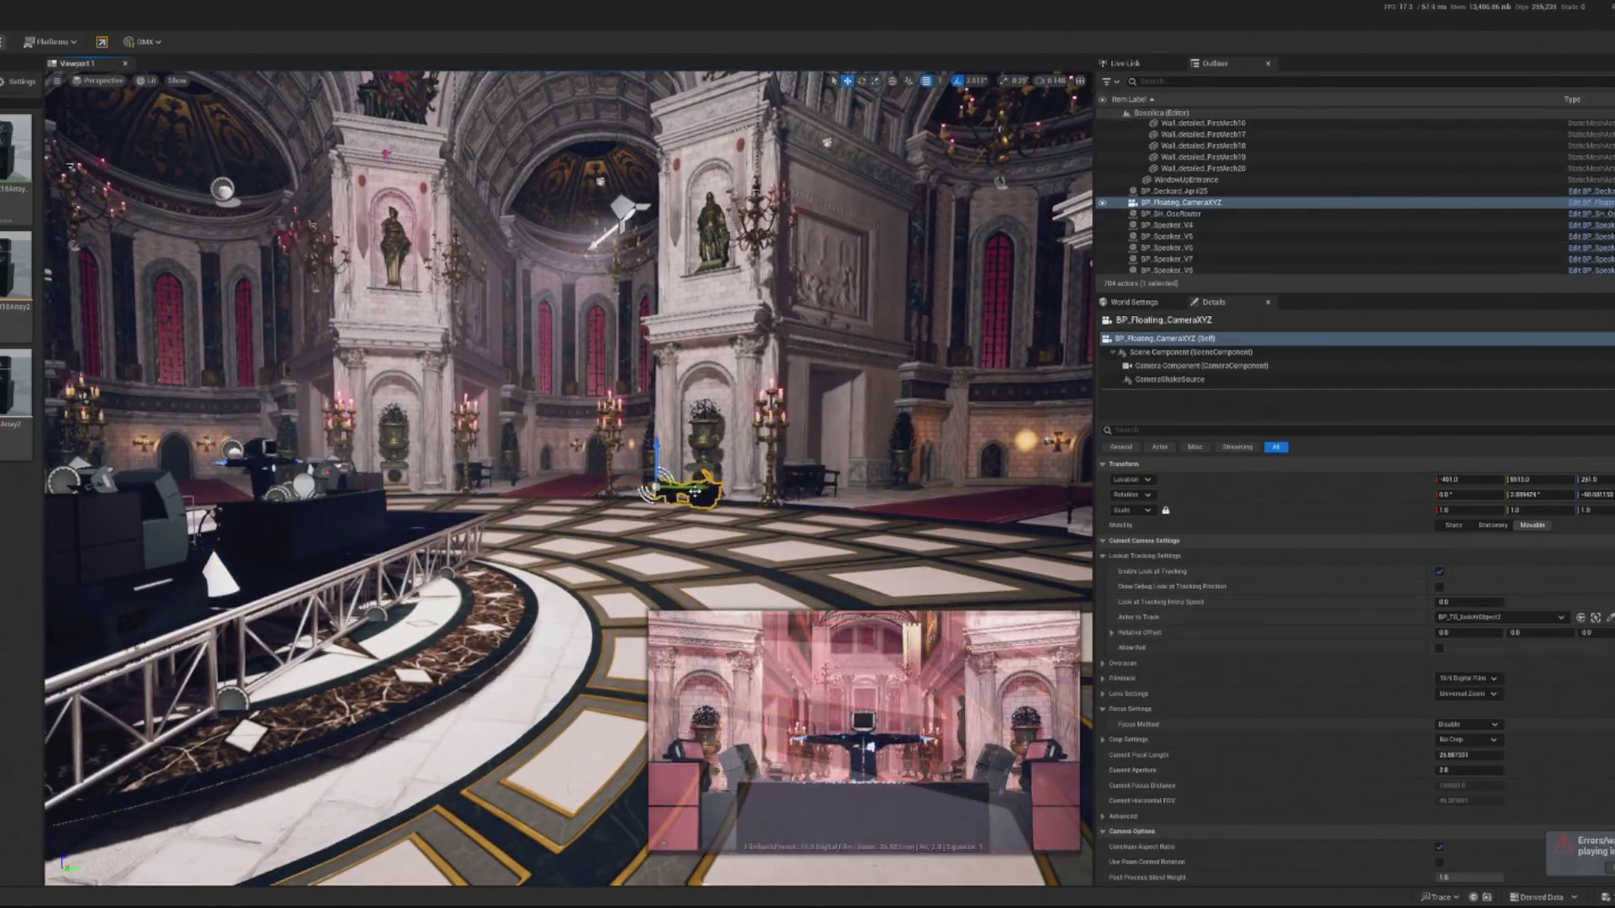
Alt-drag a copy of BP_Floating_CameraXYZ, change its focal length, and place it on the floor before the stage.
{"action": "mouse_move", "coordinate": [654, 463]}
{"action": "left_mouse_down"}
{"action": "mouse_move", "coordinate": [641, 478]}
{"action": "mouse_move", "coordinate": [809, 478]}
{"action": "left_mouse_up"}
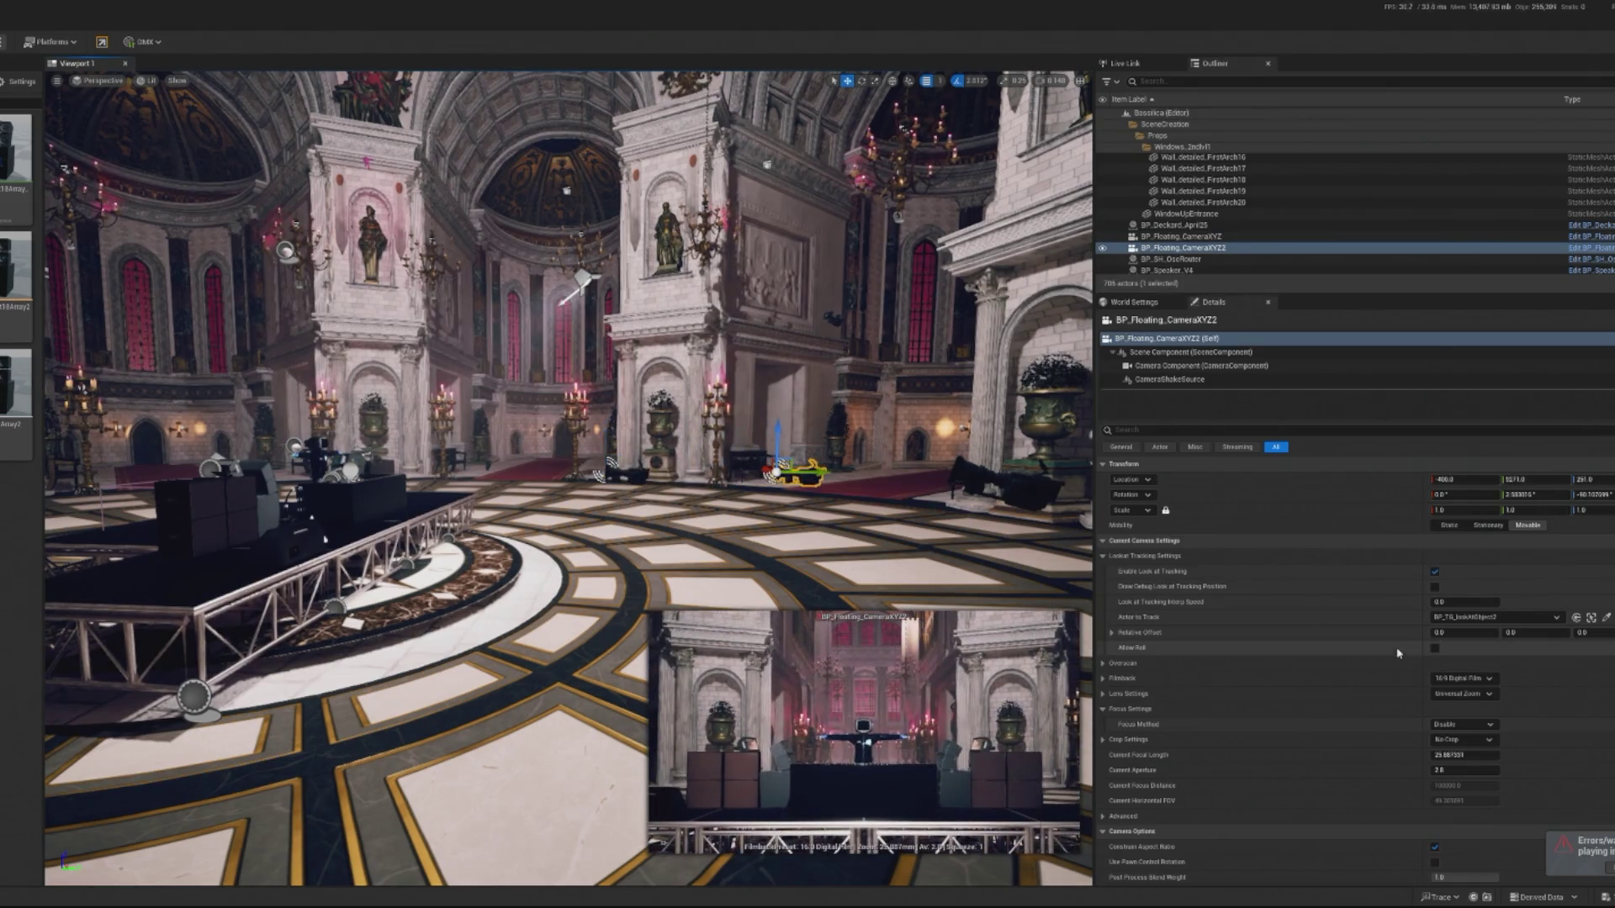
{"action": "mouse_move", "coordinate": [1463, 754]}
{"action": "left_mouse_down"}
{"action": "mouse_move", "coordinate": [1429, 755]}
{"action": "mouse_move", "coordinate": [1480, 754]}
{"action": "left_mouse_up"}
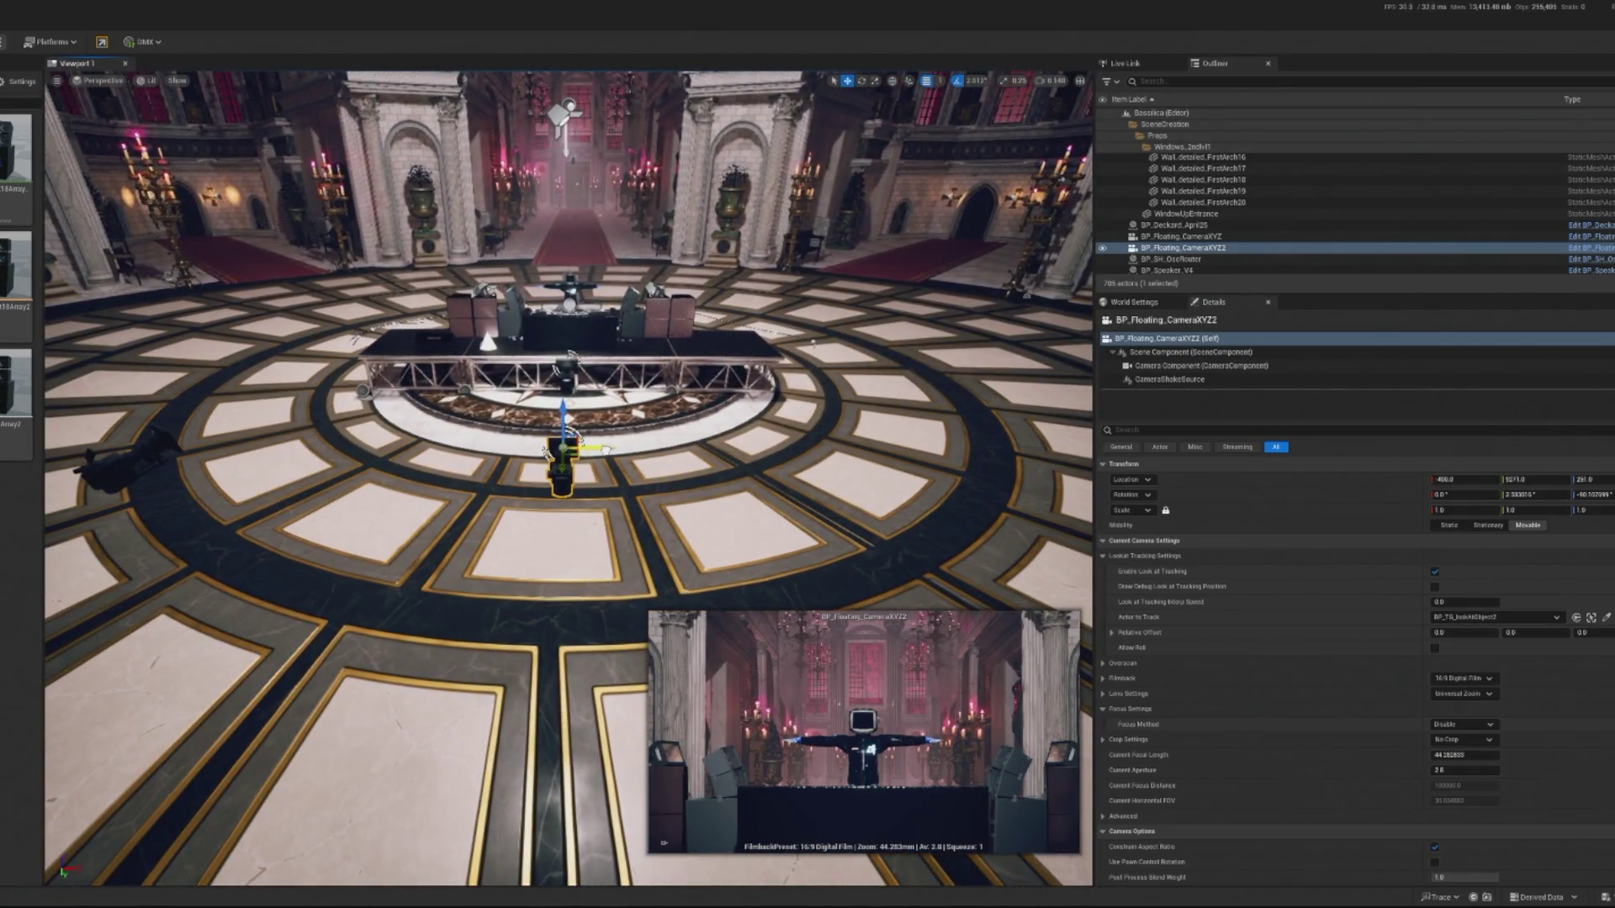
{"action": "left_click_drag", "start_coordinate": [606, 450], "coordinate": [562, 460]}
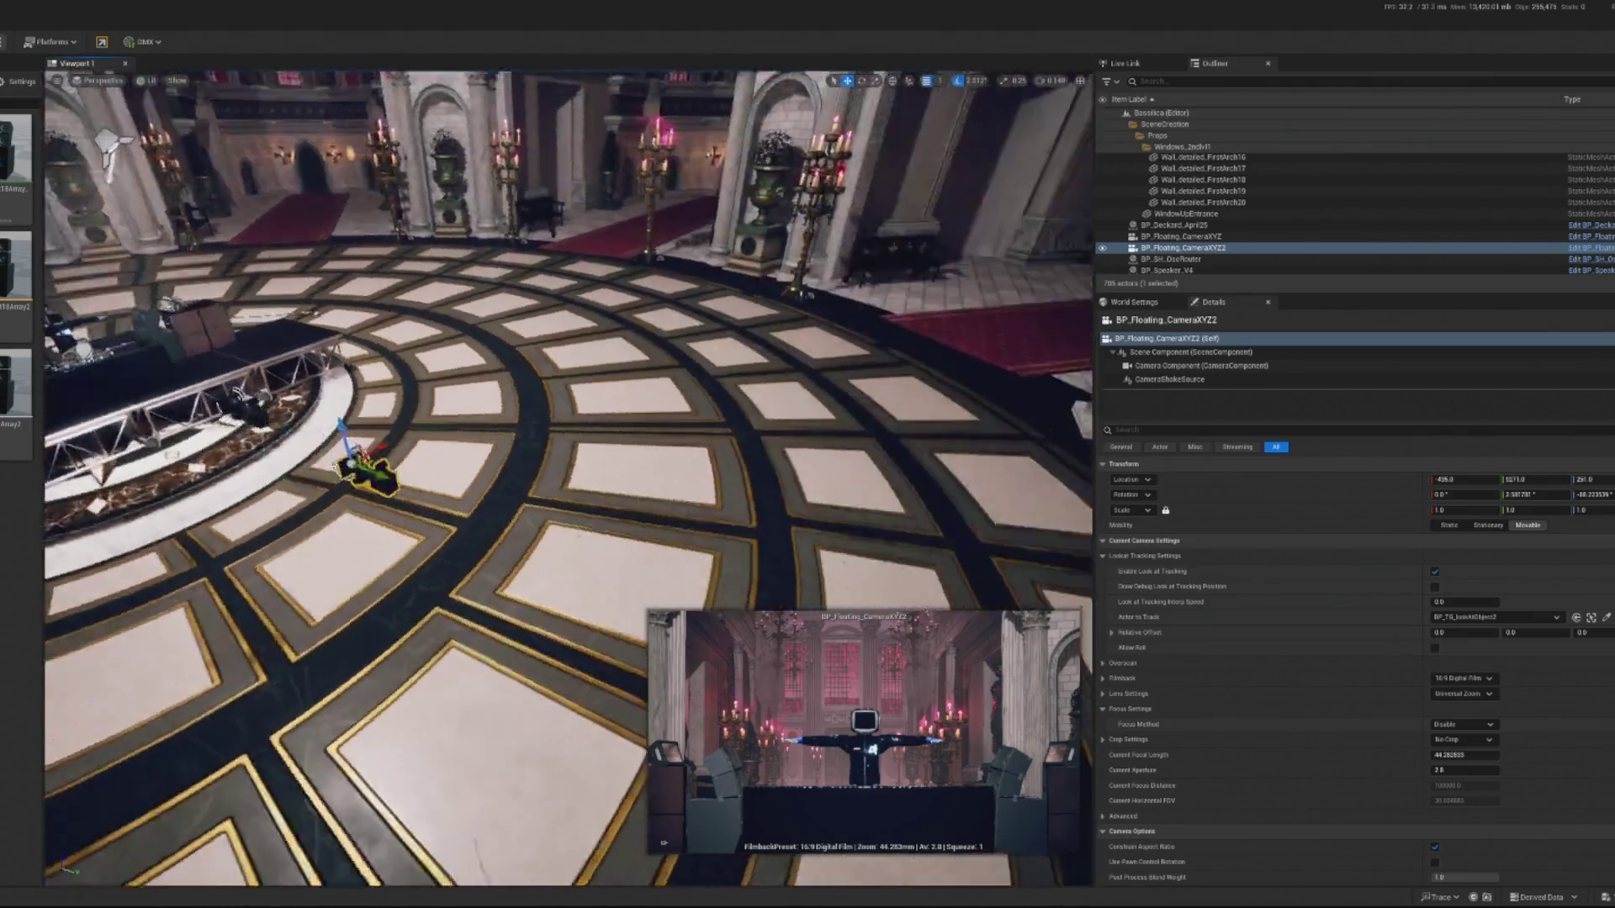
{"action": "left_click_drag", "start_coordinate": [271, 464], "coordinate": [252, 464]}
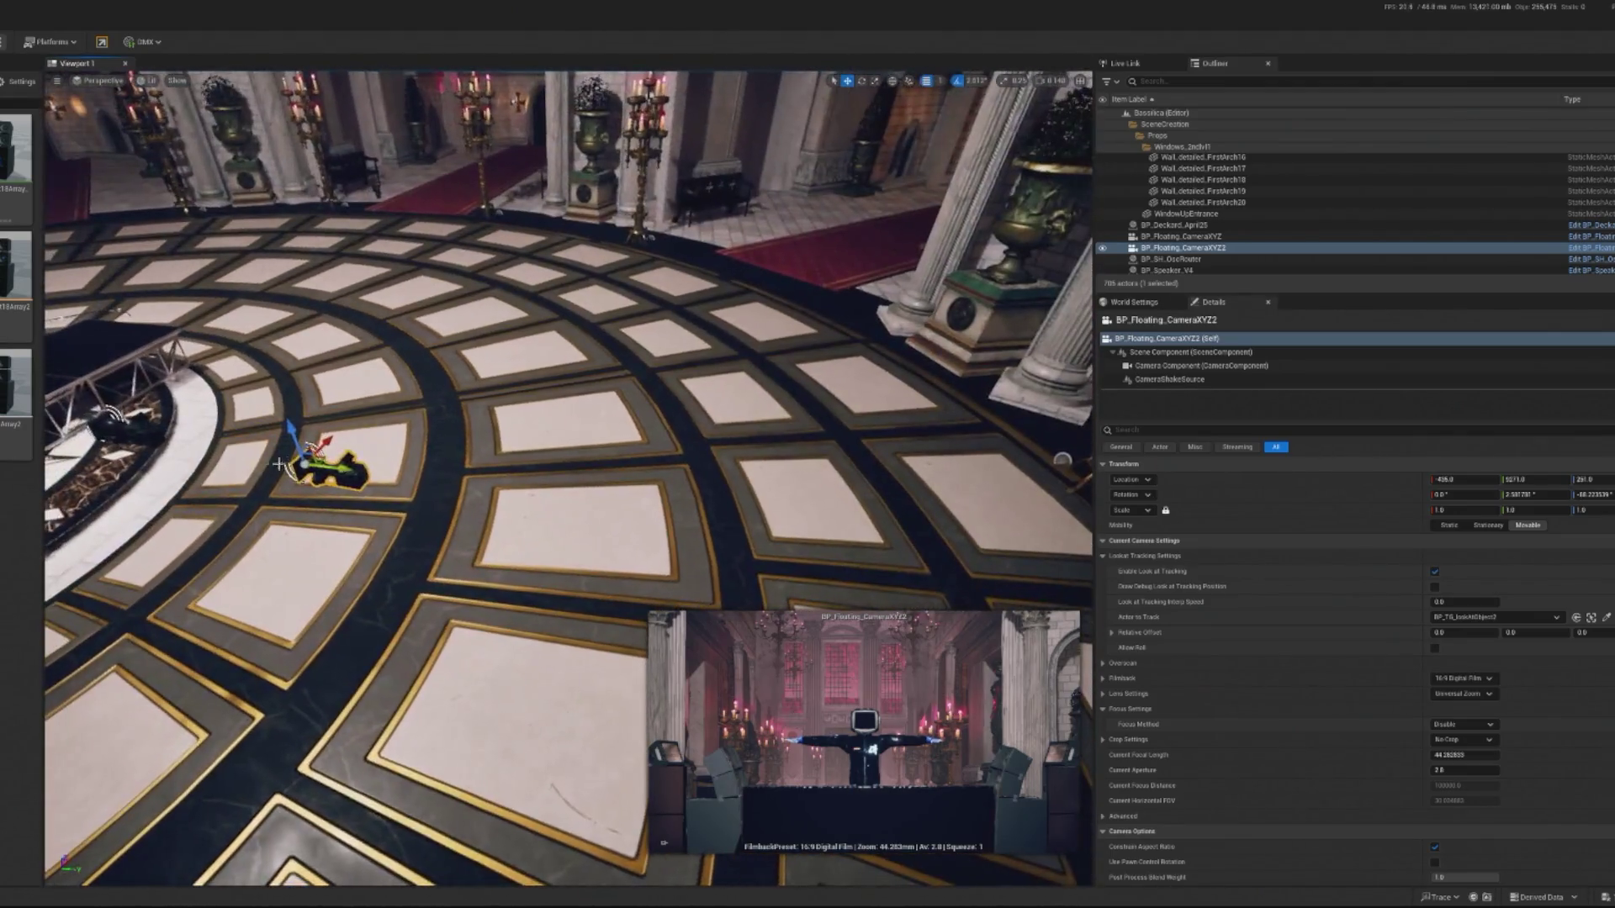
{"action": "mouse_move", "coordinate": [335, 496]}
{"action": "left_mouse_down"}
{"action": "mouse_move", "coordinate": [394, 487]}
{"action": "mouse_move", "coordinate": [741, 553]}
{"action": "left_mouse_up"}
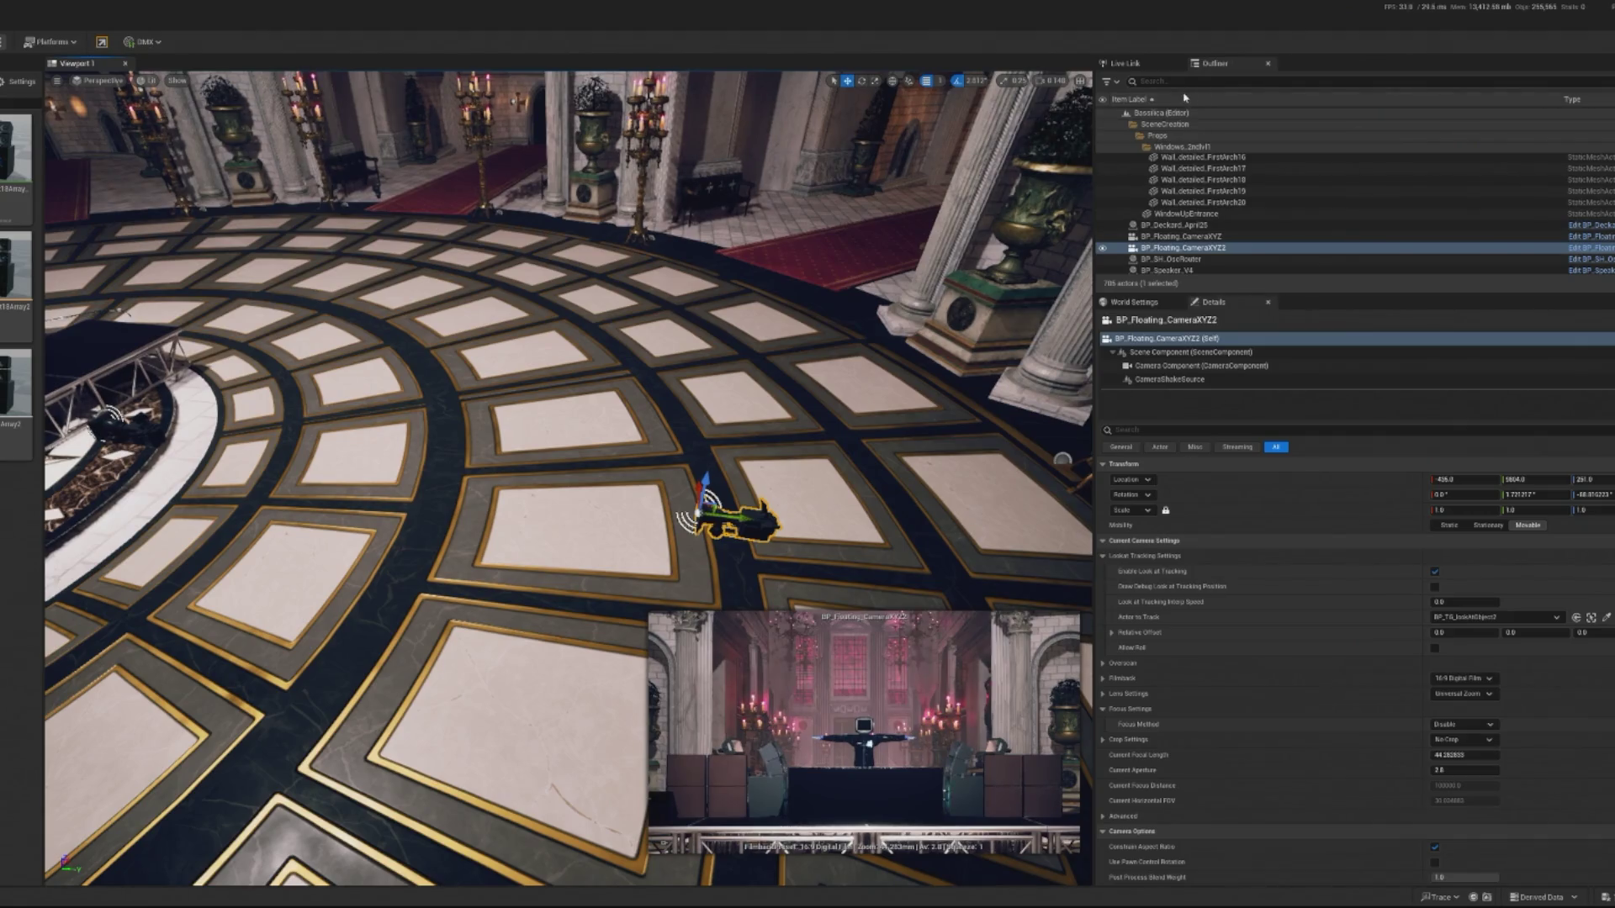
Assign BP_Floating_CameraXYZ2 to Index[4] of BP_TG_CameraDirector's Cameras array.
{"action": "scroll", "coordinate": [1175, 100], "scroll_direction": "up", "scroll_amount": 5}
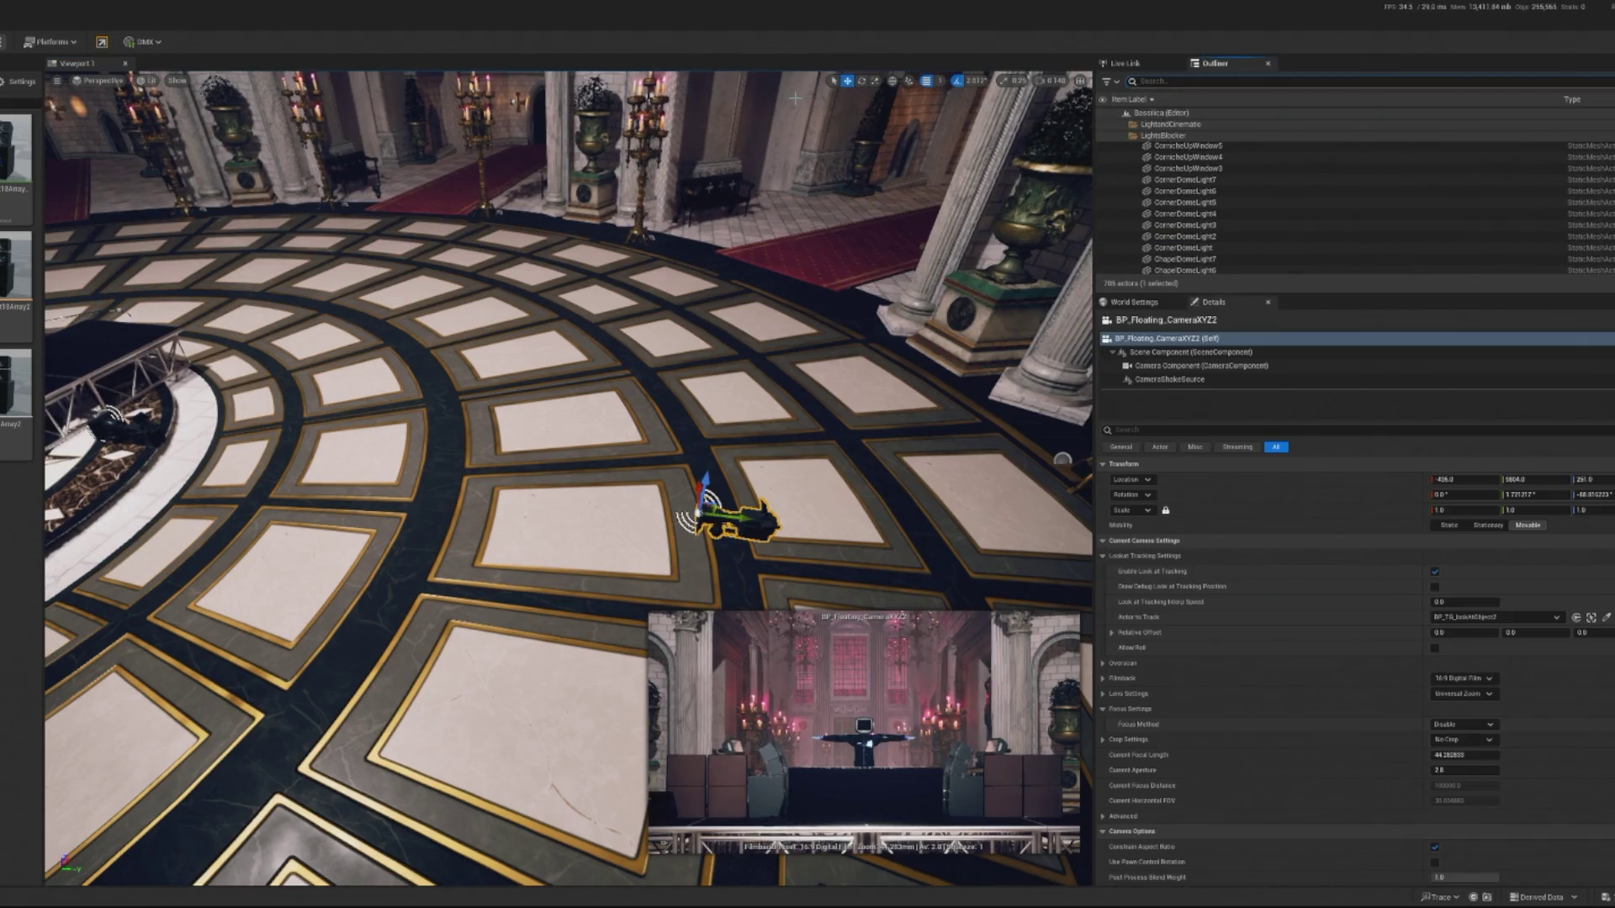
{"action": "type", "text": "di"}
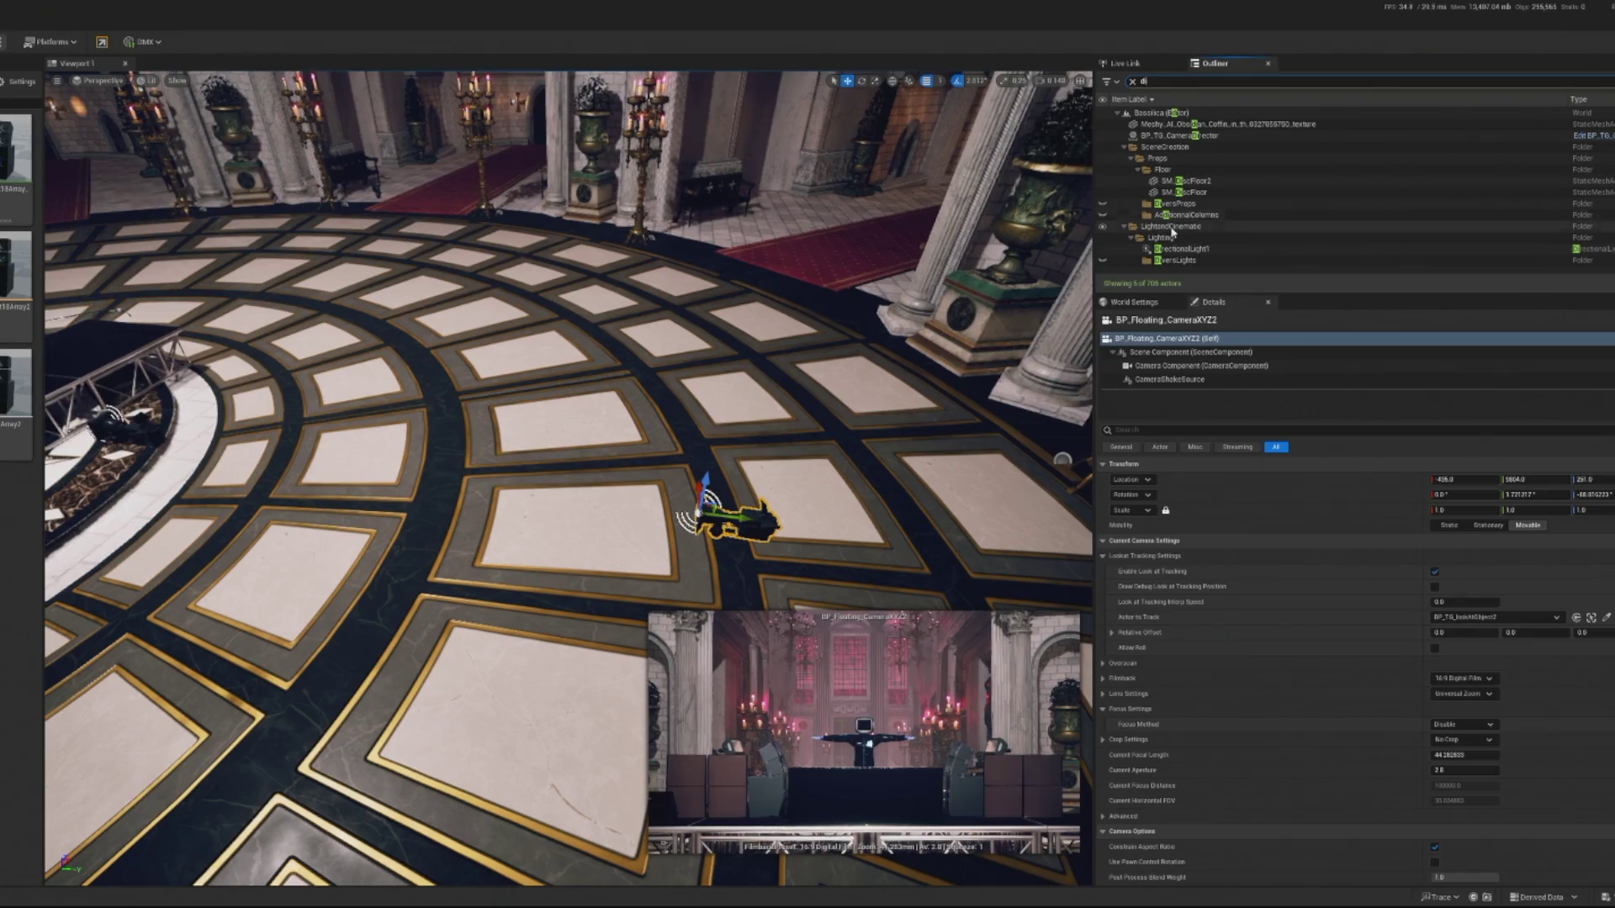
{"action": "key", "text": "BackSpace"}
{"action": "type", "text": "r"}
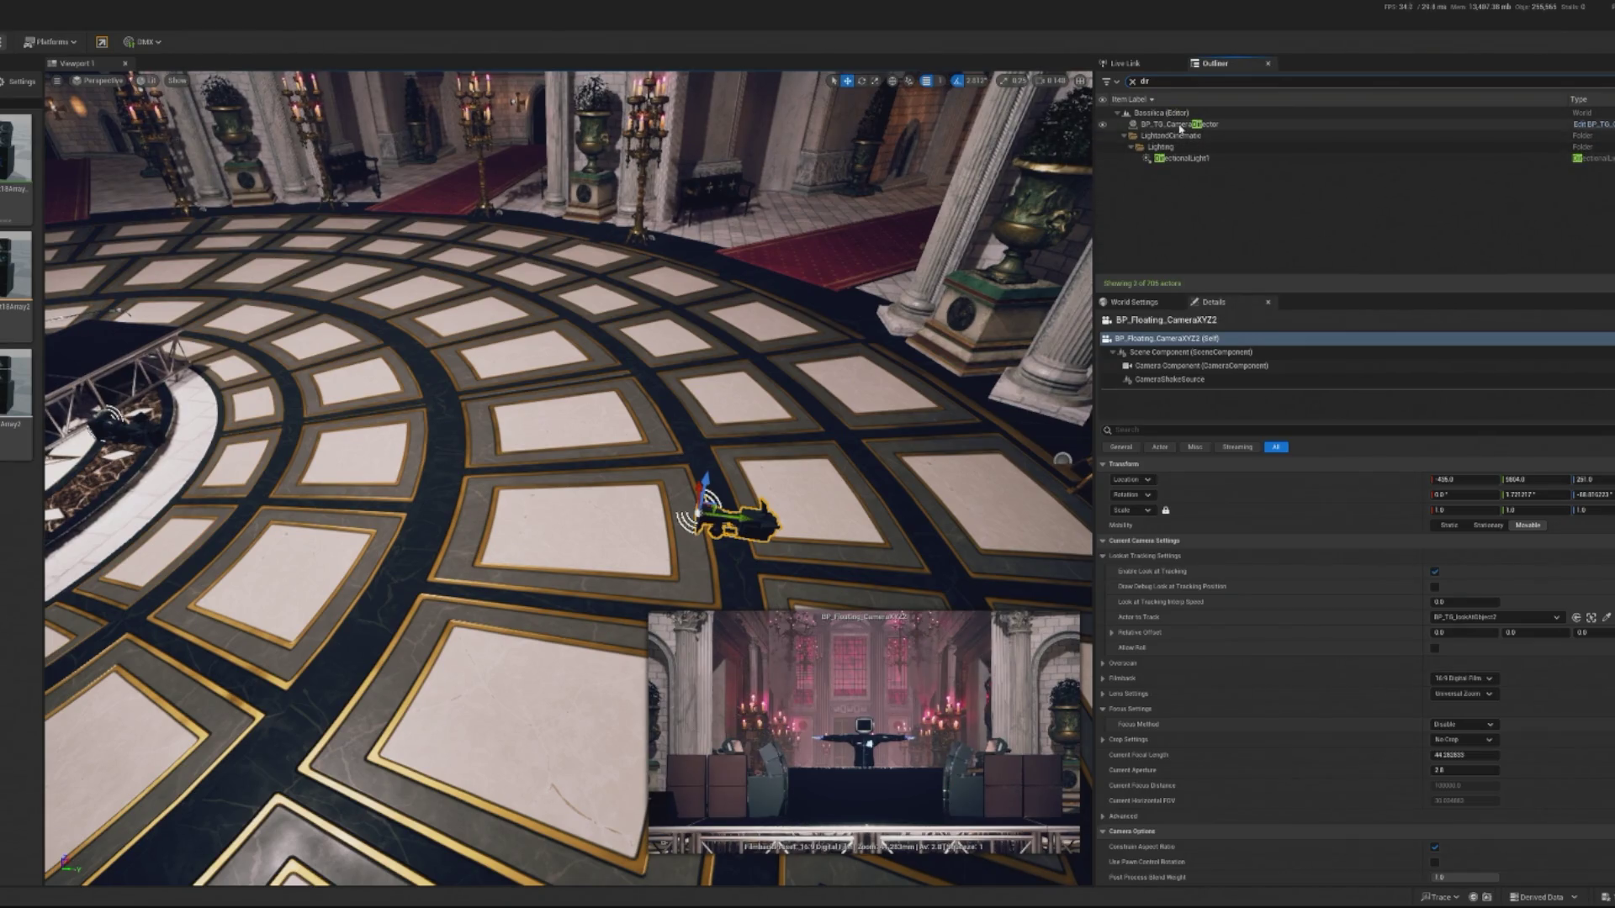
{"action": "left_click", "coordinate": [1177, 124]}
{"action": "left_click", "coordinate": [1483, 685]}
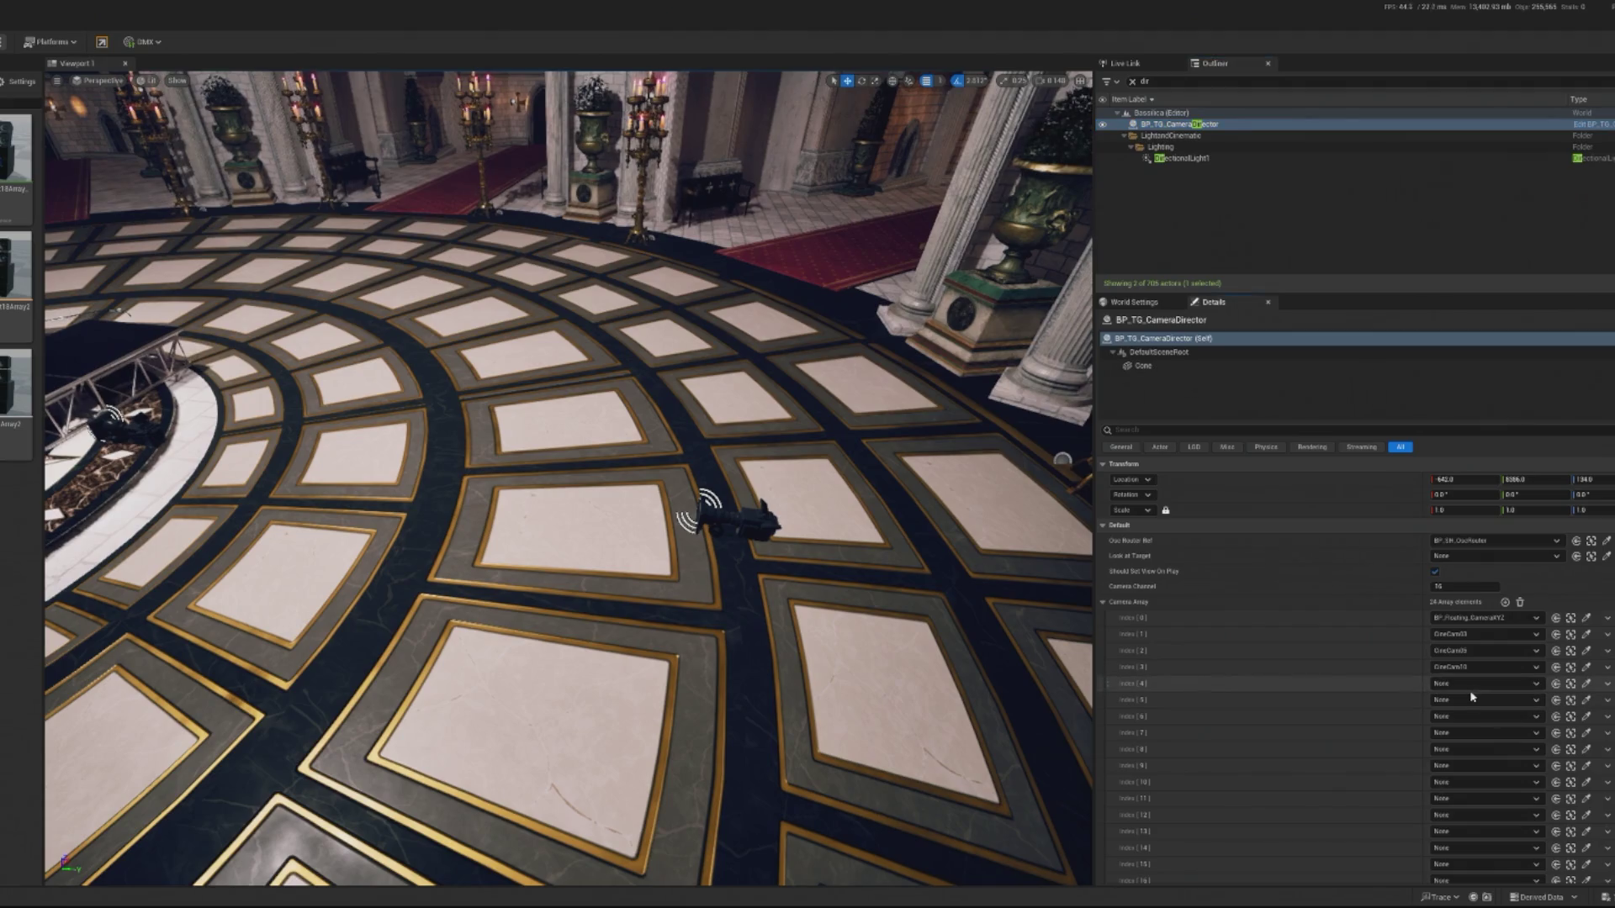
{"action": "left_click", "coordinate": [1497, 563]}
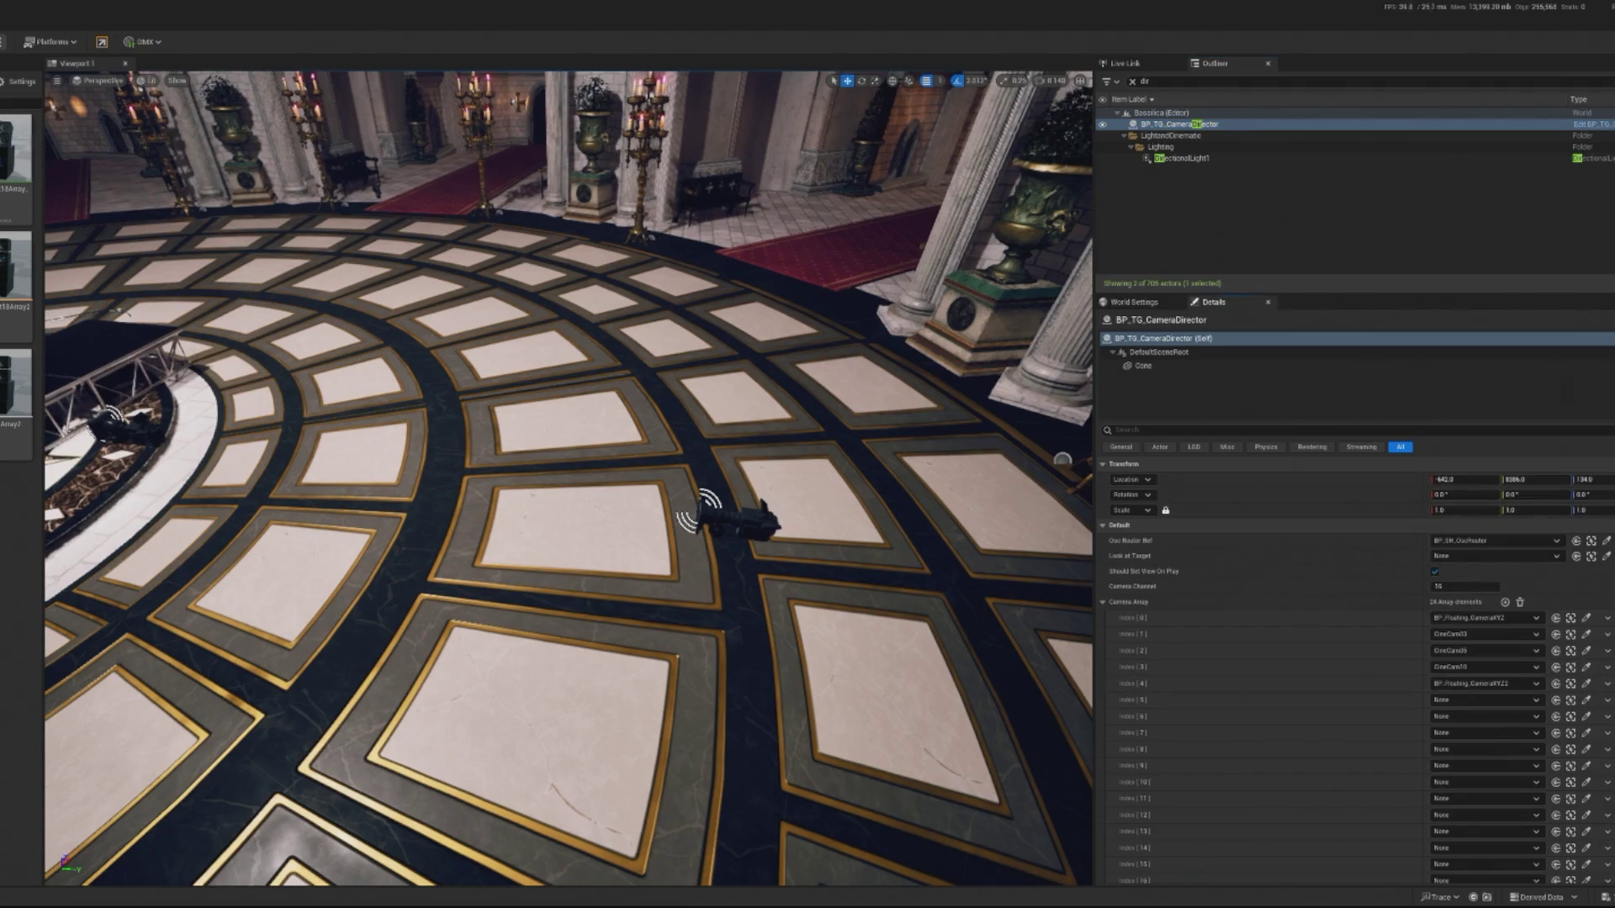
Run a play-mode preview to check the new camera, then stop it.
{"action": "key", "text": "alt+p"}
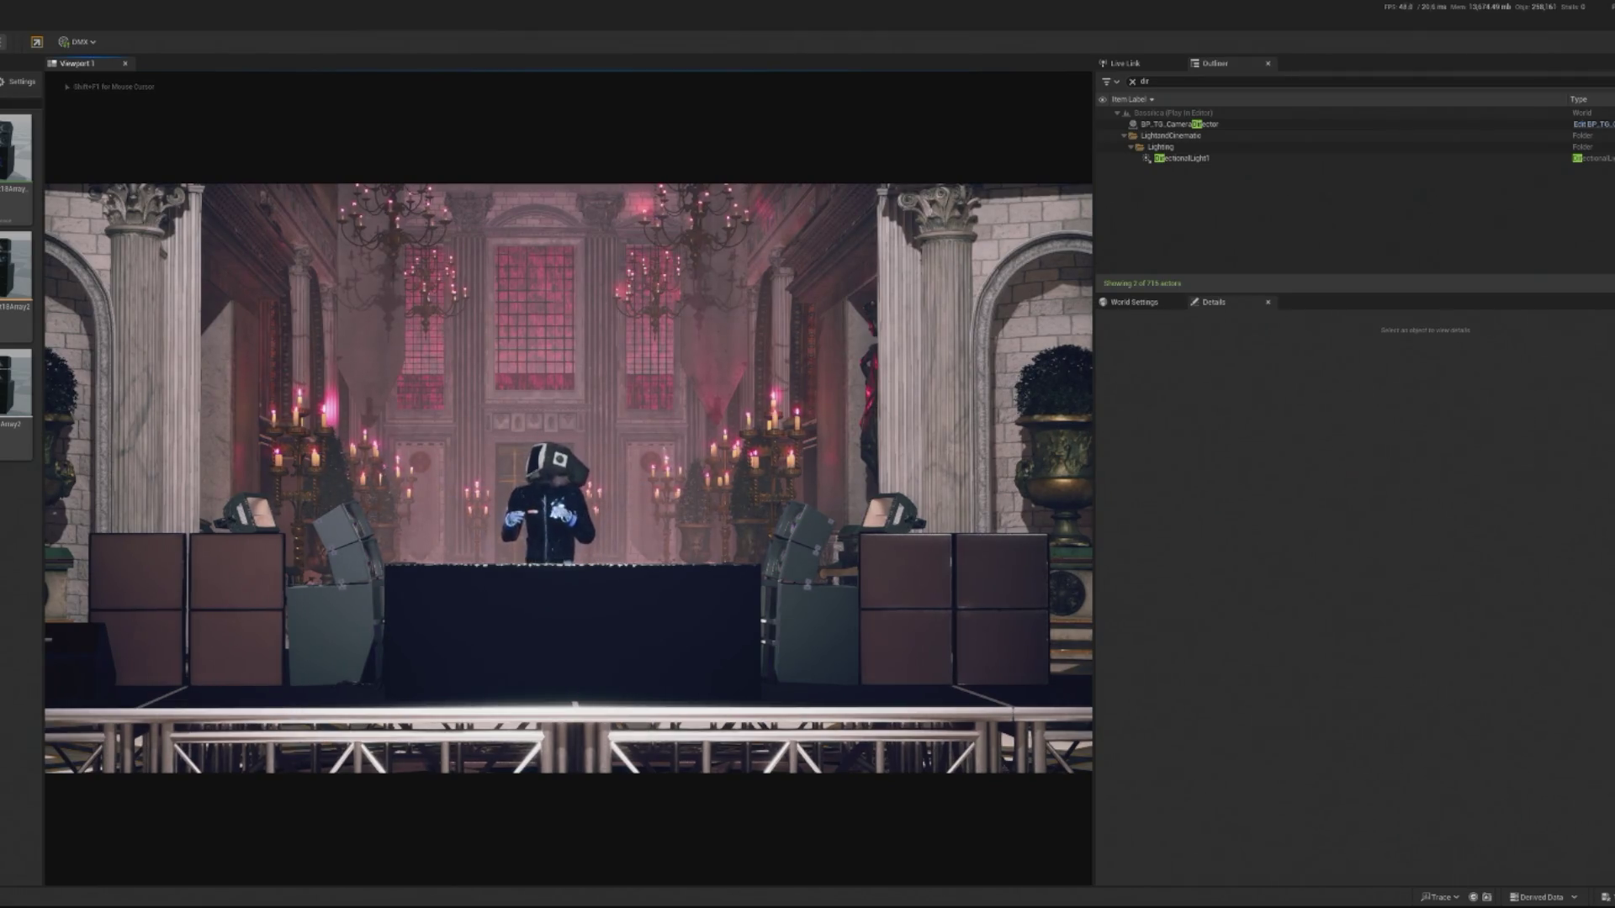
{"action": "key", "text": "Escape"}
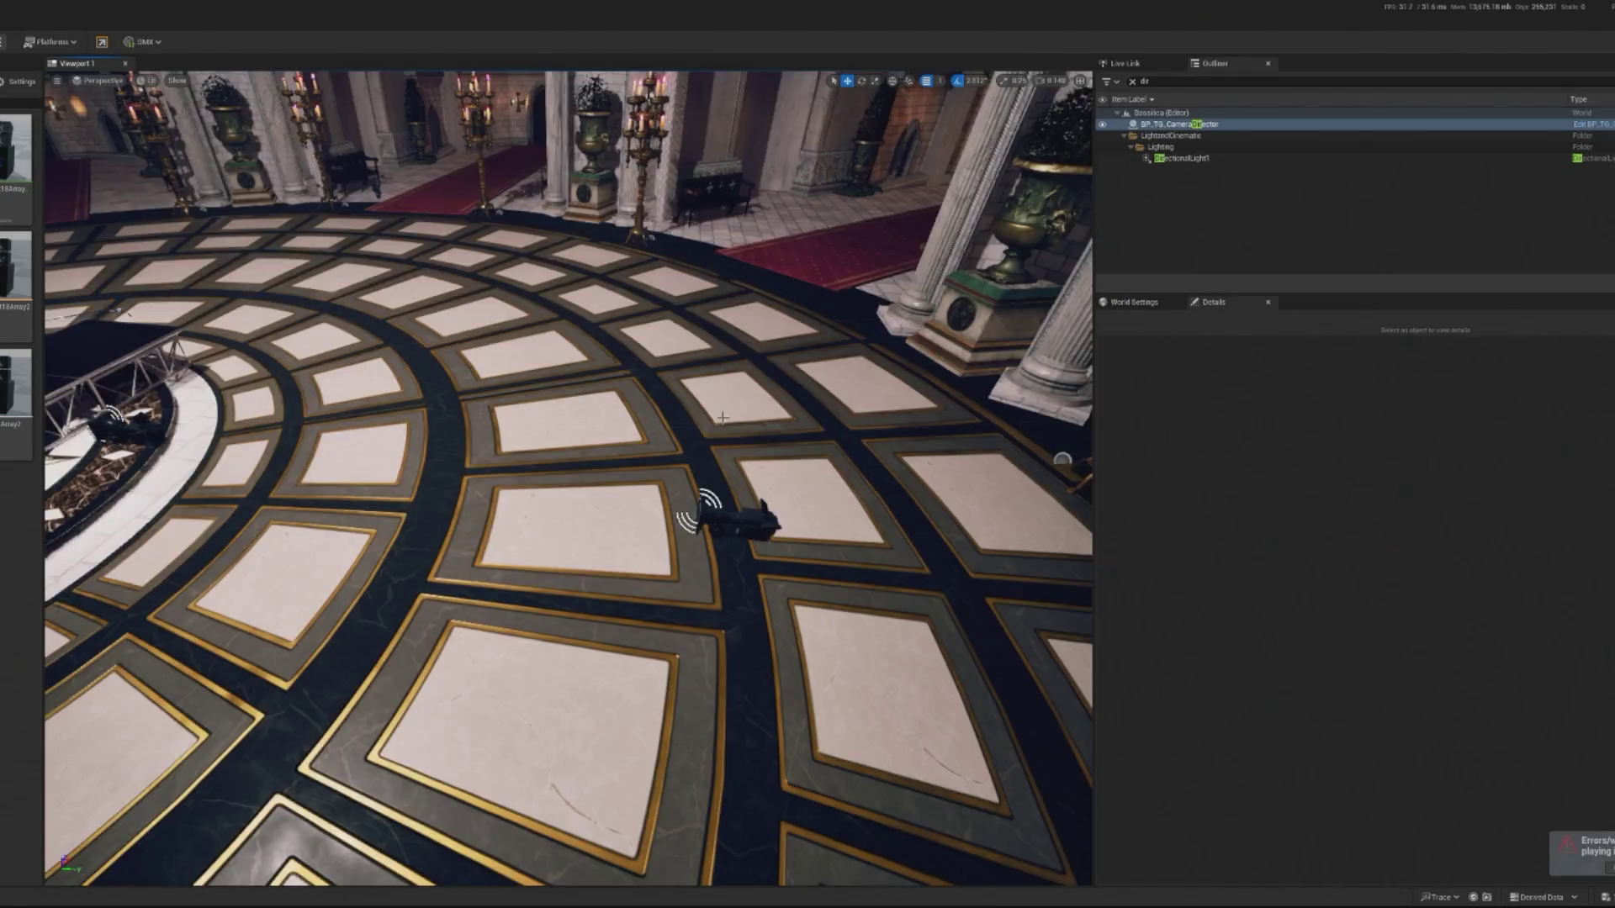
{"action": "scroll", "coordinate": [586, 363], "scroll_direction": "up", "scroll_amount": 3}
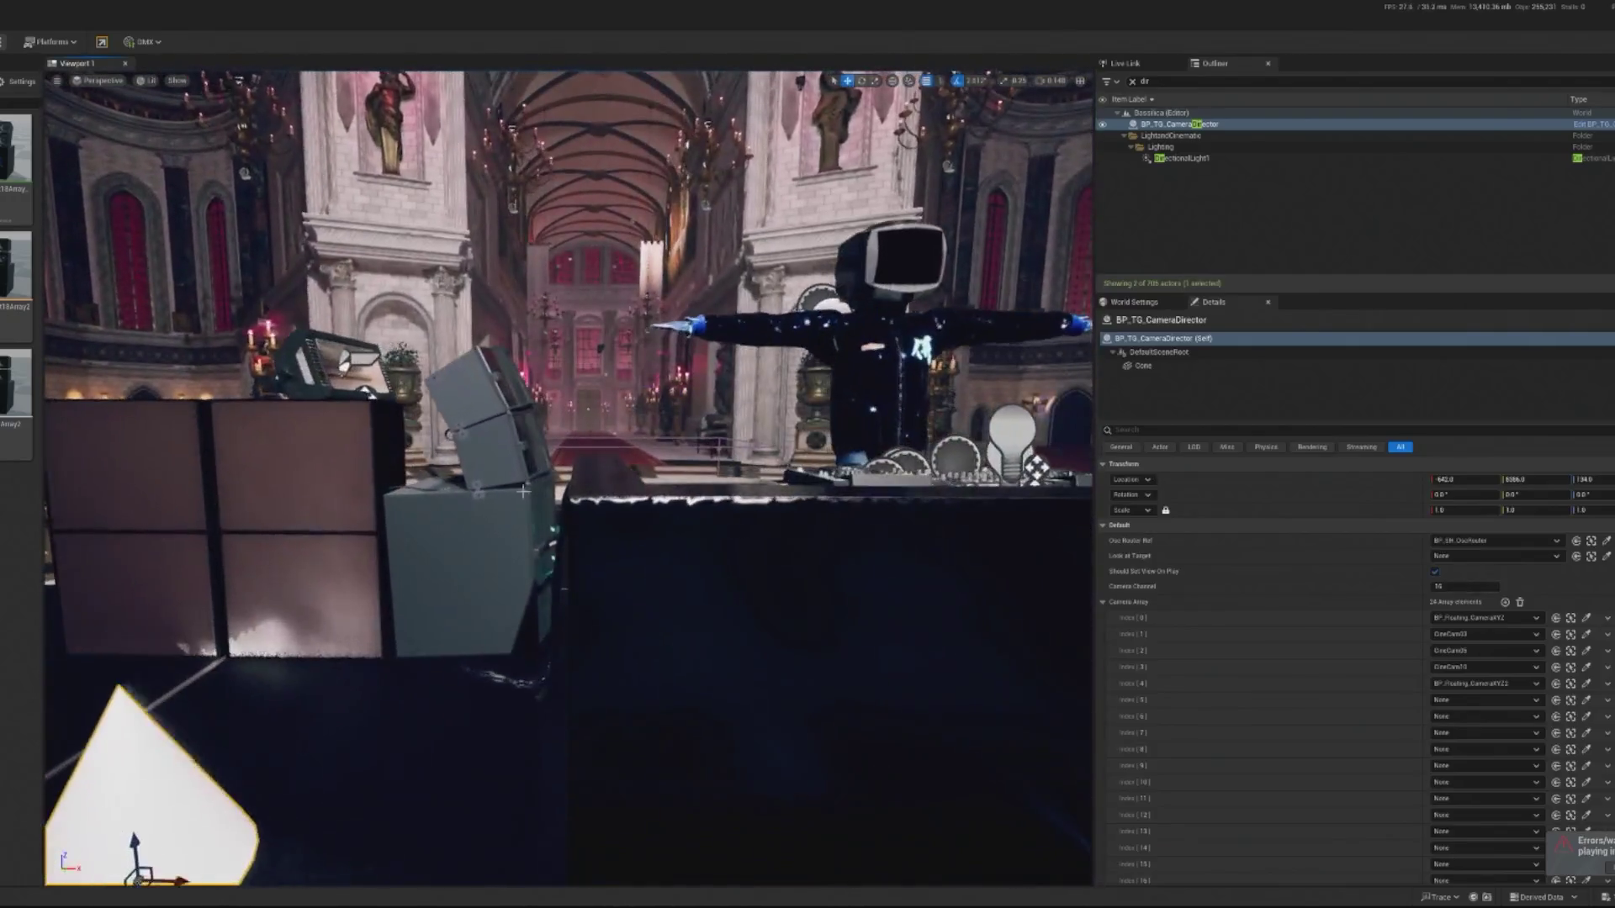
Select and focus on the DJ table, then hide its mesh in the editor.
{"action": "left_click", "coordinate": [471, 538]}
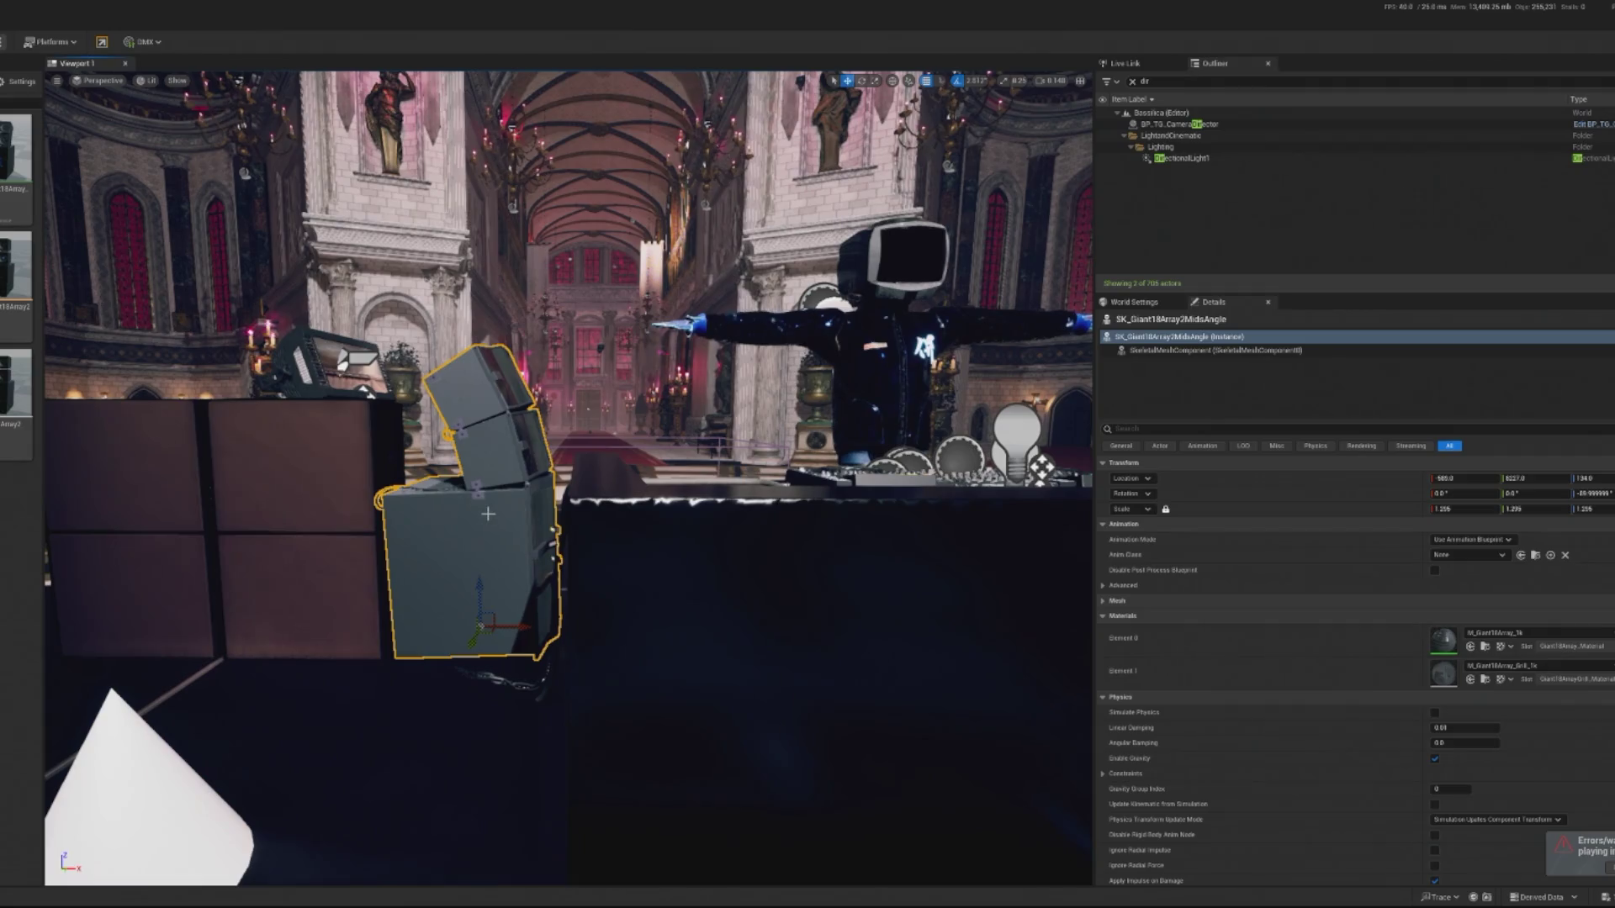
{"action": "scroll", "coordinate": [568, 478], "scroll_direction": "down", "scroll_amount": 3}
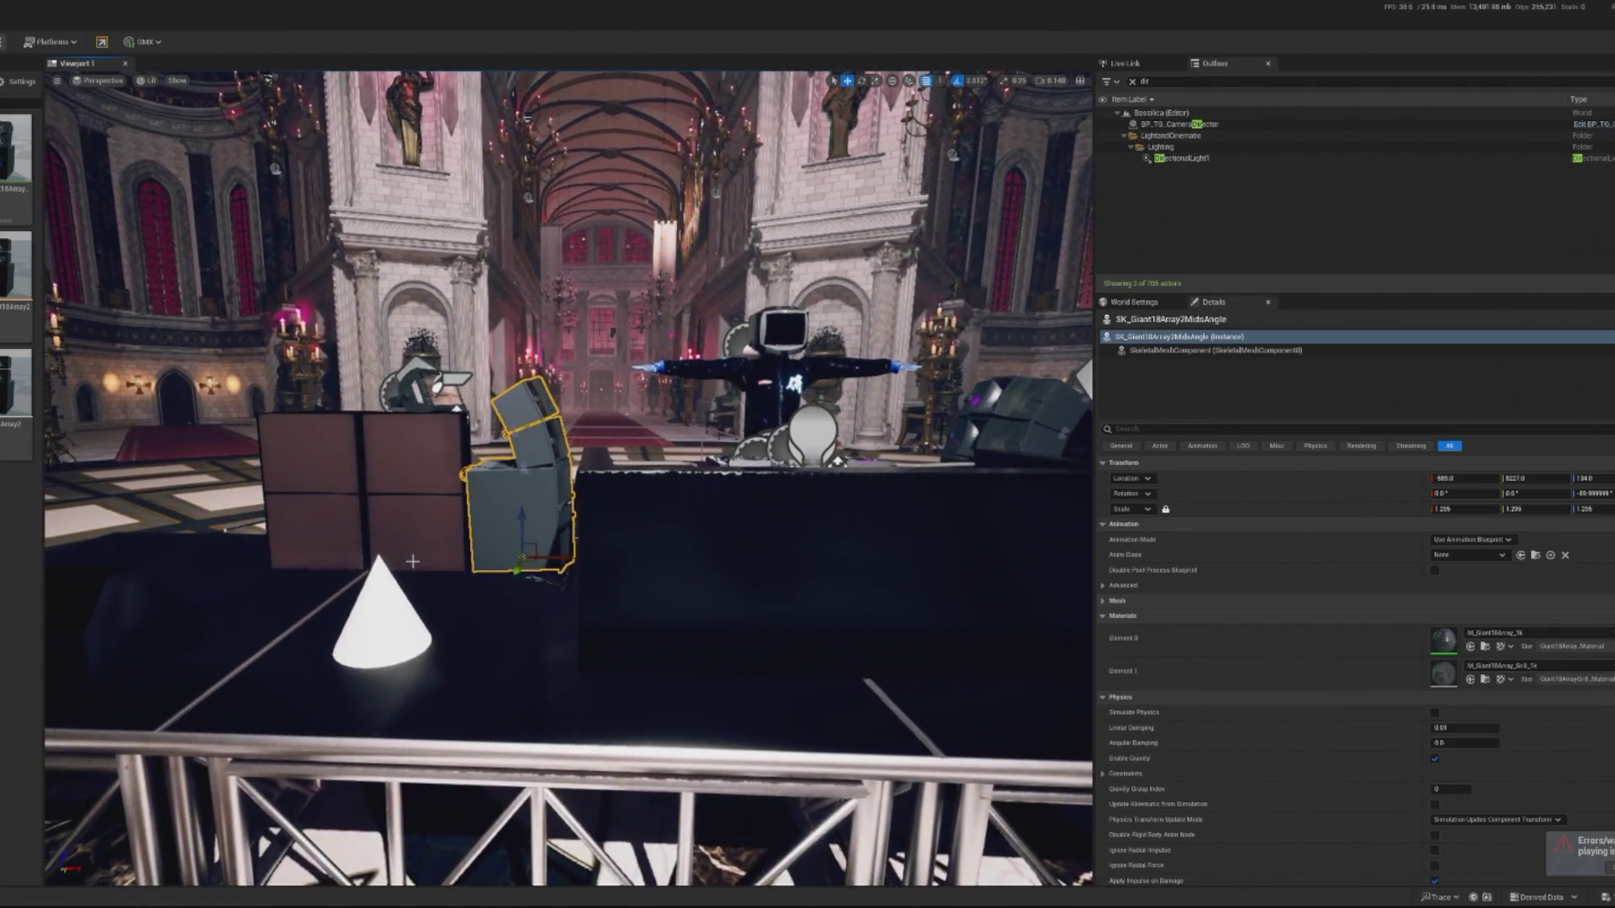
{"action": "scroll", "coordinate": [568, 477], "scroll_direction": "up", "scroll_amount": 4}
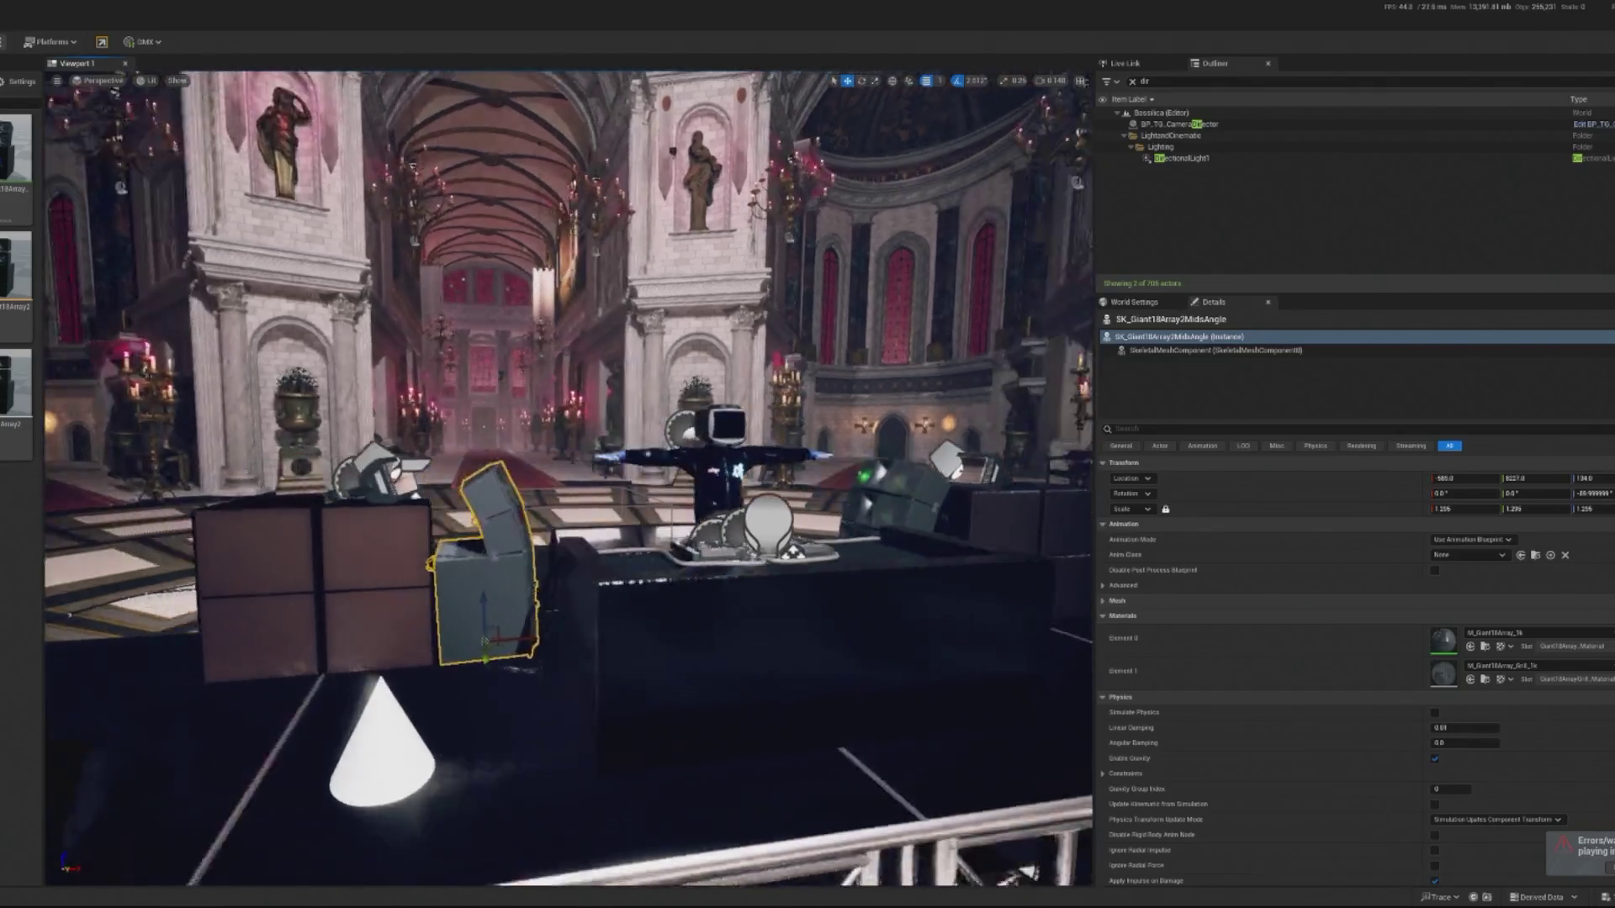
{"action": "left_click_drag", "start_coordinate": [496, 627], "coordinate": [496, 627]}
{"action": "left_click", "coordinate": [496, 626]}
{"action": "scroll", "coordinate": [496, 627], "scroll_direction": "up", "scroll_amount": 5}
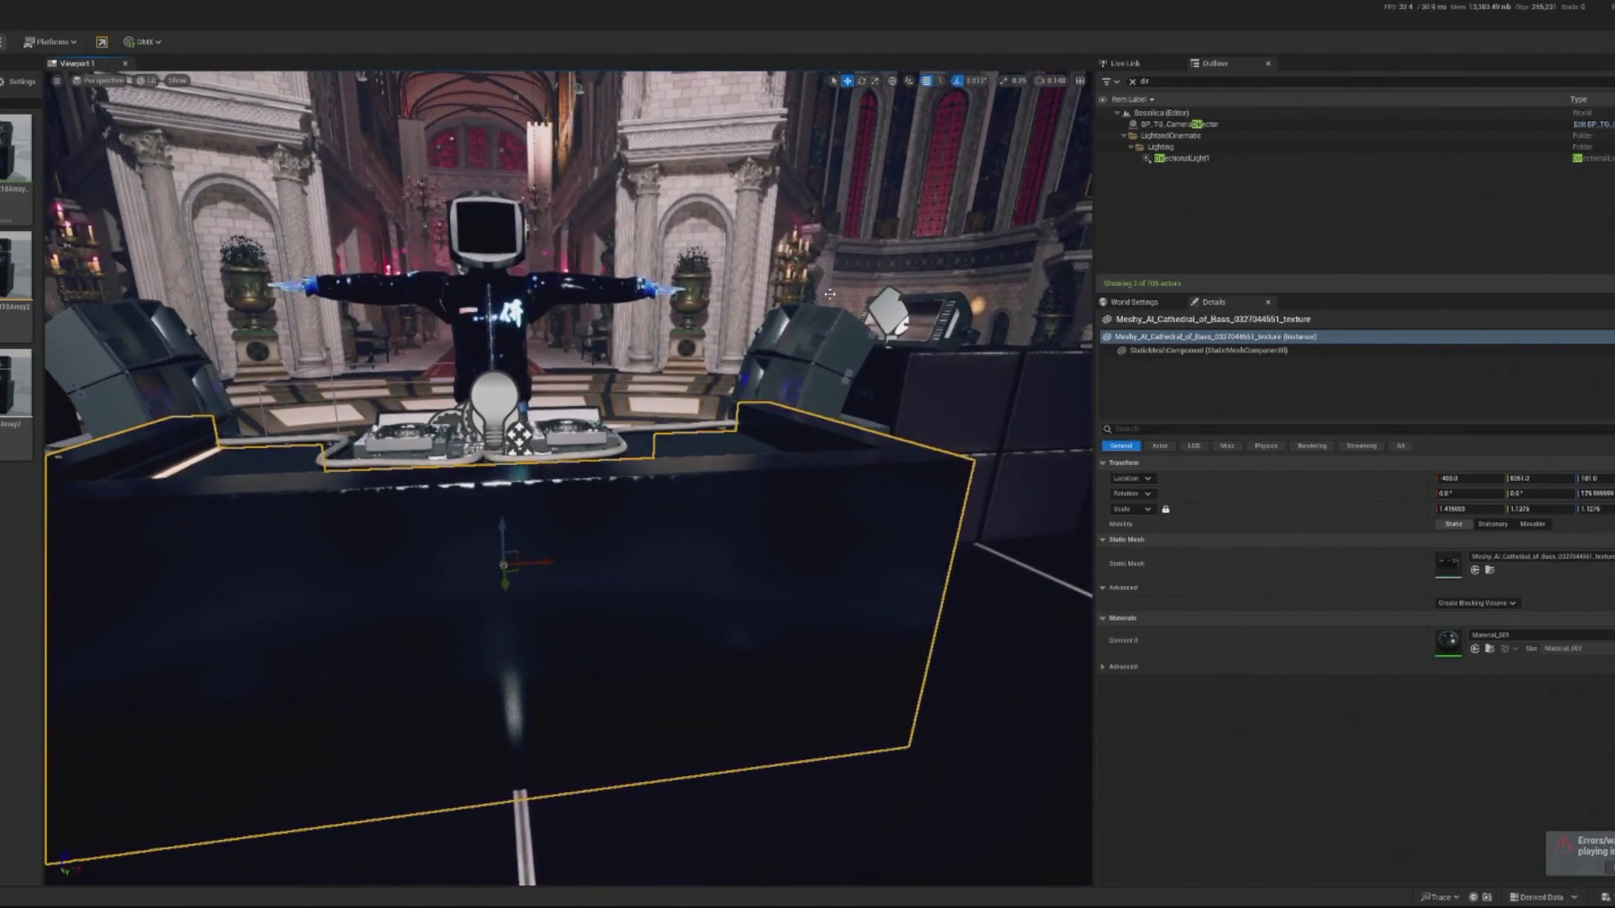
{"action": "key", "text": "f"}
{"action": "left_click", "coordinate": [1132, 81]}
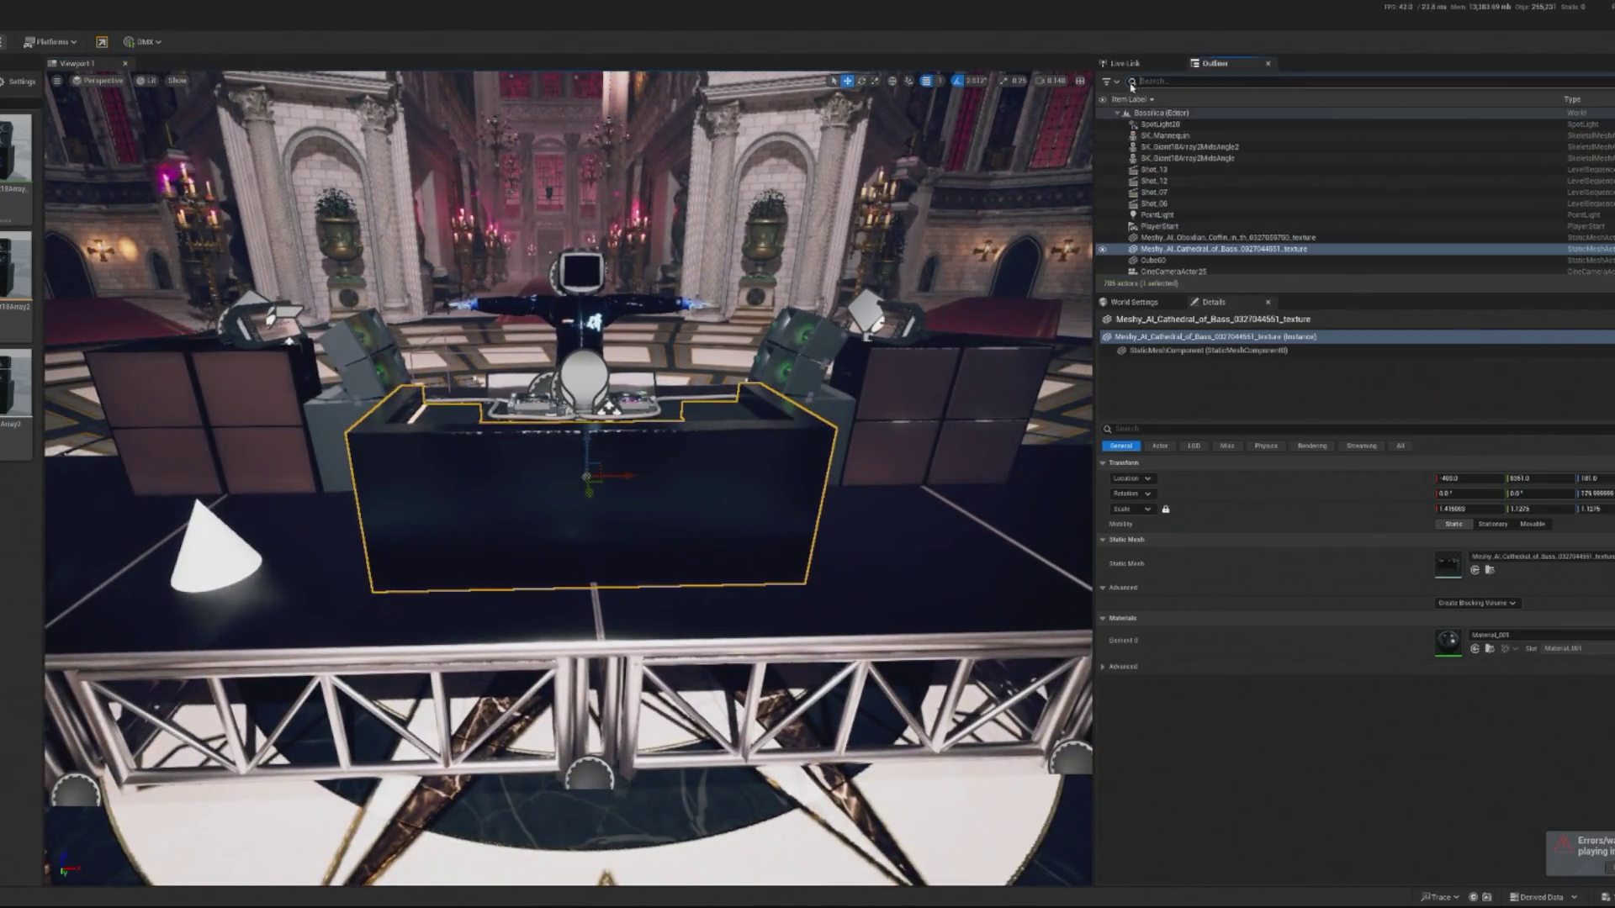
{"action": "left_click", "coordinate": [1101, 251]}
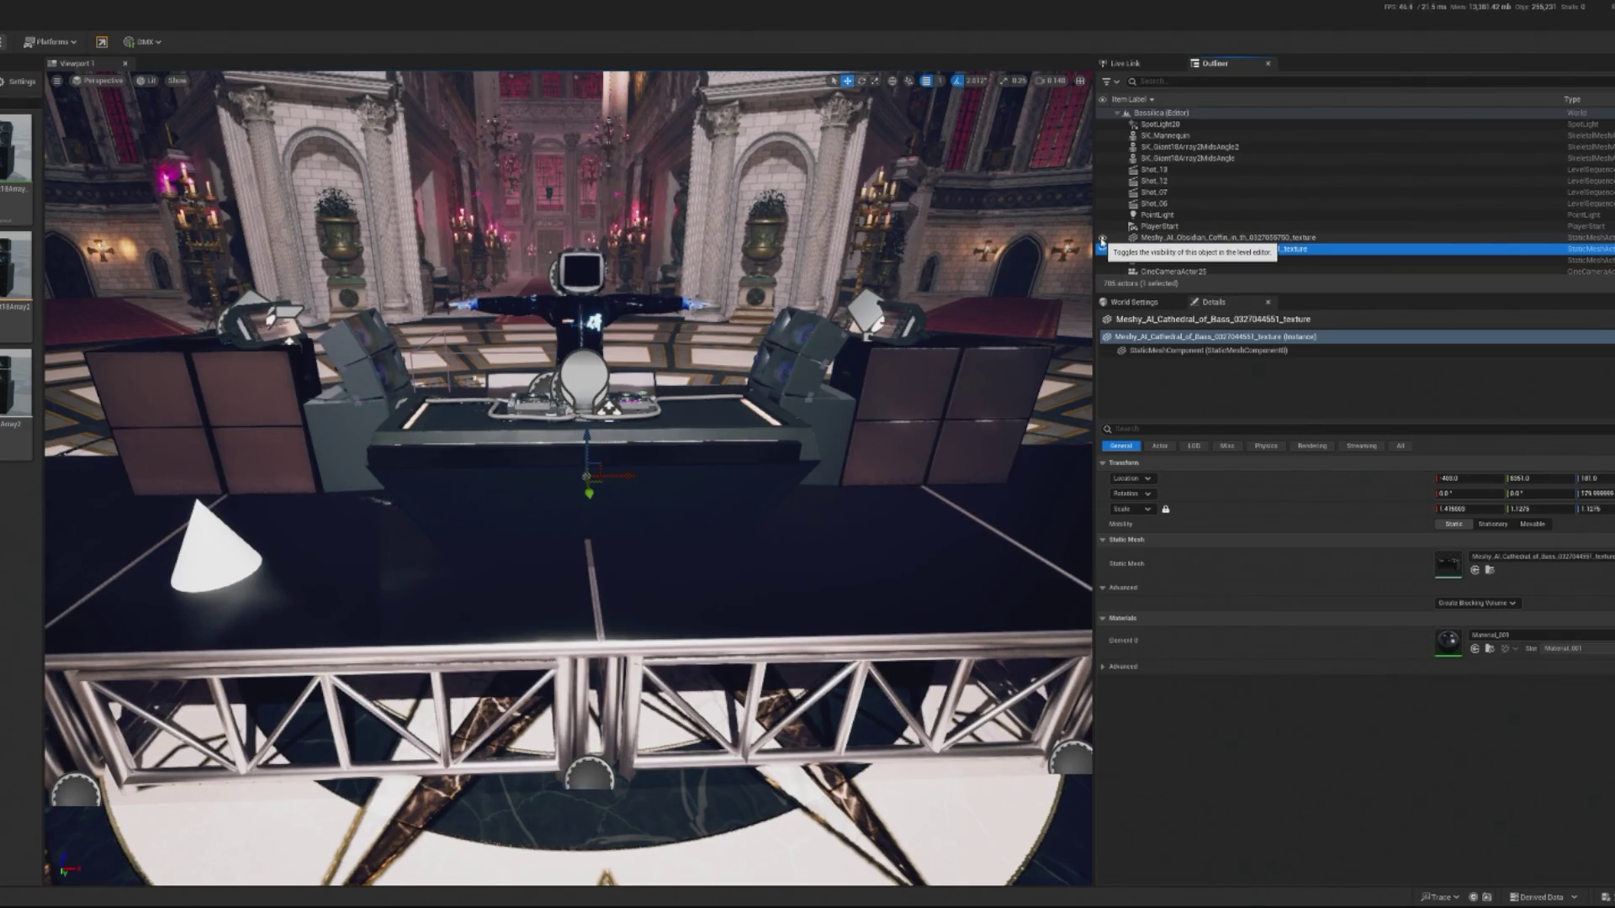
Hide the Cube60 table-top slab, set it Actor Hidden in Game, and preview in play mode.
{"action": "left_click", "coordinate": [461, 414]}
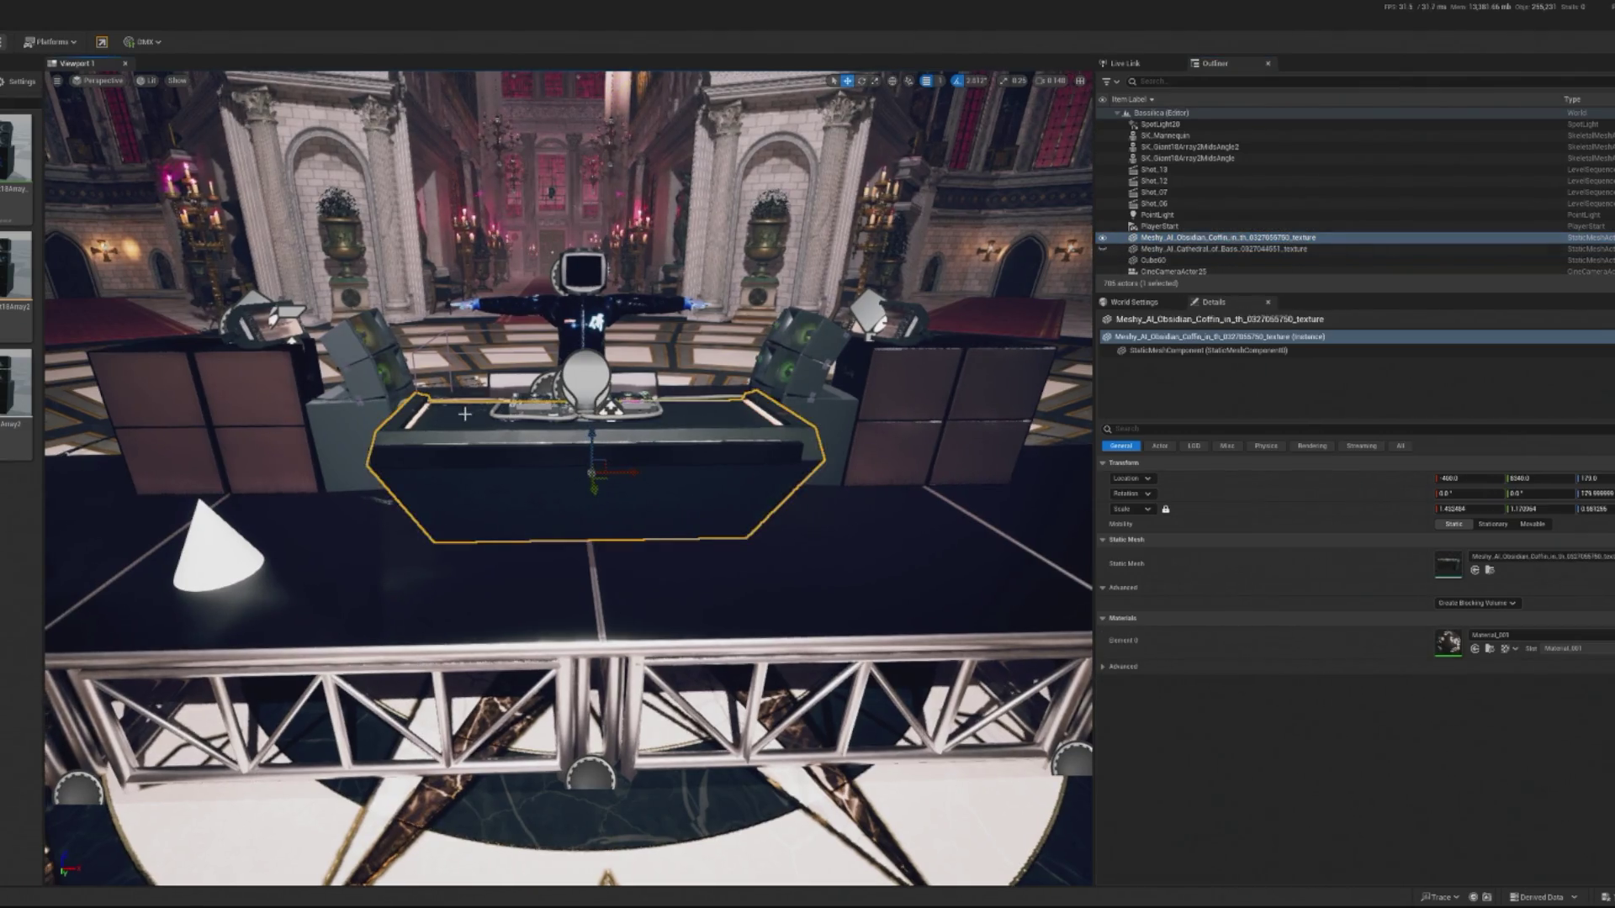
{"action": "double_click", "coordinate": [1178, 250]}
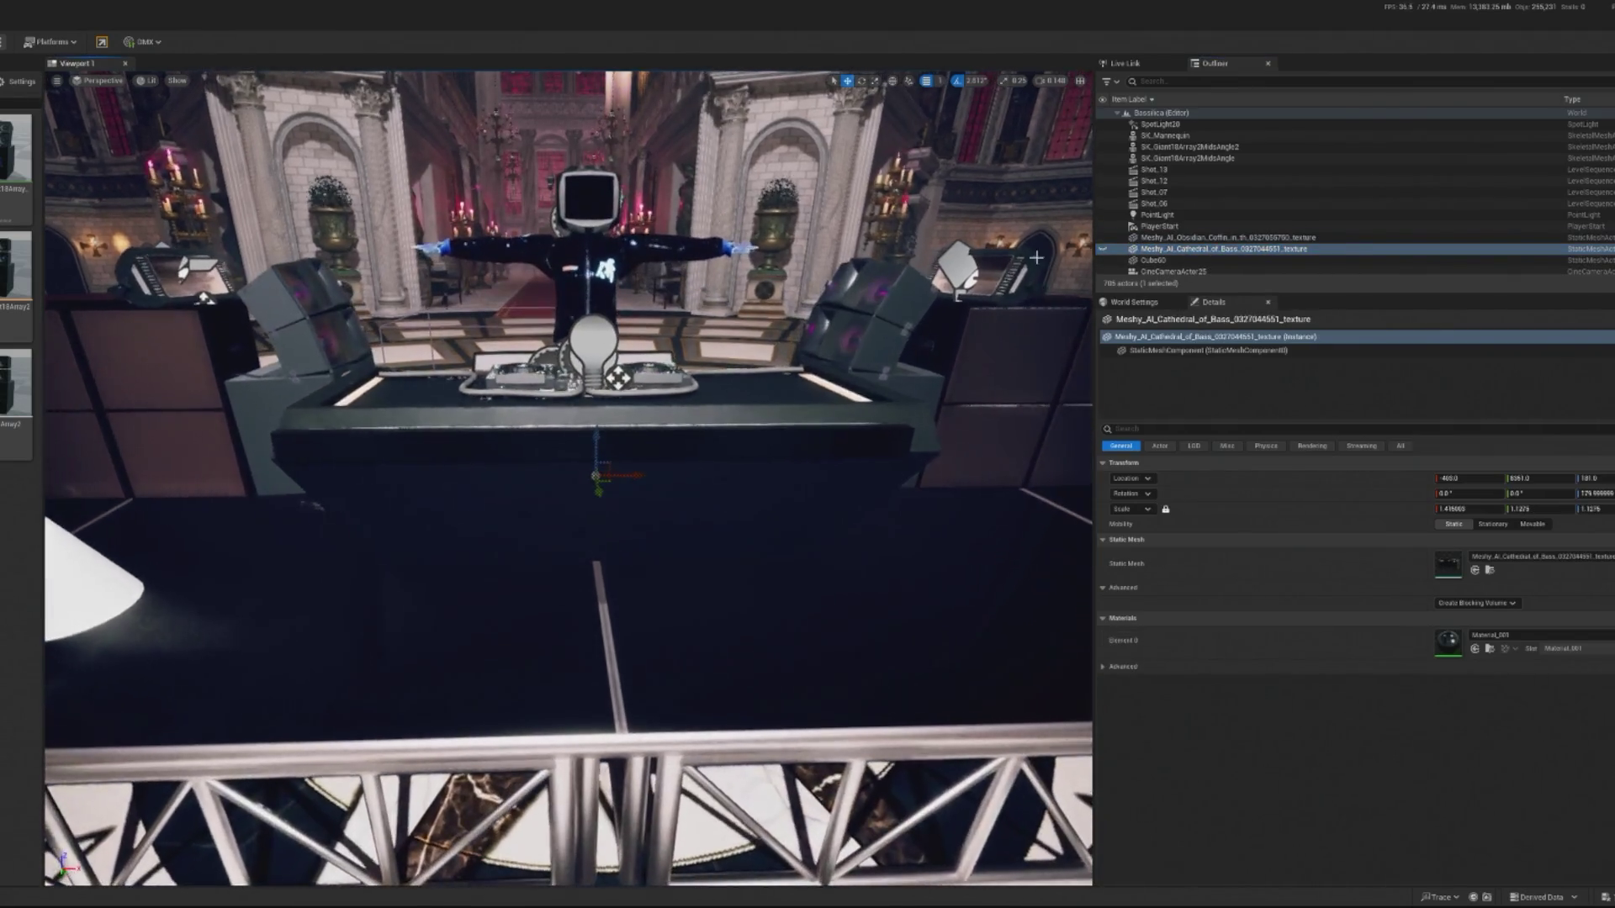
{"action": "left_click", "coordinate": [1161, 250]}
{"action": "left_click", "coordinate": [1186, 425]}
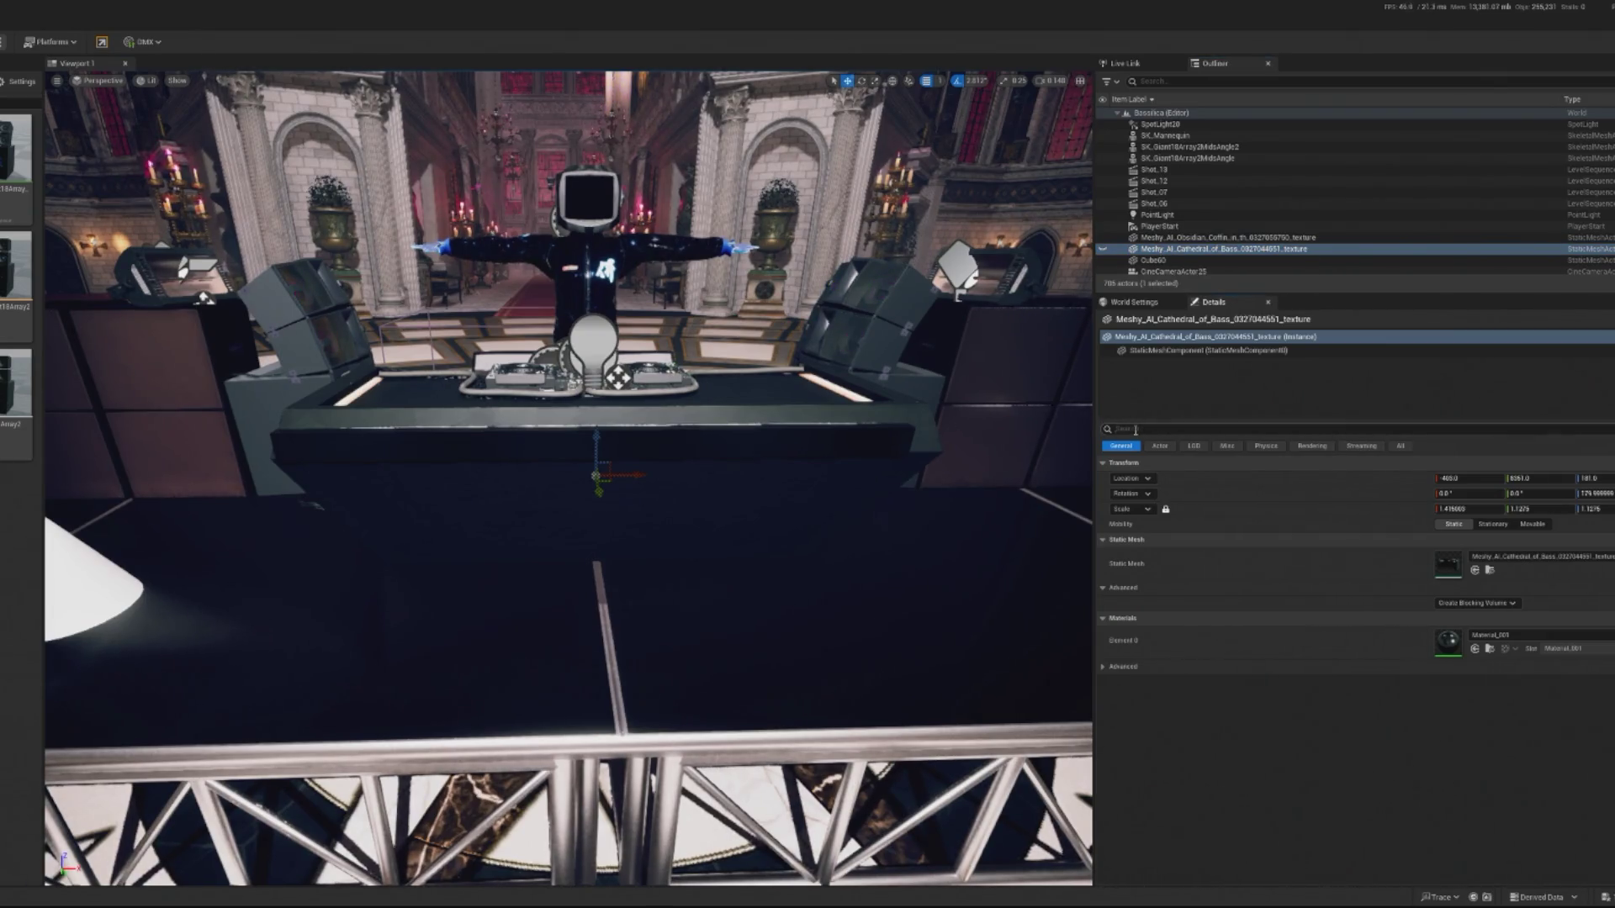
{"action": "type", "text": "folden"}
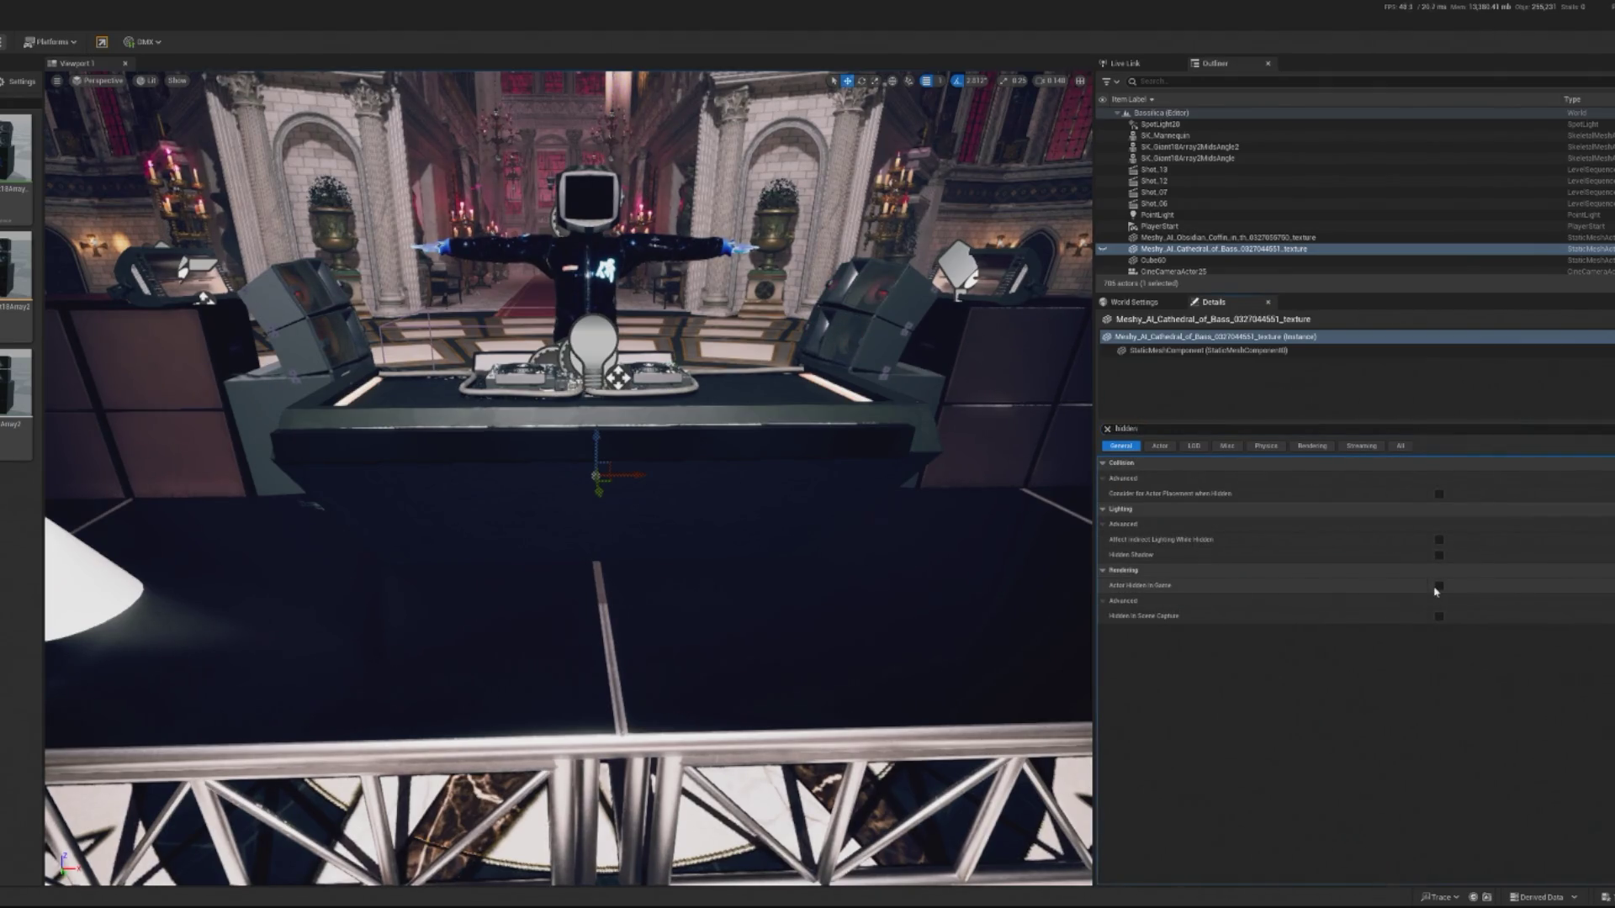
{"action": "left_click", "coordinate": [1208, 262]}
{"action": "left_click", "coordinate": [1103, 261]}
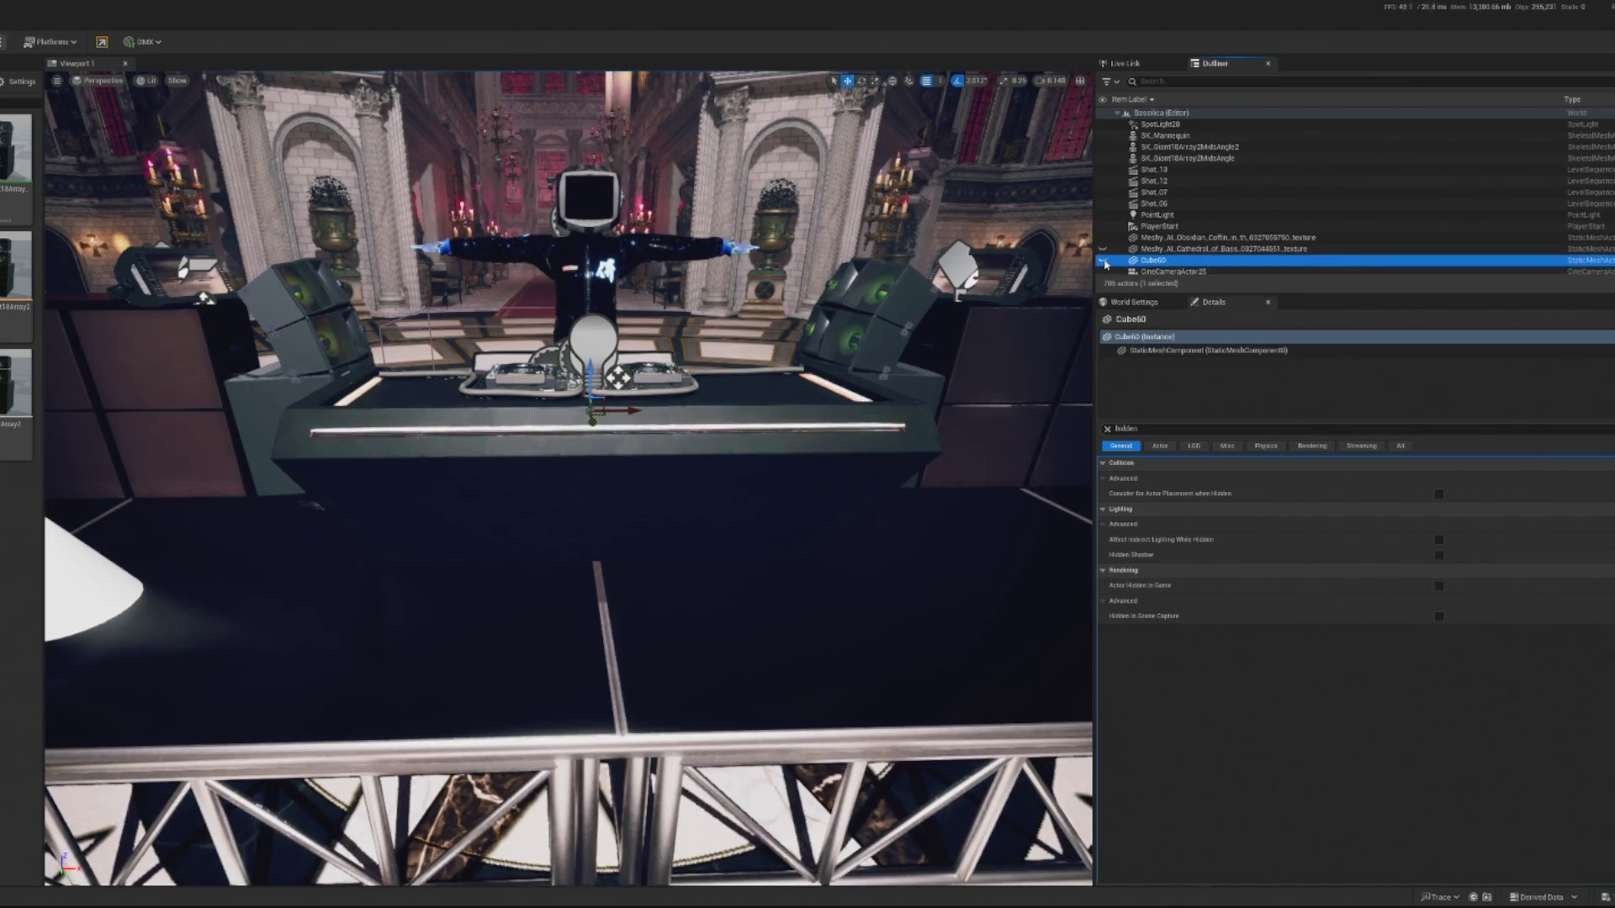
{"action": "left_click", "coordinate": [1439, 586]}
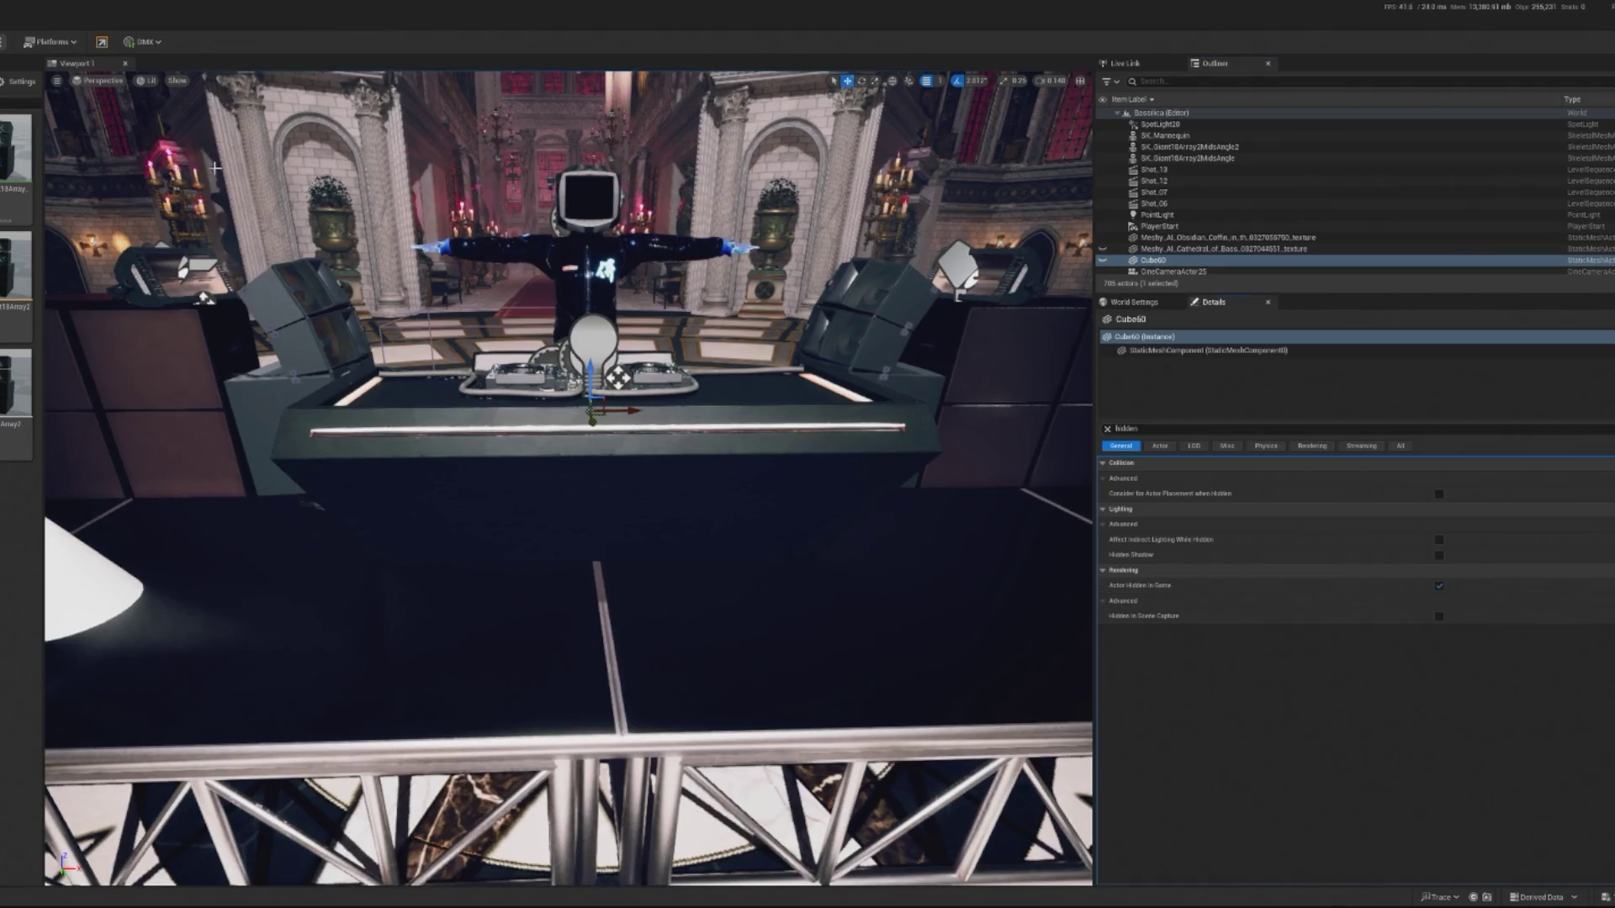
{"action": "key", "text": "alt+p"}
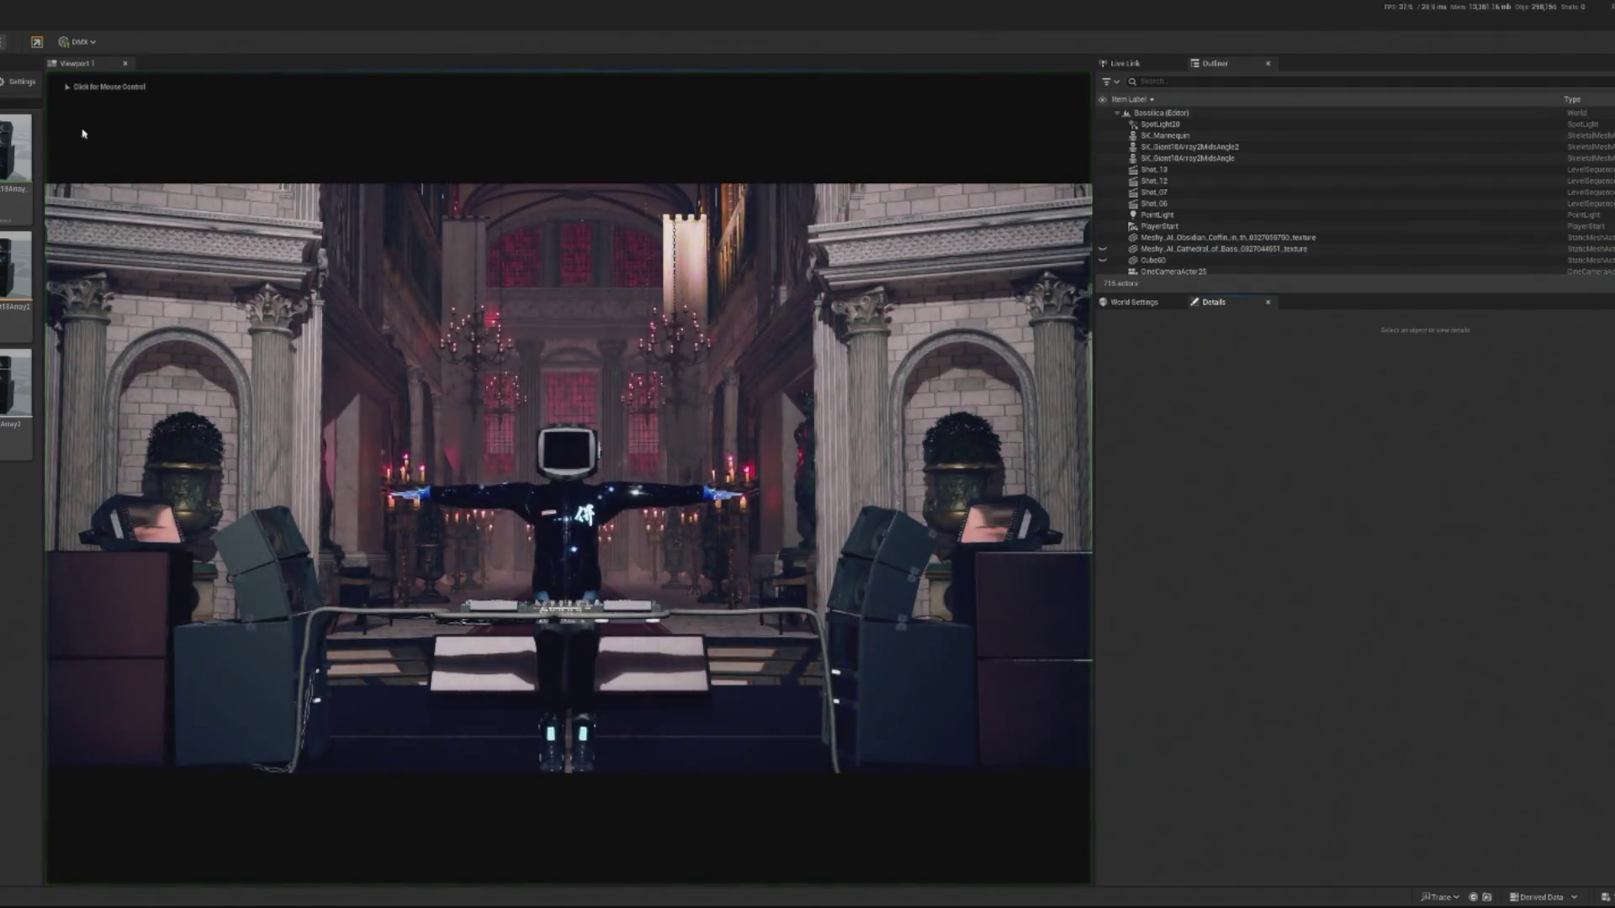
Uncheck Actor Hidden in Game on the Obsidian_Coffin mesh and re-run the play preview.
{"action": "key", "text": "Escape"}
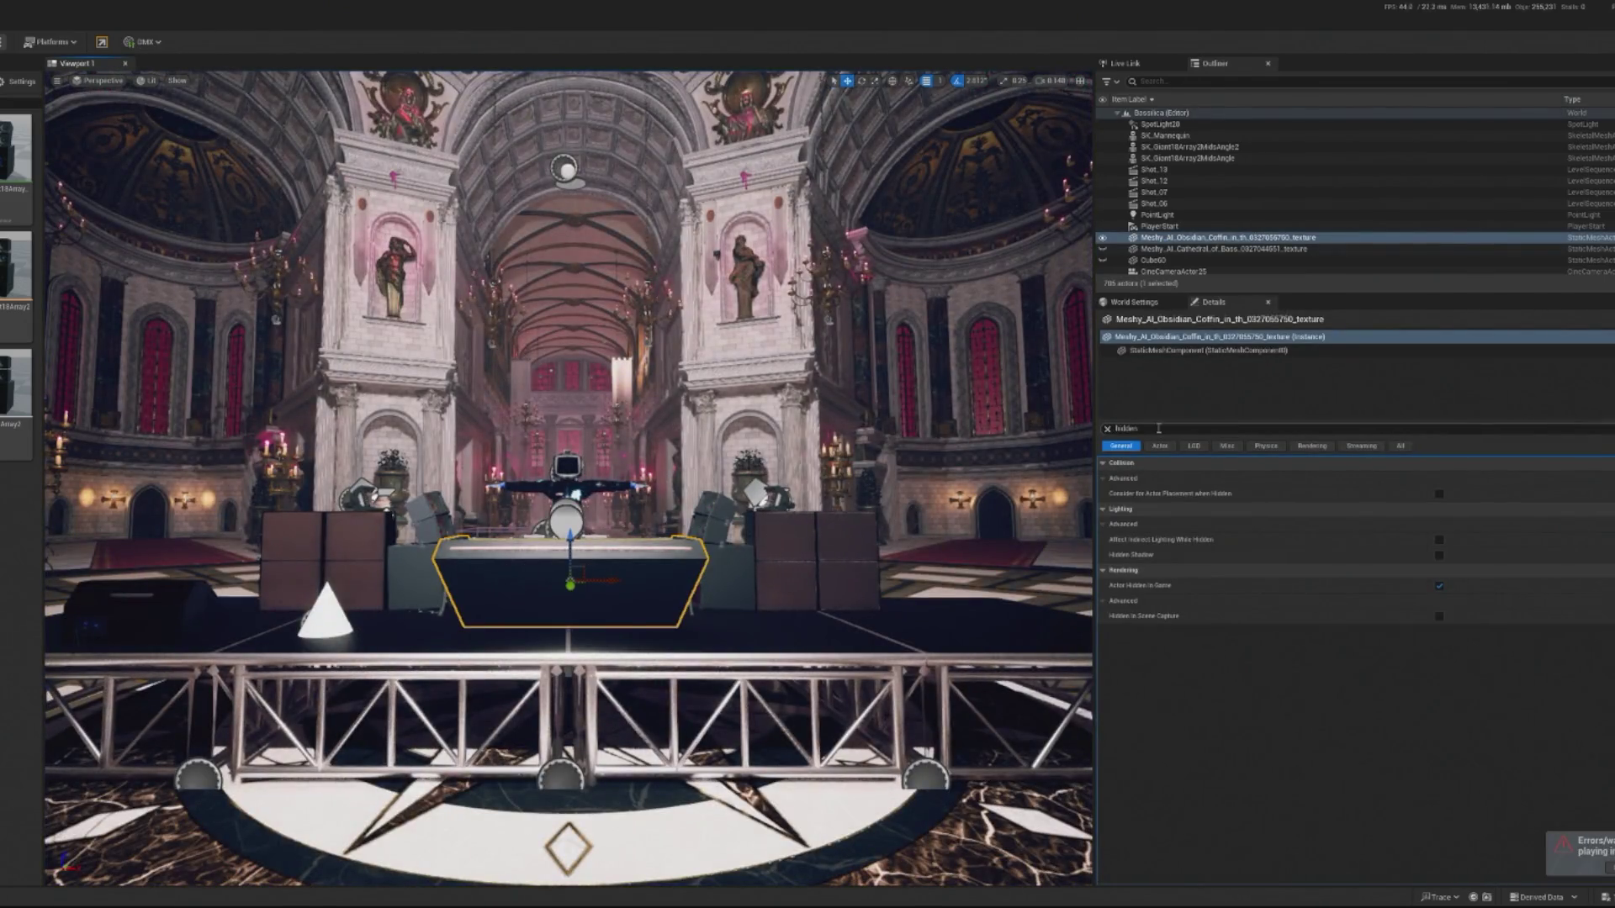
{"action": "left_click", "coordinate": [1439, 586]}
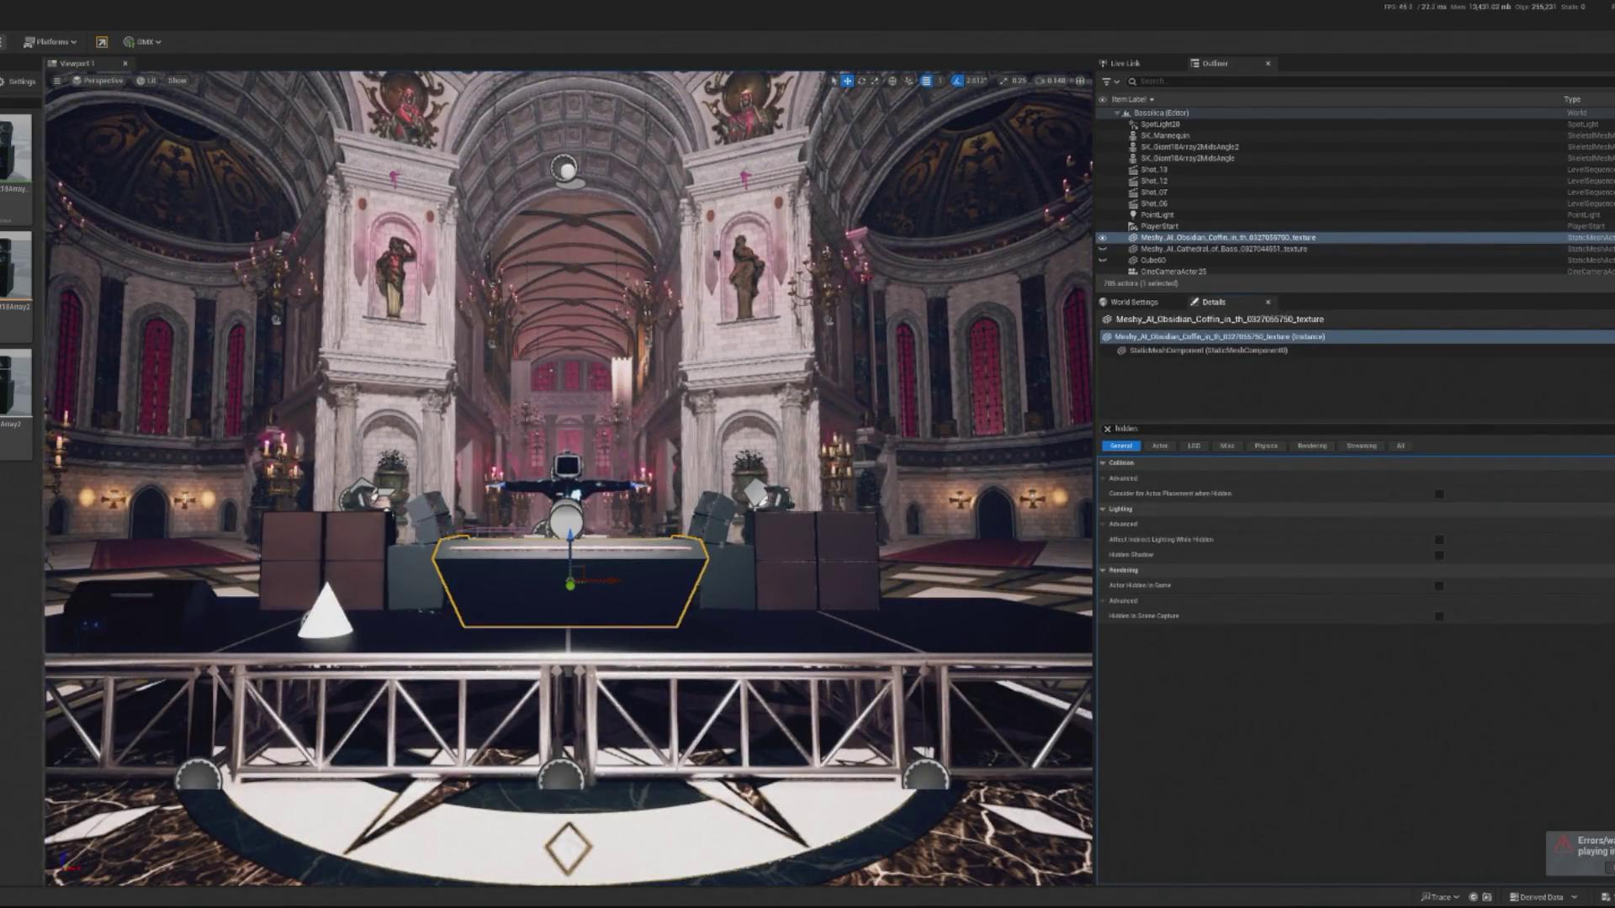
{"action": "key", "text": "alt+p"}
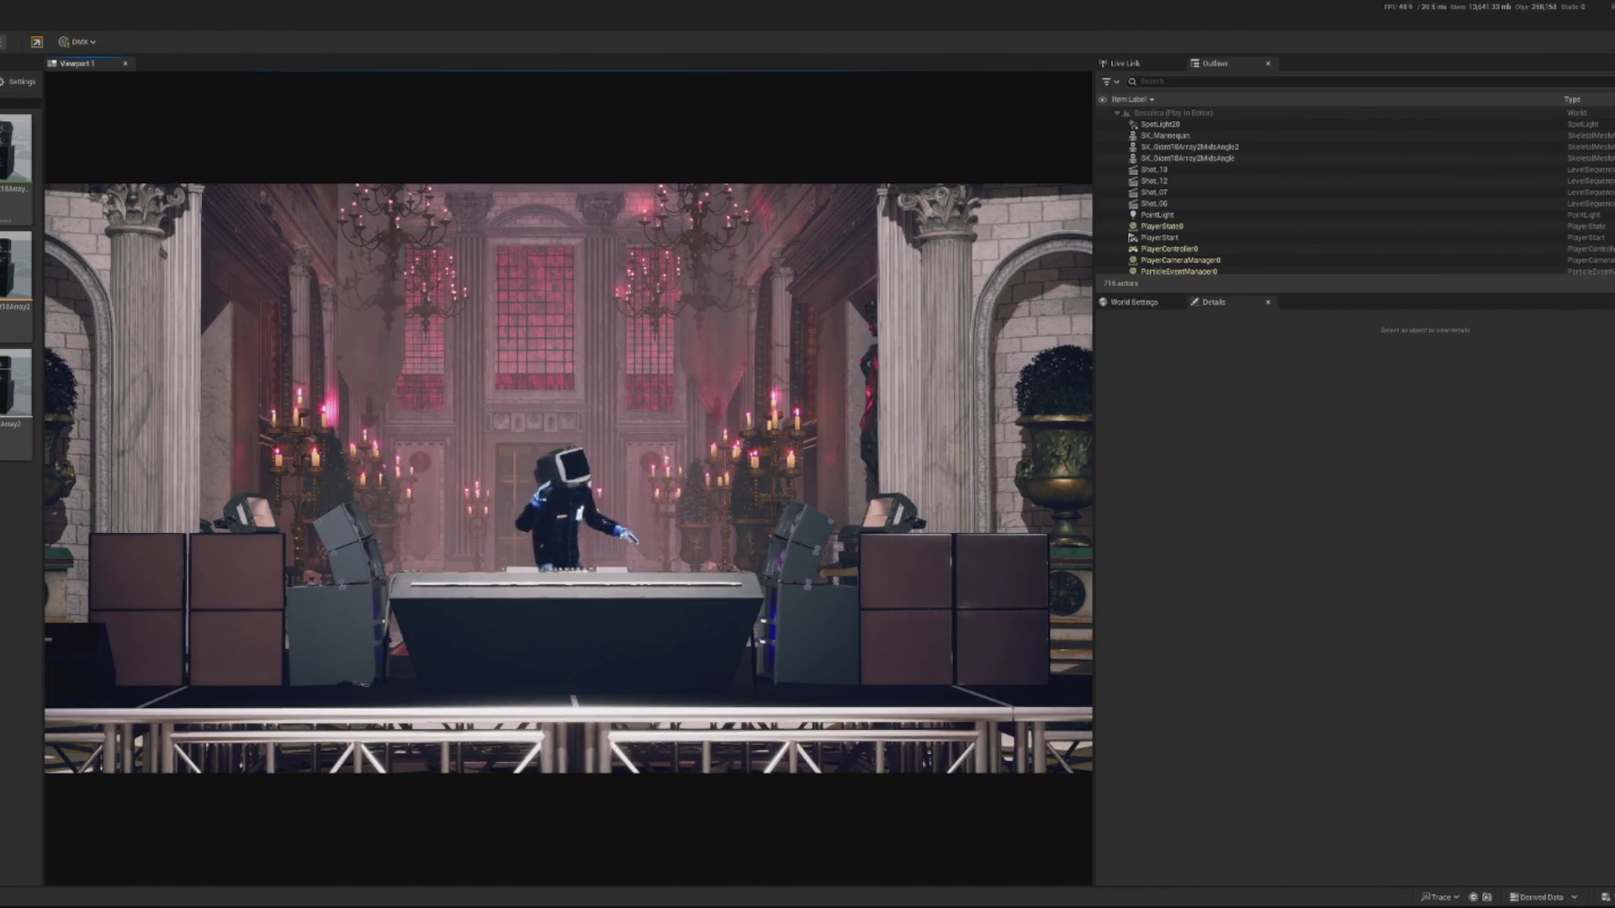
{"action": "key", "text": "Escape"}
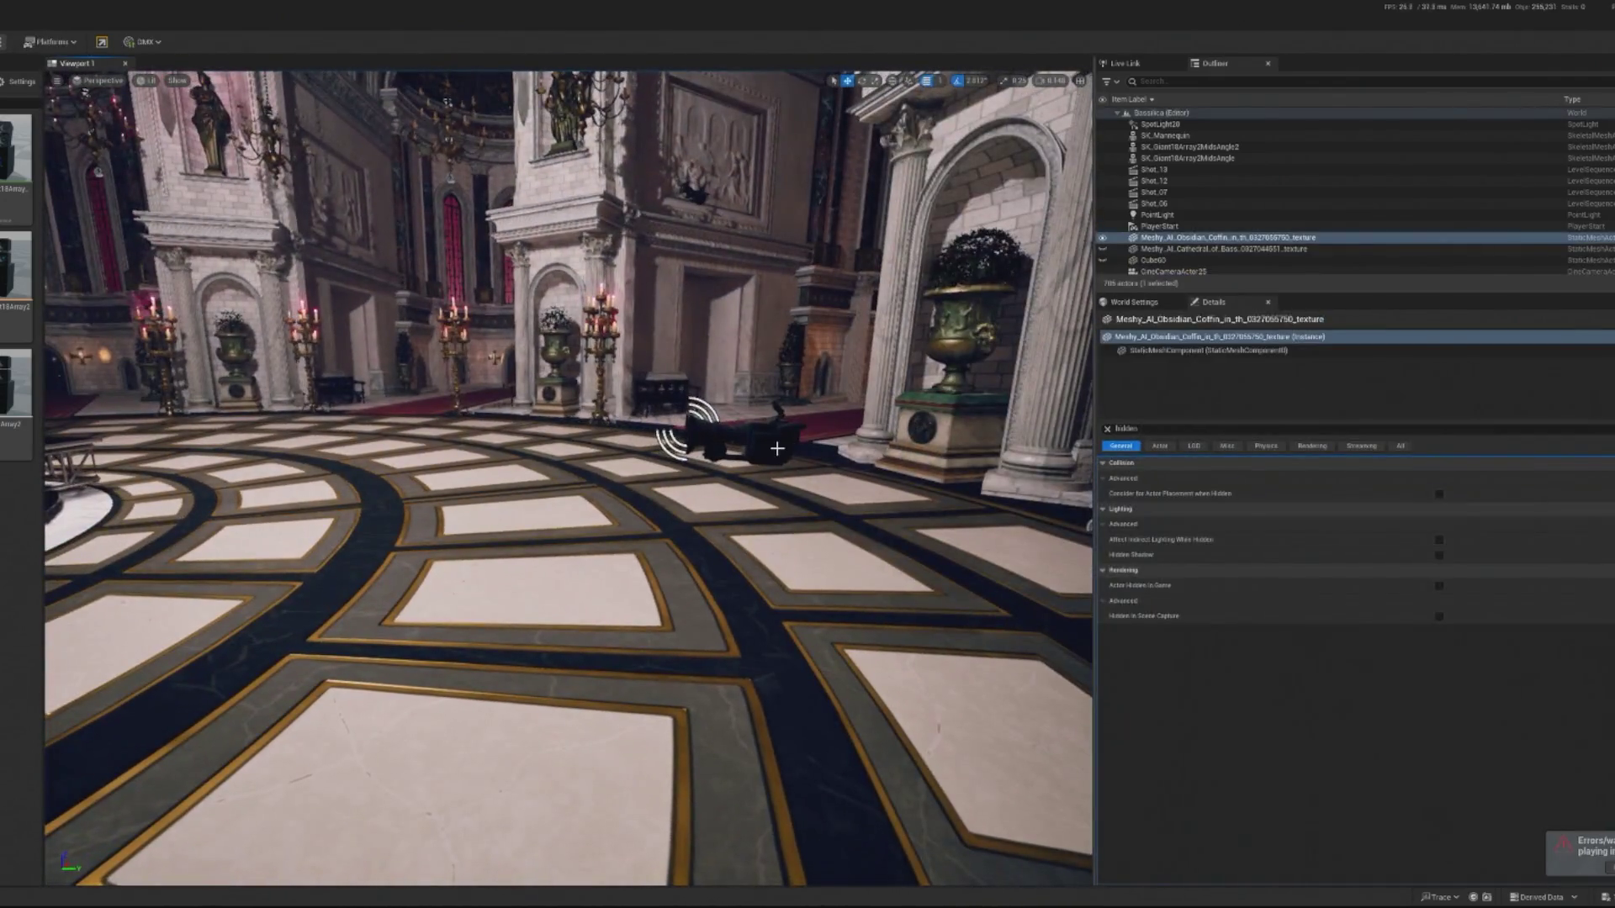
Raise then lower BP_Floating_CameraXYZ2 and expose all its Details properties.
{"action": "left_click", "coordinate": [777, 448]}
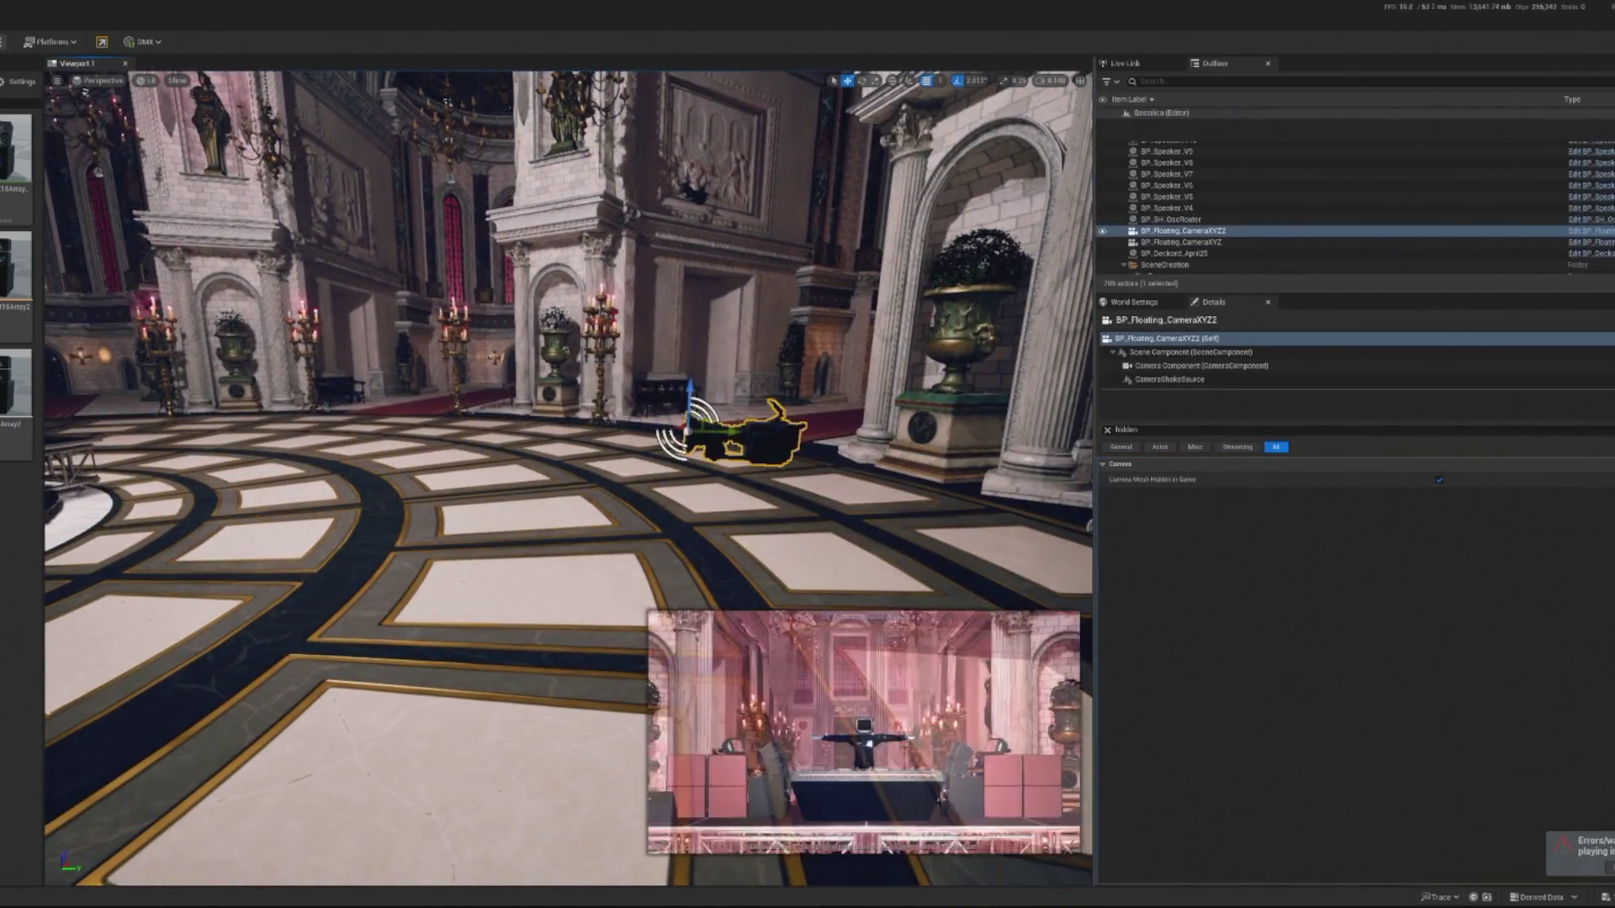
{"action": "left_click_drag", "start_coordinate": [748, 412], "coordinate": [729, 365]}
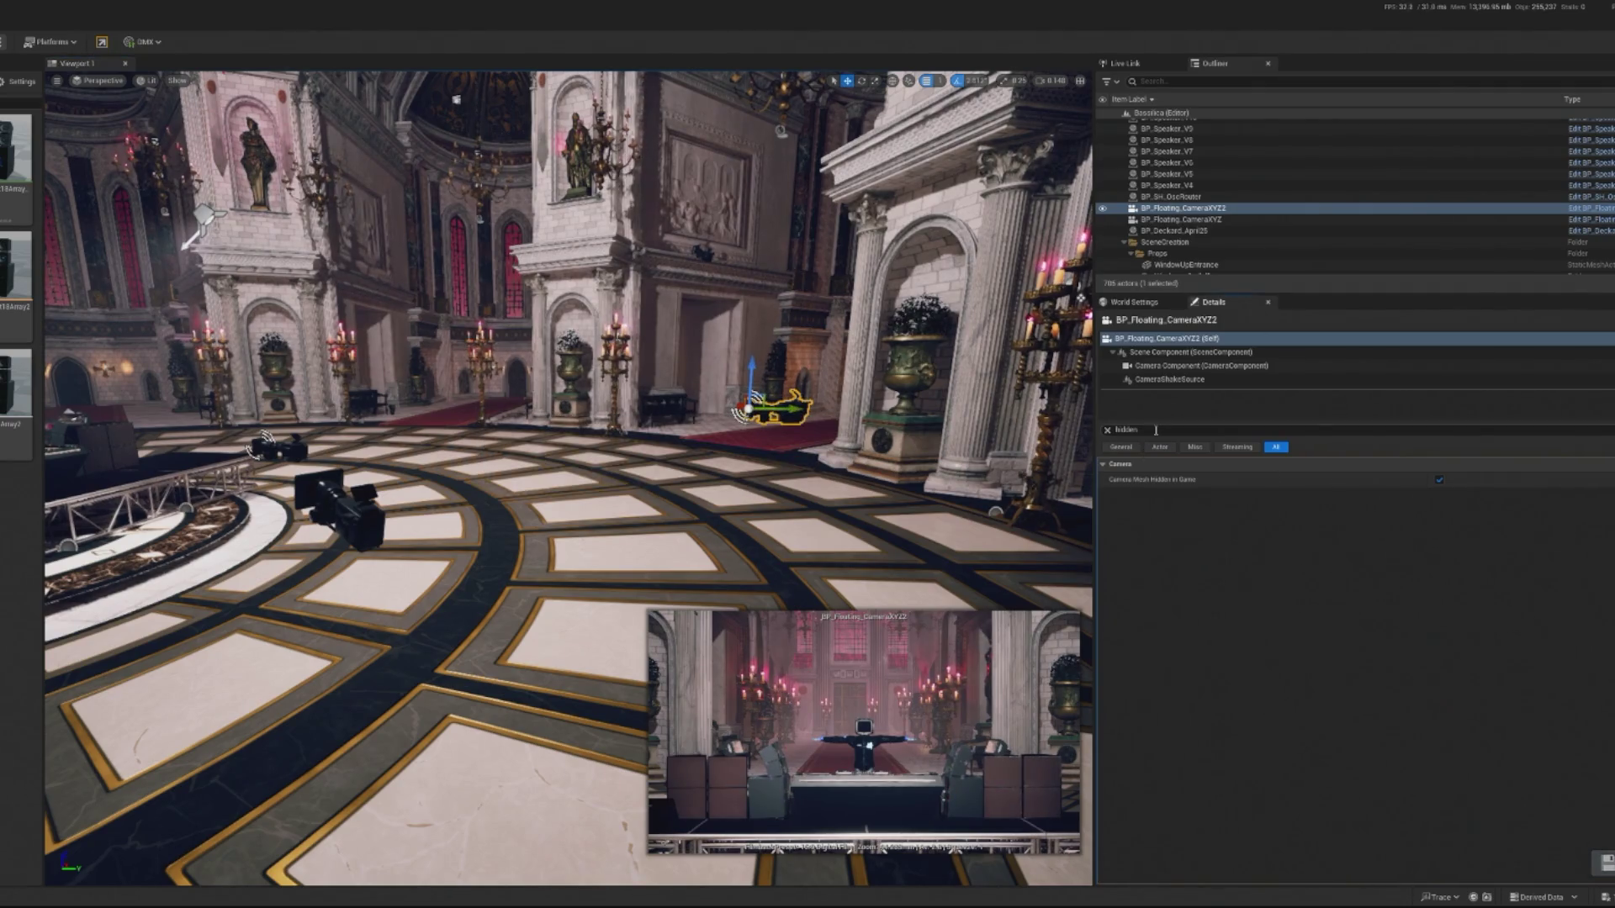
{"action": "left_click", "coordinate": [1106, 447]}
{"action": "left_click", "coordinate": [1107, 430]}
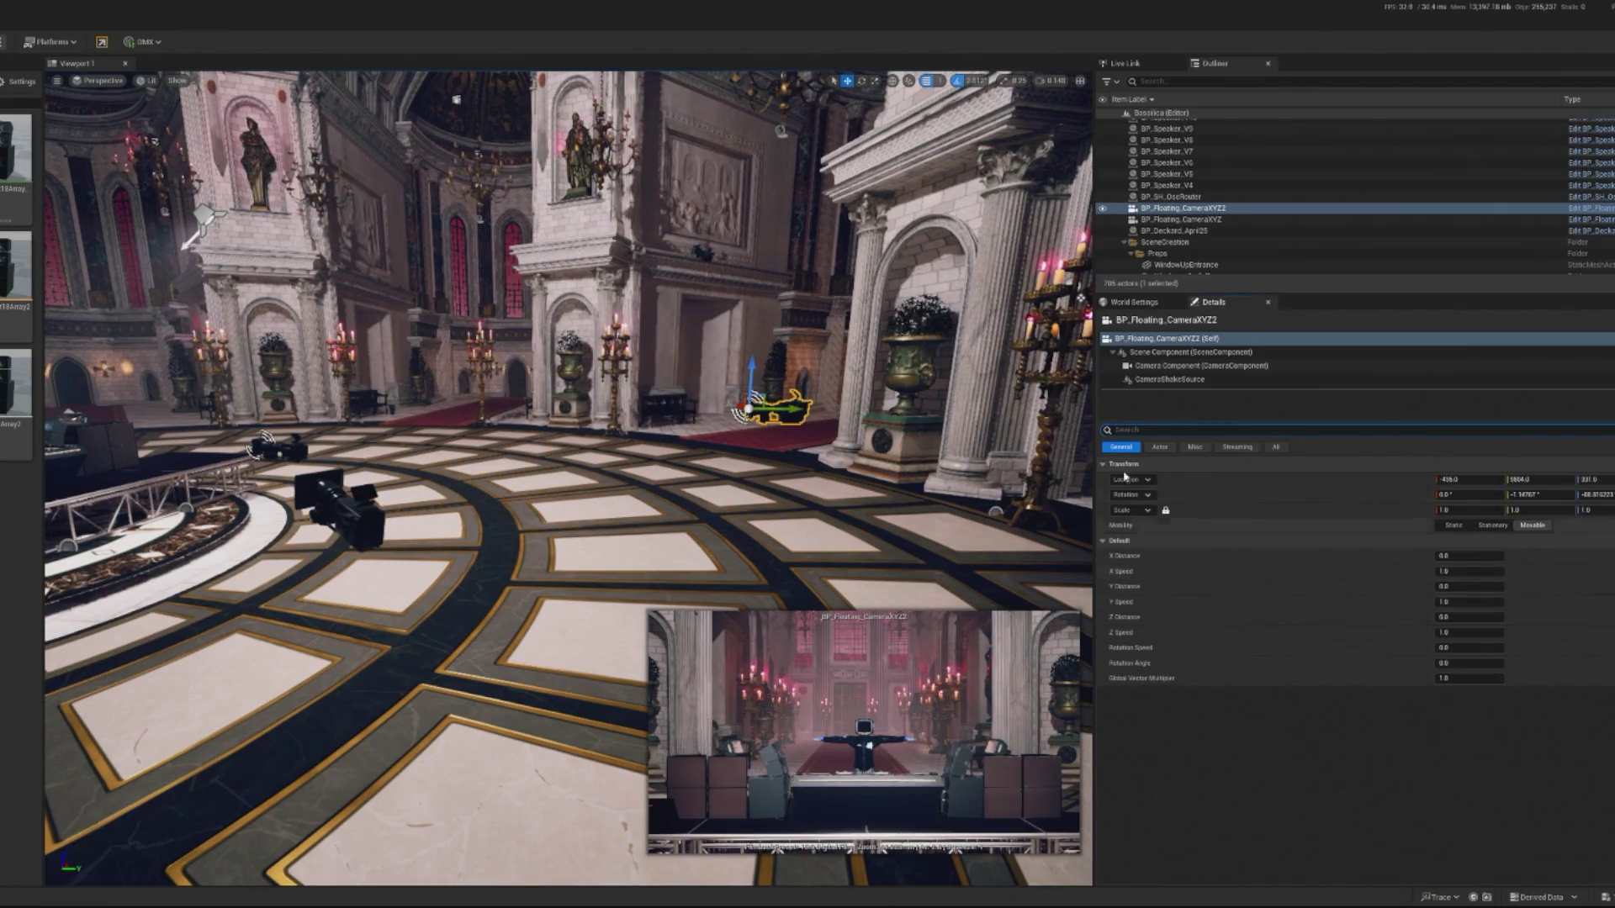
{"action": "left_click", "coordinate": [1194, 395]}
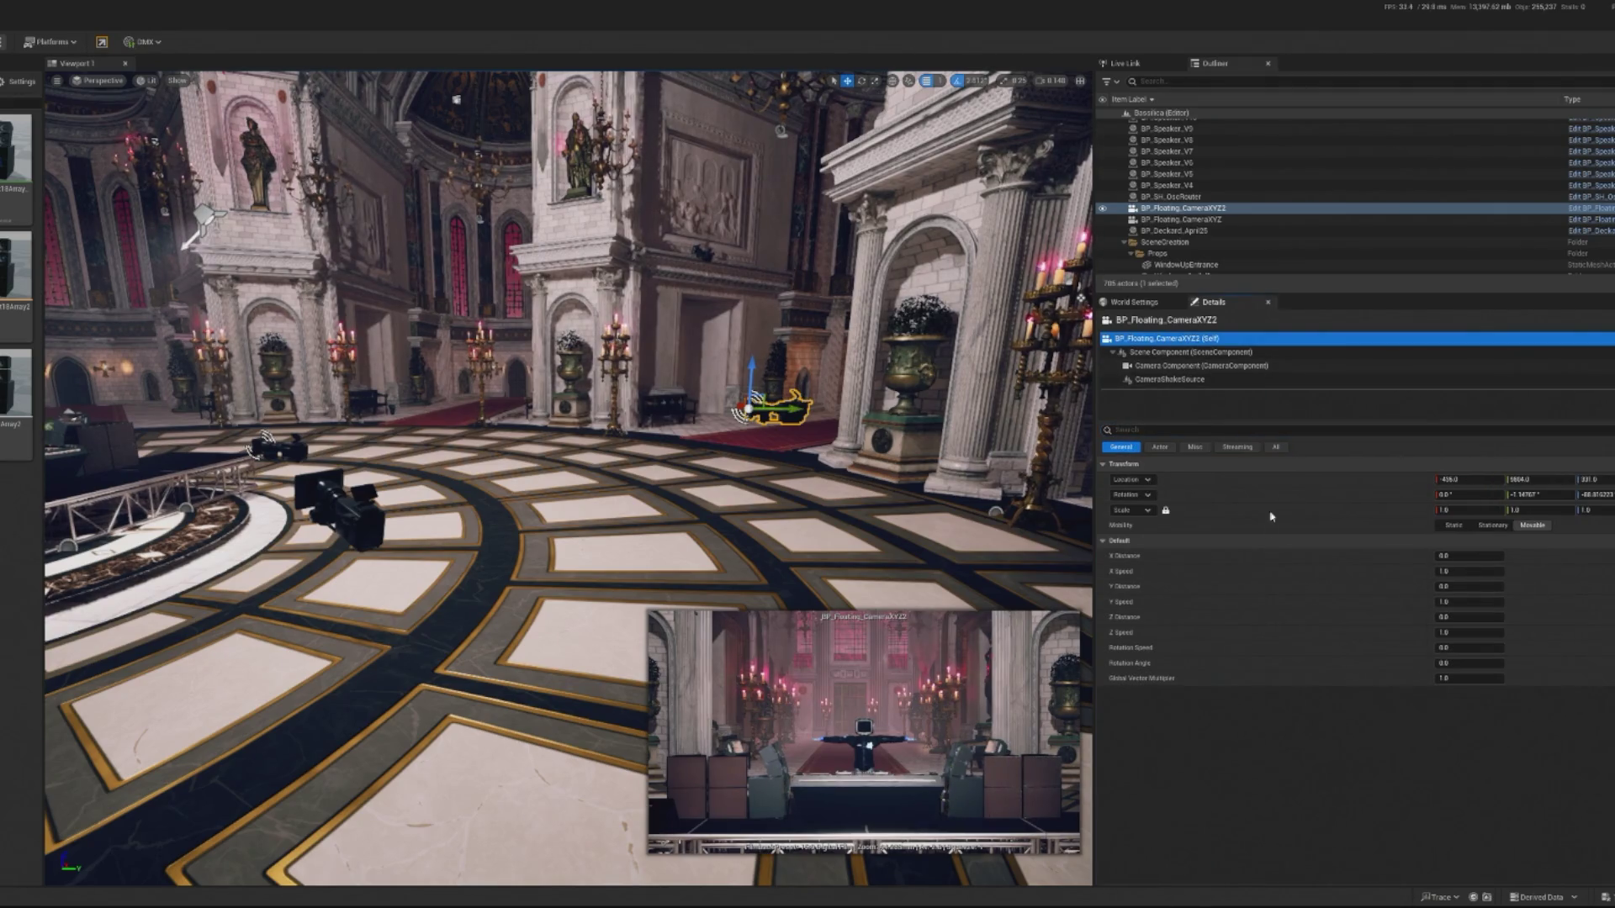
{"action": "left_click", "coordinate": [1275, 447]}
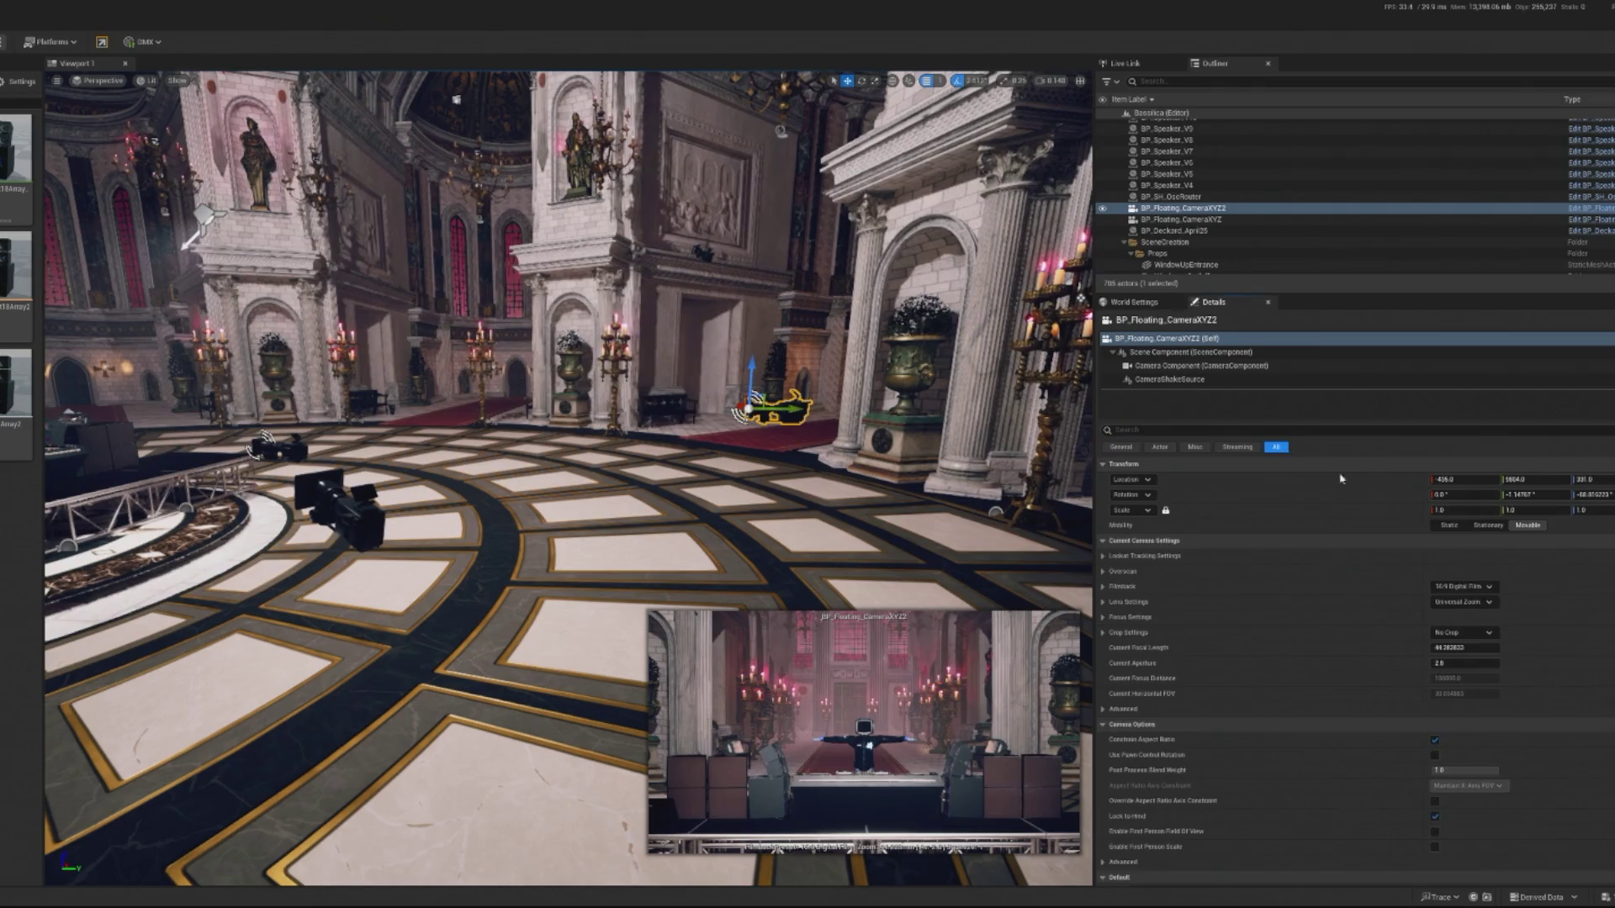
{"action": "scroll", "coordinate": [1470, 659], "scroll_direction": "down", "scroll_amount": 1}
{"action": "left_click_drag", "start_coordinate": [1463, 611], "coordinate": [1413, 611]}
{"action": "mouse_move", "coordinate": [749, 367]}
{"action": "left_mouse_down"}
{"action": "mouse_move", "coordinate": [737, 443]}
{"action": "mouse_move", "coordinate": [764, 488]}
{"action": "mouse_move", "coordinate": [739, 487]}
{"action": "mouse_move", "coordinate": [990, 509]}
{"action": "mouse_move", "coordinate": [925, 505]}
{"action": "mouse_move", "coordinate": [999, 465]}
{"action": "left_mouse_up"}
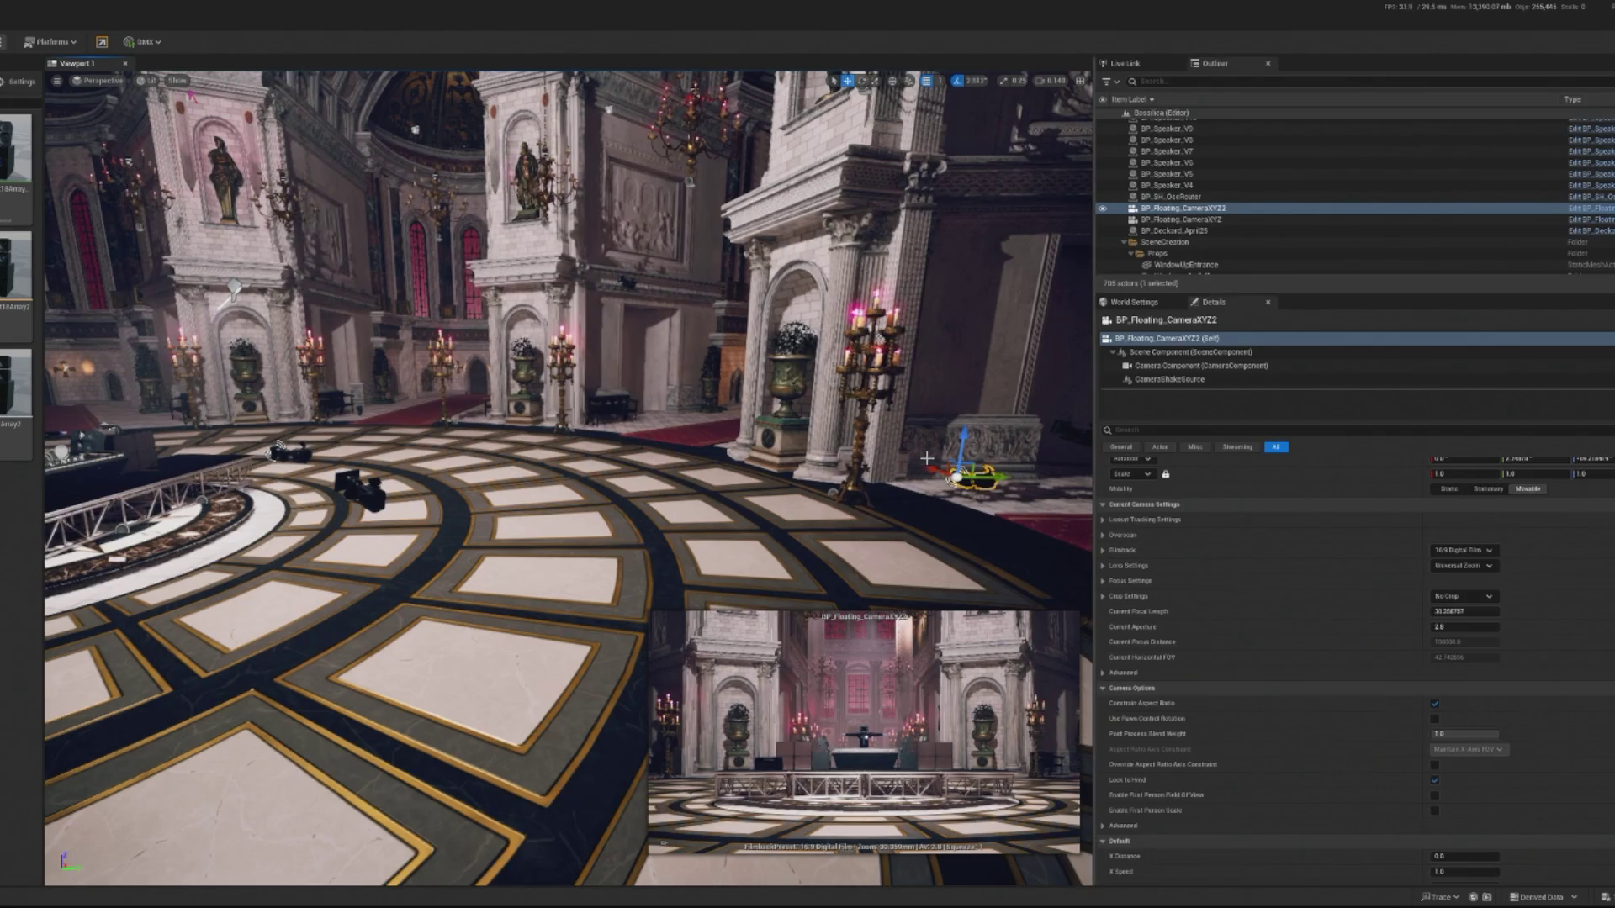
{"action": "key", "text": "f"}
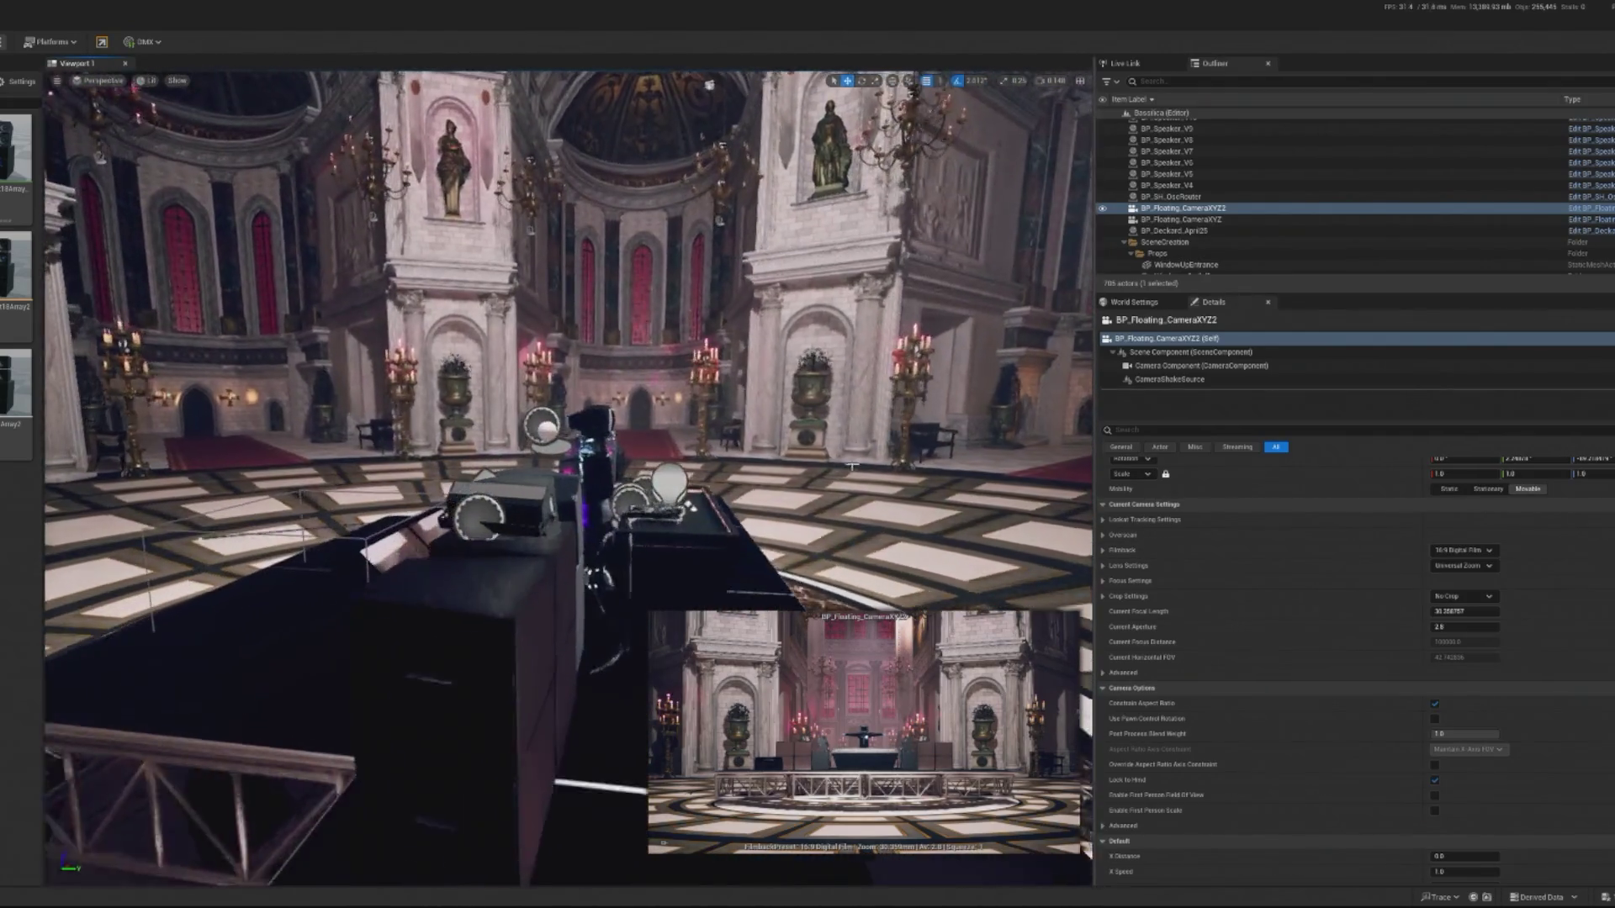
Move the floating camera left across the floor and lower its focal length to 18.43.
{"action": "left_click", "coordinate": [542, 423]}
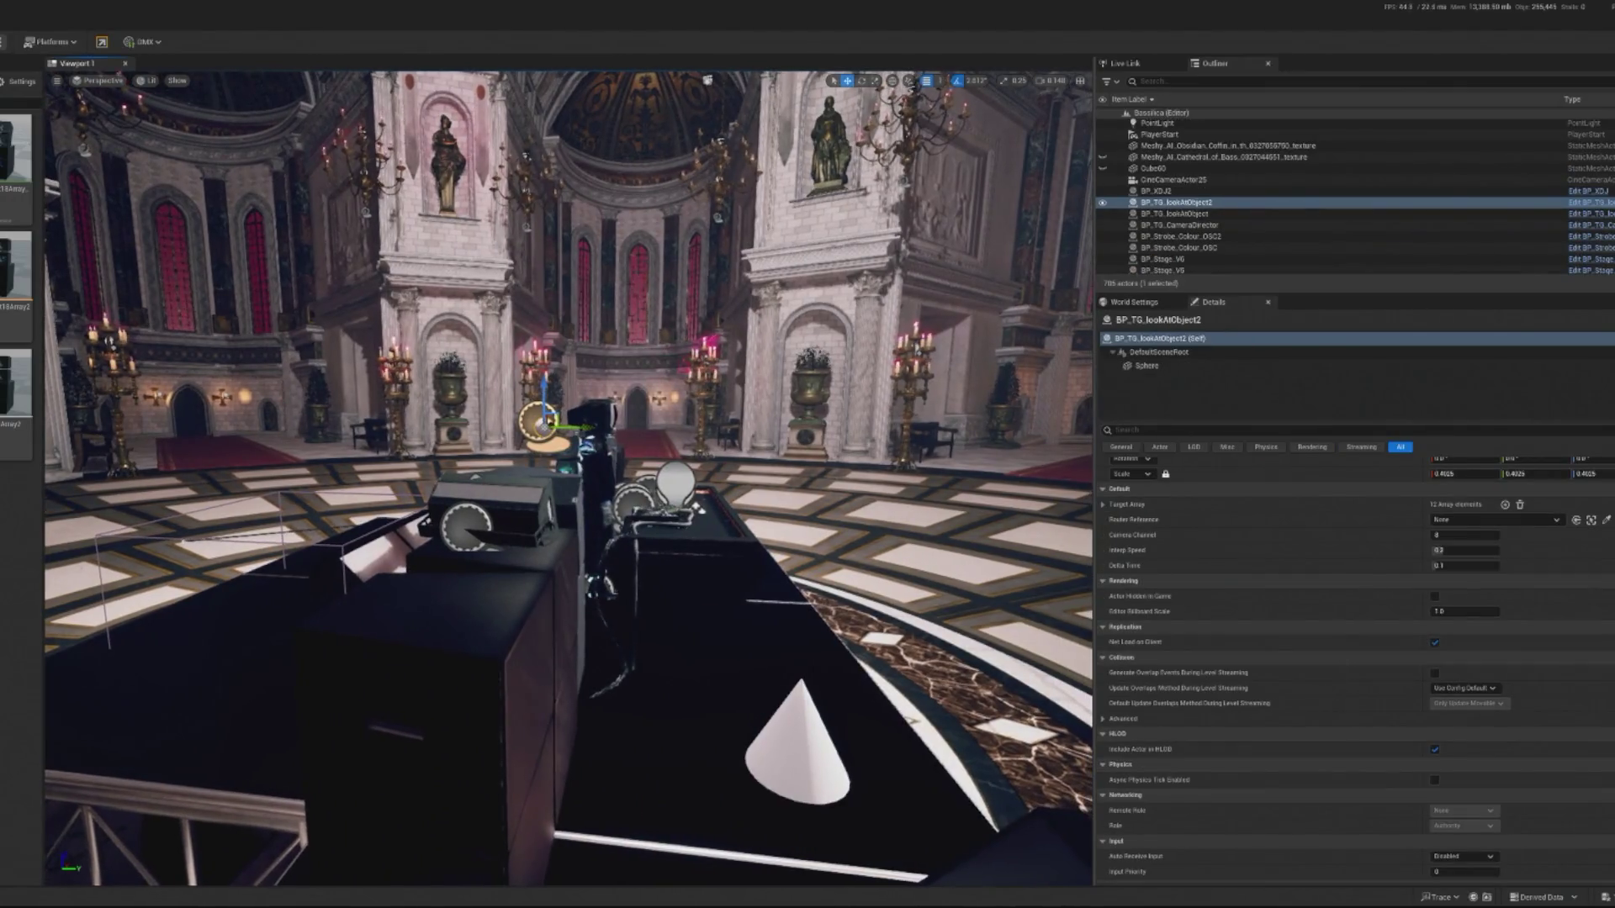
{"action": "mouse_move", "coordinate": [632, 329]}
{"action": "left_mouse_down"}
{"action": "mouse_move", "coordinate": [747, 407]}
{"action": "mouse_move", "coordinate": [948, 301]}
{"action": "left_mouse_up"}
{"action": "left_click", "coordinate": [759, 408]}
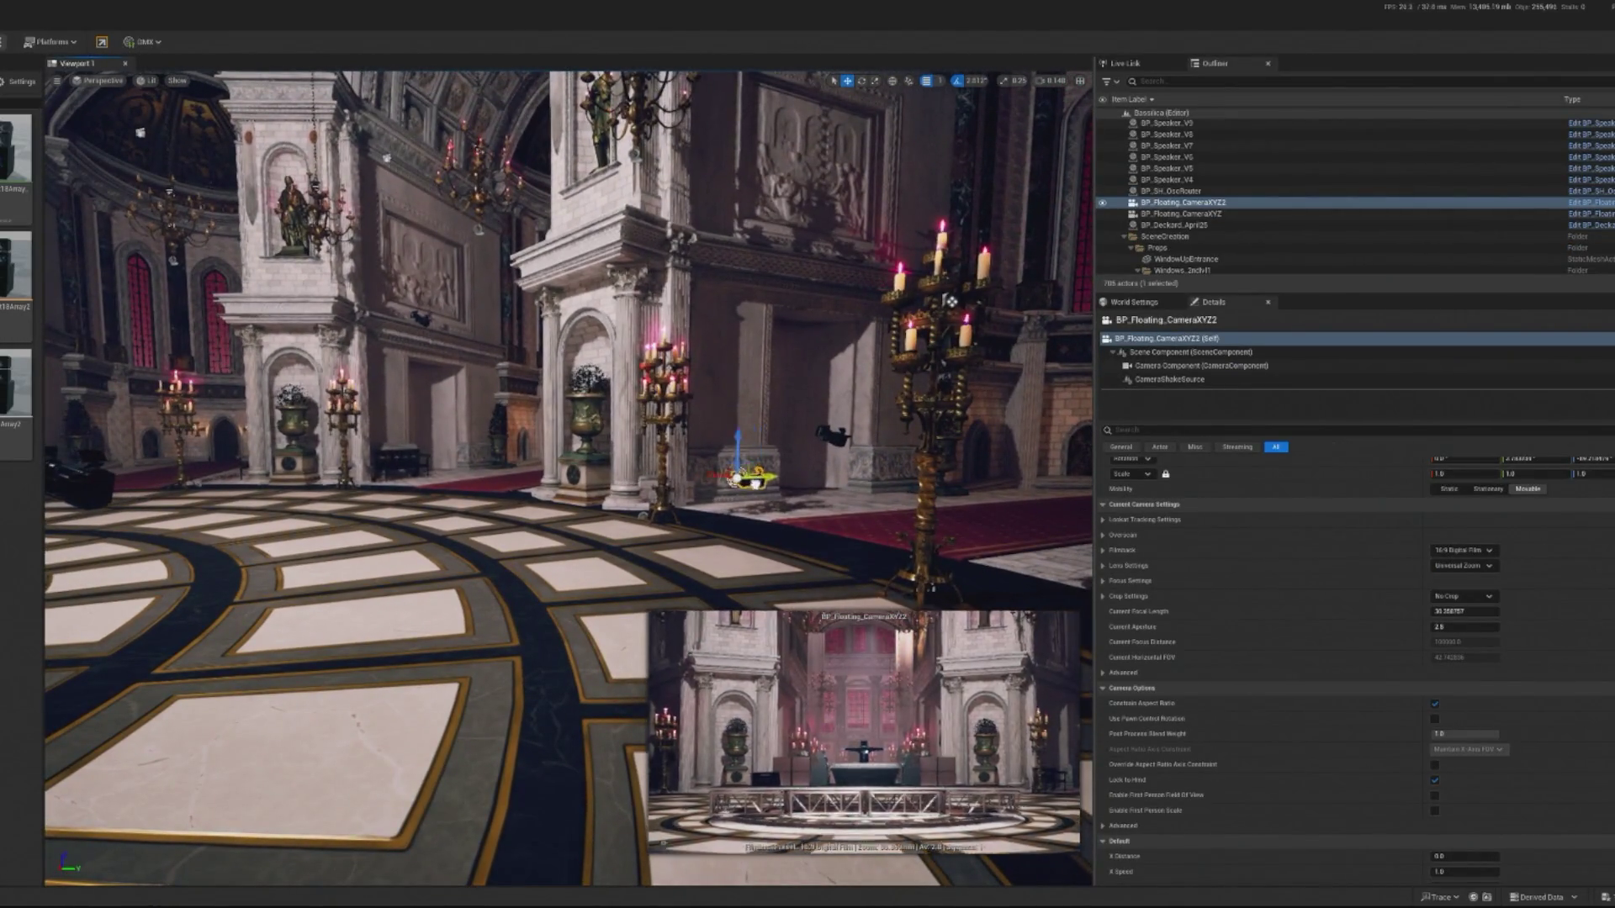
{"action": "left_click_drag", "start_coordinate": [774, 477], "coordinate": [622, 483]}
{"action": "left_click_drag", "start_coordinate": [1463, 611], "coordinate": [1442, 612]}
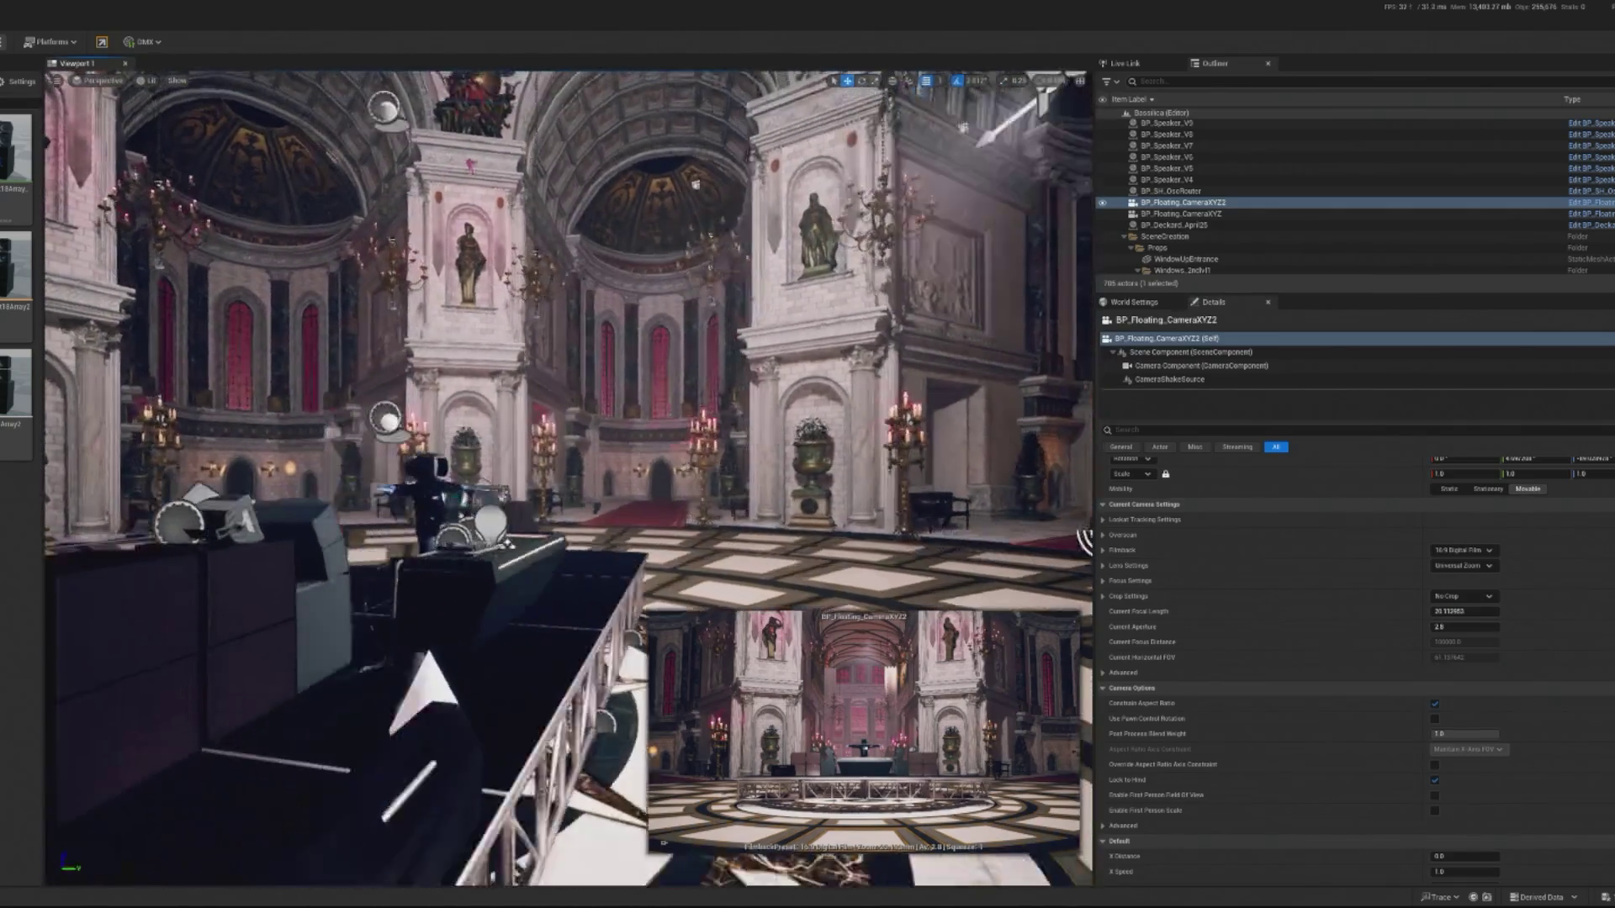
Move the look-at sphere BP_TG_lookAtObject2 lower beneath the camera.
{"action": "left_click", "coordinate": [414, 414]}
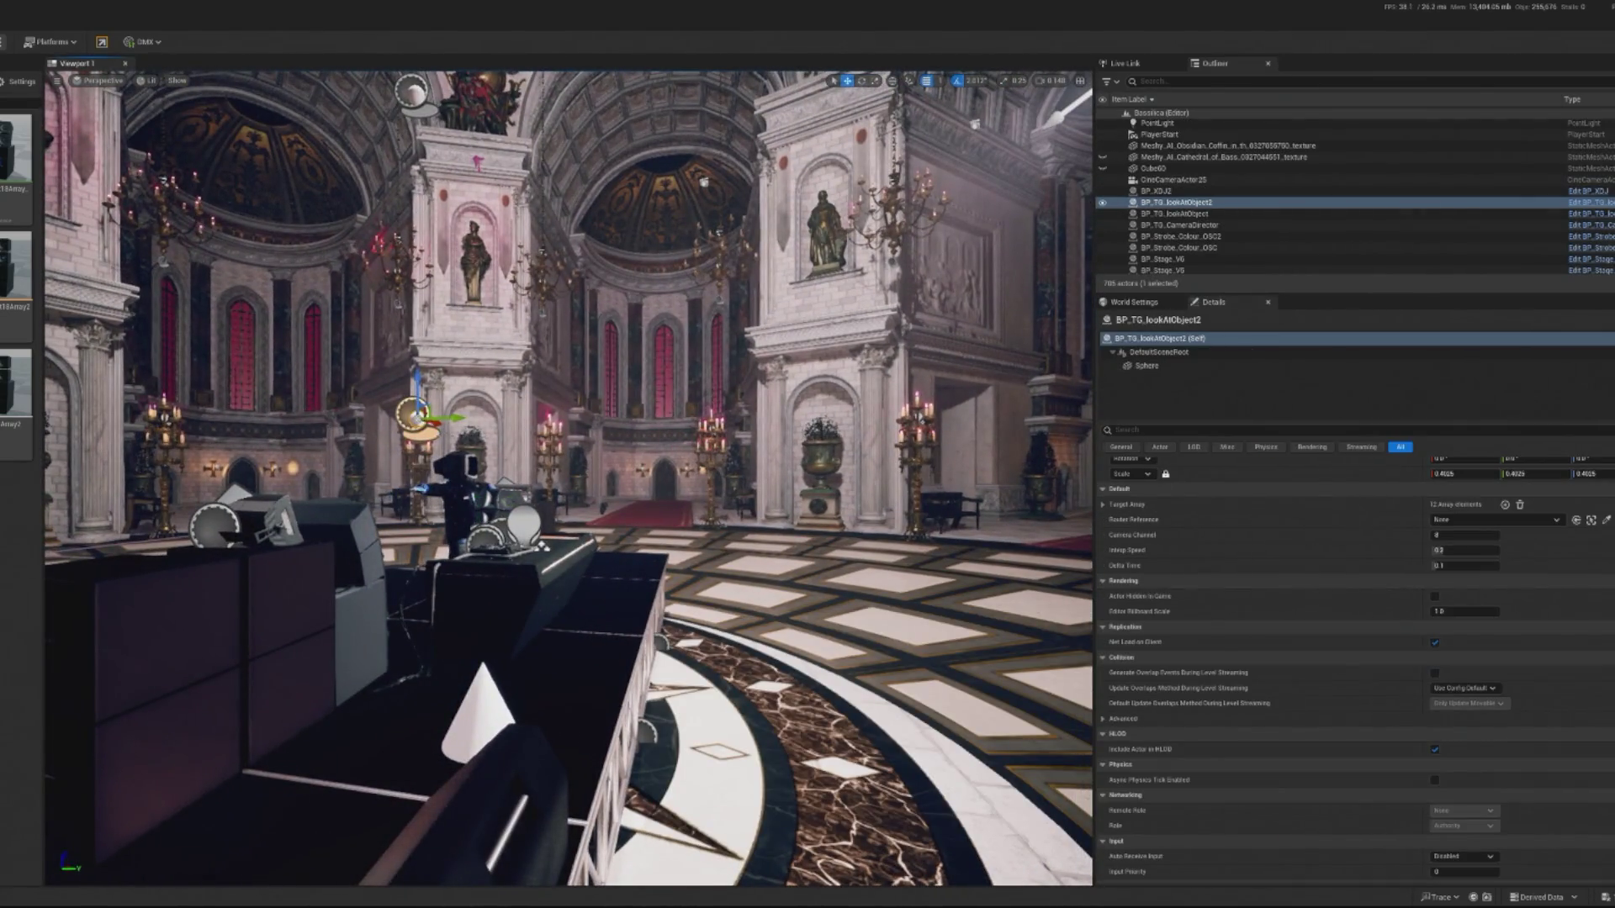
{"action": "left_click_drag", "start_coordinate": [414, 414], "coordinate": [417, 468]}
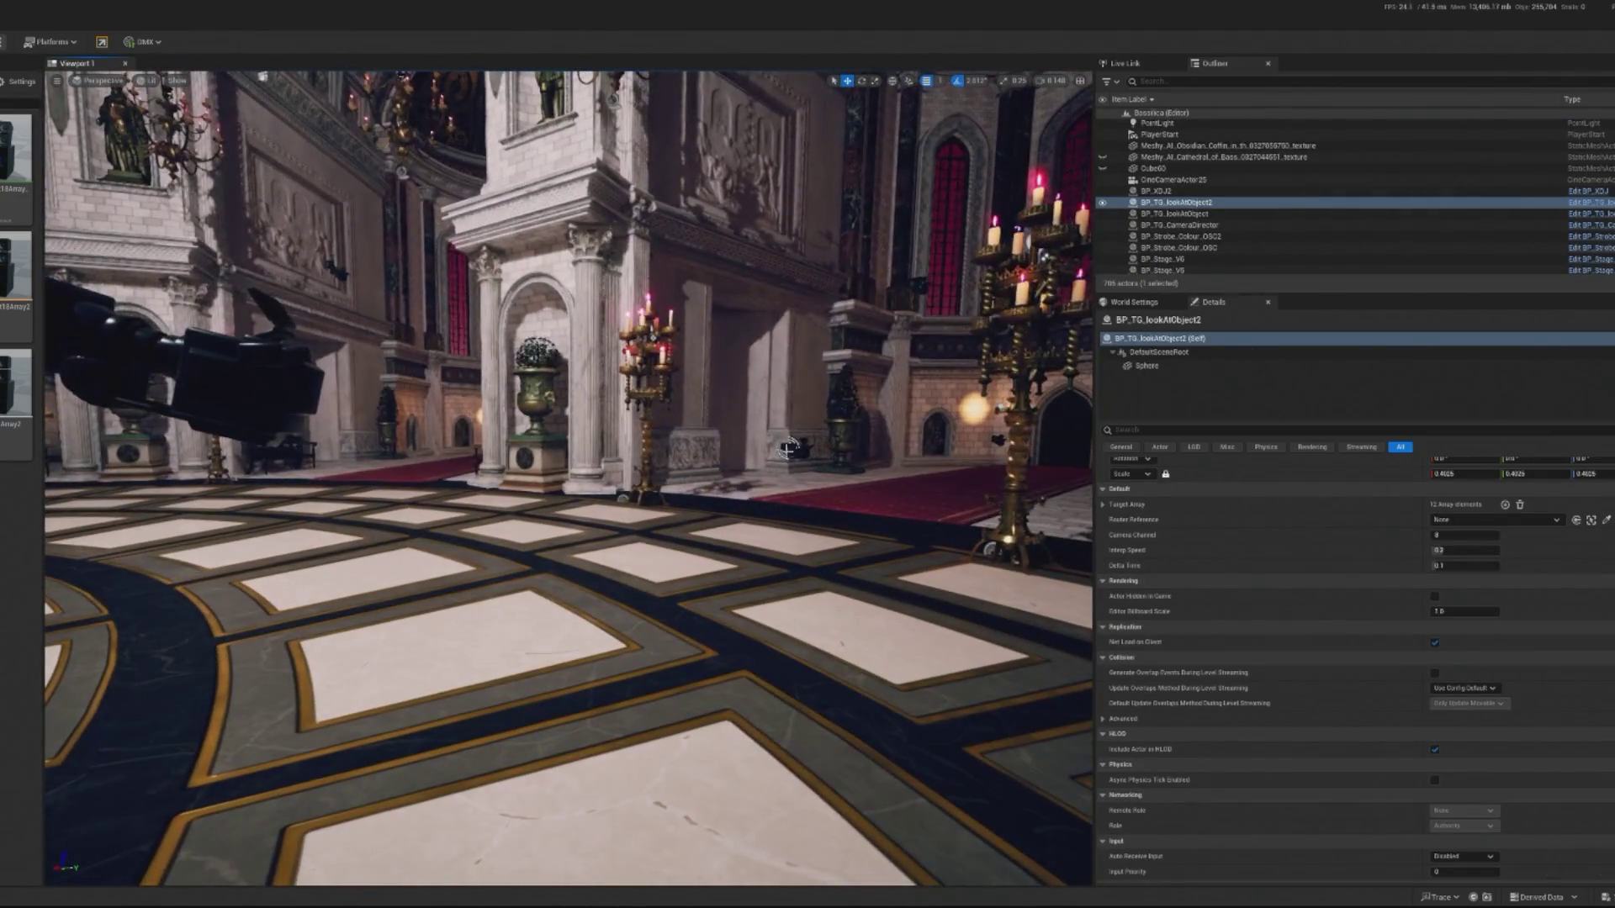
{"action": "left_click", "coordinate": [799, 458]}
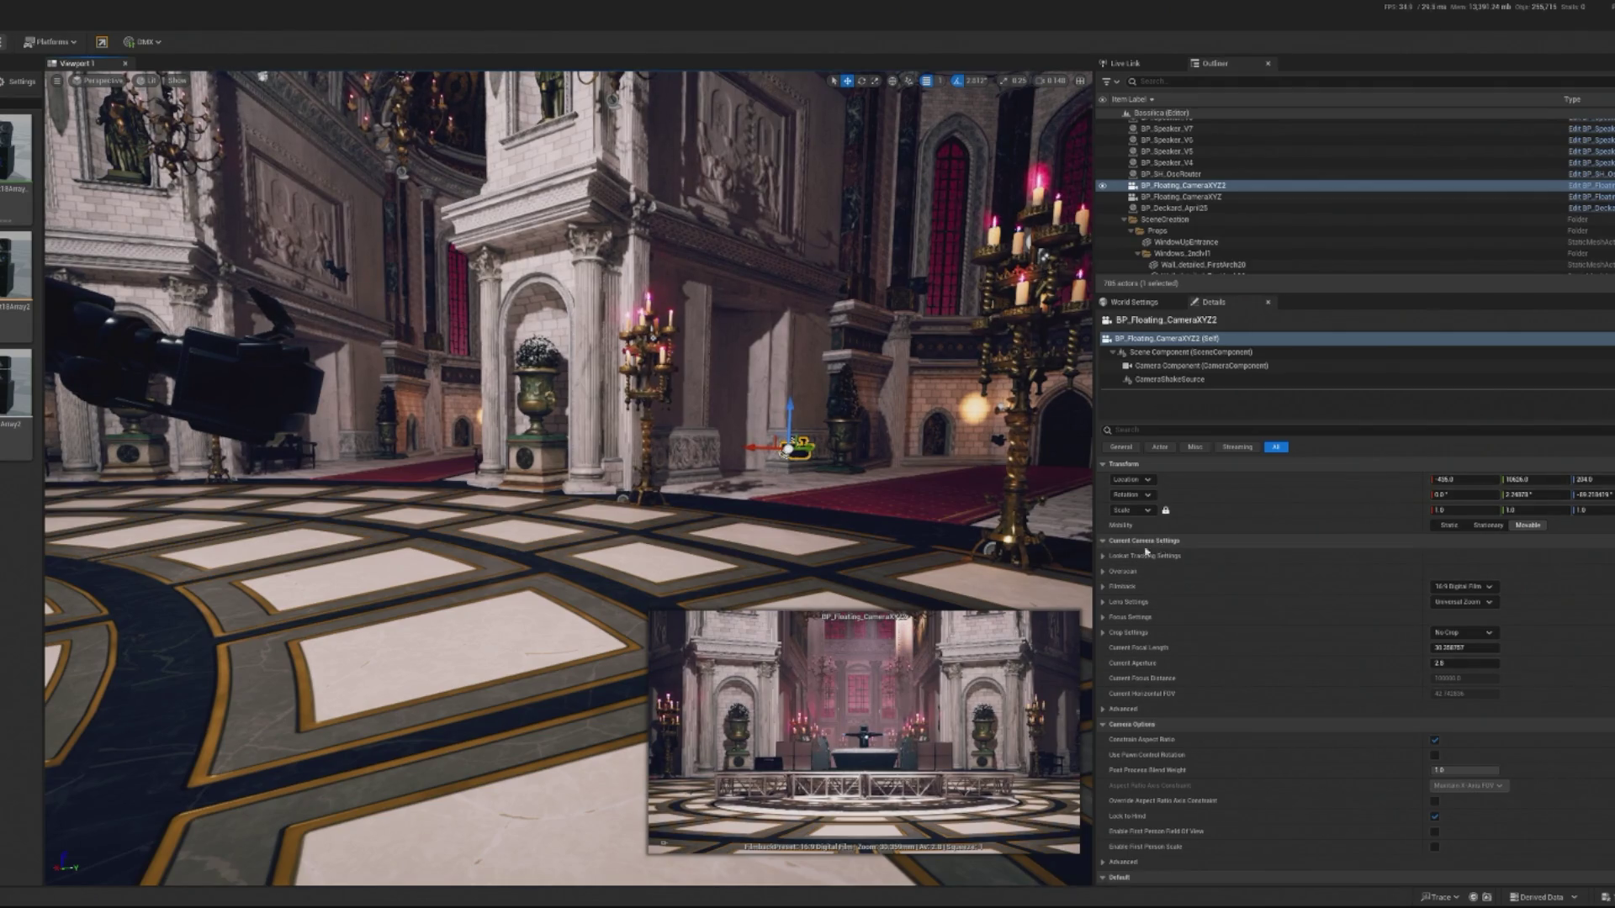
Reduce BP_Floating_CameraXYZ2's focal length and slide it along Y to about 11121 by a candelabra.
{"action": "left_click", "coordinate": [1102, 557]}
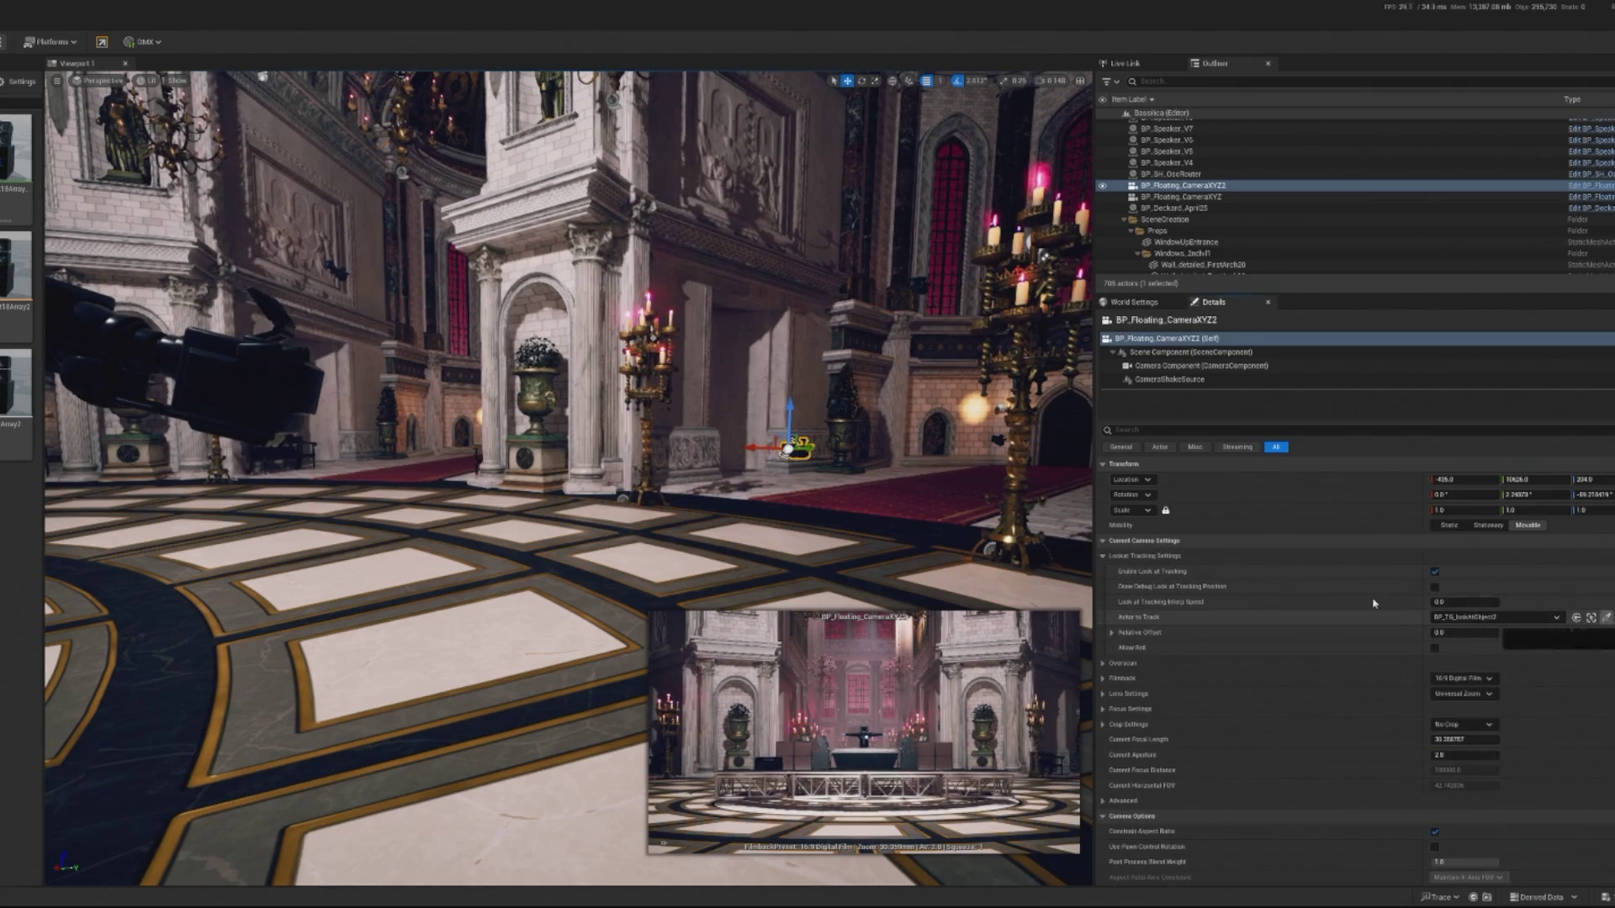
{"action": "key", "text": "1"}
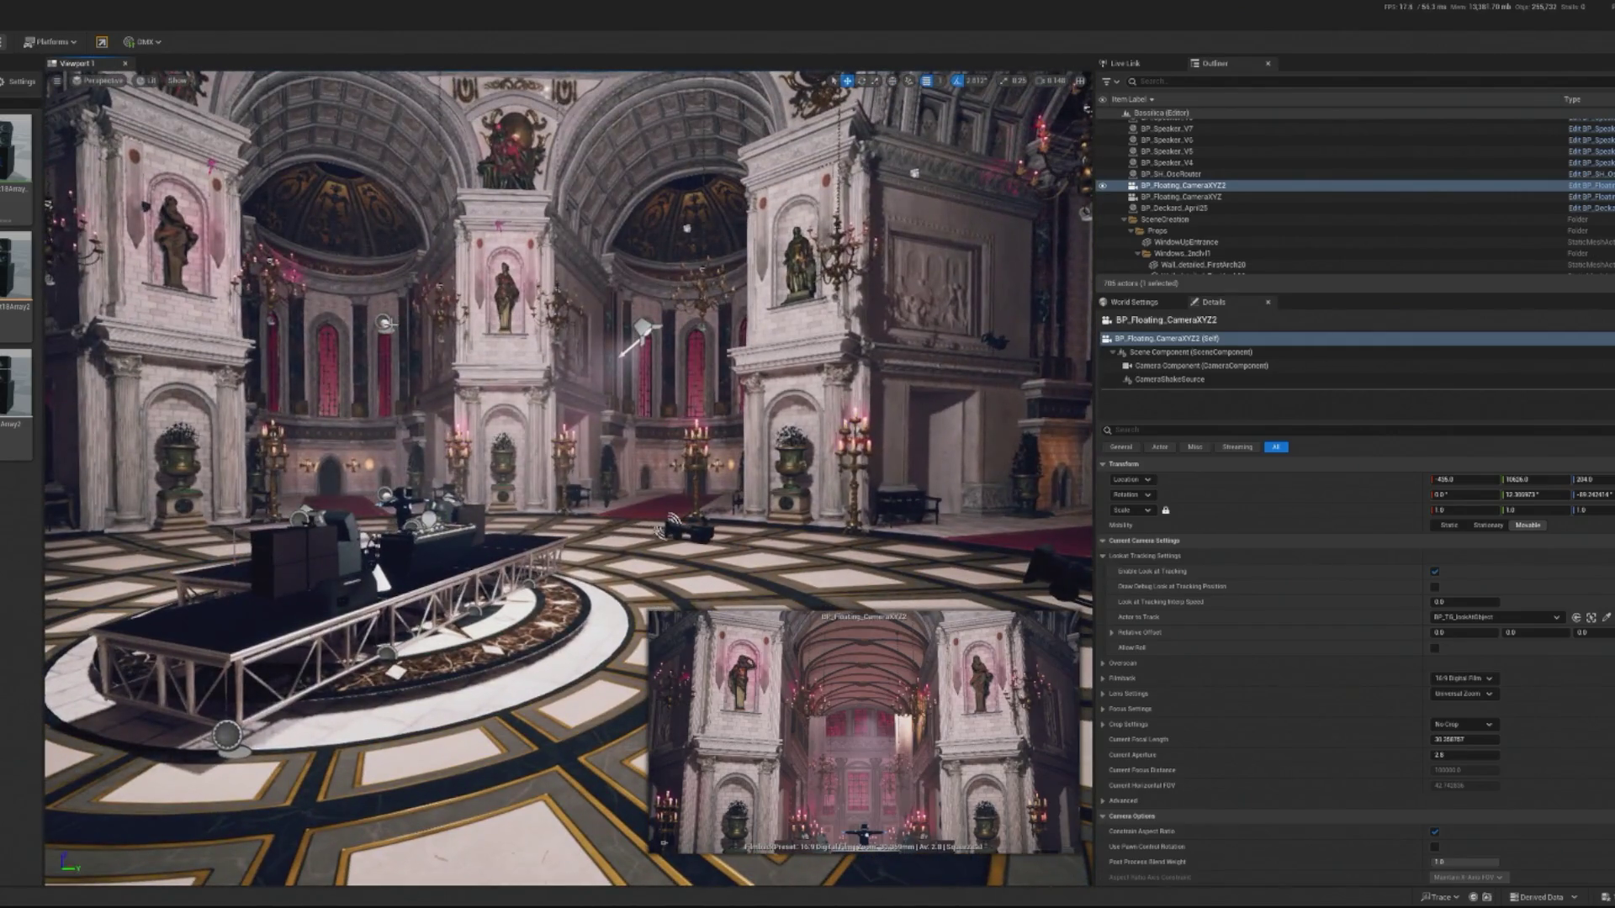
{"action": "left_click", "coordinate": [383, 322]}
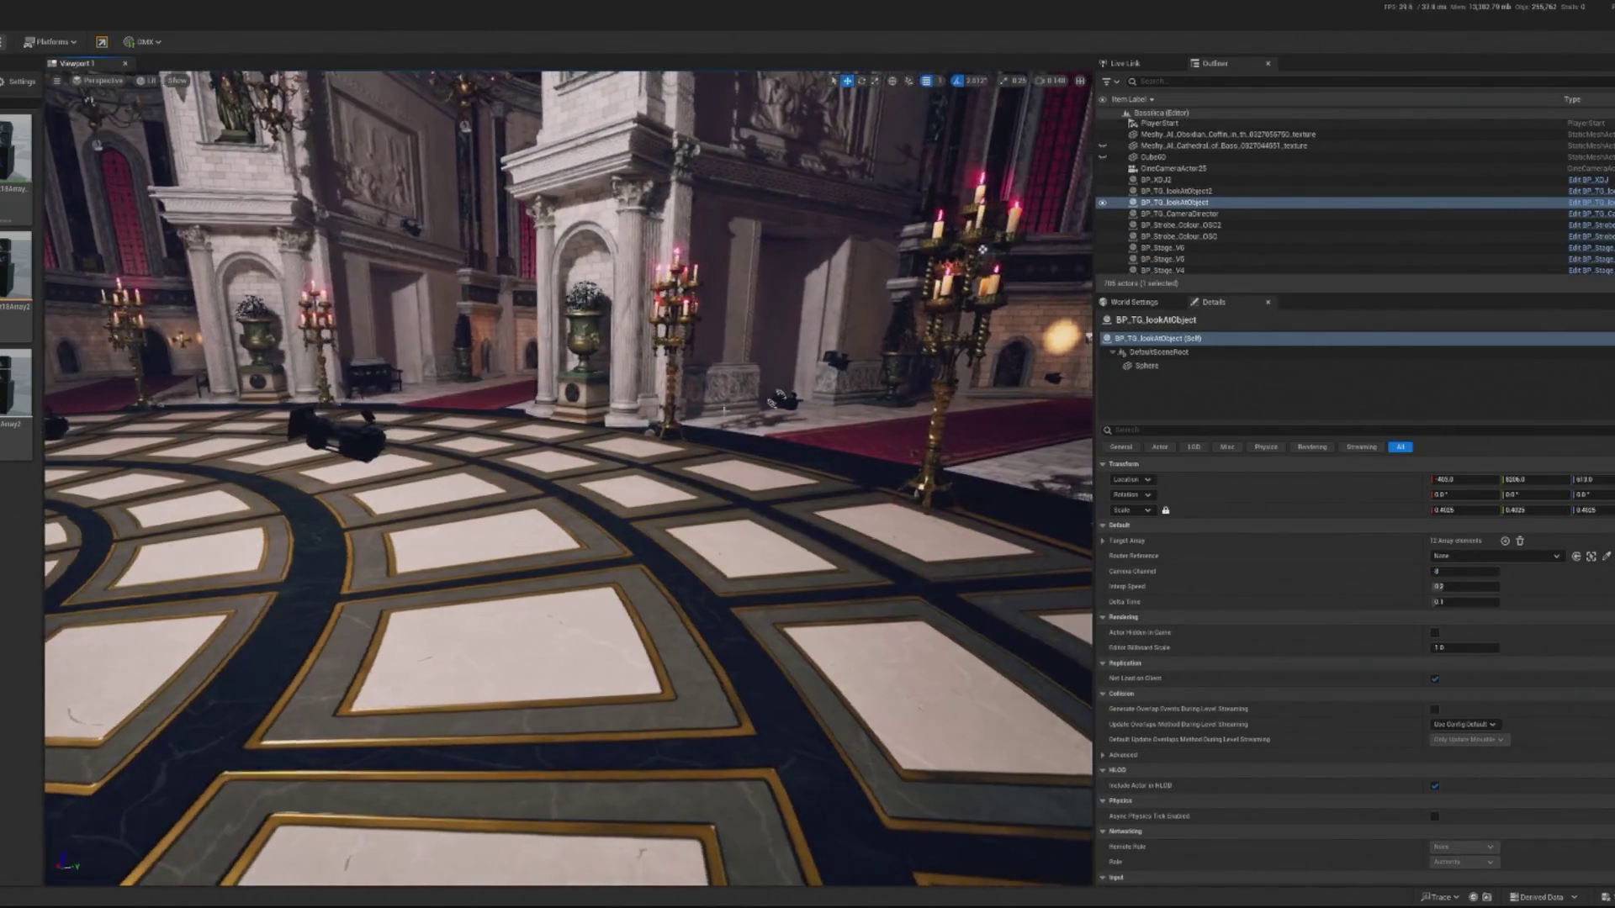
{"action": "left_click", "coordinate": [778, 399]}
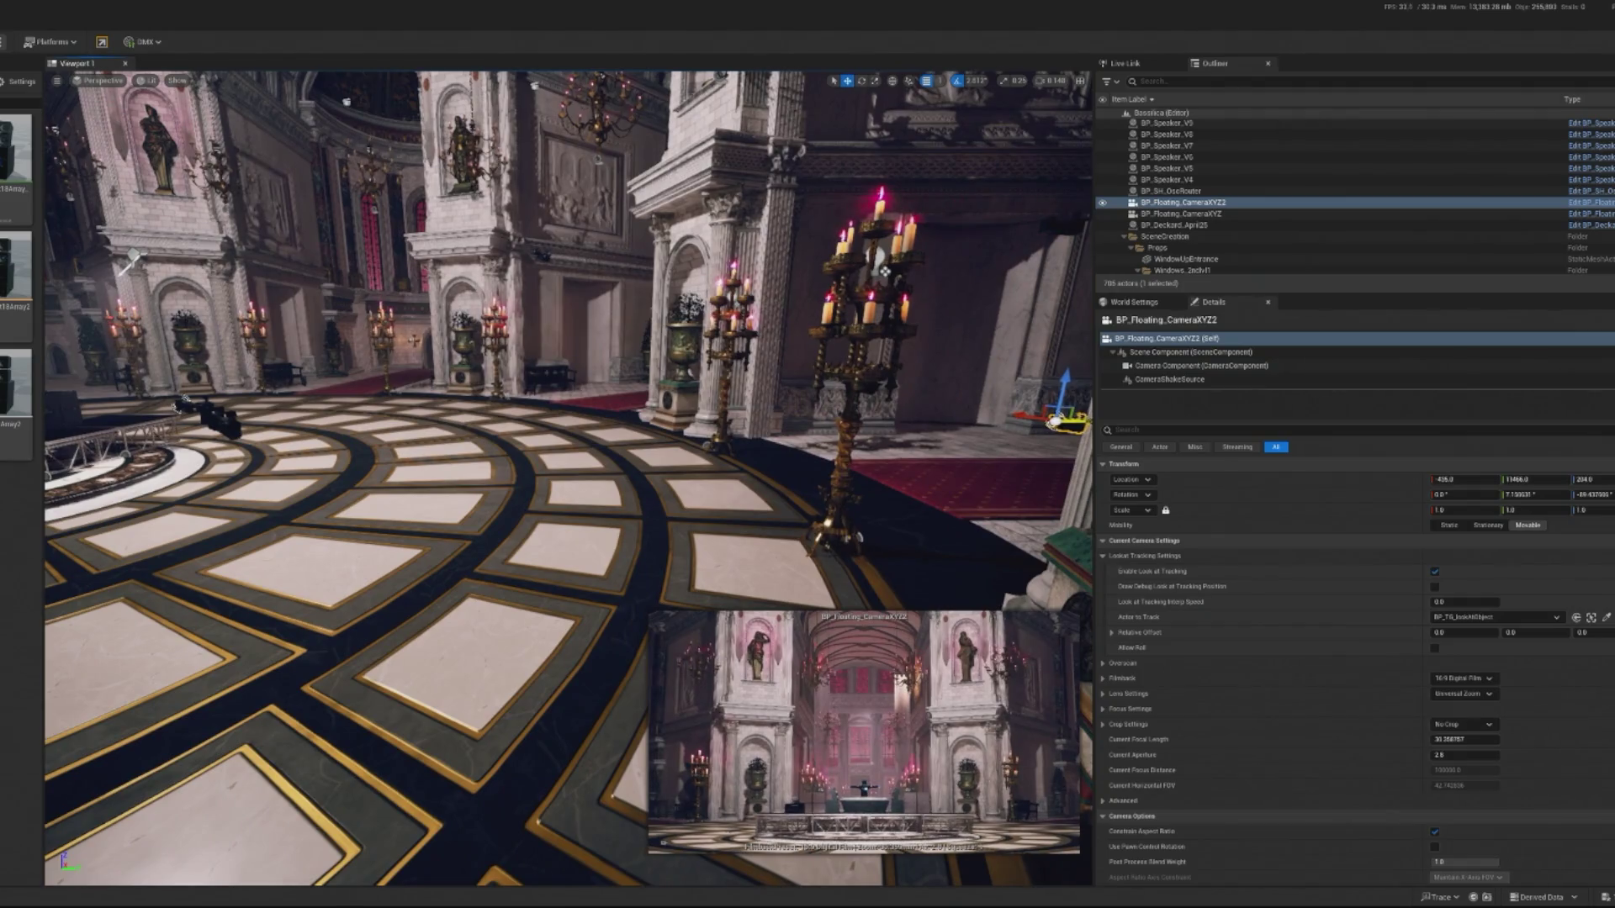
{"action": "mouse_move", "coordinate": [1463, 739]}
{"action": "left_mouse_down"}
{"action": "mouse_move", "coordinate": [1388, 739]}
{"action": "mouse_move", "coordinate": [1447, 740]}
{"action": "left_mouse_up"}
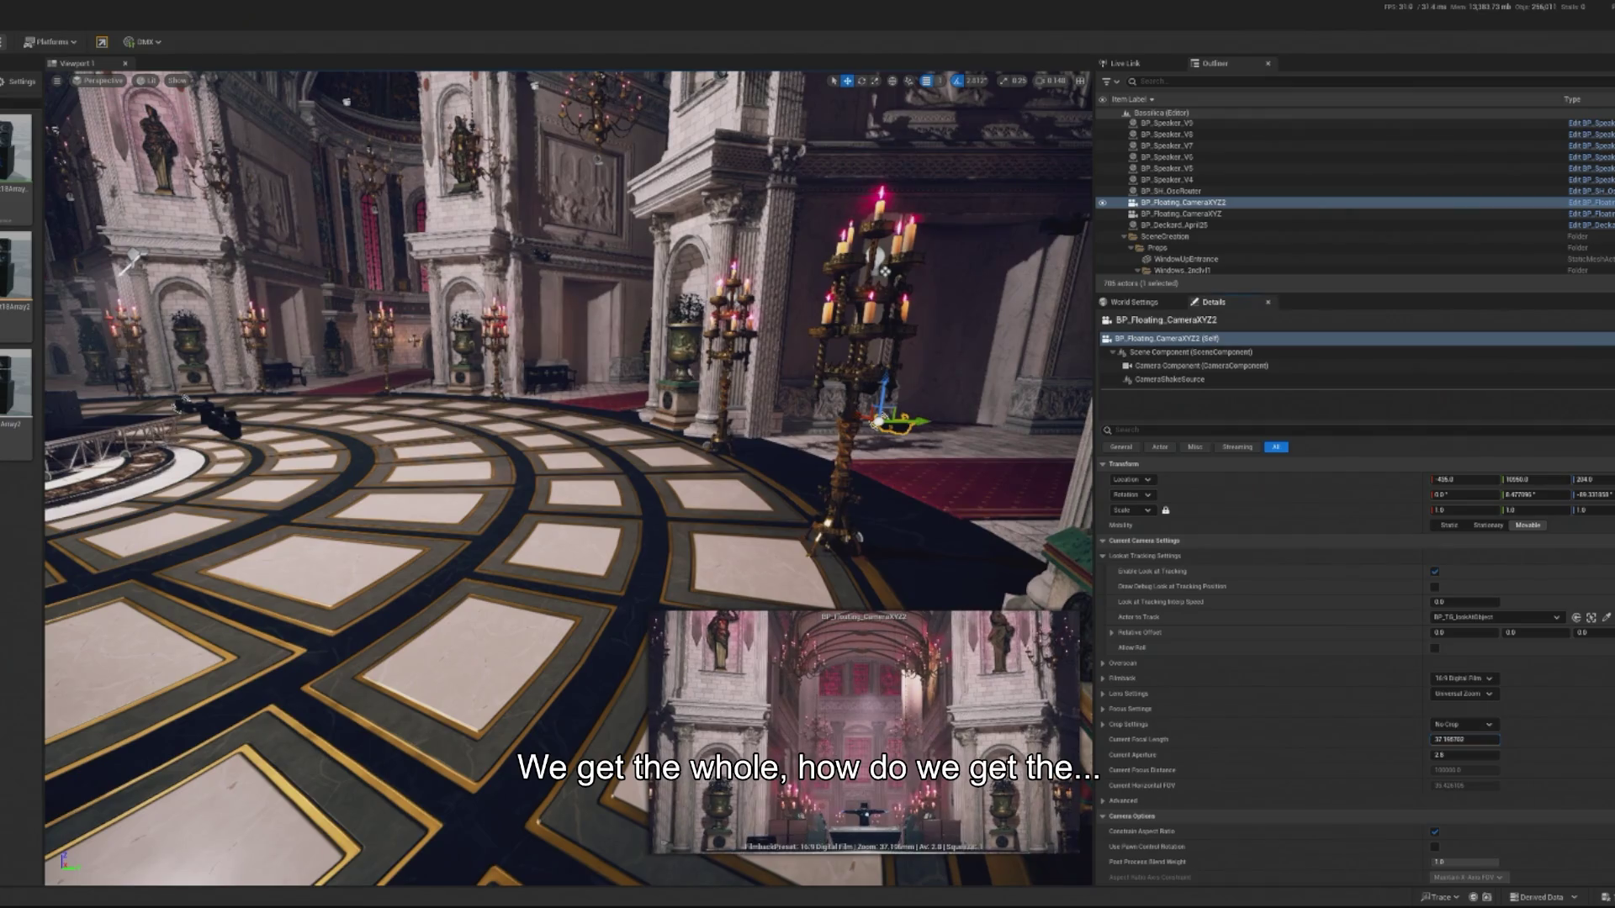
{"action": "mouse_move", "coordinate": [711, 475]}
{"action": "left_mouse_down"}
{"action": "mouse_move", "coordinate": [685, 378]}
{"action": "mouse_move", "coordinate": [589, 337]}
{"action": "mouse_move", "coordinate": [497, 266]}
{"action": "mouse_move", "coordinate": [219, 256]}
{"action": "mouse_move", "coordinate": [302, 257]}
{"action": "left_mouse_up"}
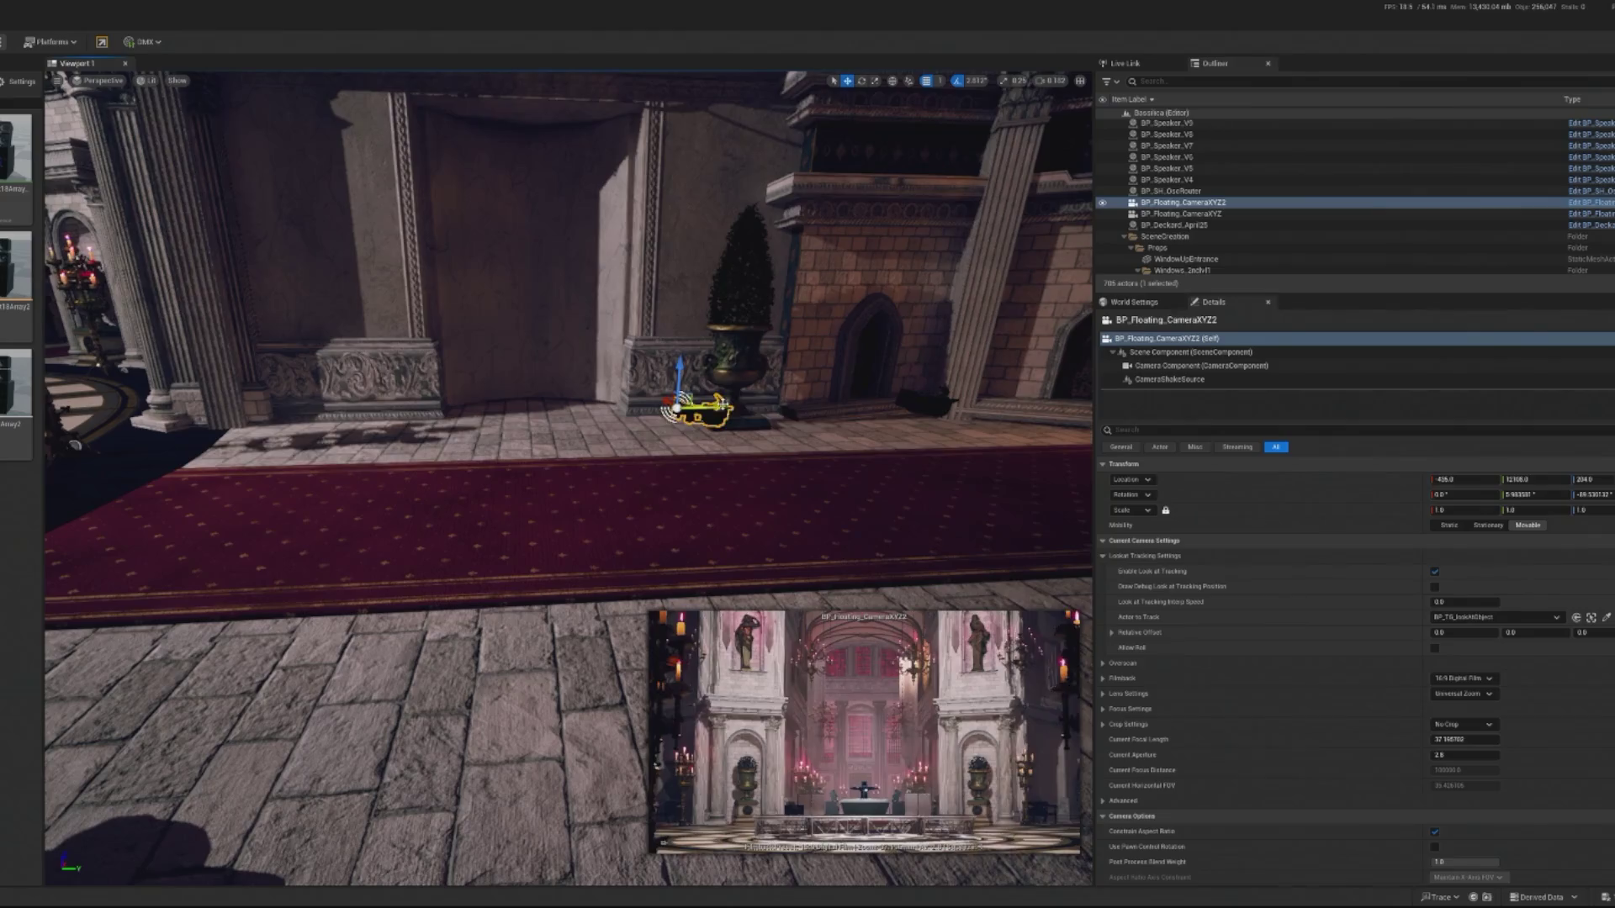
{"action": "mouse_move", "coordinate": [883, 387]}
{"action": "left_mouse_down"}
{"action": "mouse_move", "coordinate": [496, 392]}
{"action": "mouse_move", "coordinate": [383, 342]}
{"action": "left_mouse_up"}
{"action": "left_click", "coordinate": [733, 432]}
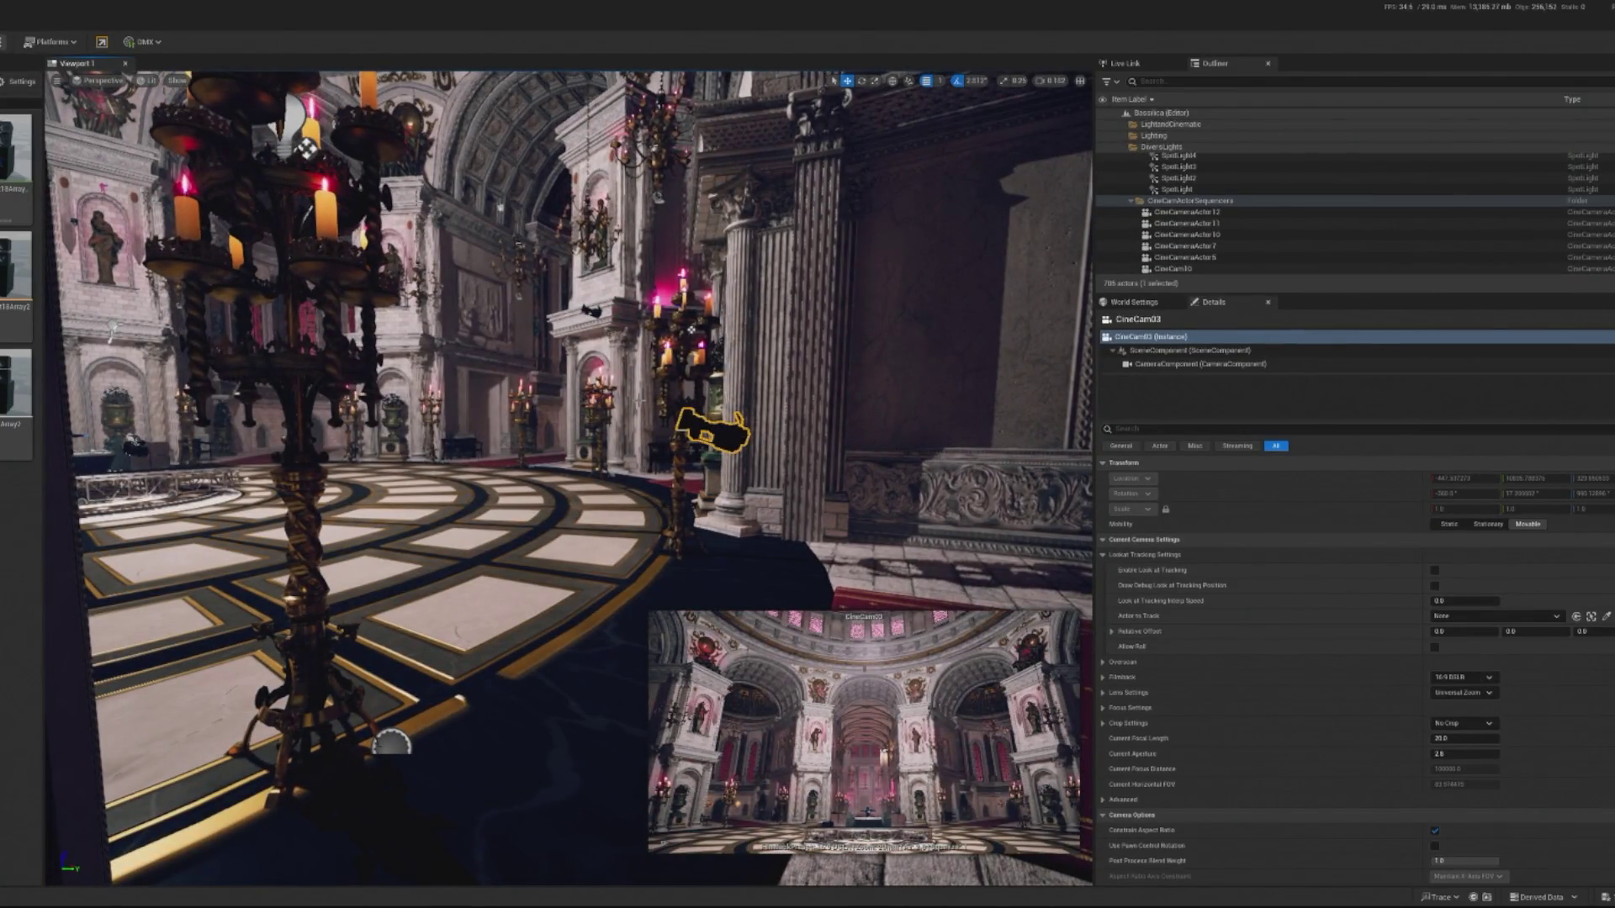
{"action": "left_click_drag", "start_coordinate": [858, 437], "coordinate": [710, 500]}
{"action": "mouse_move", "coordinate": [1463, 753]}
{"action": "left_mouse_down"}
{"action": "mouse_move", "coordinate": [1484, 753]}
{"action": "mouse_move", "coordinate": [1448, 753]}
{"action": "mouse_move", "coordinate": [1480, 754]}
{"action": "left_mouse_up"}
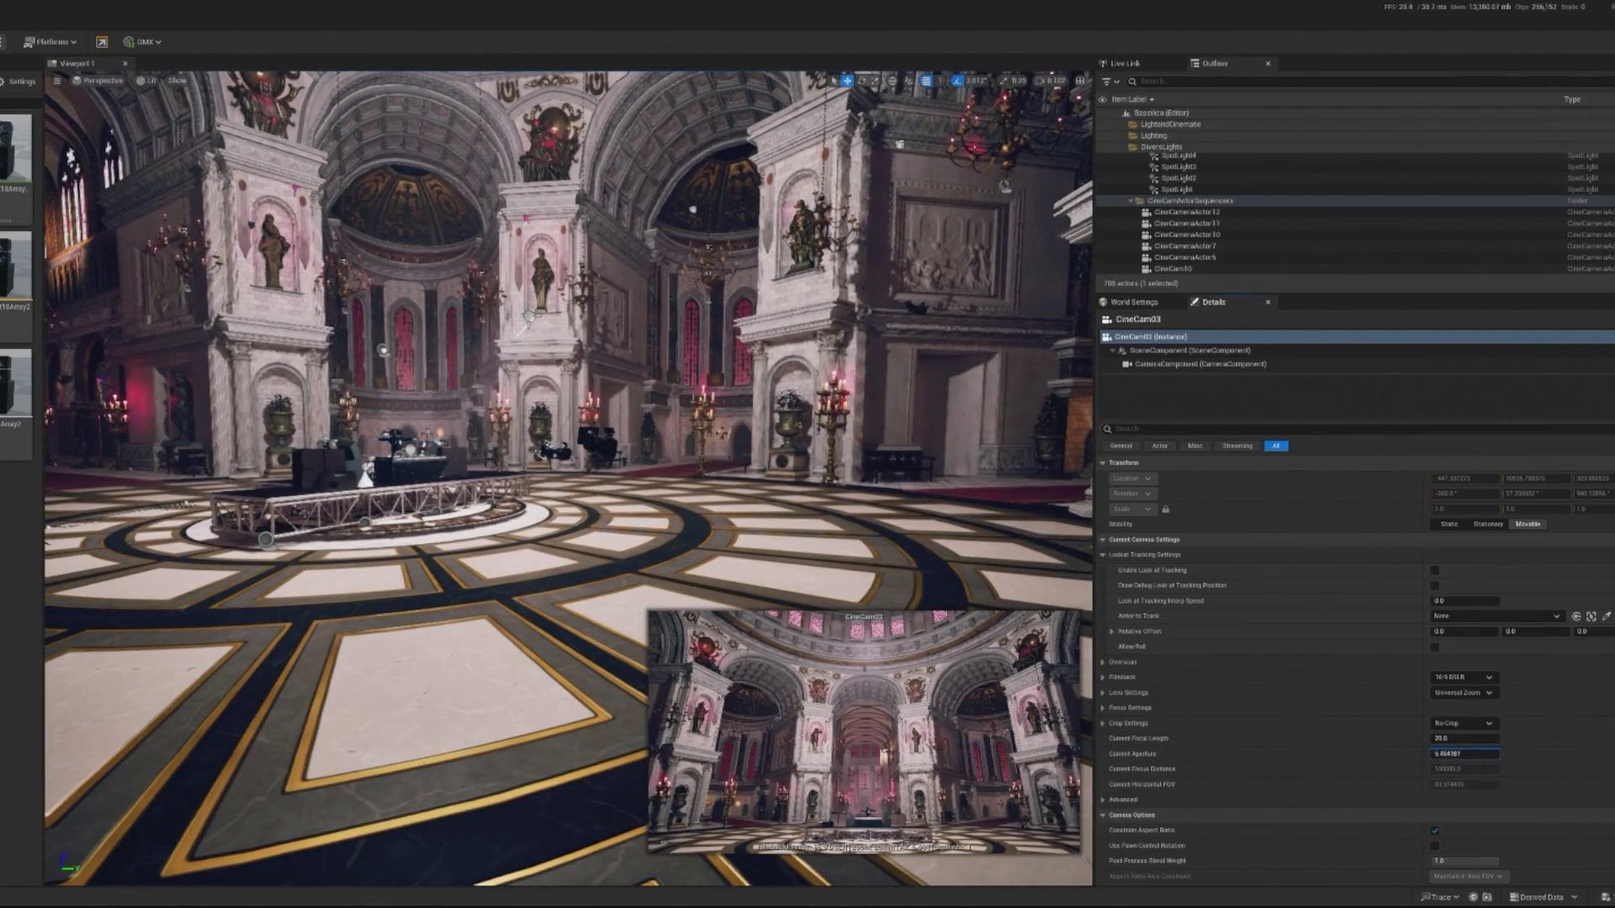
{"action": "key", "text": "ctrl+z"}
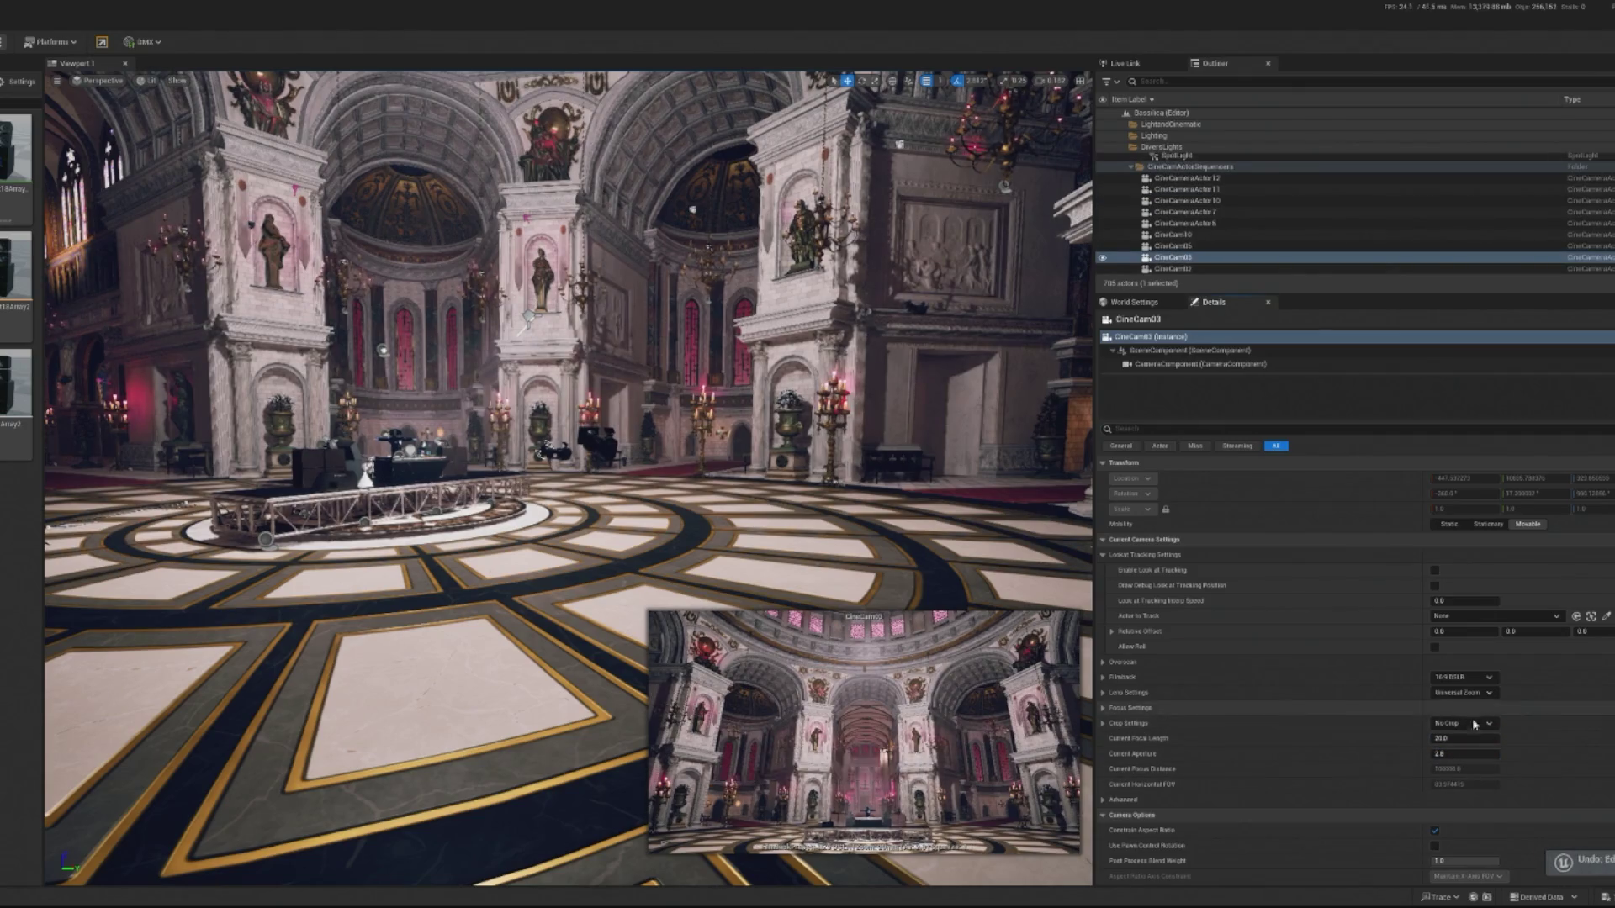
{"action": "left_click_drag", "start_coordinate": [1446, 738], "coordinate": [1464, 739]}
{"action": "key", "text": "ctrl+z"}
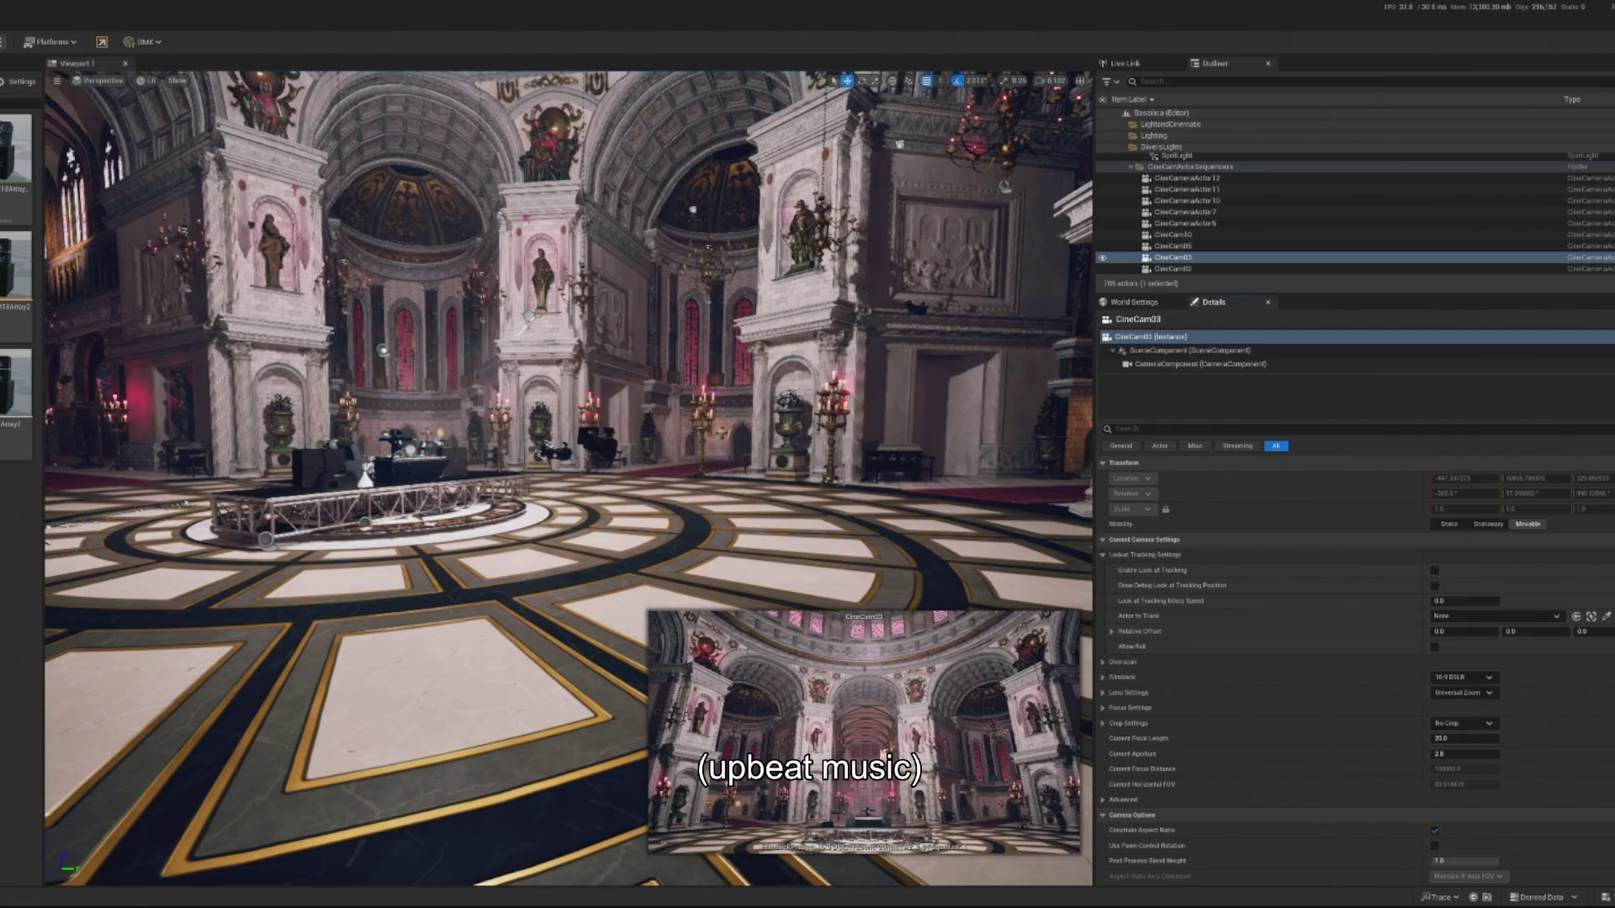
{"action": "key", "text": "alt+p"}
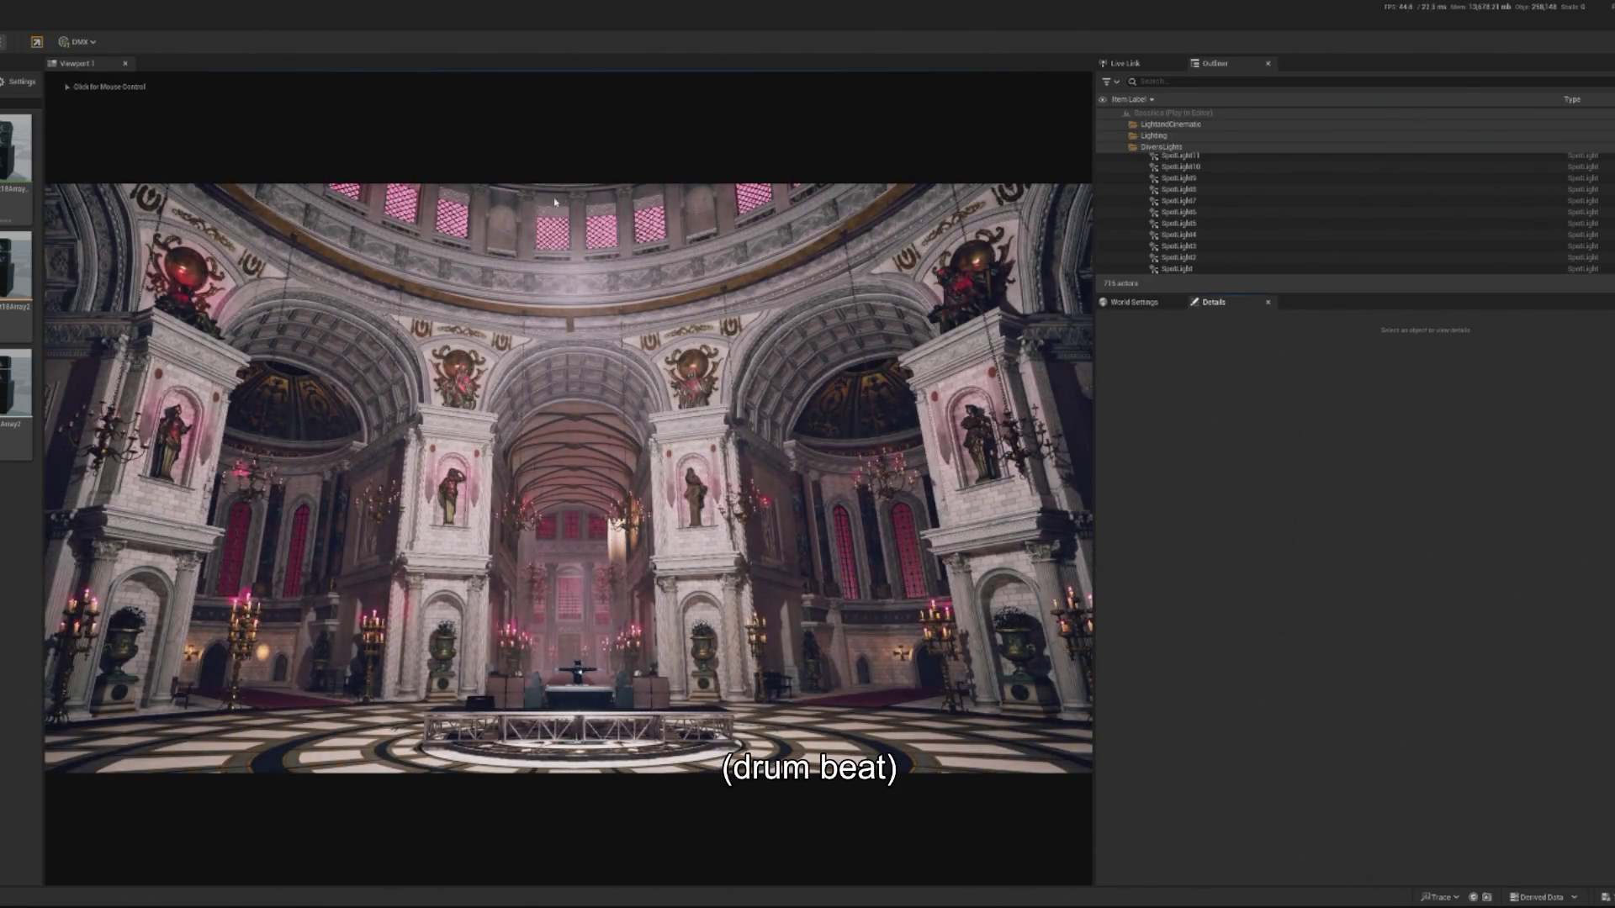
{"action": "left_click", "coordinate": [624, 405]}
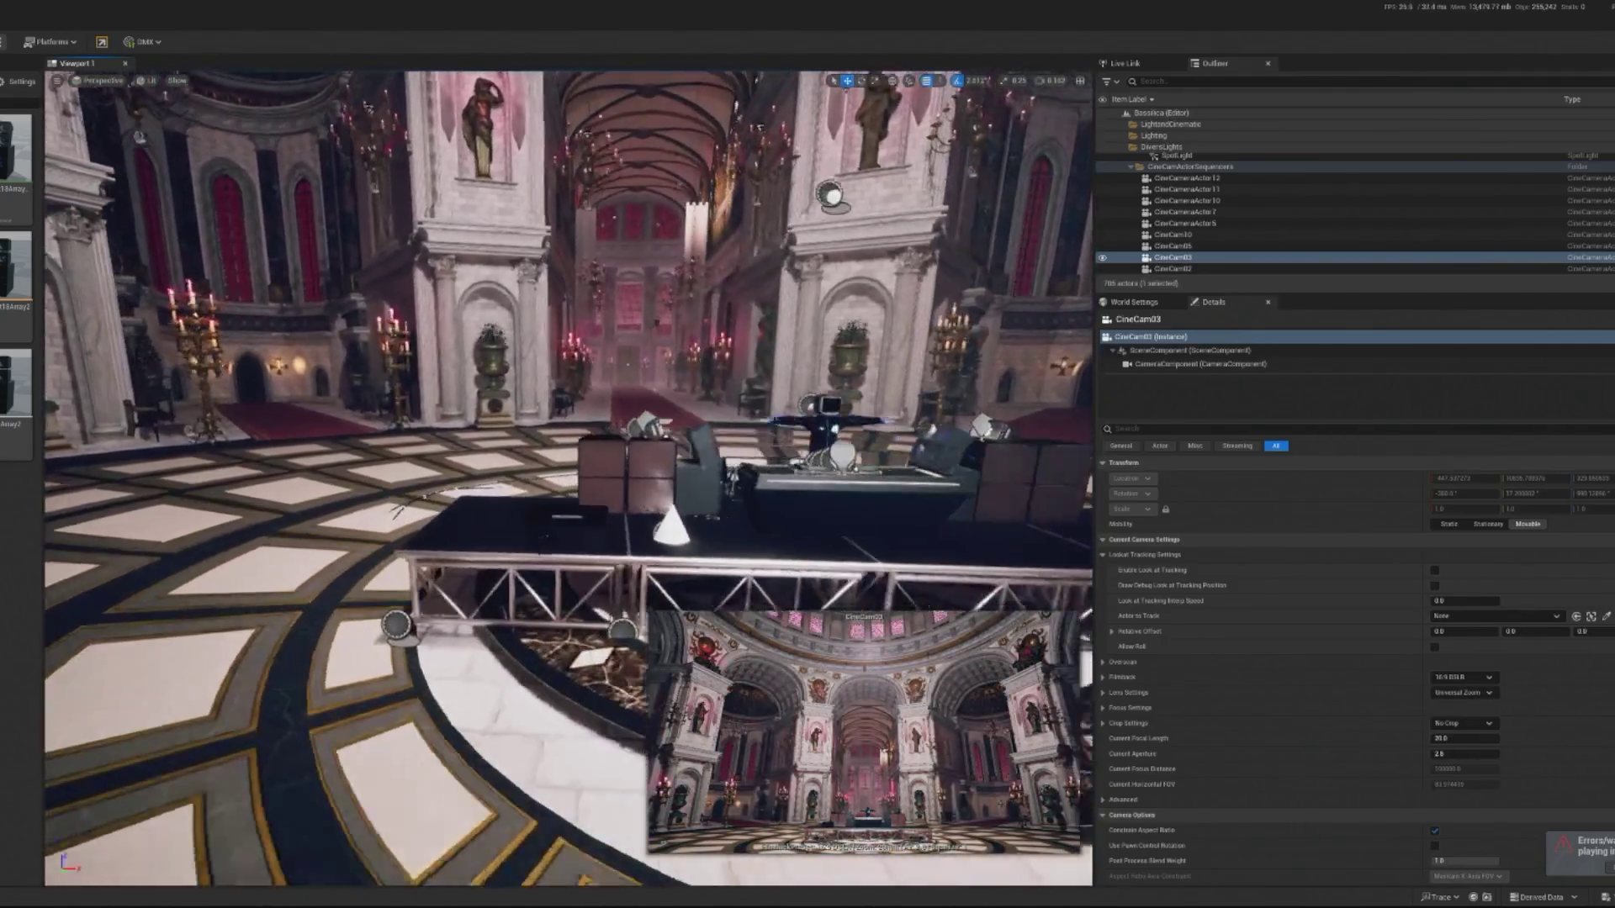
{"action": "scroll", "coordinate": [347, 523], "scroll_direction": "down", "scroll_amount": 5}
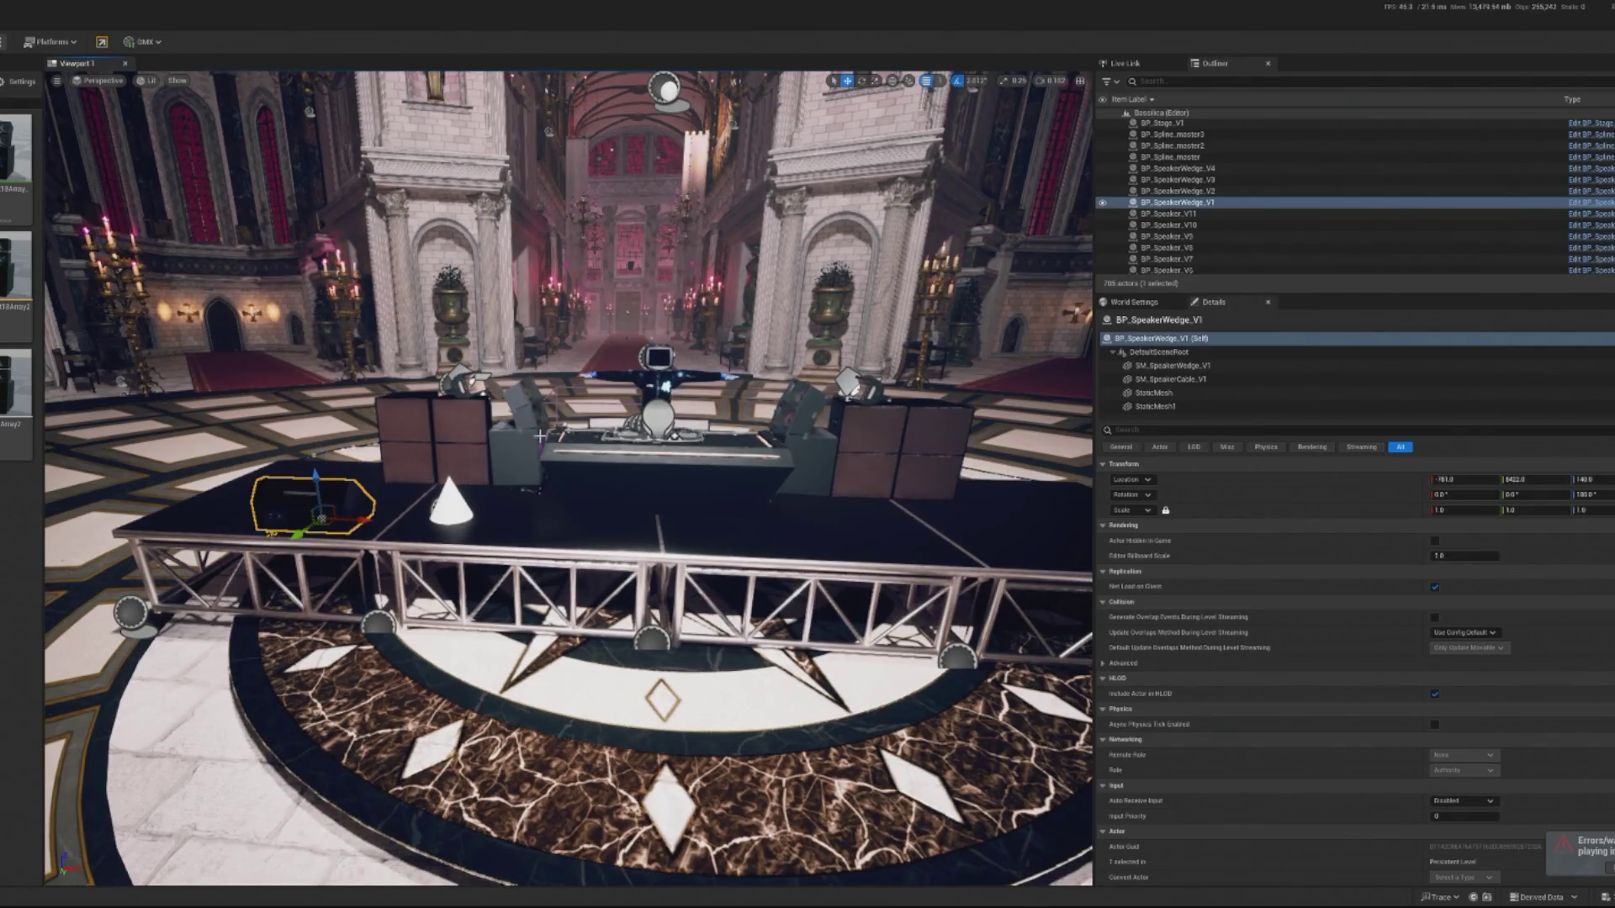
Slide BP_SpeakerWedge_V1 right along the stage front and fine-tune its position.
{"action": "left_click_drag", "start_coordinate": [372, 519], "coordinate": [681, 530]}
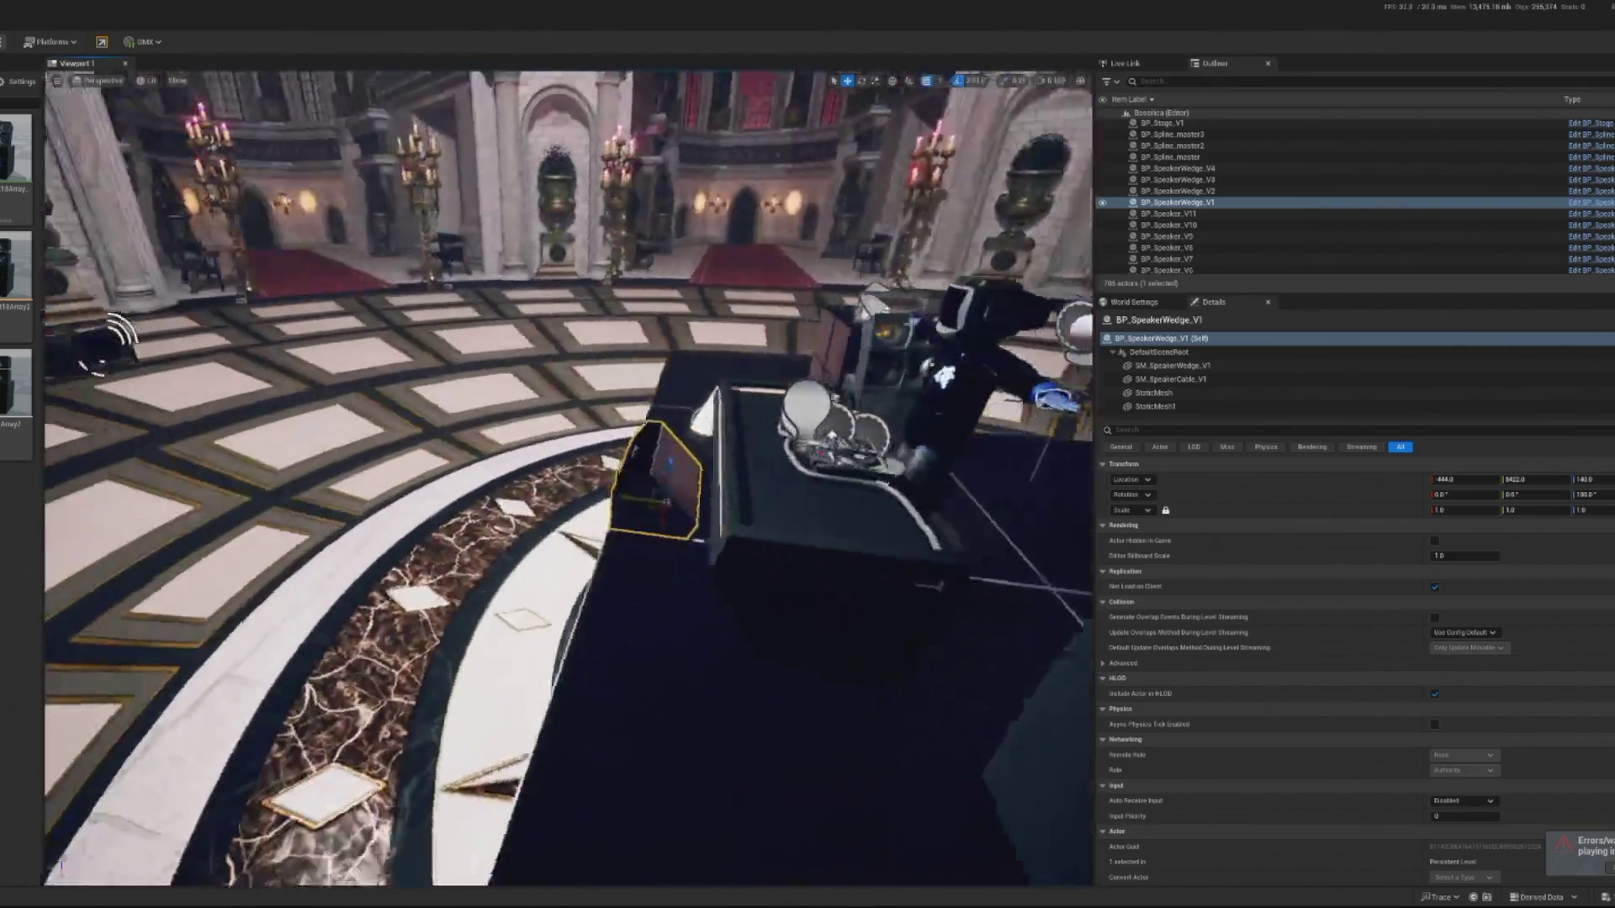
{"action": "key", "text": "f"}
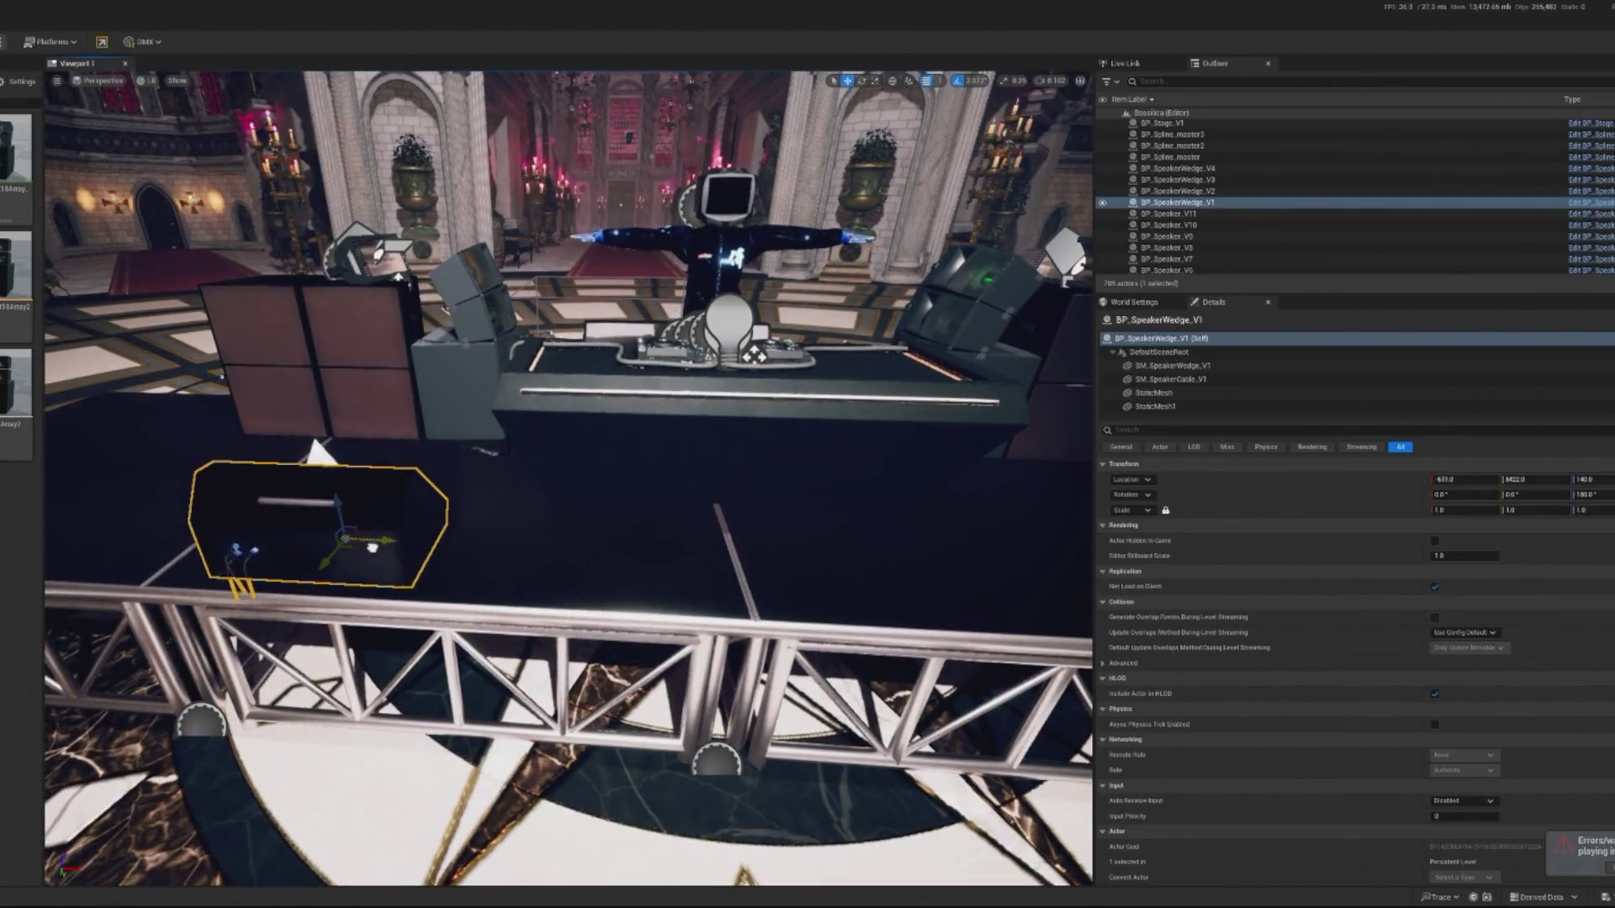
{"action": "left_click_drag", "start_coordinate": [445, 542], "coordinate": [443, 542]}
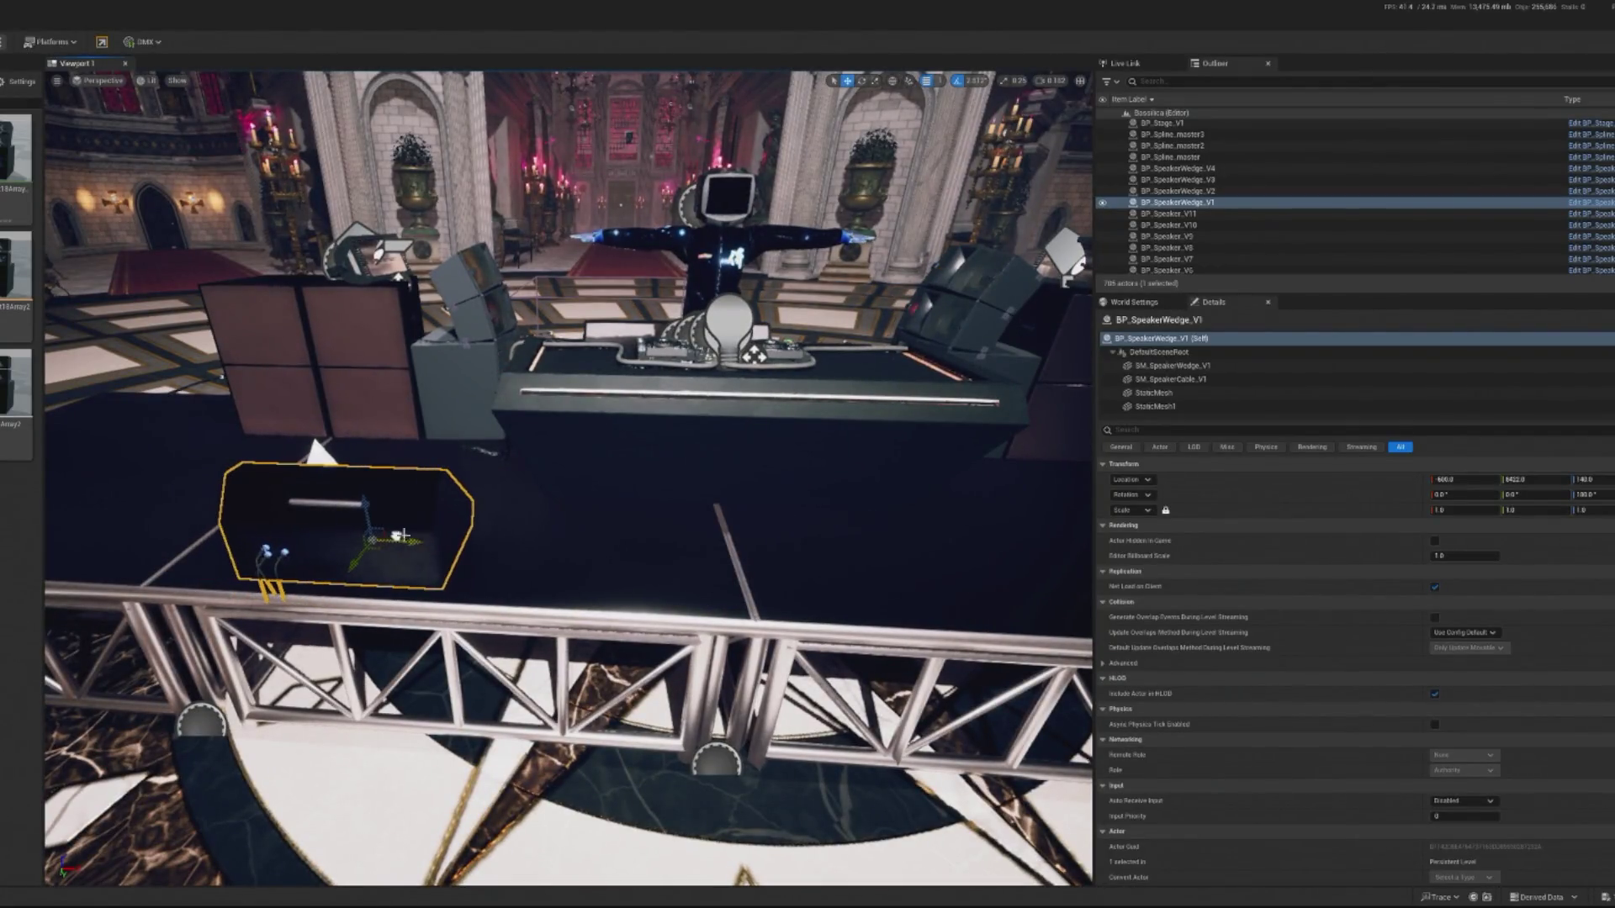
{"action": "scroll", "coordinate": [395, 535], "scroll_direction": "down", "scroll_amount": 8}
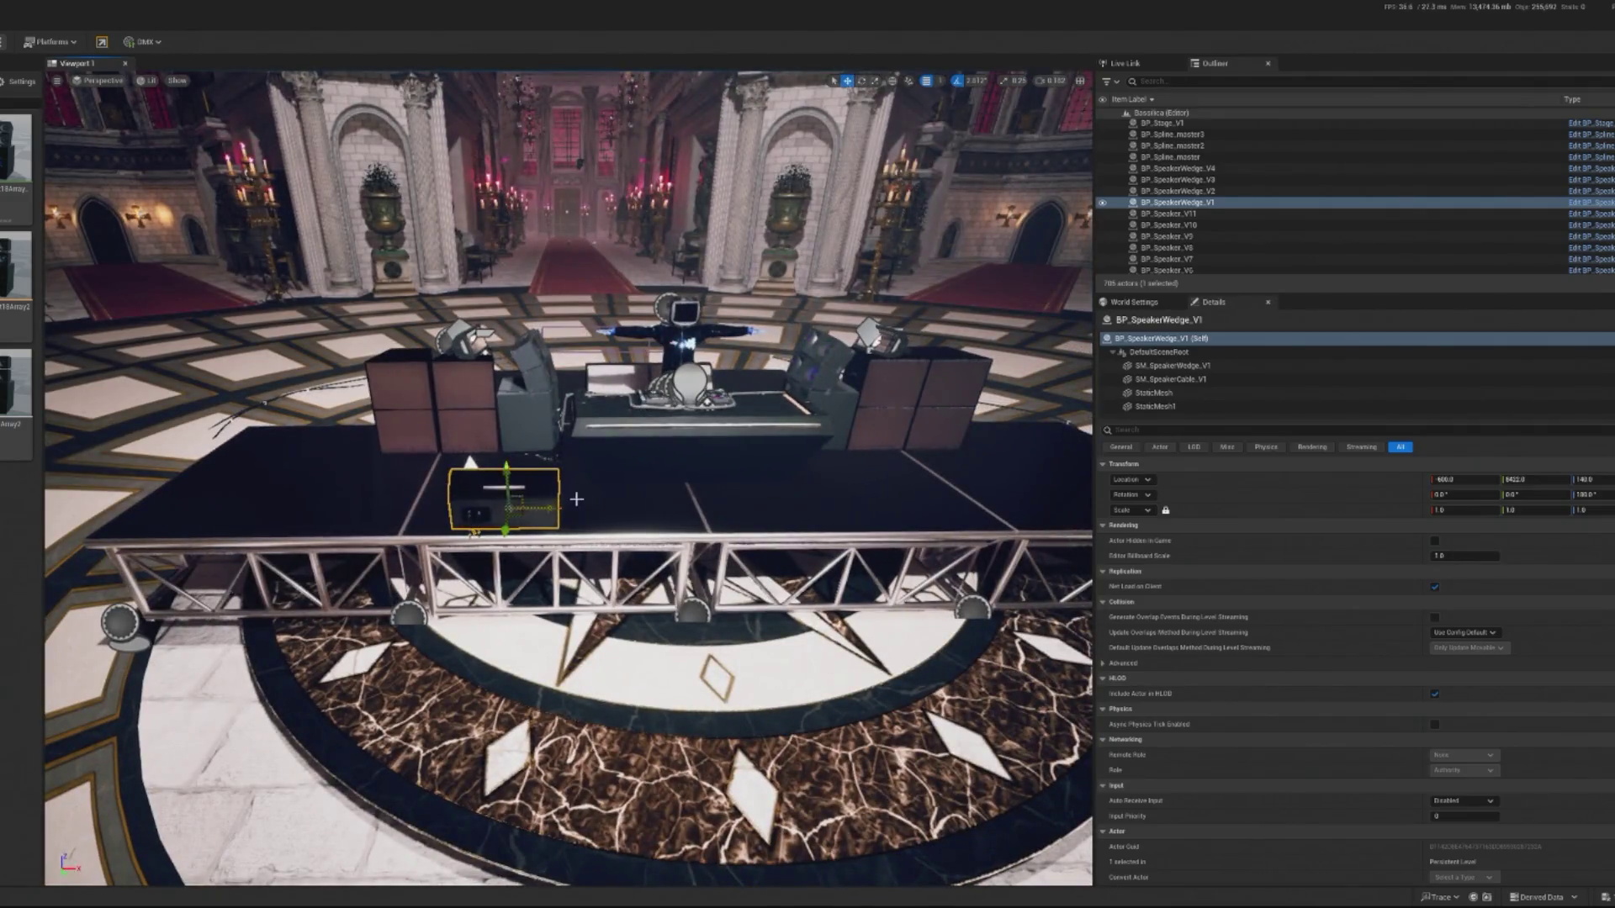
Duplicate the wedge as BP_SpeakerWedge_V3 and set its scale to 2.
{"action": "left_click_drag", "start_coordinate": [557, 509], "coordinate": [959, 509]}
{"action": "key", "text": "f"}
{"action": "double_click", "coordinate": [1177, 191]}
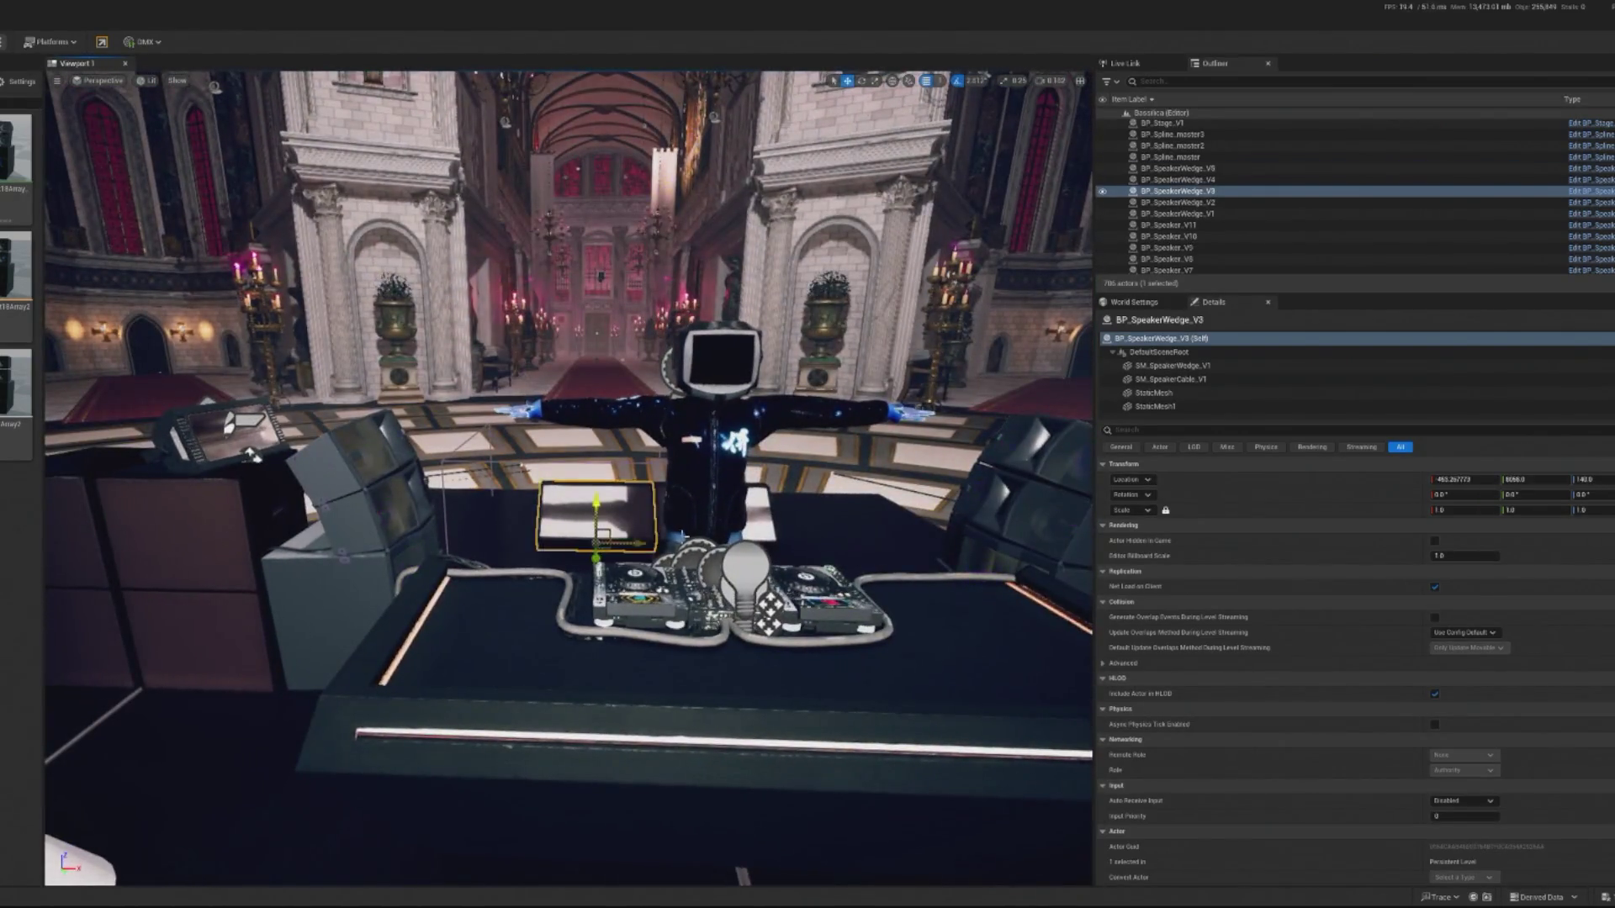
{"action": "left_click_drag", "start_coordinate": [595, 534], "coordinate": [554, 584]}
{"action": "left_click", "coordinate": [1463, 509]}
{"action": "type", "text": "2"}
{"action": "key", "text": "Return"}
Move the enlarged wedge, undo the changes, and delete BP_SpeakerWedge_V3.
{"action": "mouse_move", "coordinate": [554, 585]}
{"action": "left_mouse_down"}
{"action": "mouse_move", "coordinate": [757, 592]}
{"action": "mouse_move", "coordinate": [673, 566]}
{"action": "mouse_move", "coordinate": [559, 566]}
{"action": "left_mouse_up"}
{"action": "left_click", "coordinate": [714, 538]}
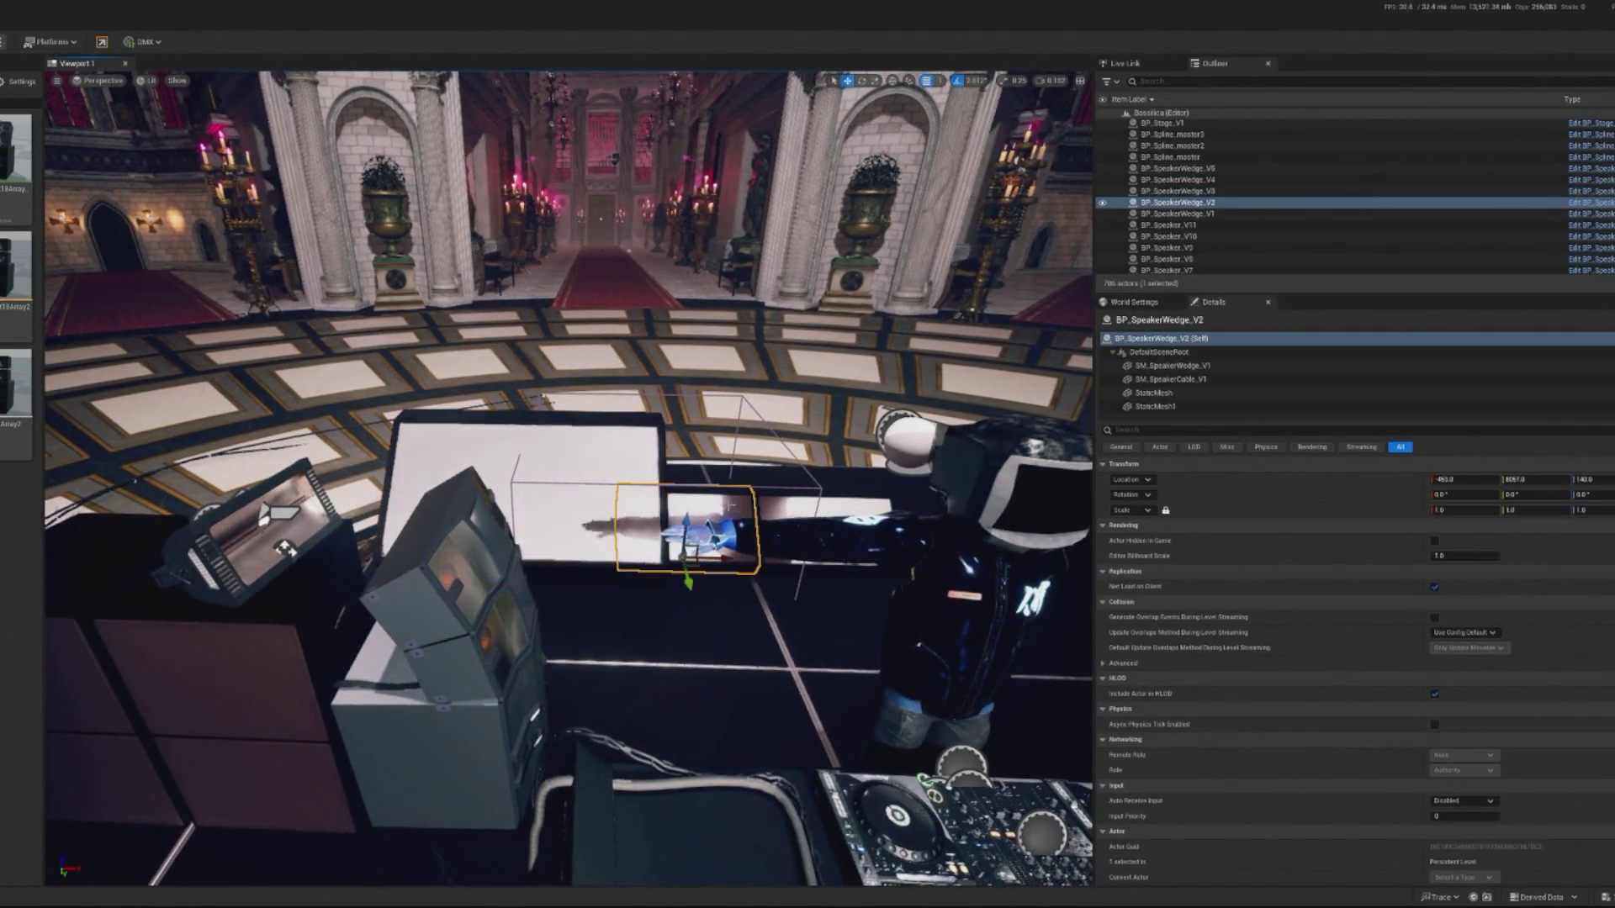
{"action": "left_click", "coordinate": [864, 492]}
{"action": "left_click", "coordinate": [652, 479]}
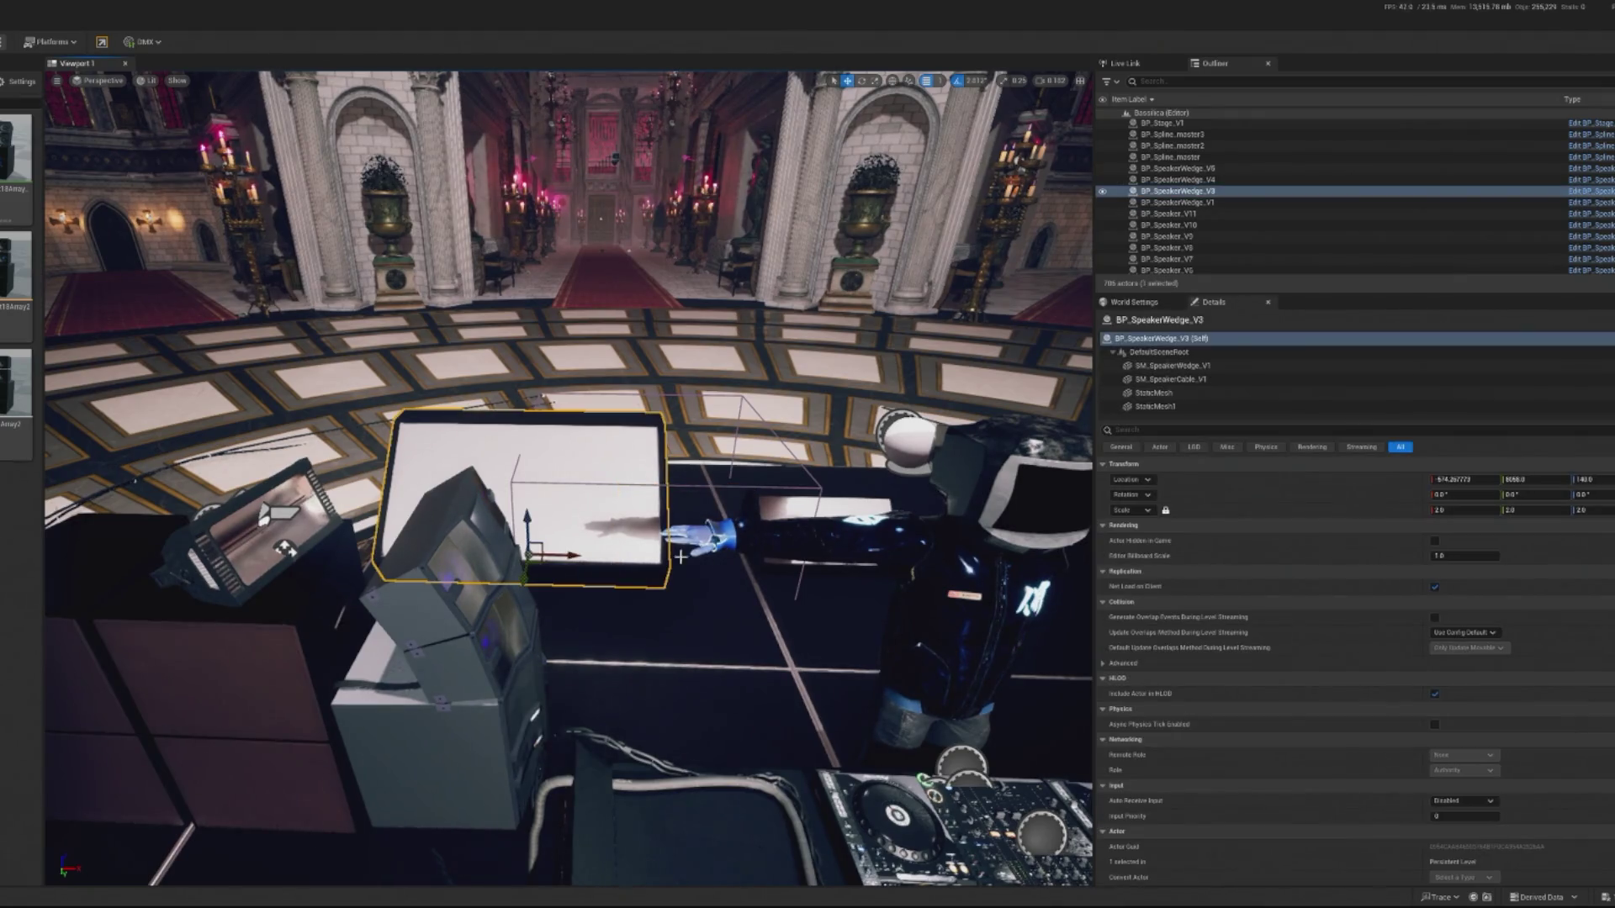
{"action": "left_click_drag", "start_coordinate": [578, 555], "coordinate": [655, 555]}
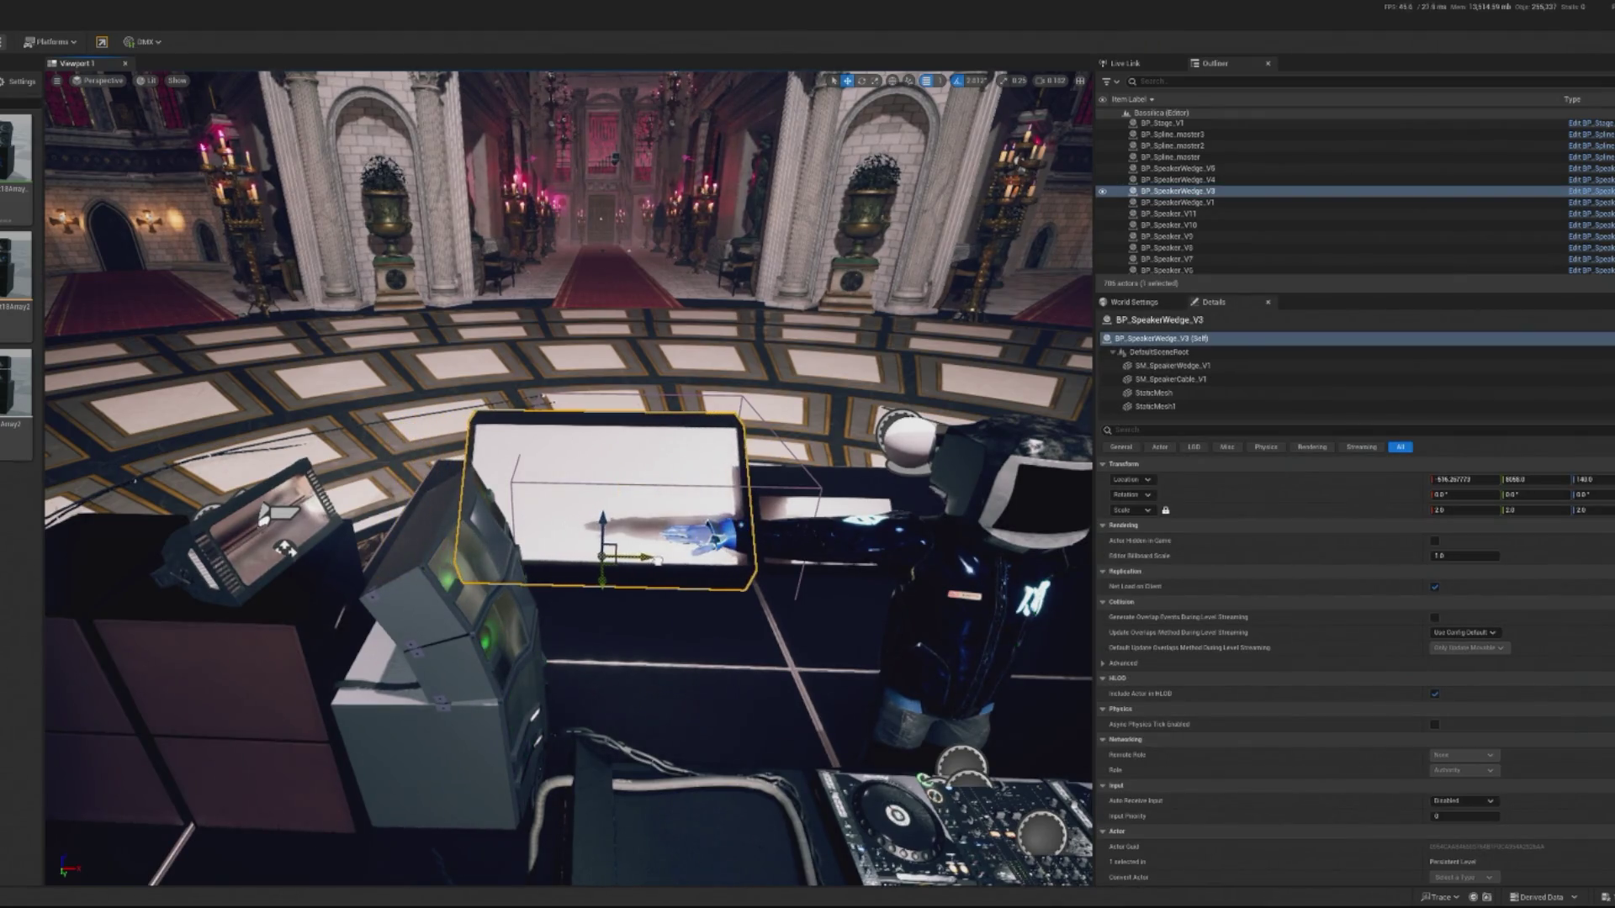
{"action": "key", "text": "f"}
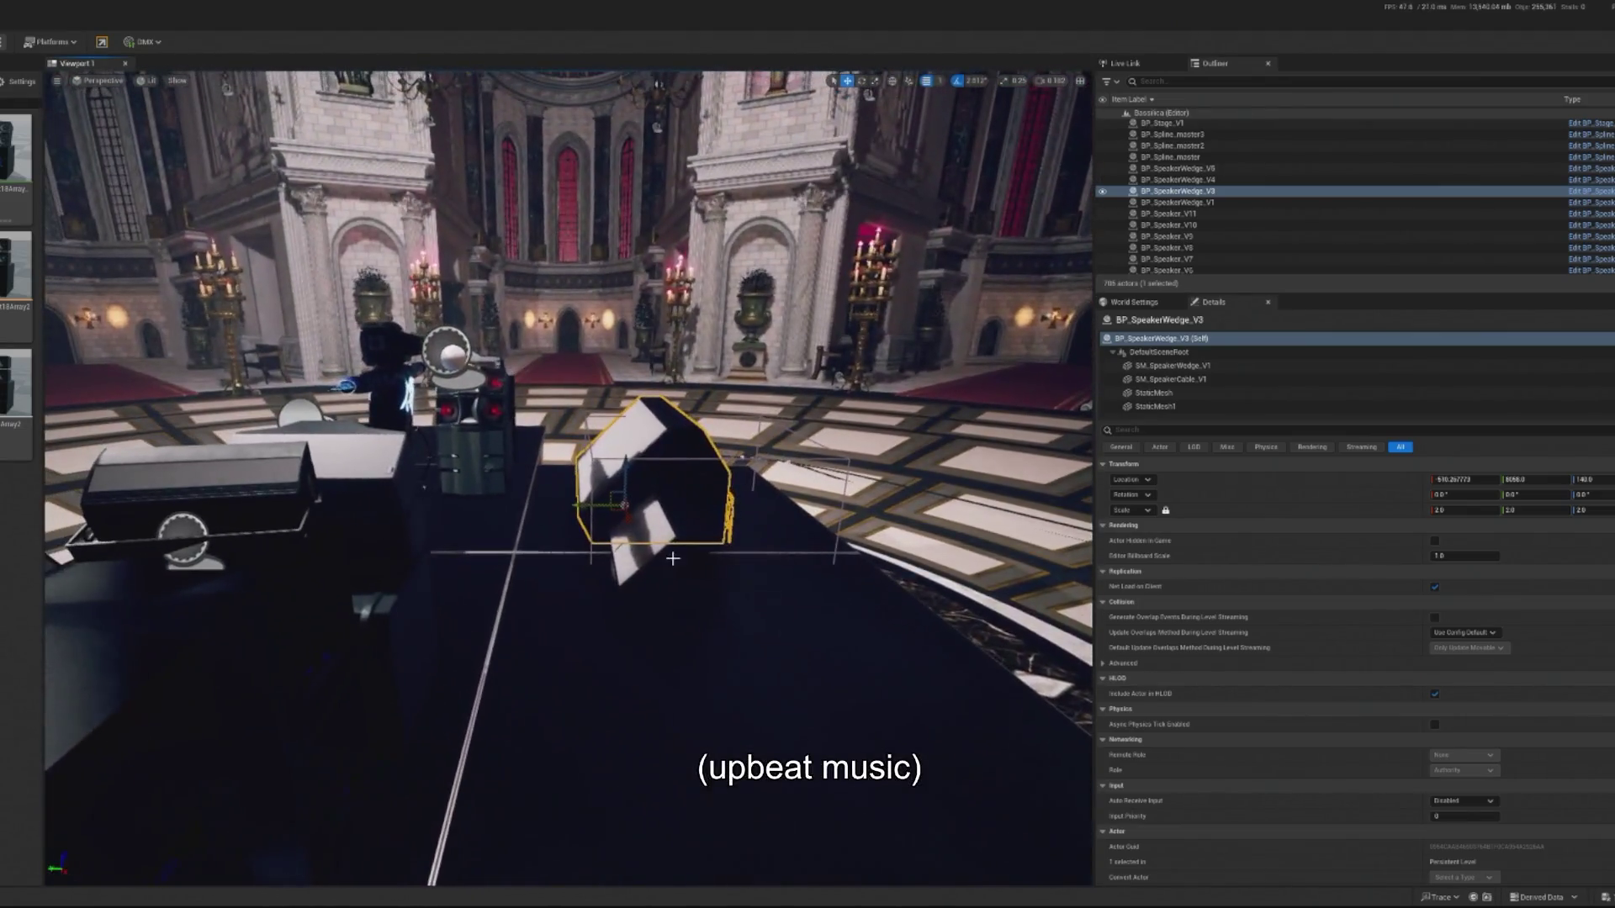
{"action": "left_click", "coordinate": [661, 478]}
{"action": "key", "text": "ctrl+z"}
{"action": "key", "text": "ctrl+y"}
{"action": "key", "text": "ctrl+z"}
{"action": "key", "text": "Delete"}
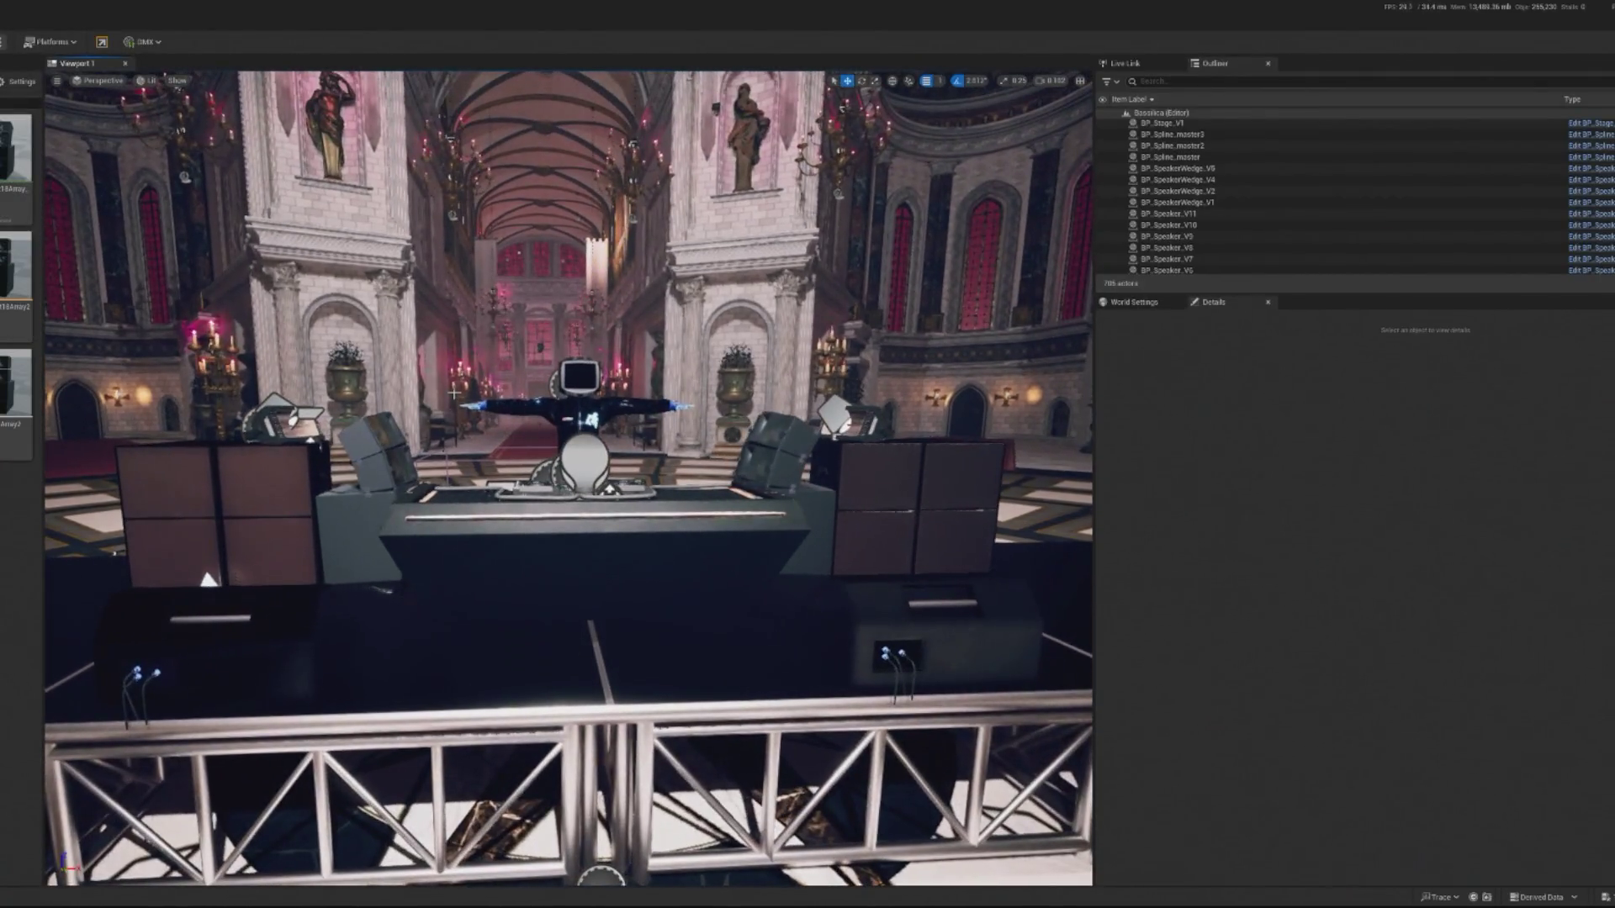
{"action": "left_click", "coordinate": [391, 503]}
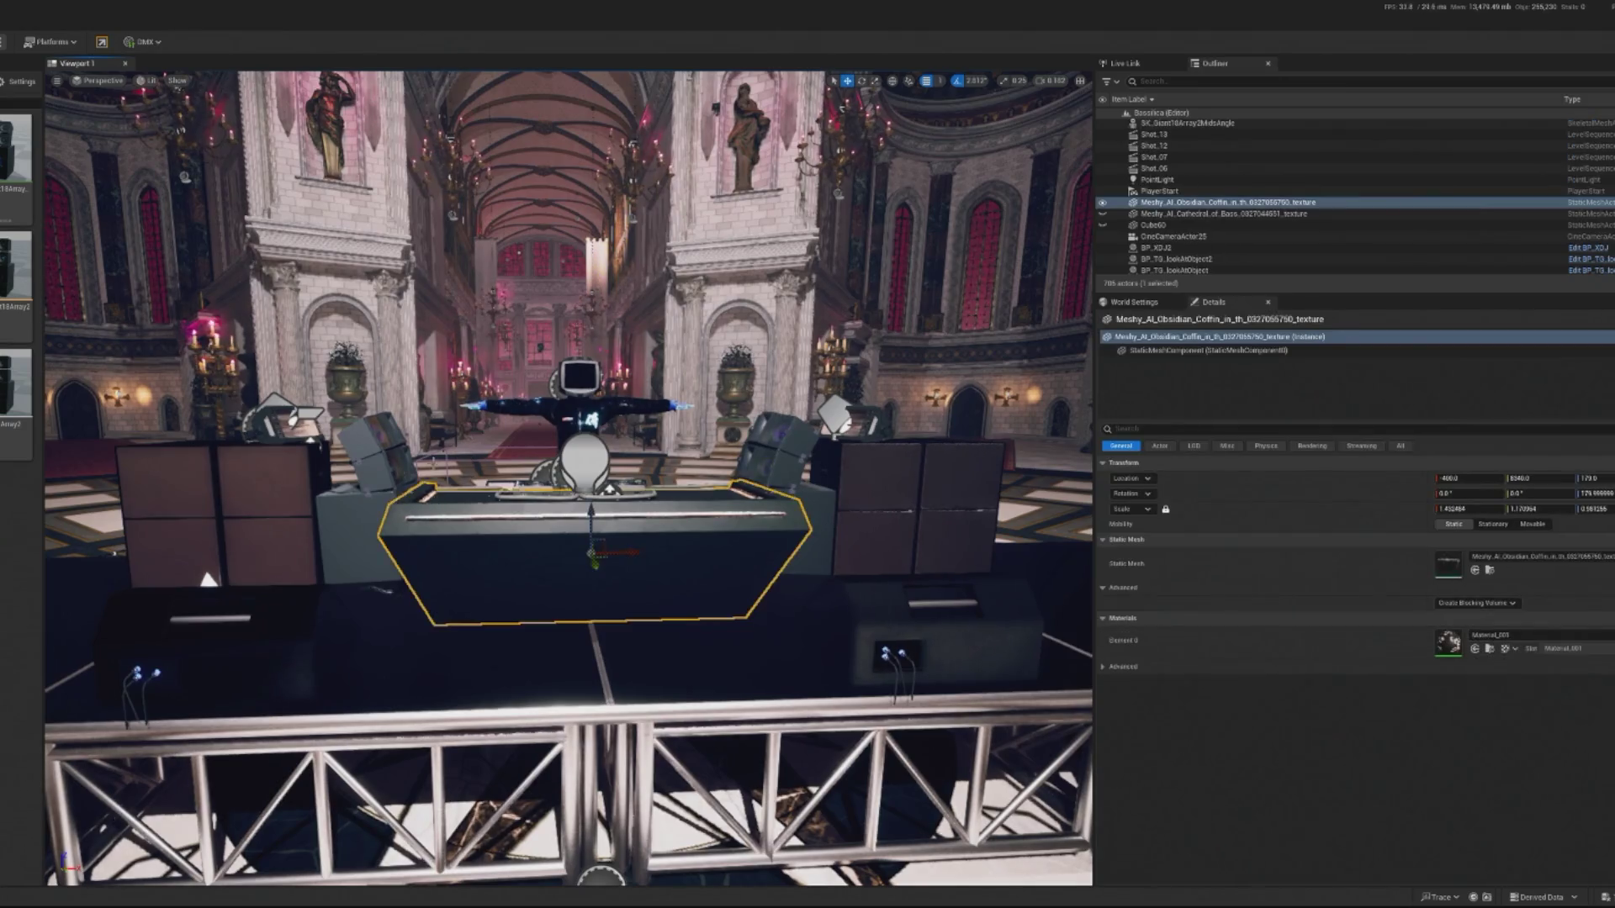
{"action": "left_click", "coordinate": [554, 555]}
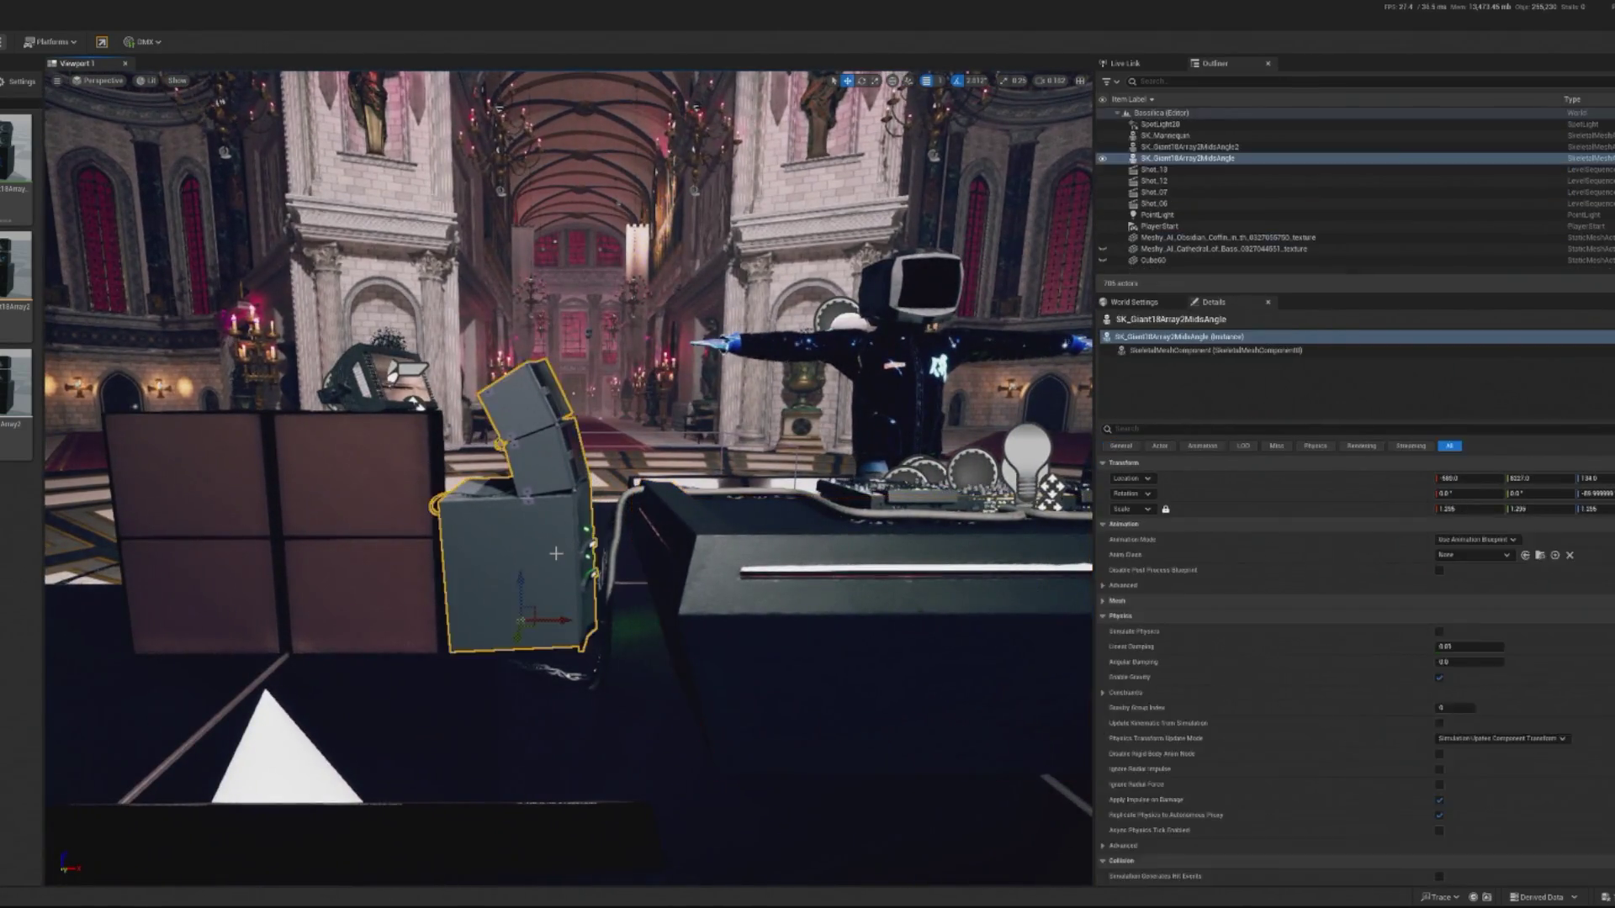
{"action": "left_click_drag", "start_coordinate": [556, 545], "coordinate": [667, 437]}
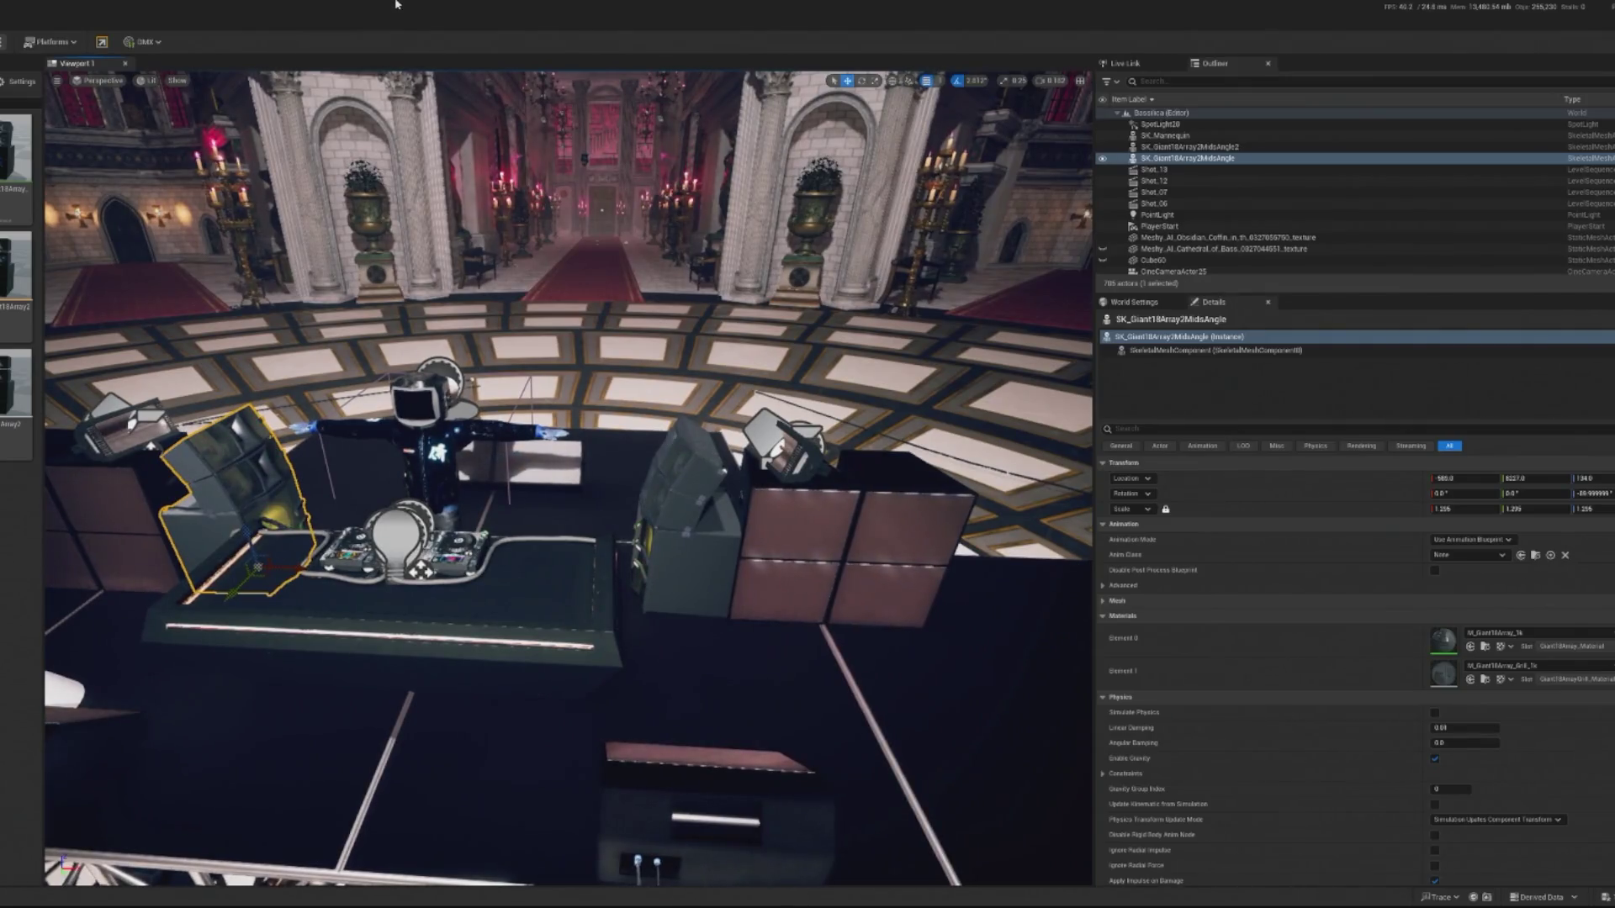
{"action": "scroll", "coordinate": [828, 795], "scroll_direction": "up", "scroll_amount": 2}
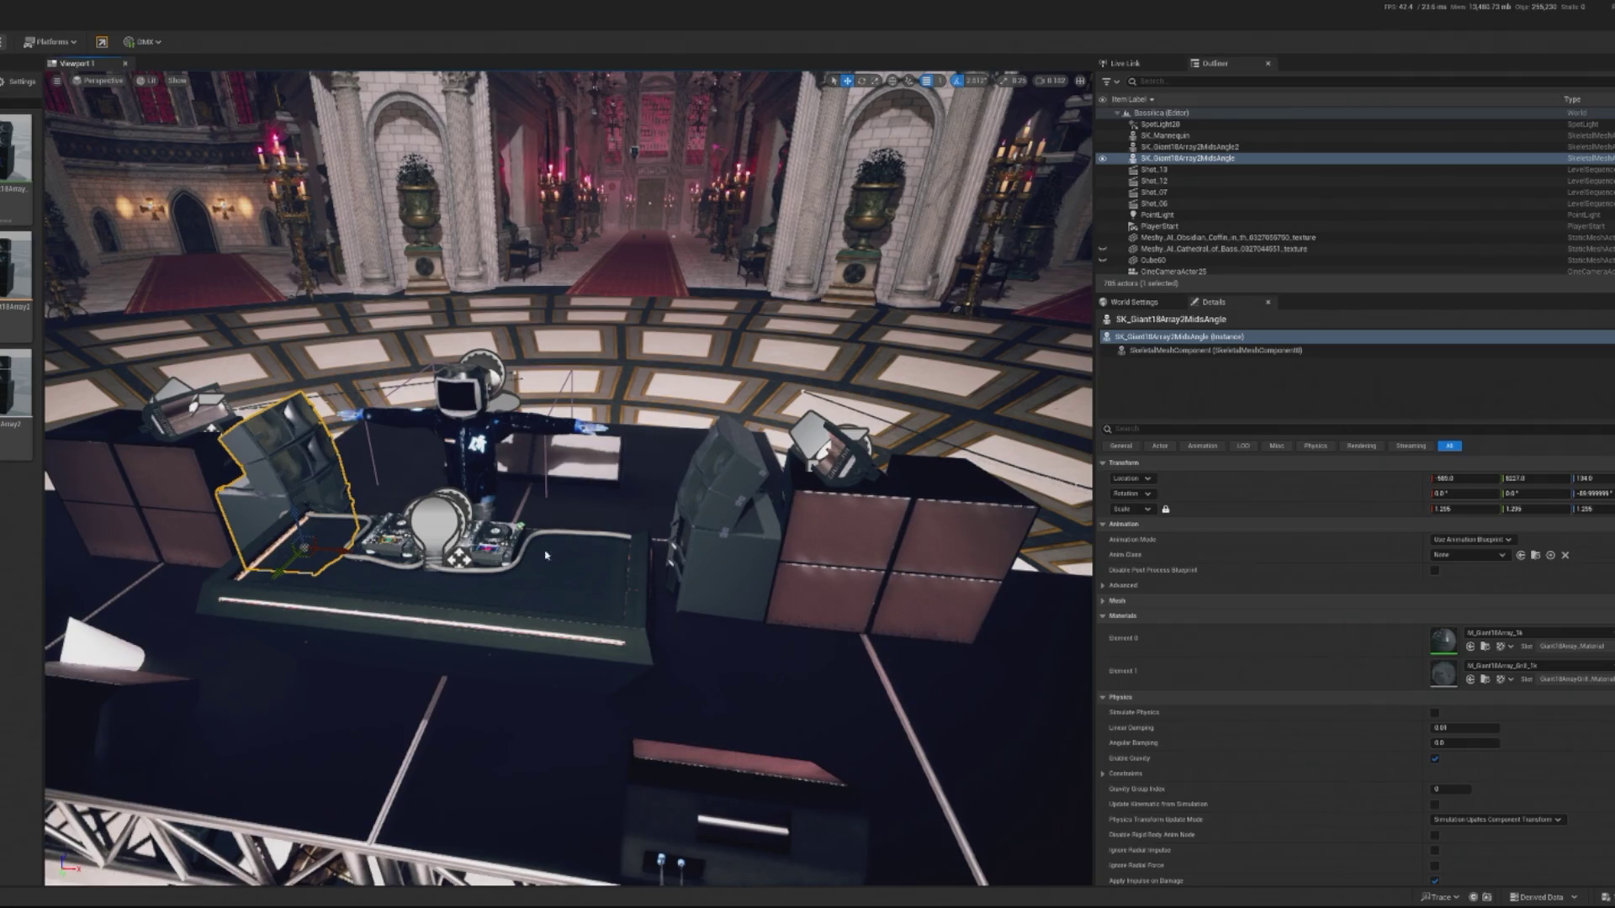
{"action": "key", "text": "alt+p"}
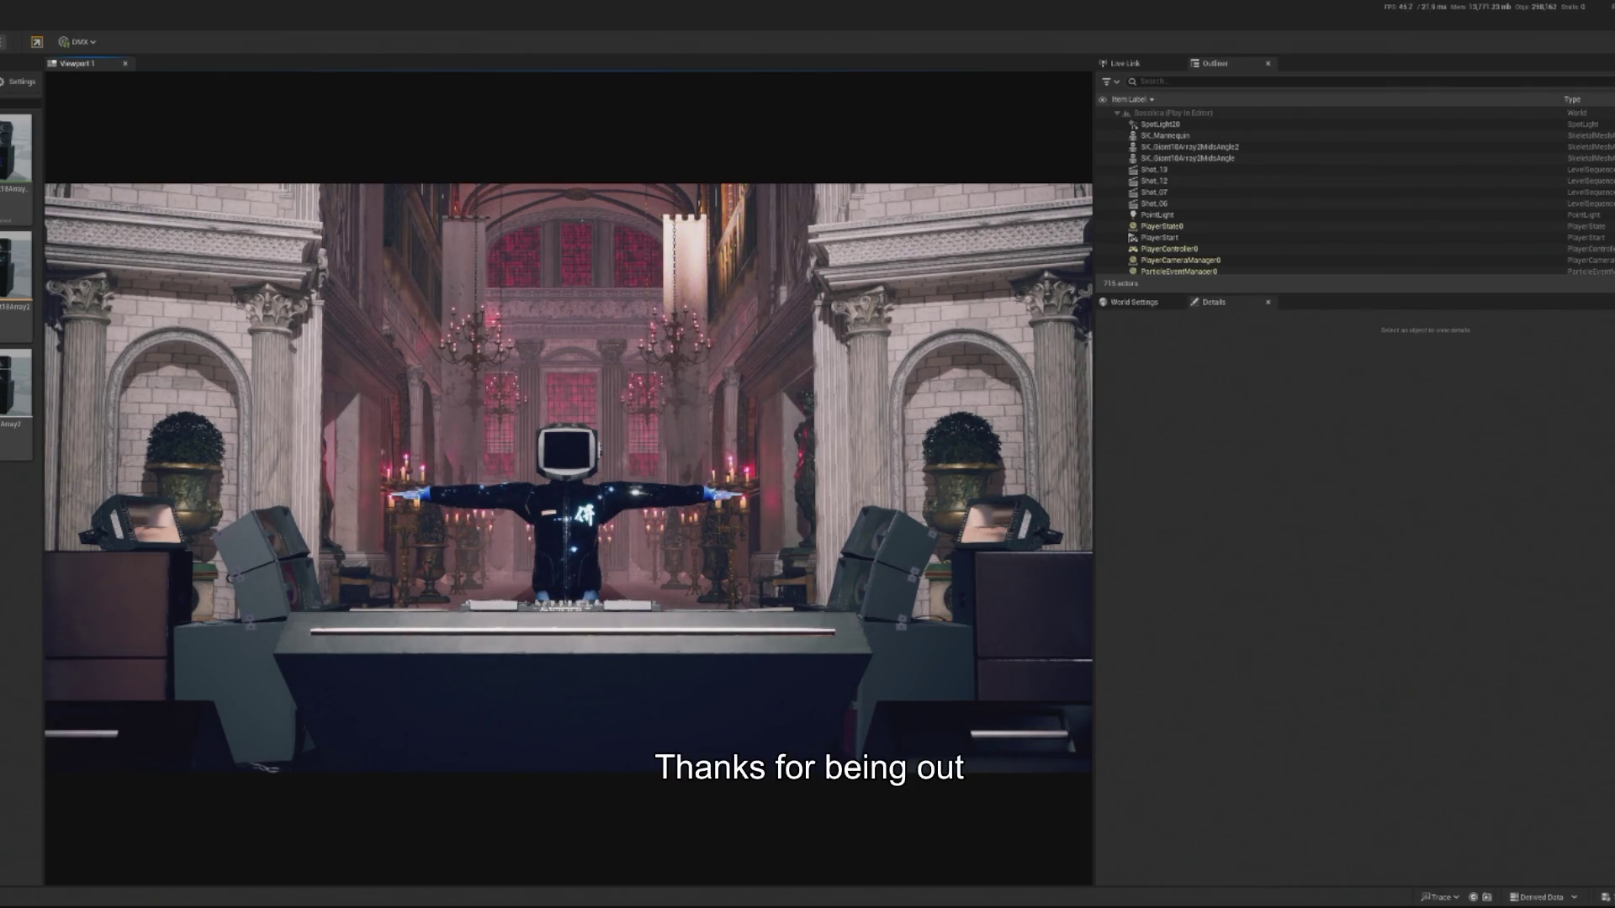
{"action": "key", "text": "Escape"}
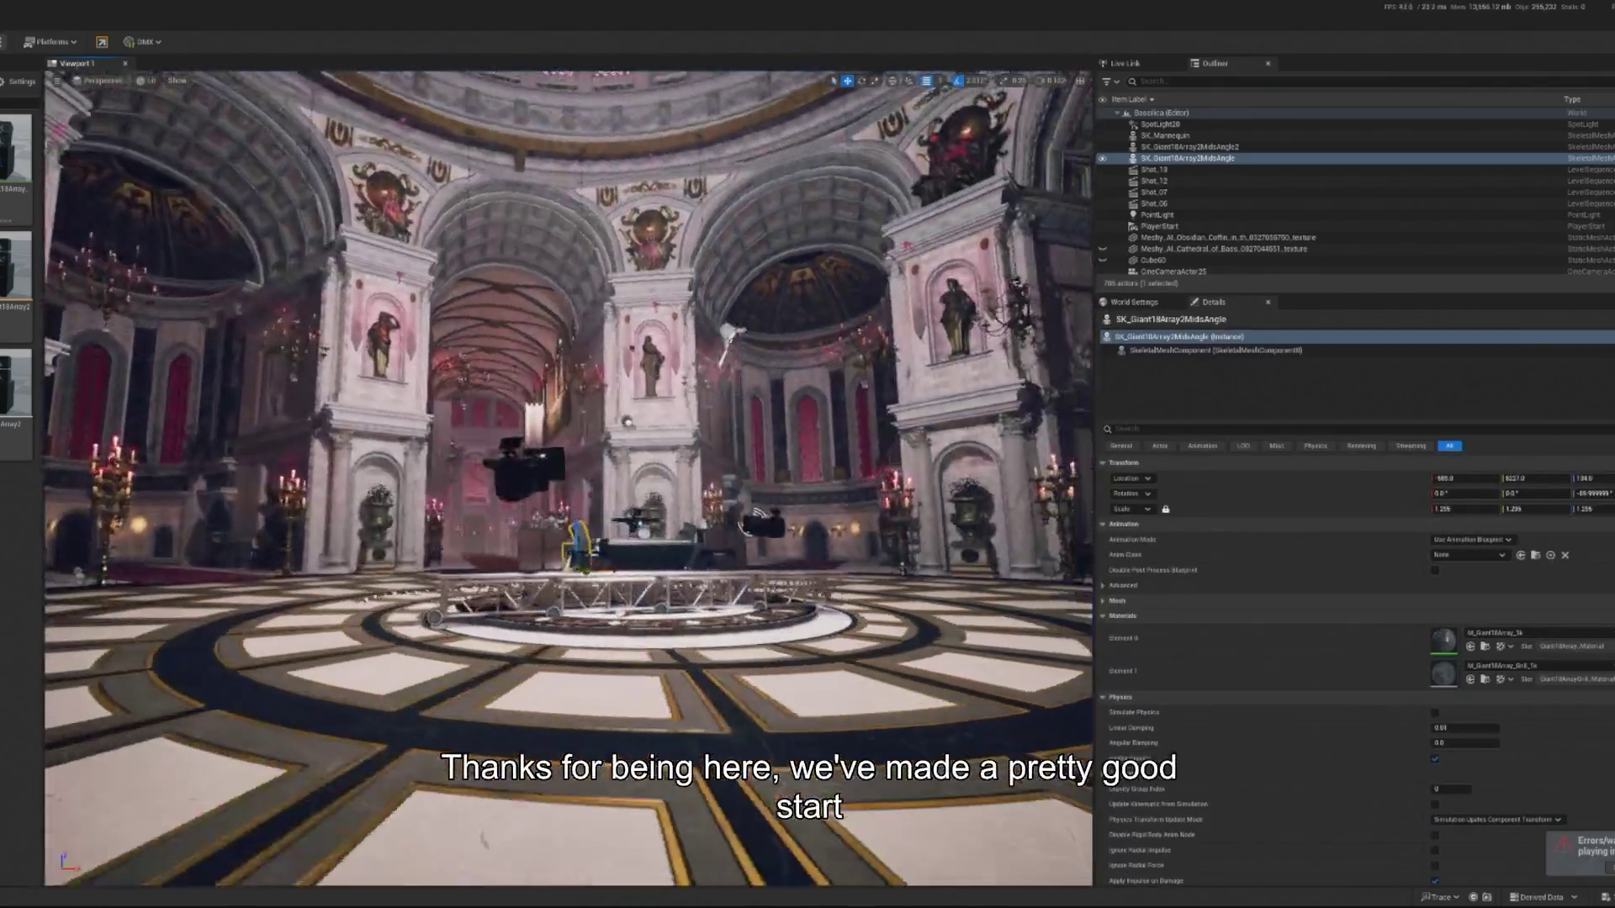
{"action": "scroll", "coordinate": [569, 477], "scroll_direction": "up", "scroll_amount": 10}
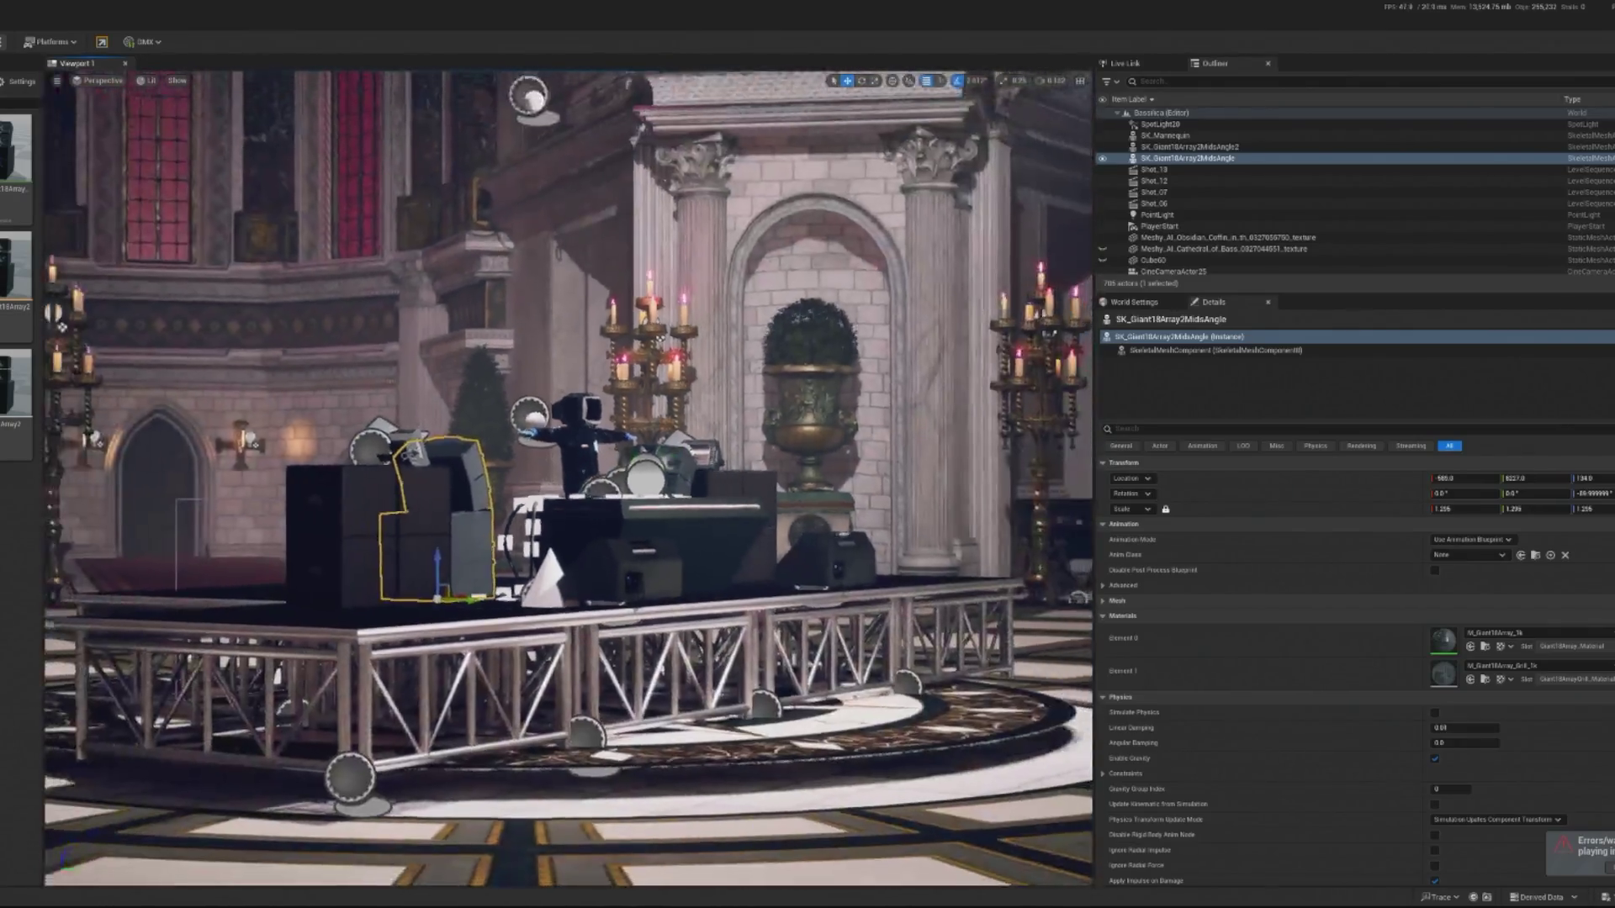
{"action": "scroll", "coordinate": [569, 478], "scroll_direction": "up", "scroll_amount": 3}
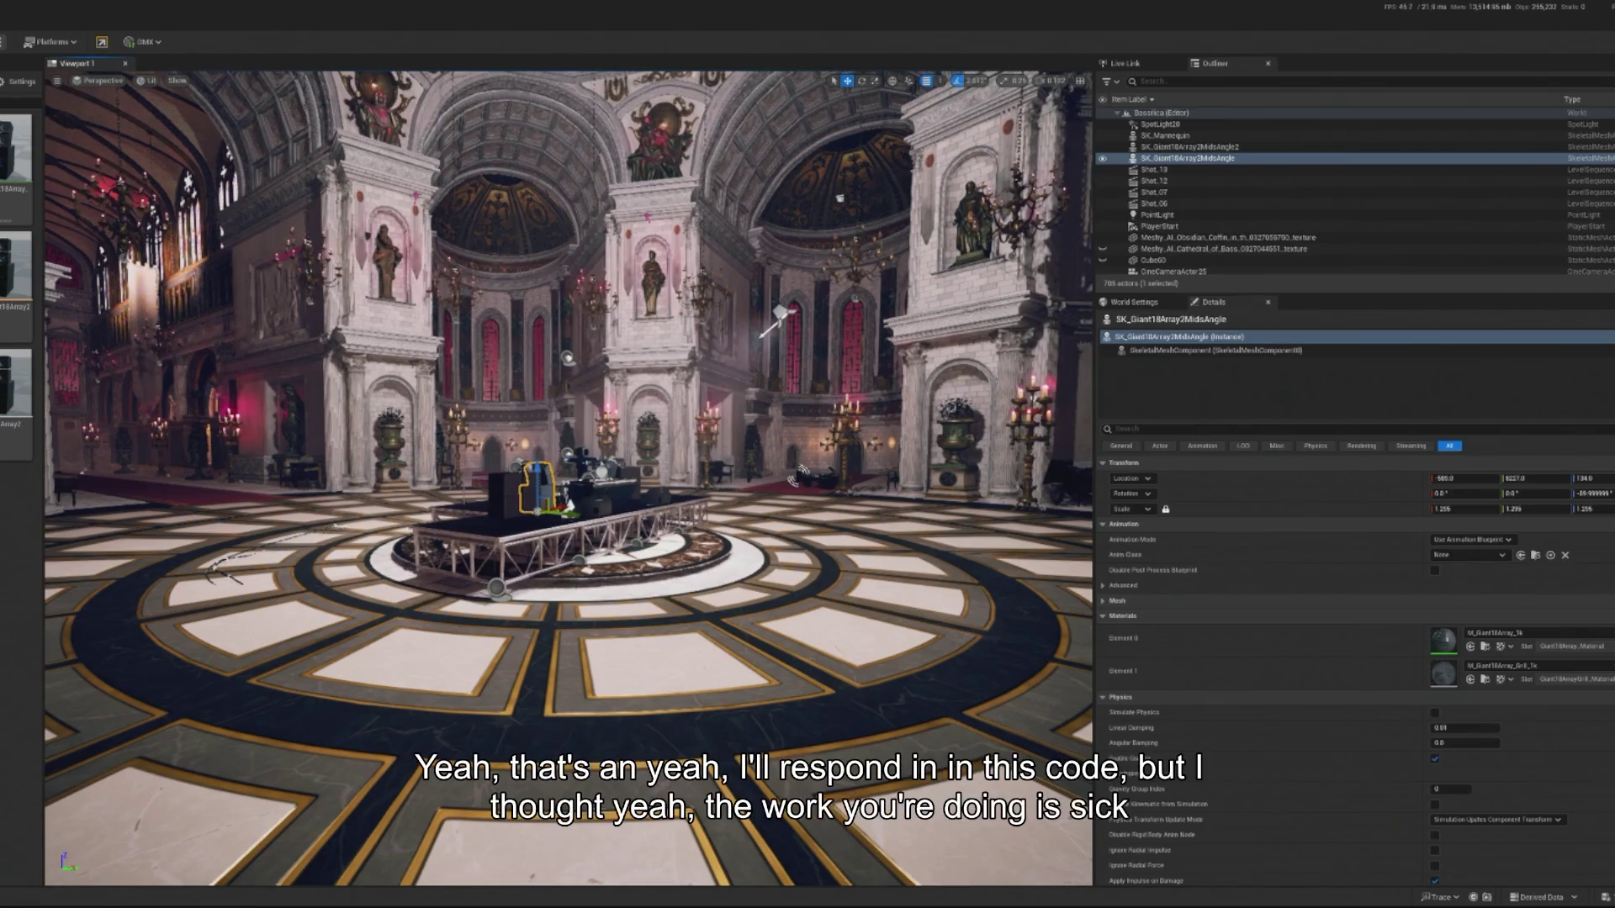